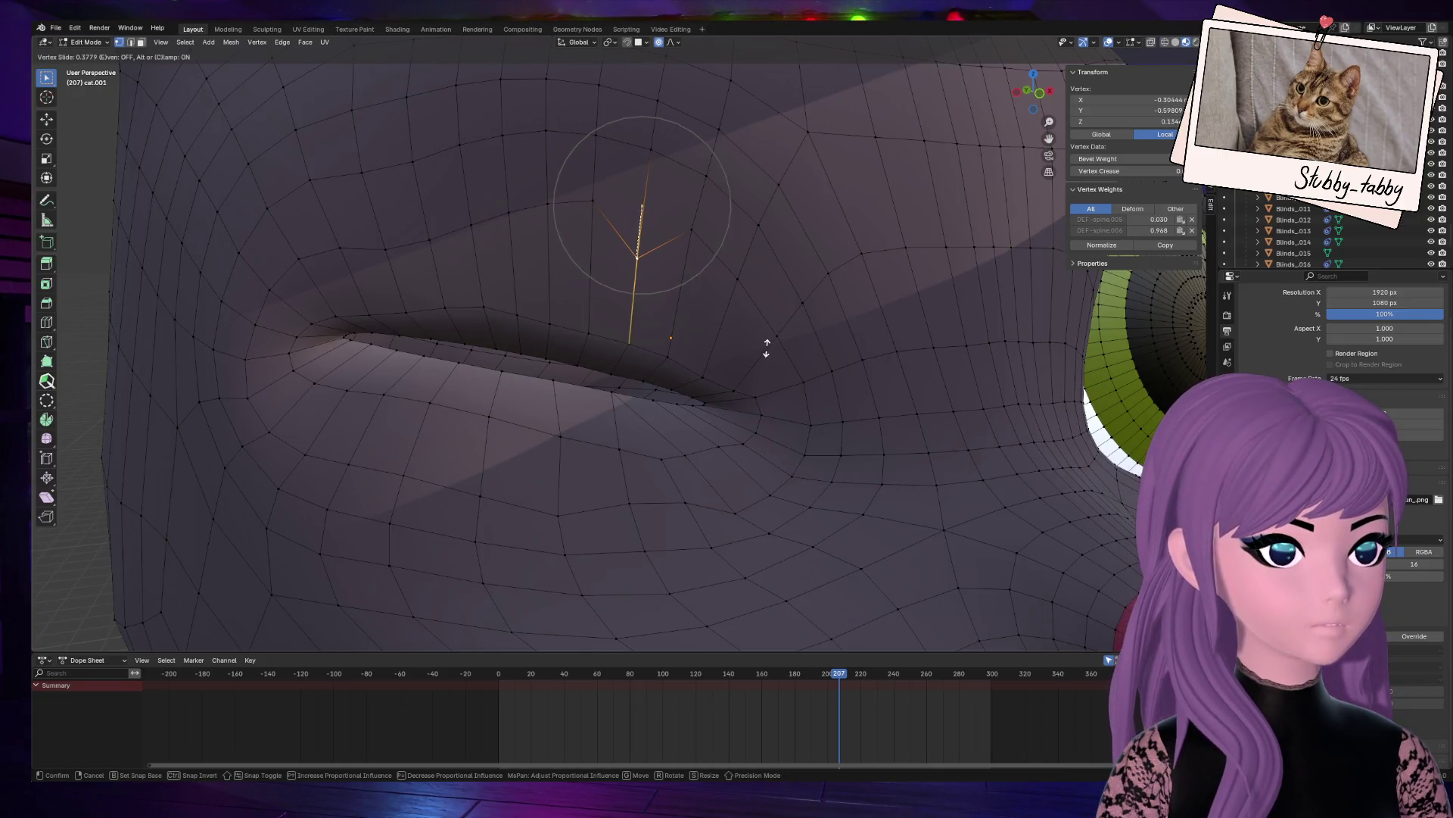
Step: Select vertices along the upper eyelid arc and edge-slide that row down toward the lid
left_click(773, 339)
left_click(593, 203, "shift")
left_click(725, 265, "shift")
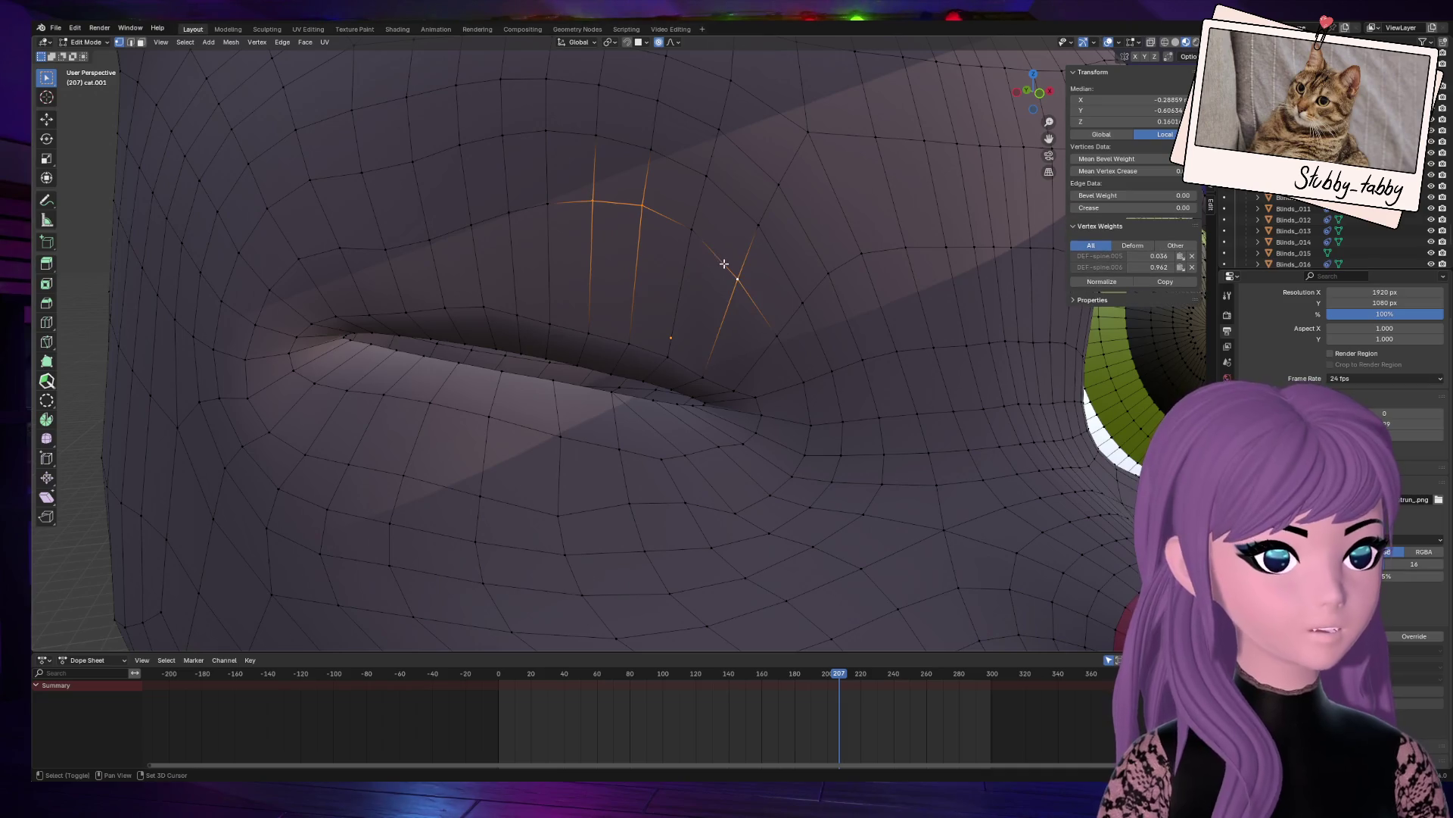
scroll(688, 315, "down", 5)
left_click(590, 279, "shift")
left_click(569, 281, "shift")
key("g")
key("g")
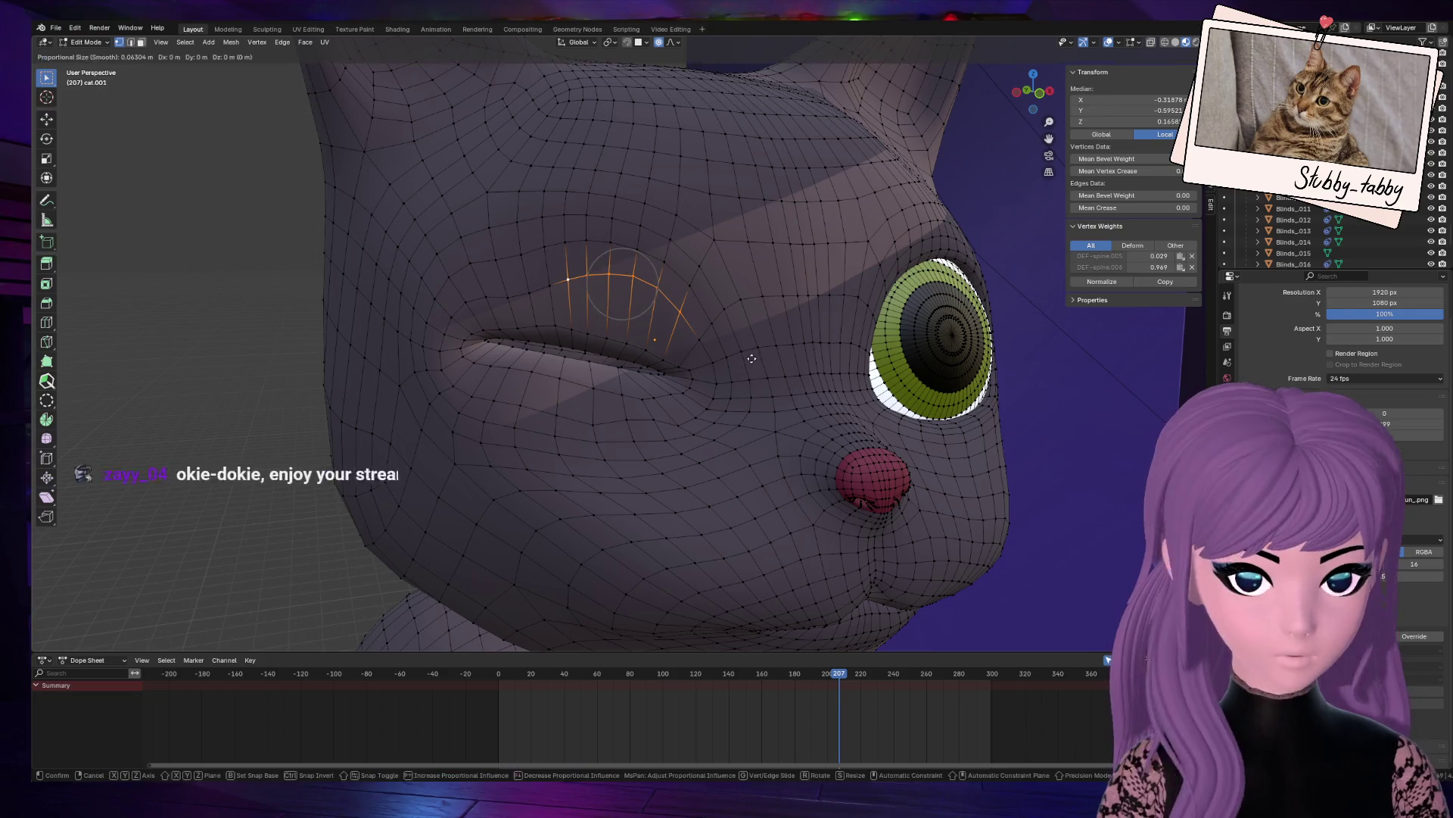
right_click(752, 358)
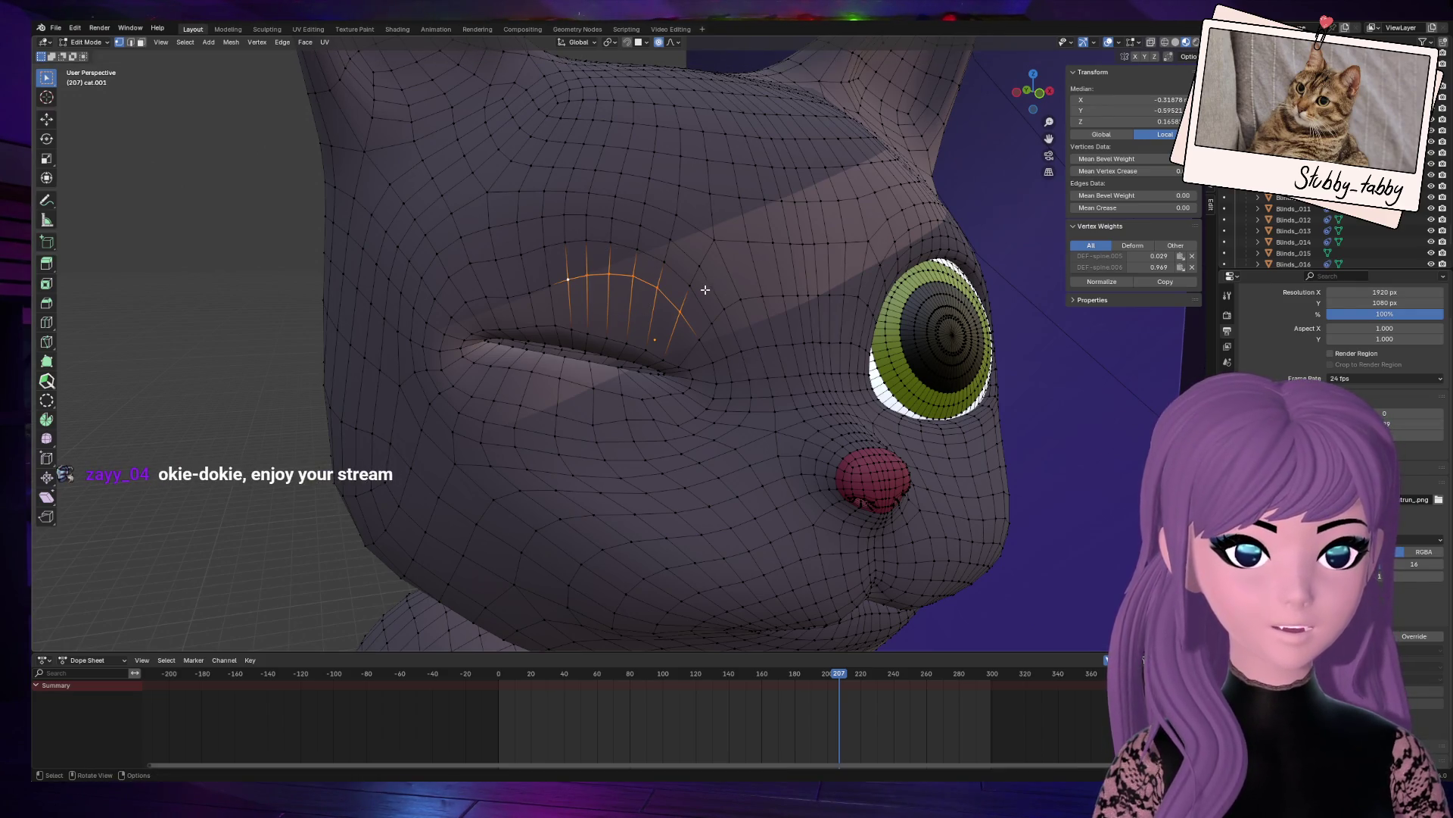
key("g")
key("g")
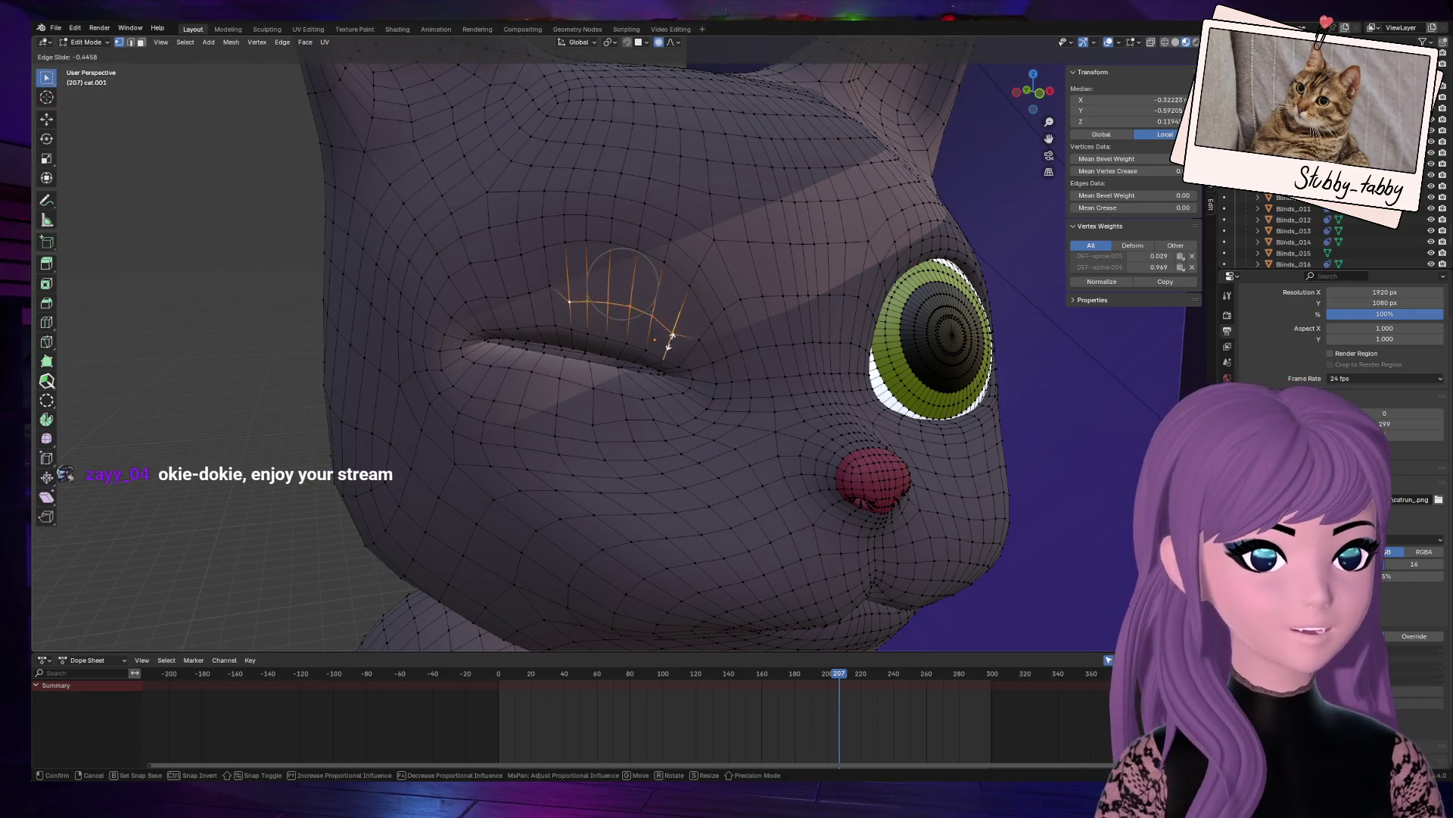
left_click(673, 347)
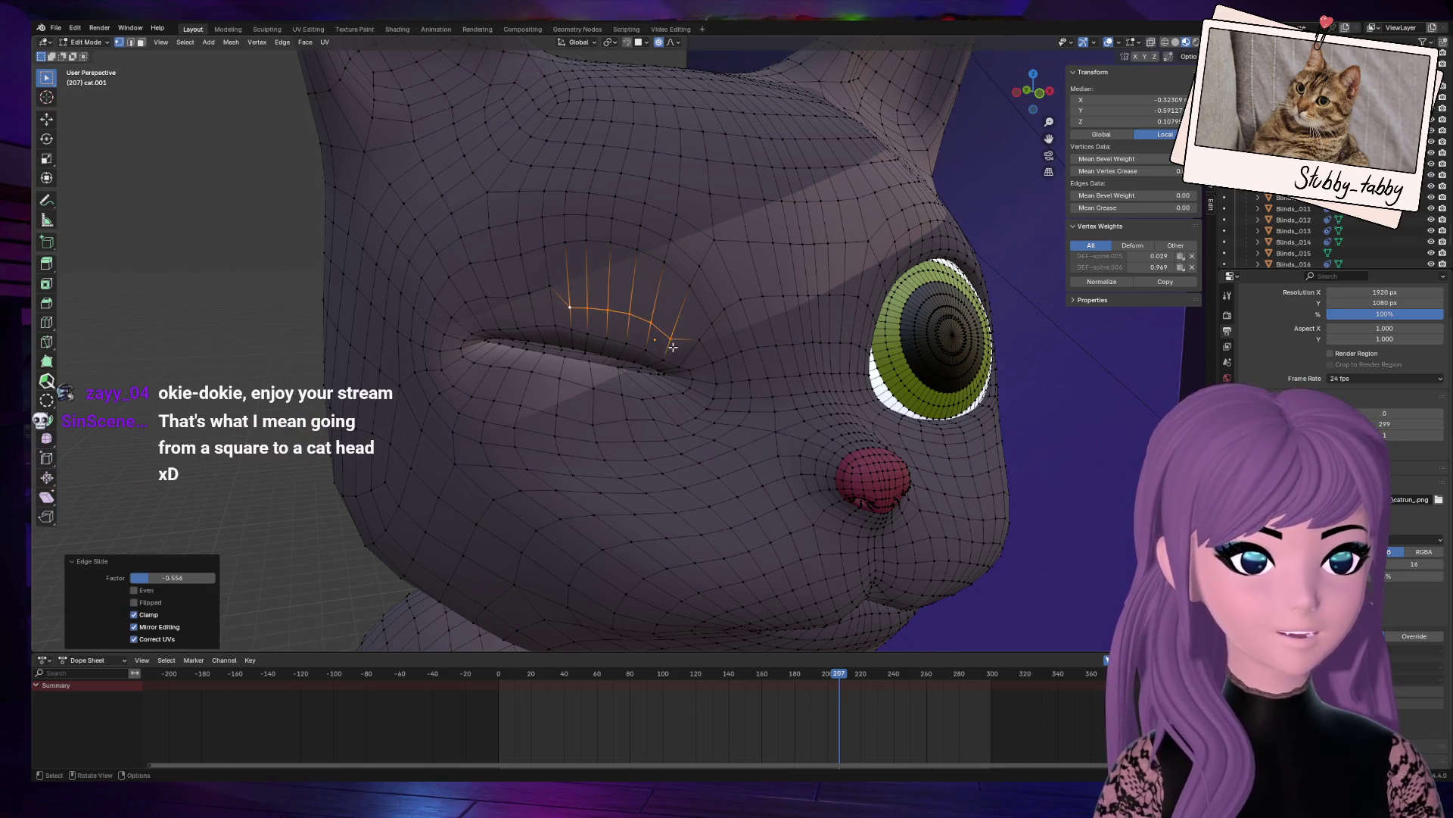
Step: Slide a single vertex above the eye, then nudge nearby vertices with proportional falloff
left_click(570, 304)
key("g")
key("g")
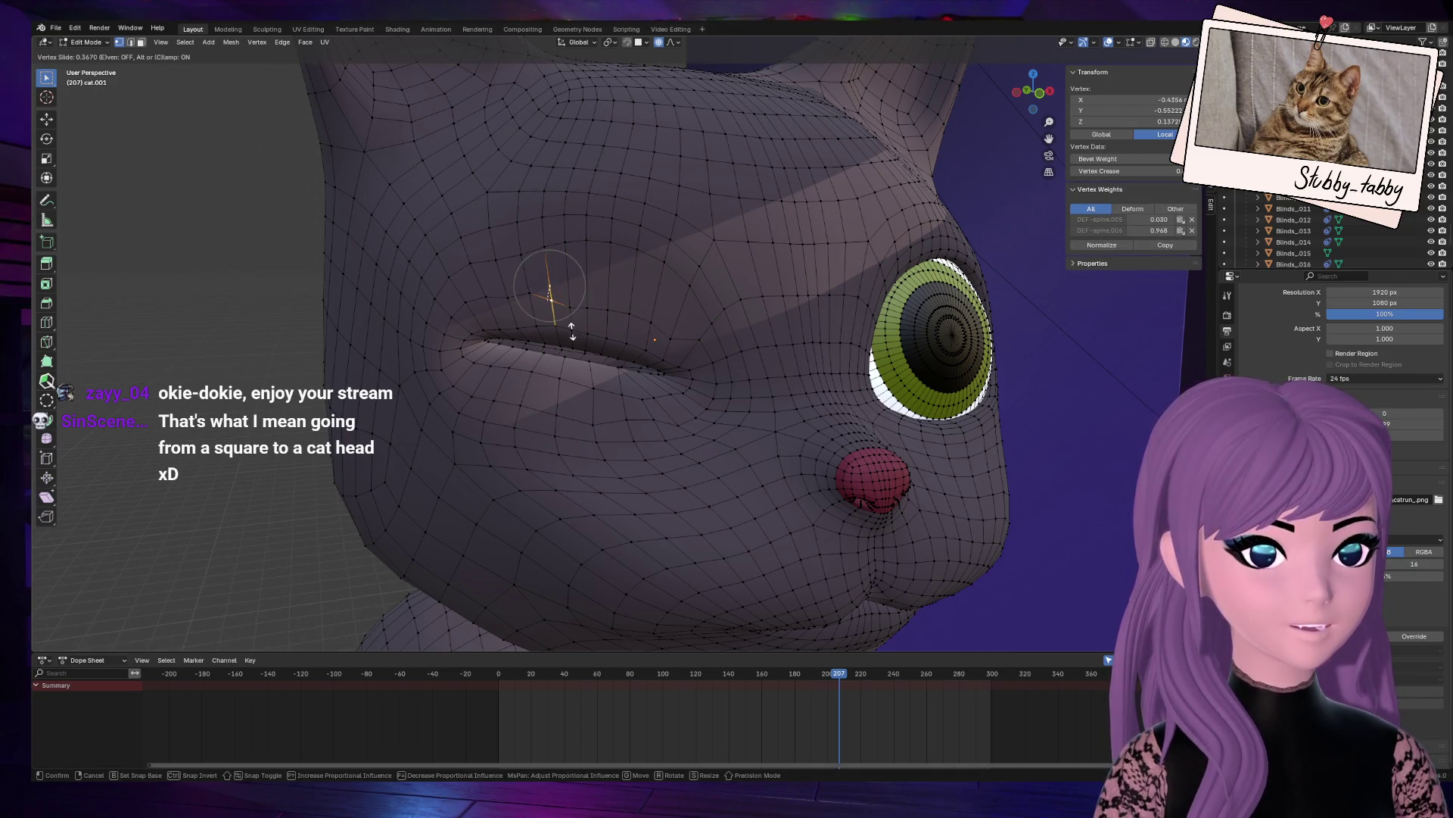
left_click(573, 334)
key("g")
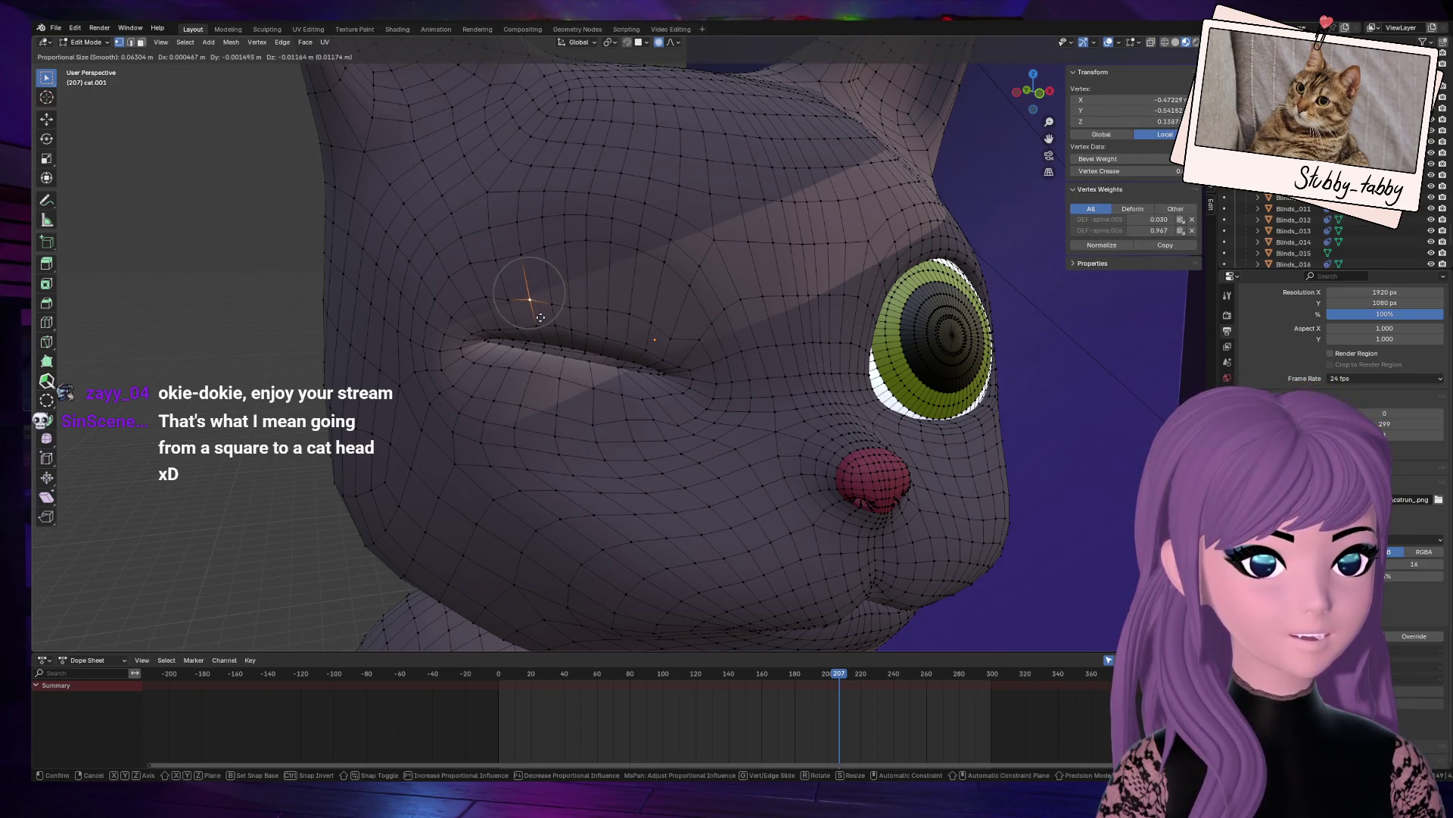
left_click(542, 321)
left_click(612, 258)
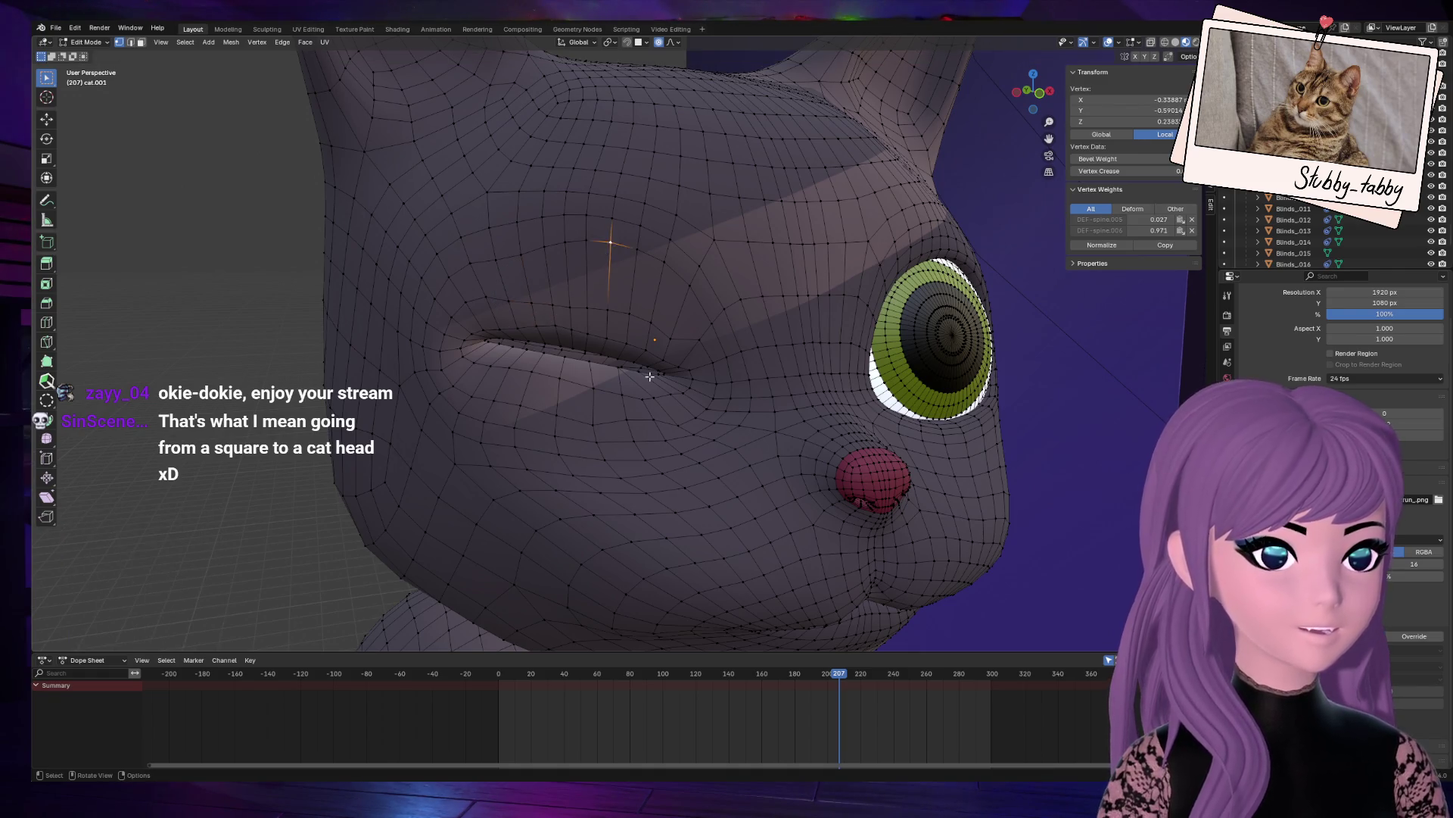
middle_click_drag(644, 356, 672, 351)
left_click(672, 351)
scroll(673, 351, "up", 3)
key("g")
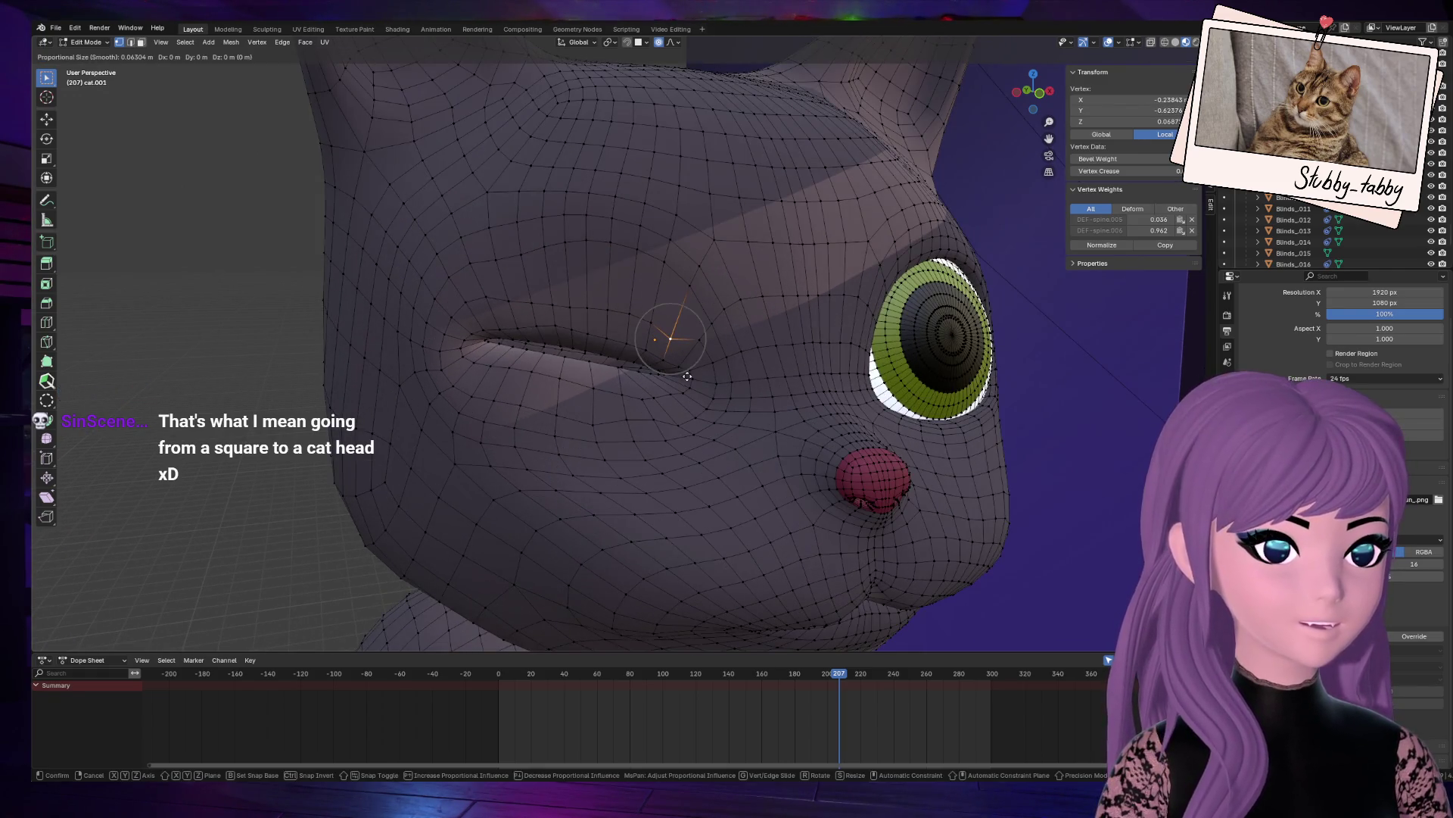
left_click(709, 346)
Step: Vertex-slide several more vertices above the eye along their edges
left_click(708, 346)
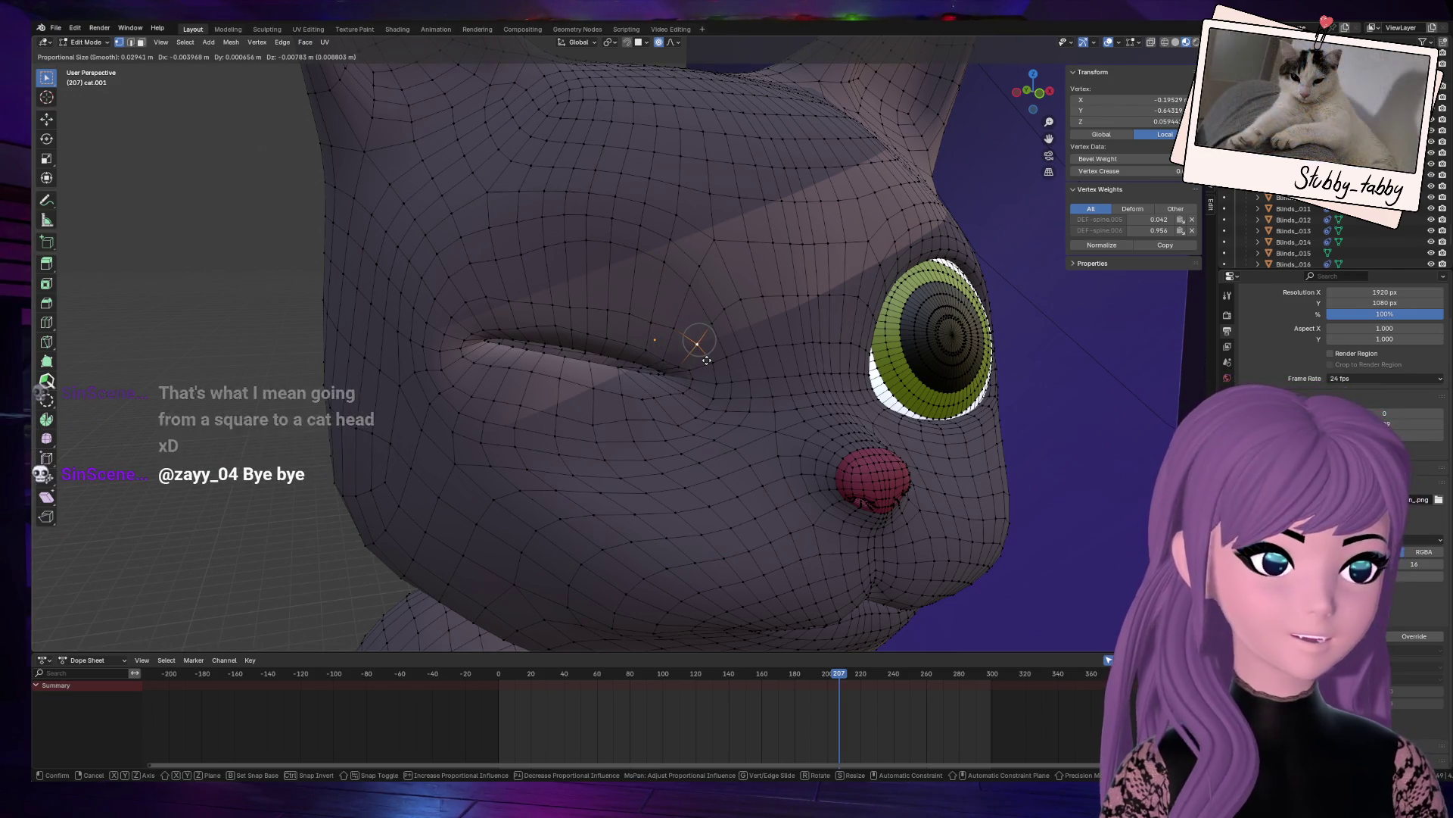
key("g")
key("g")
left_click(710, 350)
key("g")
key("g")
left_click(676, 336)
left_click(707, 360)
left_click(651, 324)
key("g")
key("g")
left_click(671, 340)
Step: Select the edge row above the eyelid, extend it leftward, and edge-slide it down (factor -0.427)
left_click(611, 243)
left_click(638, 249, "shift")
left_click(664, 261, "shift")
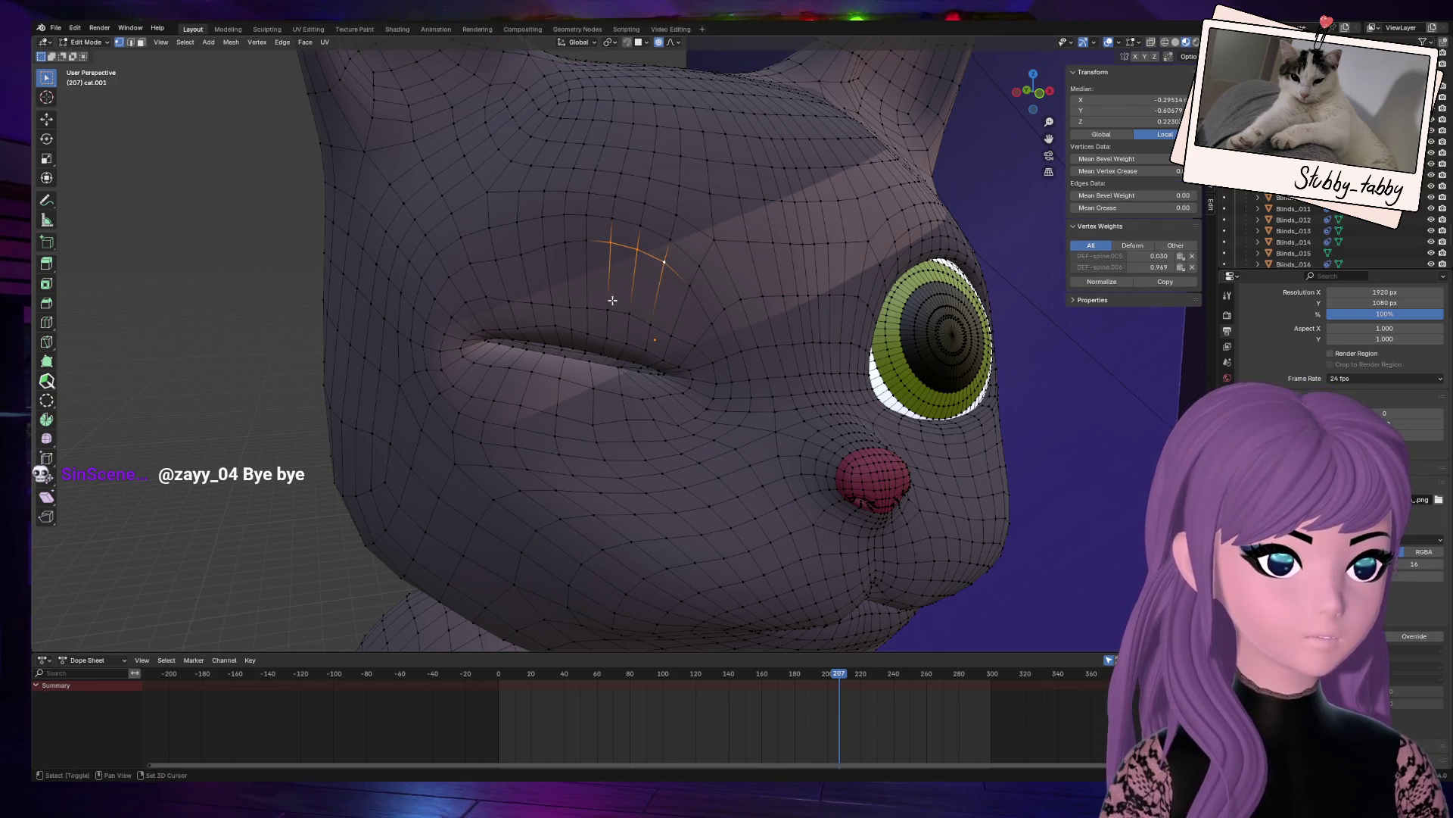
left_click(586, 246, "shift")
key("g")
key("g")
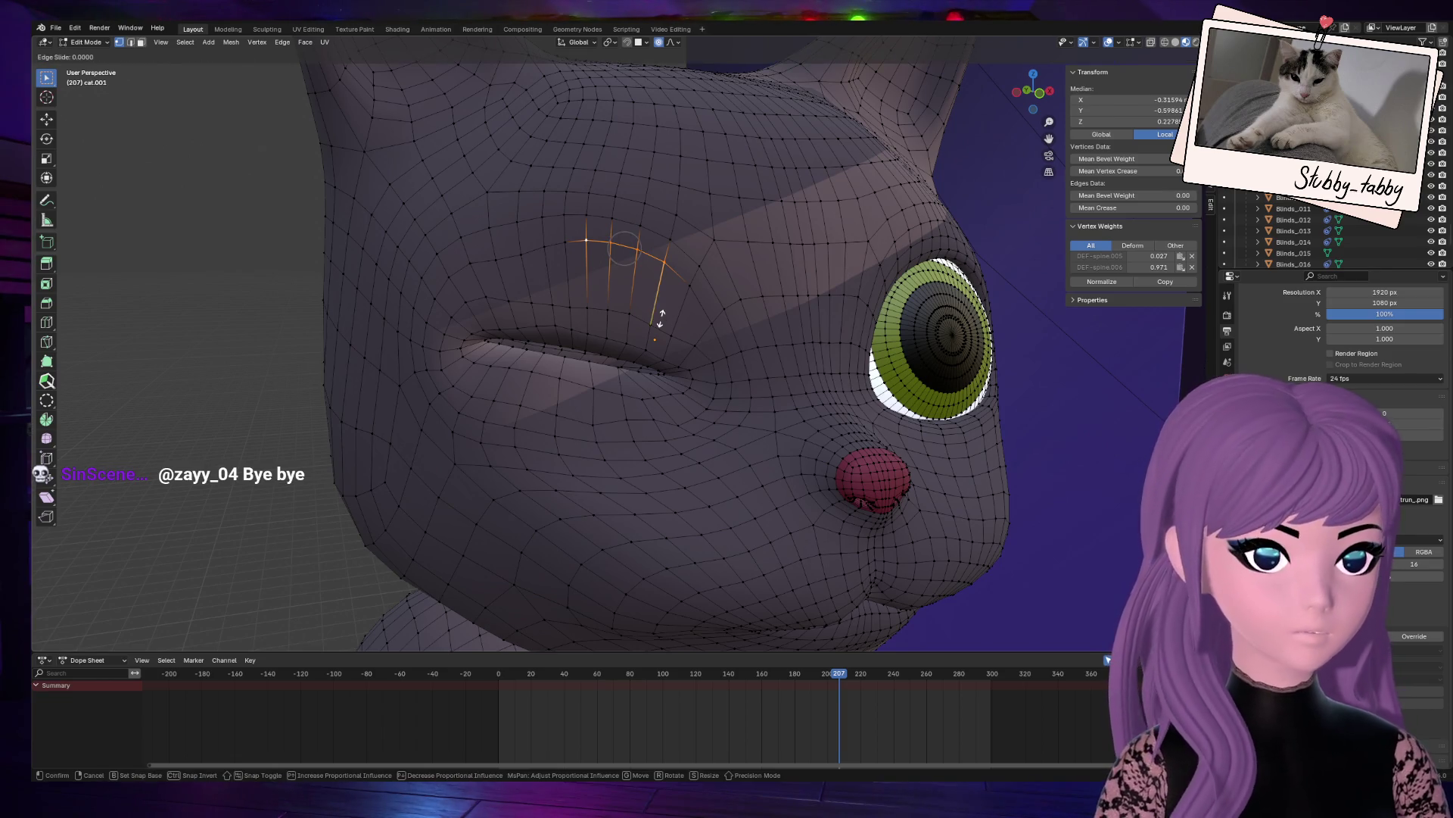
left_click(656, 329)
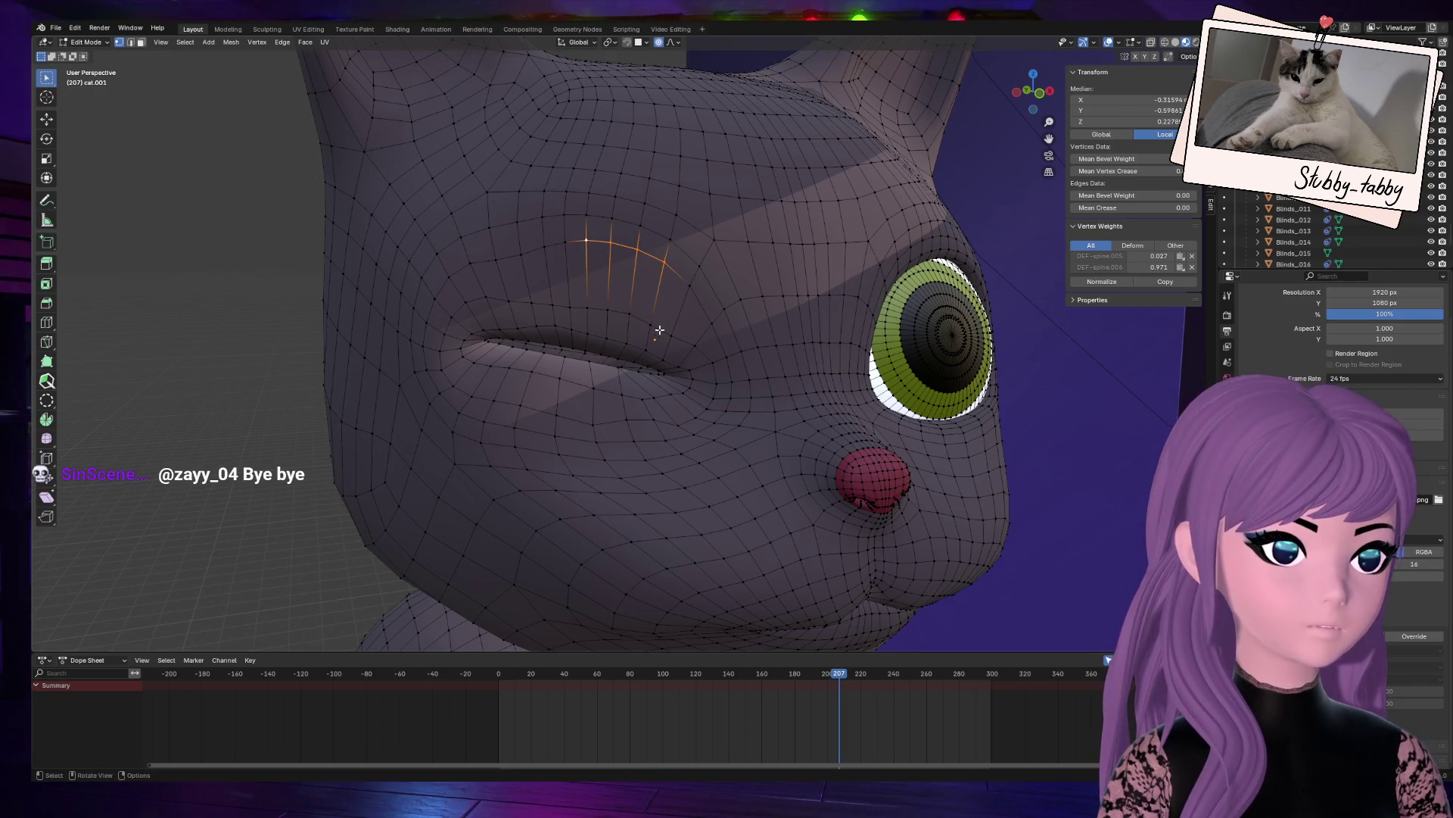
left_click(565, 243, "shift")
left_click(545, 247, "shift")
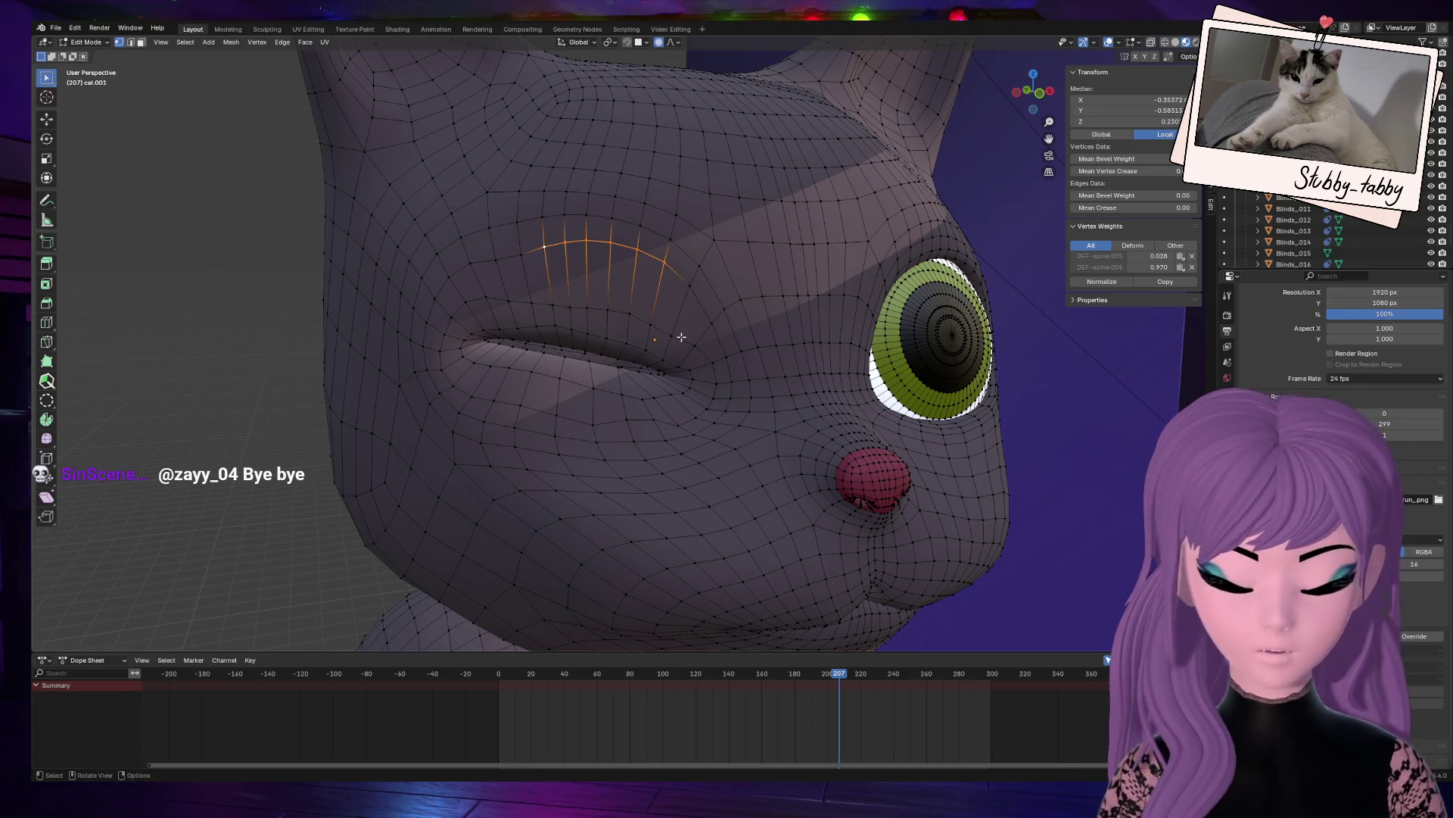
key("g")
key("g")
left_click(683, 309)
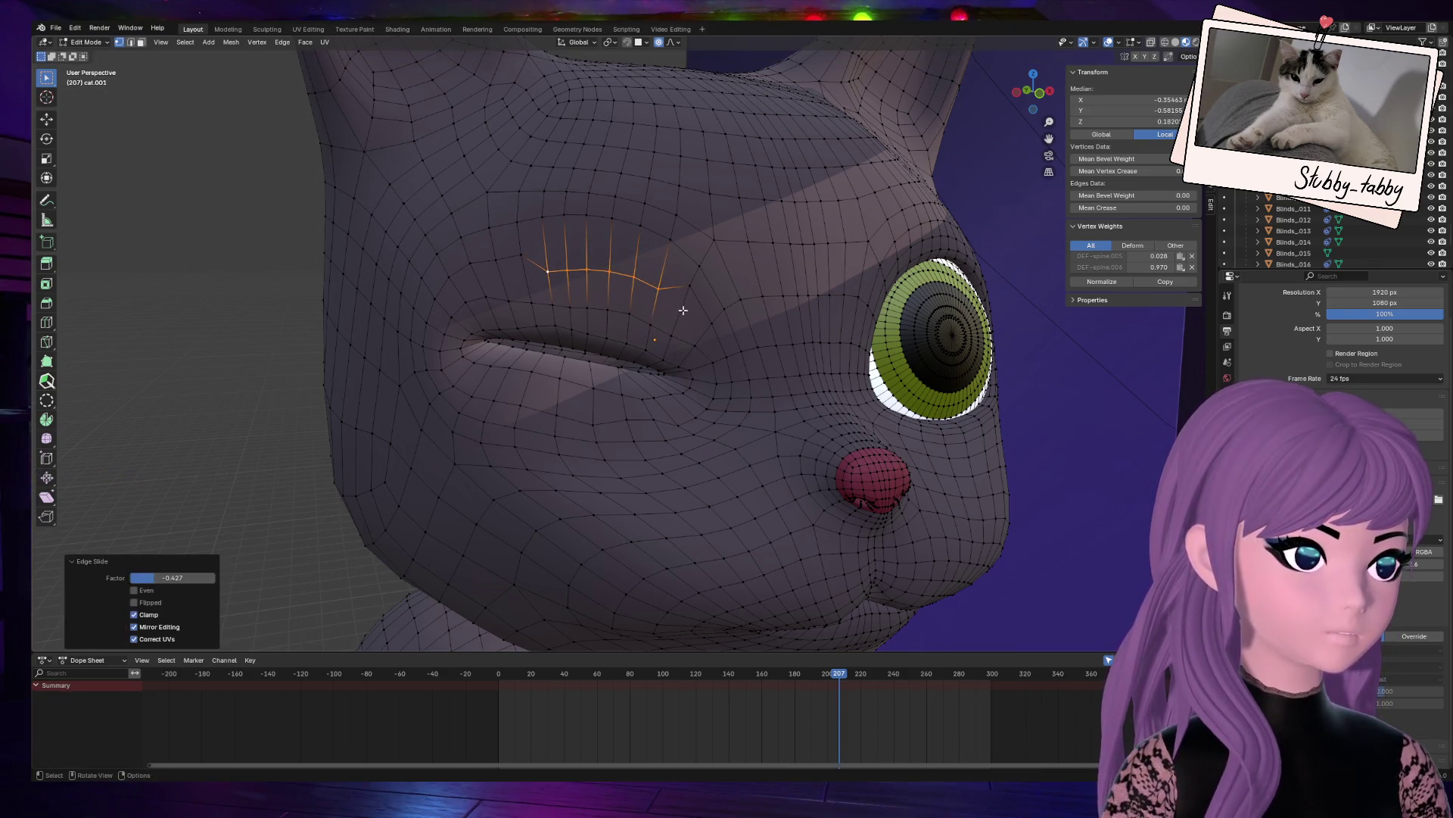
Step: Vertex-slide the first three vertices along the upper eyelid toward the crease
left_click(683, 310)
key("g")
key("g")
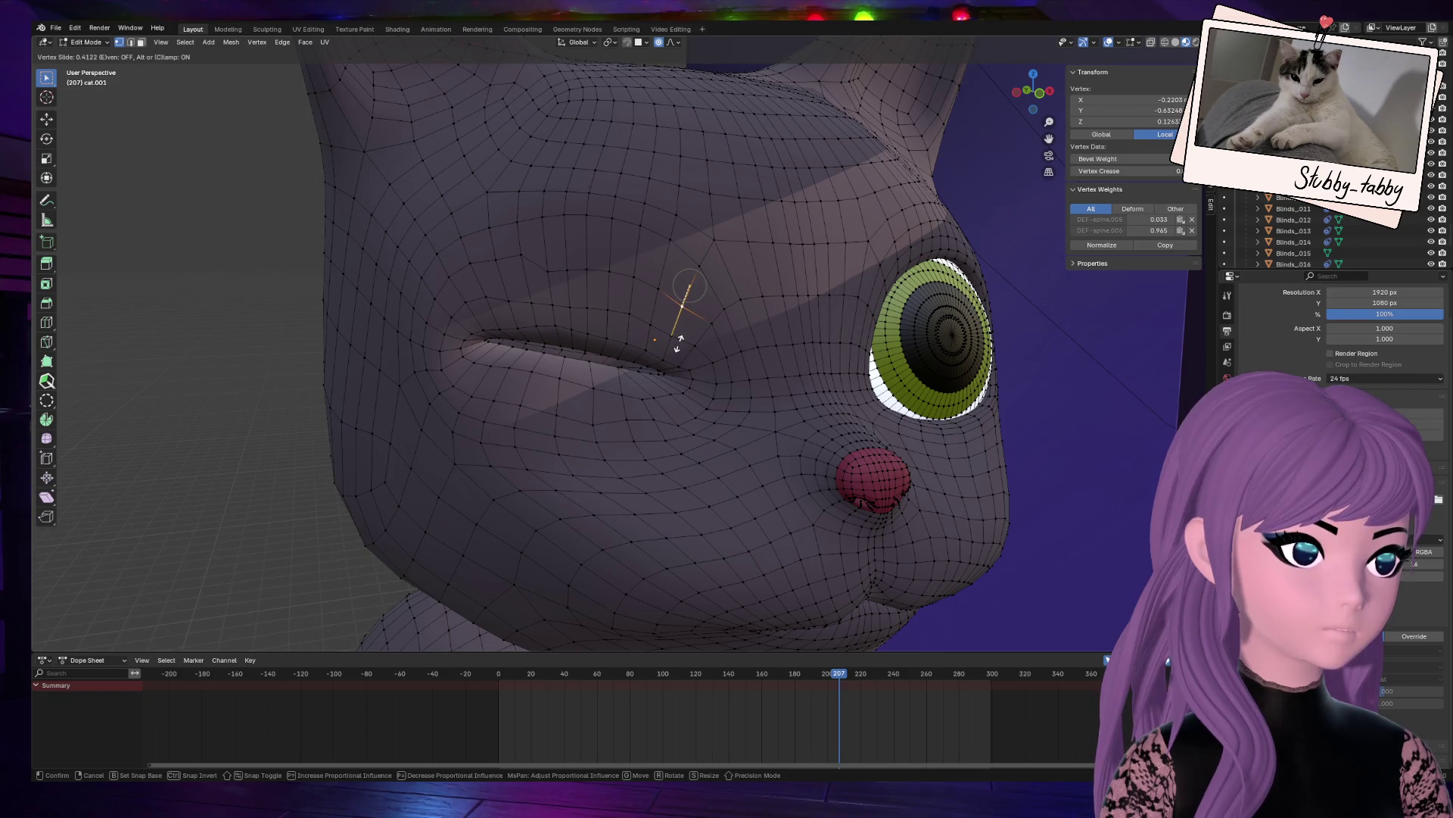
left_click(679, 342)
left_click(520, 259)
key("g")
key("g")
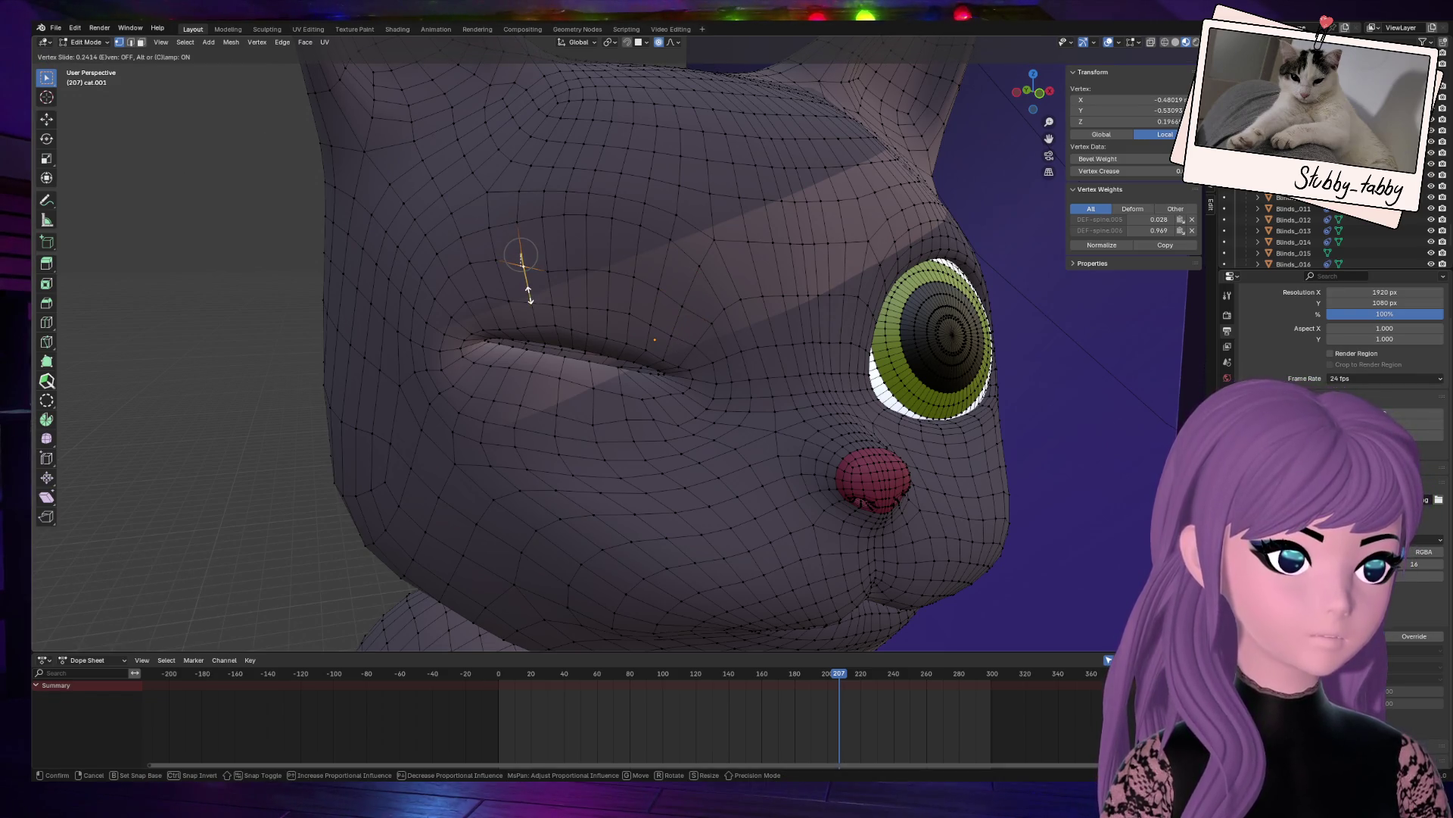
left_click(522, 274)
left_click(496, 266)
key("g")
key("g")
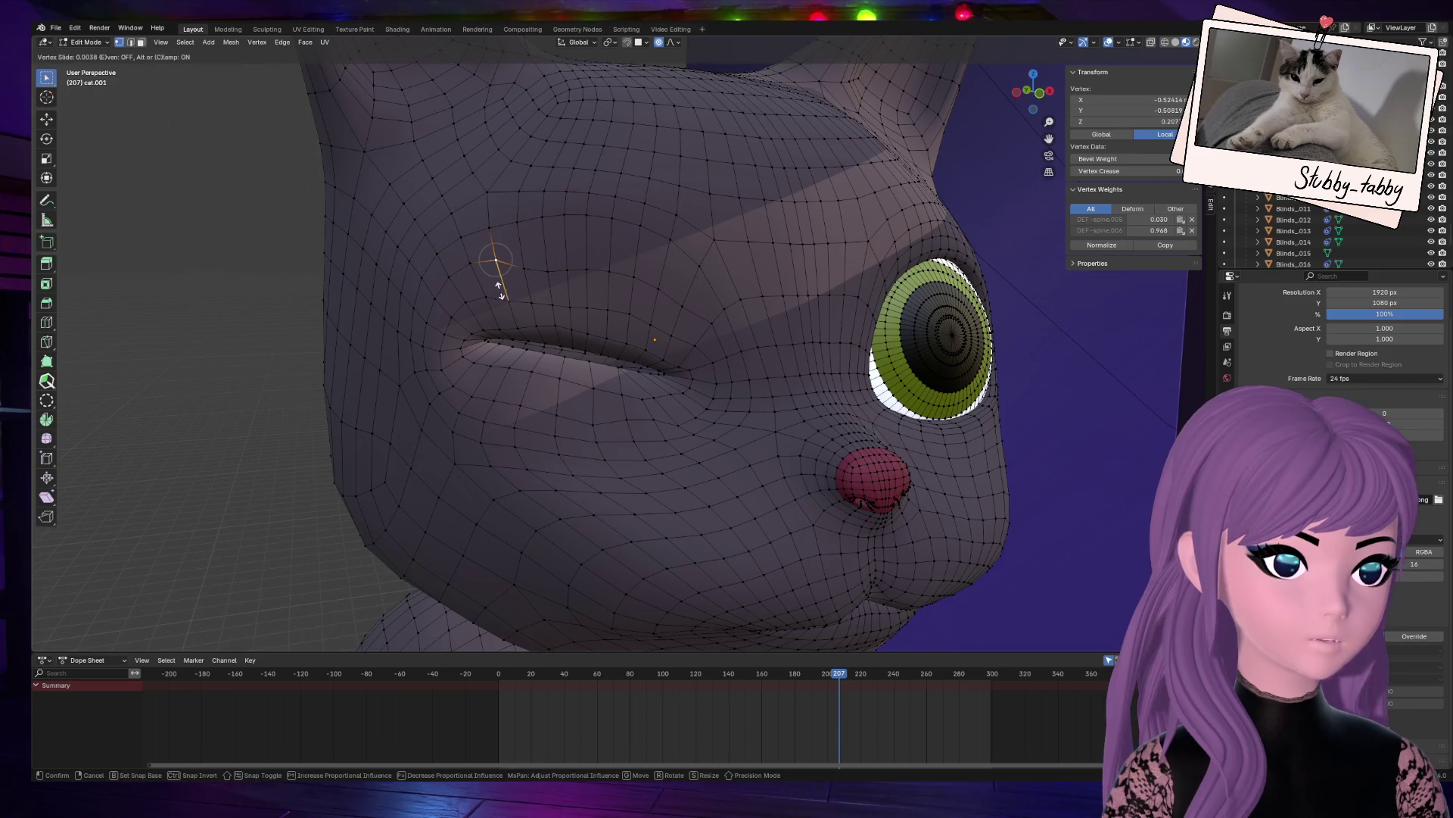
left_click(490, 283)
Step: Vertex-slide the next three vertices further along the eyelid down toward its edge
left_click(470, 261)
key("g")
key("g")
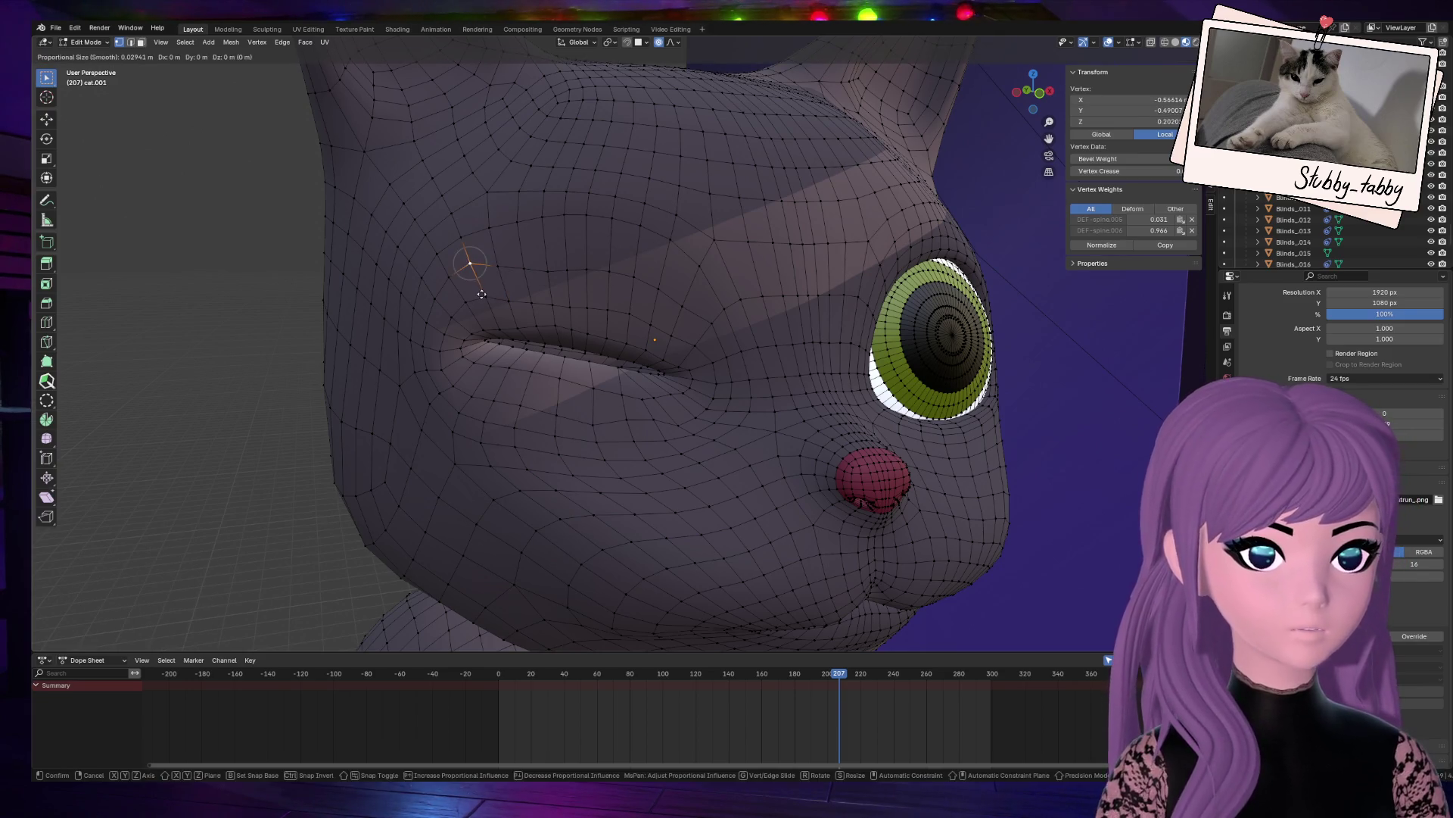
left_click(483, 299)
left_click(451, 281)
key("g")
key("g")
left_click(461, 300)
left_click(436, 300)
key("g")
key("g")
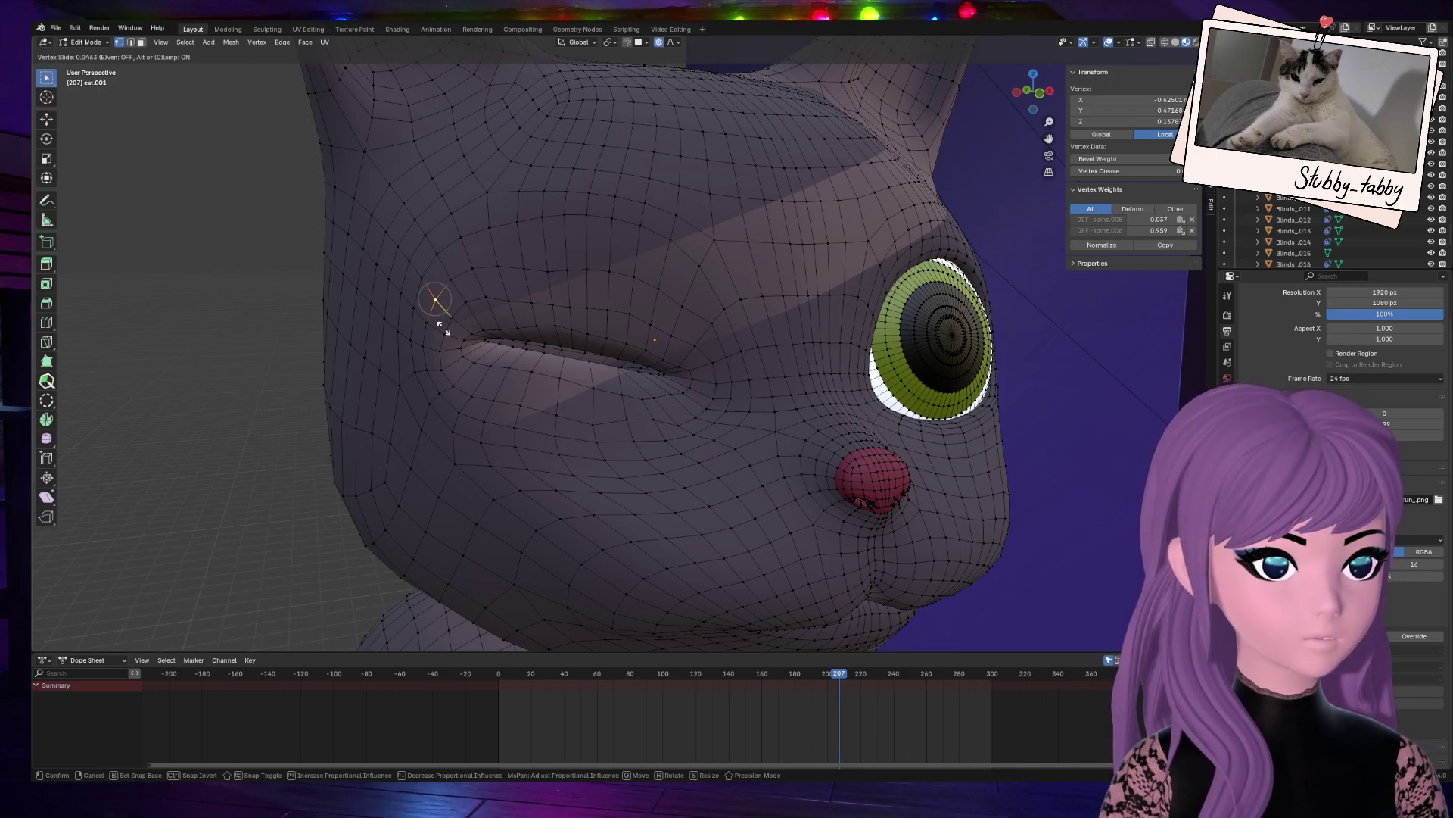
left_click(442, 327)
Step: Vertex-slide three vertices near the eye corner to even out the loop spacing
left_click(633, 284)
key("g")
key("g")
left_click(631, 313)
left_click(604, 266)
key("g")
key("g")
left_click(603, 286)
left_click(587, 270)
key("g")
key("g")
left_click(584, 275)
Step: Vertex-slide two more vertices near the eye and select another nearby vertex
left_click(567, 272)
key("g")
key("g")
left_click(574, 290)
left_click(666, 289)
key("g")
key("g")
left_click(664, 295)
left_click(643, 300)
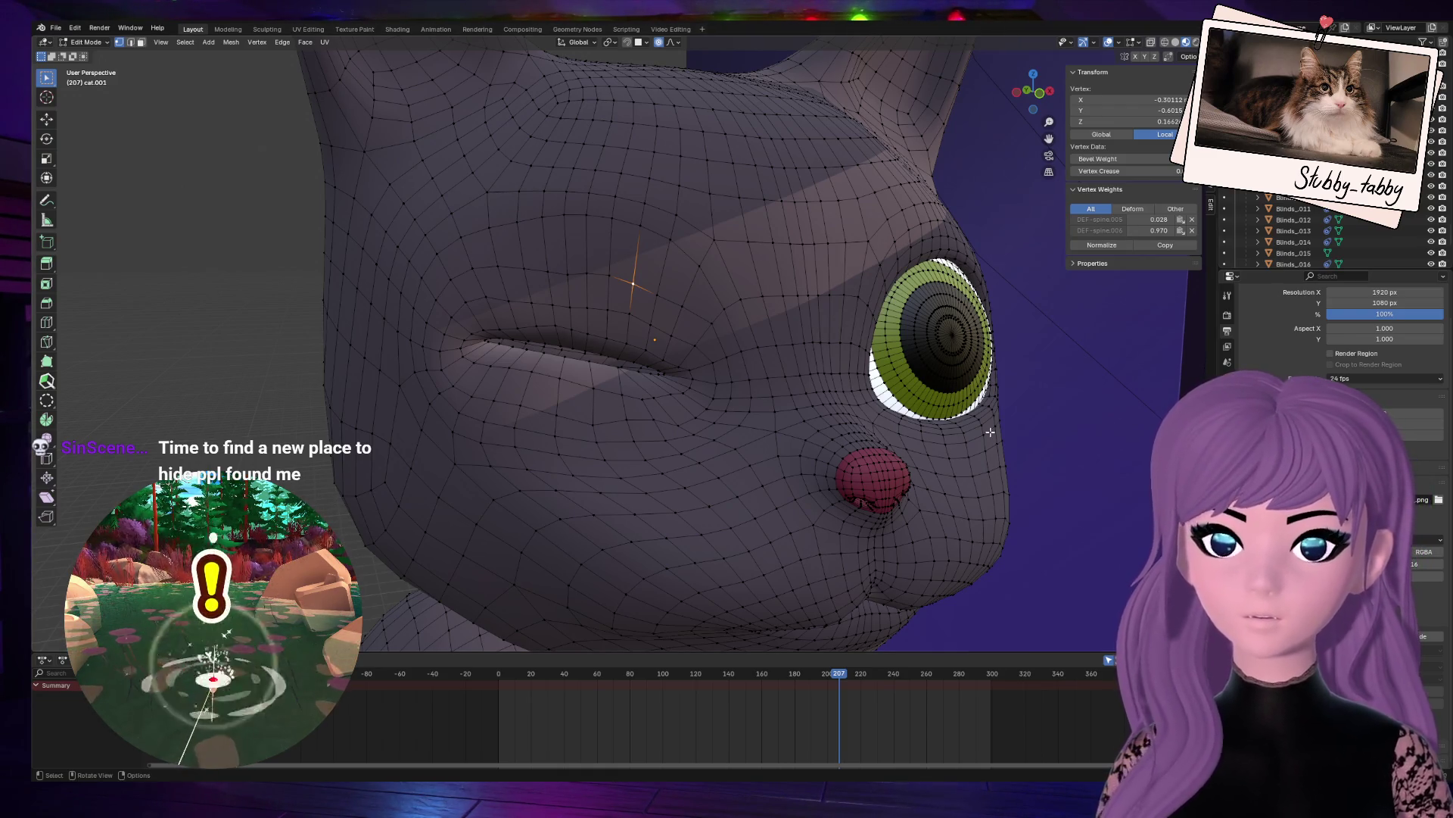
Step: Vertex-slide the vertex above the eye to the right along the eyelid arc
left_click(610, 277)
key("shift+v")
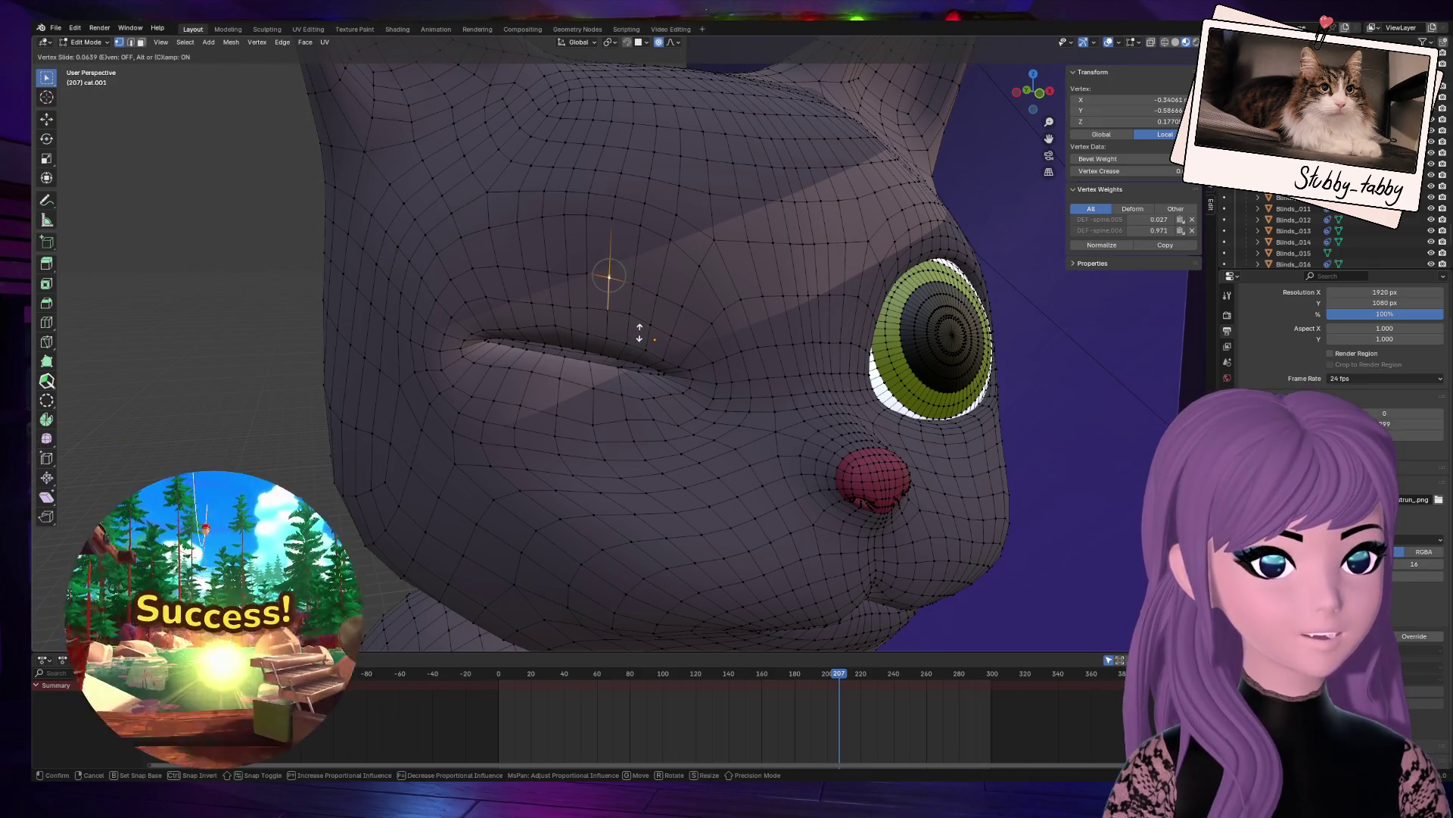
left_click(637, 327)
key("g")
key("g")
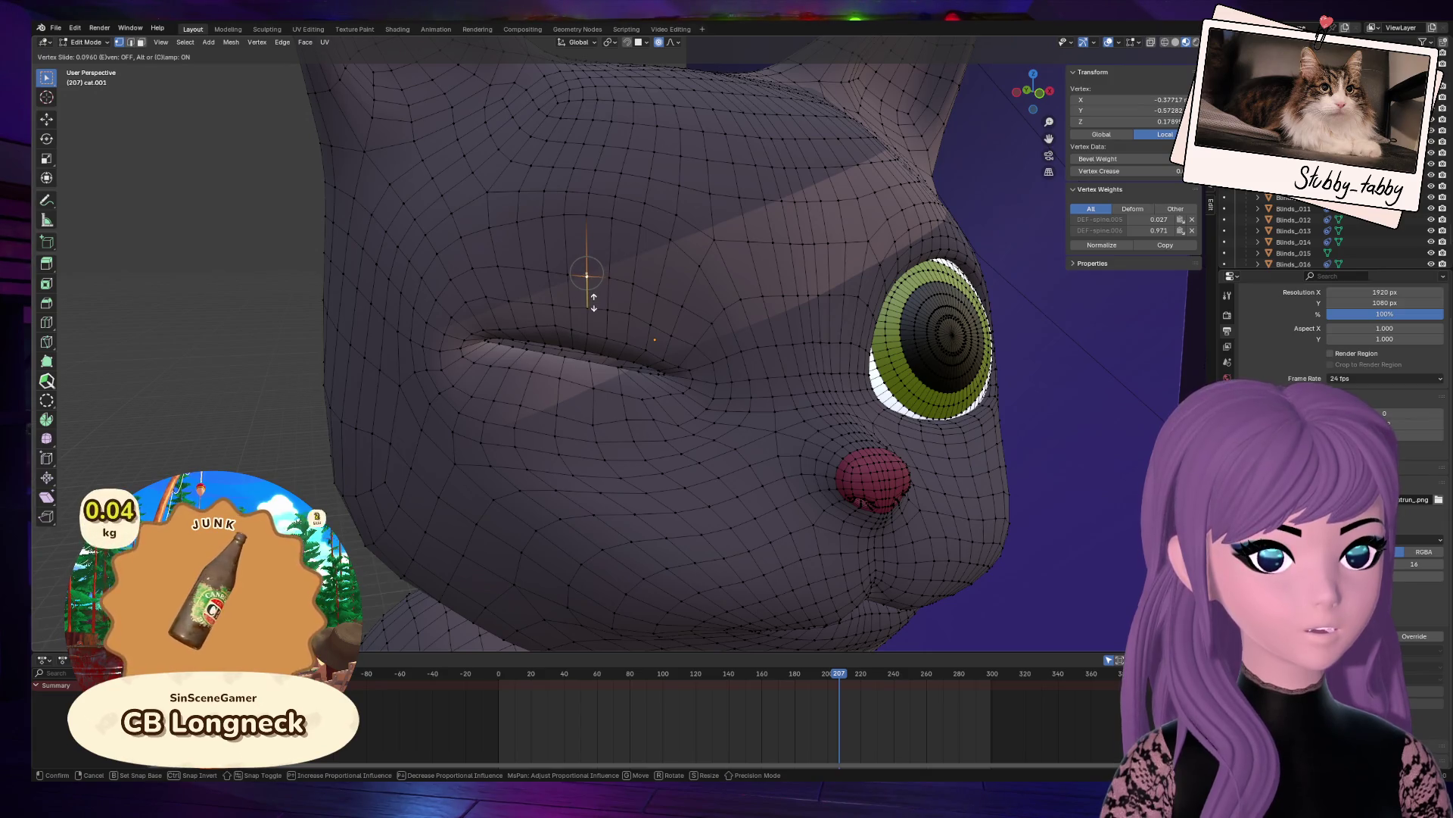
key("Escape")
key("g")
key("g")
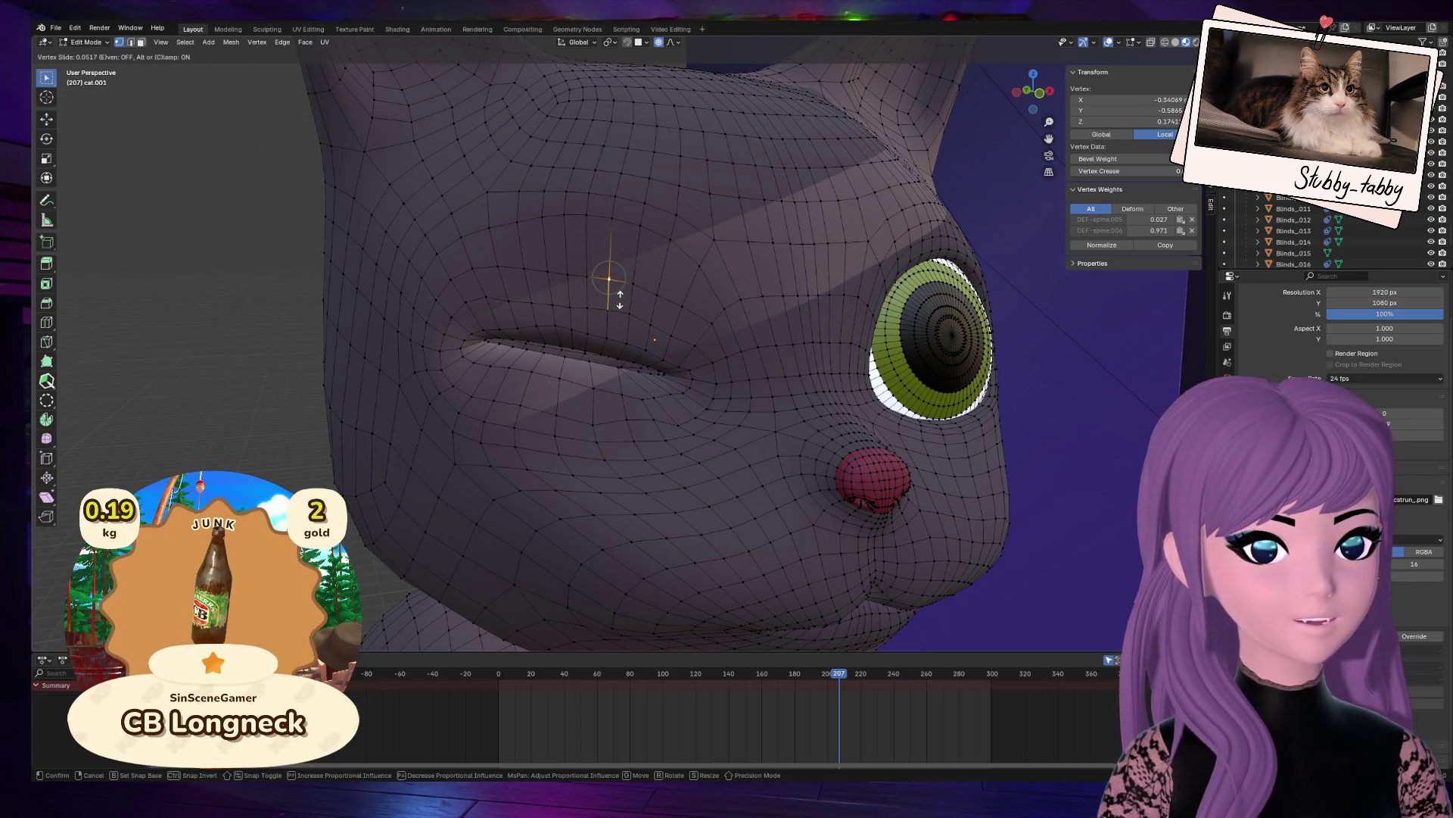
left_click(681, 311)
Step: Inspect the eyelid from below and the side, selecting a vertex on the crease
left_click(642, 398)
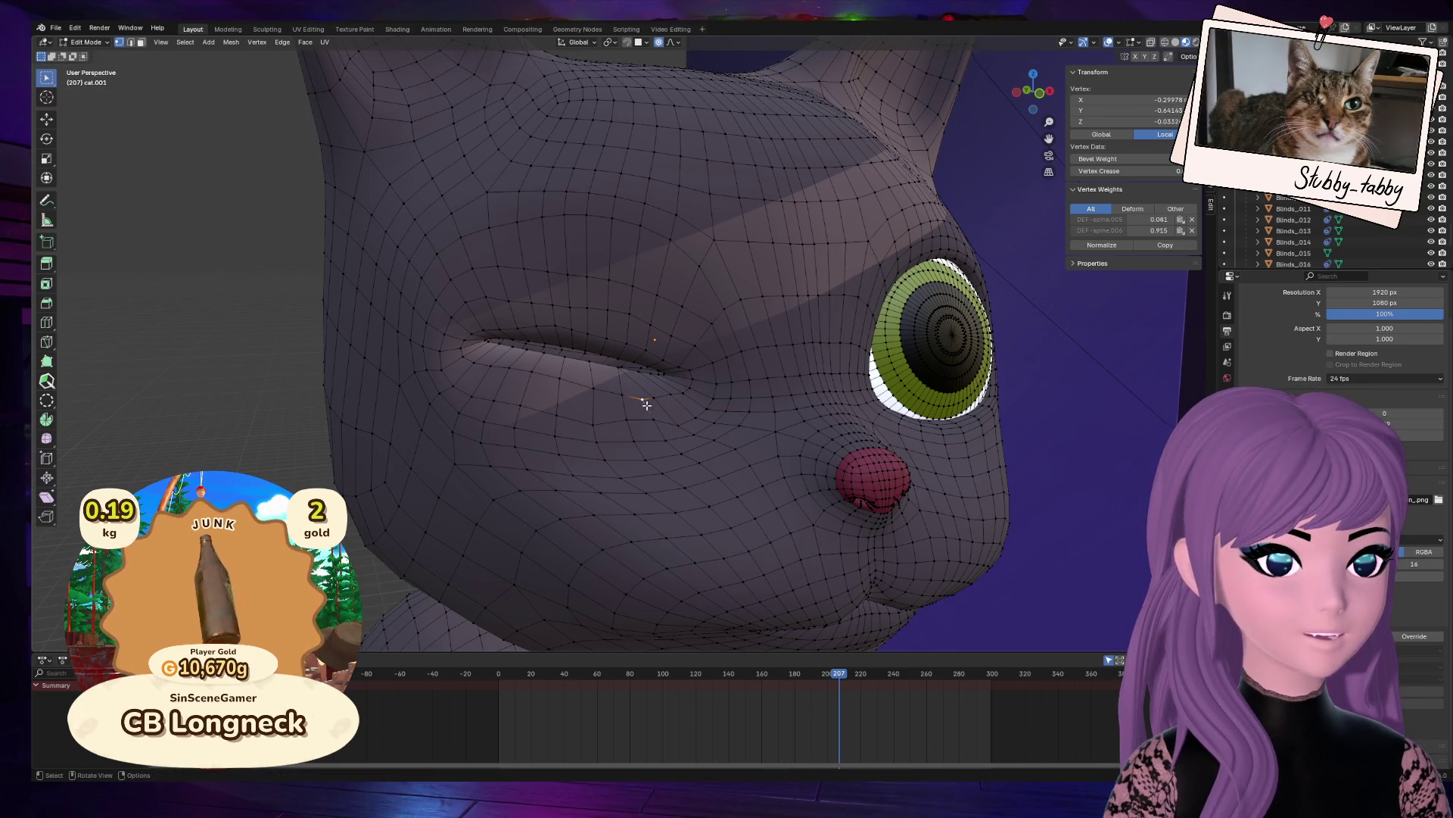
key("g")
right_click(747, 429)
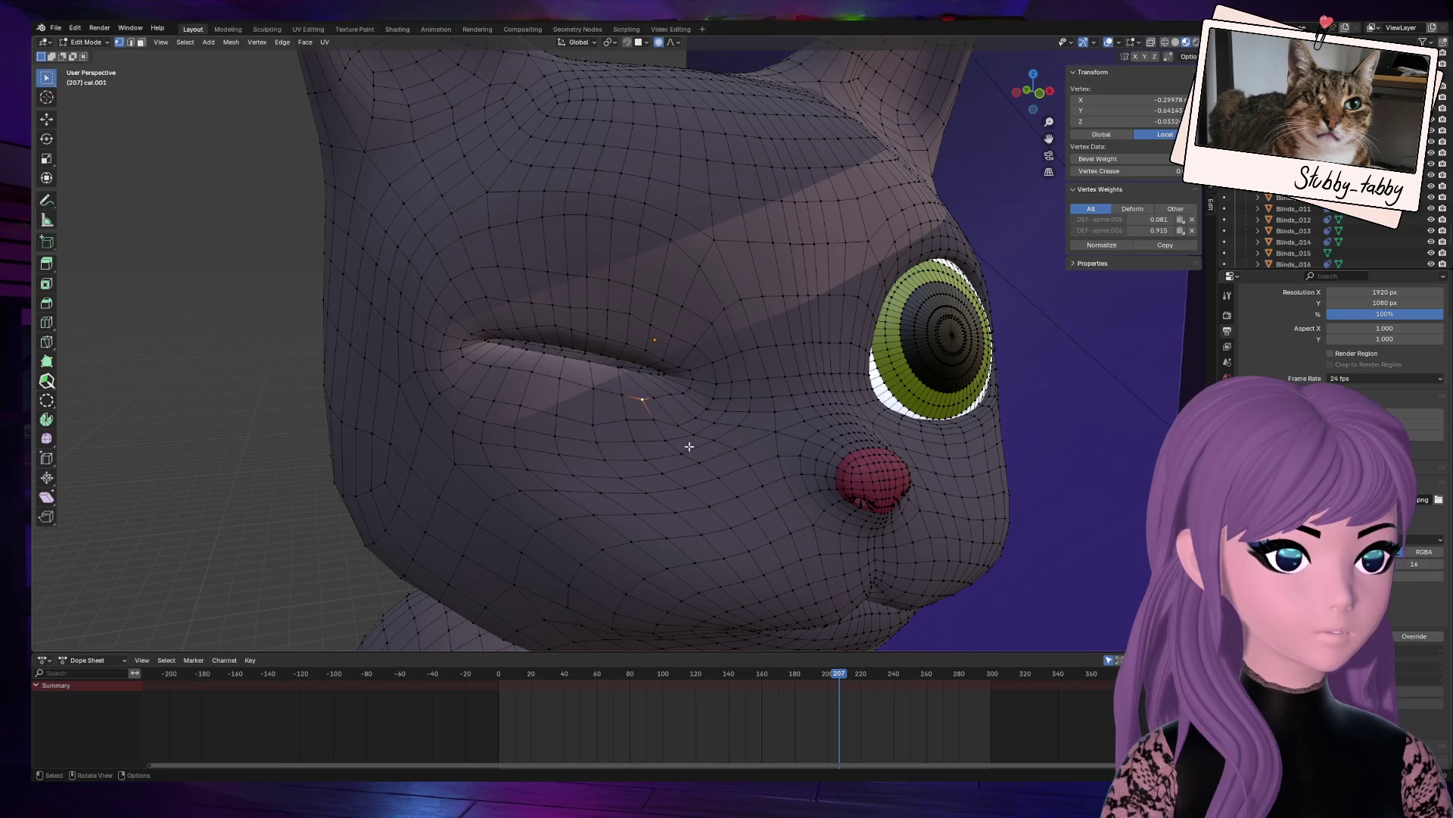
scroll(690, 442, "up", 2)
scroll(694, 442, "up", 1)
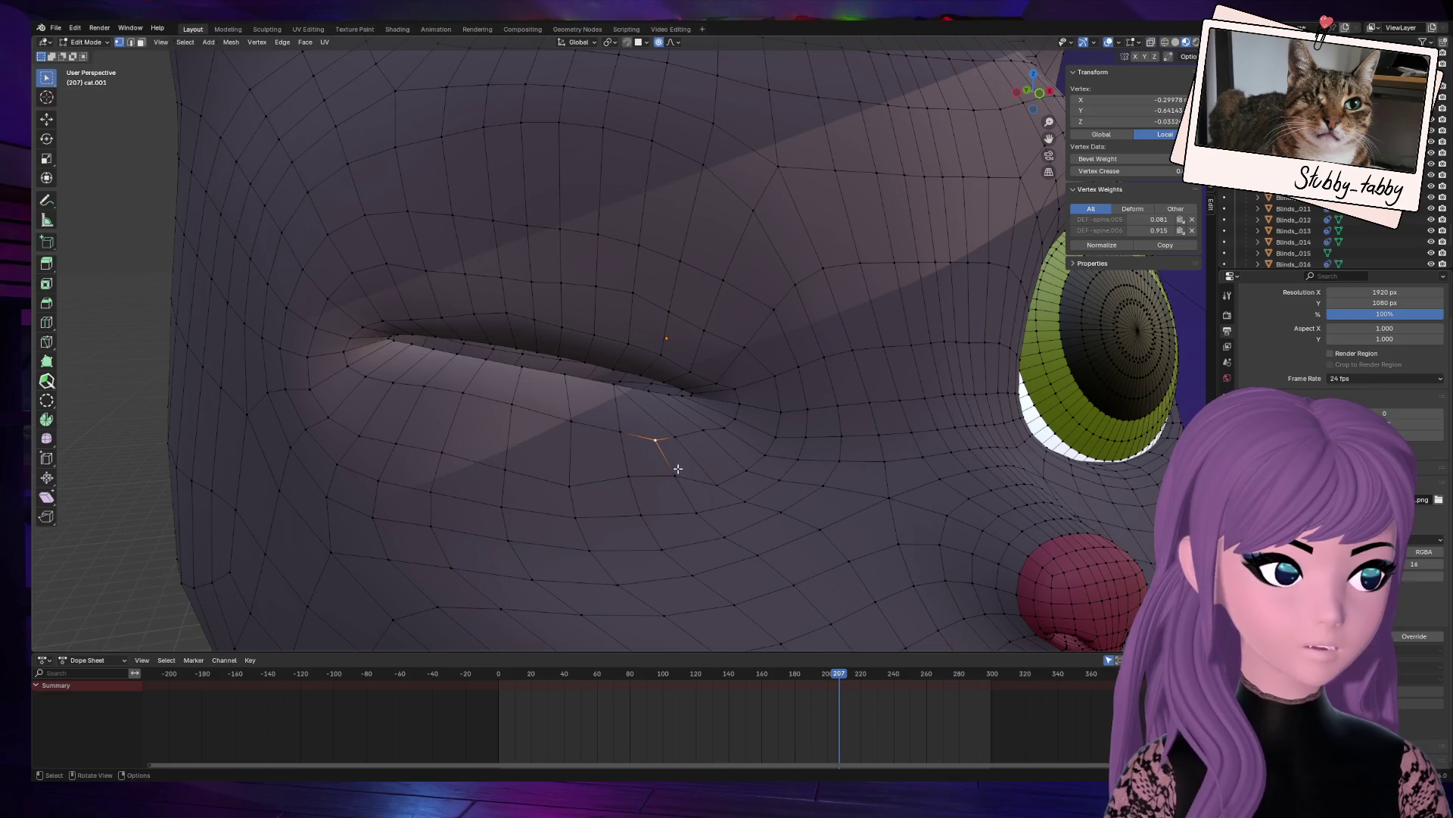
left_click(623, 393)
left_click_drag(1034, 89, 1019, 137)
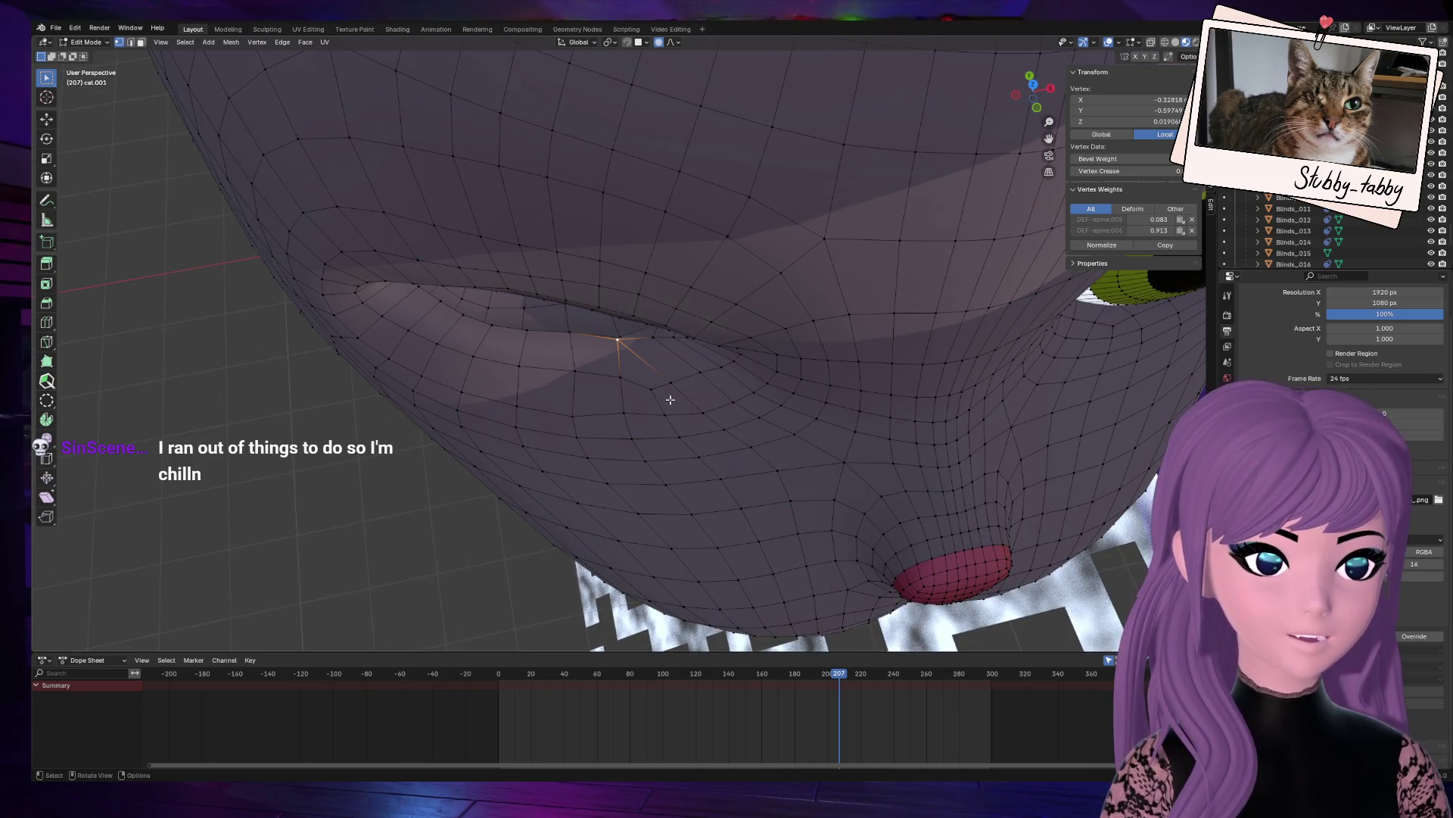
left_click_drag(1031, 89, 476, 368)
left_click(498, 319)
Step: Select the eyelid edge loop and scale it to flatten the closed lid
key("g")
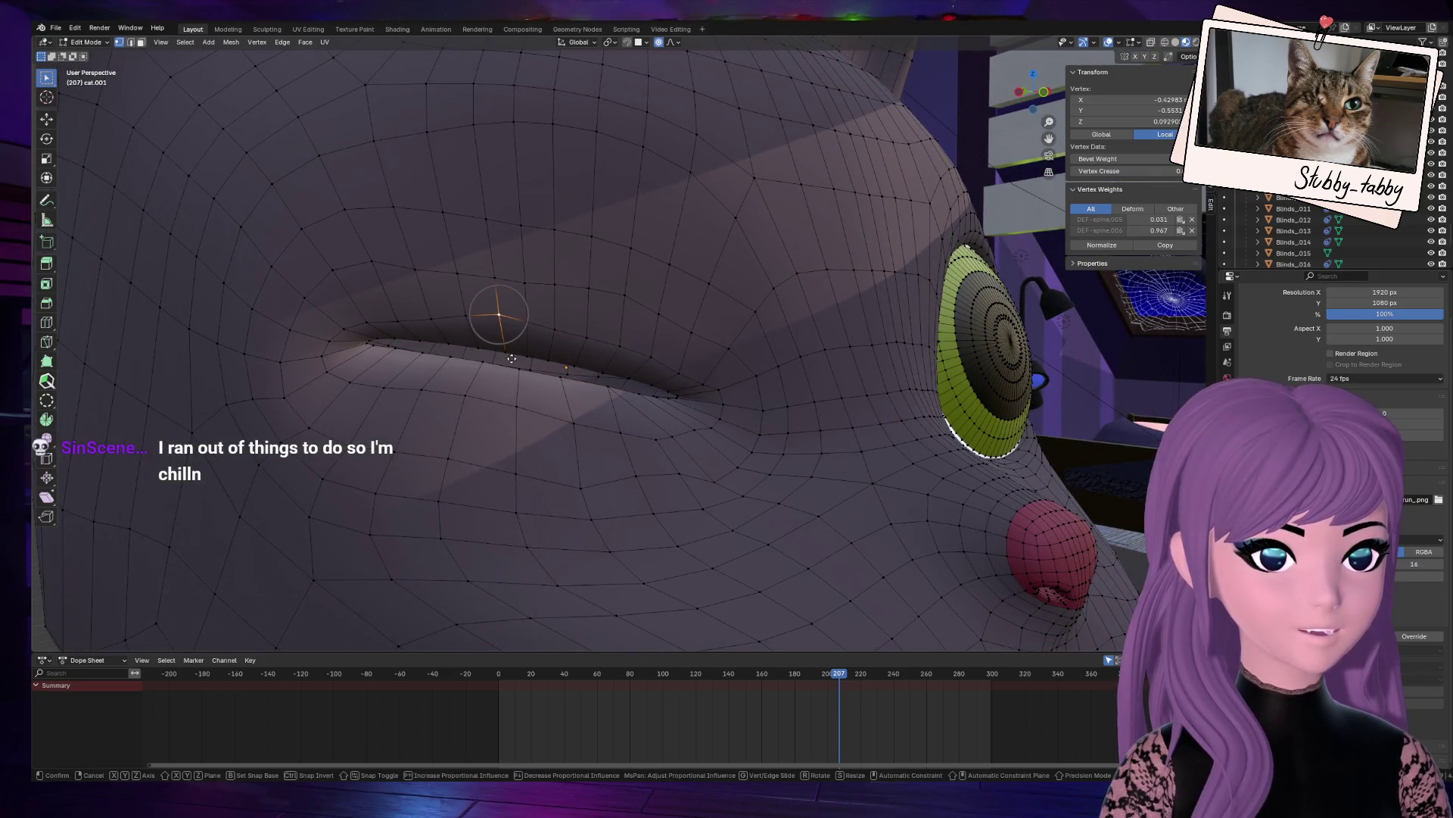
left_click(520, 364)
left_click(532, 356, "alt")
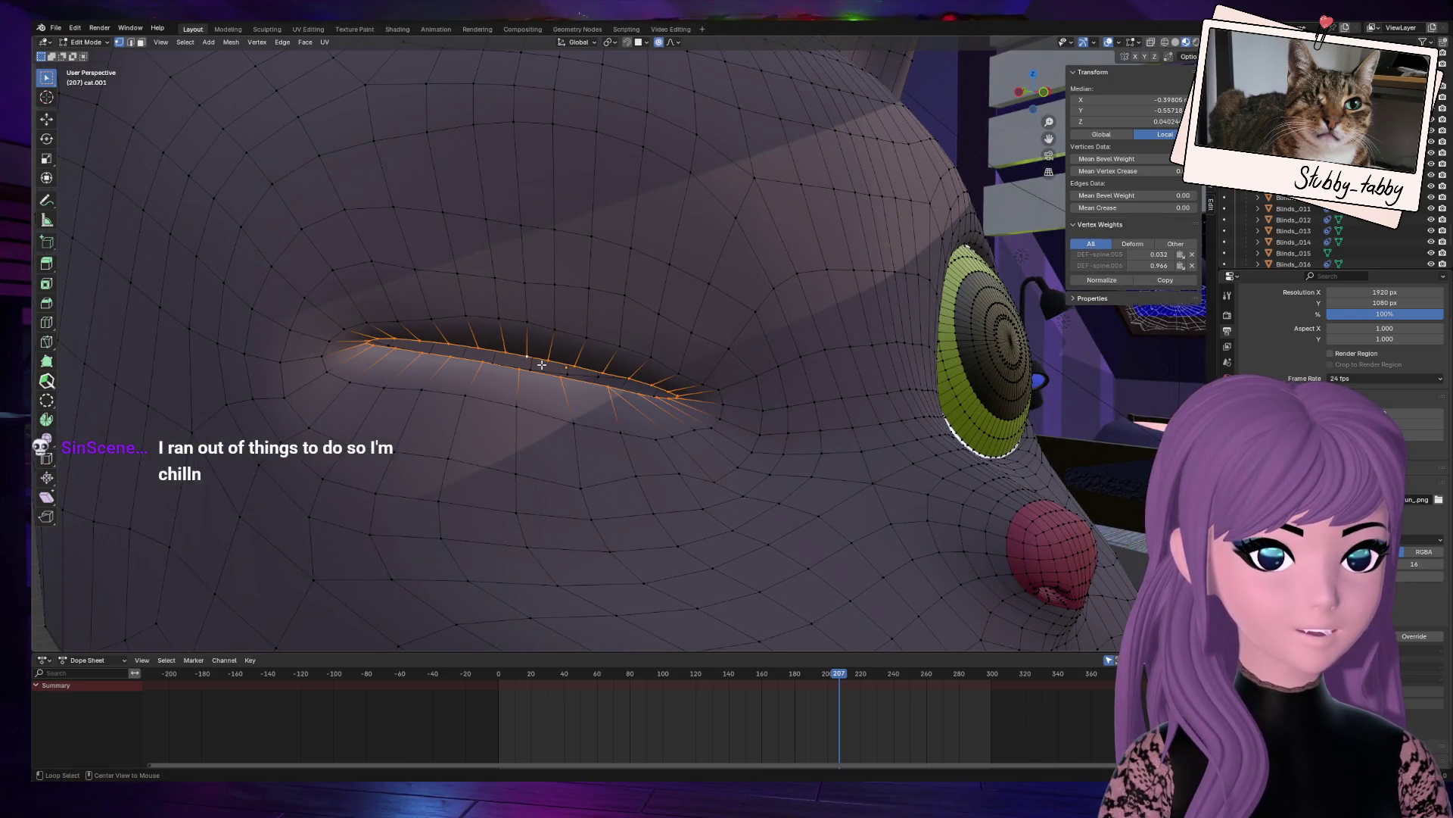
left_click_drag(1033, 90, 801, 405)
key("s")
key("z")
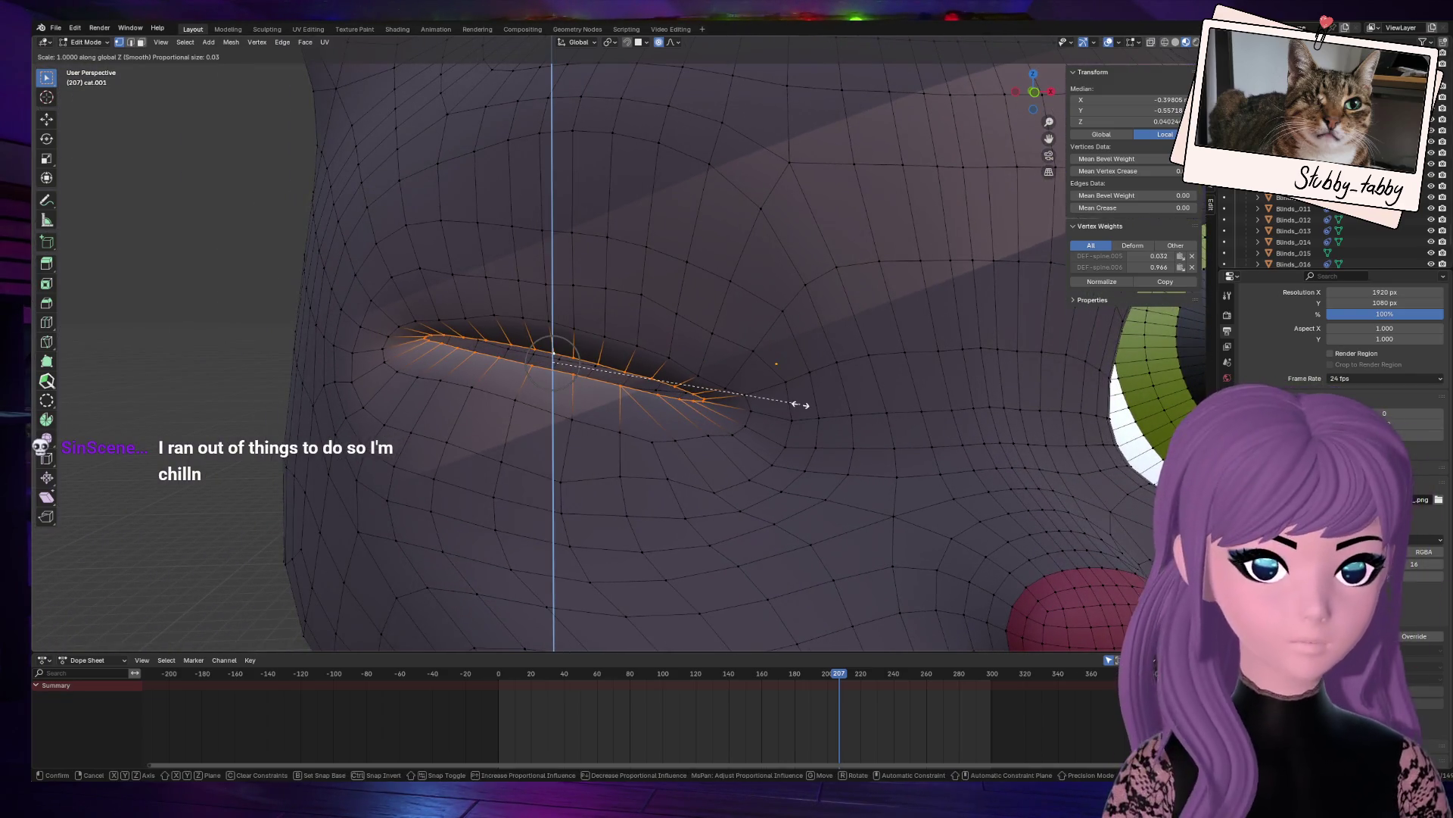
key("z")
key("z")
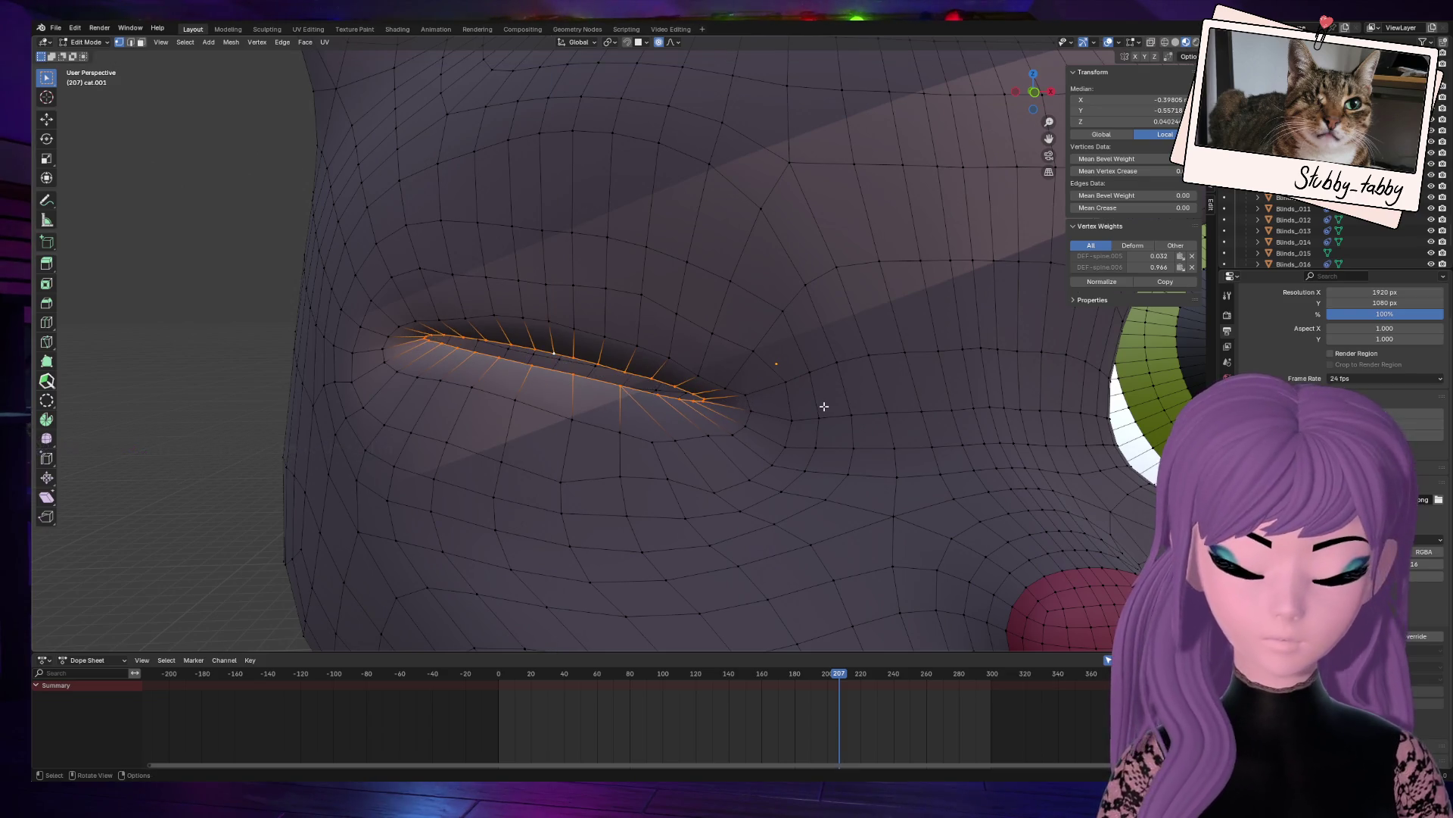
left_click(797, 409)
scroll(810, 439, "down", 8)
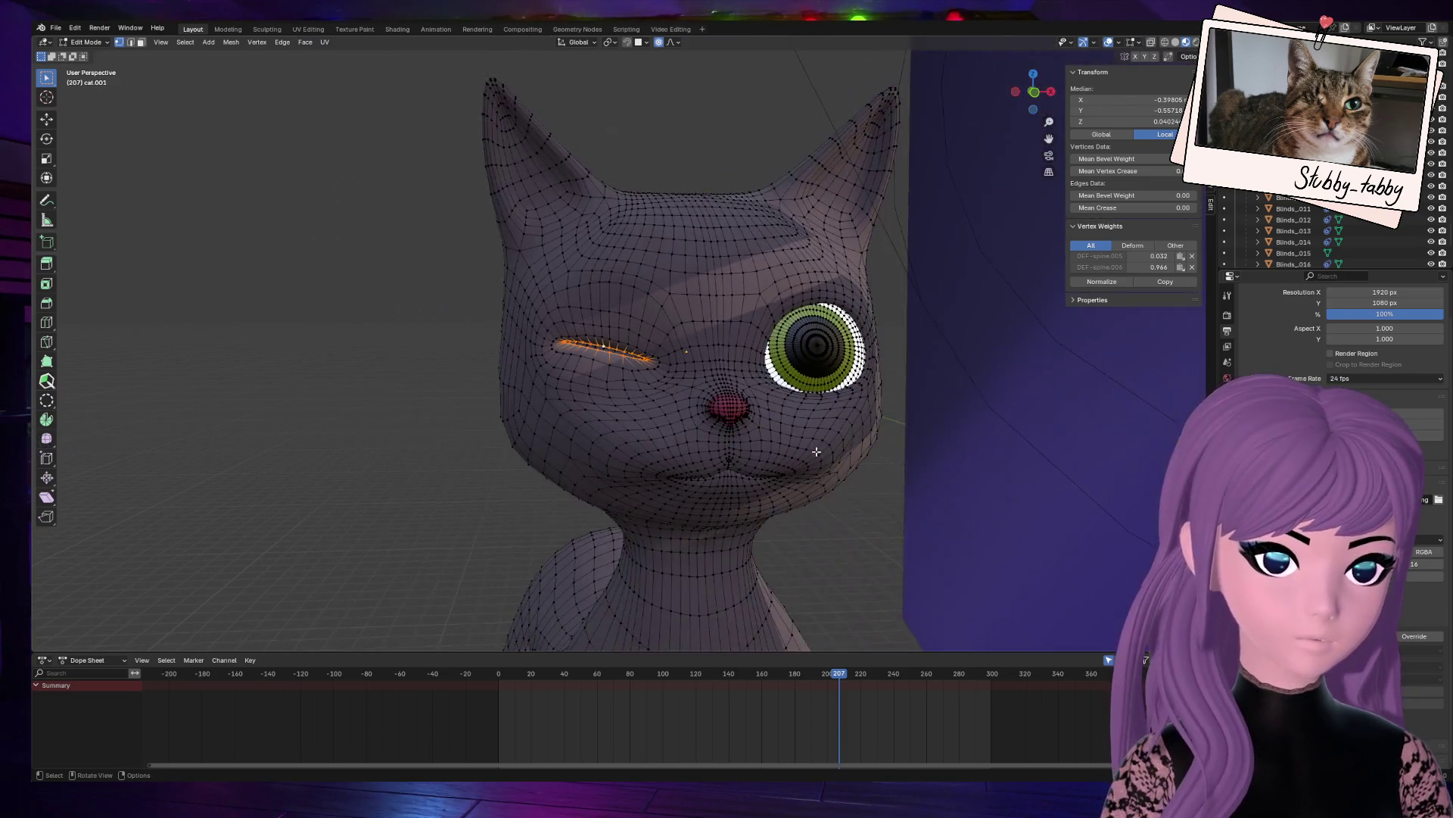
scroll(817, 452, "up", 7)
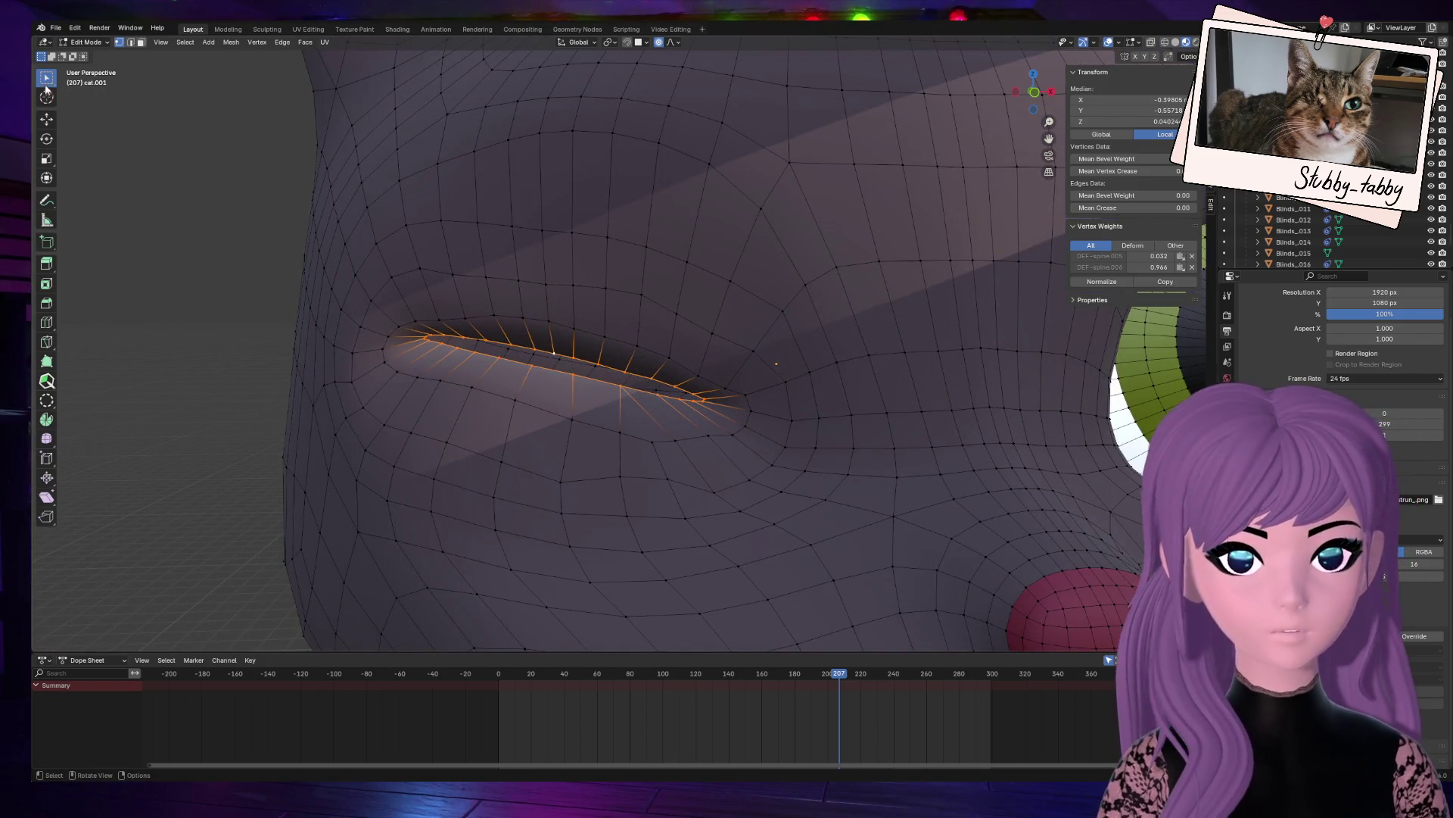
Step: Box-select the lid edge vertices, including those at the eye's outer corner
left_click(438, 353, "ctrl")
key("b")
left_click_drag(516, 369, 560, 381)
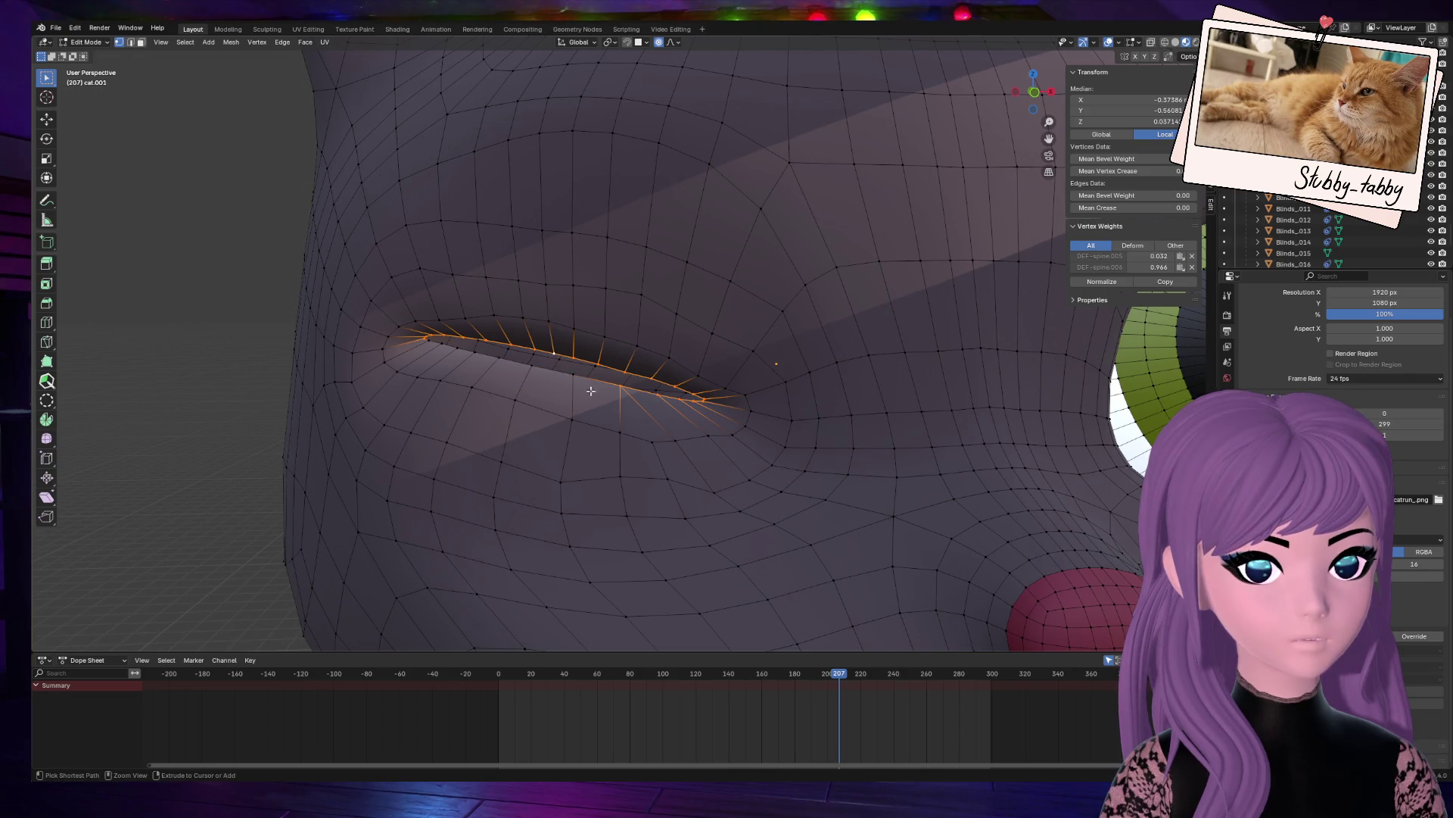
left_click(690, 408, "ctrl")
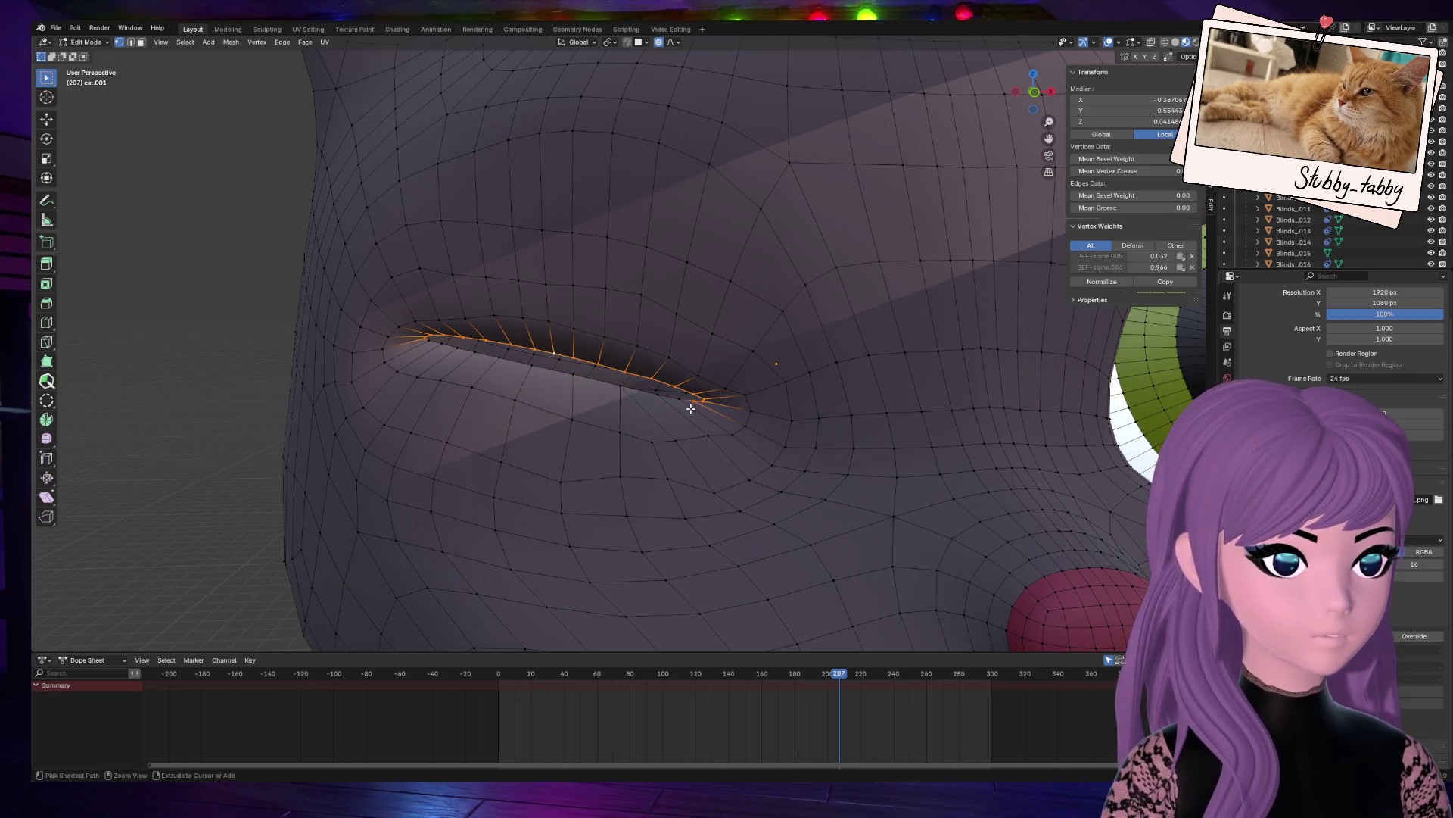
left_click(703, 403, "ctrl")
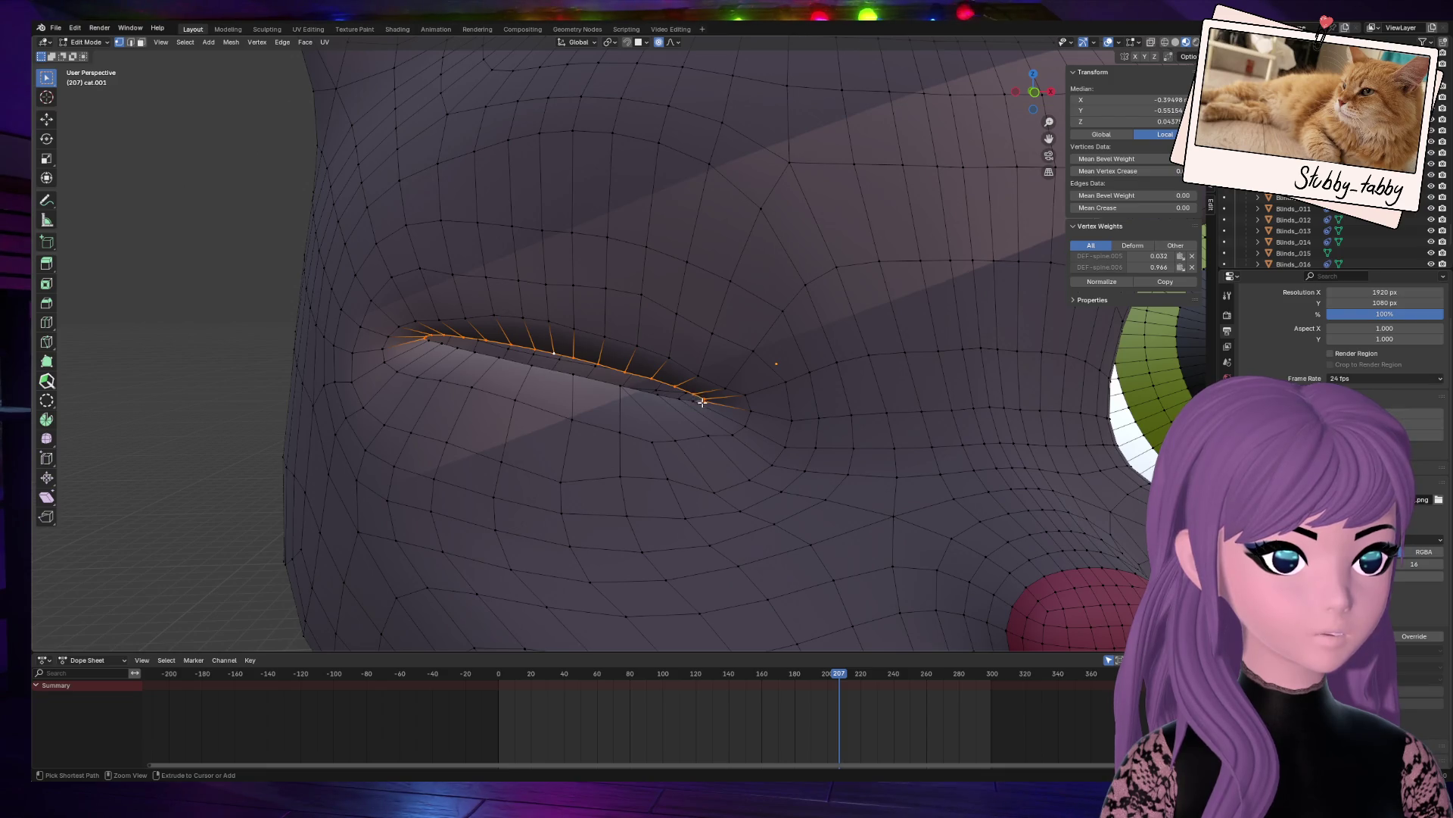
left_click(702, 403, "ctrl")
key("ctrl+z")
left_click_drag(725, 412, 691, 402)
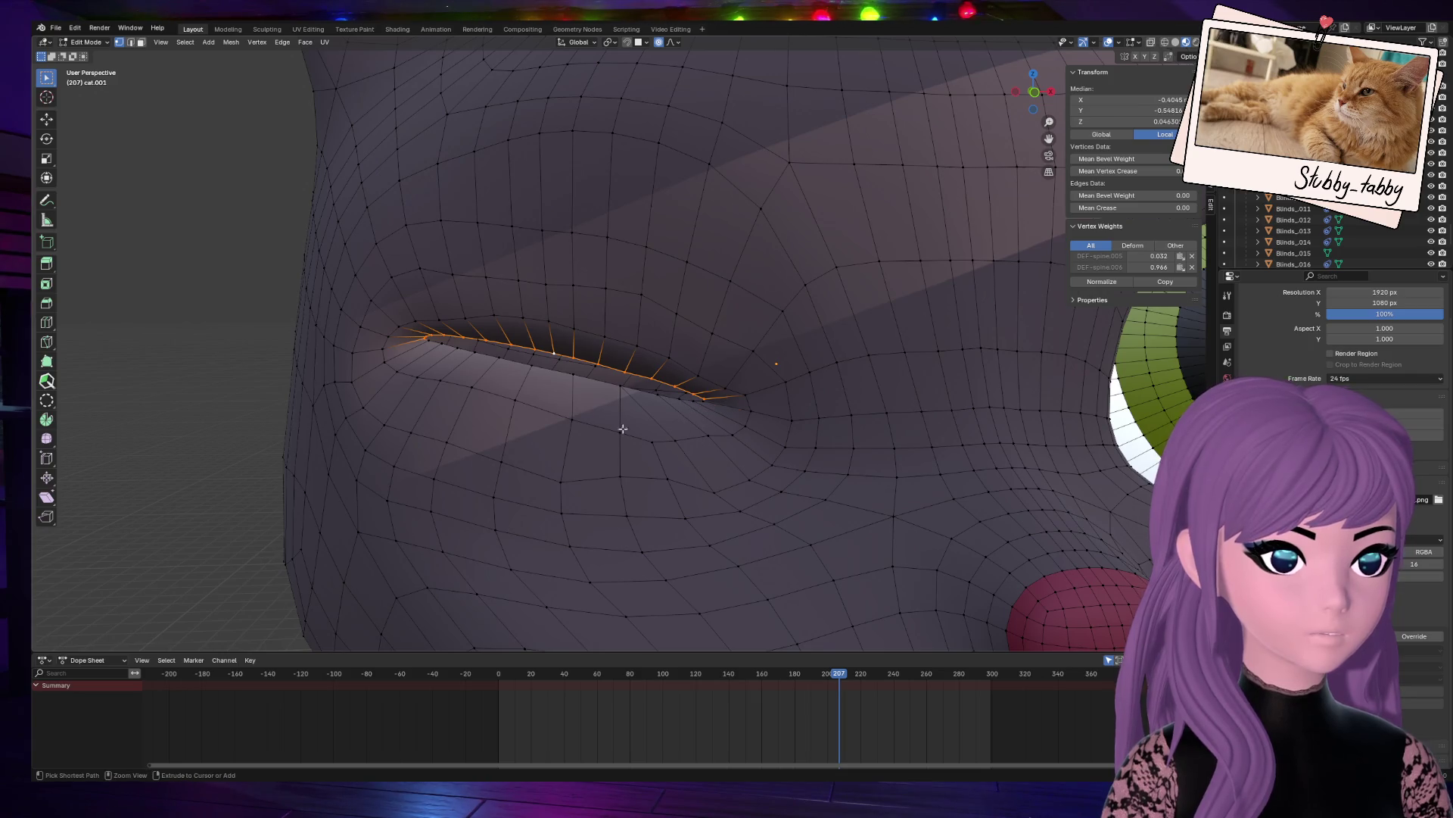
mouse_move(442, 369)
left_mouse_down()
mouse_move(390, 356)
mouse_move(382, 338)
left_mouse_up()
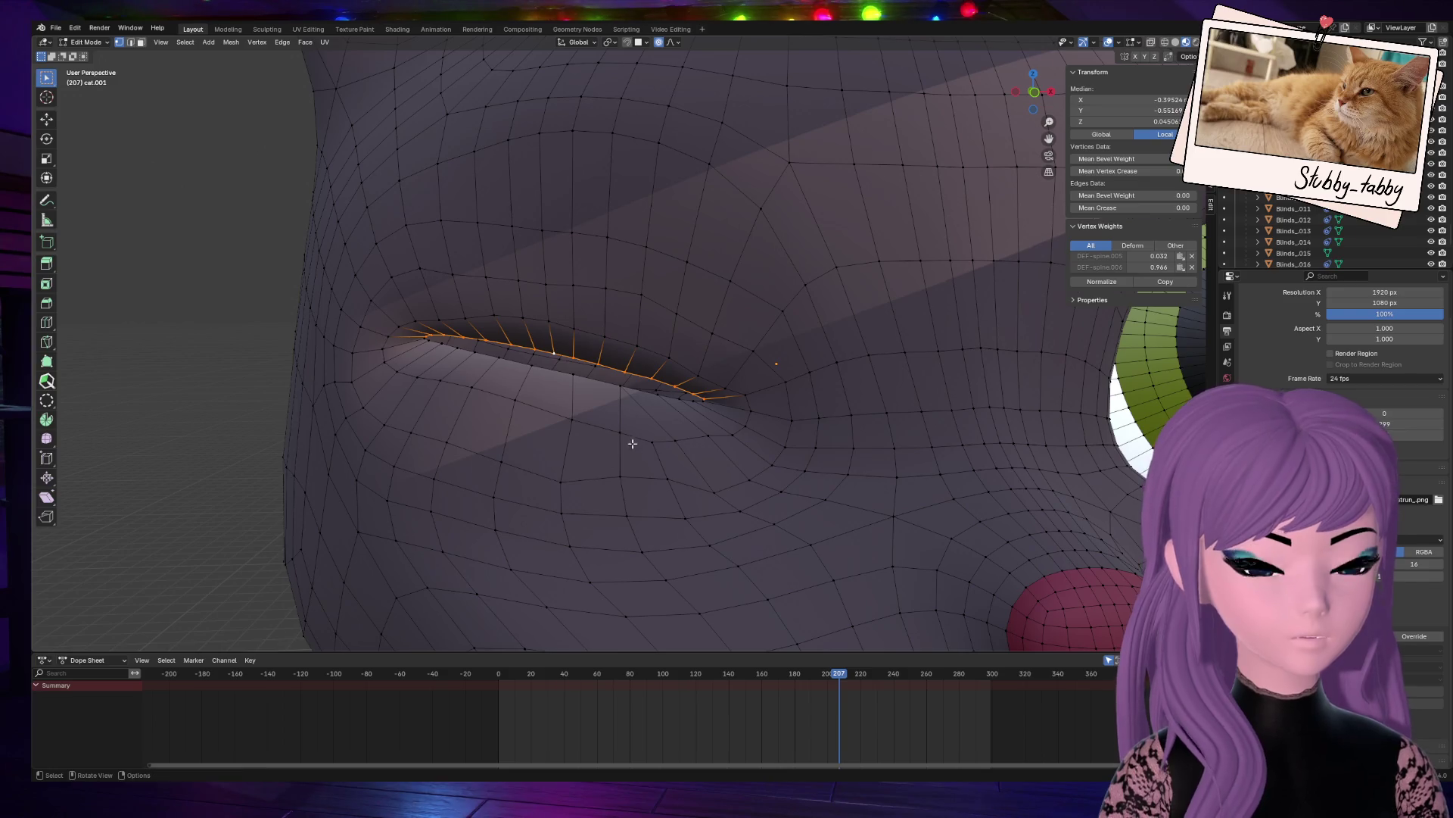
Step: Try a soft-falloff move of the lid vertices, then undo it
key("g")
scroll(630, 448, "up", 9)
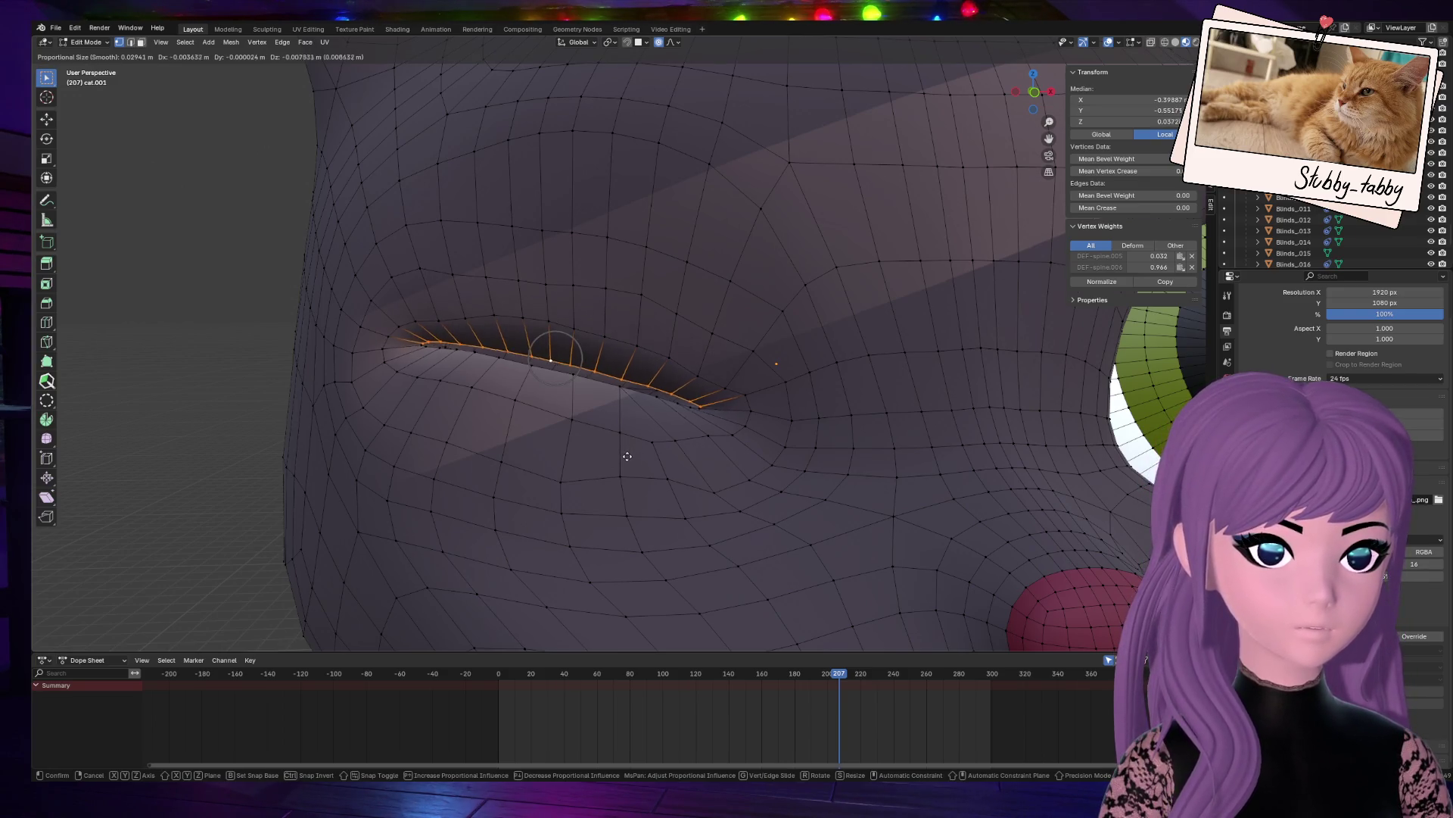
scroll(630, 458, "up", 9)
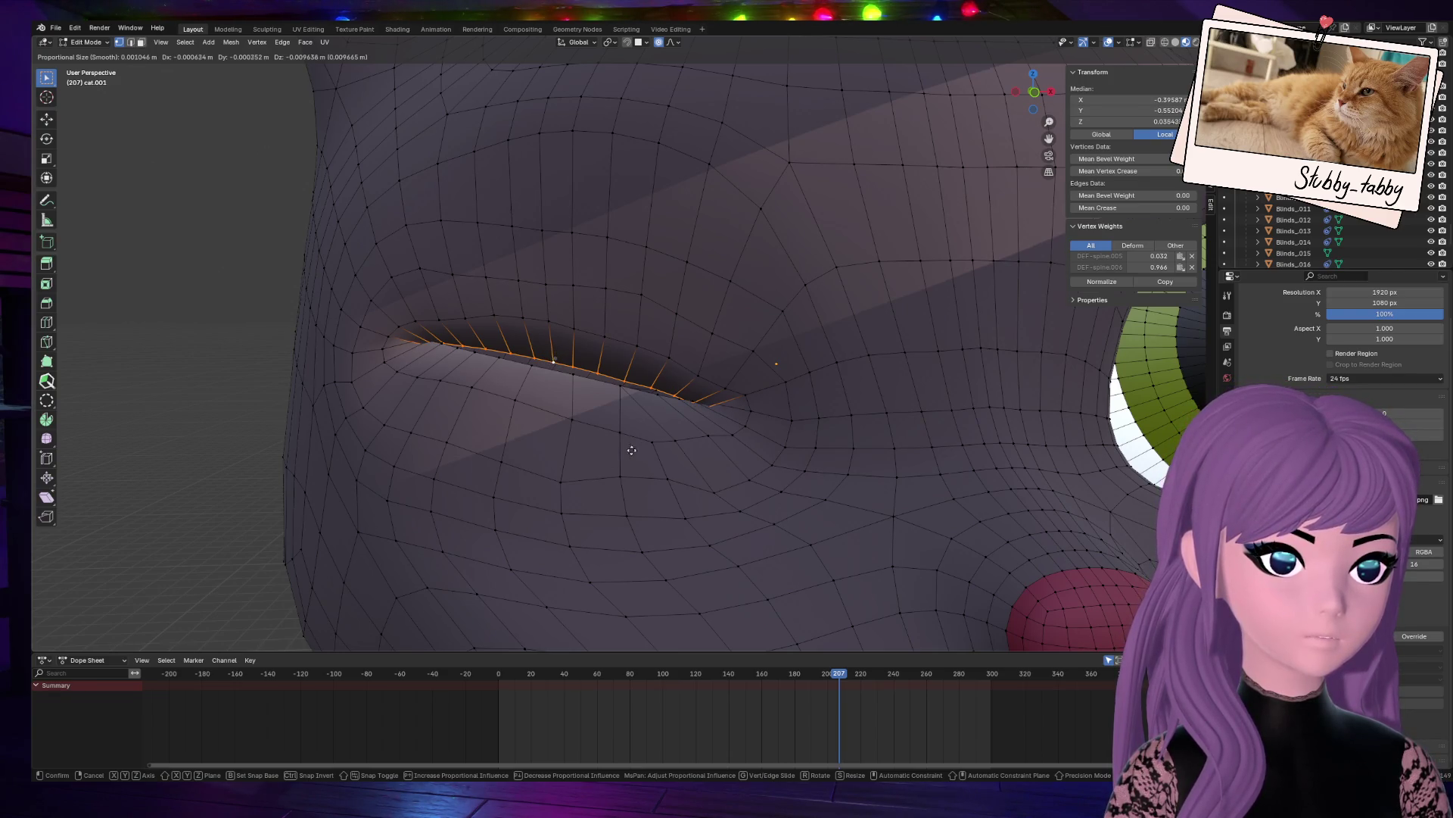
left_click(631, 449)
scroll(525, 393, "up", 4)
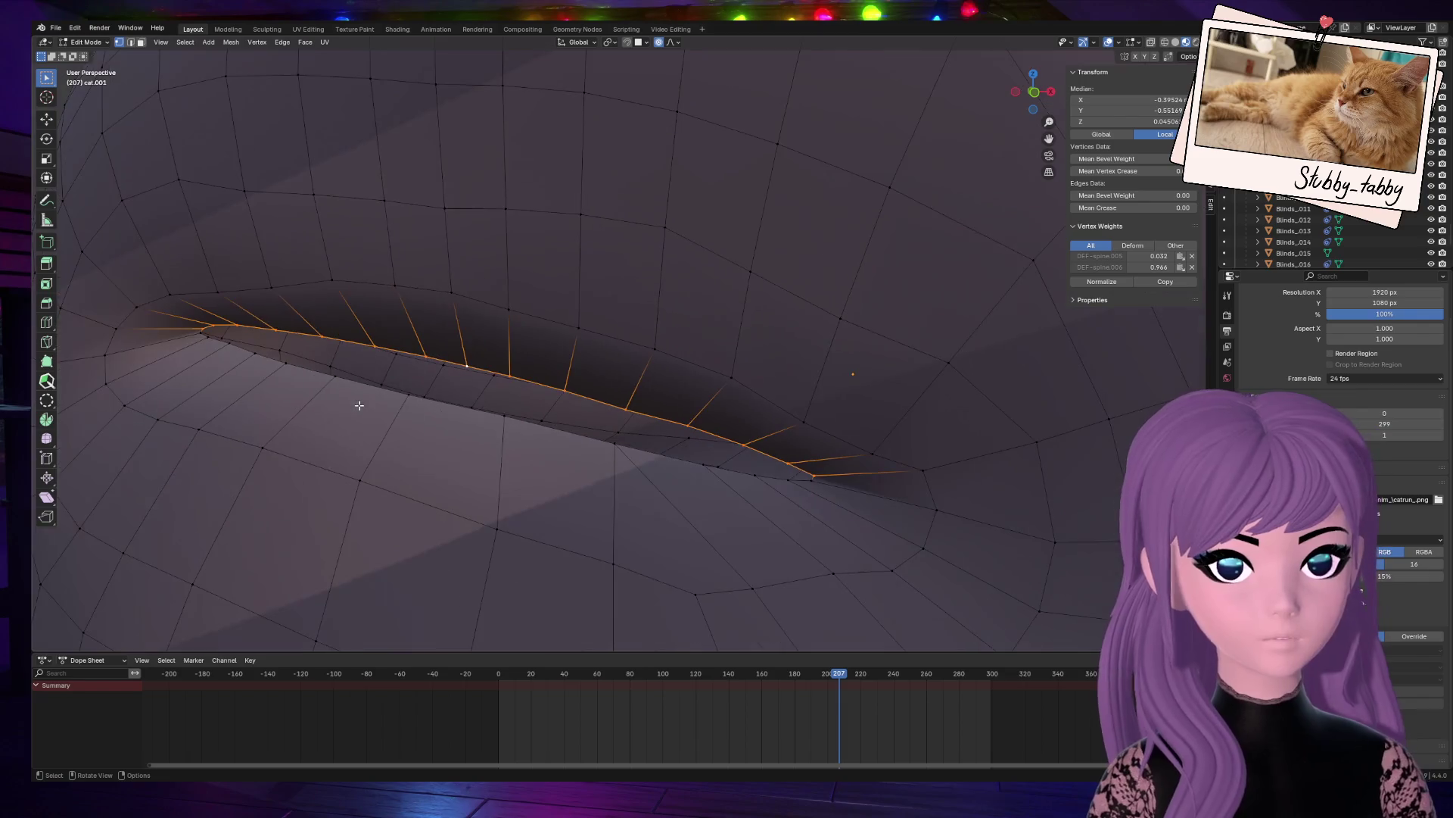
key("ctrl+z")
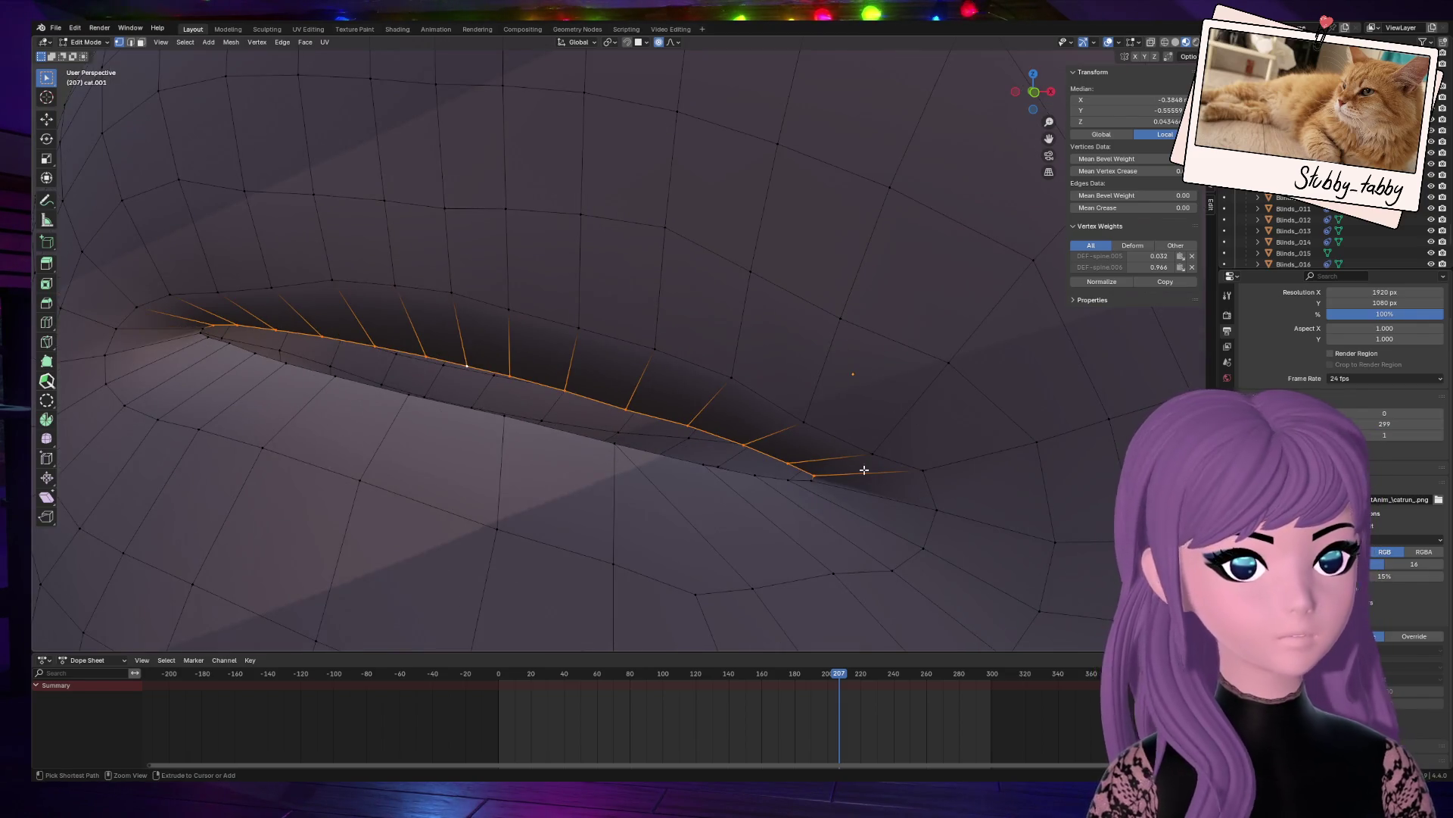
key("ctrl+z")
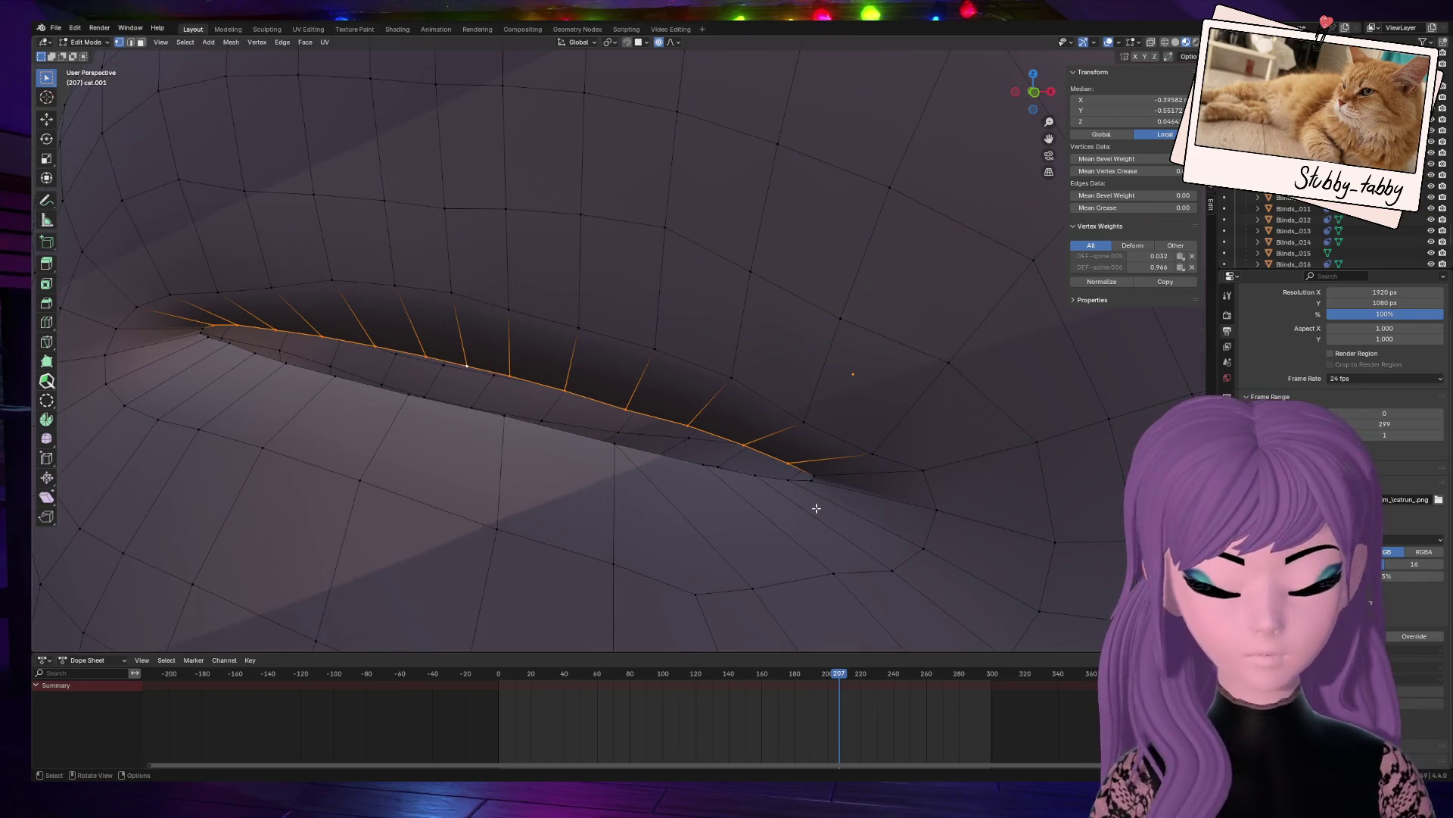
Step: Lower the eyelid loop 0.005405 m on Z with proportional falloff
key("g")
key("z")
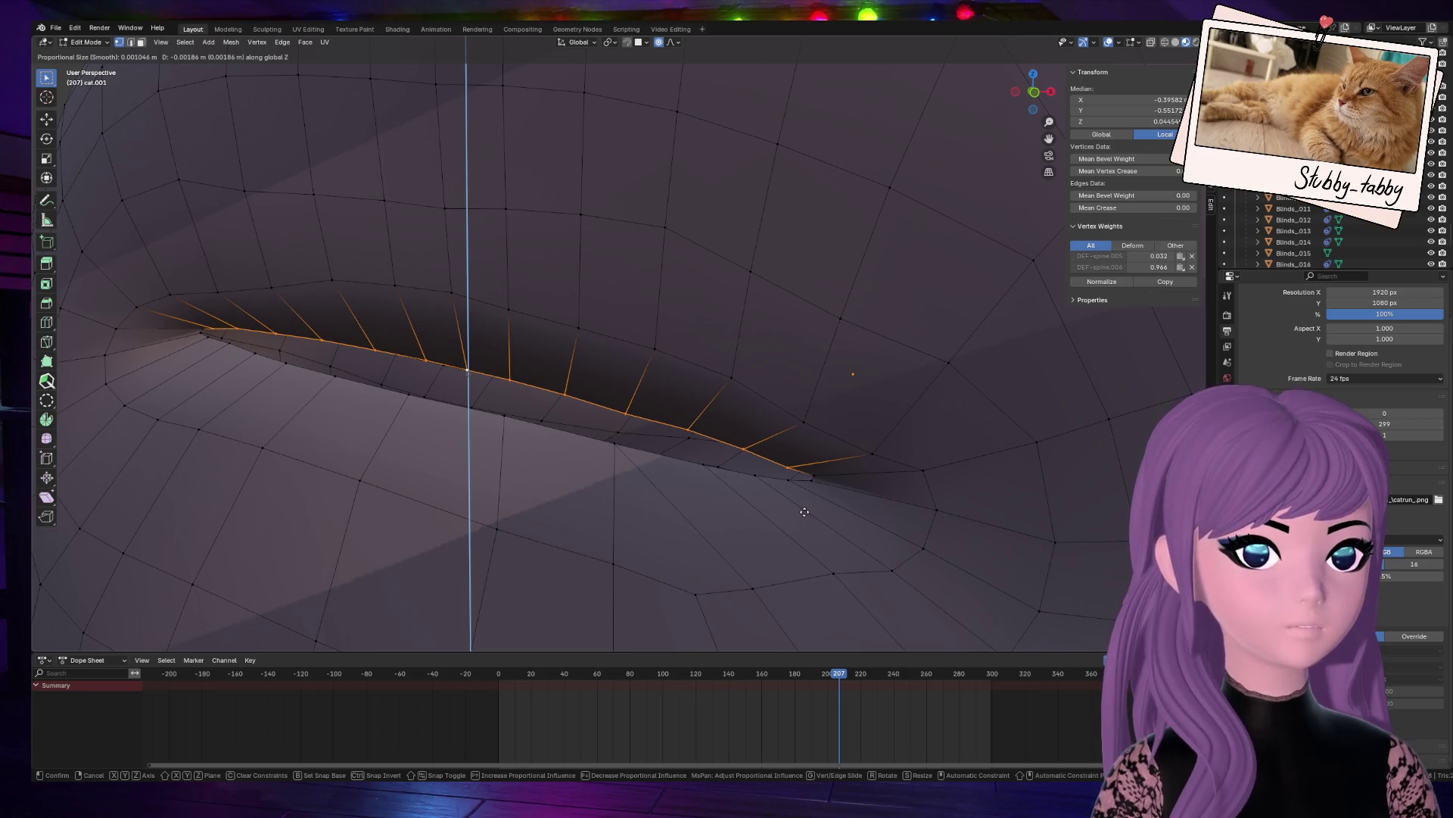
left_click(805, 512)
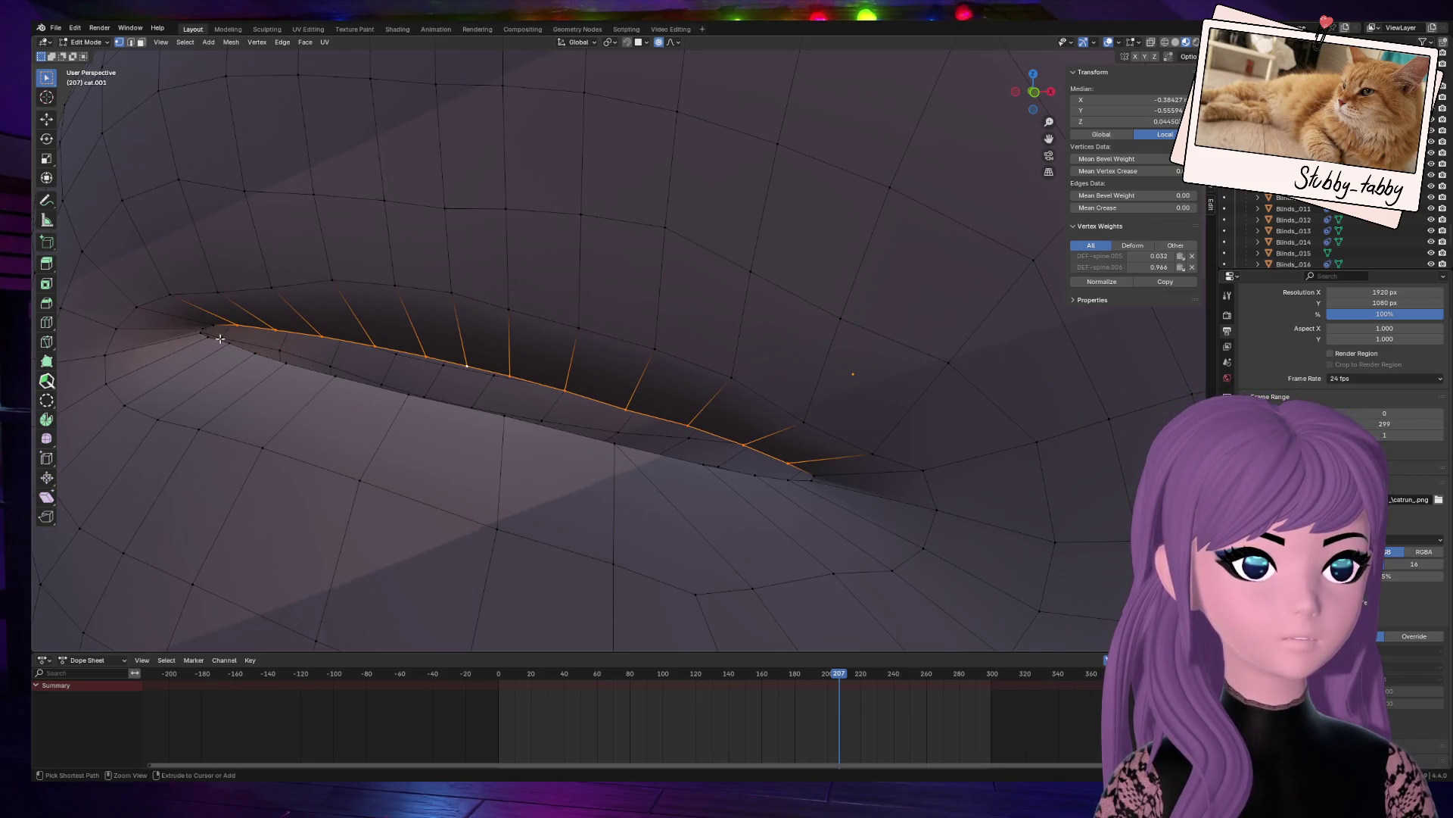
key("g")
key("z")
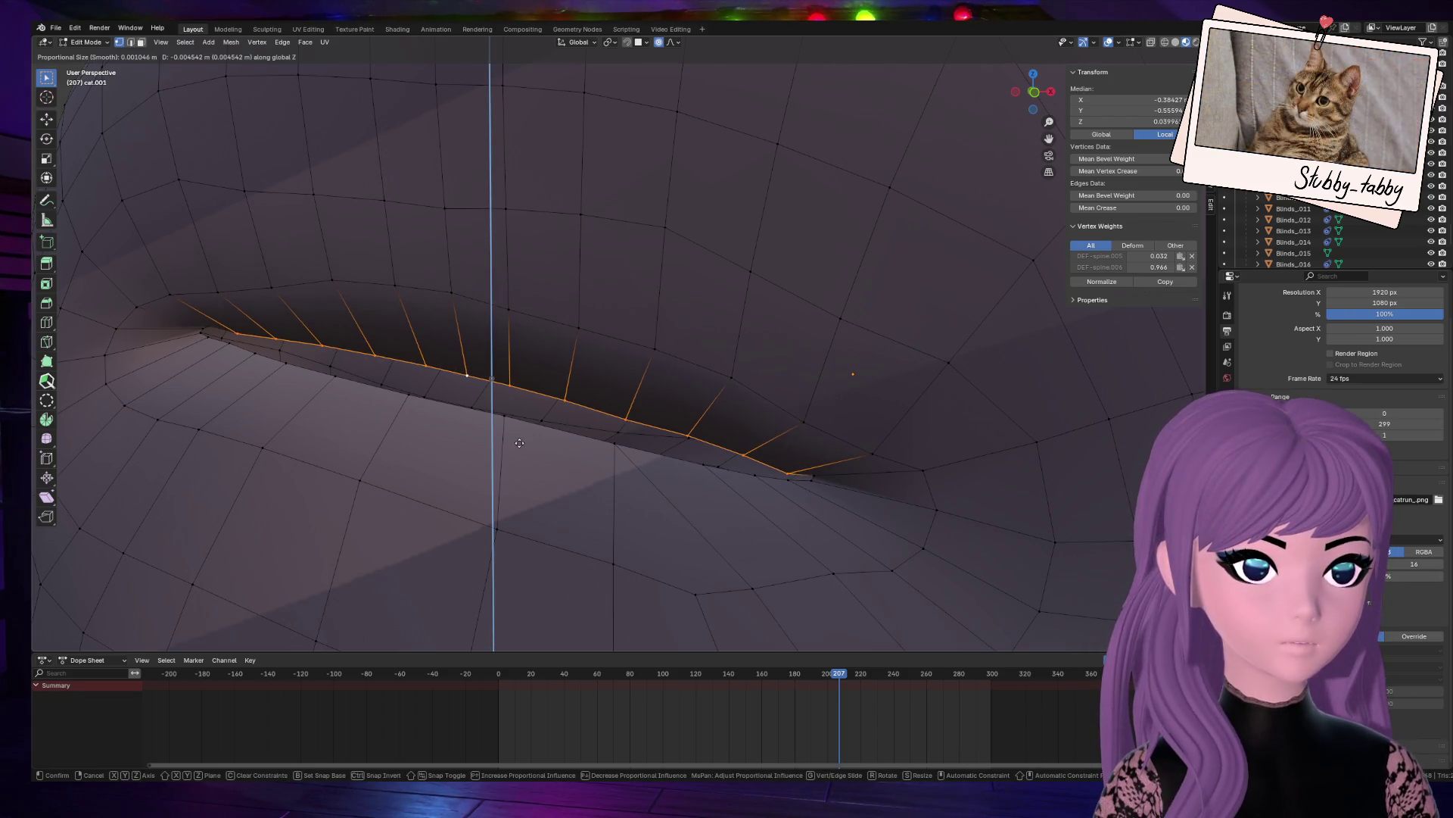
scroll(519, 443, "down", 10)
scroll(517, 451, "up", 7)
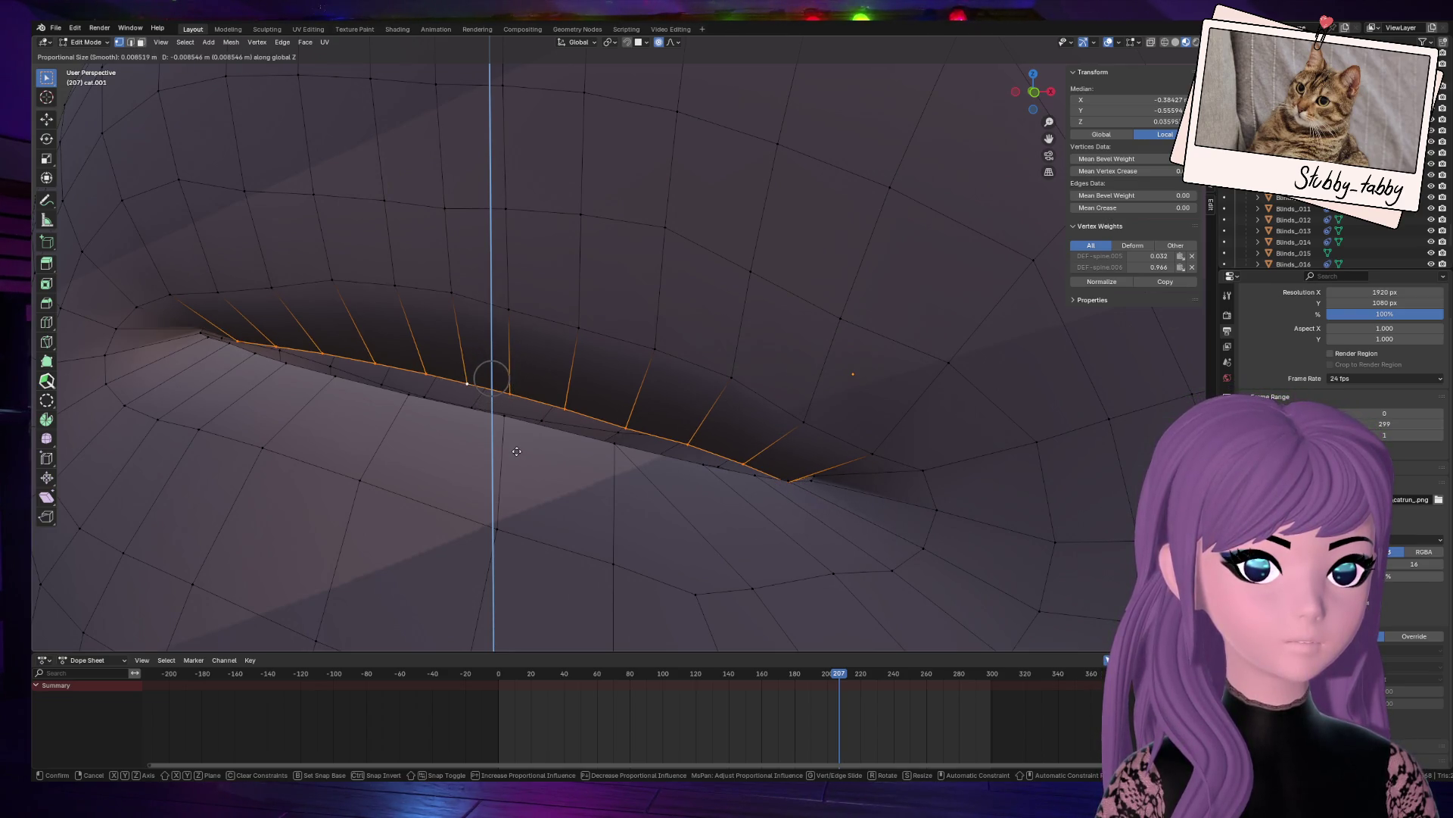
key("Escape")
key("g")
key("z")
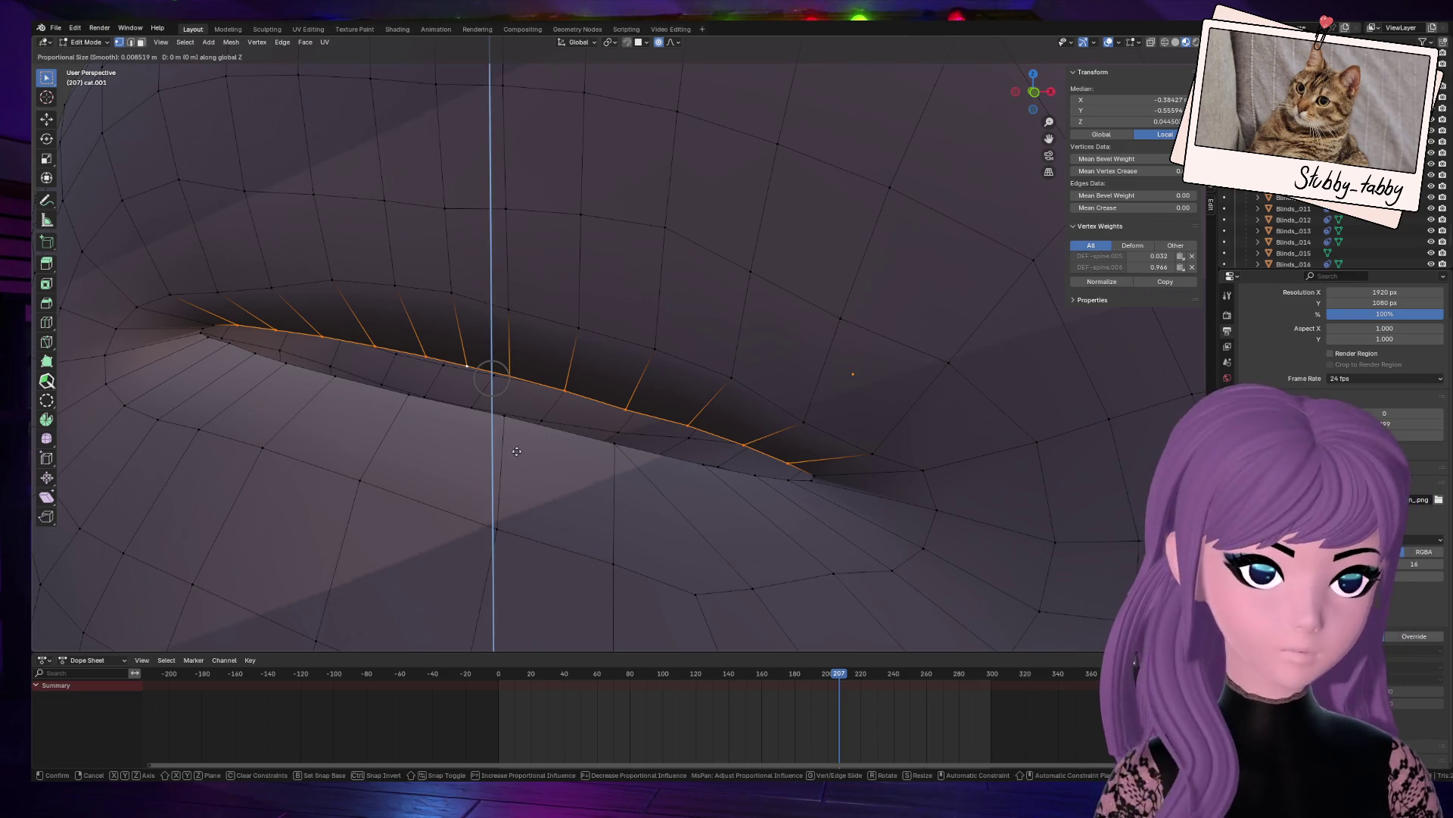
left_click(513, 461)
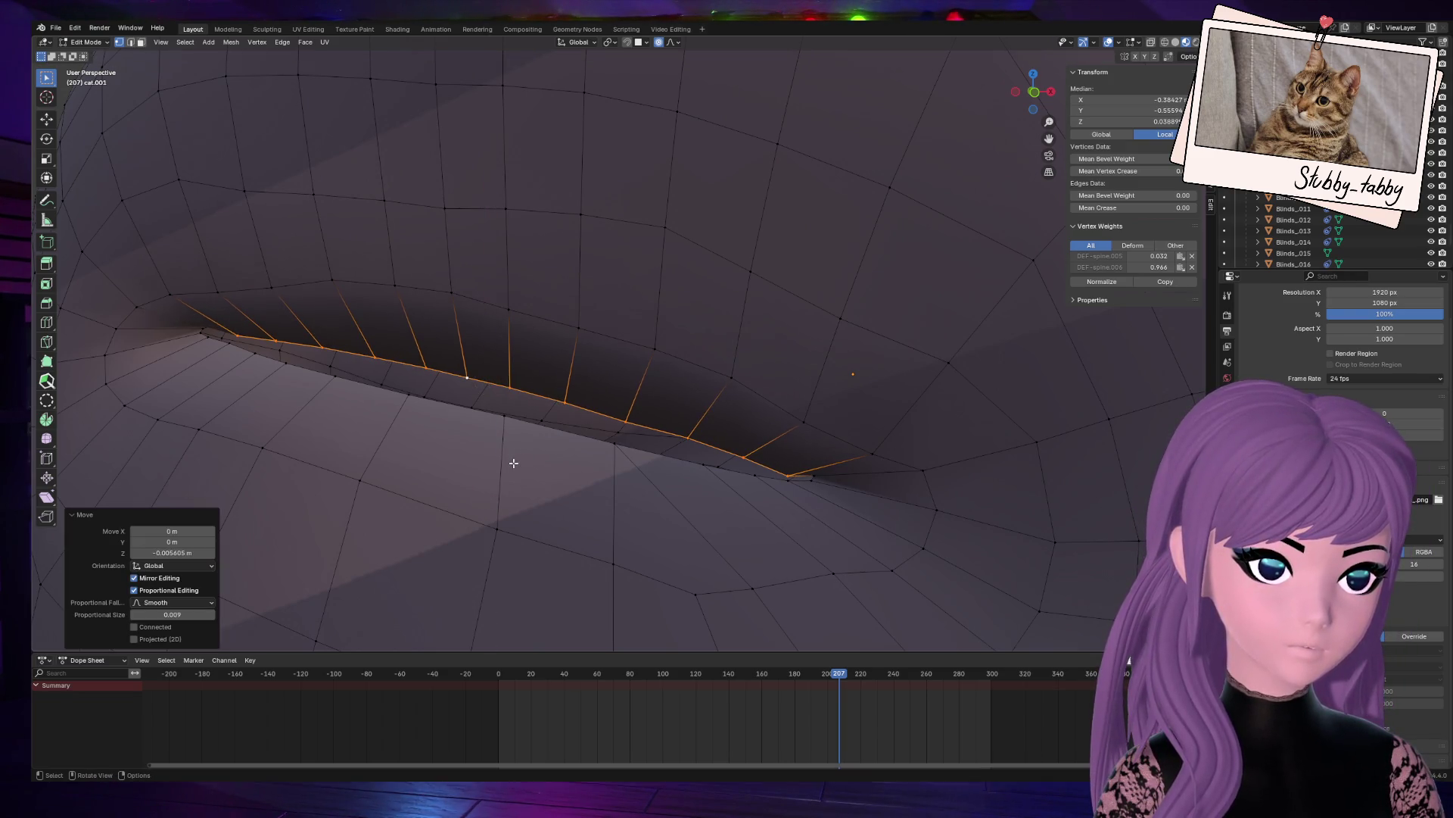
left_click(208, 342)
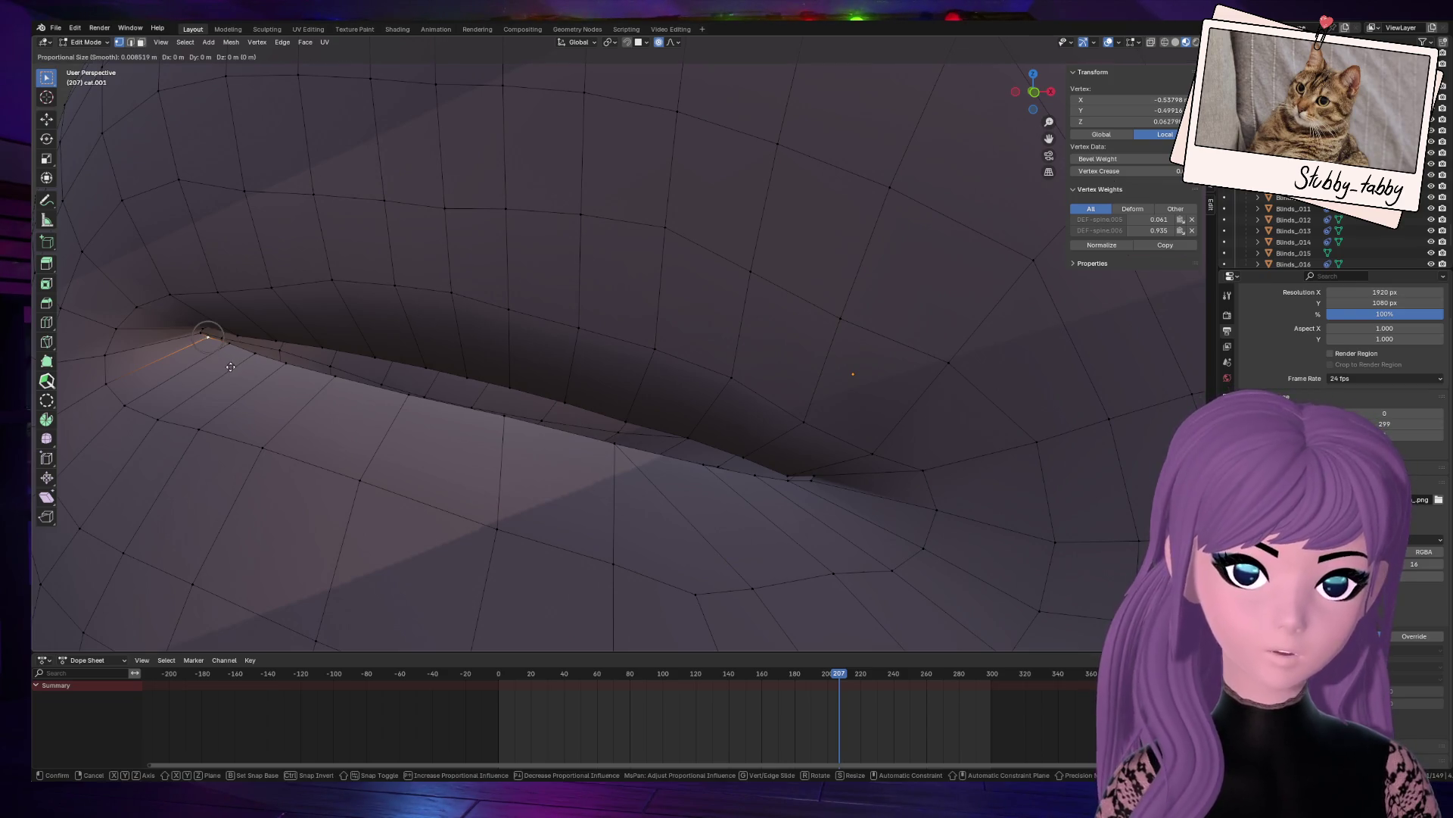
Step: Pinch the two eye-corner vertices together with a vertical Z-axis scale
left_click(201, 335, "shift")
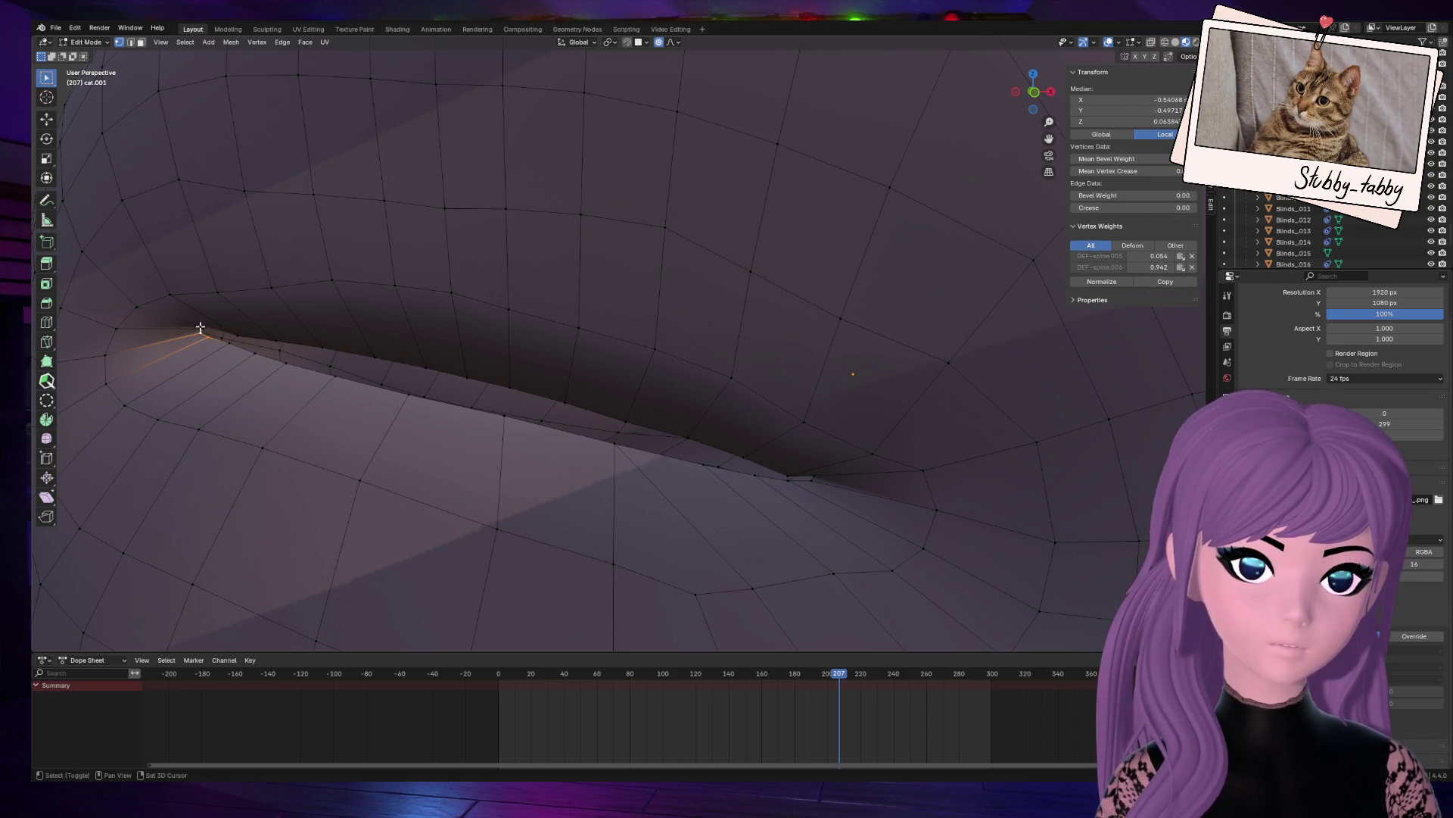
key("s")
key("z")
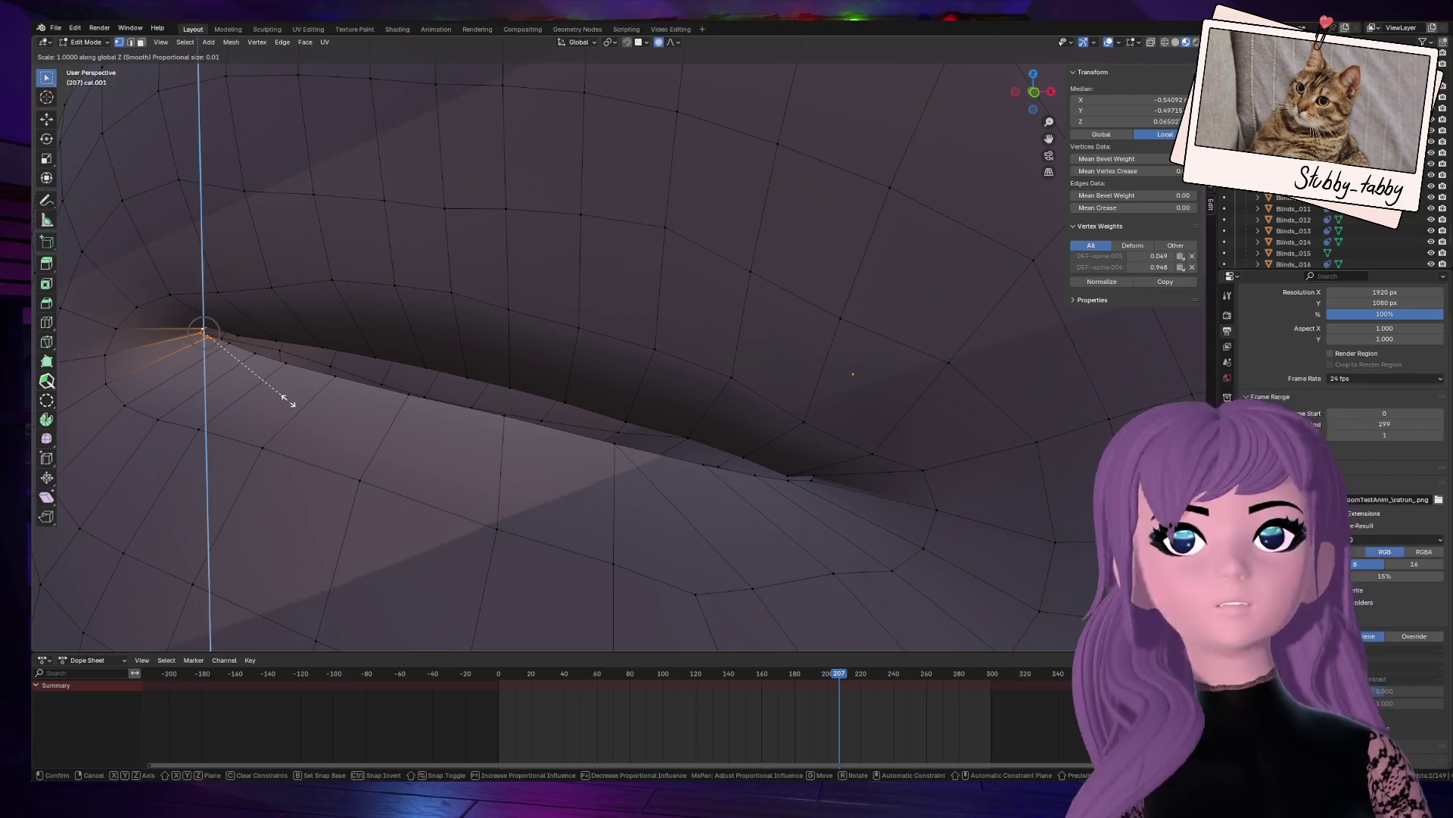
left_click(264, 348)
Step: Move a single eye-corner vertex vertically with proportional editing
mouse_move(1033, 88)
left_mouse_down()
mouse_move(983, 130)
mouse_move(1051, 88)
mouse_move(946, 174)
mouse_move(779, 266)
left_mouse_up()
left_click(734, 274)
left_click_drag(1038, 89, 1022, 99)
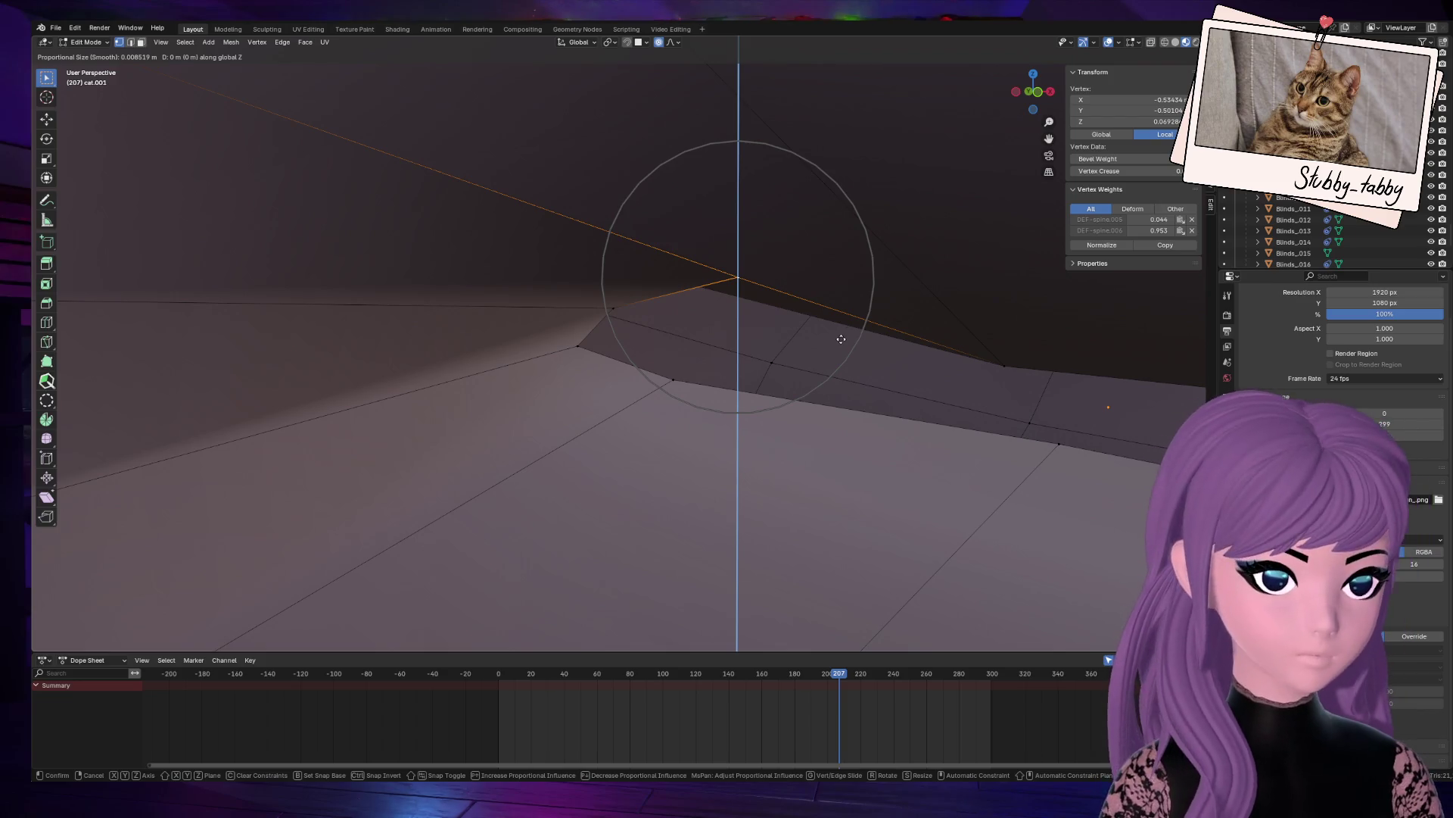
scroll(833, 355, "up", 15)
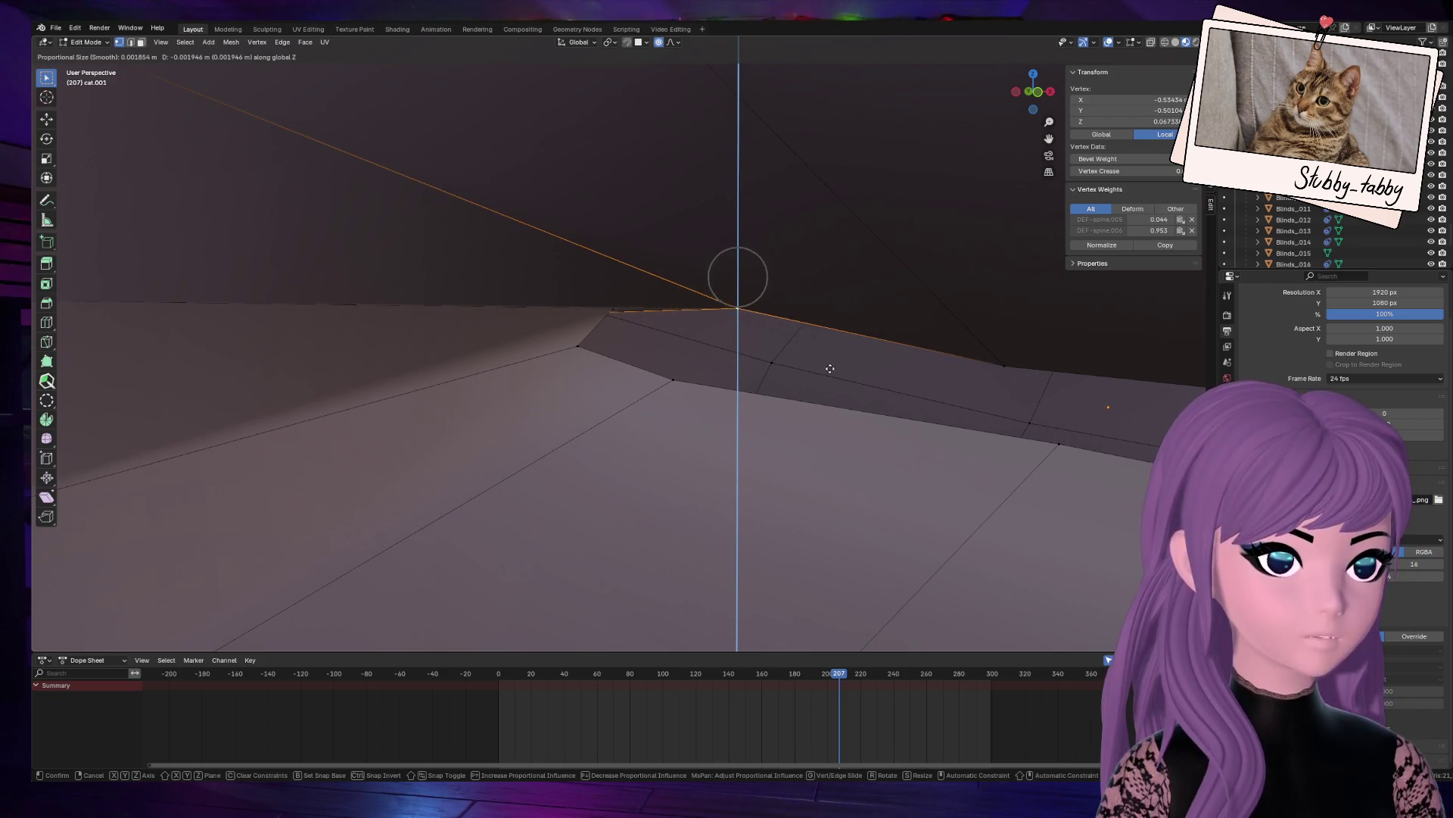
scroll(826, 367, "up", 4)
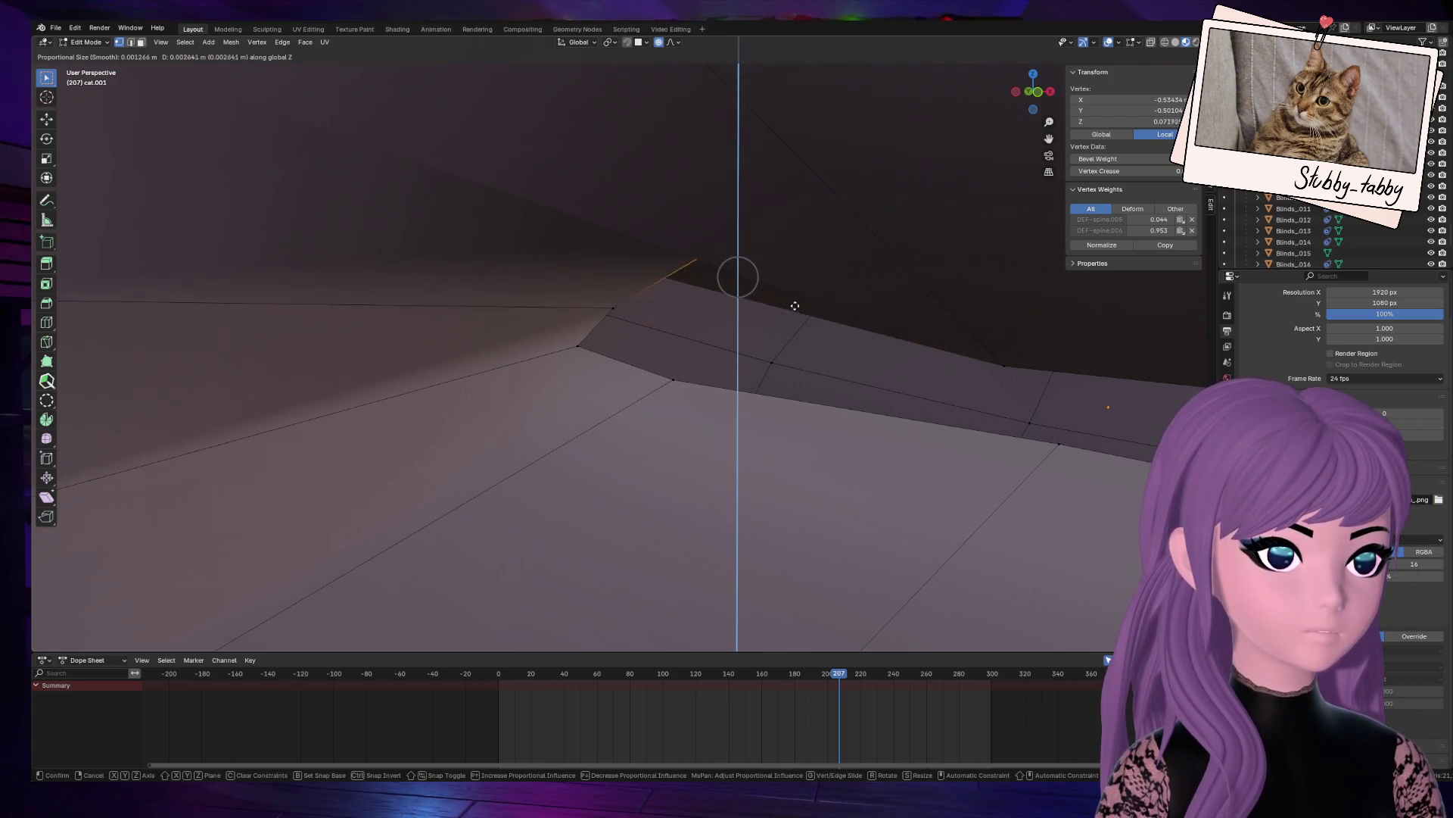
left_click(784, 354)
Step: Nudge the corner vertices, then one vertex alone, by tiny amounts (latest -0.000544 m on Z)
left_click(613, 308, "shift")
key("g")
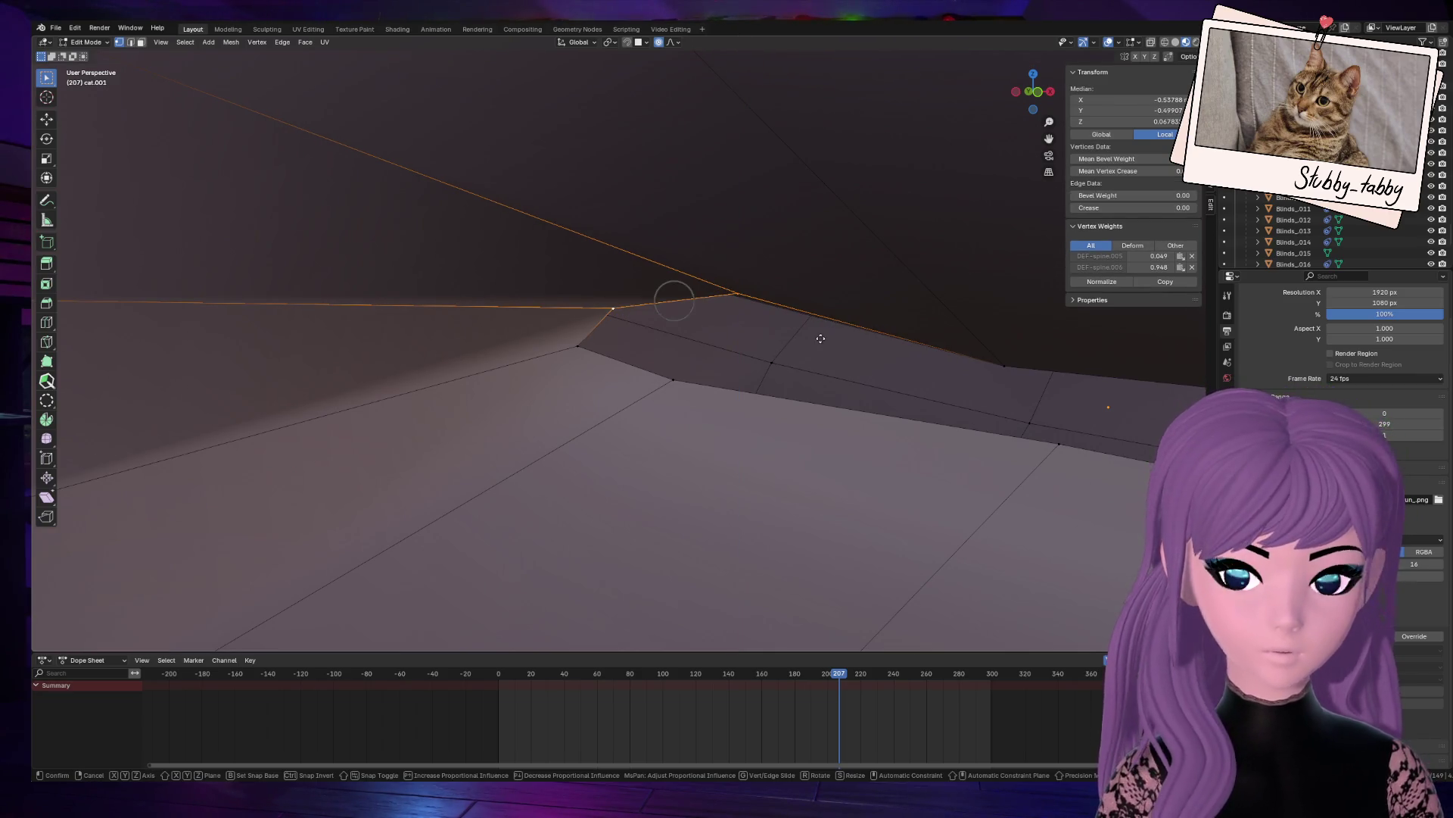
left_click(840, 340)
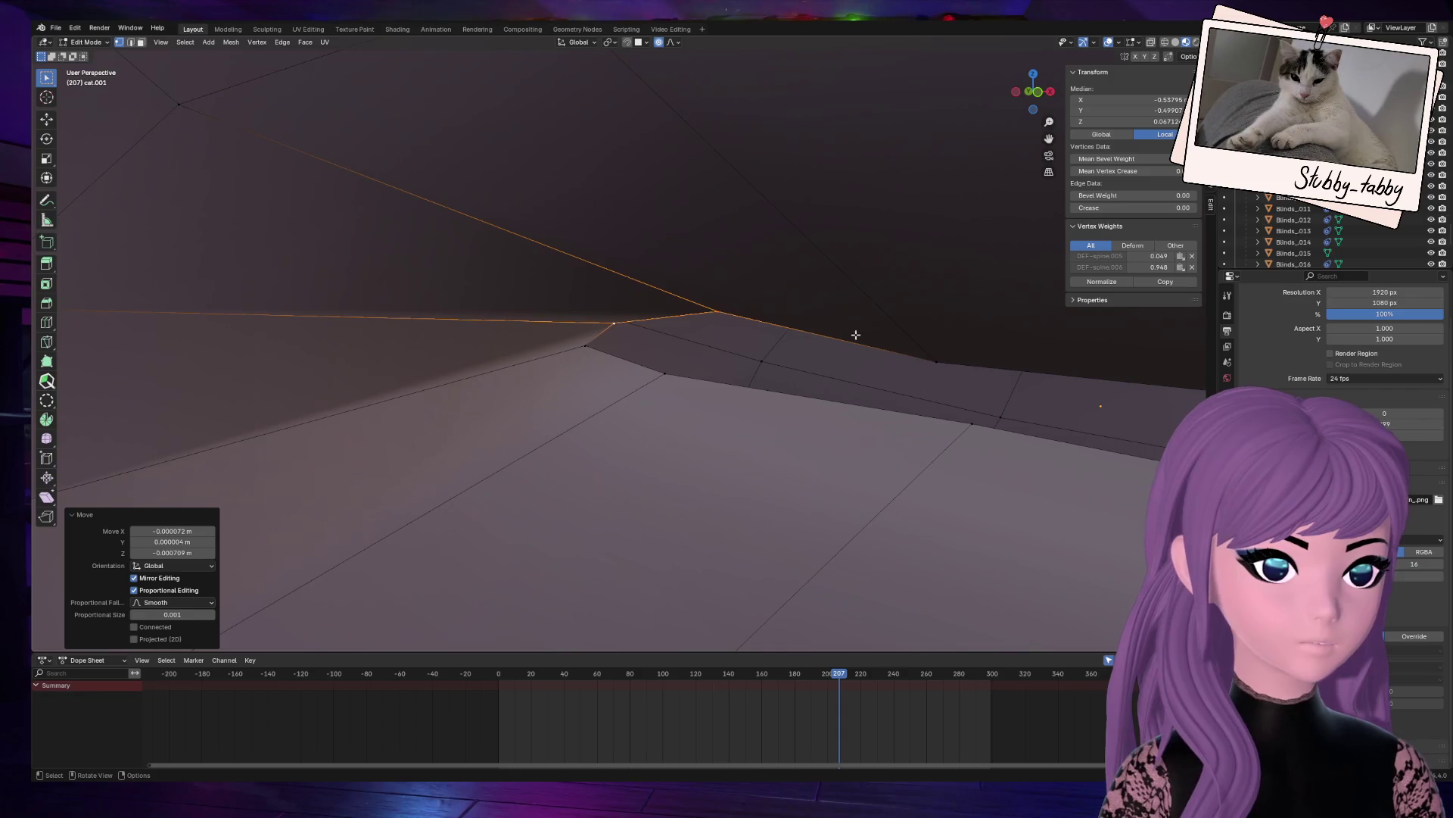
left_click(710, 311)
key("g")
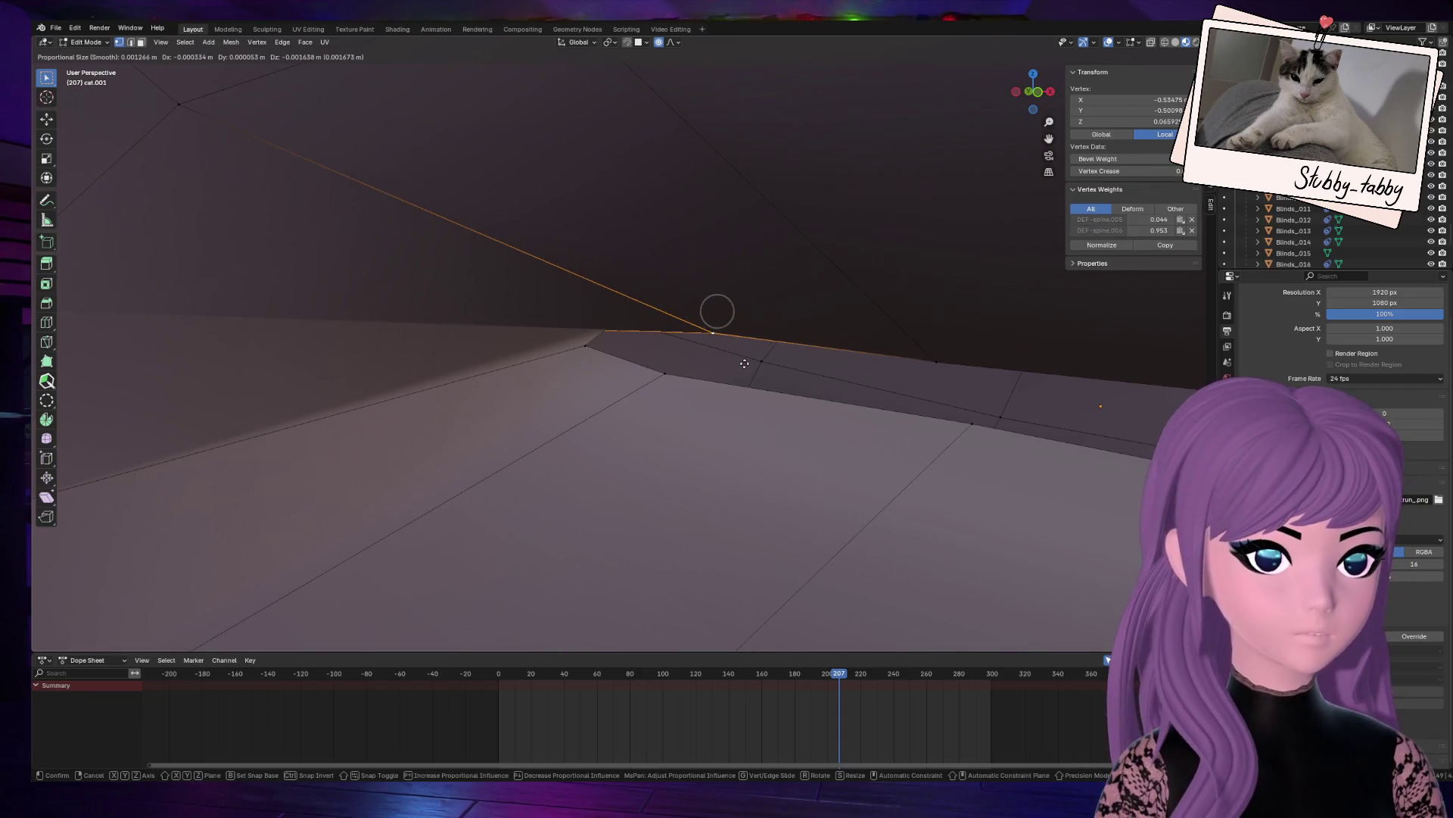
left_click(747, 343)
scroll(792, 343, "down", 4)
scroll(792, 343, "down", 3)
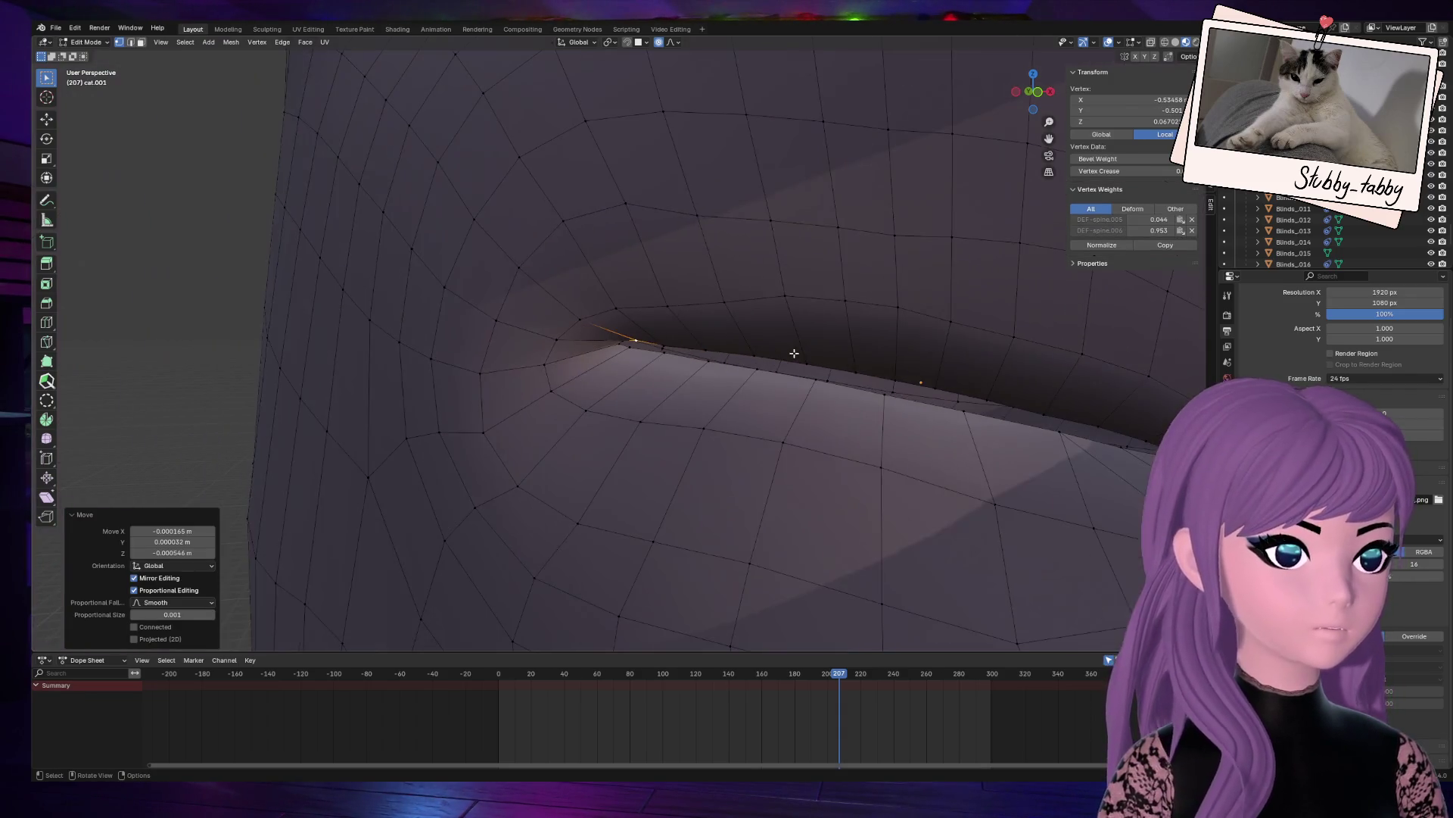
Step: Select the vertices along the cat's closed-eyelid edge
left_click(774, 357)
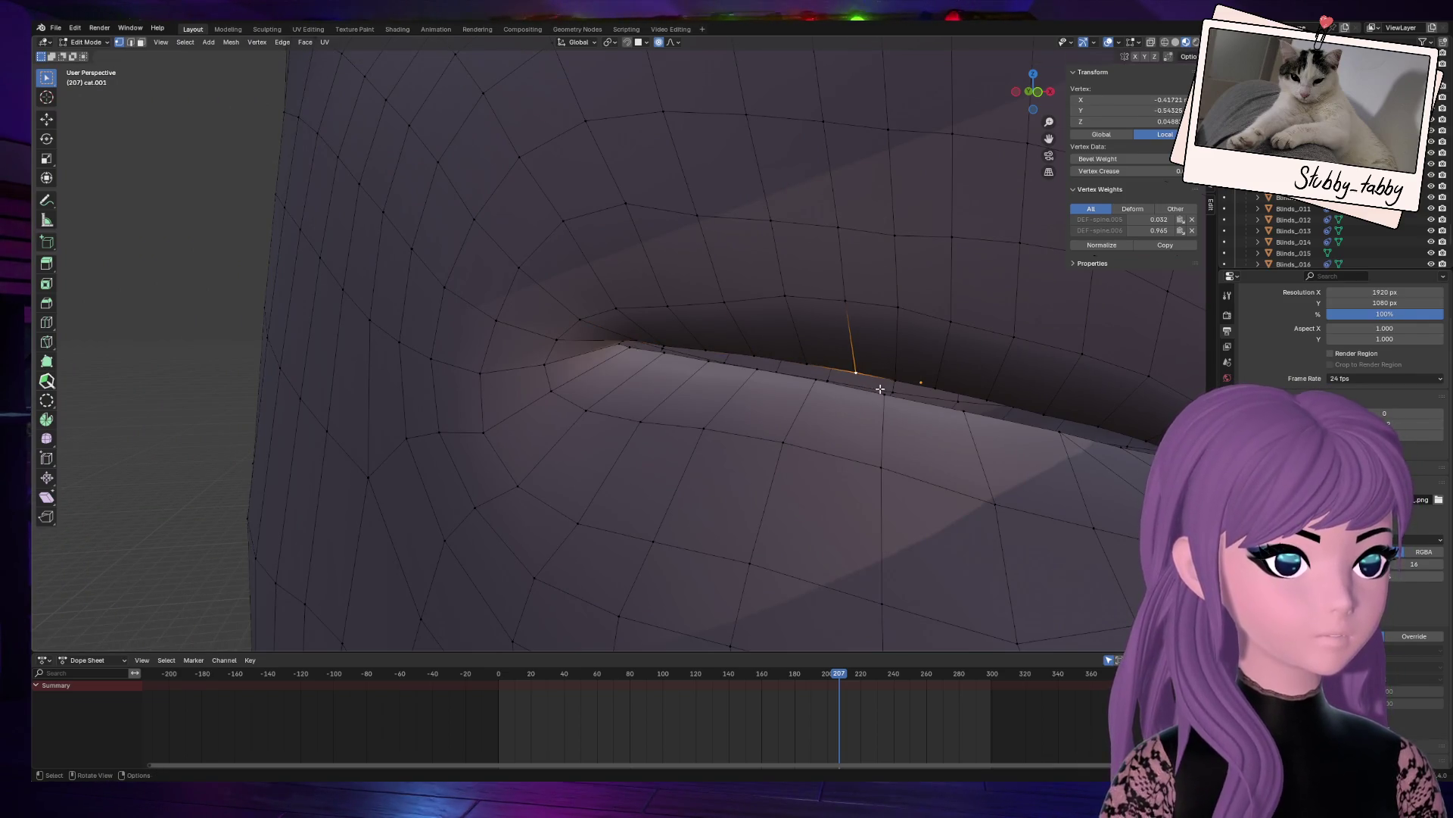
left_click(869, 395, "shift")
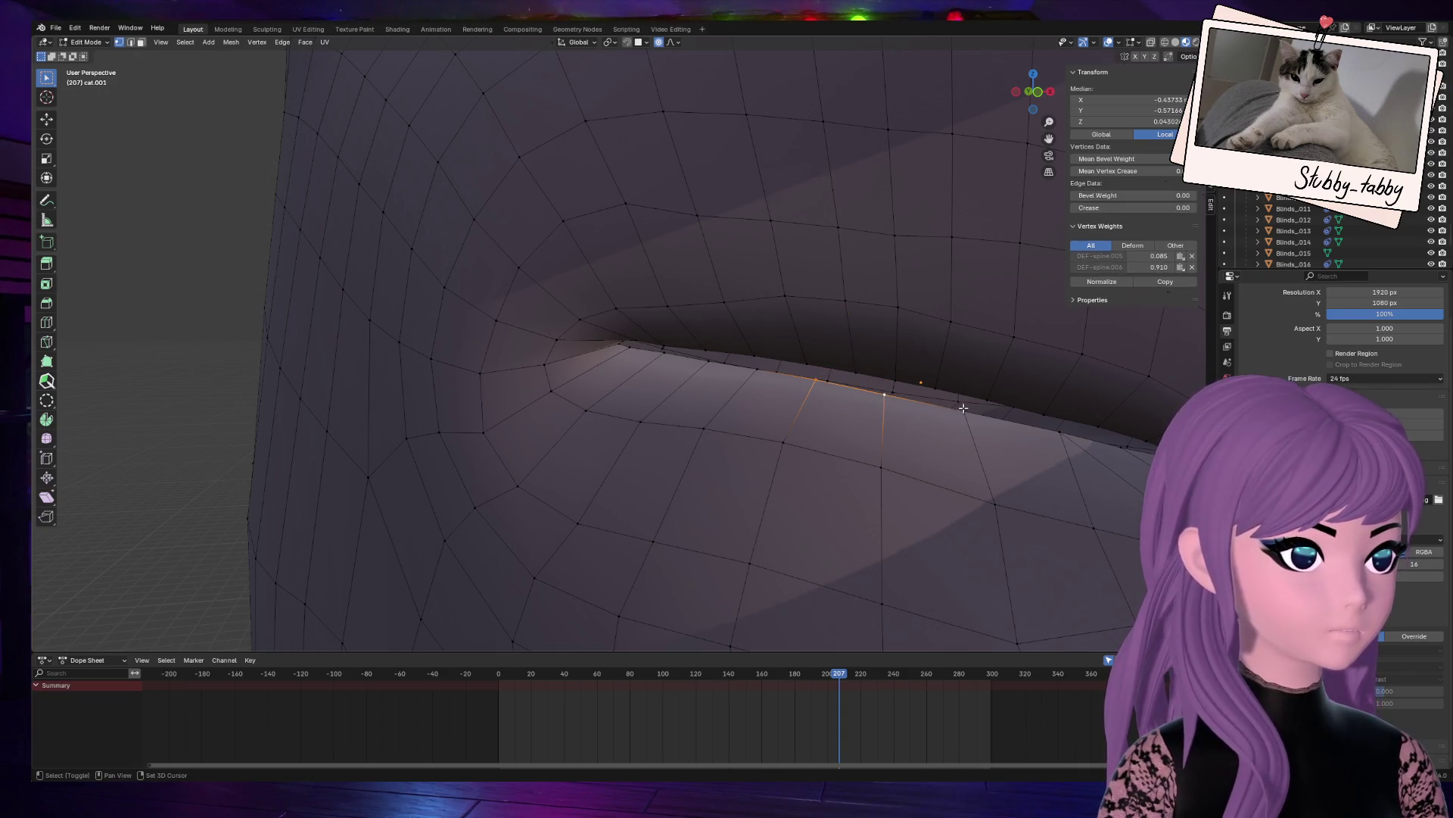
key("b")
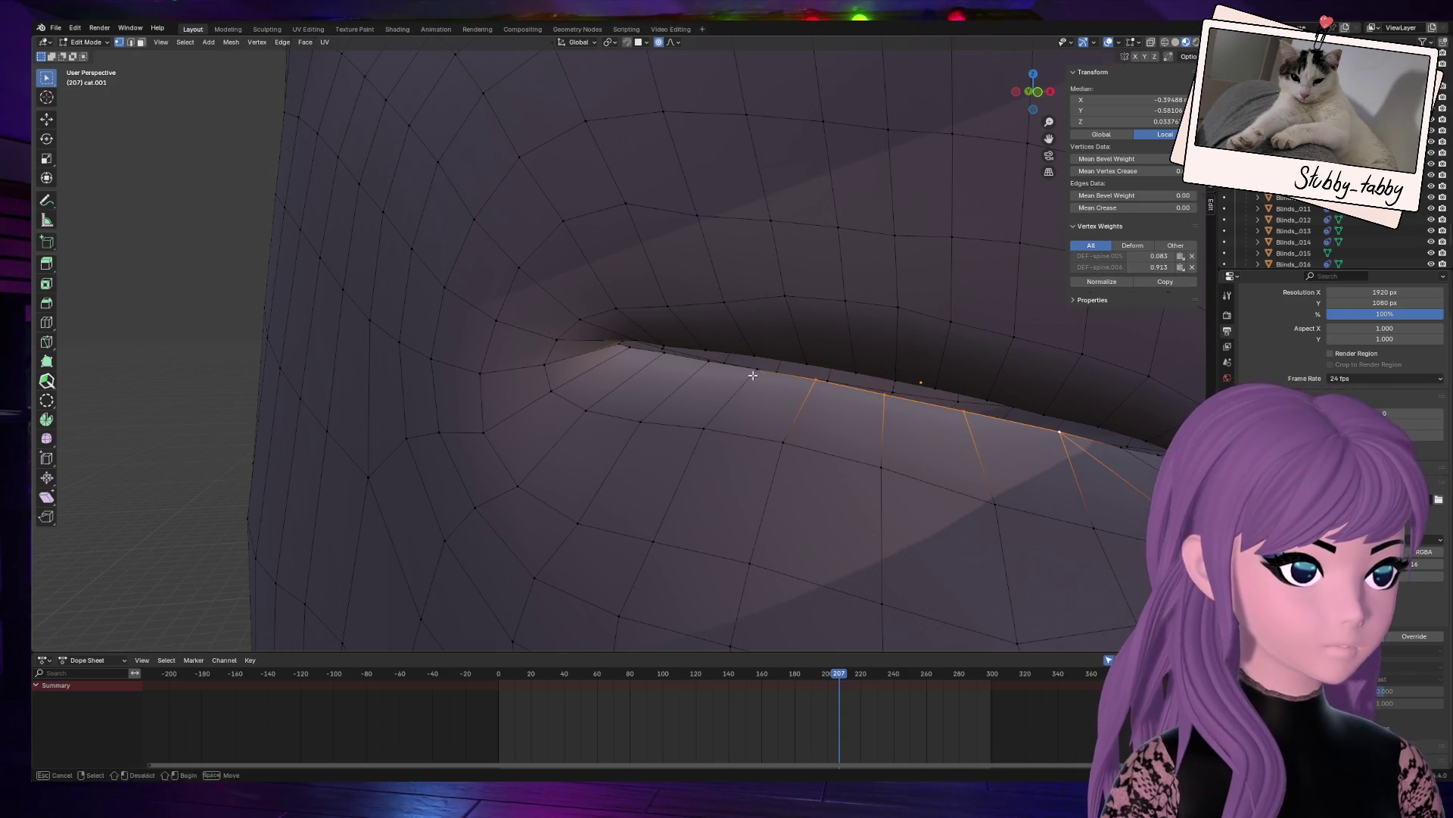
left_click(824, 388)
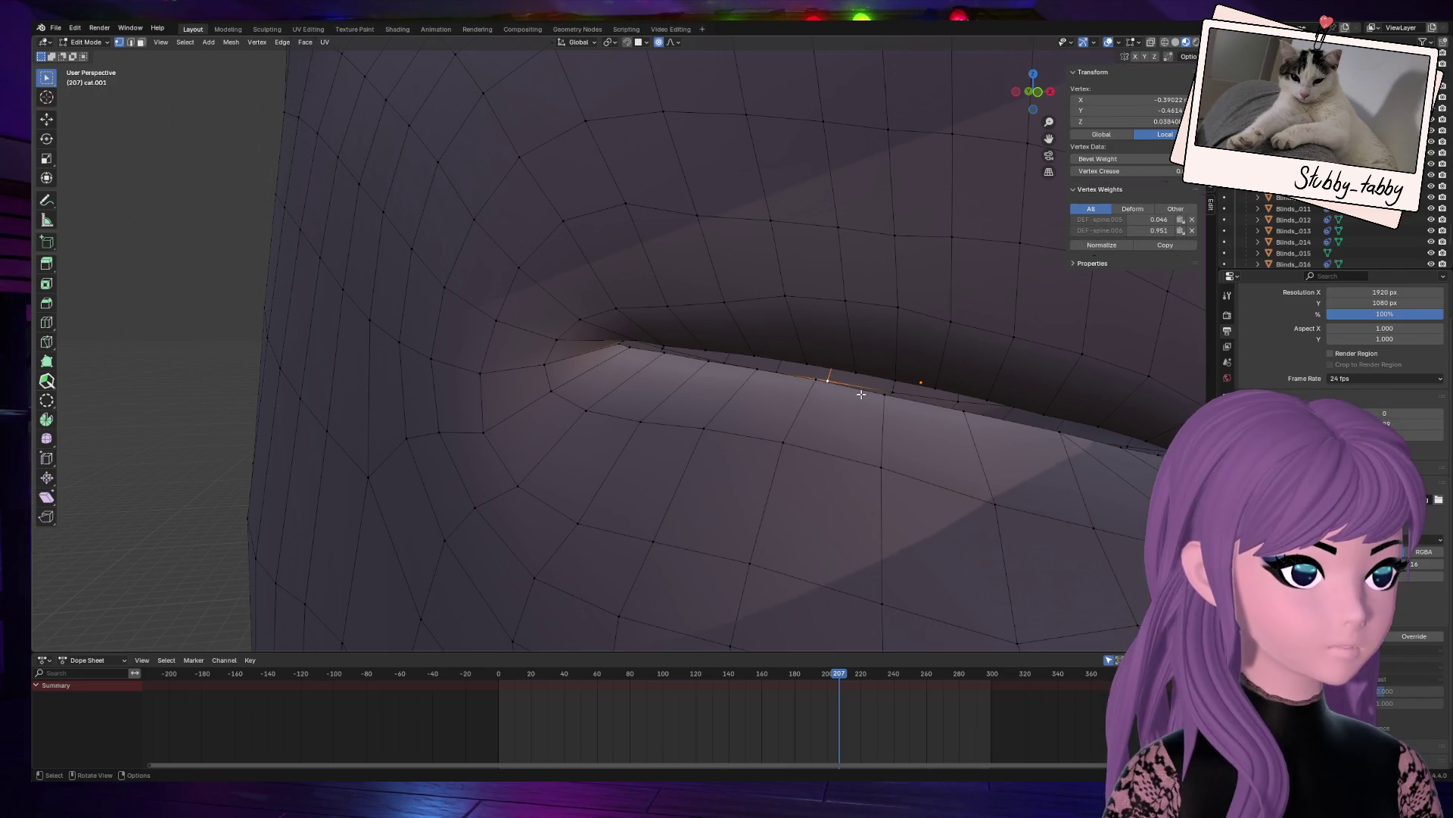
middle_click_drag(882, 400, 848, 405)
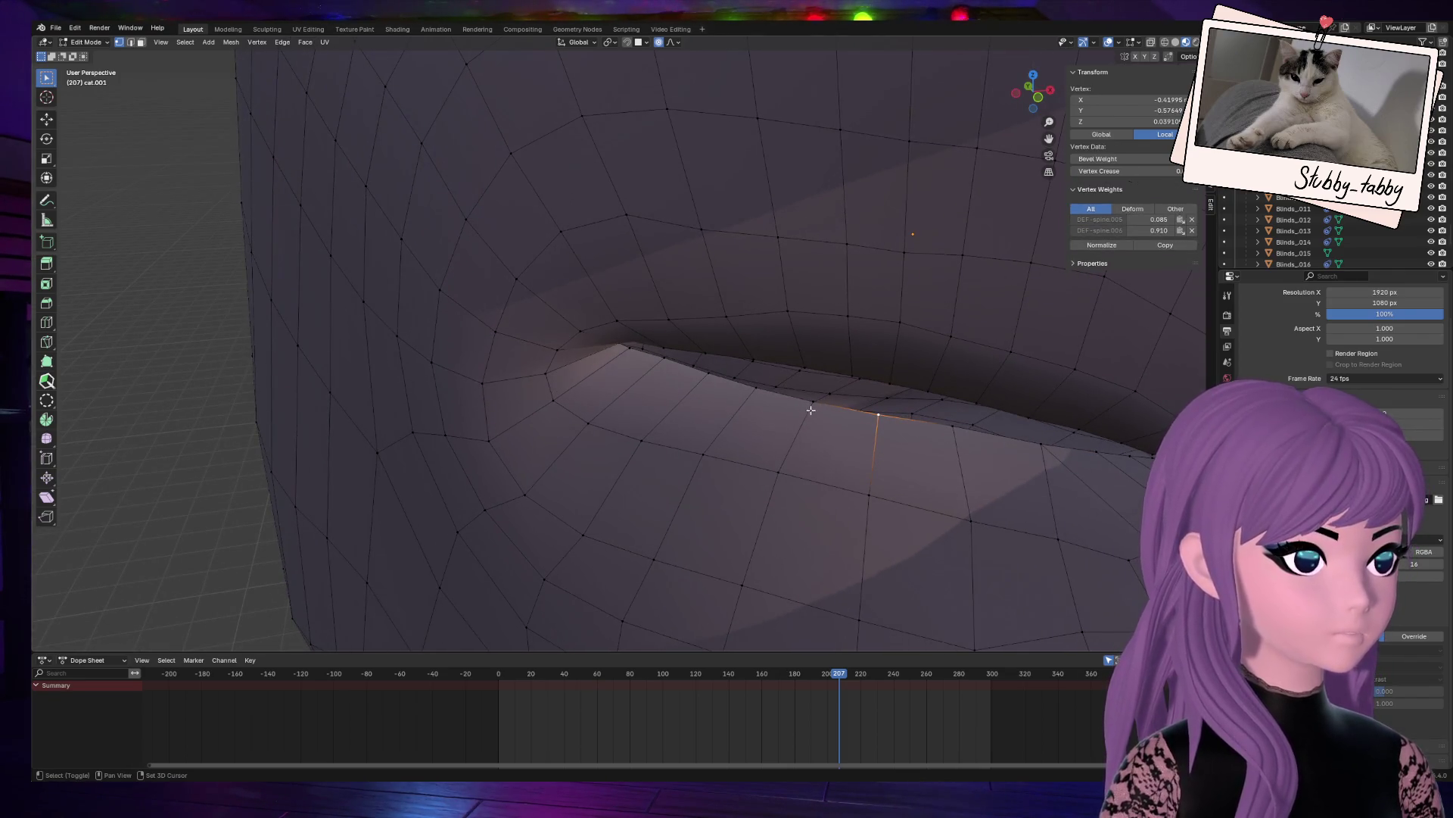
left_click(812, 401, "shift")
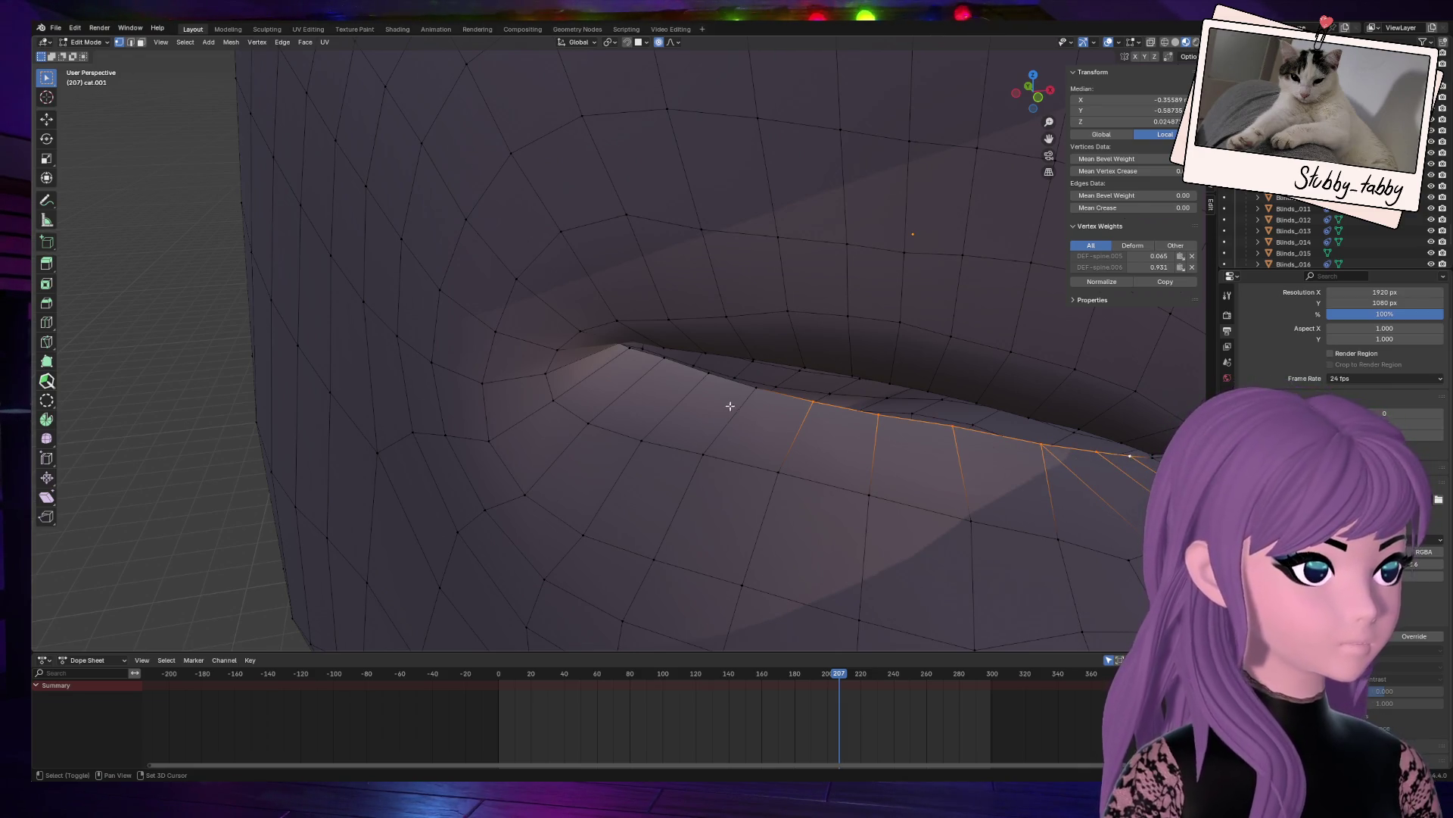
middle_click_drag(1060, 72, 665, 380)
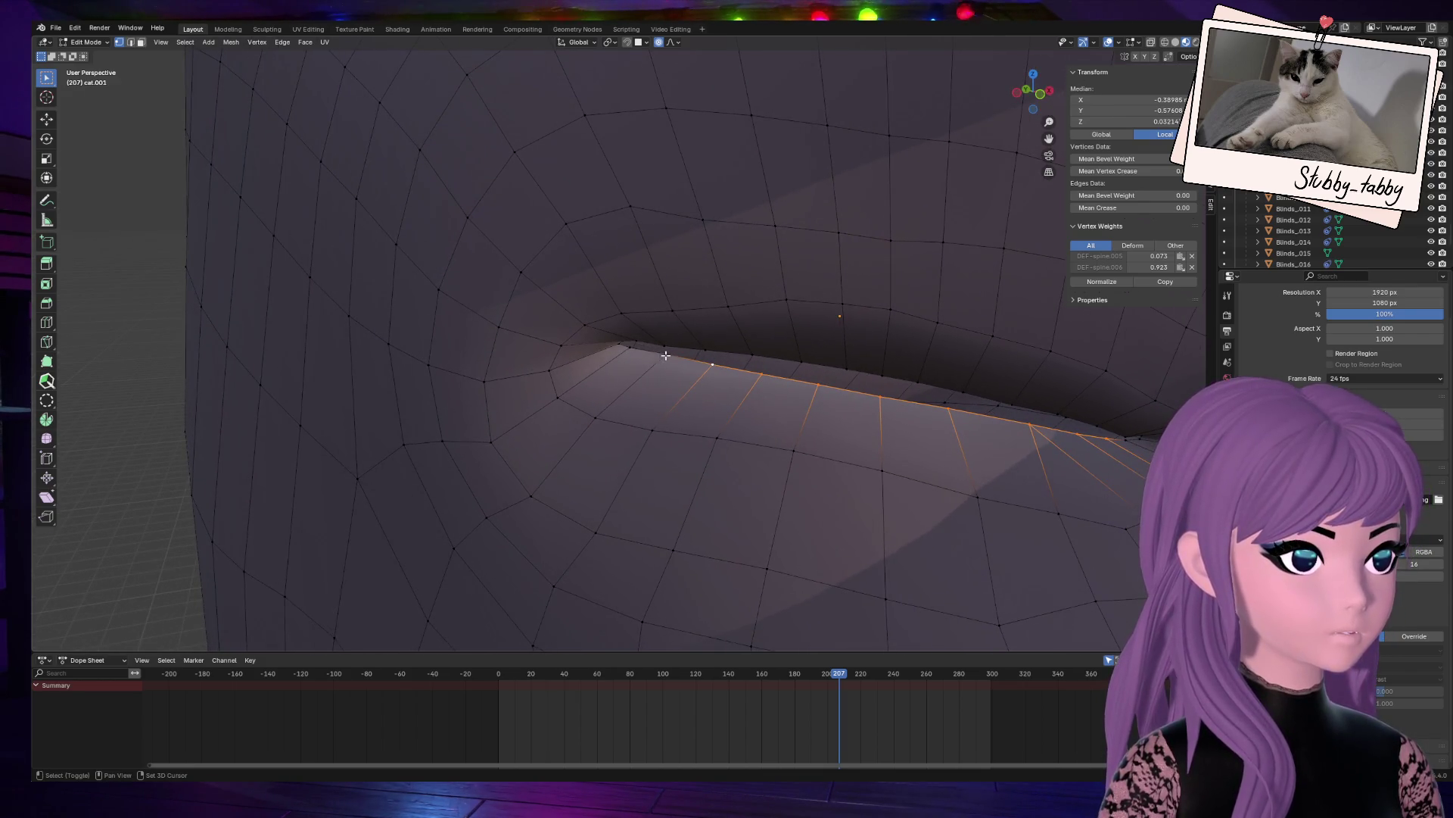
left_click_drag(1033, 89, 861, 334)
Step: Raise the eyelid loop along Z, blend it with a soft-falloff move, and clear the selection
key("g")
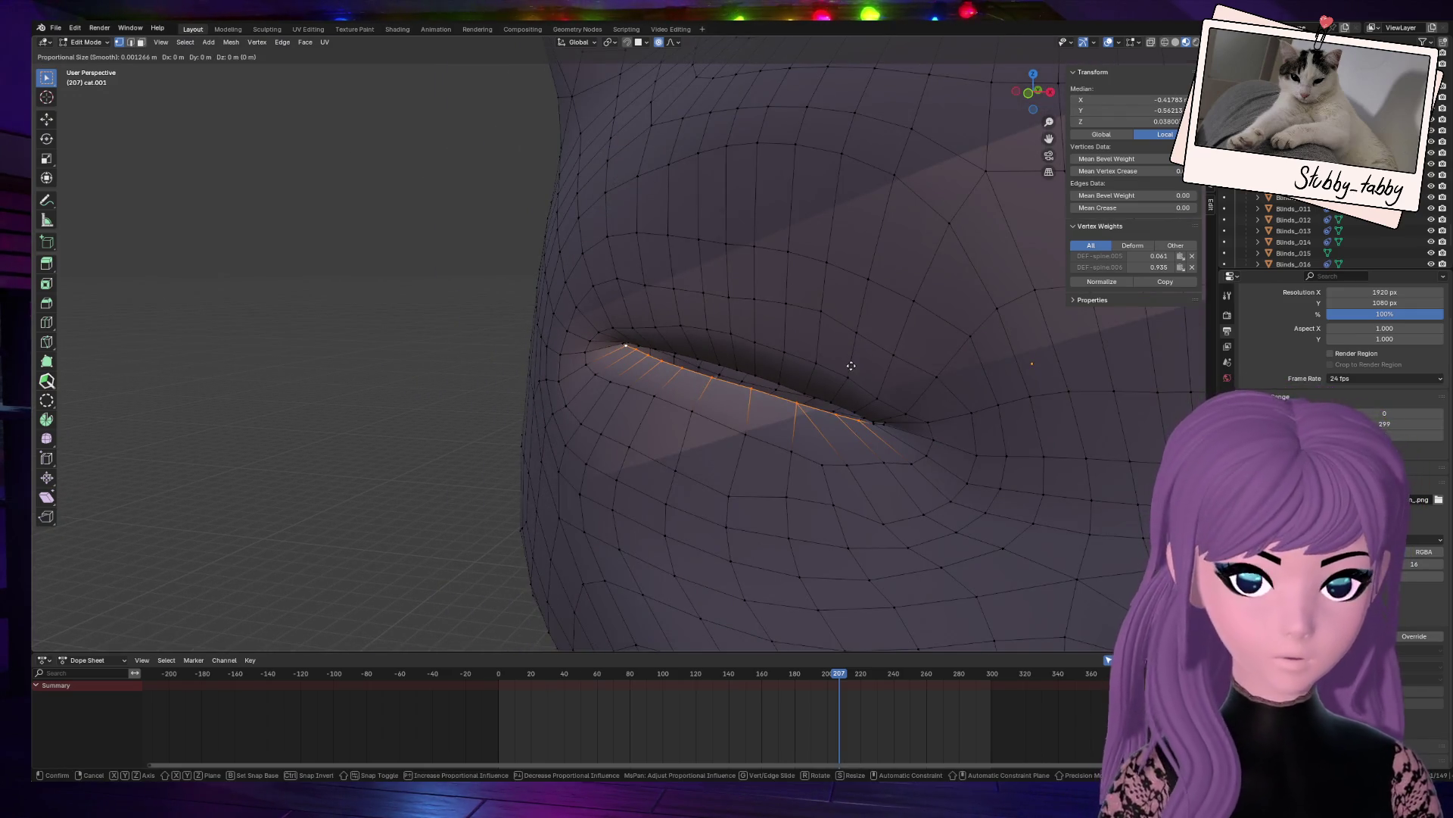
key("z")
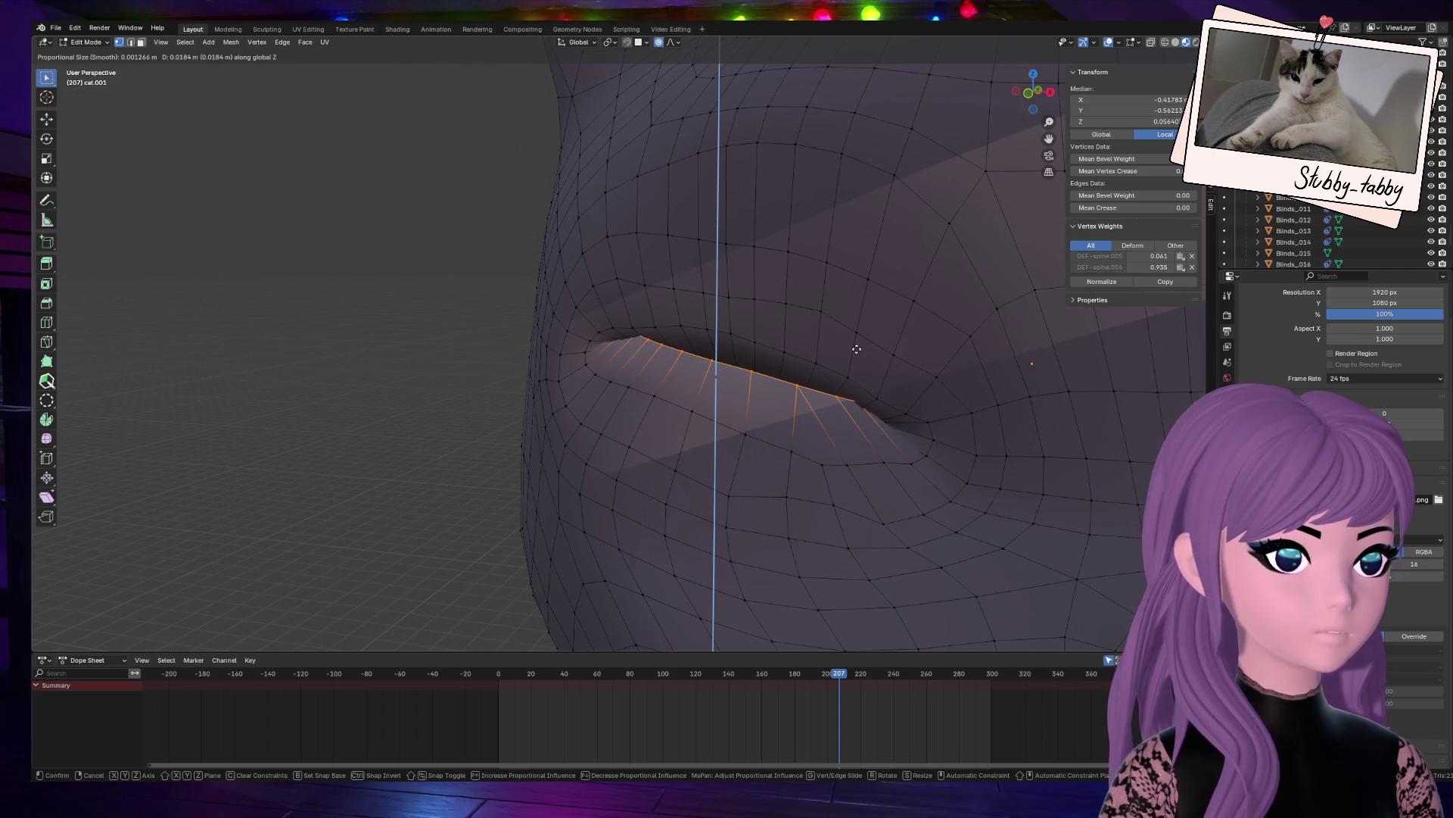
left_click(856, 351)
mouse_move(1031, 91)
left_mouse_down()
mouse_move(111, 198)
mouse_move(838, 338)
left_mouse_up()
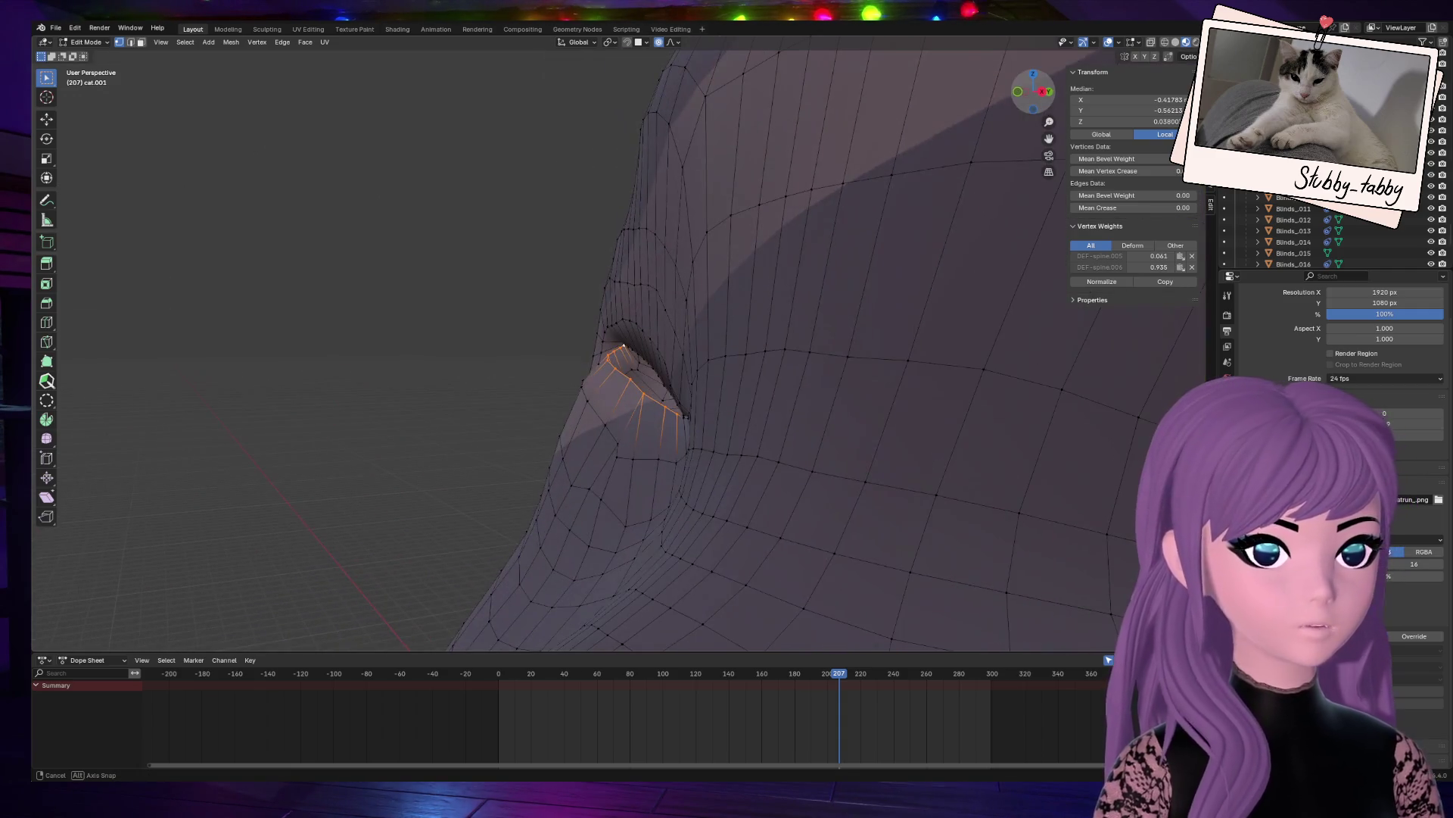
key("g")
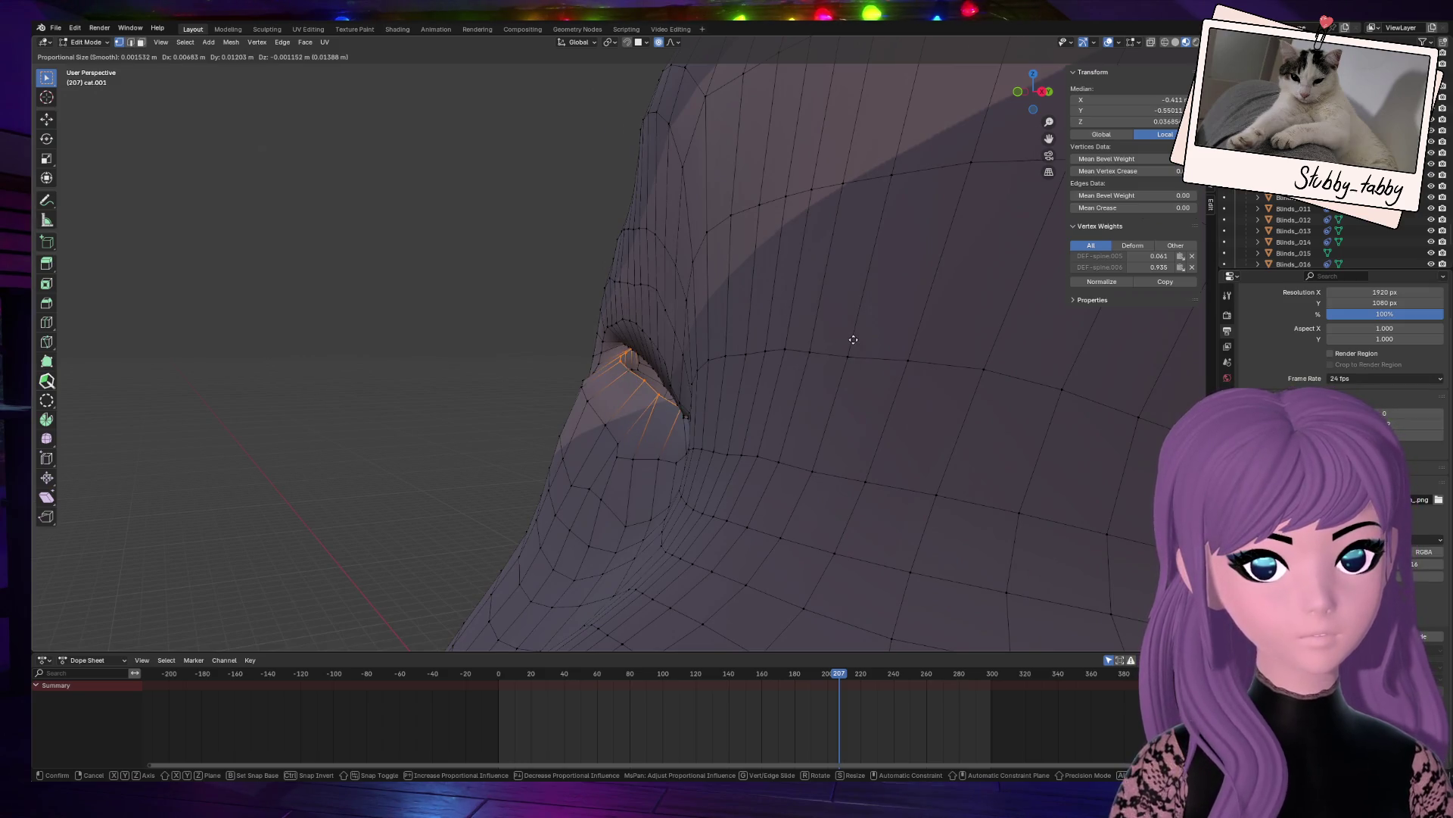
scroll(853, 341, "down", 15)
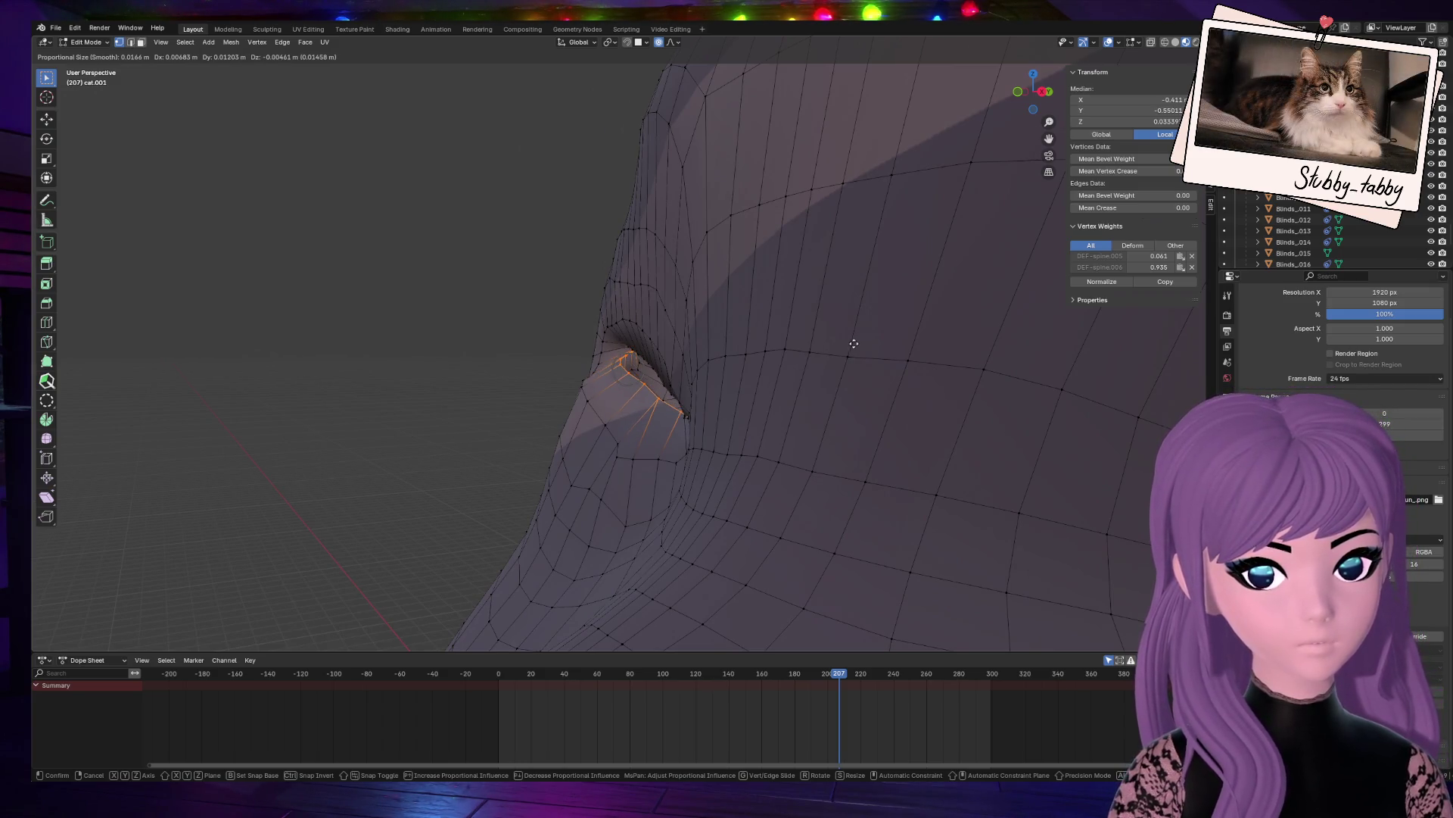
left_click(844, 364)
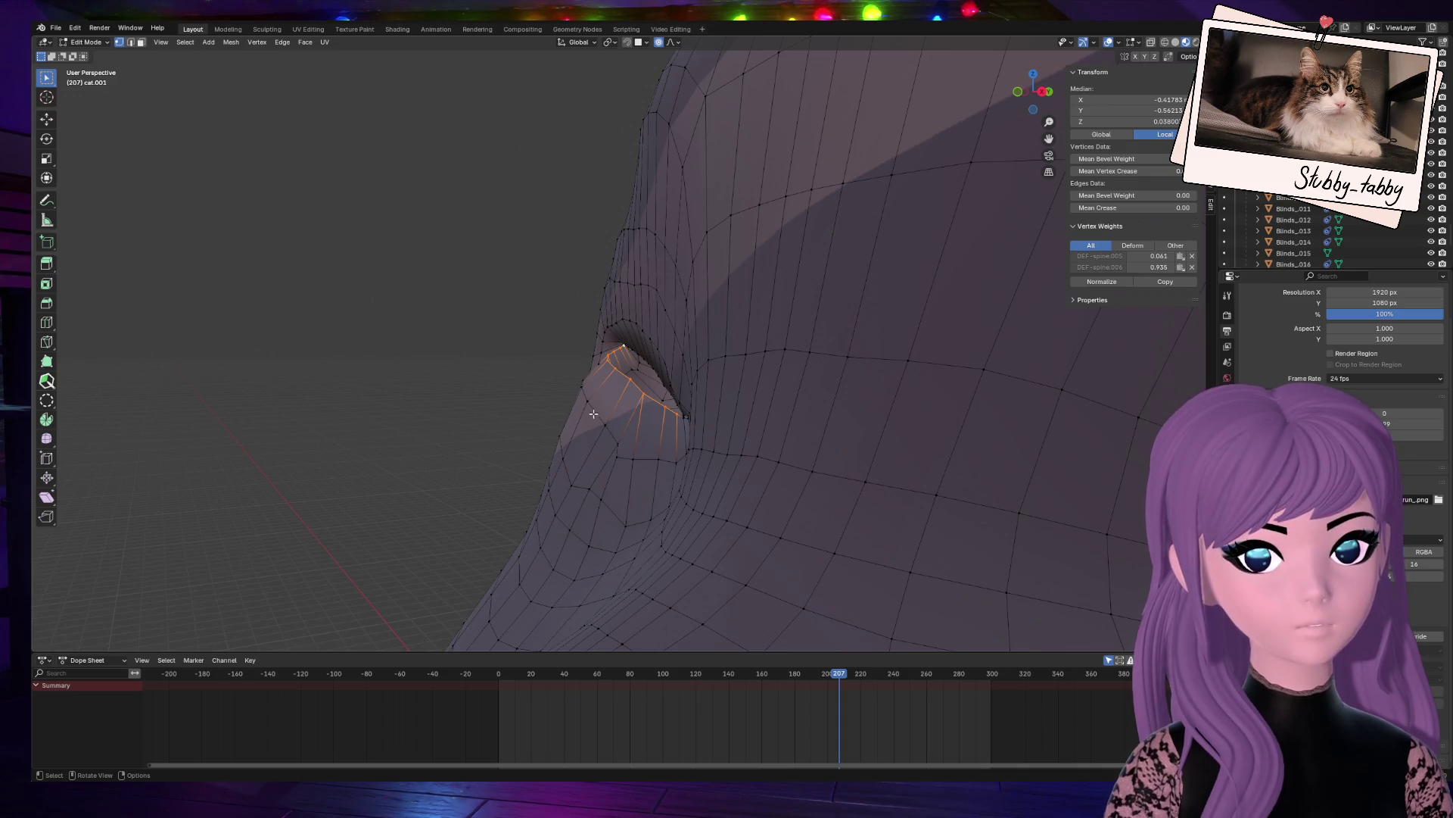
left_click(396, 385)
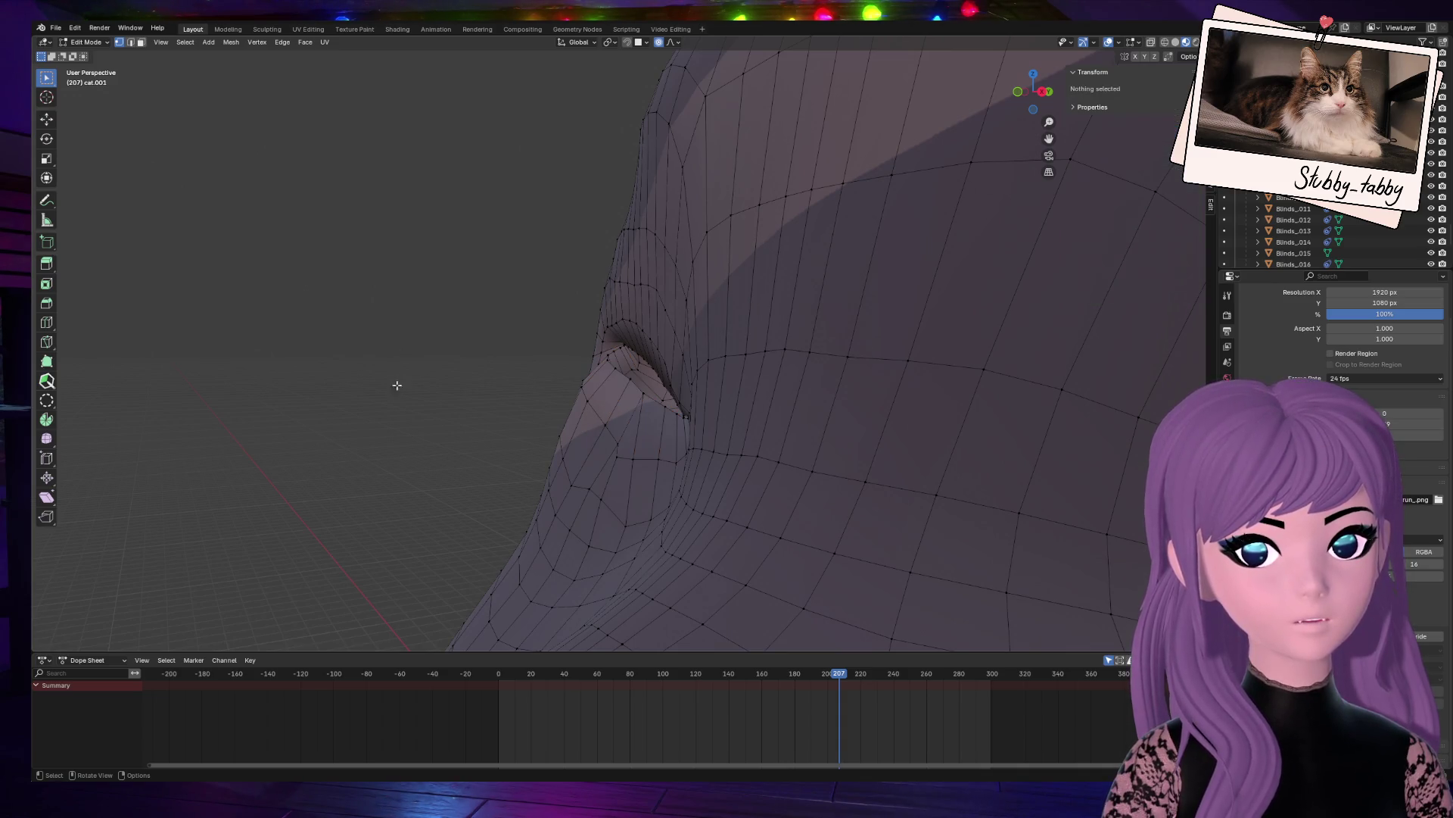
left_click(268, 31)
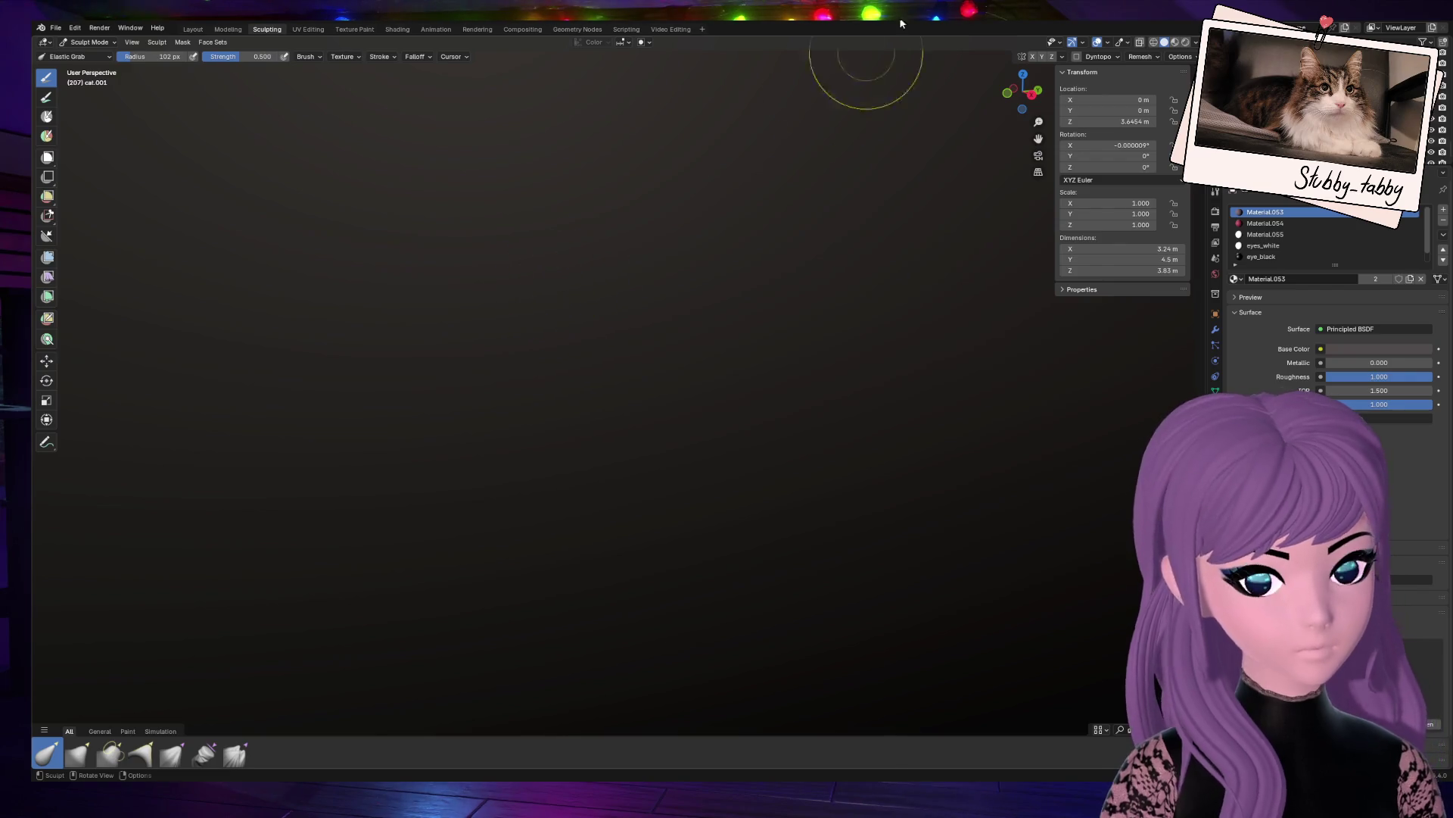
Step: Pull the edge of the cat's body outward with the Elastic Grab brush
scroll(796, 262, "down", 10)
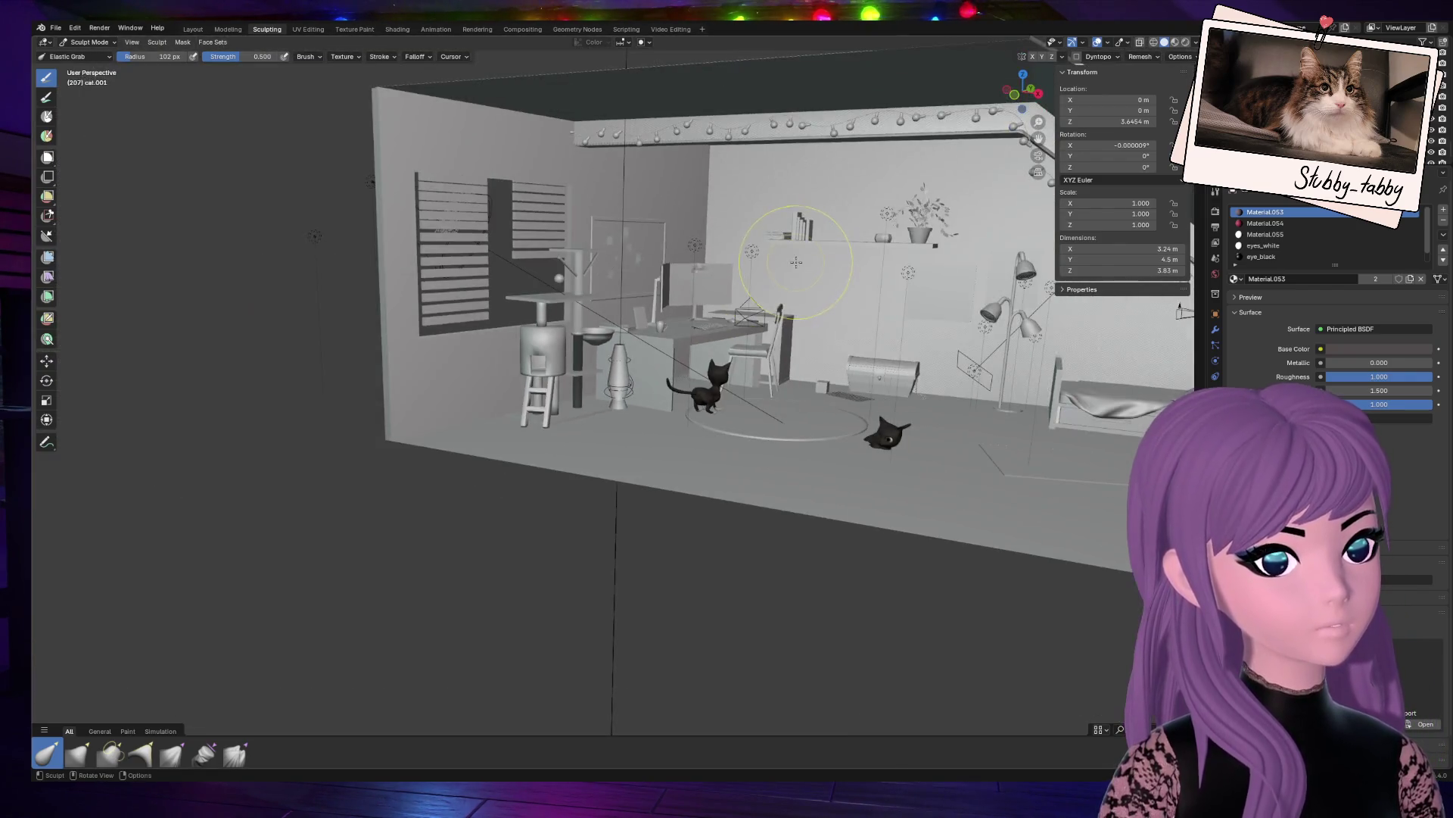
scroll(835, 291, "up", 4)
mouse_move(1038, 134)
middle_mouse_down()
mouse_move(870, 318)
mouse_move(741, 409)
mouse_move(746, 422)
middle_mouse_up()
scroll(822, 383, "up", 5)
mouse_move(1023, 92)
left_mouse_down()
mouse_move(985, 53)
mouse_move(1068, 106)
mouse_move(1039, 169)
mouse_move(1007, 97)
mouse_move(1031, 109)
left_mouse_up()
scroll(792, 272, "up", 5)
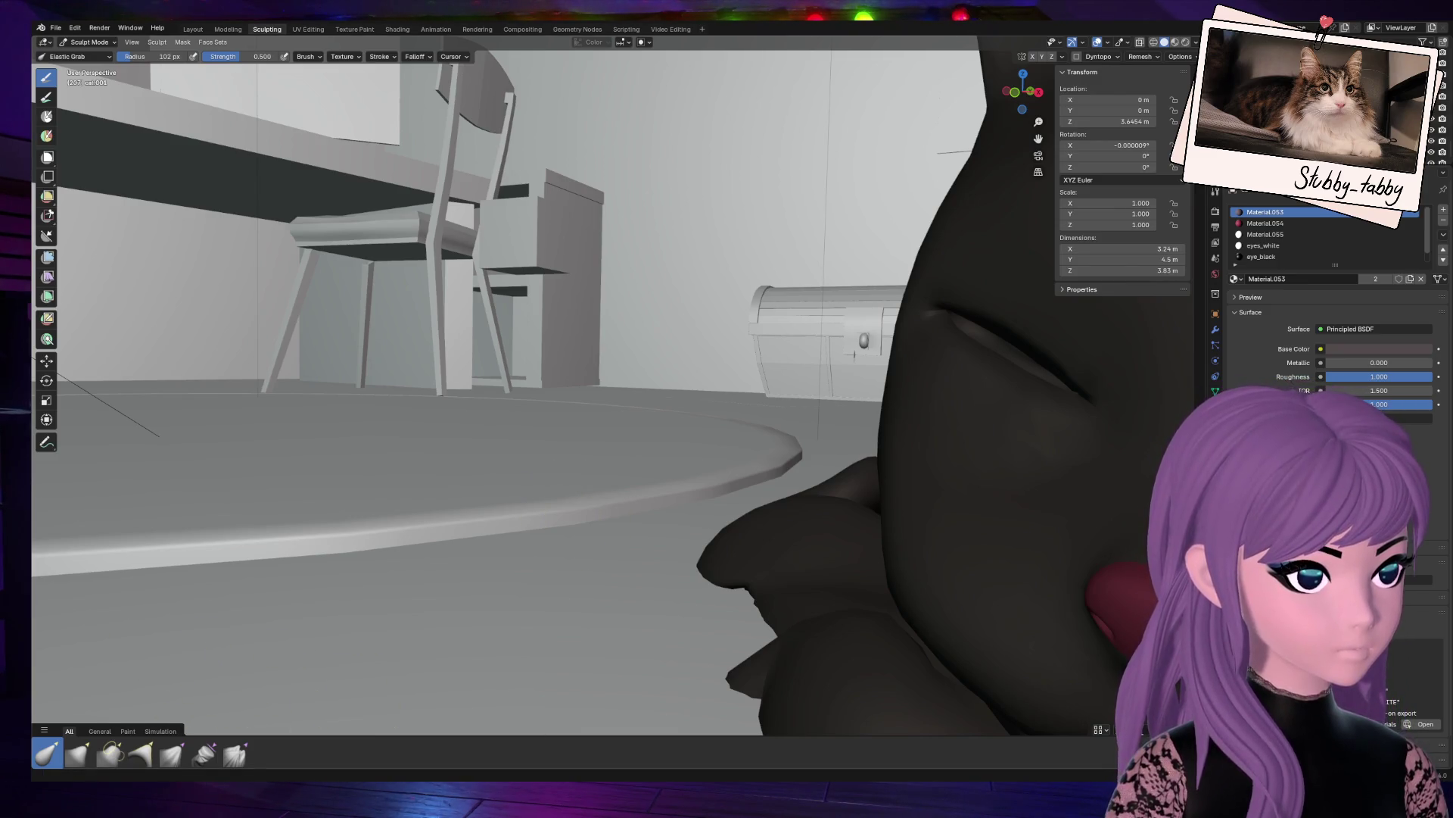
left_click_drag(1031, 97, 1006, 99)
mouse_move(640, 574)
left_mouse_down()
mouse_move(743, 487)
mouse_move(760, 448)
mouse_move(730, 416)
left_mouse_up()
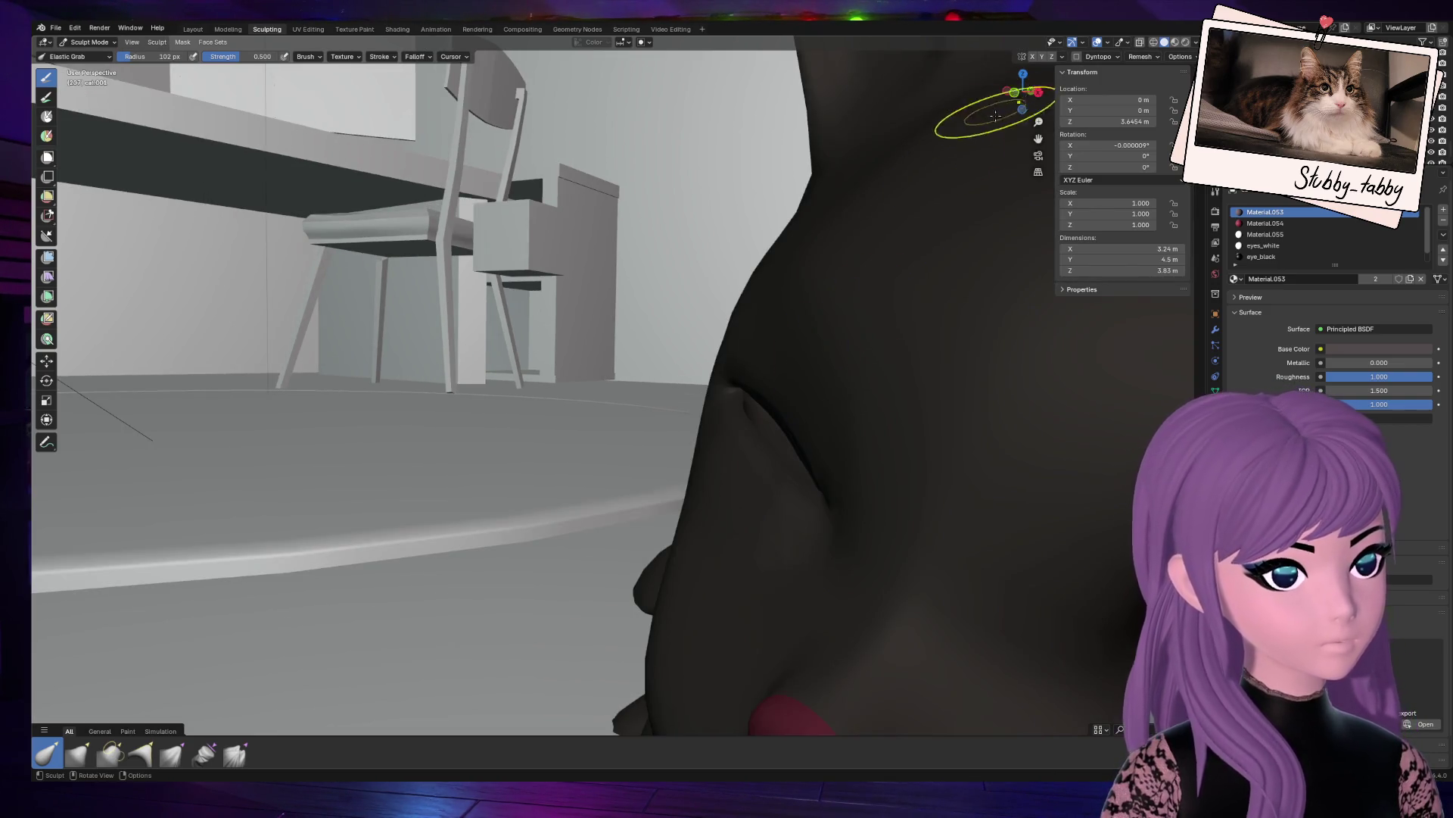
Step: Reshape the cat's face near the nose with an elastic pull
mouse_move(1038, 139)
left_mouse_down()
mouse_move(931, 144)
mouse_move(984, 91)
mouse_move(926, 204)
mouse_move(907, 158)
left_mouse_up()
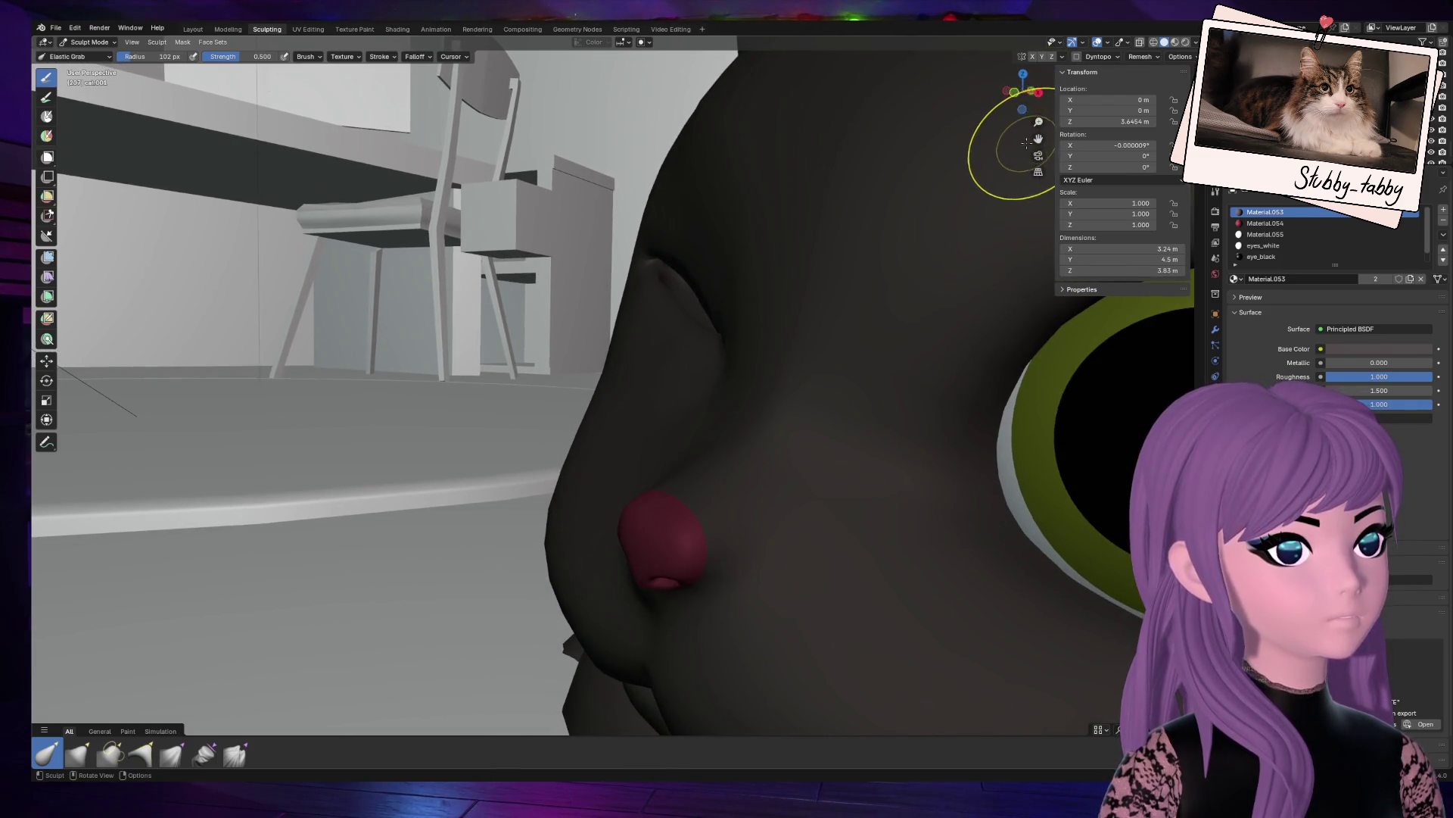
mouse_move(1038, 122)
left_mouse_down()
mouse_move(1039, 174)
mouse_move(1039, 106)
left_mouse_up()
left_click_drag(788, 232, 788, 230)
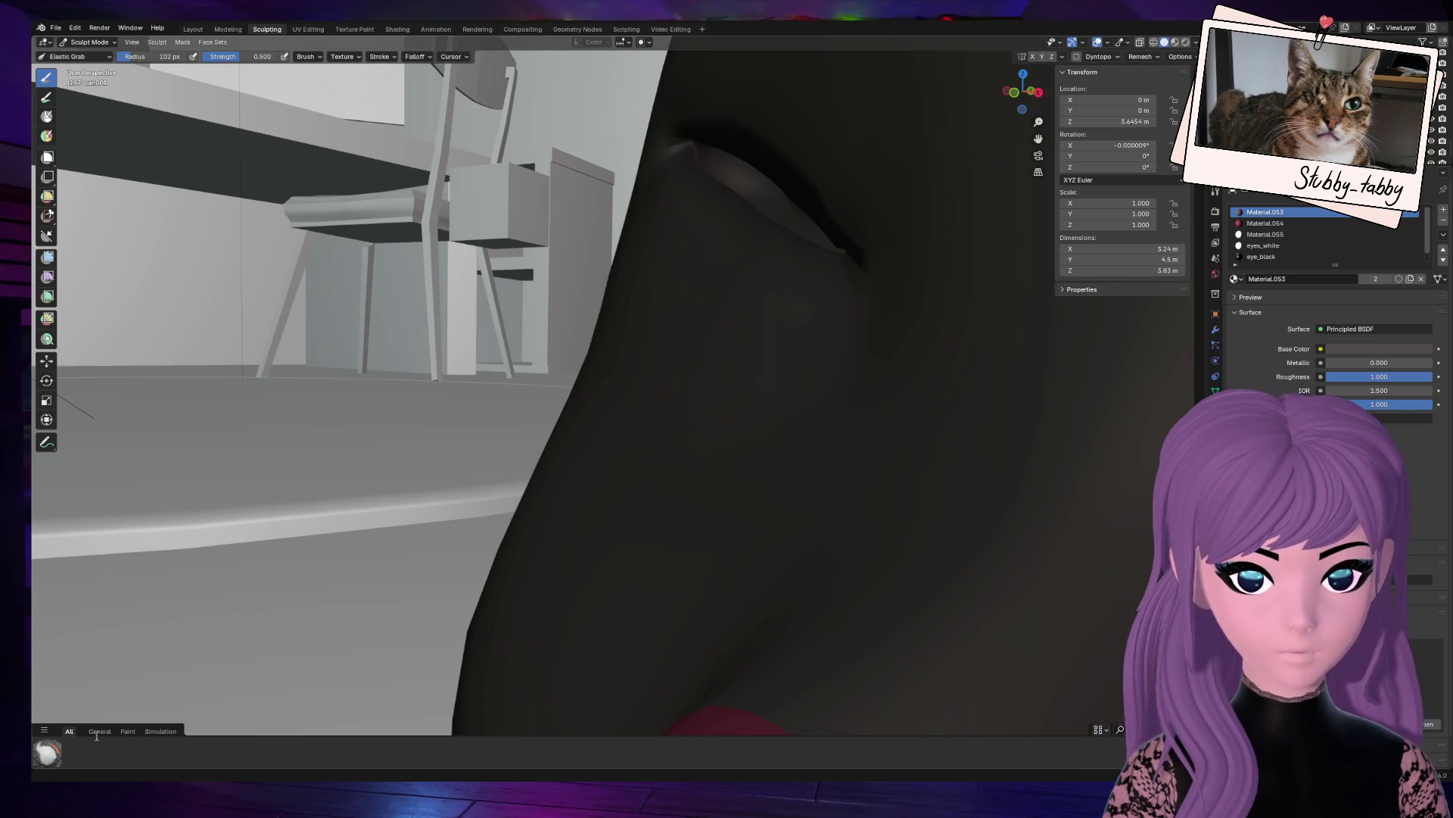
left_click(58, 751)
Step: Smooth the top of the cat's face and along the closed-eye crease
left_click_drag(683, 226, 683, 211)
left_click_drag(780, 255, 794, 260)
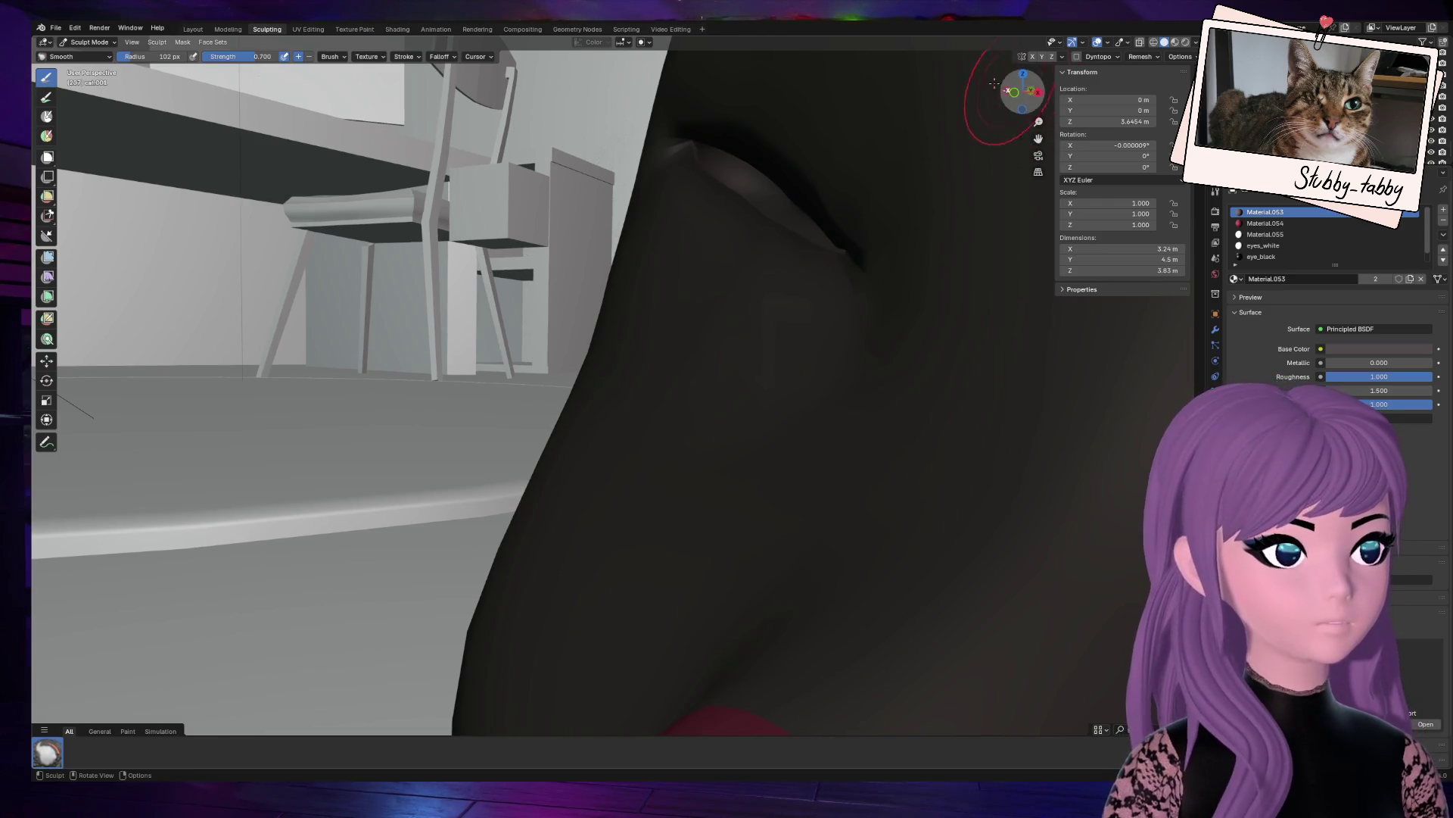
left_click_drag(738, 227, 698, 188)
left_click_drag(807, 250, 847, 260)
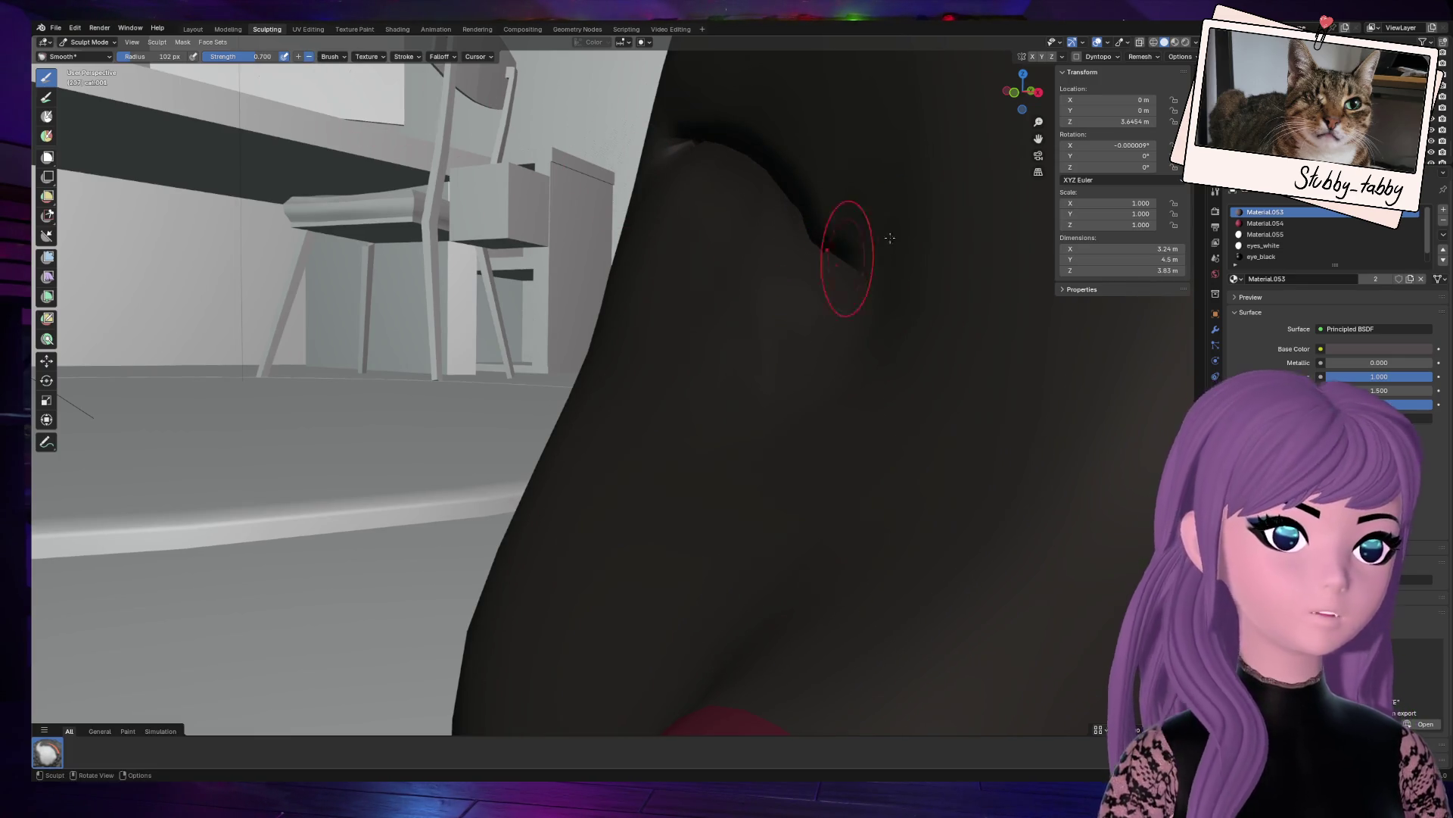
left_click_drag(1012, 81, 726, 348)
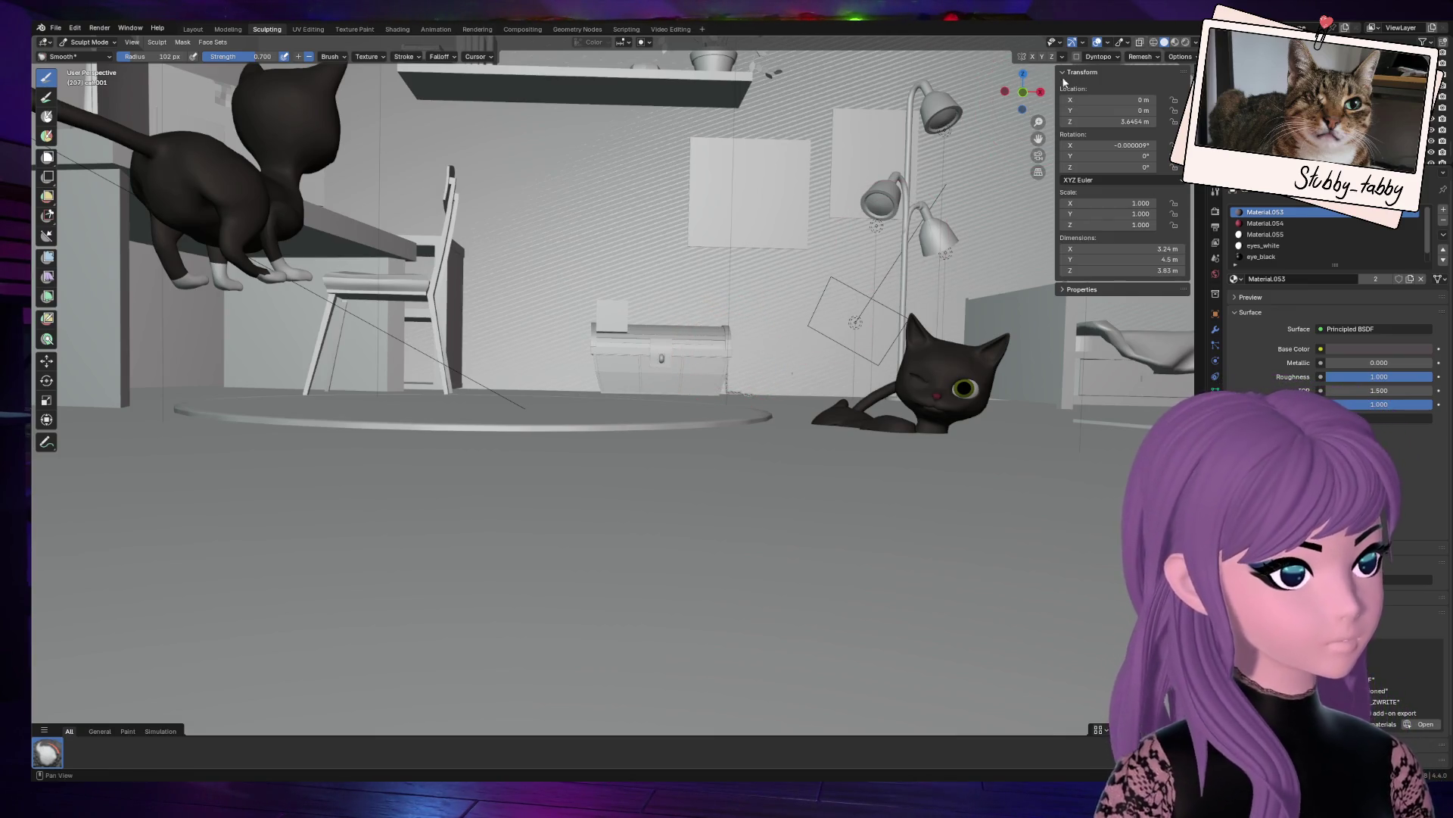
left_click_drag(1037, 138, 1058, 227)
mouse_move(1039, 121)
left_mouse_down()
mouse_move(1039, 198)
mouse_move(1037, 121)
mouse_move(984, 197)
mouse_move(1040, 110)
mouse_move(1034, 133)
mouse_move(1024, 108)
left_mouse_up()
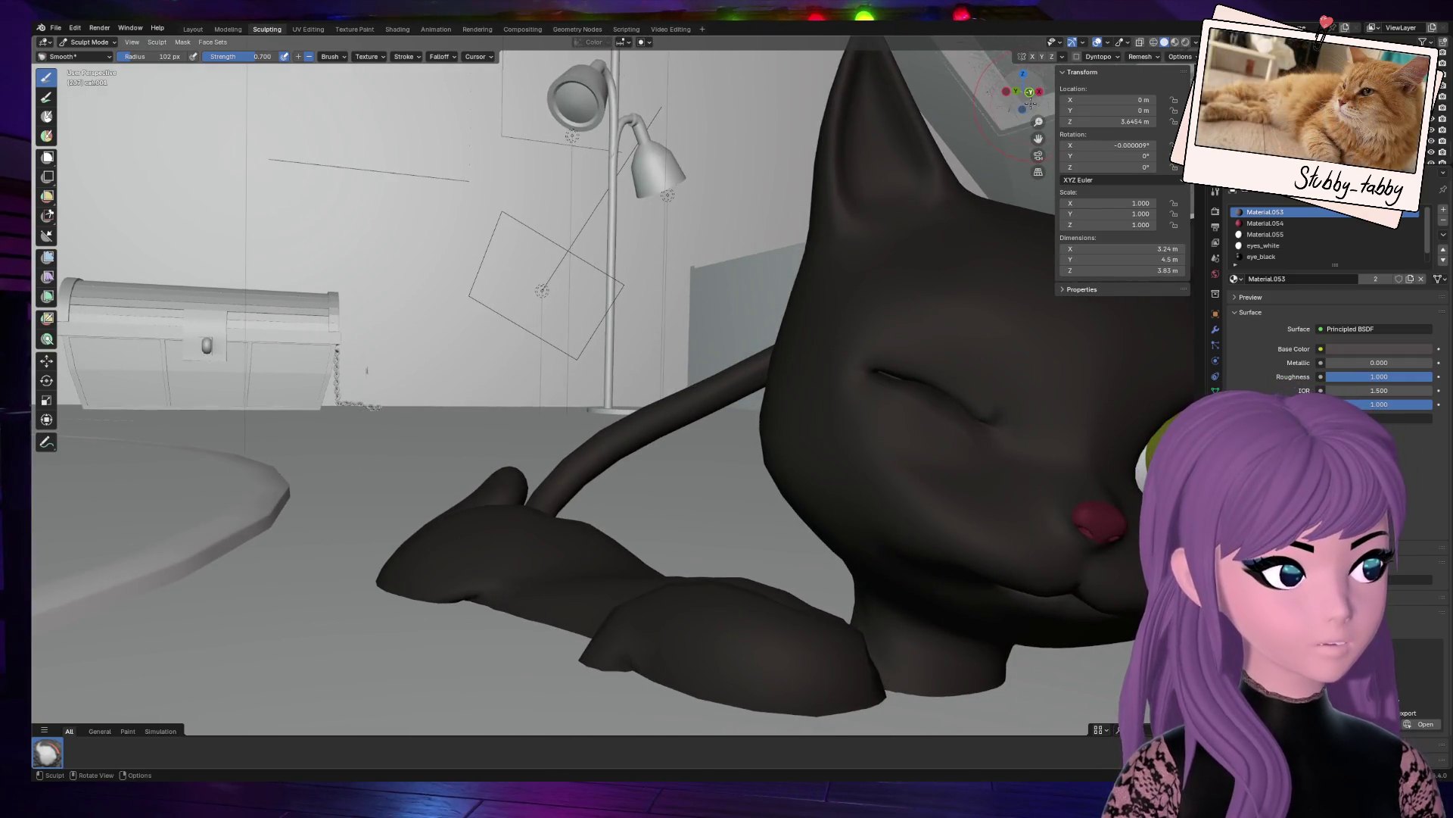
left_click_drag(1041, 134, 1033, 124)
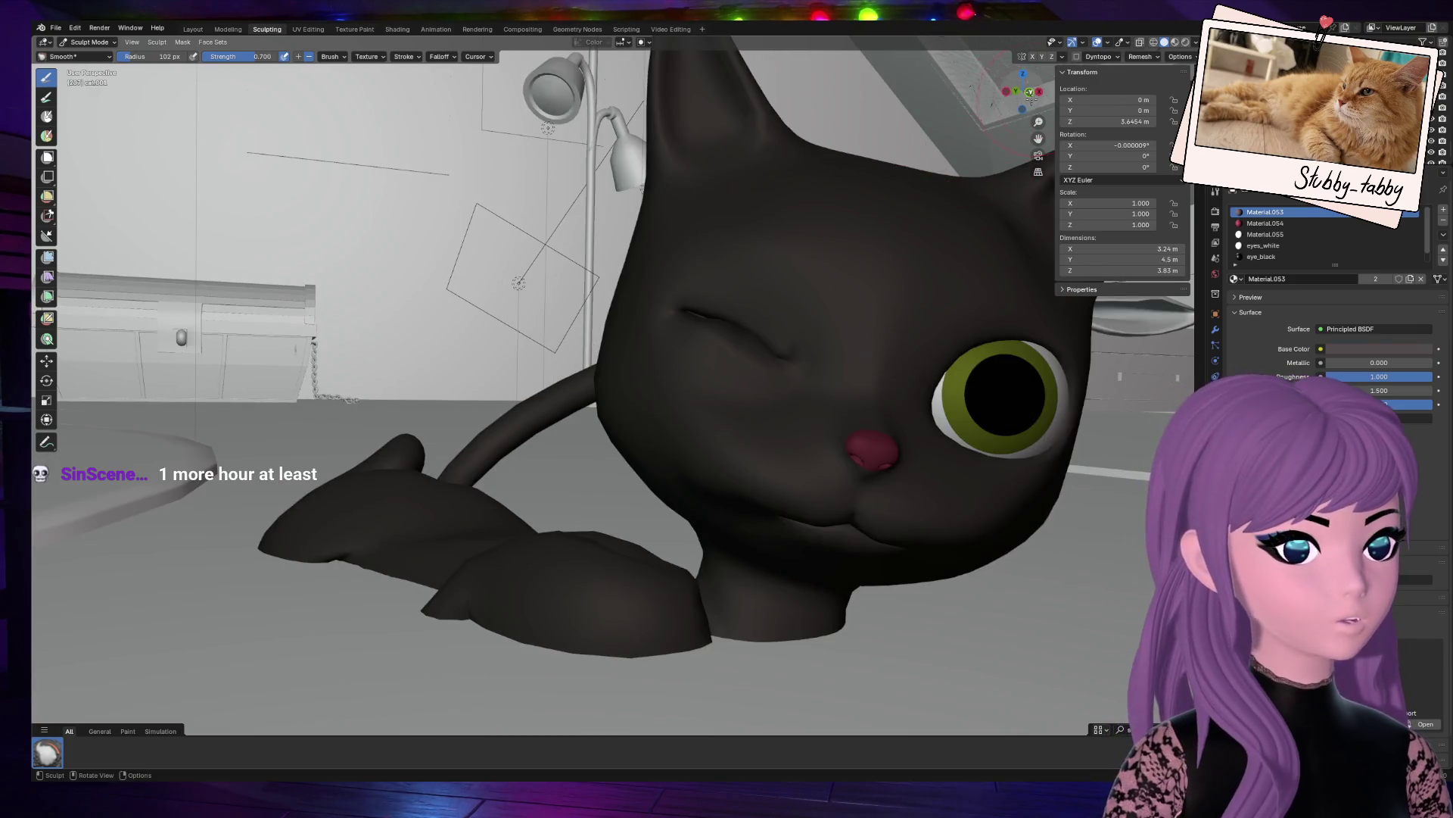
scroll(870, 348, "up", 5)
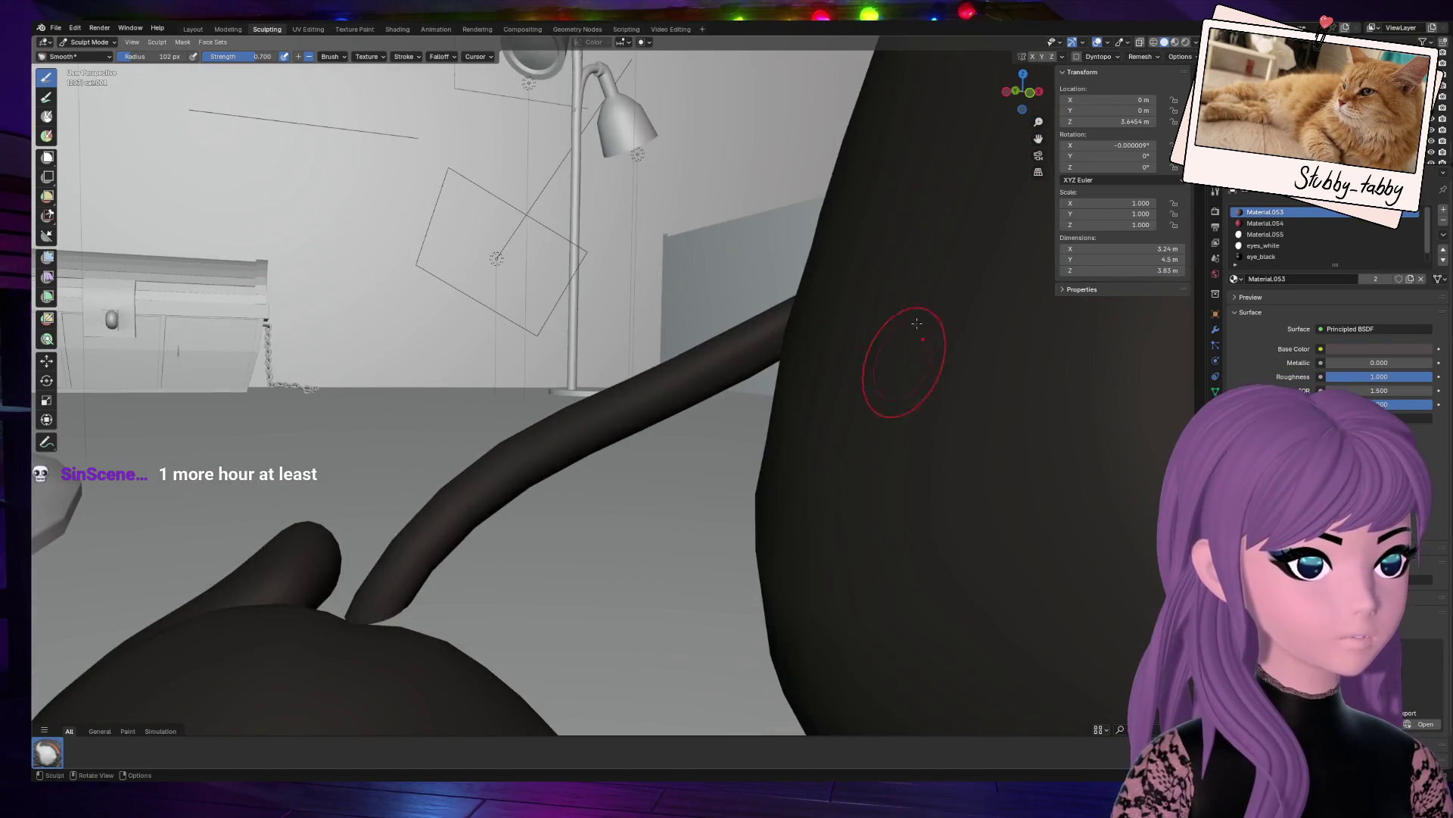
mouse_move(1039, 138)
left_mouse_down()
mouse_move(1038, 114)
mouse_move(1040, 144)
left_mouse_up()
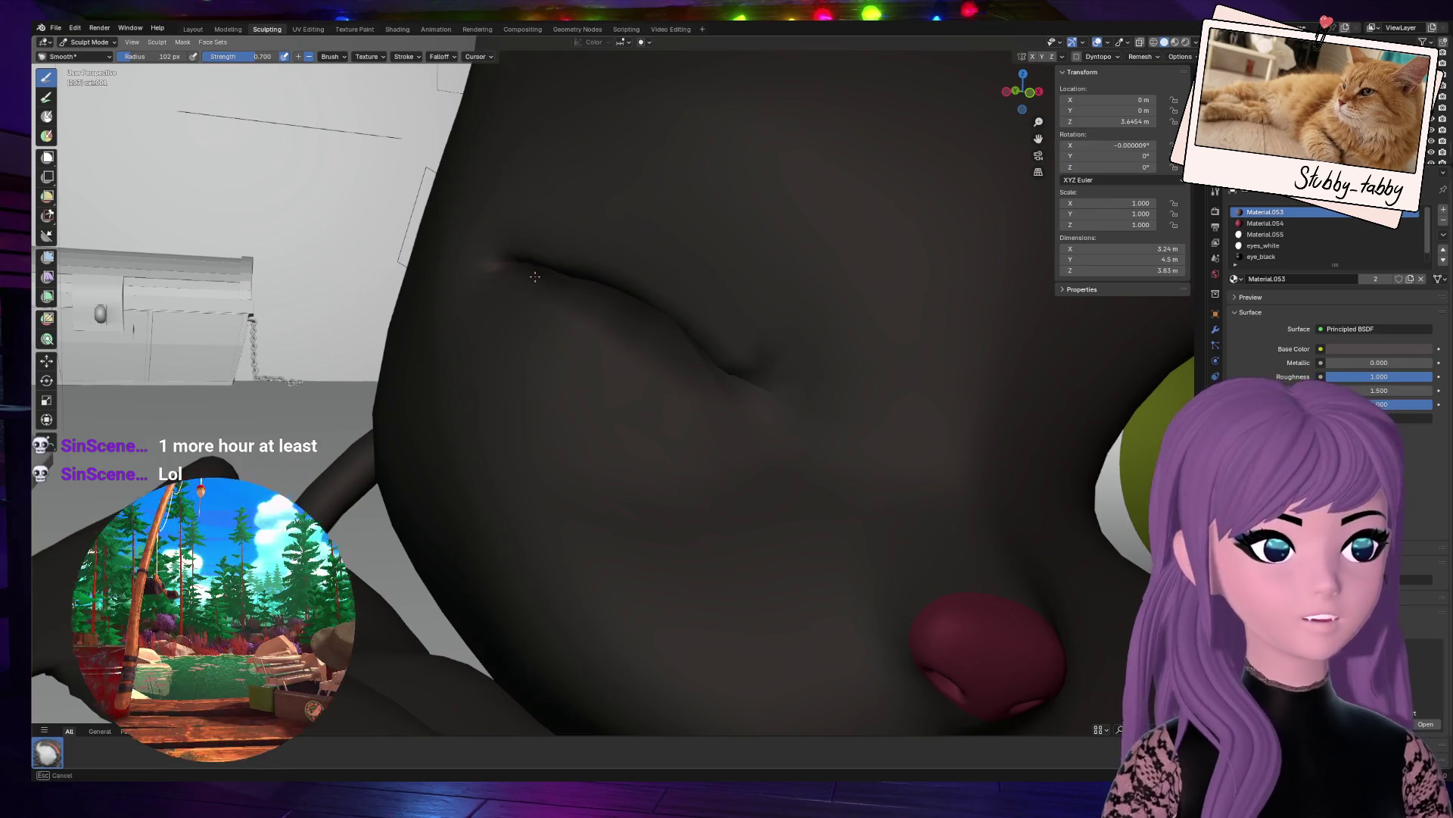
mouse_move(536, 261)
left_mouse_down()
mouse_move(617, 291)
mouse_move(757, 386)
left_mouse_up()
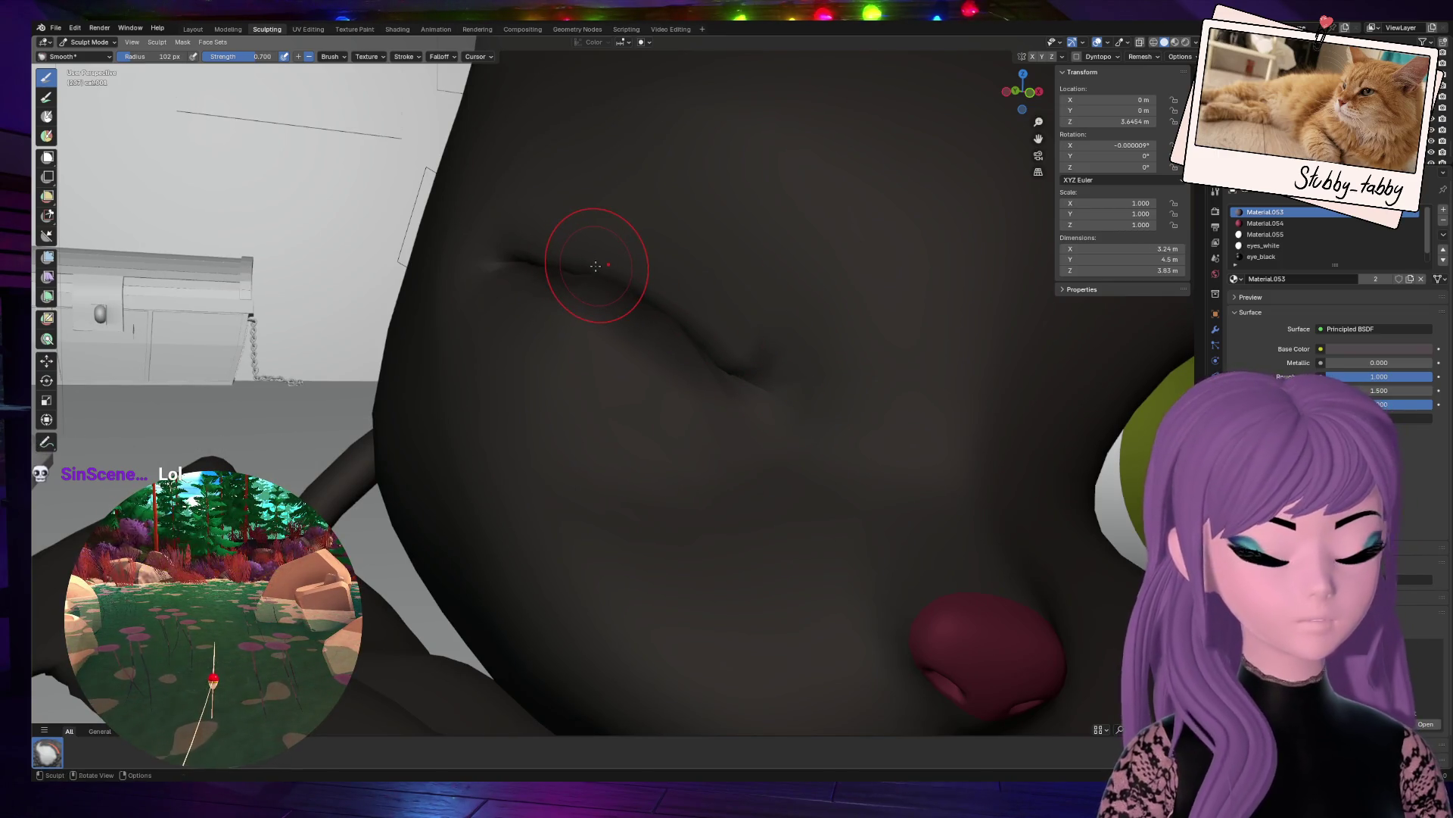
Step: Set the smoothing radius to 133 px and soften the eye crease and neck fold
left_click_drag(1022, 91, 916, 292)
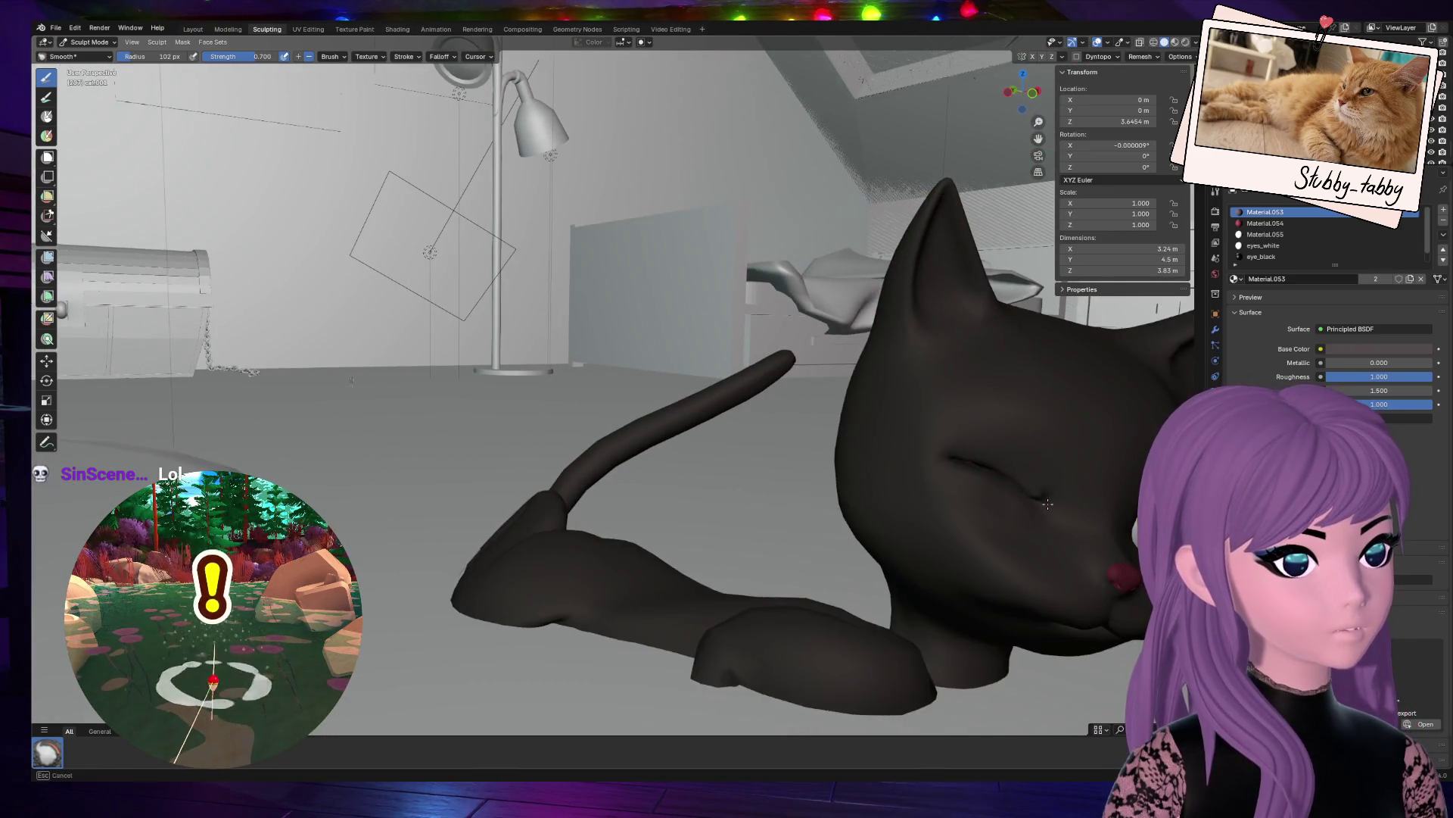
mouse_move(937, 460)
left_mouse_down()
mouse_move(941, 422)
mouse_move(1022, 471)
mouse_move(932, 462)
left_mouse_up()
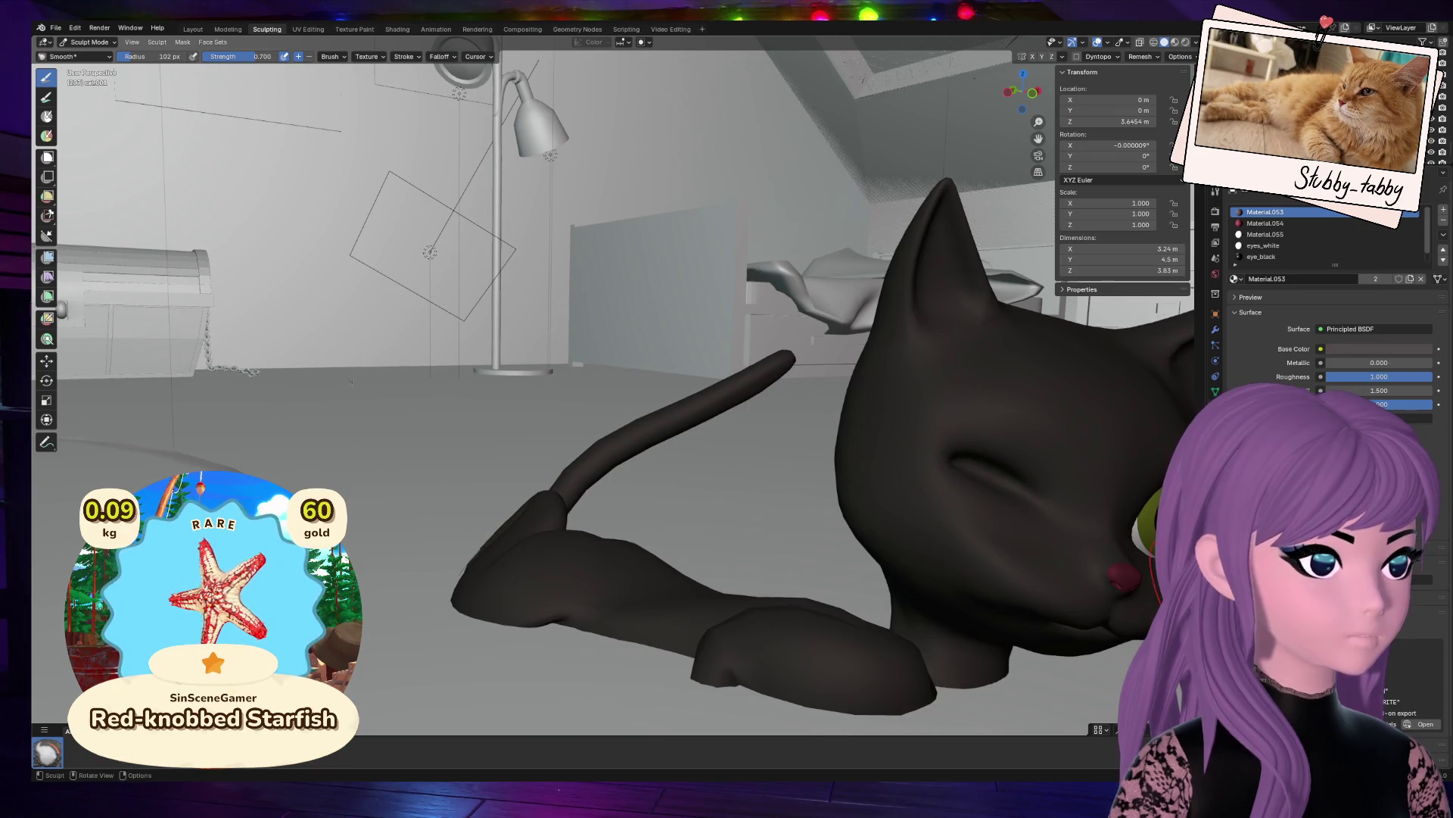
scroll(1086, 566, "down", 5)
mouse_move(840, 473)
middle_mouse_down()
mouse_move(896, 500)
mouse_move(772, 373)
middle_mouse_up()
scroll(746, 399, "up", 5)
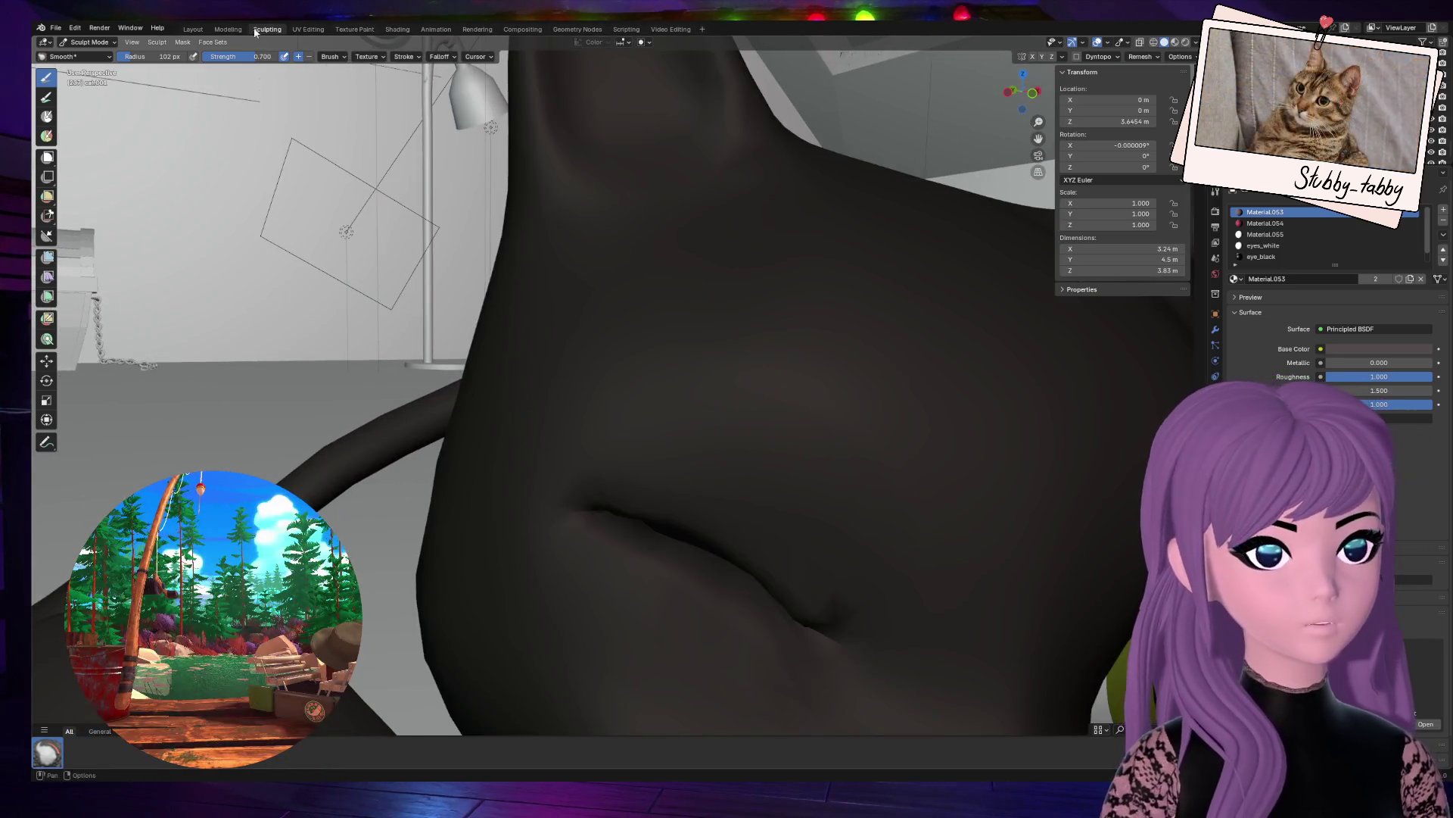
left_click_drag(161, 56, 182, 56)
mouse_move(776, 620)
left_mouse_down()
mouse_move(795, 590)
mouse_move(733, 593)
mouse_move(606, 503)
left_mouse_up()
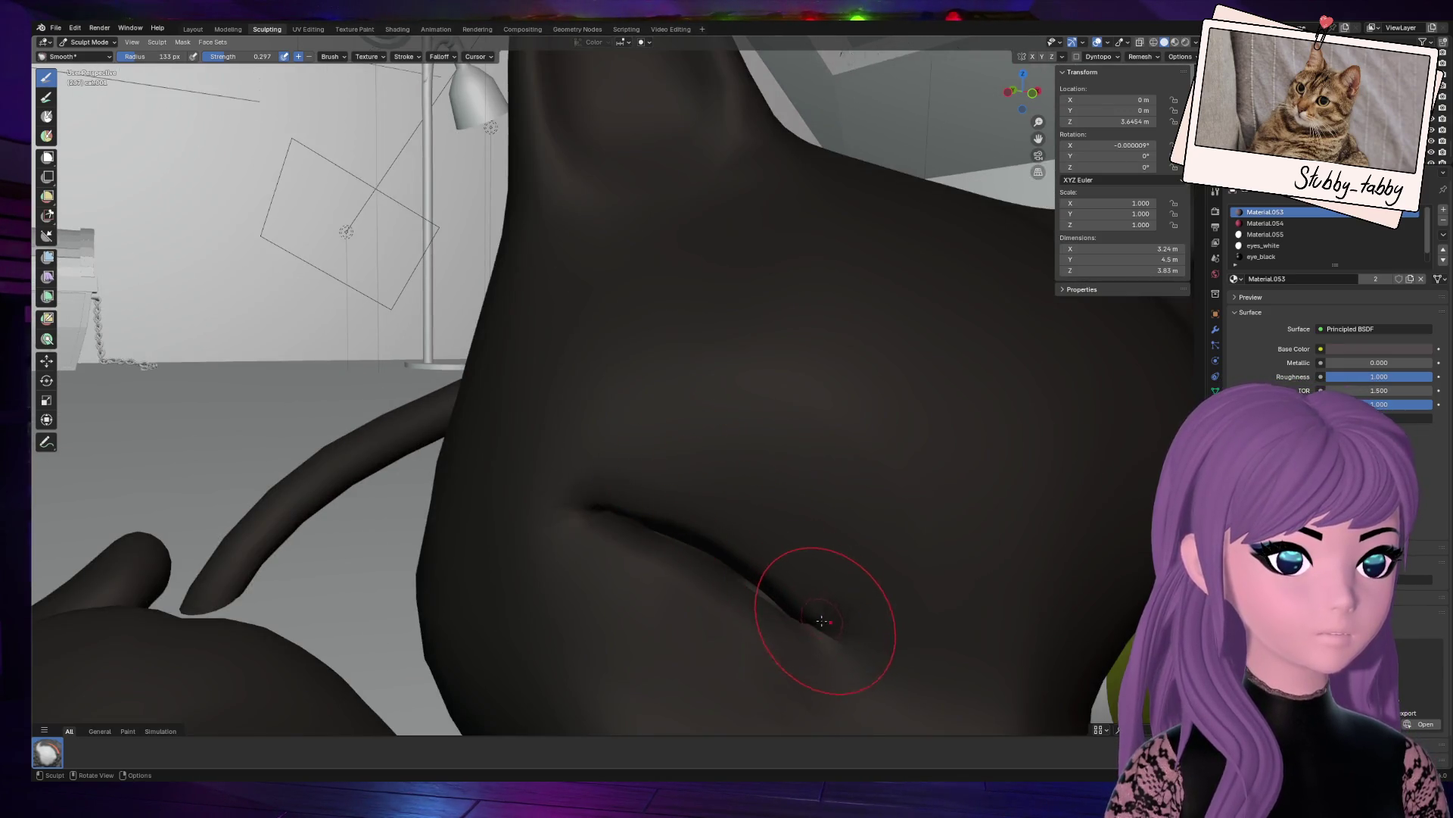
scroll(831, 600, "down", 6)
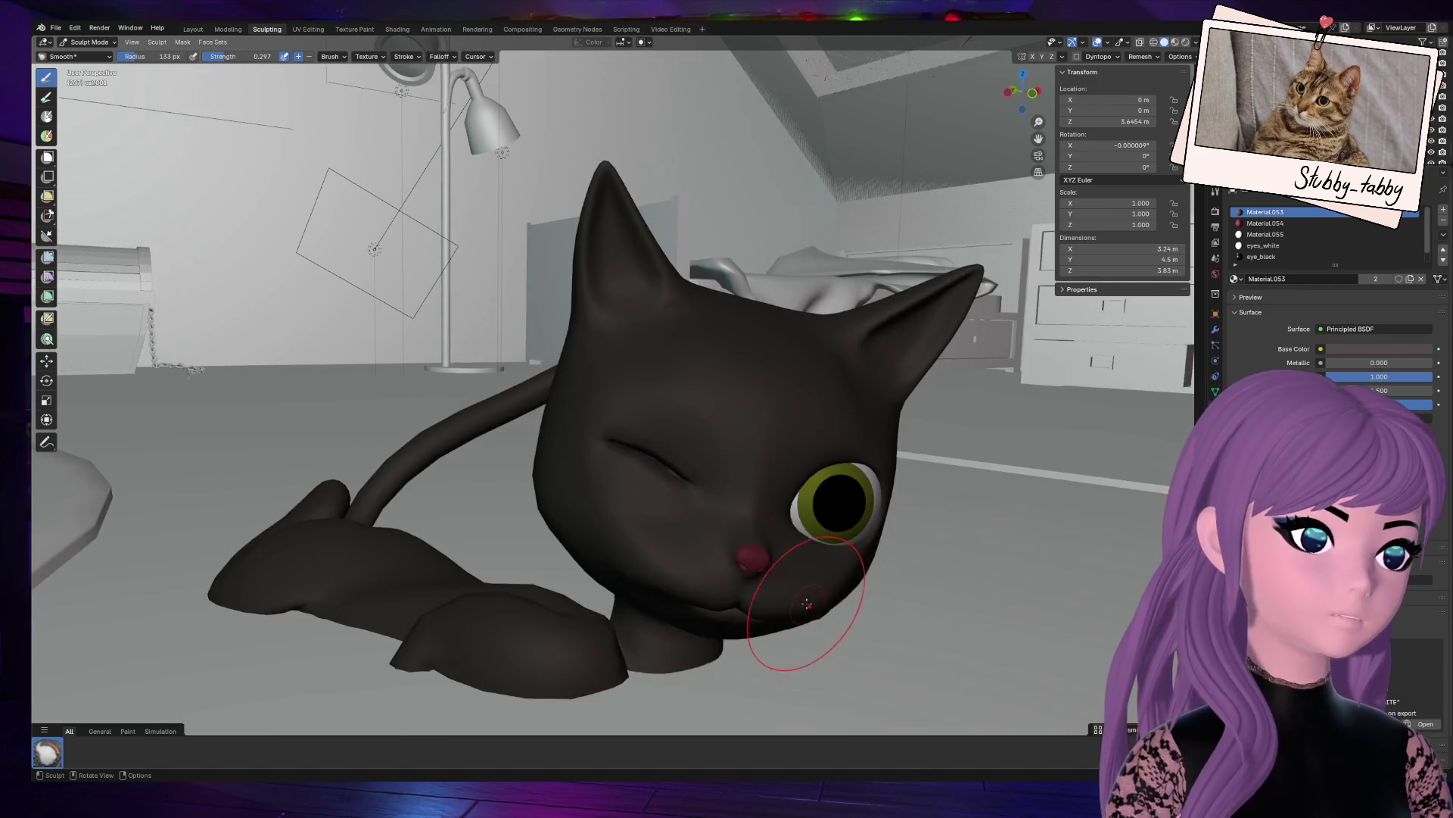
scroll(807, 603, "up", 6)
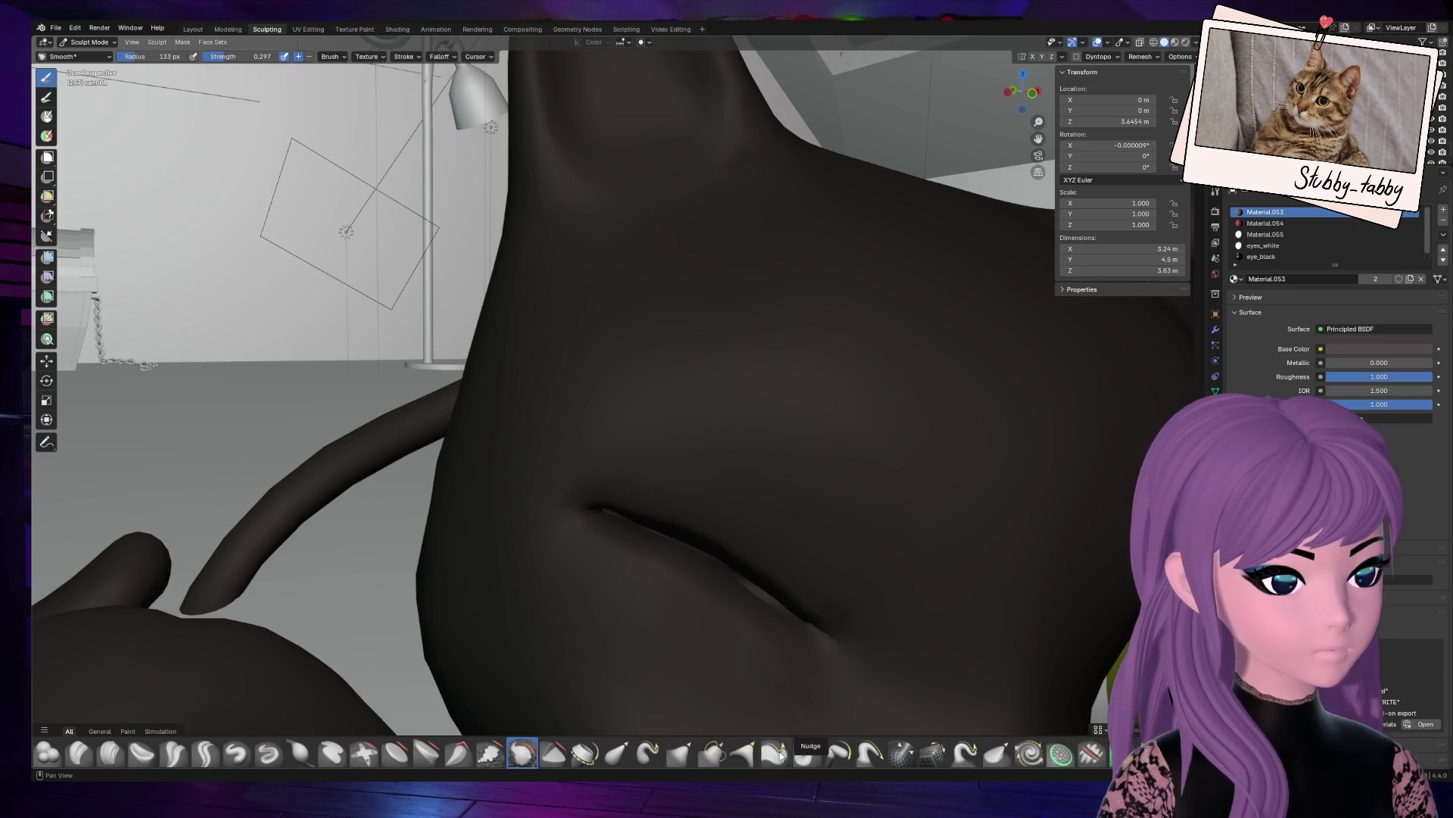
left_click(741, 755)
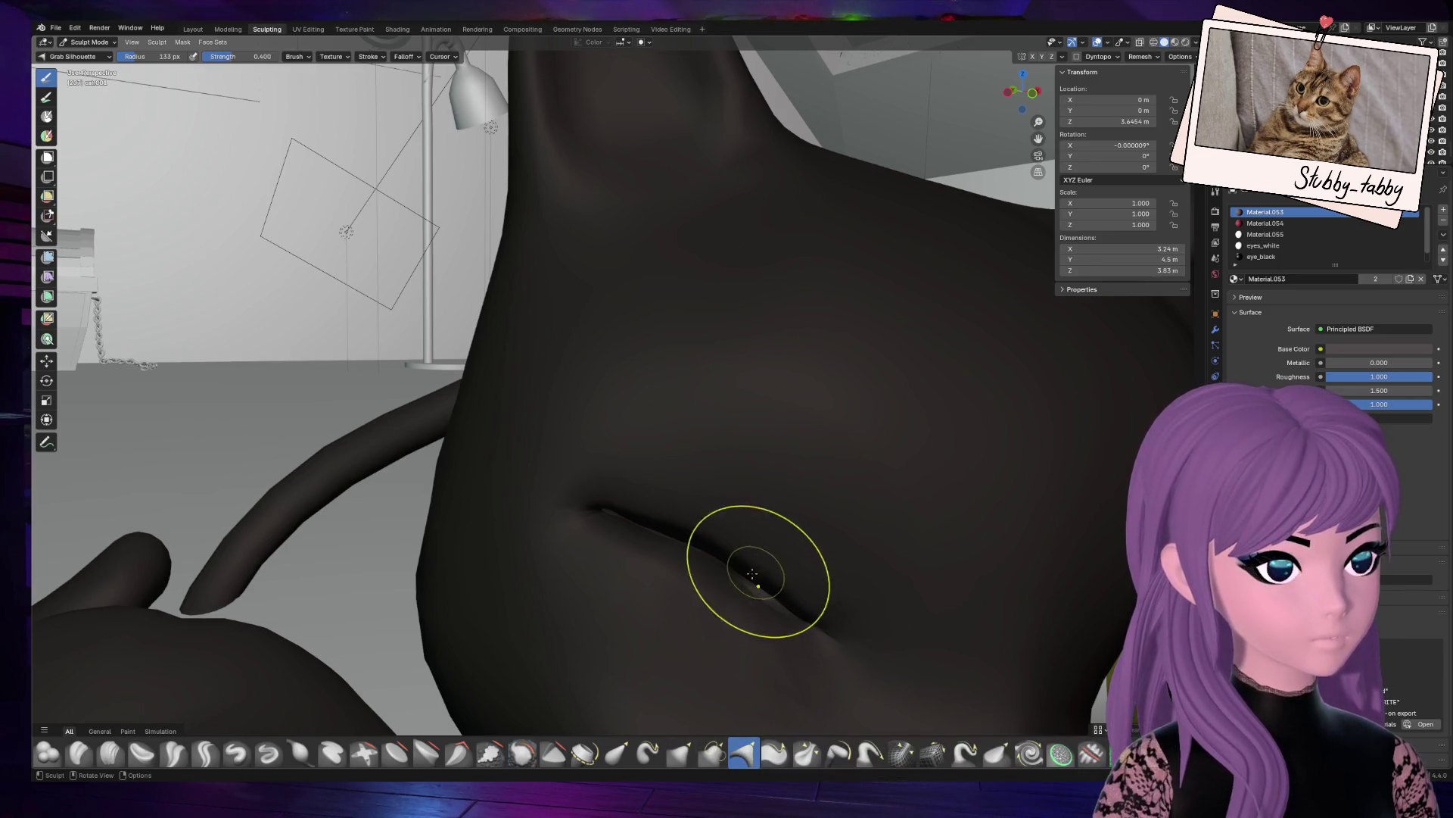
Step: Pull and refine the closed-eye crease into a curve with several Grab Silhouette strokes
left_click_drag(747, 604, 753, 577)
mouse_move(753, 578)
middle_mouse_down("ctrl")
mouse_move(837, 648)
mouse_move(743, 532)
mouse_move(705, 512)
mouse_move(763, 581)
middle_mouse_up("ctrl")
left_click_drag(765, 582, 759, 593)
mouse_move(690, 536)
left_mouse_down()
mouse_move(662, 512)
mouse_move(626, 519)
left_mouse_up()
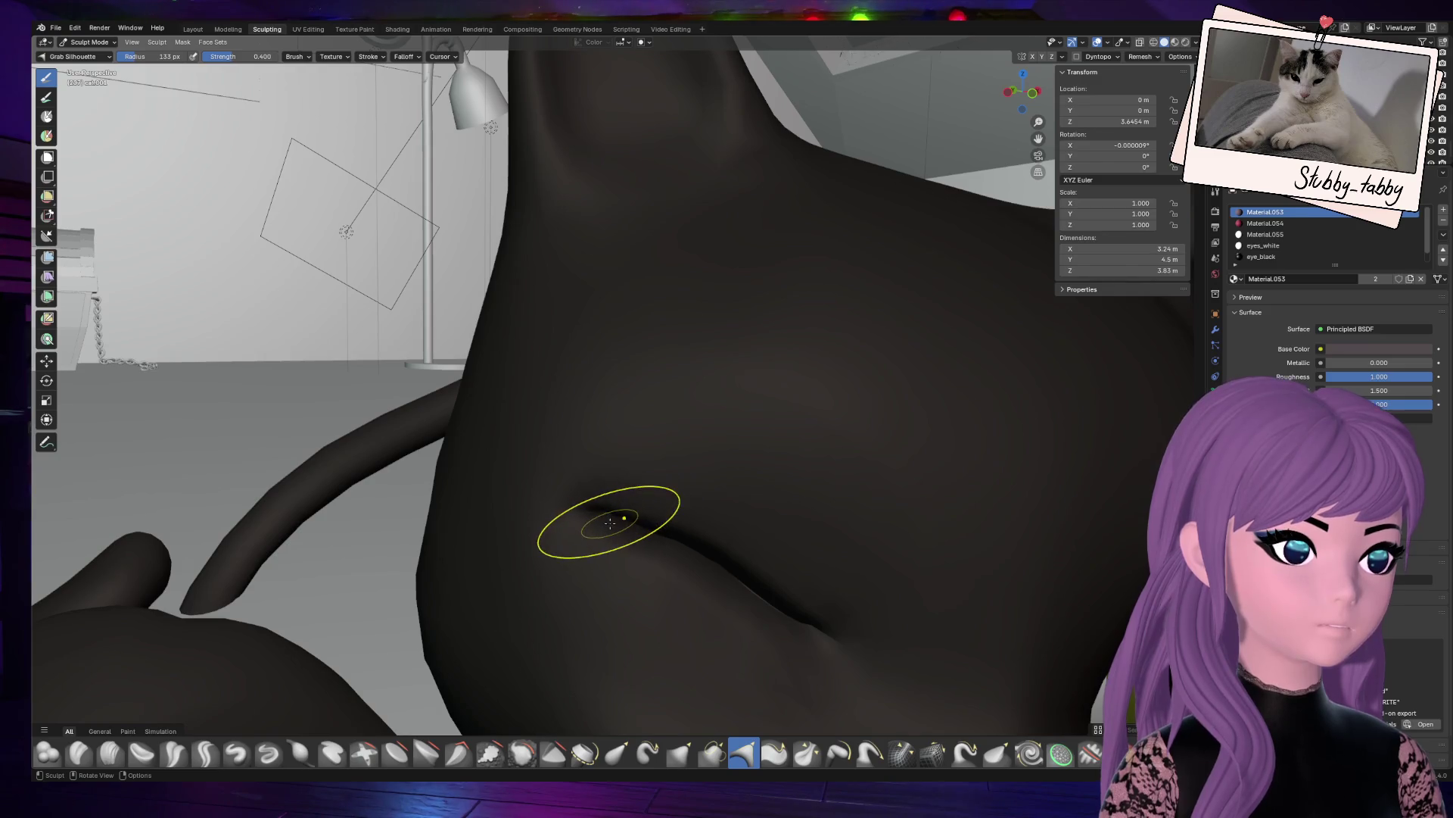
left_click_drag(615, 514, 604, 513)
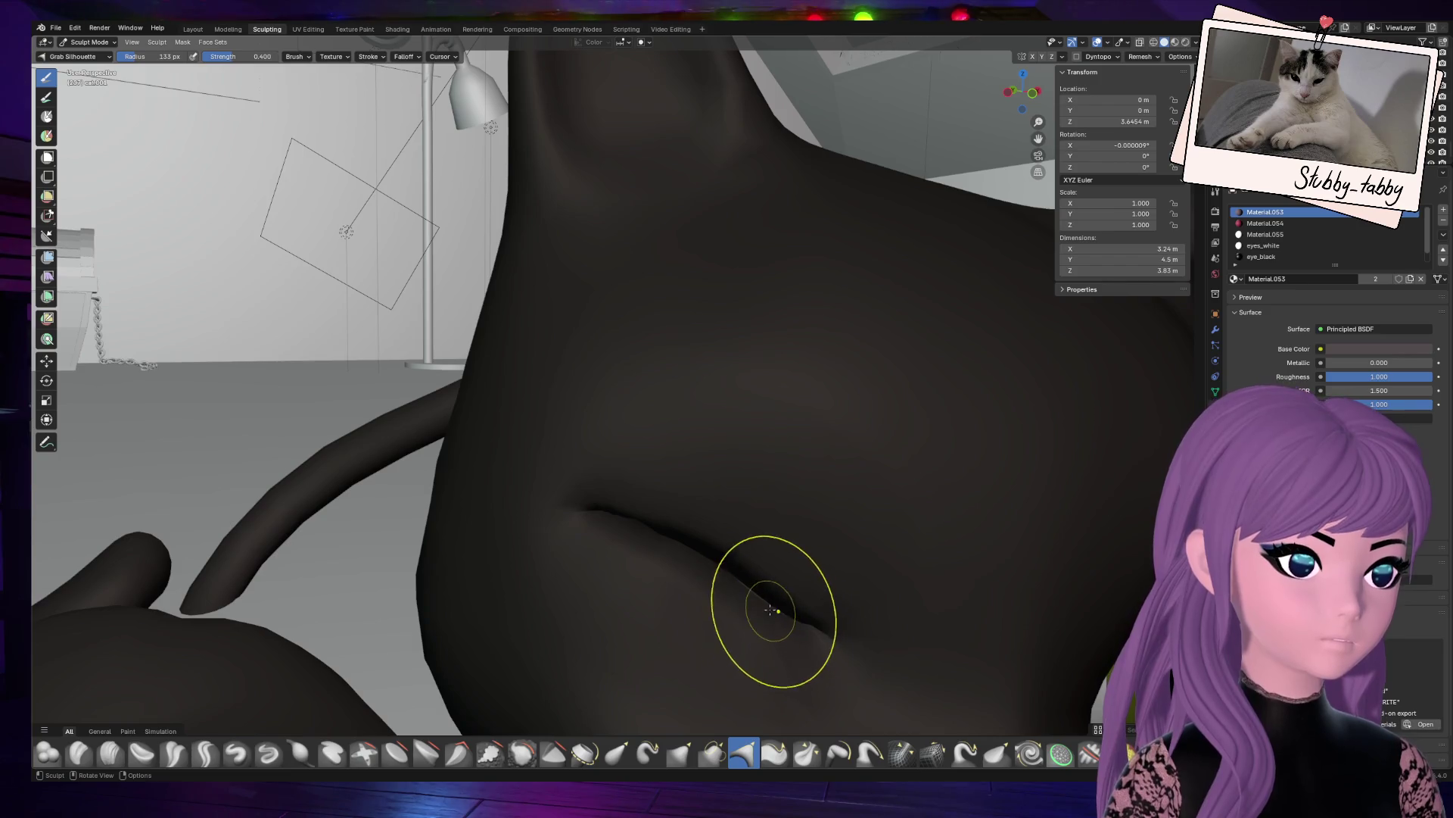
mouse_move(756, 600)
left_mouse_down()
mouse_move(771, 574)
mouse_move(807, 609)
left_mouse_up()
mouse_move(671, 533)
left_mouse_down()
mouse_move(726, 546)
mouse_move(701, 547)
mouse_move(749, 577)
left_mouse_up()
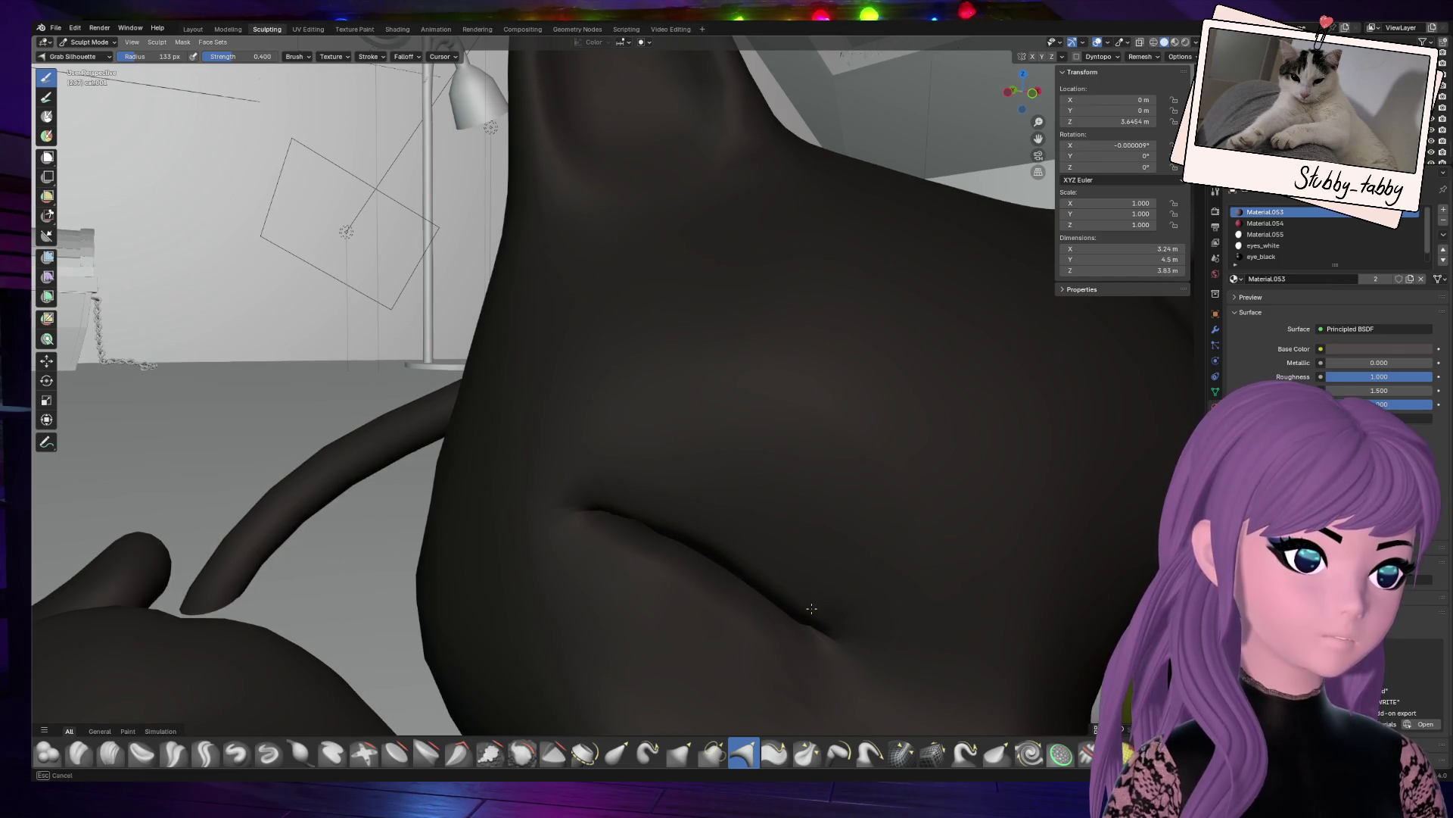
Step: Stretch the crease downward into a longer line and adjust its start
scroll(840, 621, "down", 8)
scroll(780, 575, "up", 2)
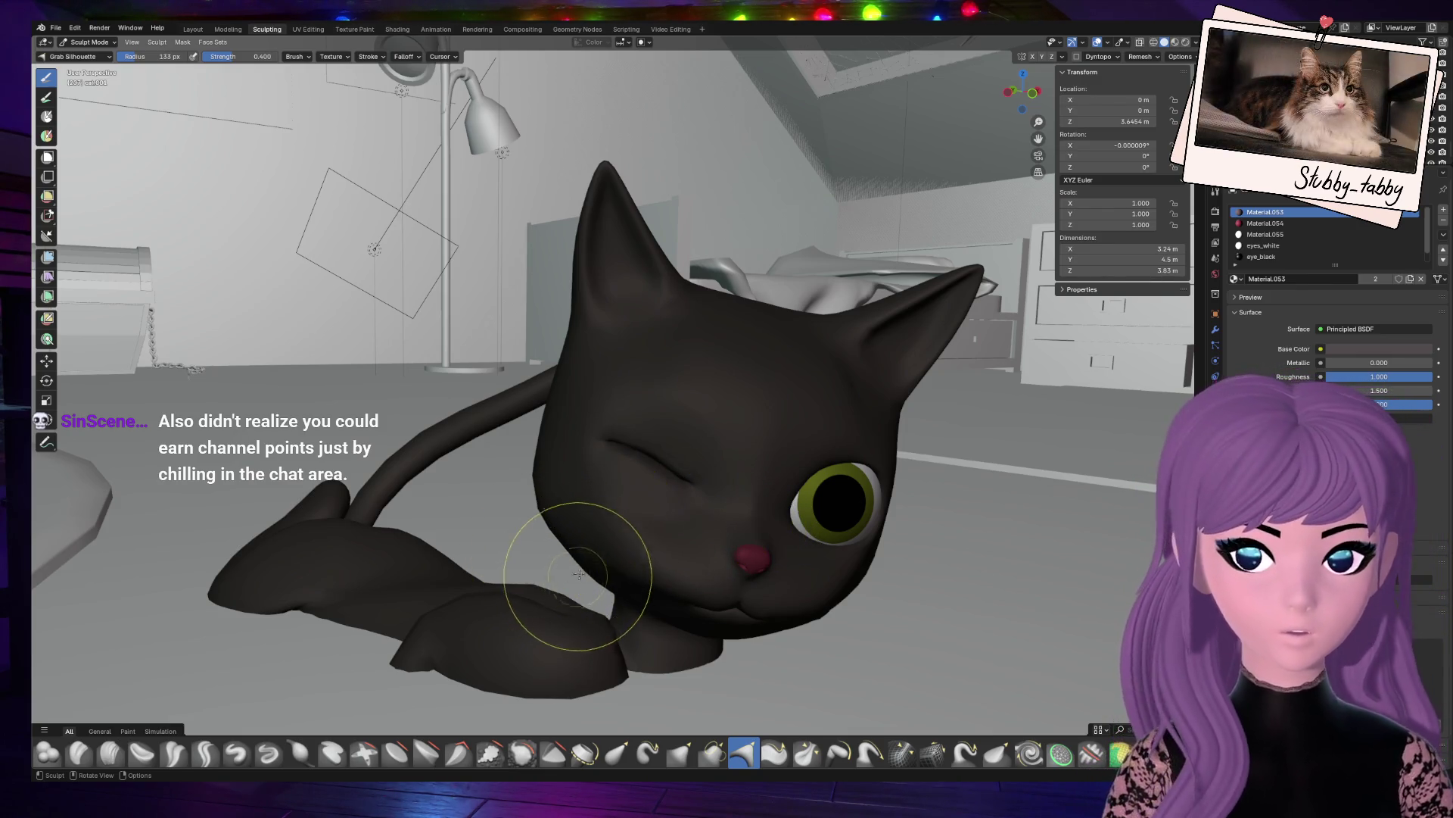
scroll(594, 583, "up", 5)
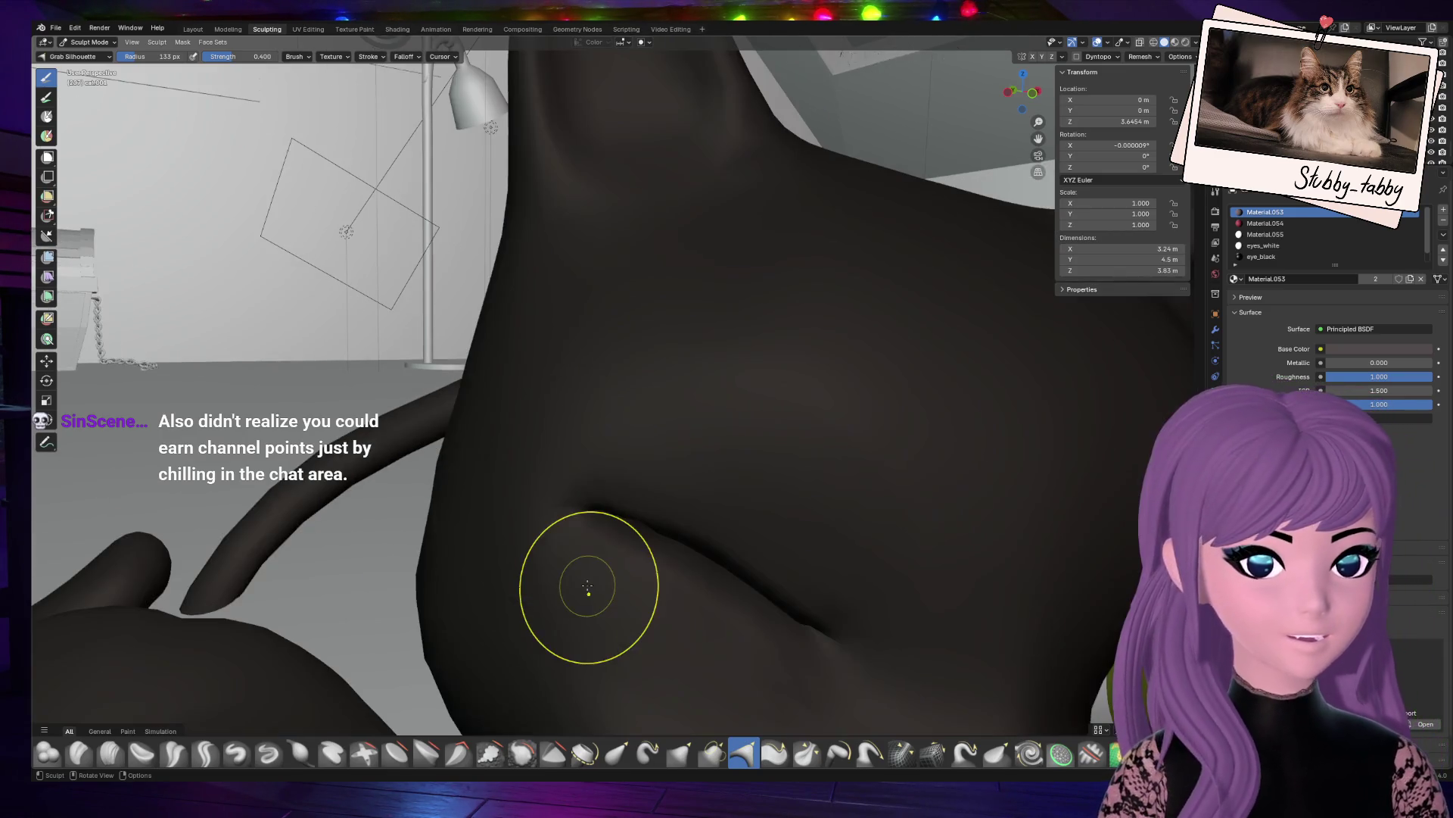
left_click_drag(587, 585, 785, 633)
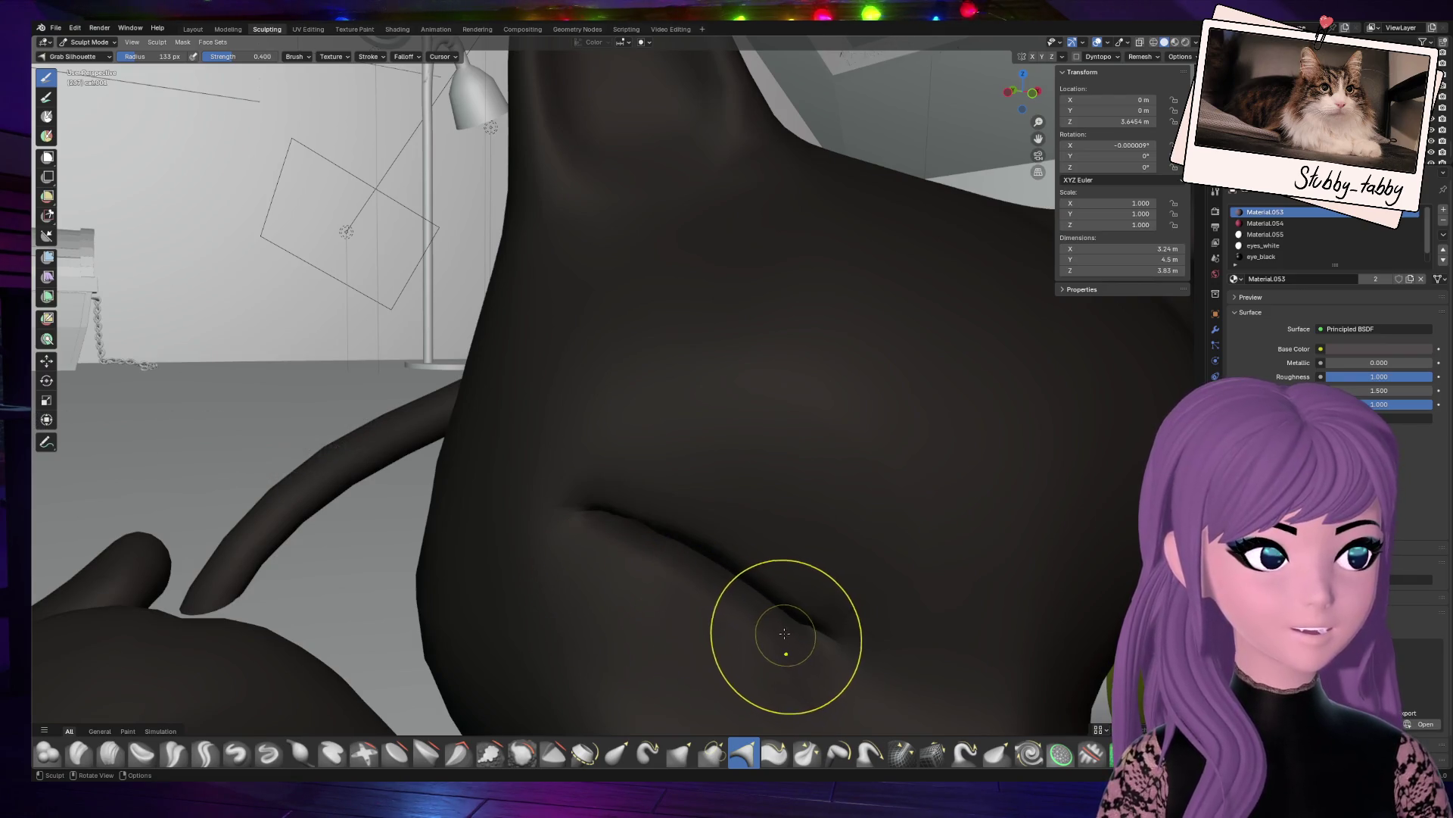
left_click_drag(632, 511, 641, 518)
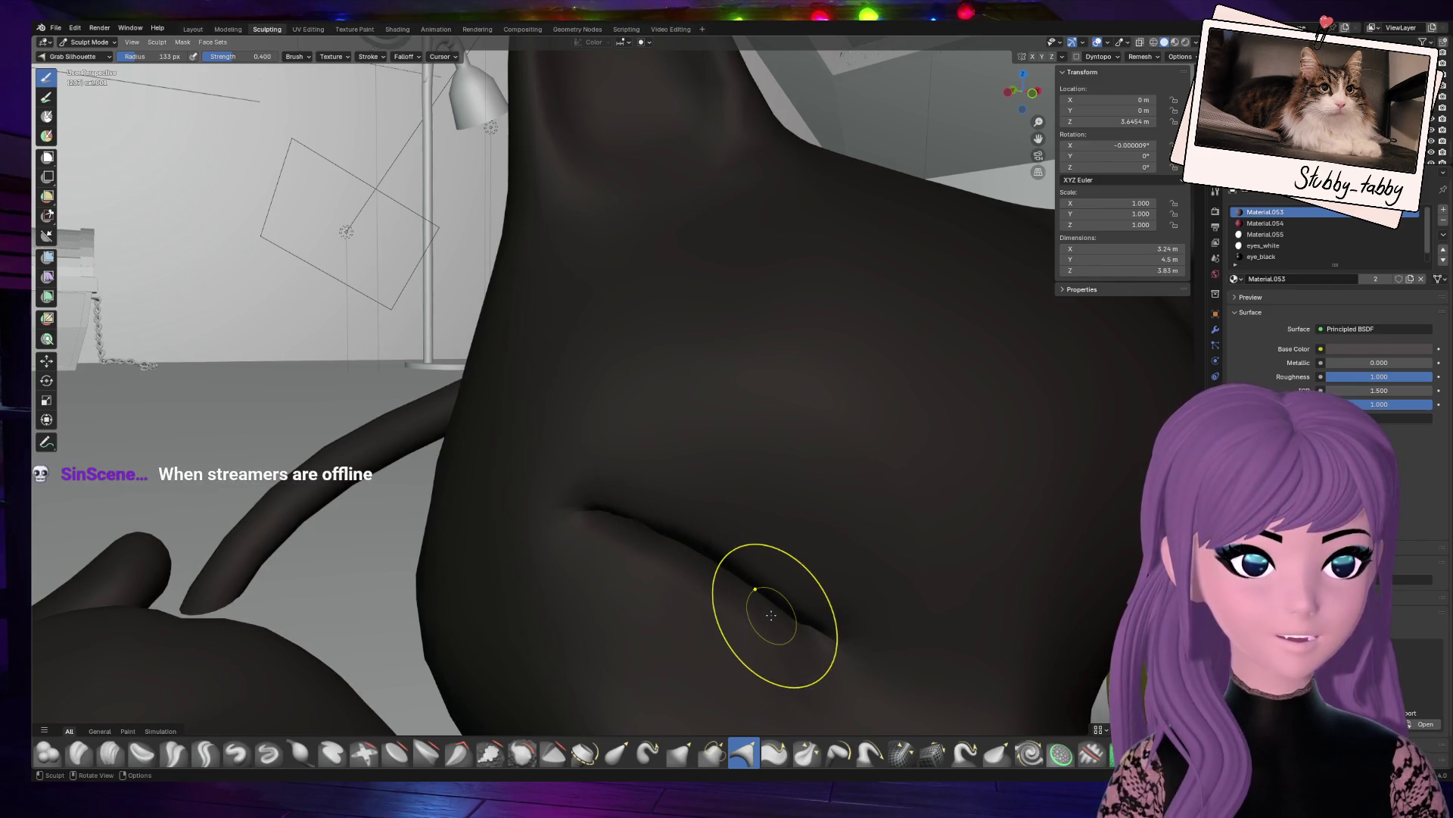
scroll(776, 602, "down", 5)
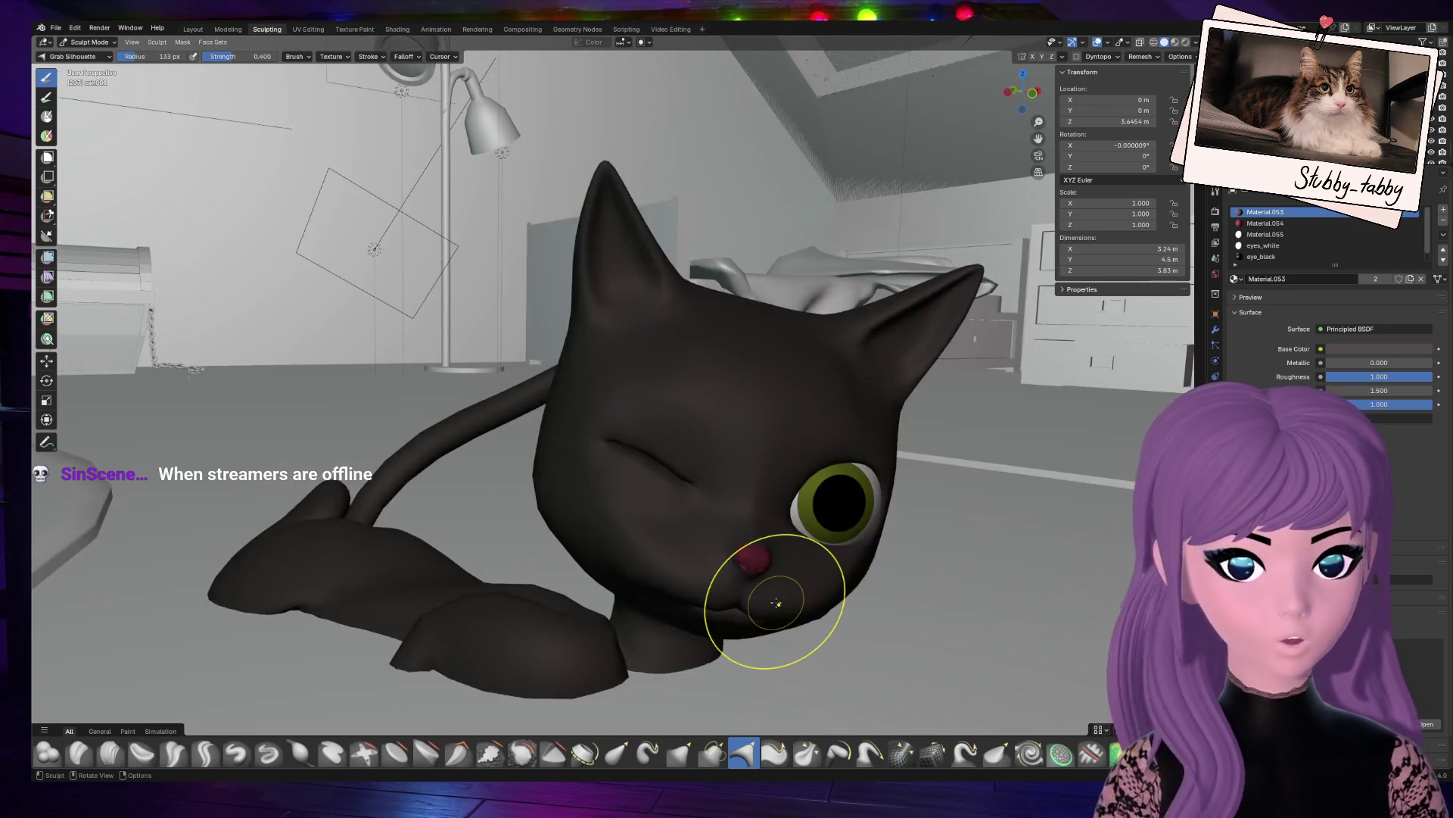
Step: Make a final Grab Silhouette pull along the crease's length
scroll(776, 602, "up", 5)
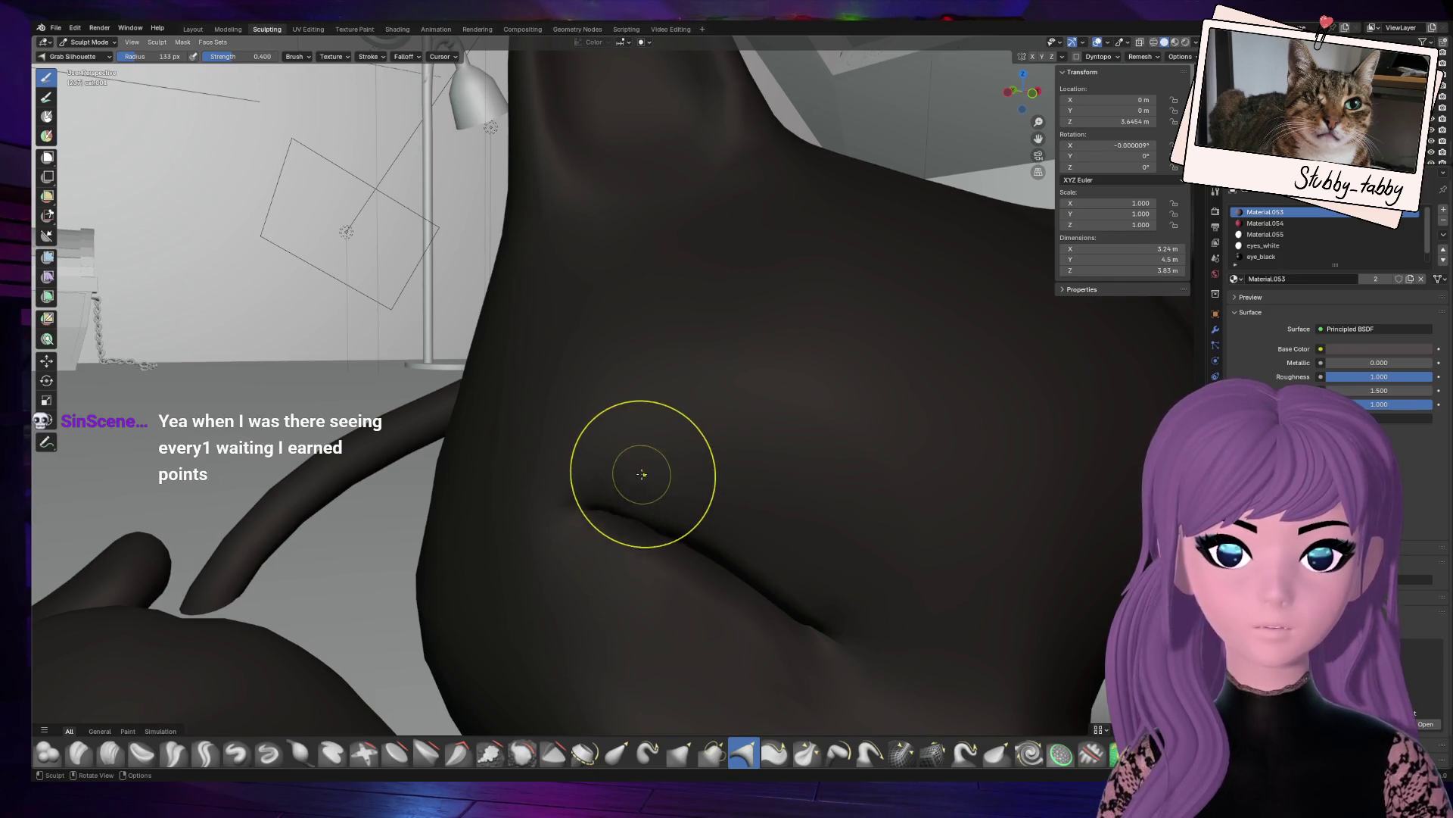
mouse_move(1022, 82)
left_mouse_down()
mouse_move(1007, 98)
mouse_move(1018, 95)
left_mouse_up()
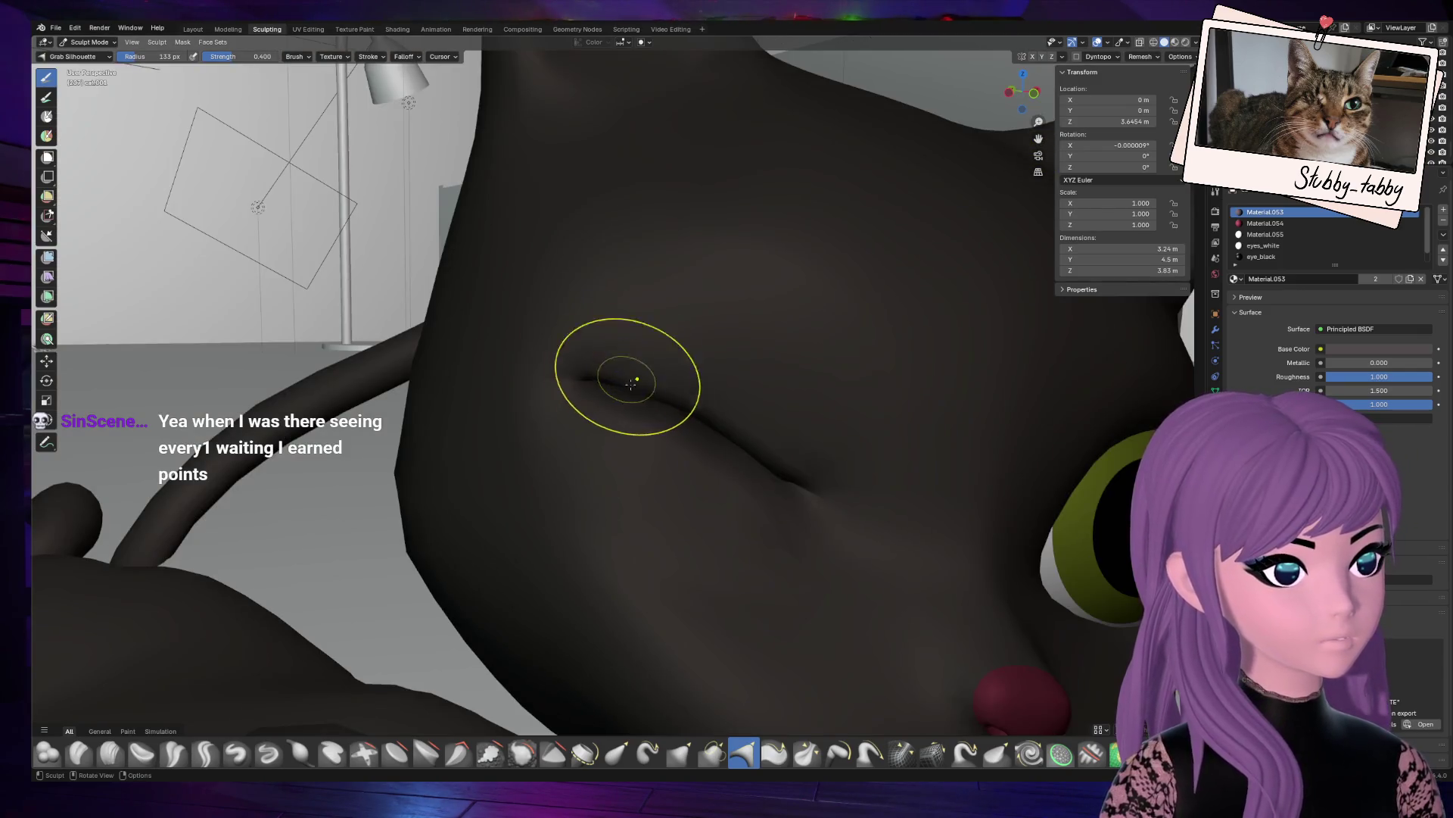
left_click_drag(801, 476, 825, 498)
key("KP_Decimal")
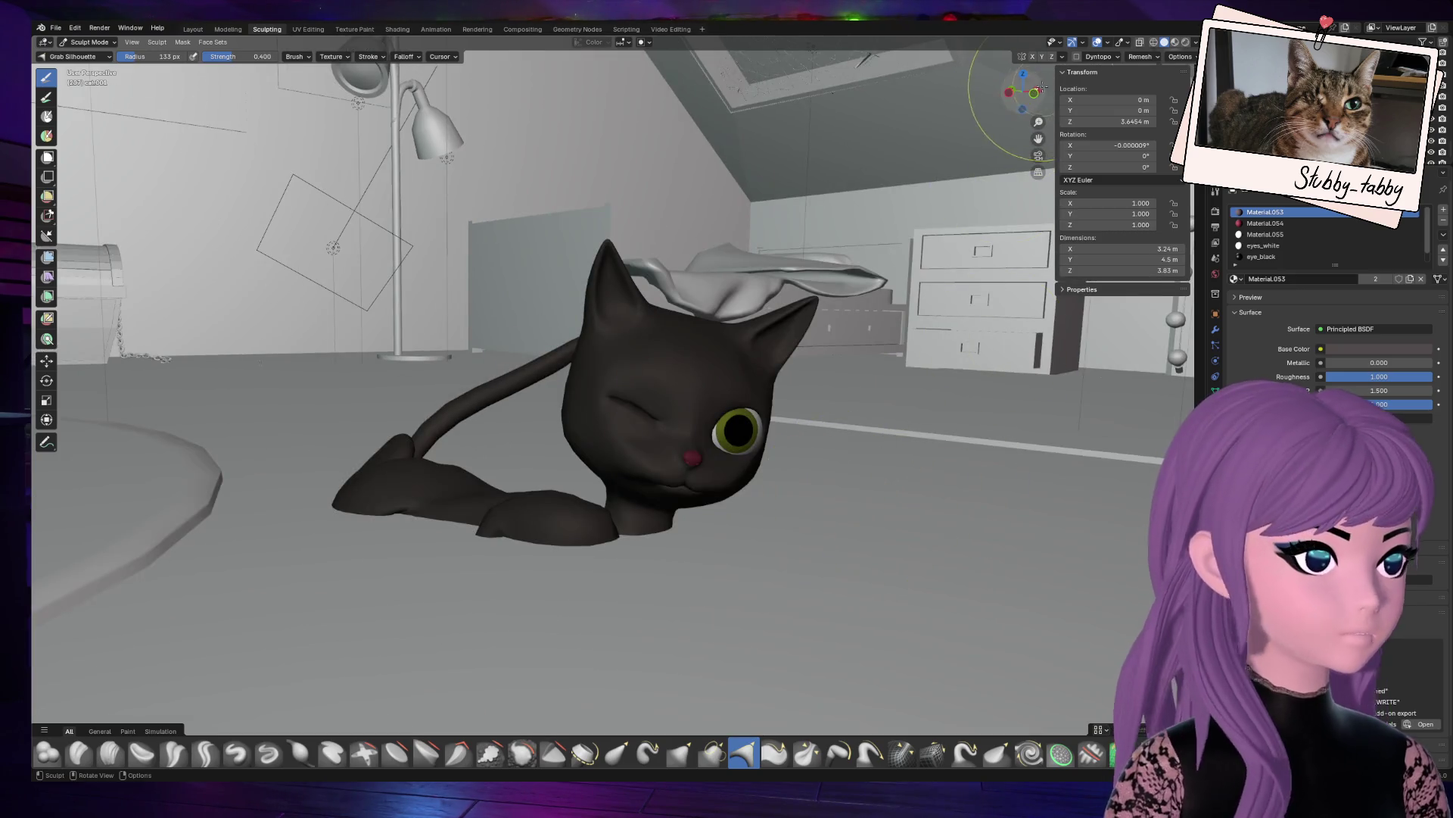
Step: Inspect the cat from several angles, then switch to Edit Mode
left_click_drag(1022, 92, 1031, 92)
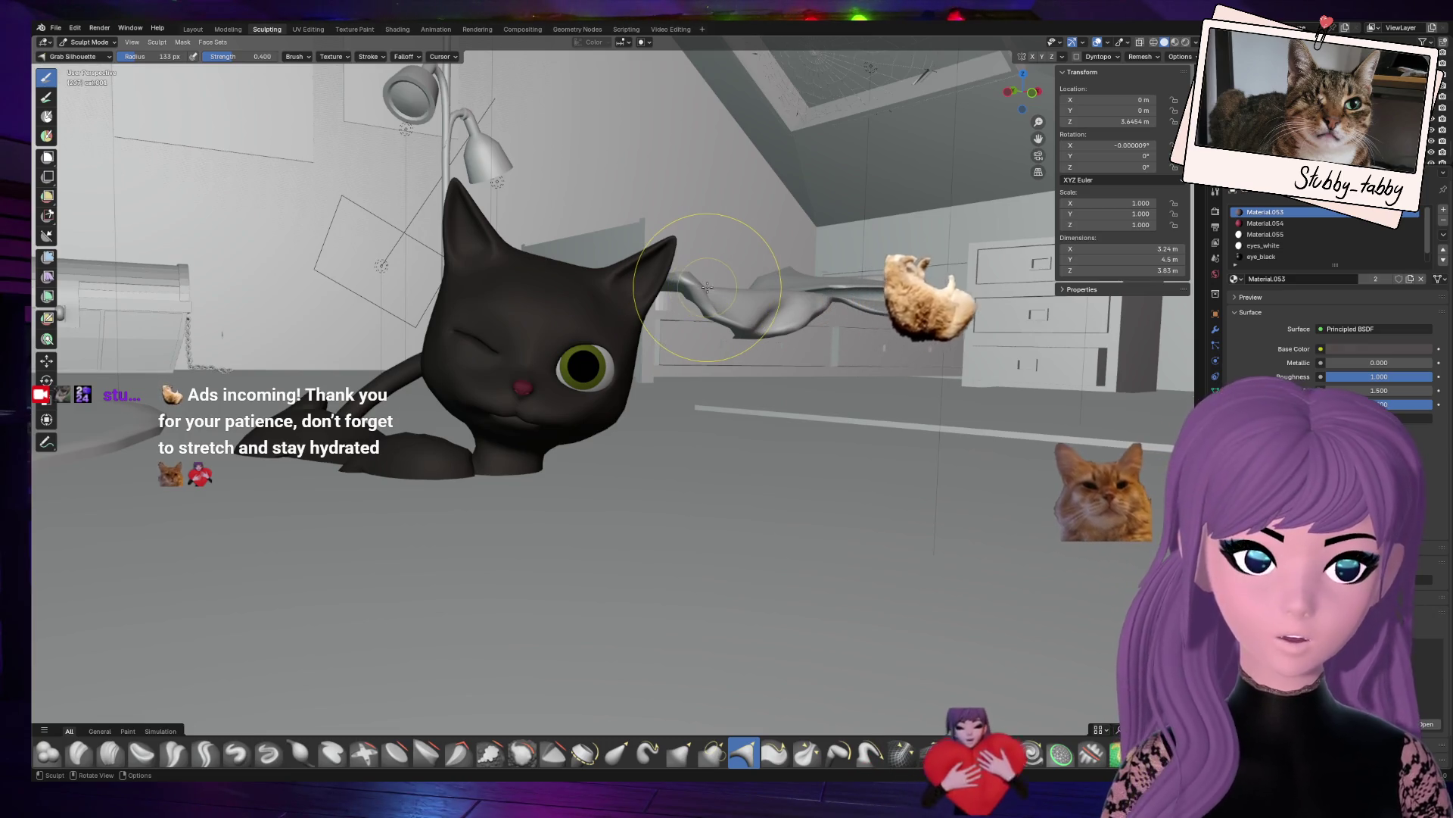
scroll(650, 341, "up", 5)
scroll(650, 340, "down", 3)
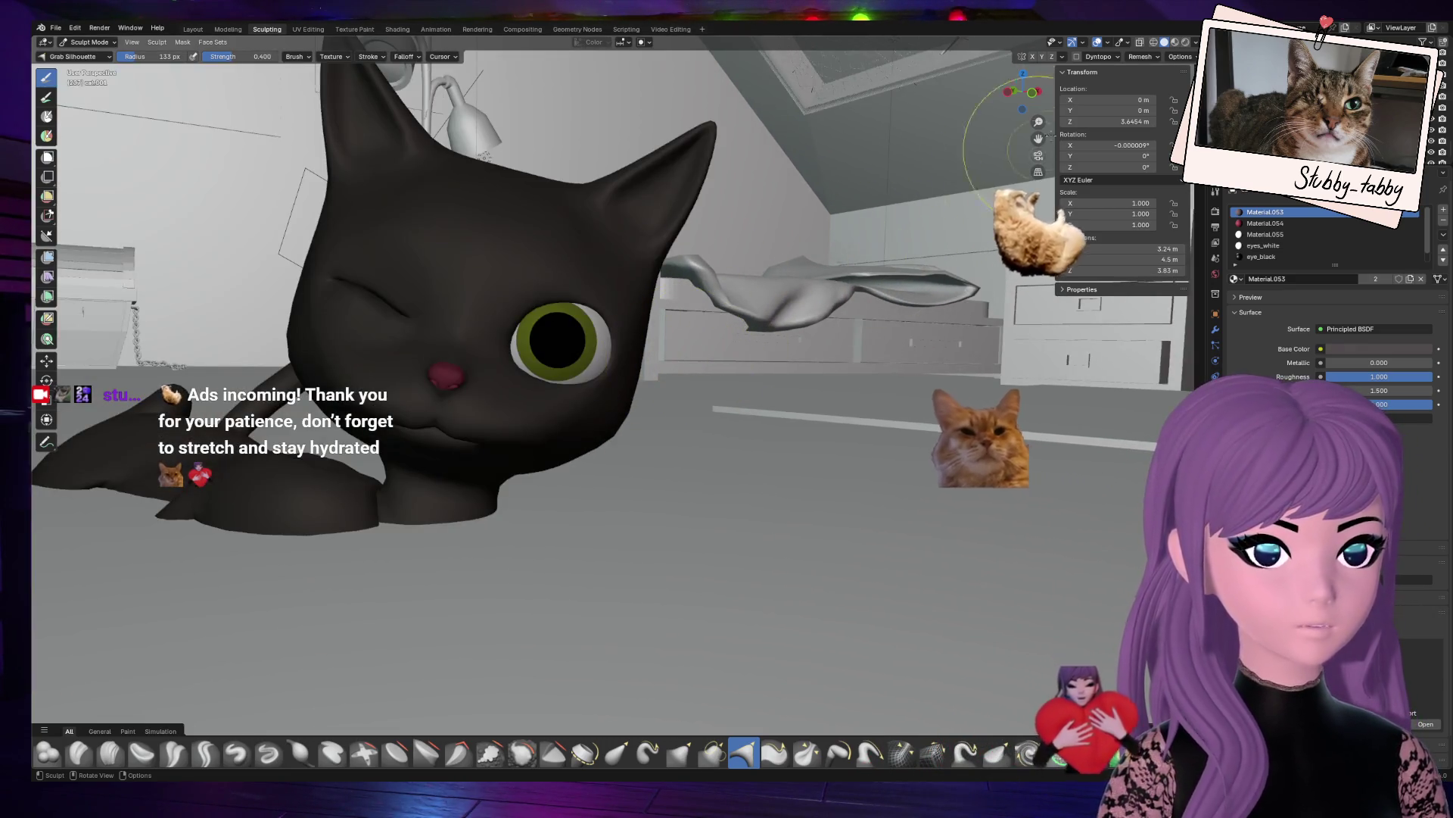
left_click_drag(1051, 134, 1069, 182)
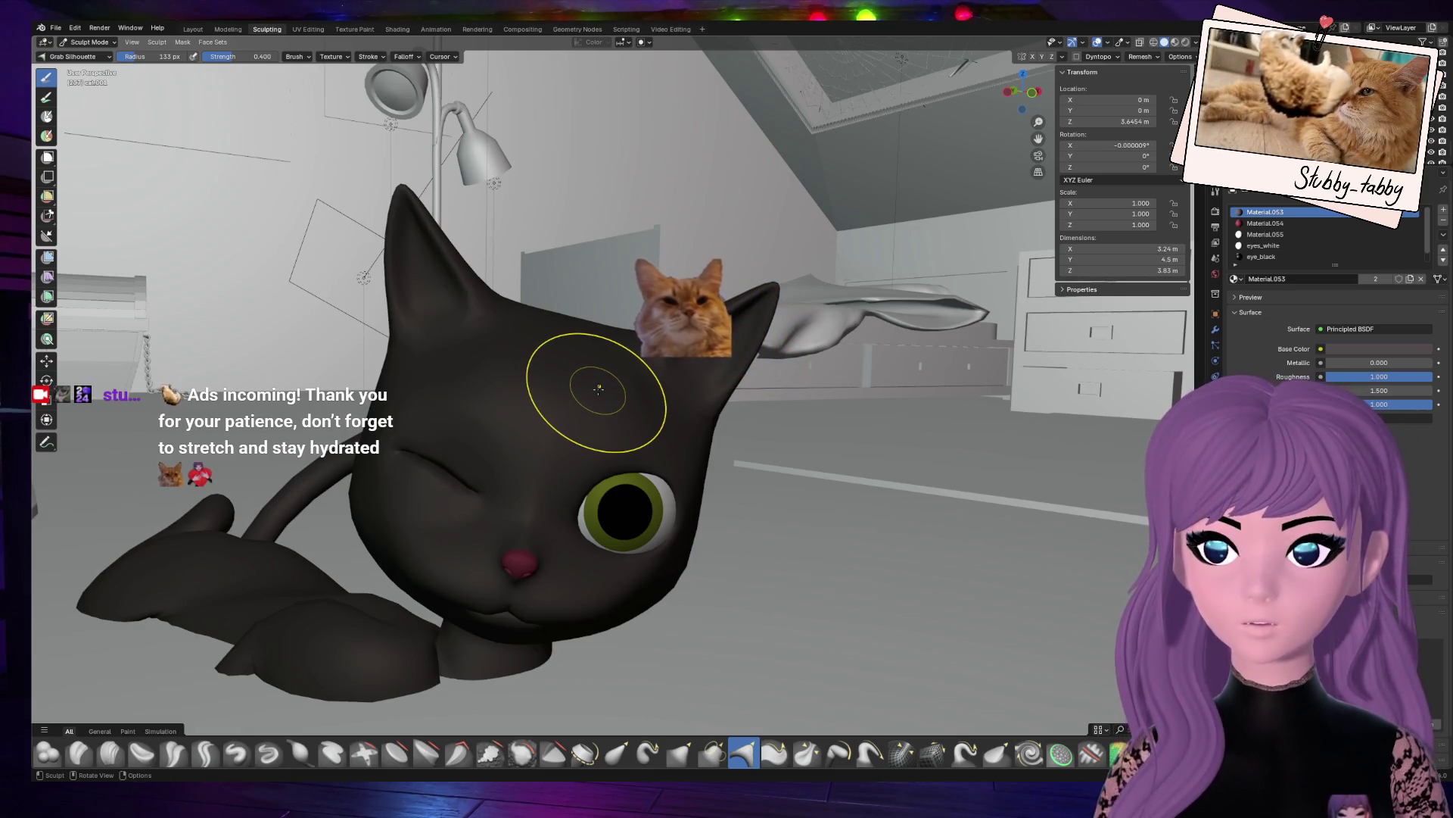
scroll(584, 390, "up", 4)
scroll(541, 493, "down", 4)
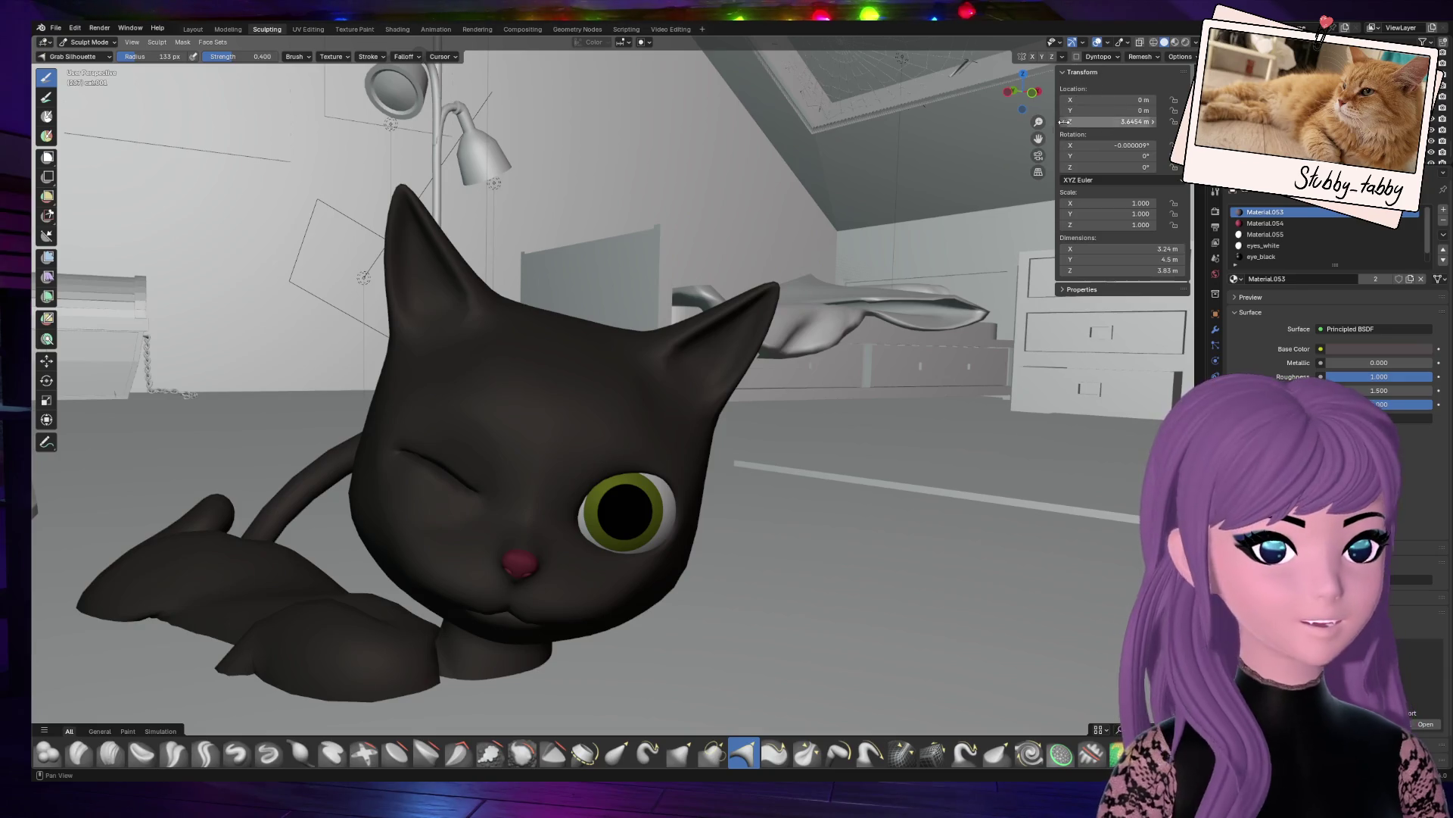
left_click_drag(1039, 139, 1090, 133)
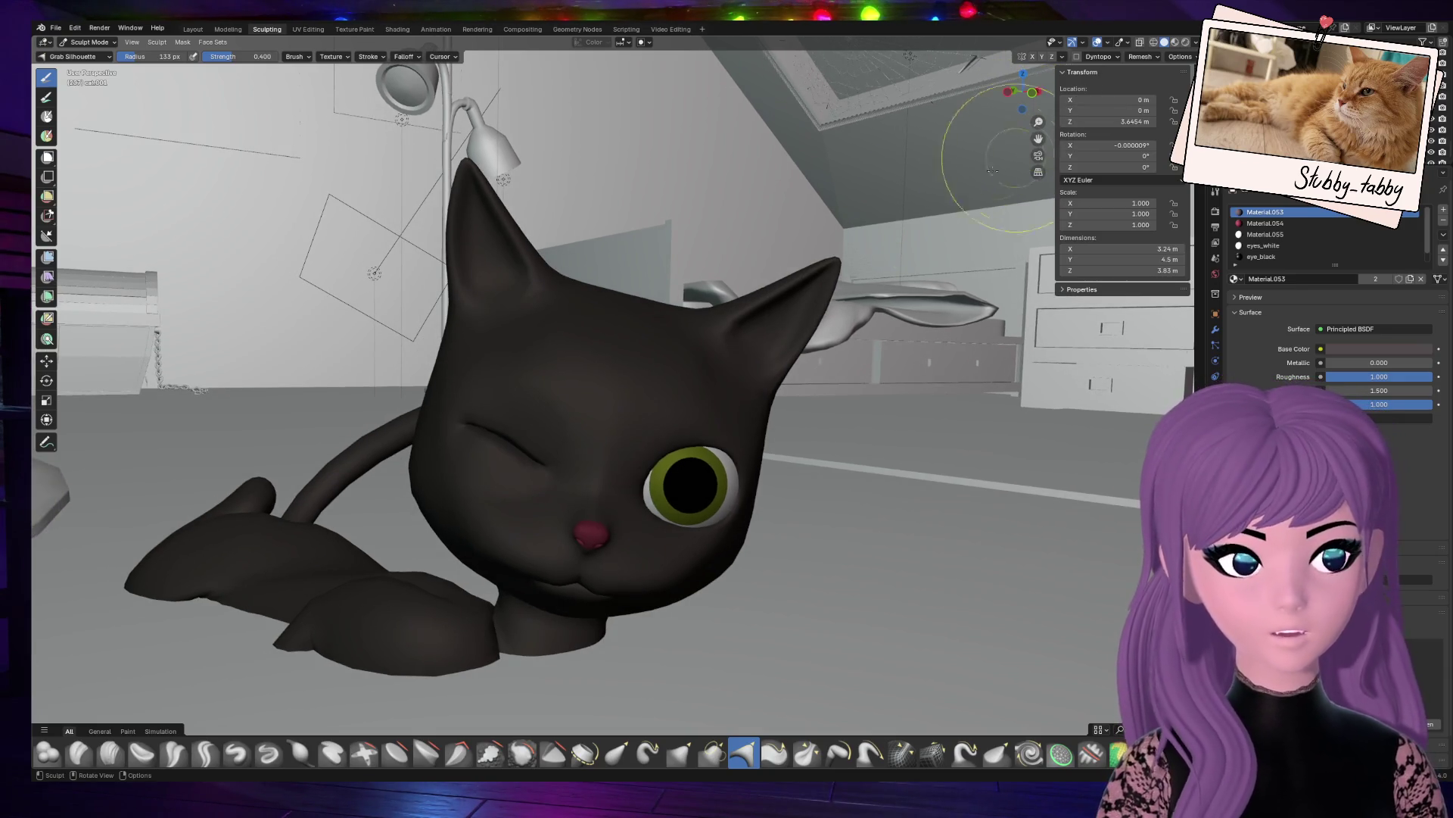
scroll(752, 354, "down", 1)
scroll(749, 360, "up", 5)
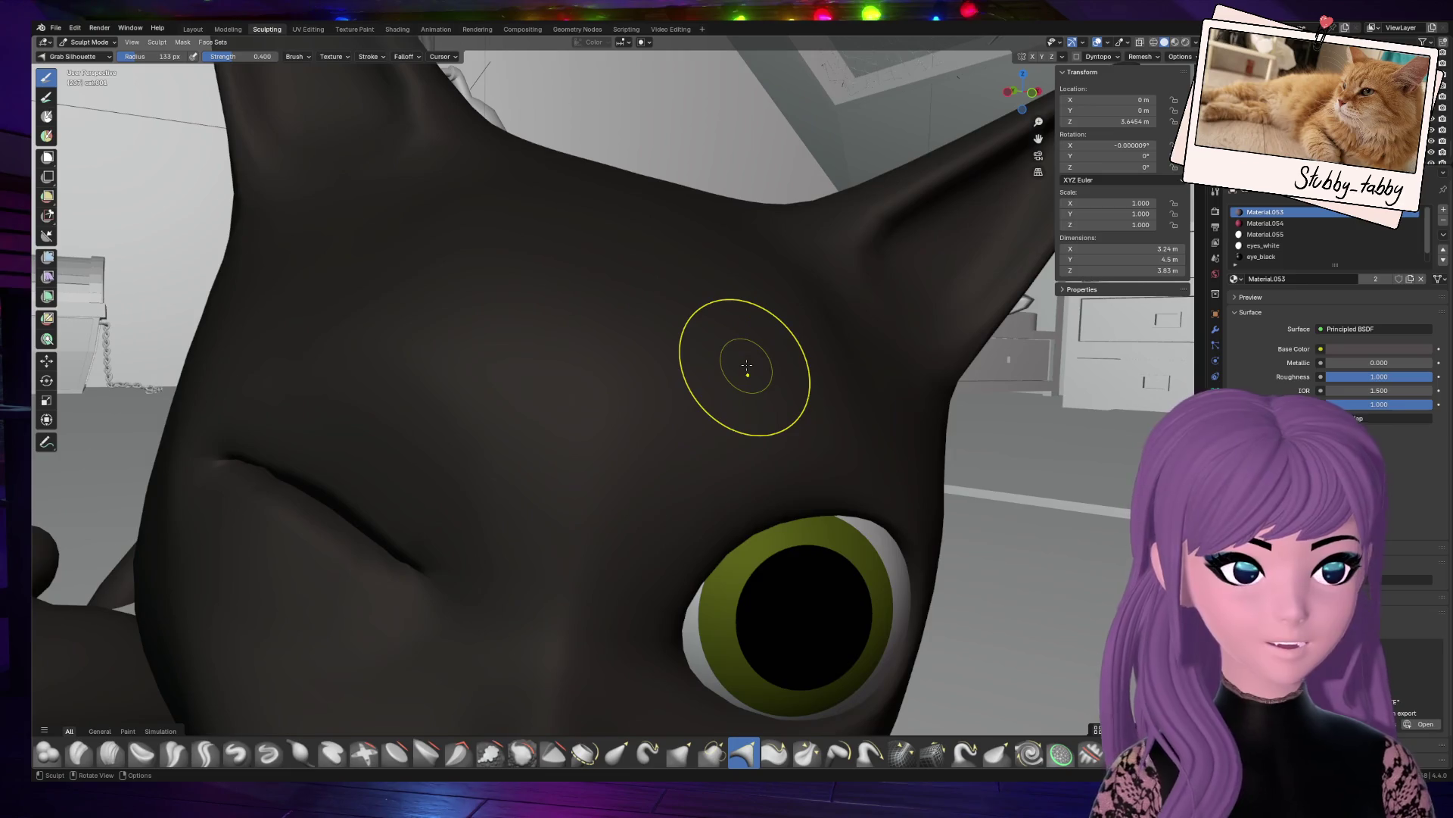
scroll(732, 369, "down", 5)
scroll(738, 365, "up", 5)
scroll(1024, 94, "down", 5)
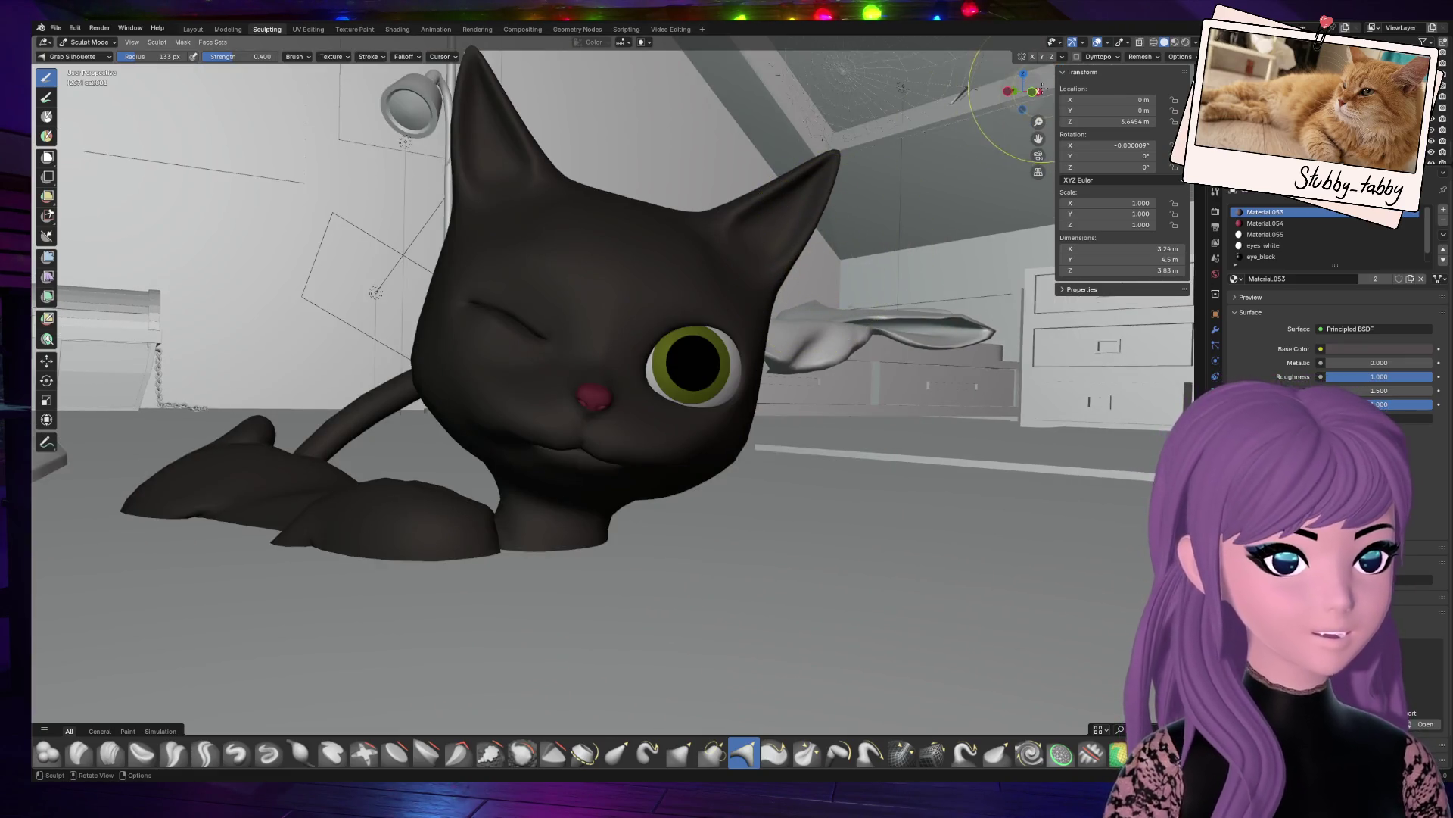
left_click_drag(1041, 89, 1008, 93)
scroll(856, 317, "up", 5)
scroll(856, 317, "down", 5)
scroll(708, 406, "up", 5)
scroll(715, 405, "down", 5)
key("Tab")
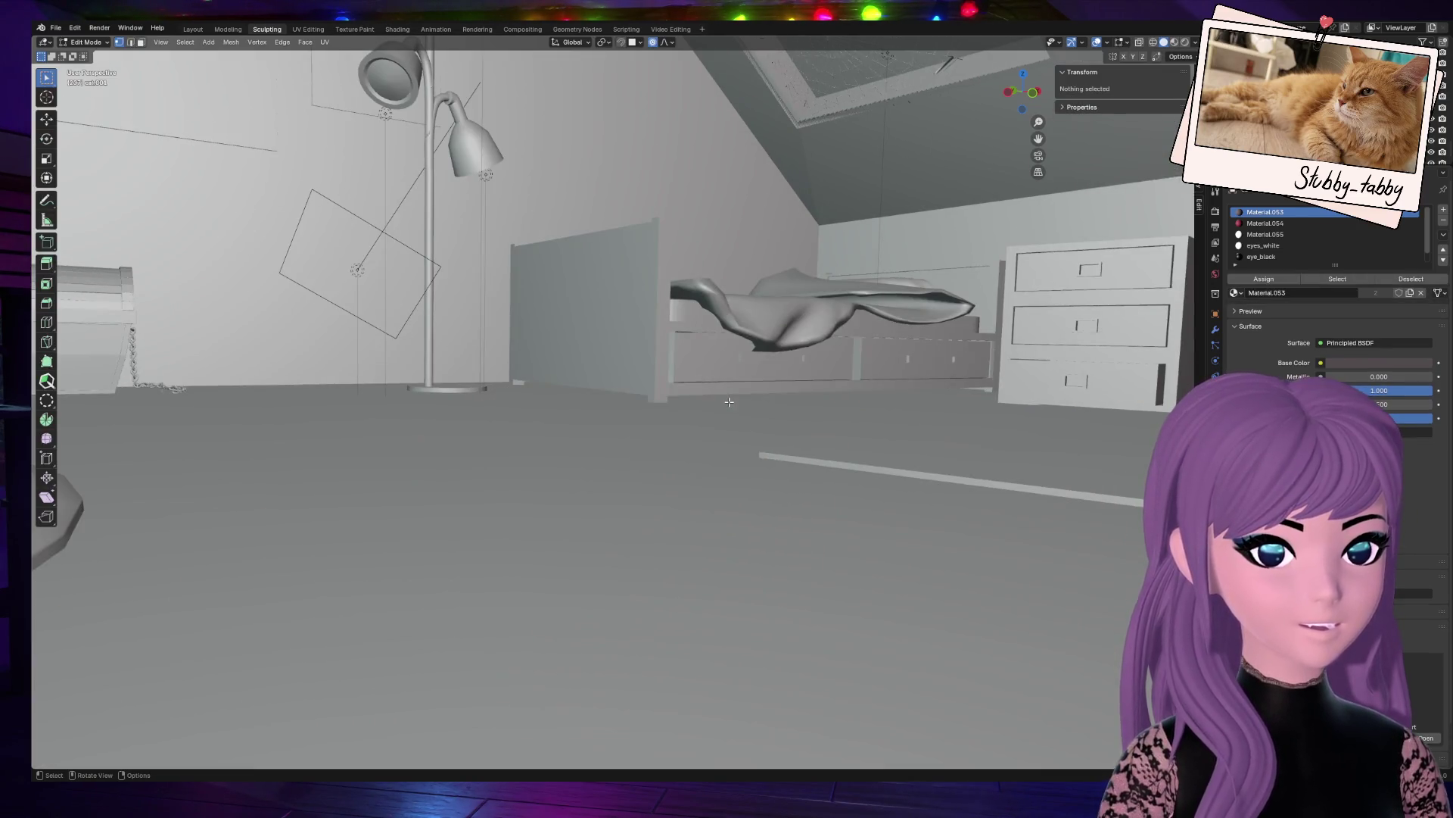
Step: Frame the cat's head by selecting its connected mesh, then clear the selection
scroll(729, 402, "down", 8)
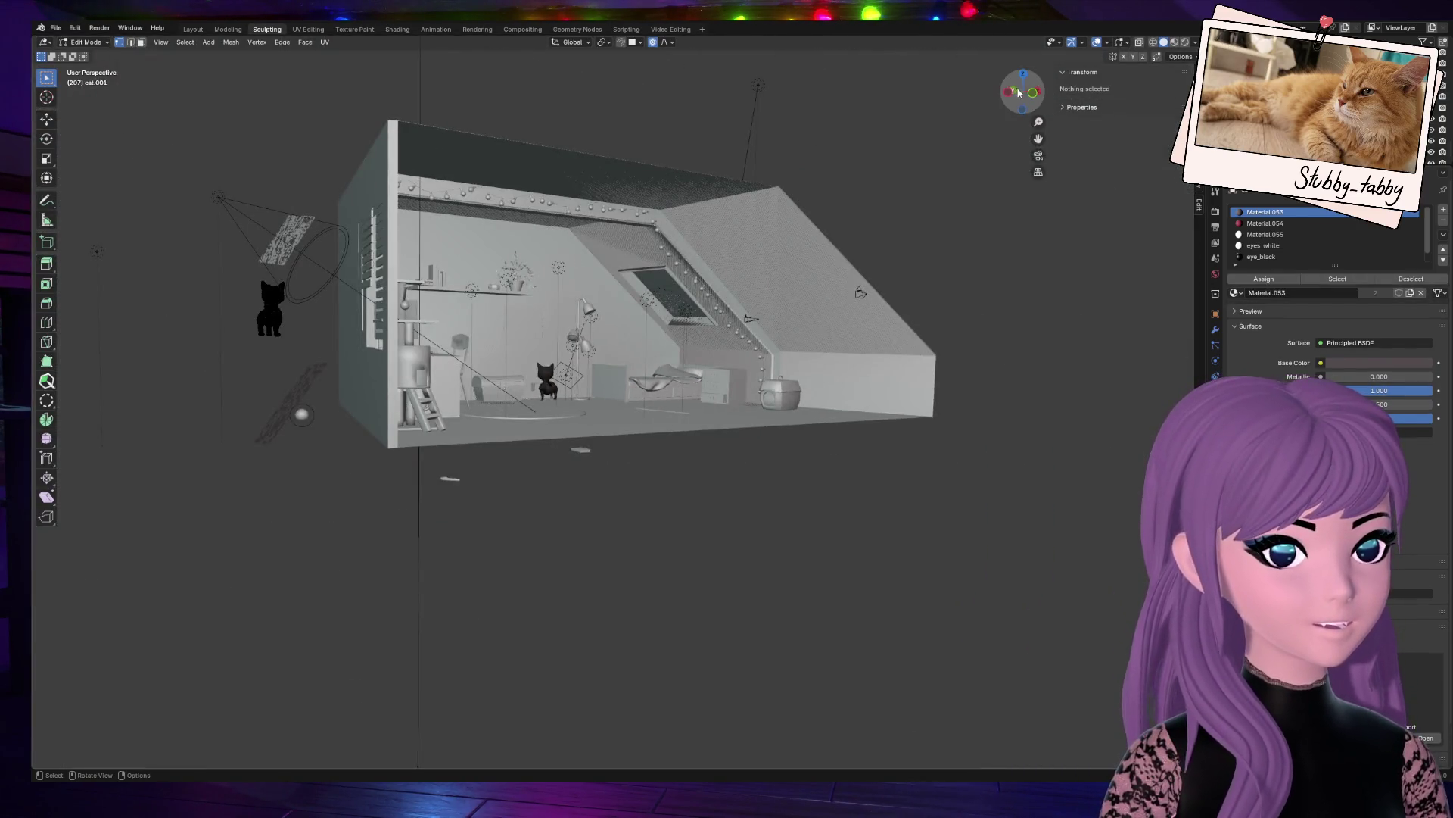
left_click_drag(1019, 93, 1006, 103)
key("l")
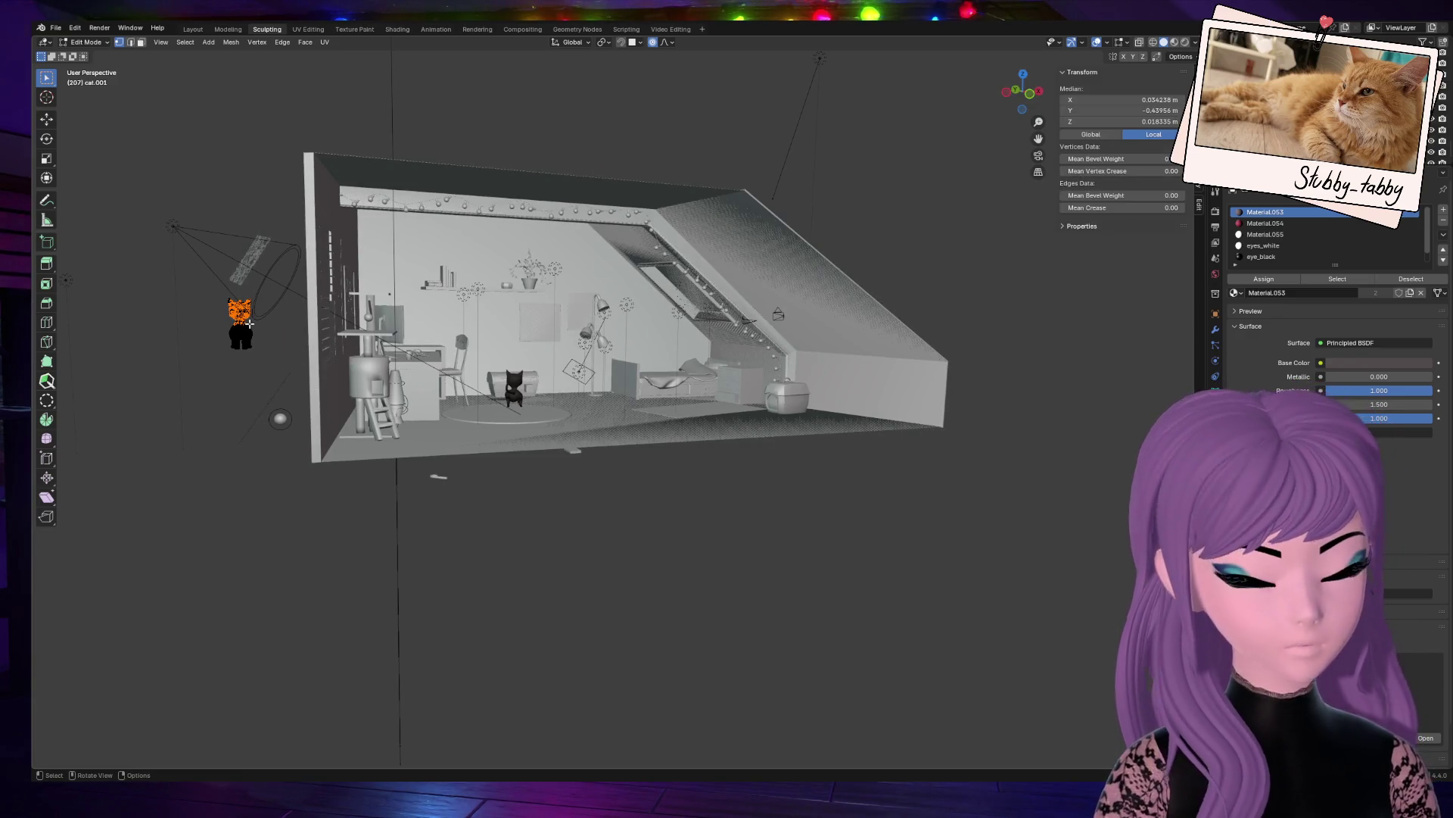
key("KP_Decimal")
left_click(255, 303)
Step: Select the edge ring along the cat's closed eyelid from a head-on view
mouse_move(1022, 84)
left_mouse_down()
mouse_move(1003, 88)
mouse_move(941, 462)
left_mouse_up()
scroll(557, 378, "up", 5)
scroll(941, 461, "up", 2)
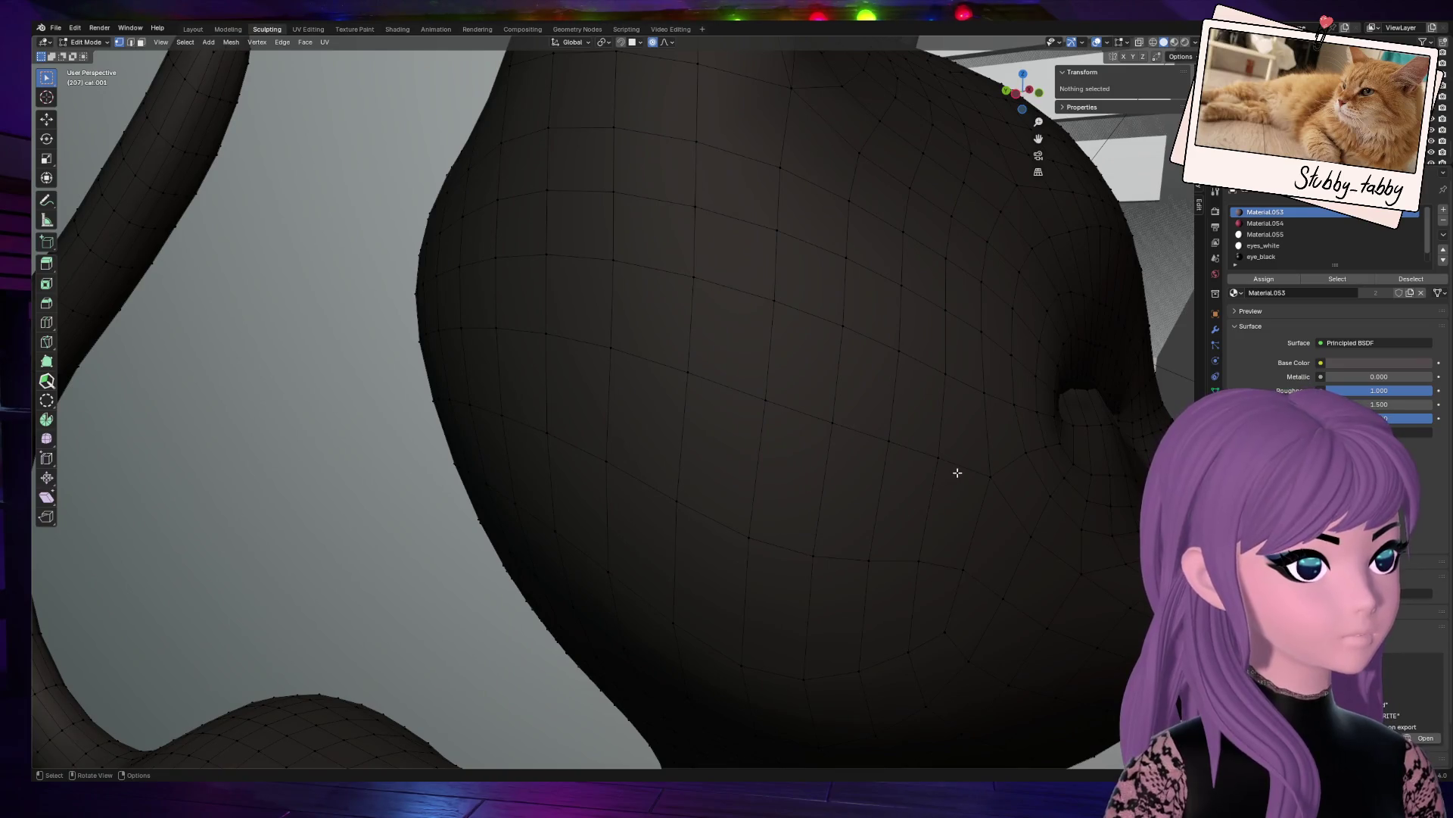
left_click(1081, 394, "alt")
left_click(1080, 393, "ctrl+alt")
mouse_move(1056, 113)
left_mouse_down()
mouse_move(1014, 121)
mouse_move(1048, 113)
mouse_move(941, 282)
left_mouse_up()
mouse_move(1039, 137)
left_mouse_down()
mouse_move(713, 124)
mouse_move(747, 125)
left_mouse_up()
Step: Move the eyelid vertices with soft falloff, then restore the earlier eyelid selection
scroll(903, 296, "up", 3)
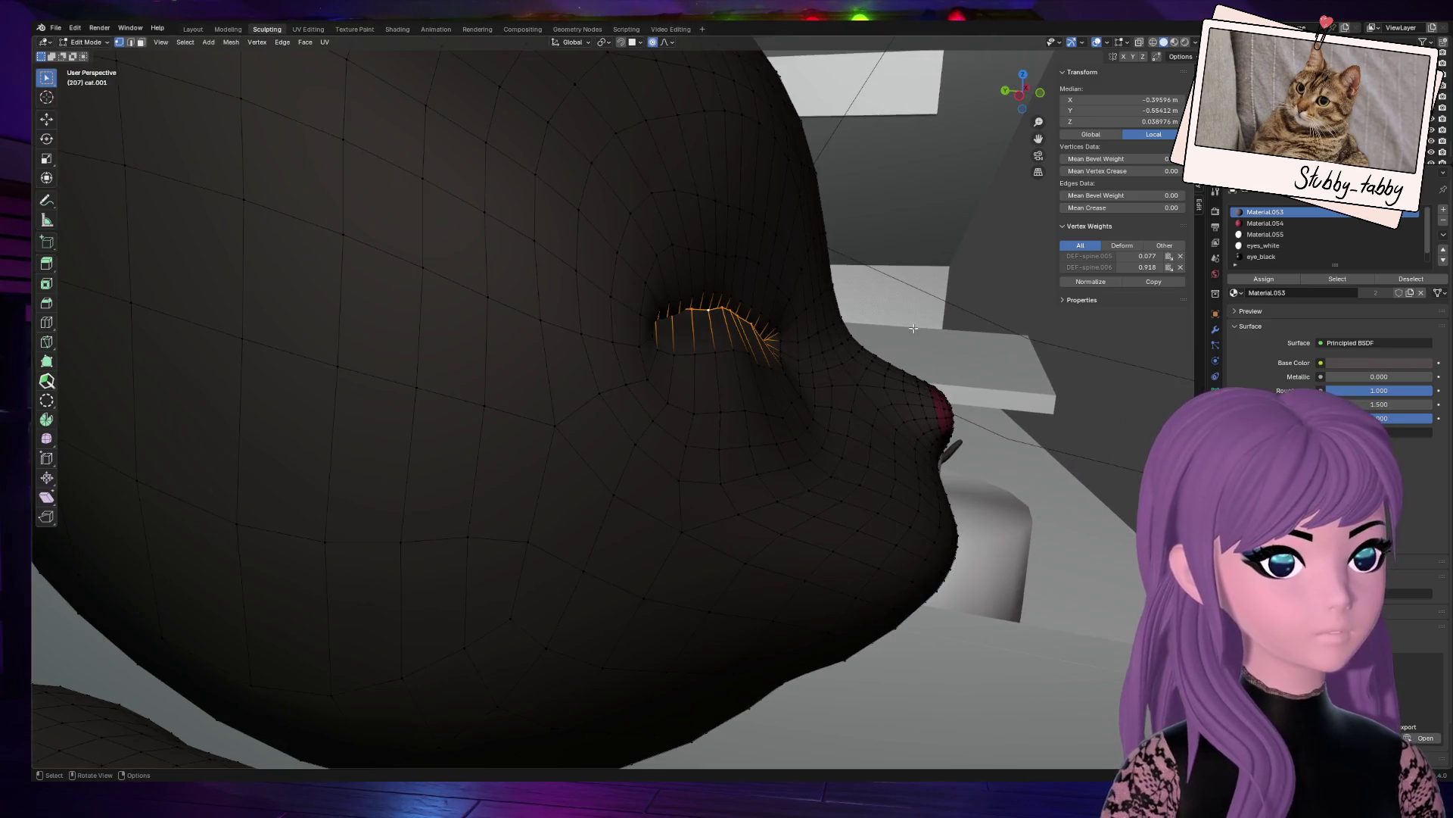
key("g")
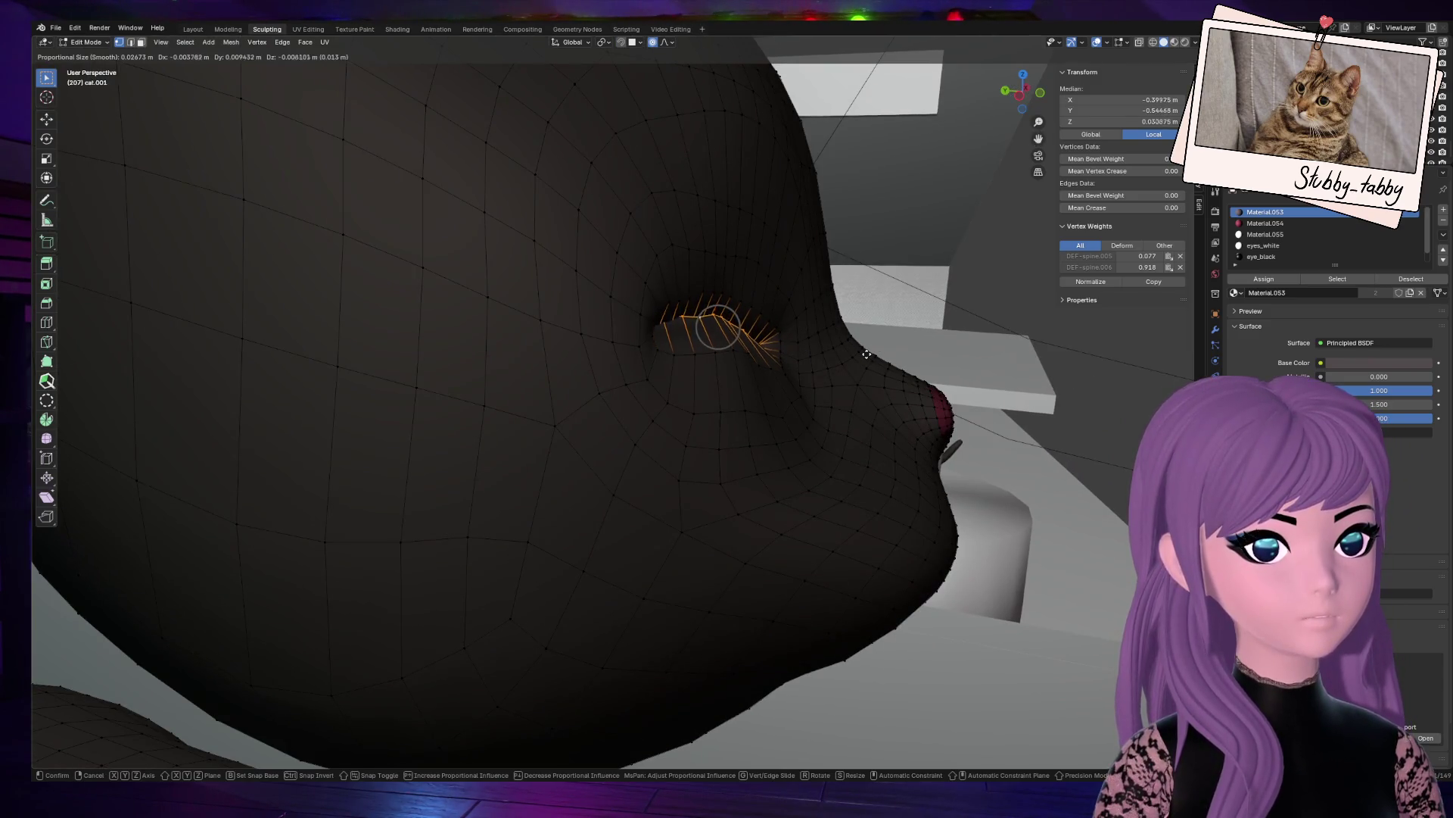
left_click(867, 355)
mouse_move(689, 283)
left_mouse_down()
mouse_move(623, 348)
mouse_move(649, 357)
left_mouse_up()
key("ctrl+z")
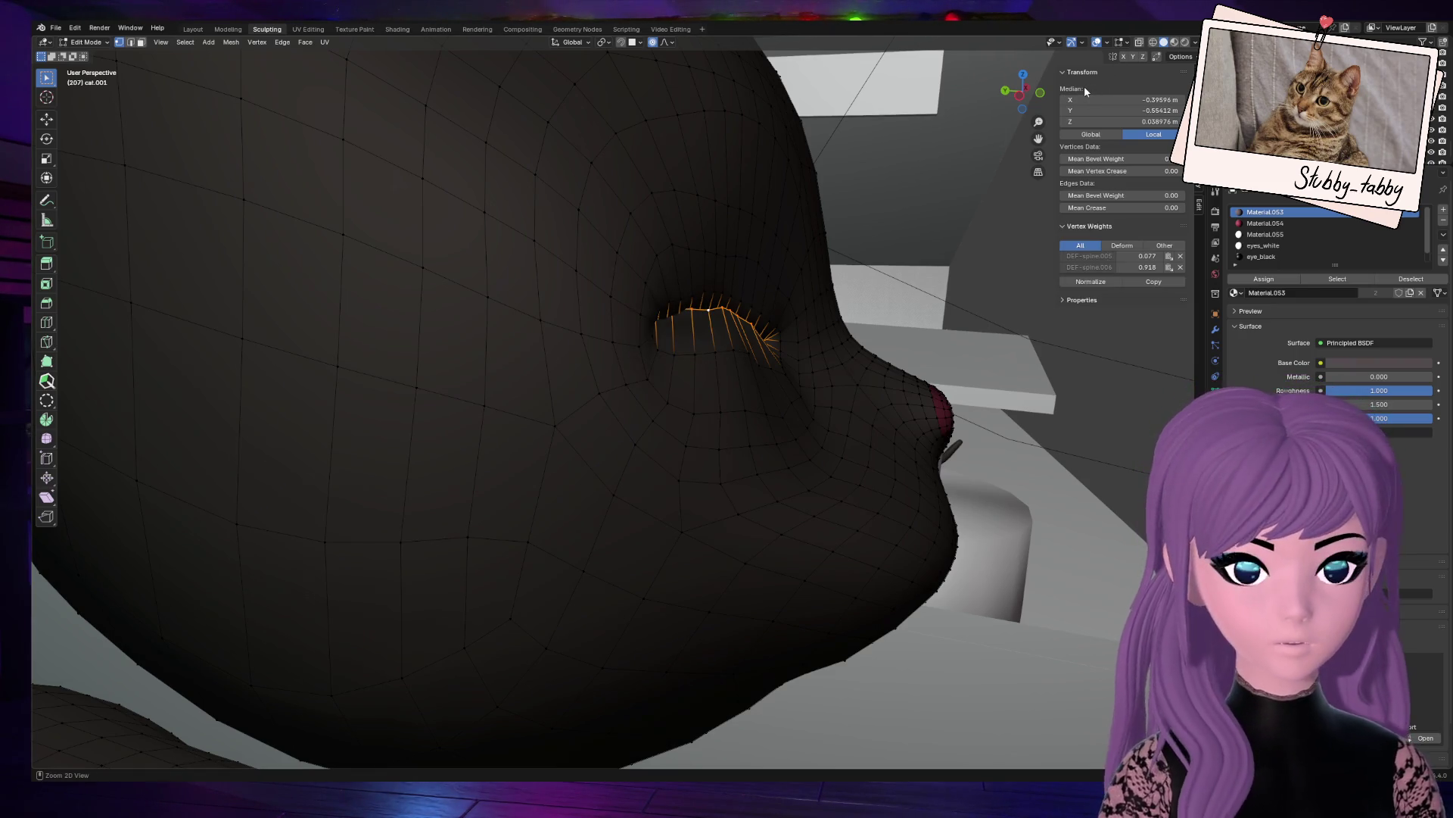
Step: Turn on X-ray and, in front view, drop both eyelid ends from the selection
key("alt+z")
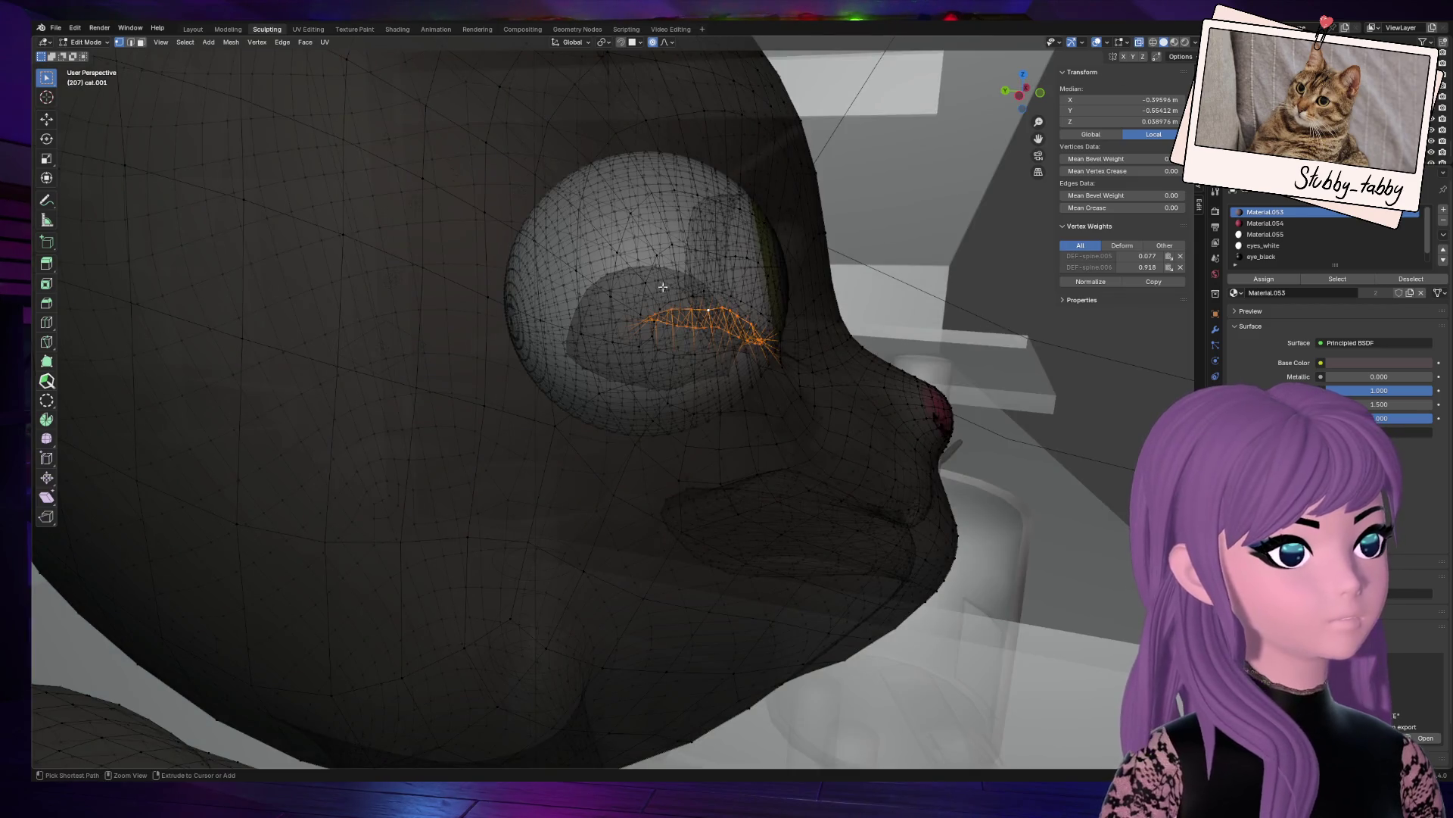
left_click(1041, 93)
left_click_drag(241, 243, 299, 305, "ctrl")
left_click_drag(475, 270, 406, 341, "ctrl")
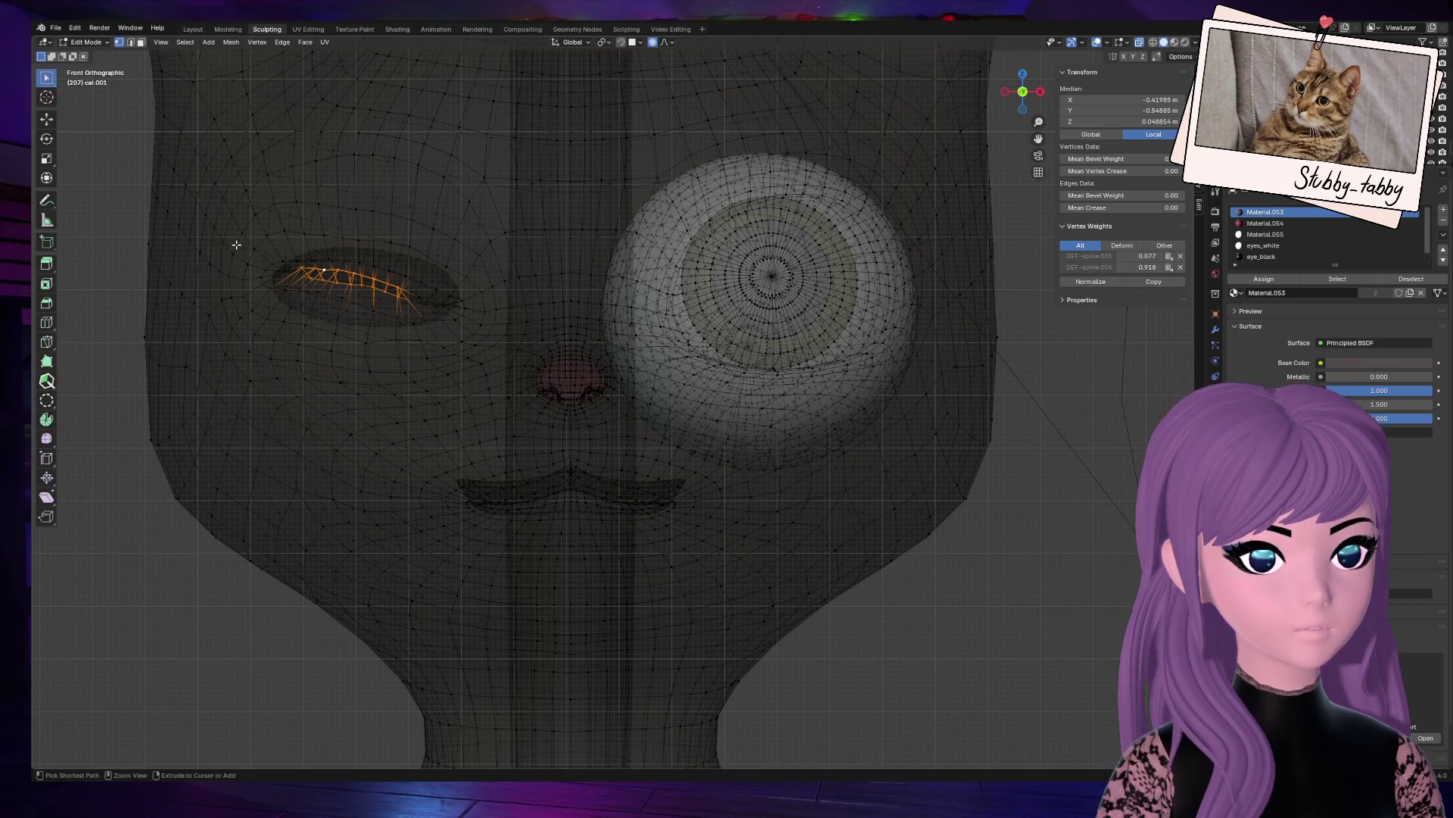
left_click_drag(252, 241, 309, 319, "ctrl")
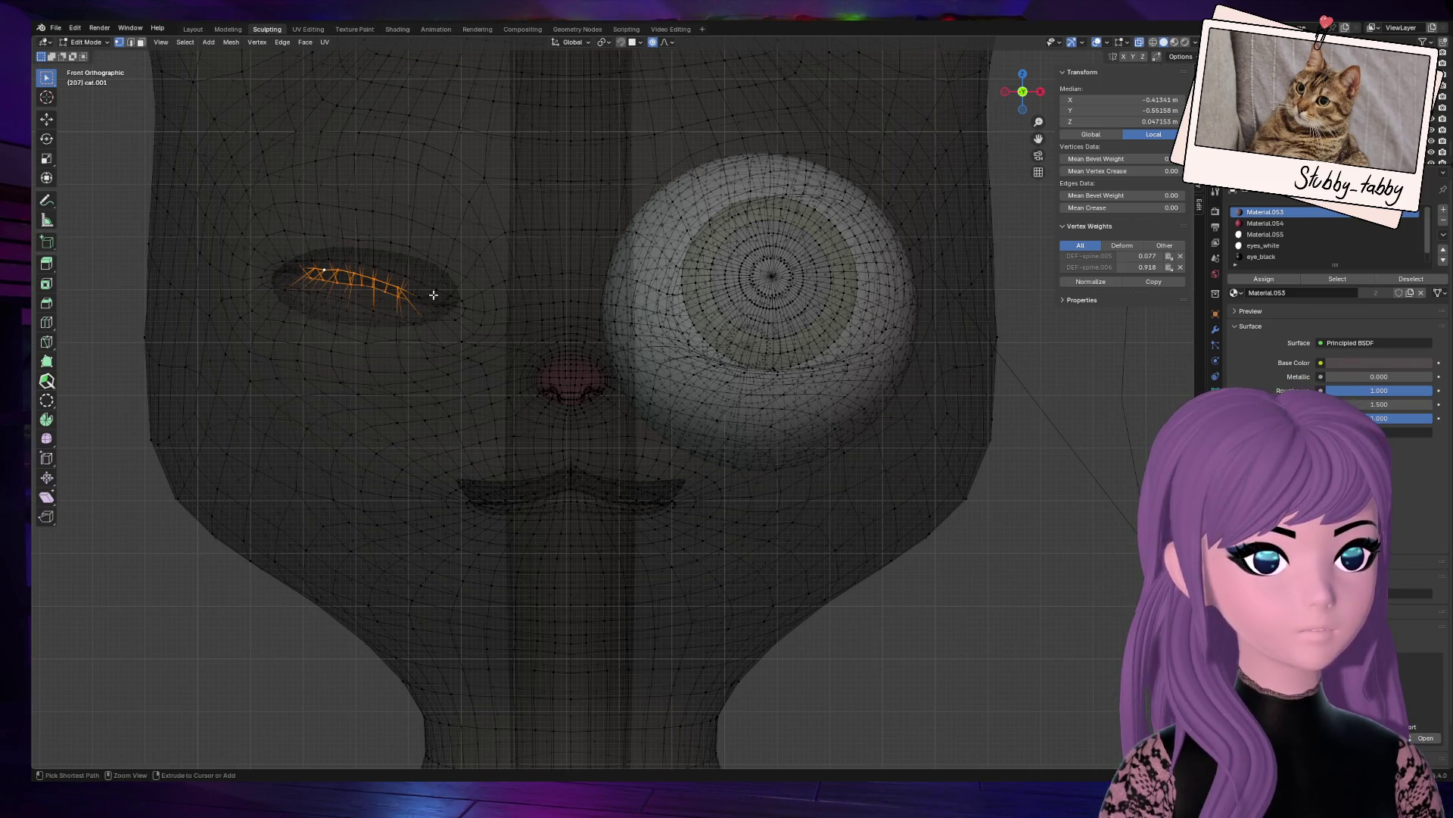
Step: Return to solid side view, orbit to the mouth corner and trim the lip-edge selection
left_click(1006, 94)
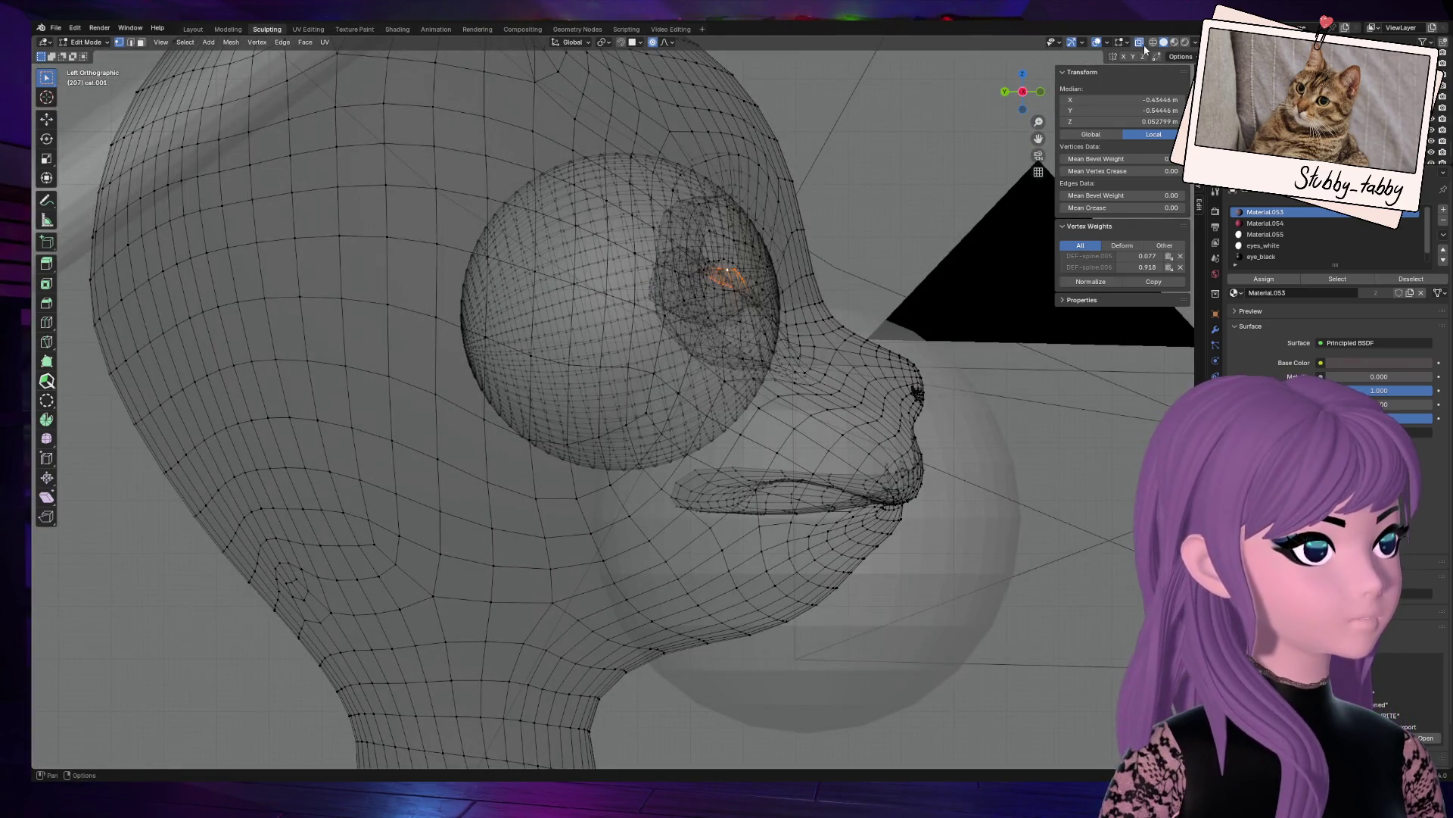
left_click(1141, 43)
left_click_drag(1022, 94, 855, 345)
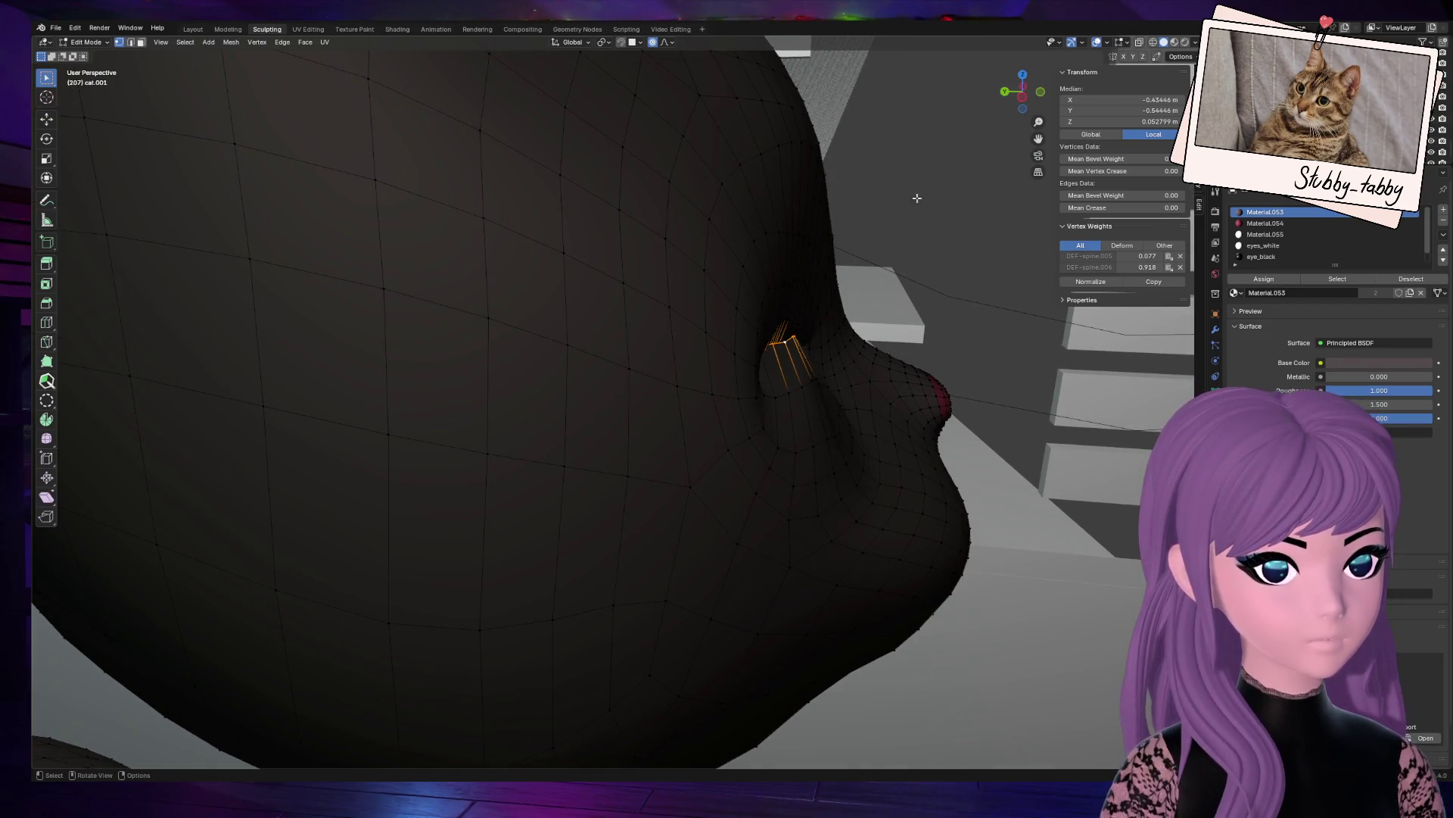
left_click_drag(1022, 97, 924, 182)
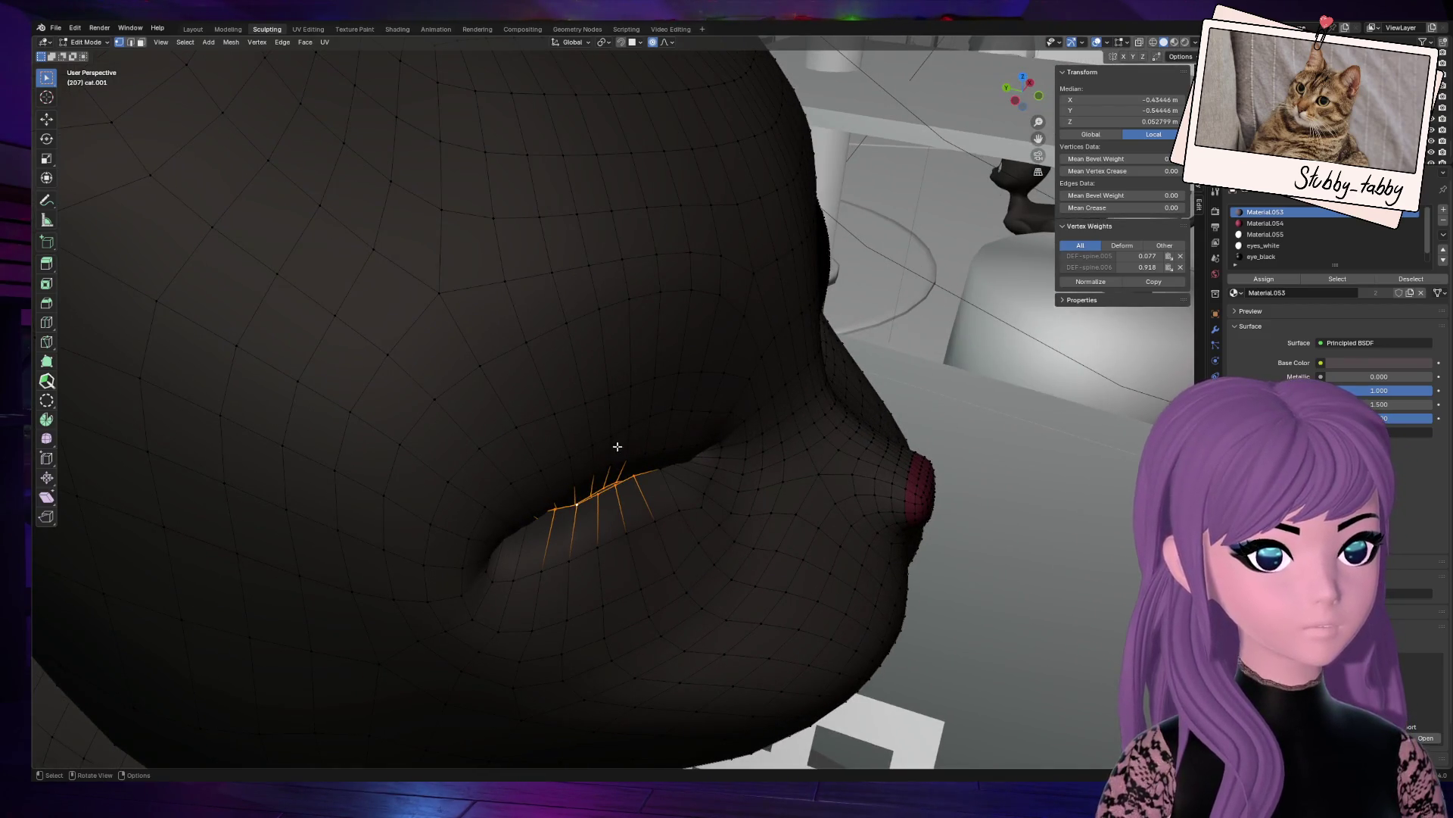
left_click_drag(1016, 101, 931, 181)
scroll(821, 258, "up", 3)
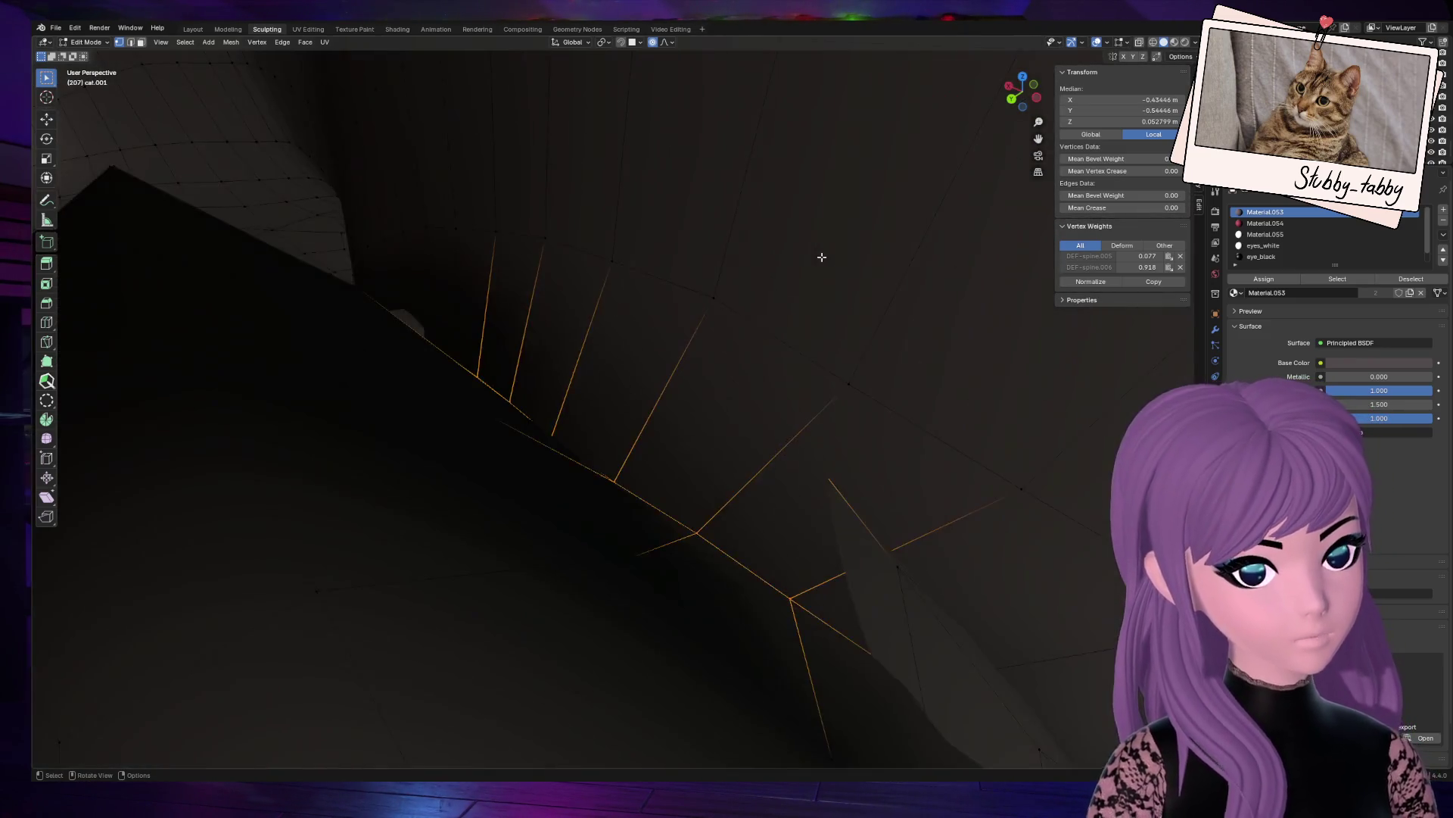
left_click_drag(1022, 95, 984, 121)
mouse_move(354, 420)
left_mouse_down("ctrl")
mouse_move(999, 480)
mouse_move(977, 512)
left_mouse_up("ctrl")
mouse_move(1016, 97)
left_mouse_down()
mouse_move(1000, 106)
mouse_move(1018, 95)
left_mouse_up()
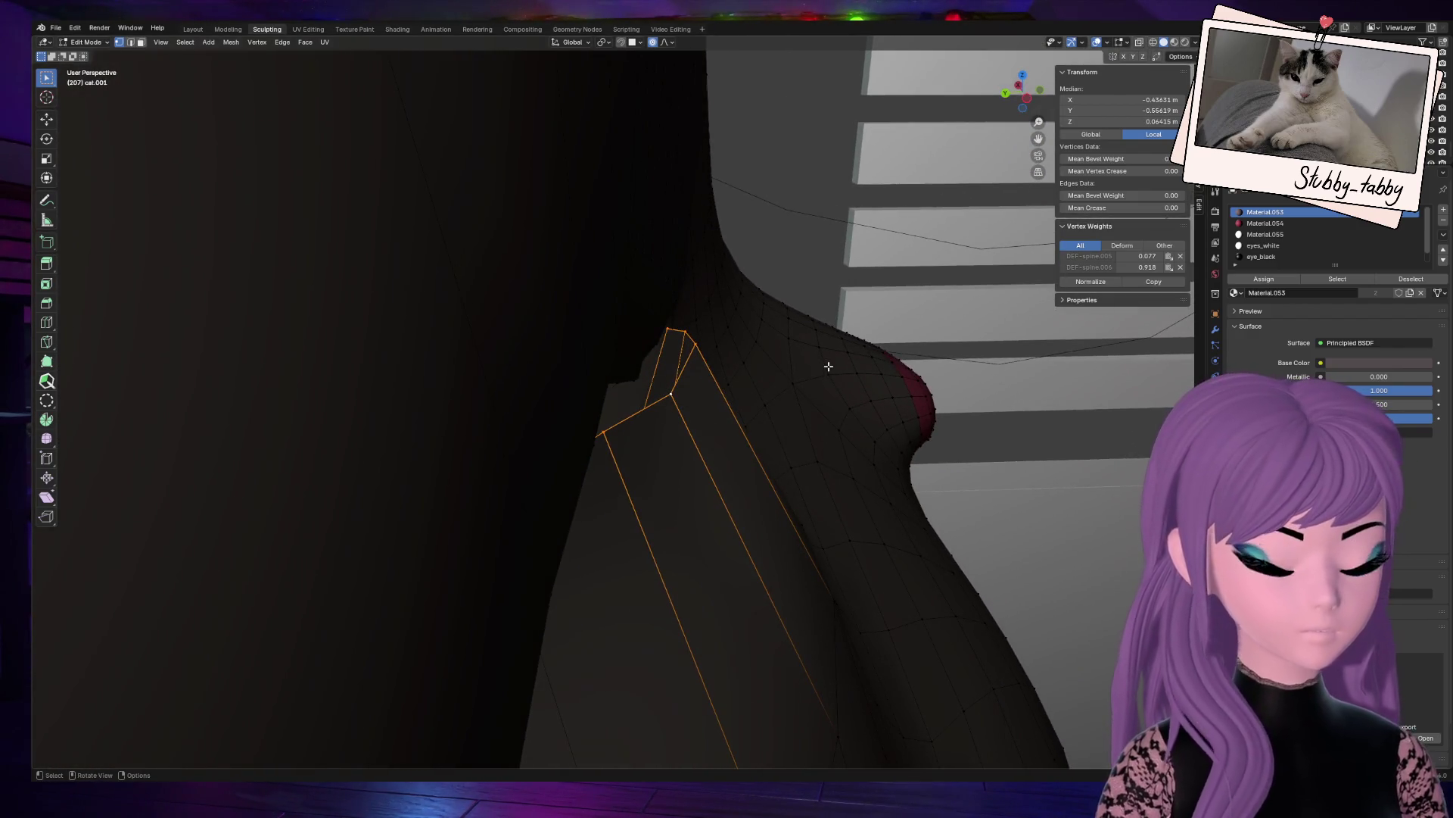
Step: Move the selected lip vertices along the Y axis
key("g")
scroll(829, 366, "up", 15)
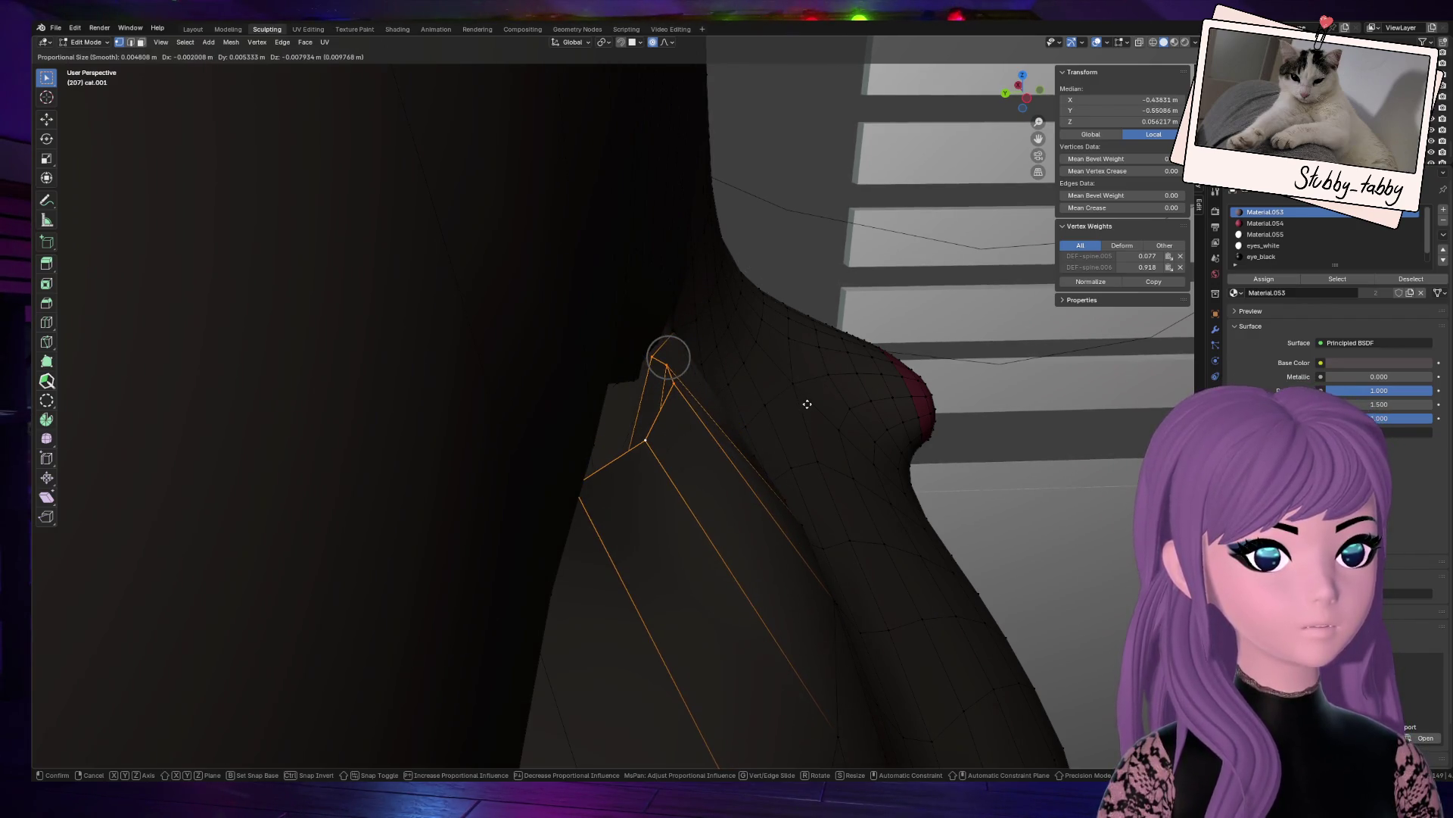
right_click(591, 415)
mouse_move(1024, 93)
left_mouse_down()
mouse_move(966, 131)
mouse_move(977, 125)
mouse_move(827, 302)
left_mouse_up()
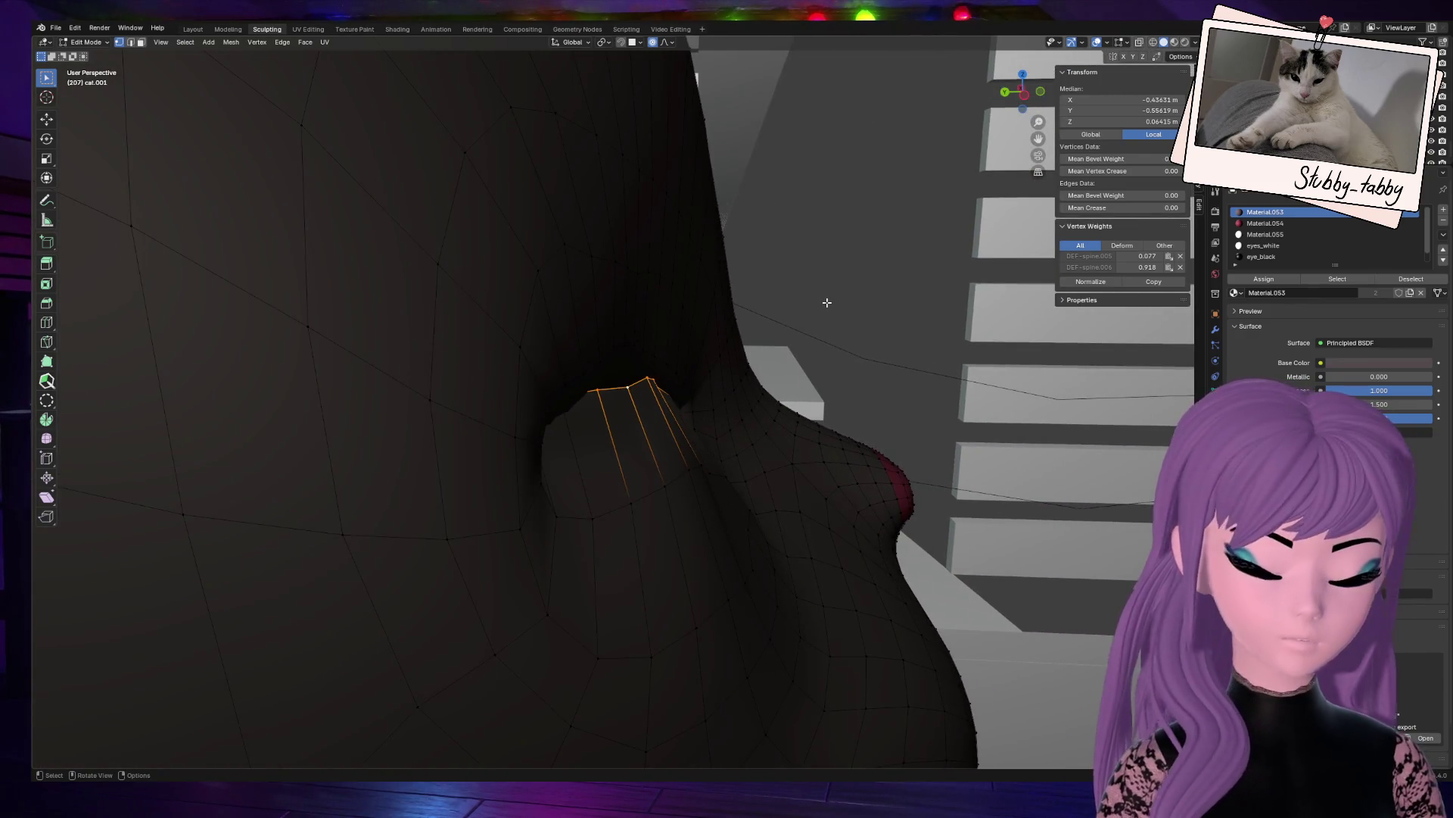
key("g")
key("y")
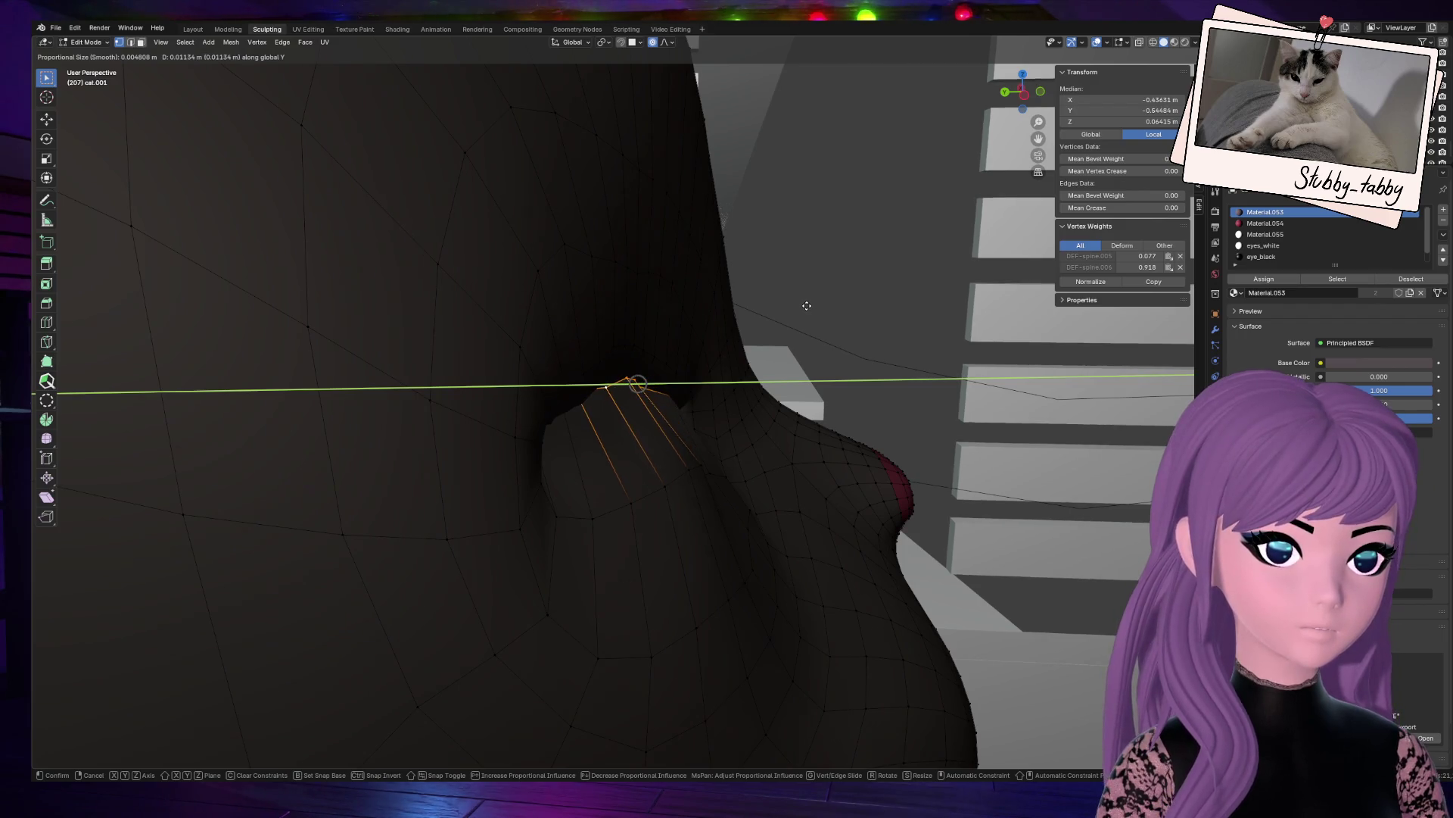
left_click(807, 306)
Step: Add another lip vertex and move the set with soft proportional falloff
mouse_move(1013, 68)
left_mouse_down()
mouse_move(923, 163)
mouse_move(946, 160)
left_mouse_up()
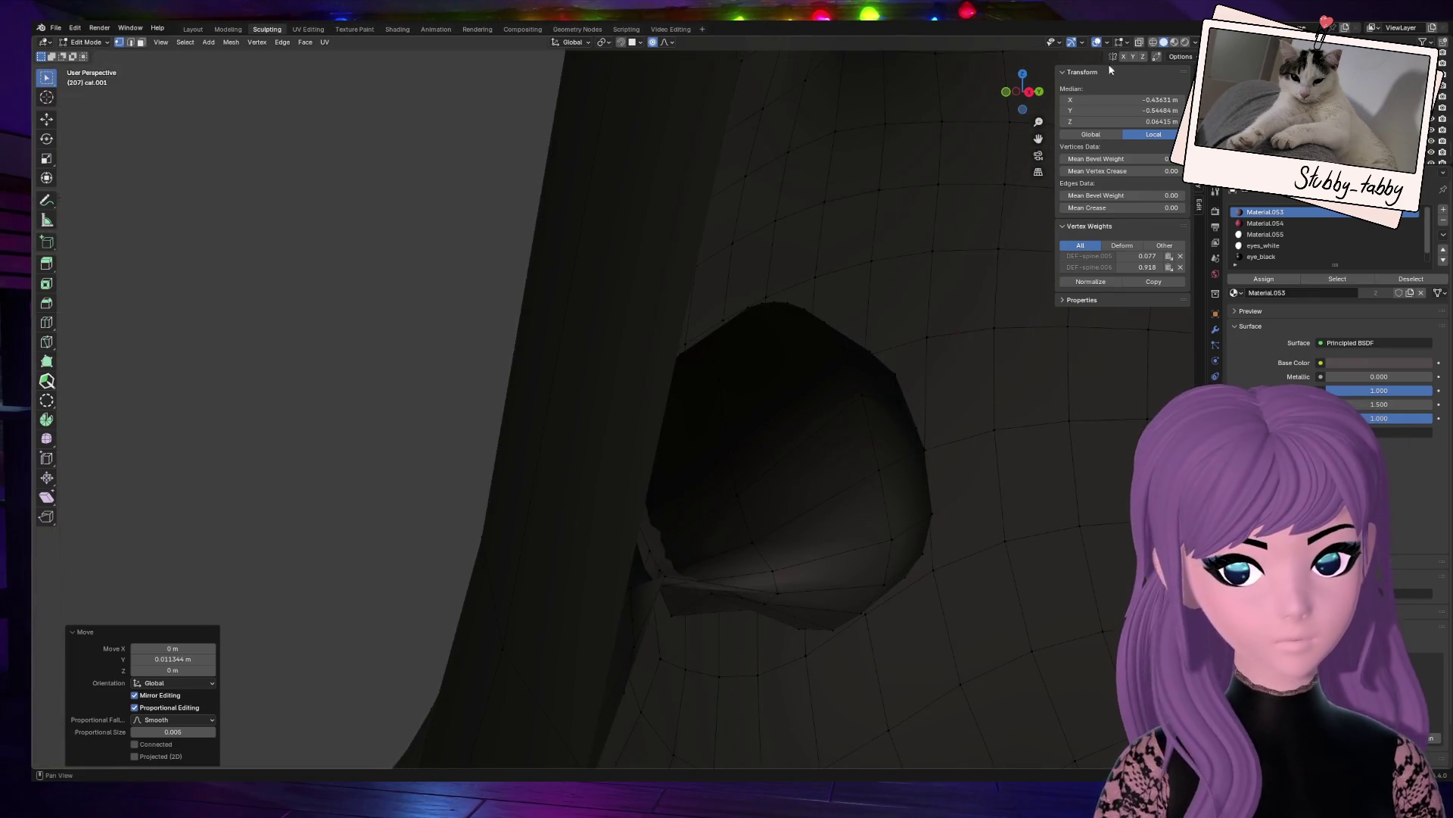
mouse_move(827, 250)
middle_mouse_down()
mouse_move(802, 257)
mouse_move(827, 250)
middle_mouse_up()
key("g")
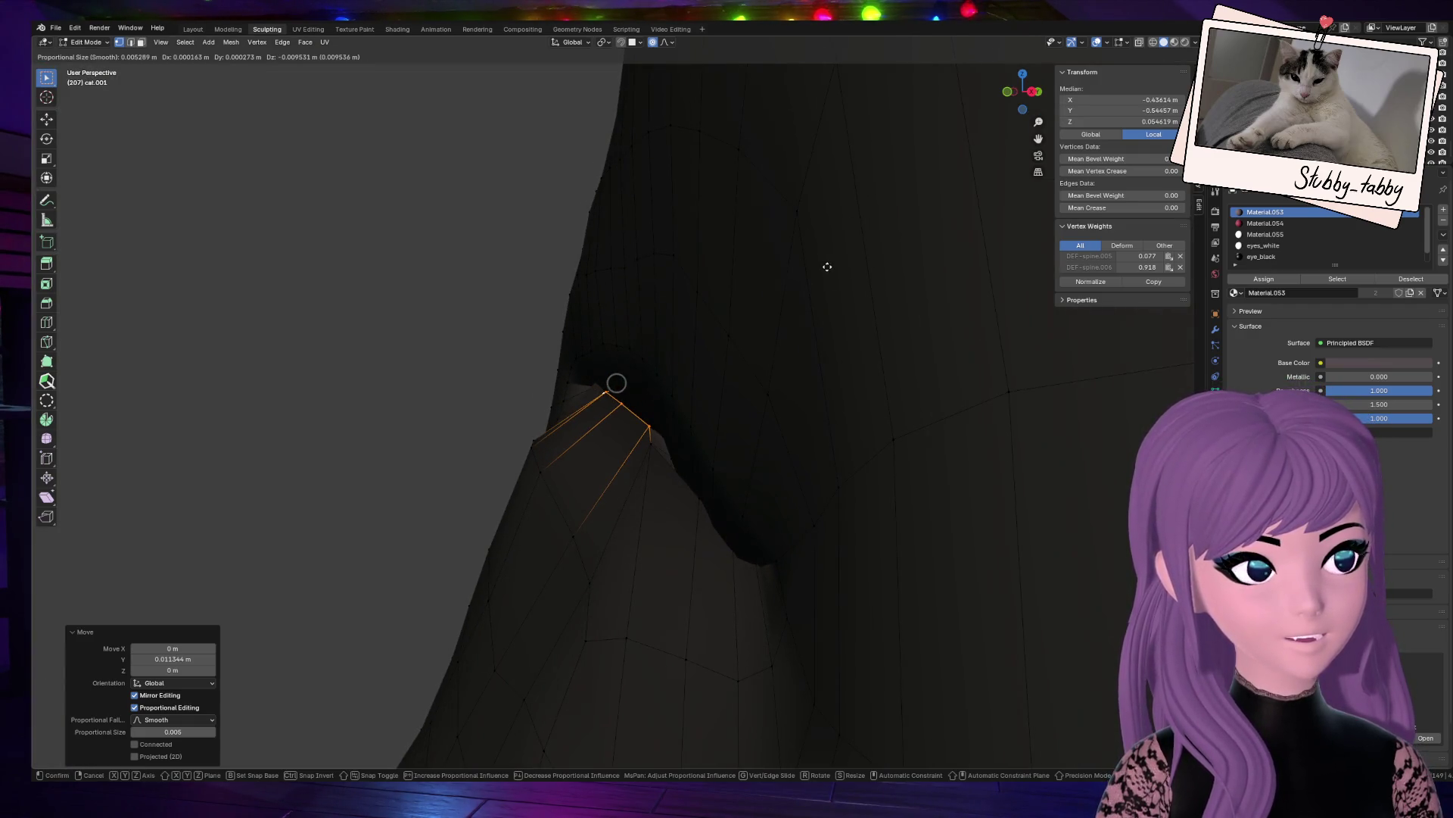
key("Escape")
left_click(647, 447, "shift")
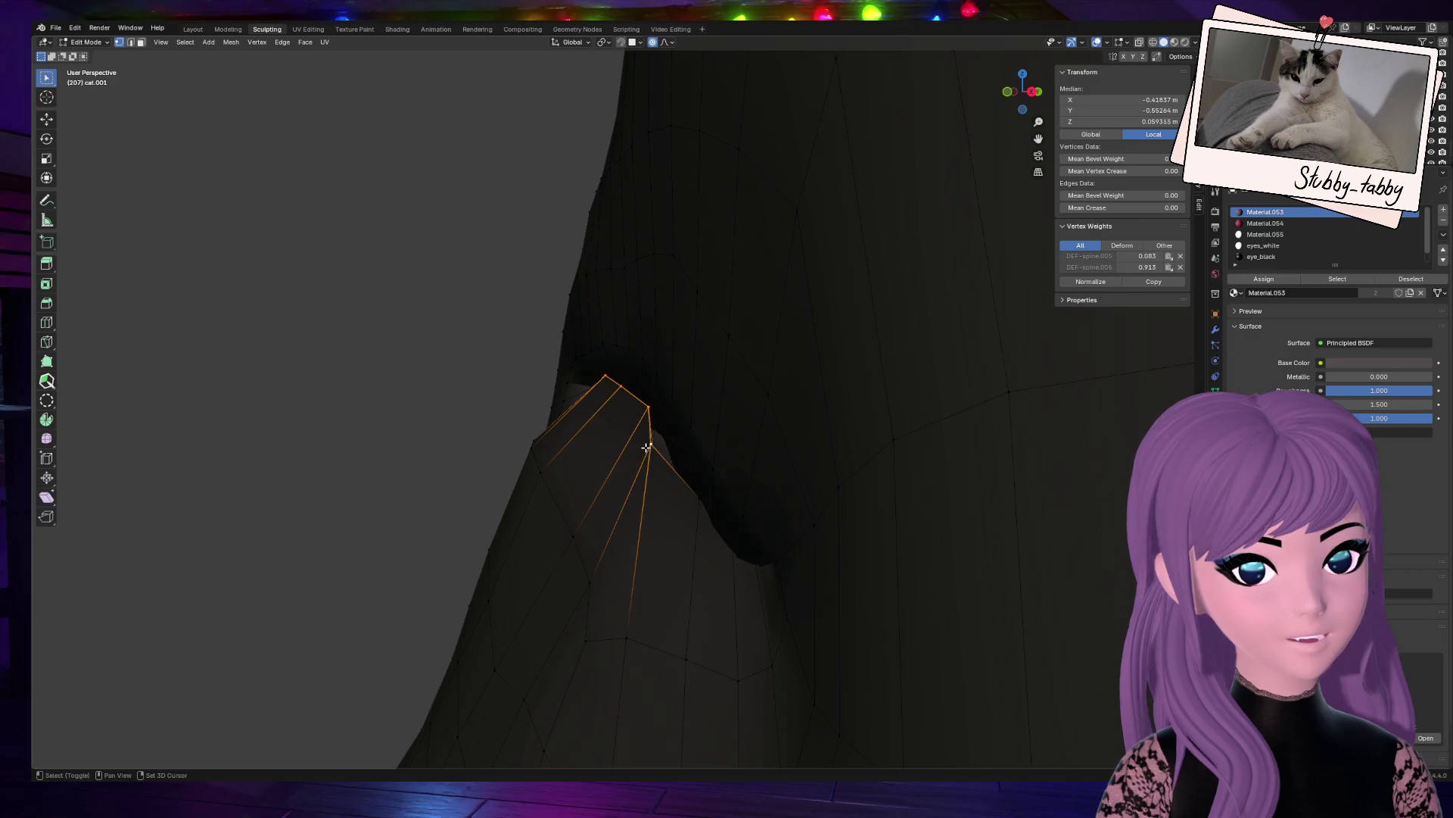
left_click_drag(1018, 94, 995, 101)
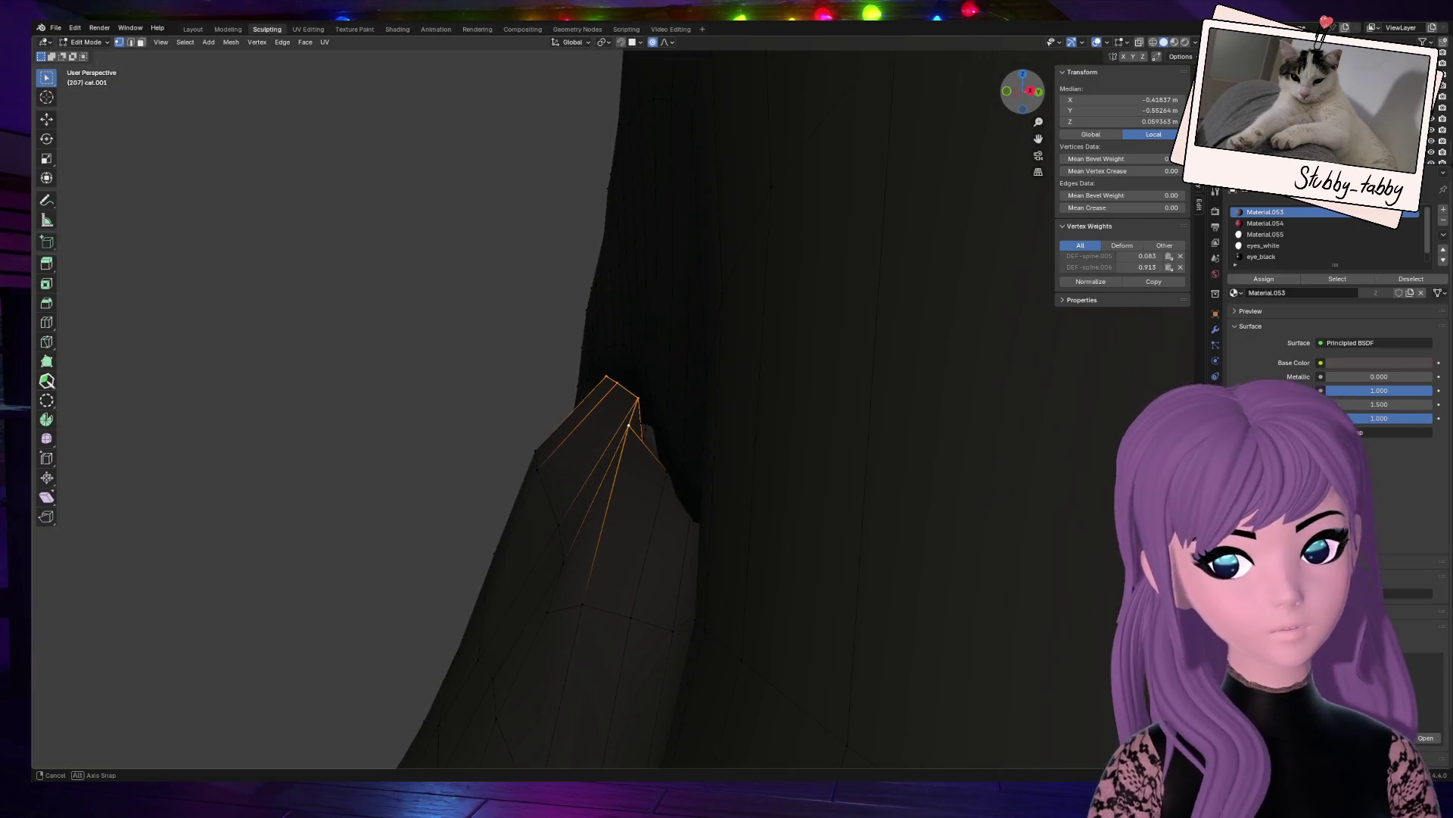
key("g")
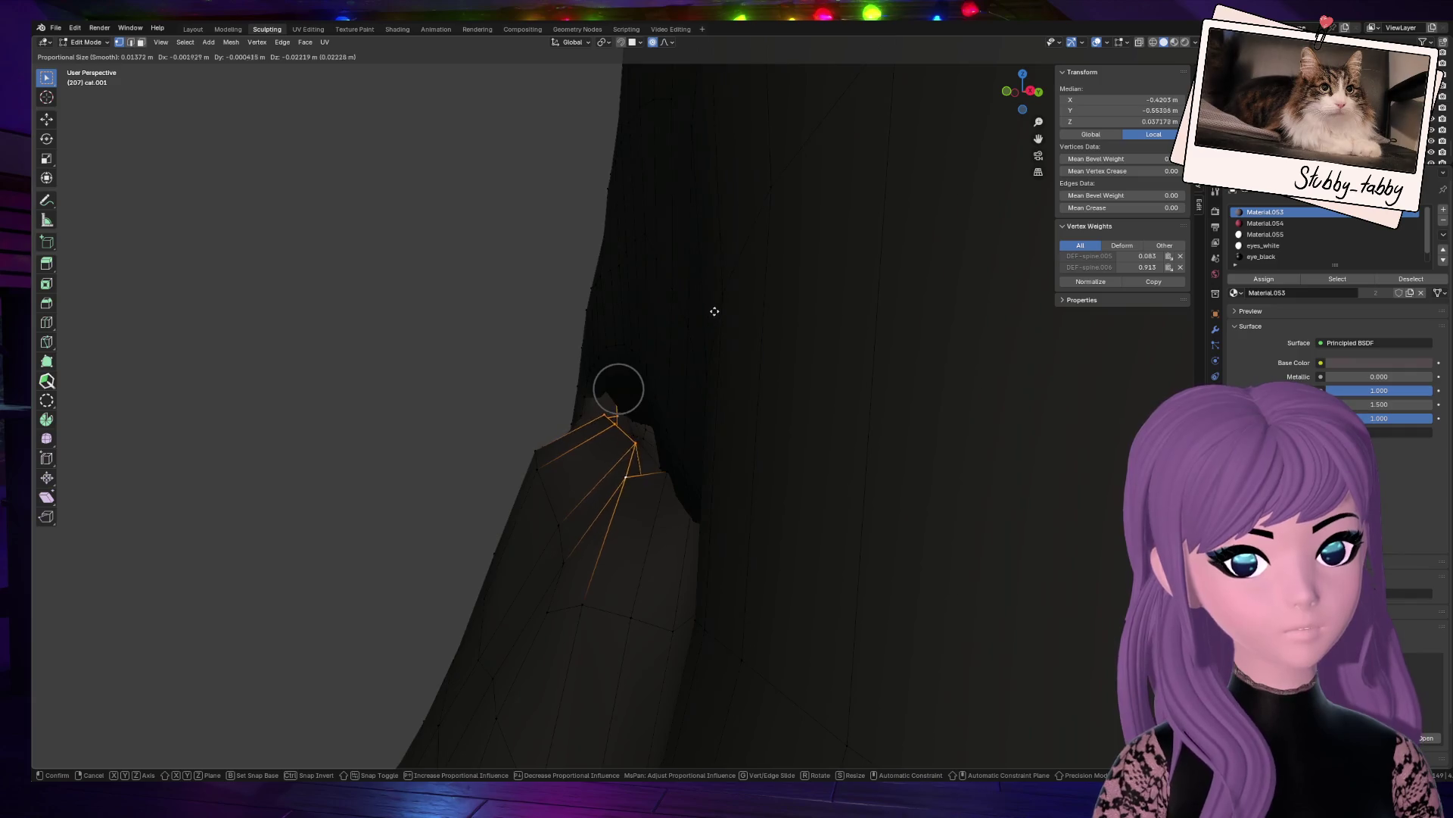
left_click(729, 301)
Step: Reposition the single mouth-corner vertex, then select its neighbouring lip vertex
mouse_move(1022, 92)
left_mouse_down()
mouse_move(993, 100)
mouse_move(1030, 98)
left_mouse_up()
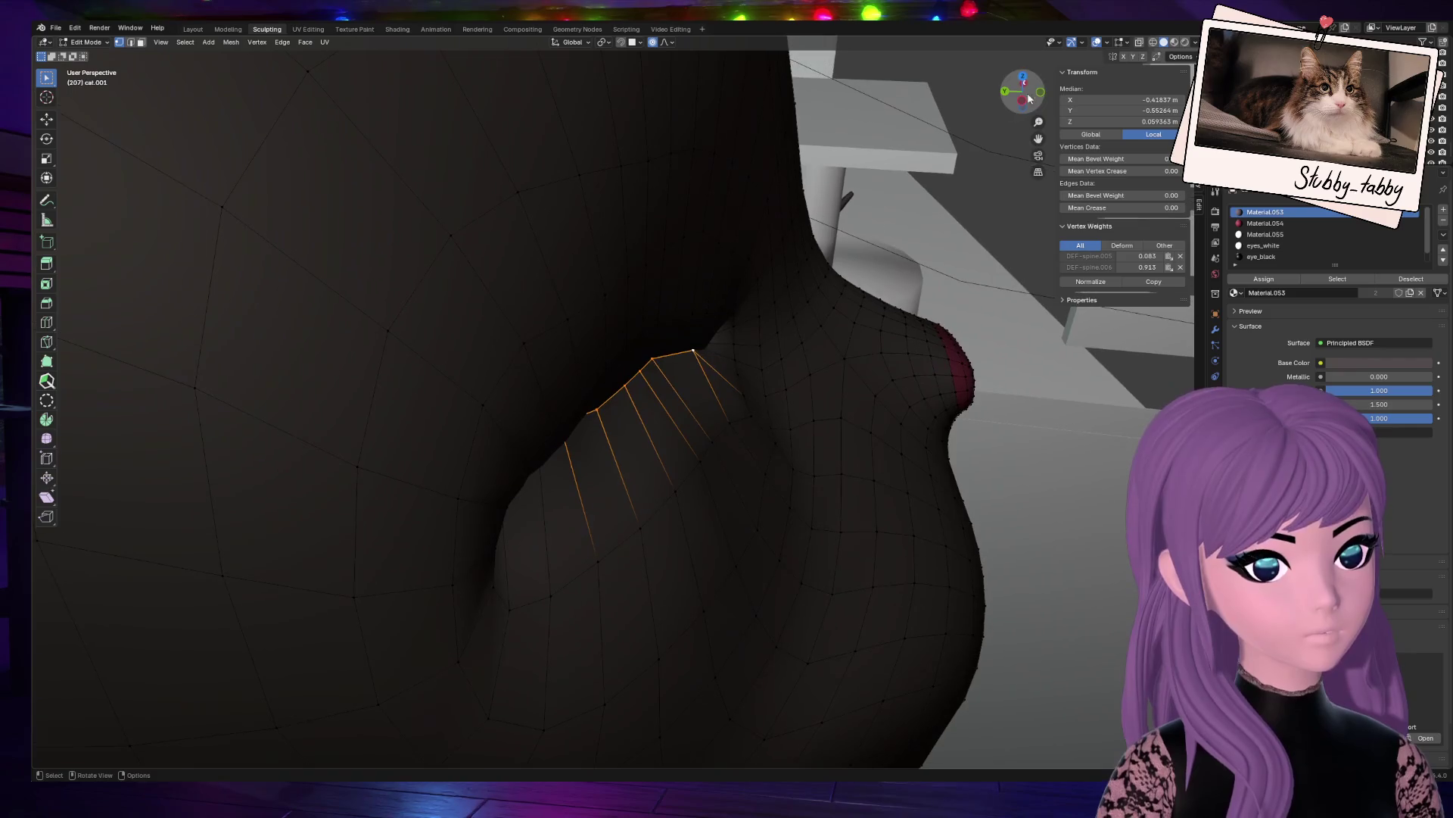
left_click(689, 346)
key("g")
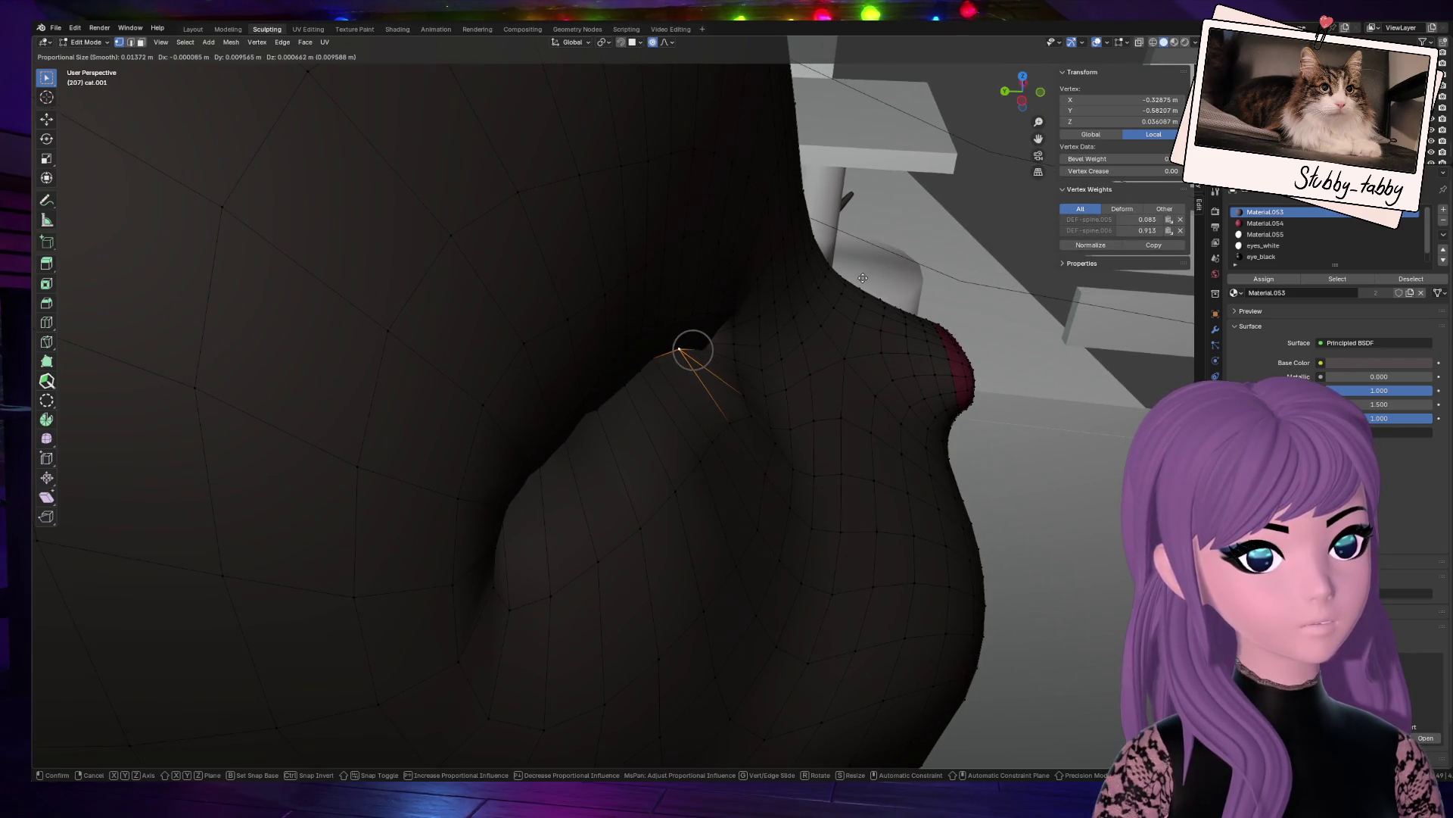
left_click(864, 284)
left_click_drag(1022, 93, 1009, 109)
left_click(650, 383)
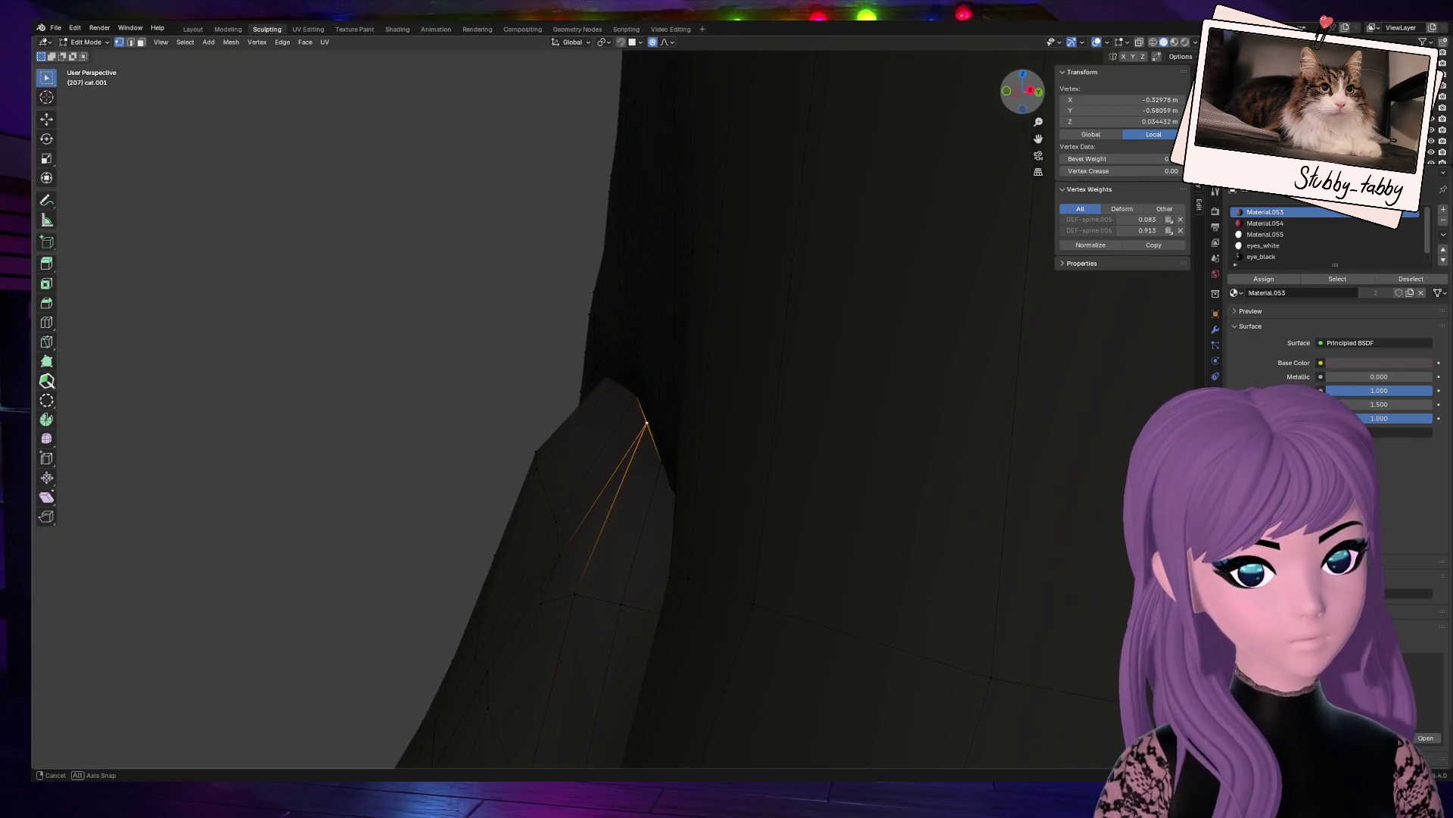
Step: Nudge the chosen lip vertex, then a pair, then a single neighbouring vertex
key("g")
left_click(563, 478)
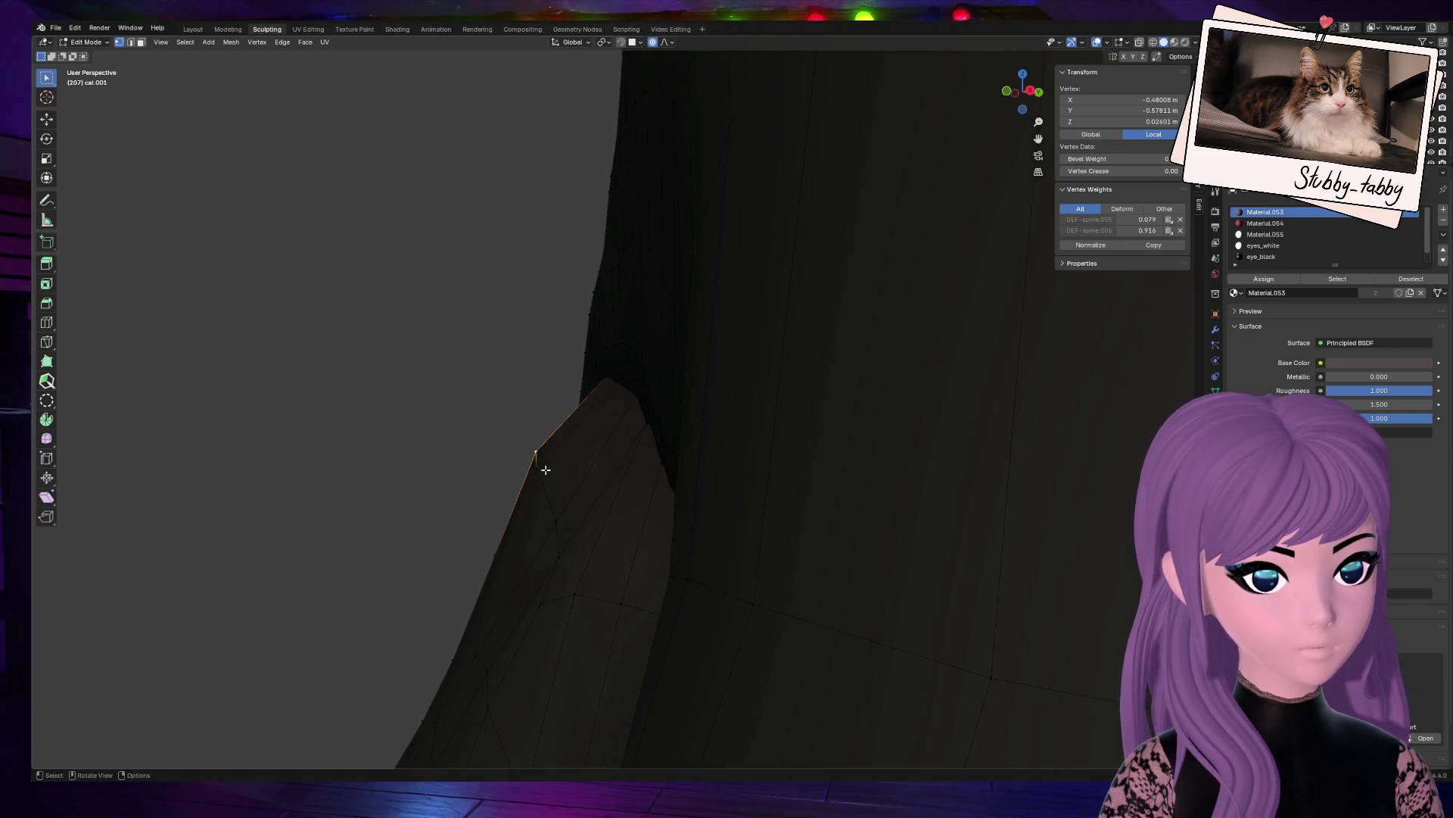
left_click(546, 469, "shift")
key("g")
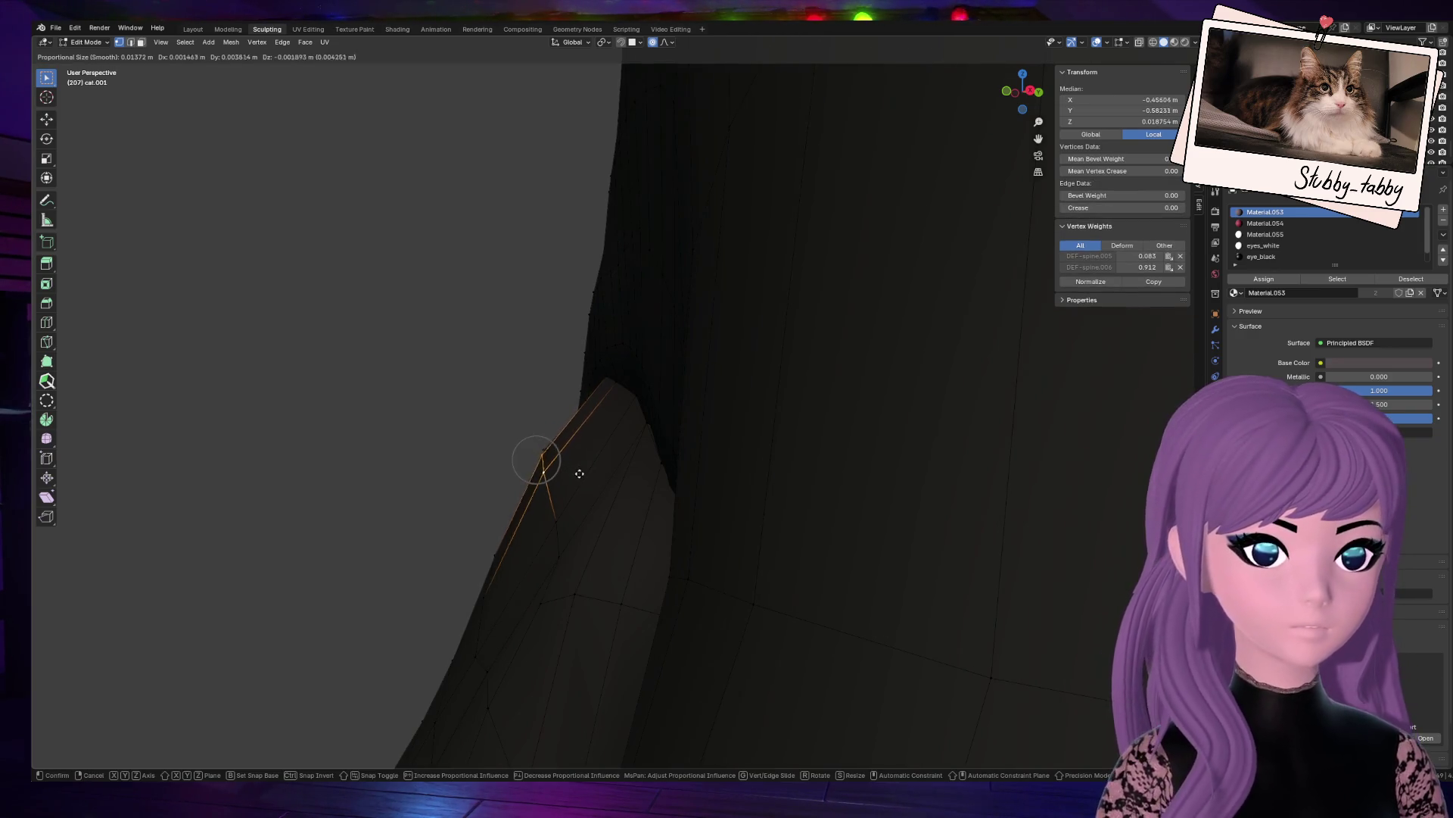
left_click(584, 477)
left_click(579, 458)
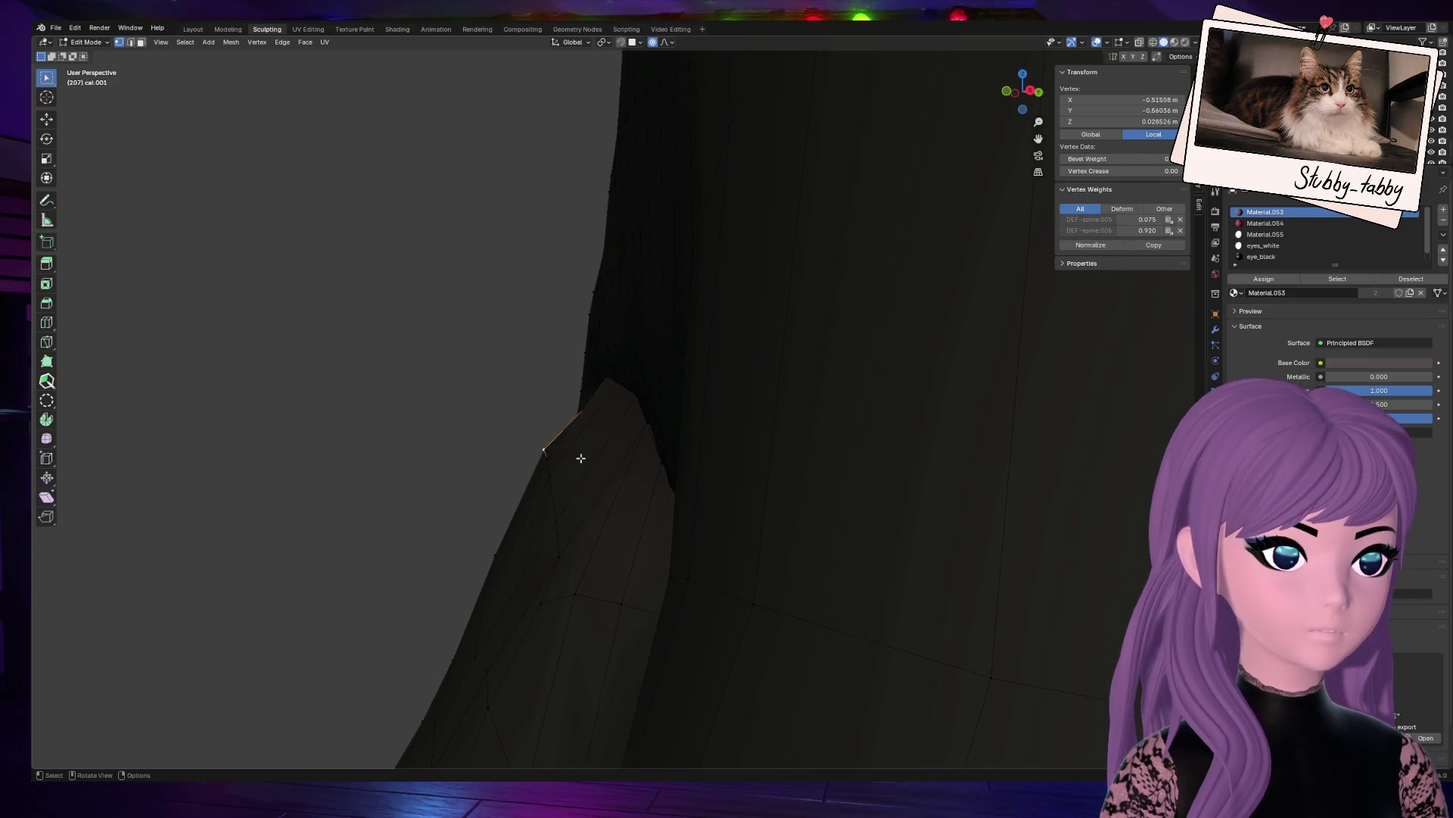
key("g")
left_click(588, 461)
Step: Reposition a different lip vertex with soft falloff, redoing the move once
middle_click_drag(587, 461, 682, 424)
left_click_drag(1029, 99, 993, 99)
left_click(645, 379)
key("g")
left_click(822, 310)
key("g")
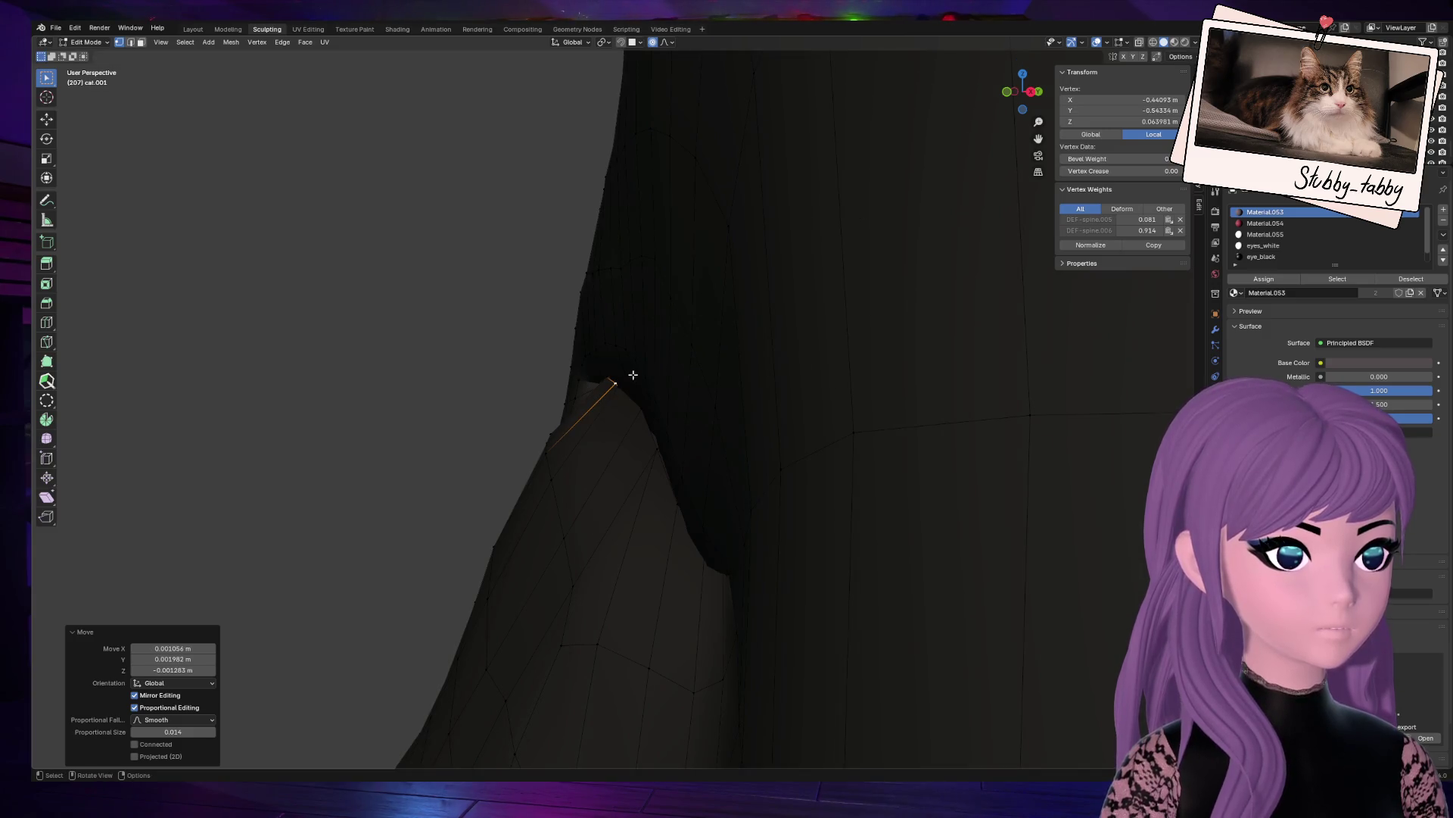
right_click(603, 383)
key("g")
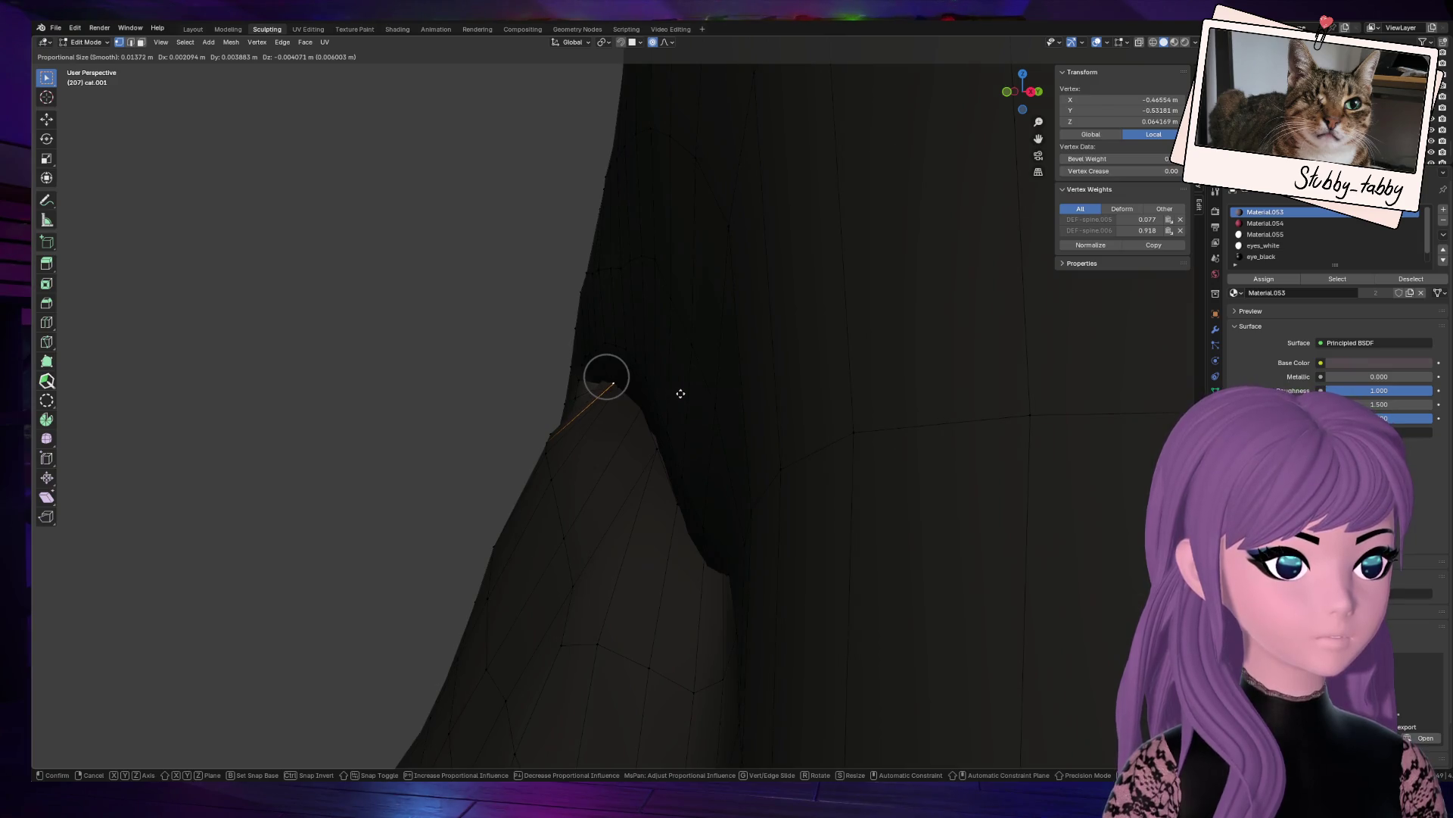
left_click(680, 393)
left_click_drag(1023, 91, 842, 219)
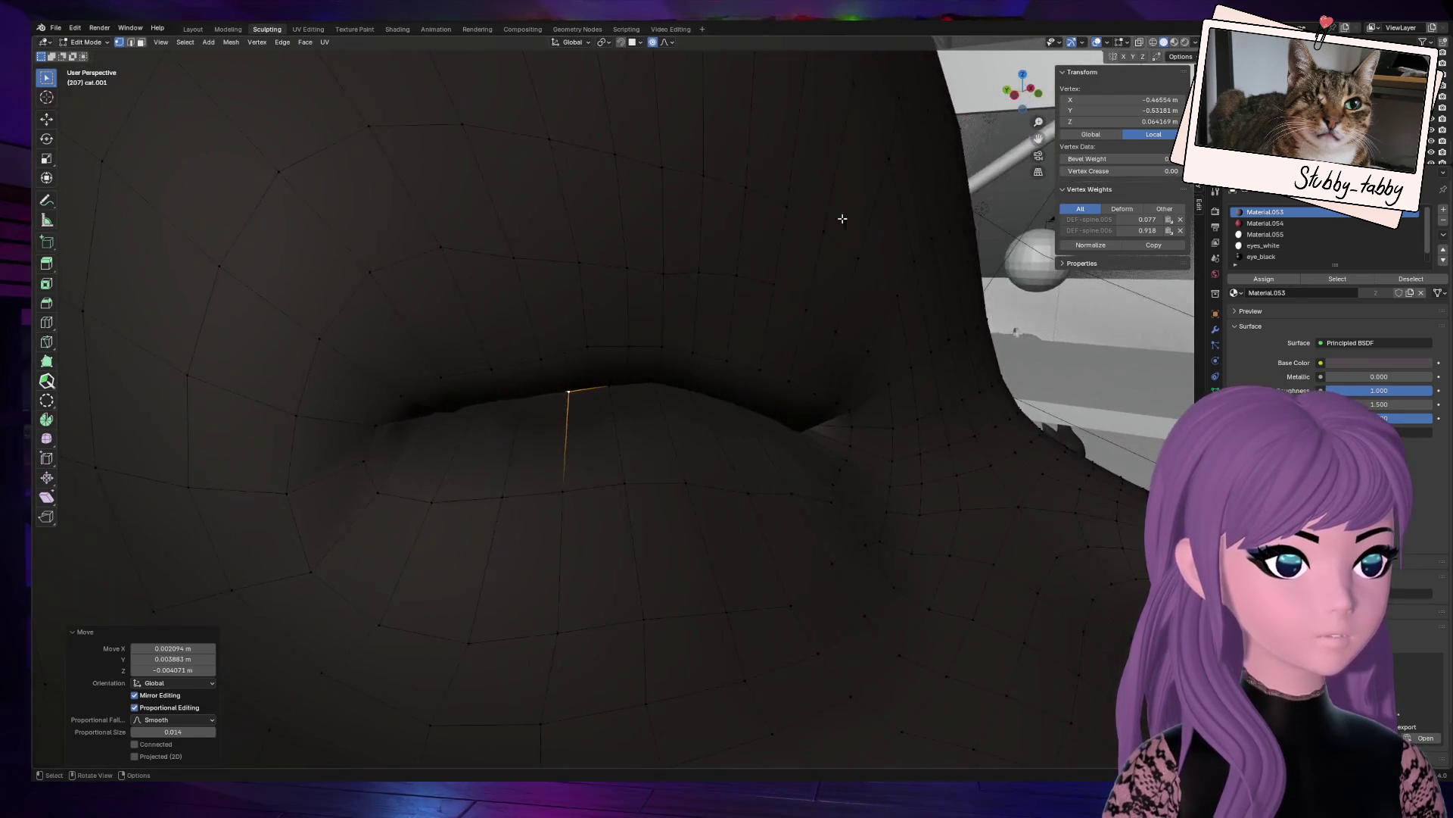
Step: Move another lip-edge vertex toward the mouth corner and frame the view on it
left_click(532, 377)
middle_click_drag(985, 151, 664, 448)
left_click(673, 387)
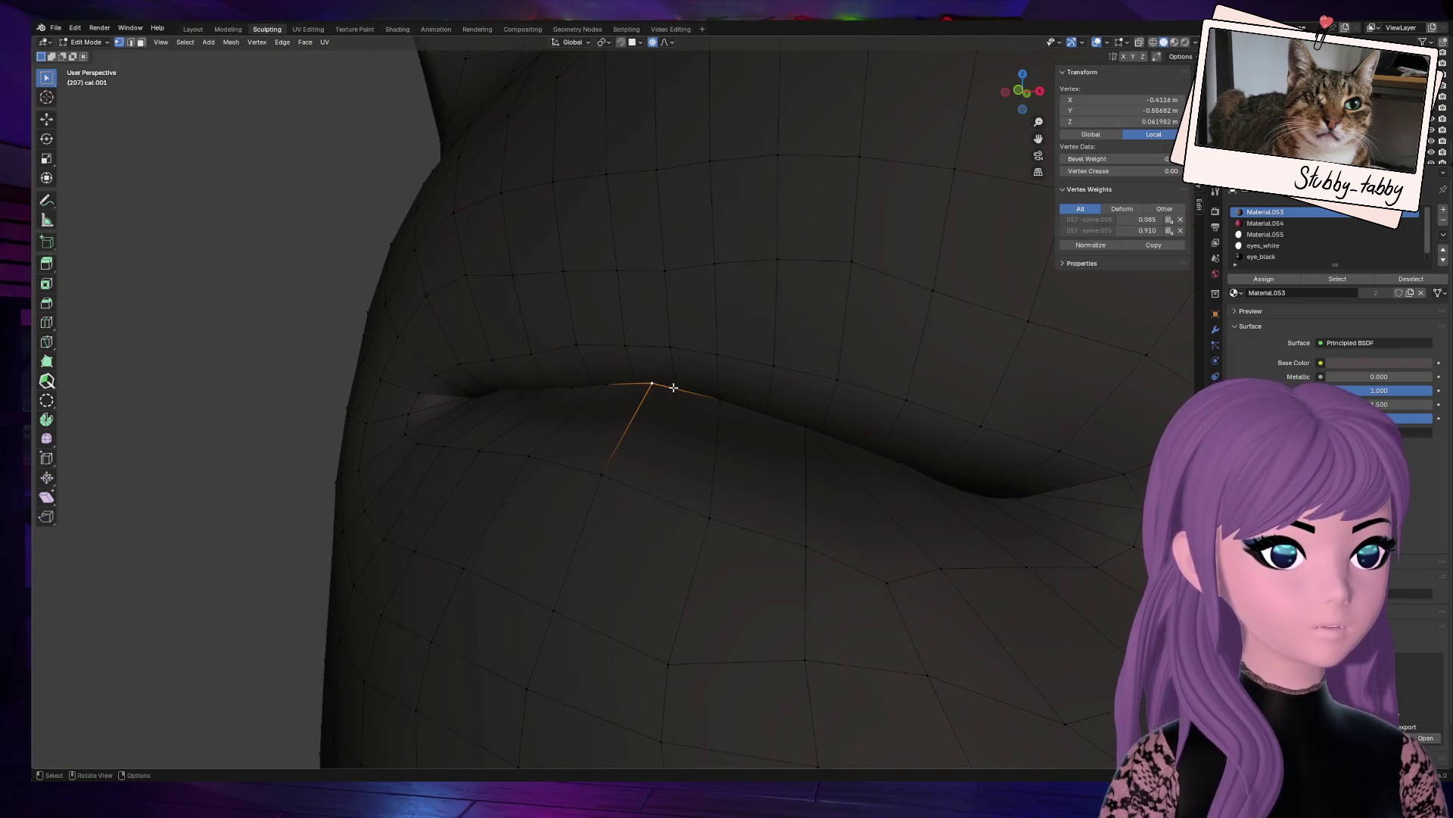
left_click_drag(1016, 95, 807, 297)
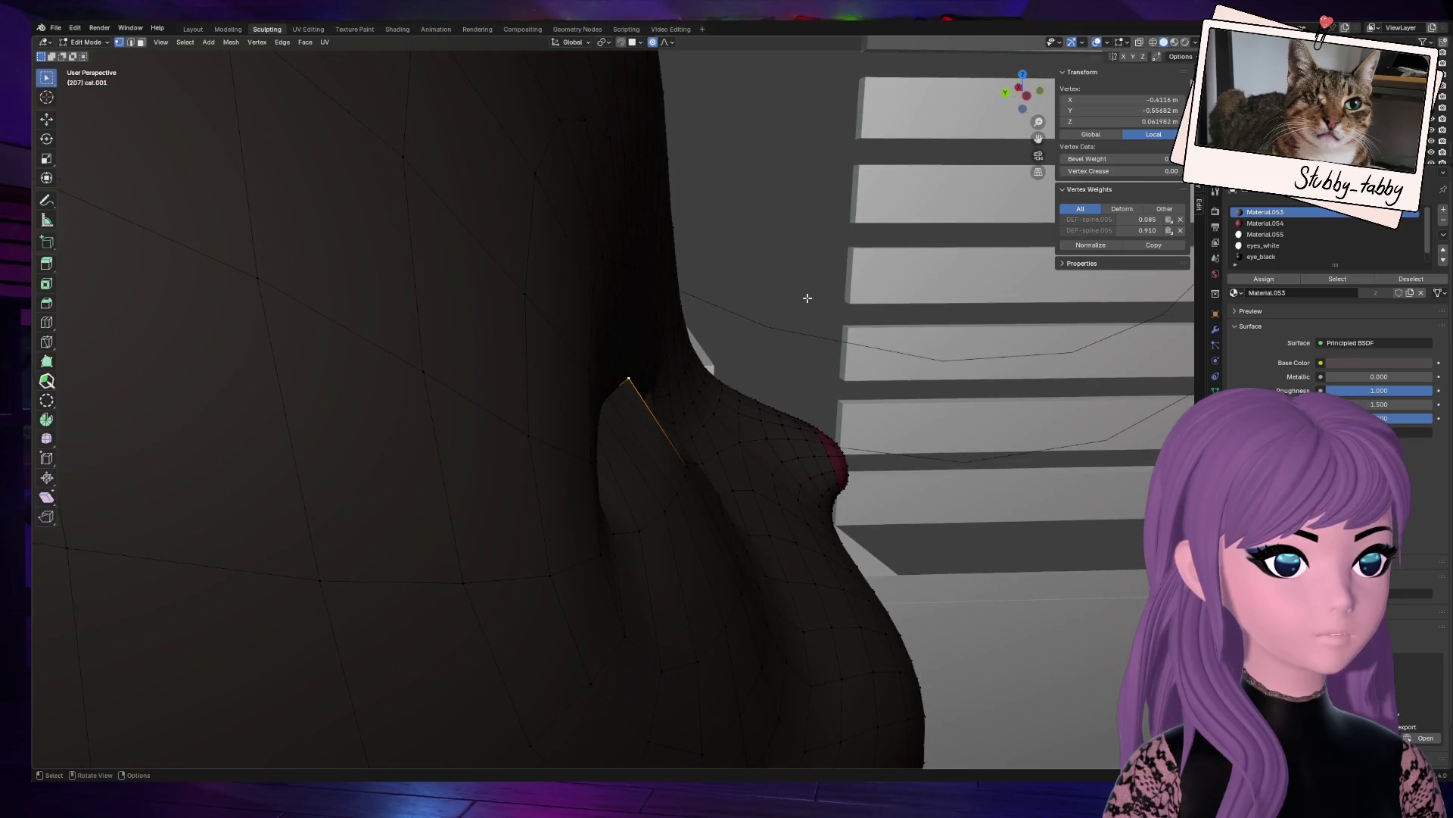
key("g")
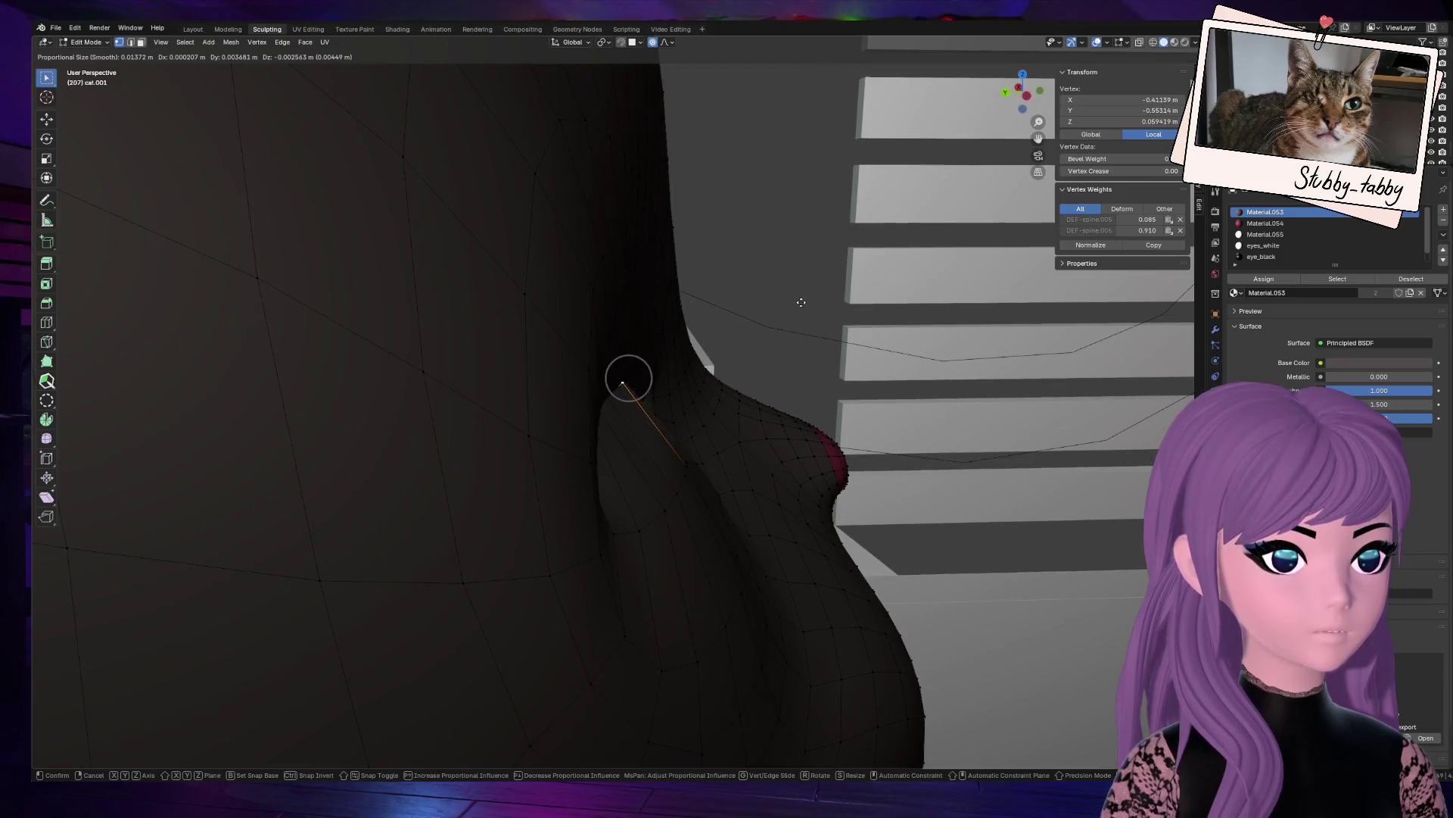
left_click(801, 303)
key("KP_Decimal")
left_click_drag(1017, 89, 1030, 94)
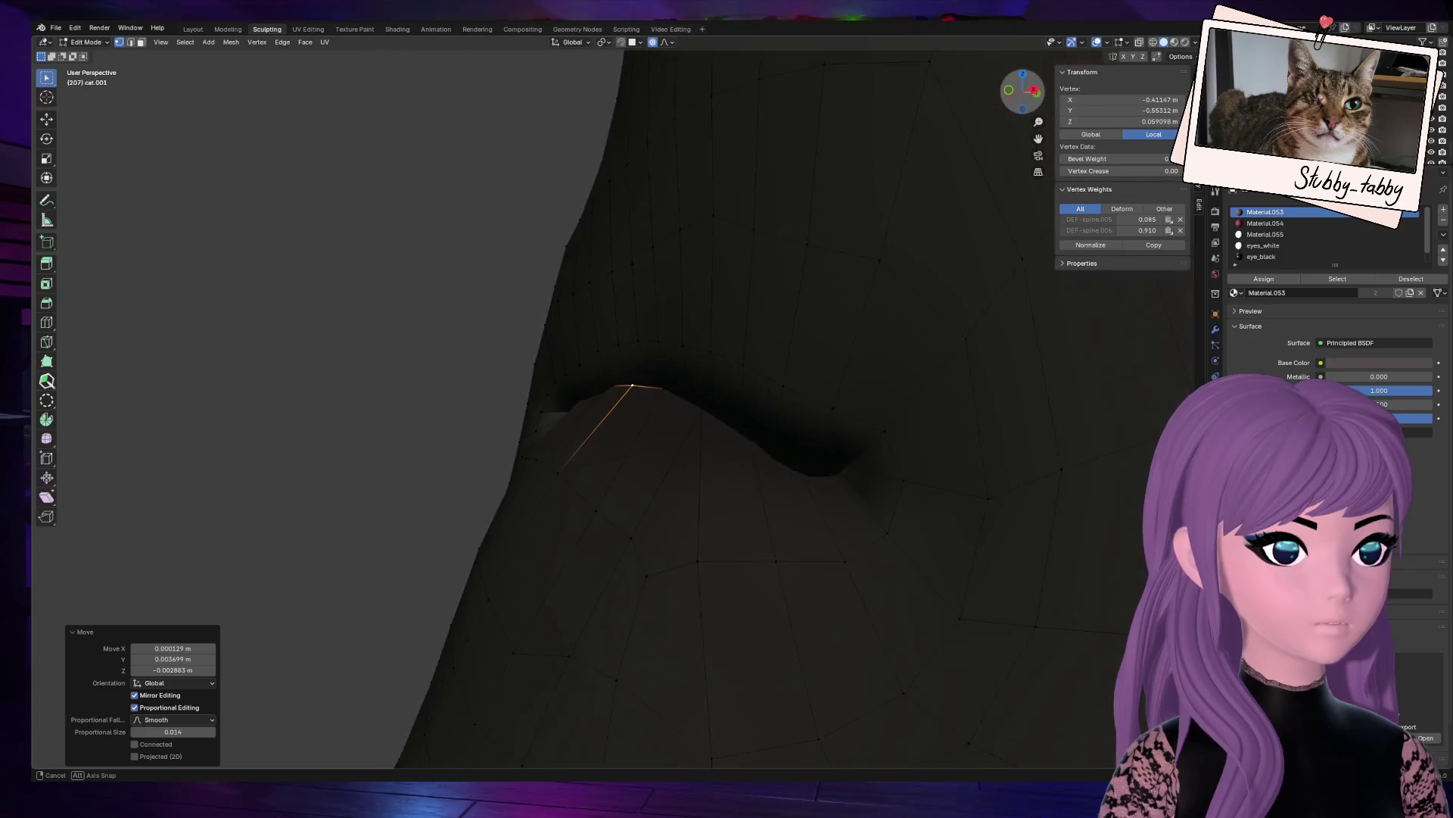
Step: Check nearby lip vertices, clear the selection and turn on X-ray
left_click(673, 388)
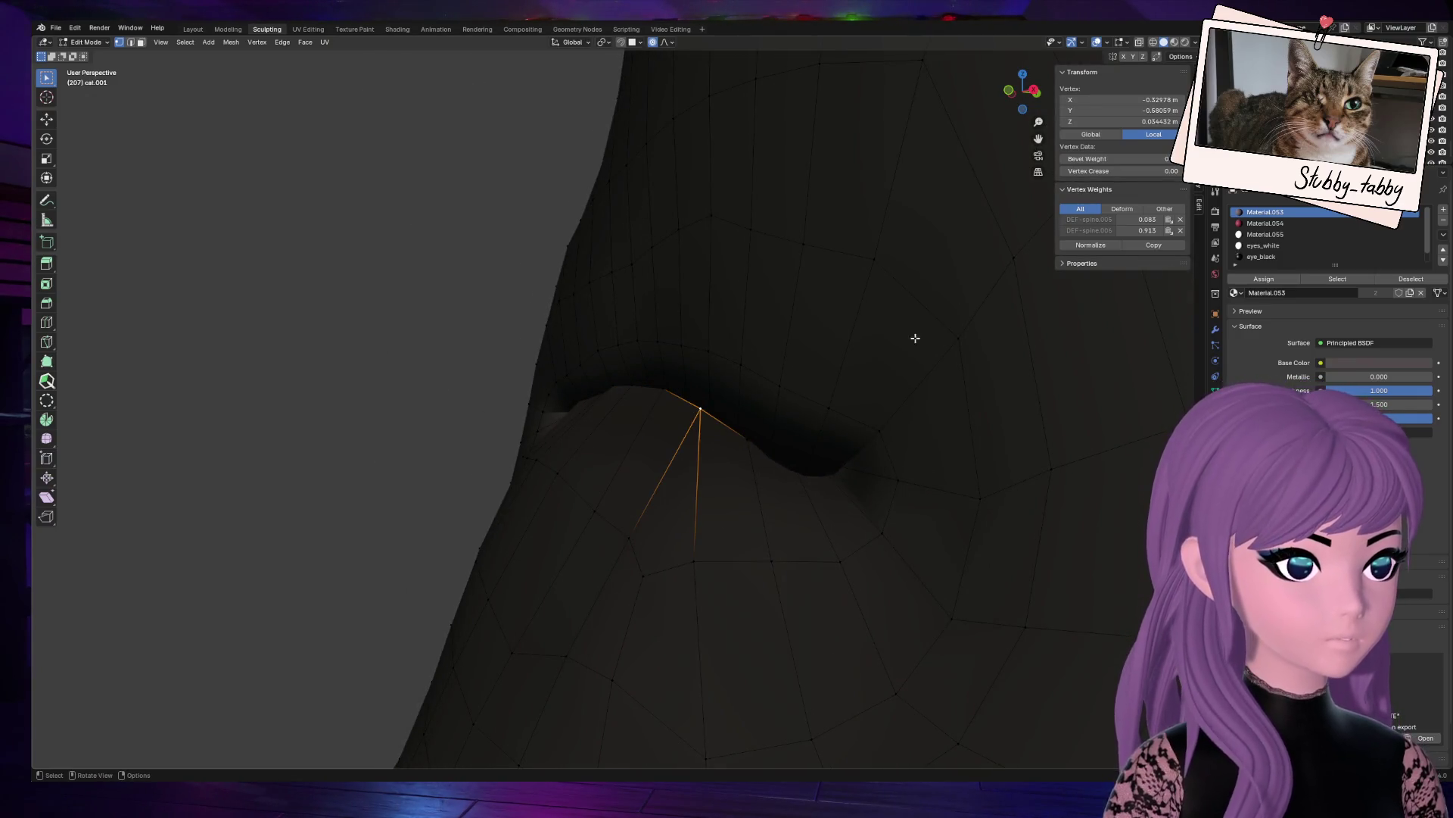
left_click_drag(1022, 91, 1022, 90)
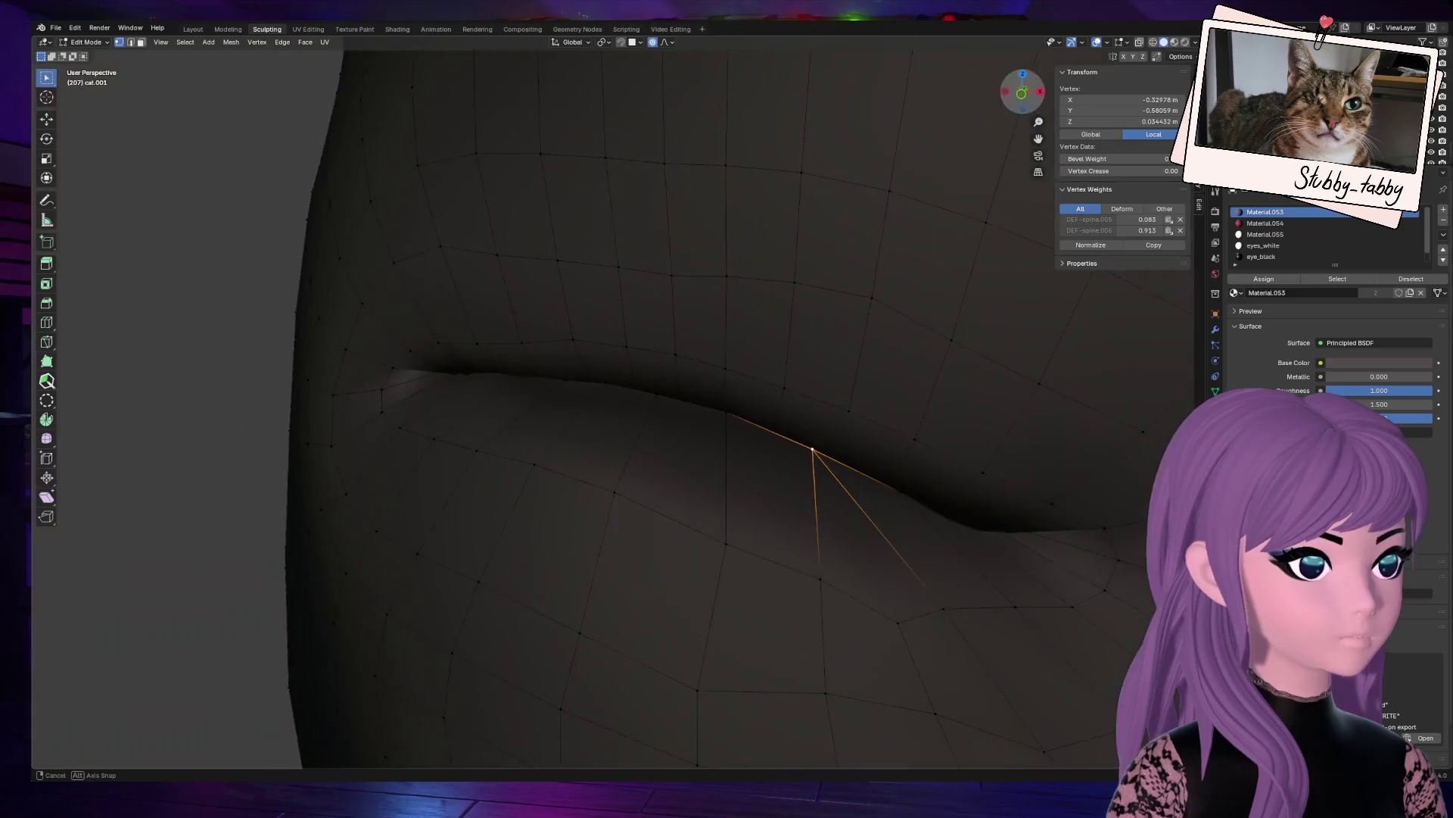
left_click(953, 519)
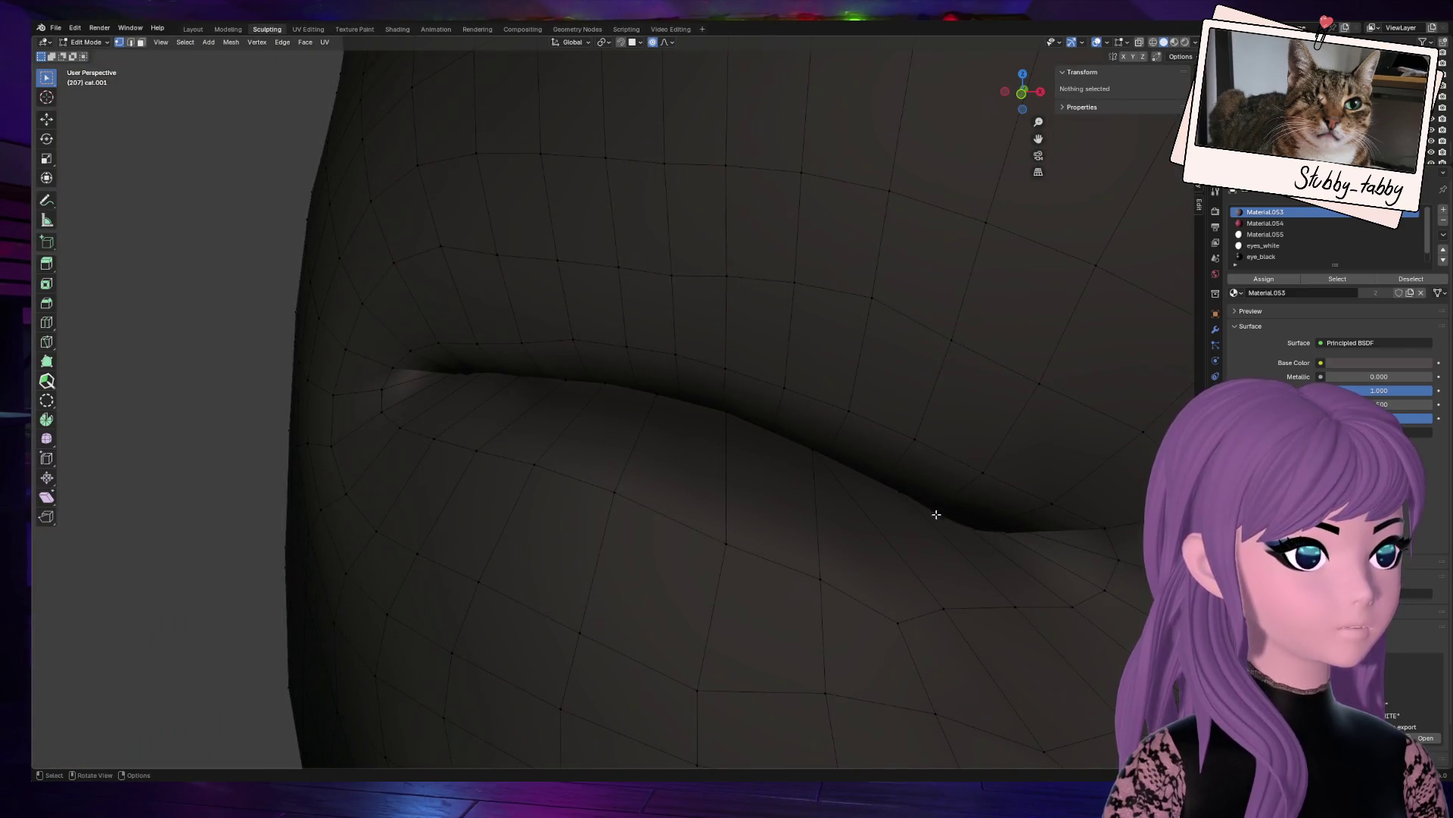
left_click(899, 490)
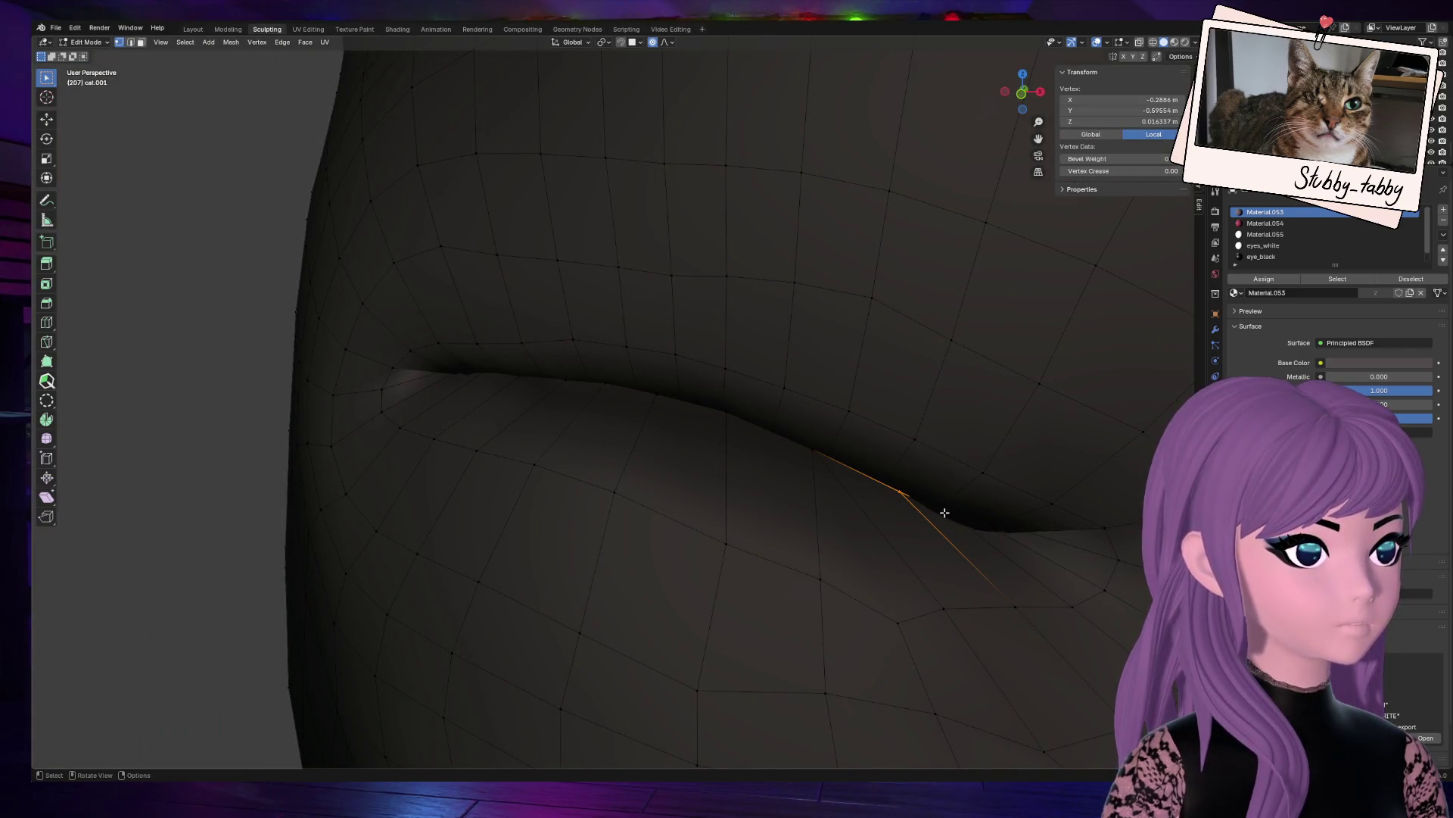
left_click(959, 525)
mouse_move(1022, 91)
left_mouse_down()
mouse_move(993, 94)
mouse_move(1021, 92)
left_mouse_up()
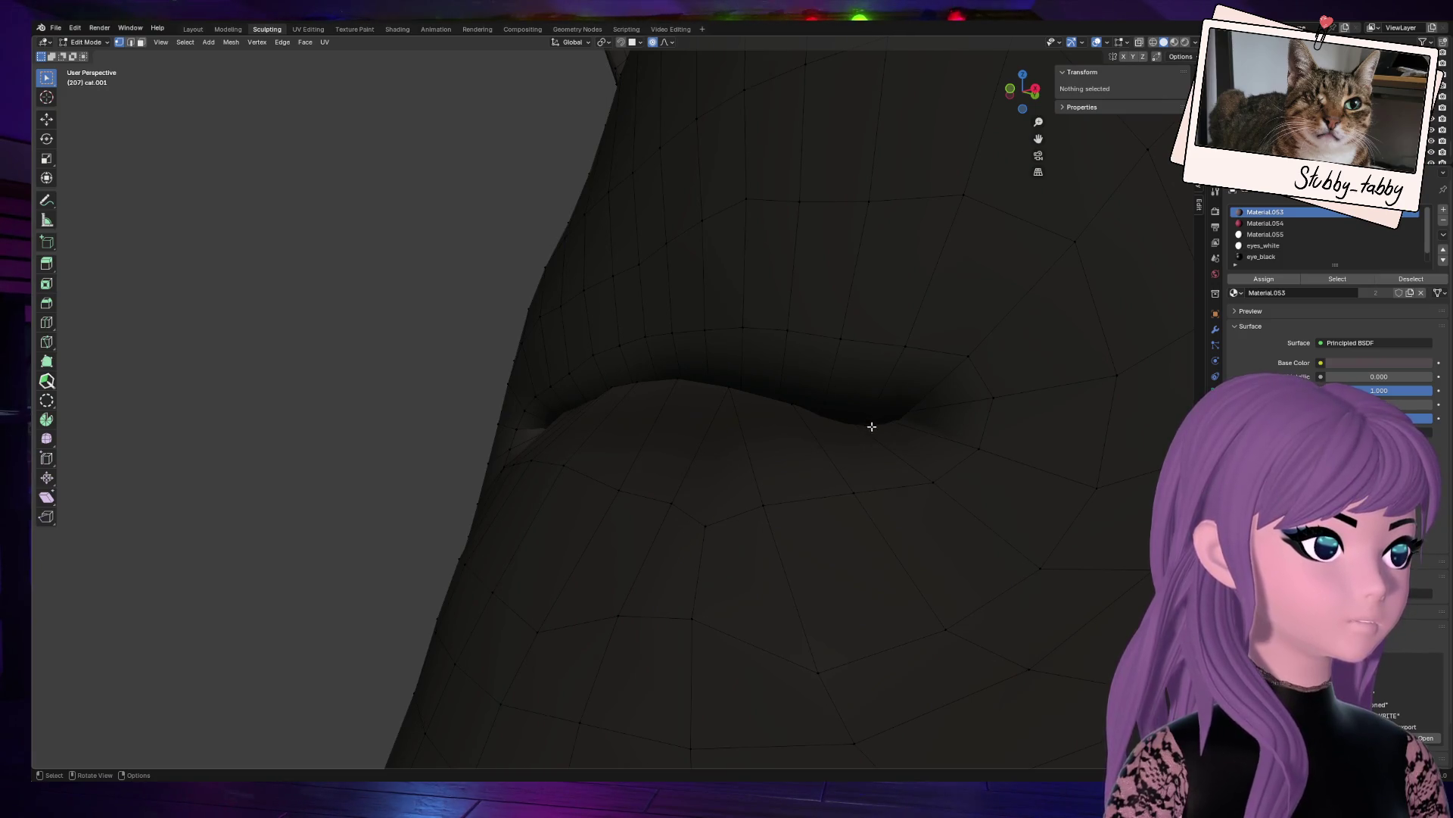
left_click(1140, 43)
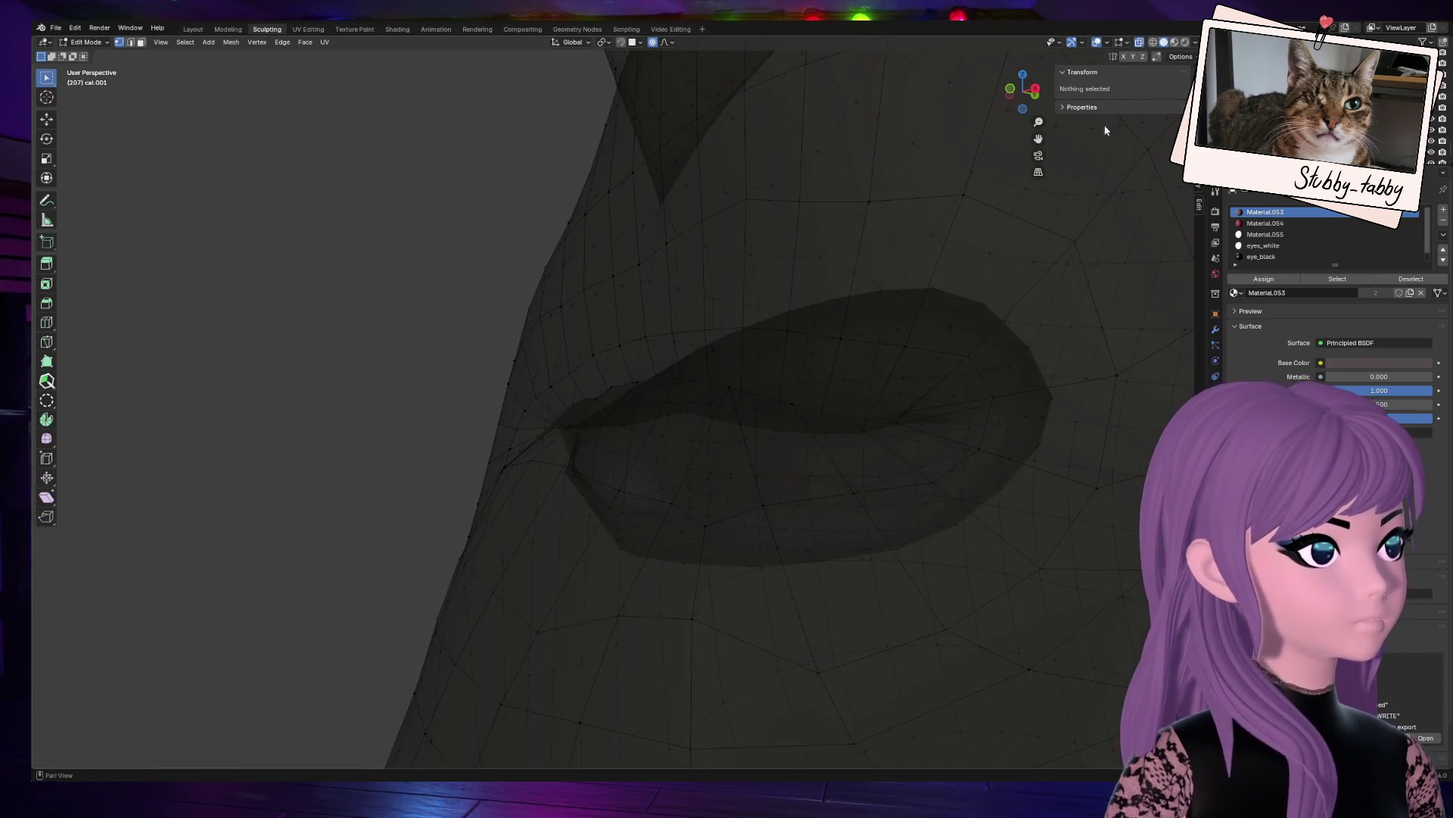
Step: Select two vertices beside the eye and move them with smooth falloff
left_click(866, 422)
left_click_drag(1022, 92, 999, 93)
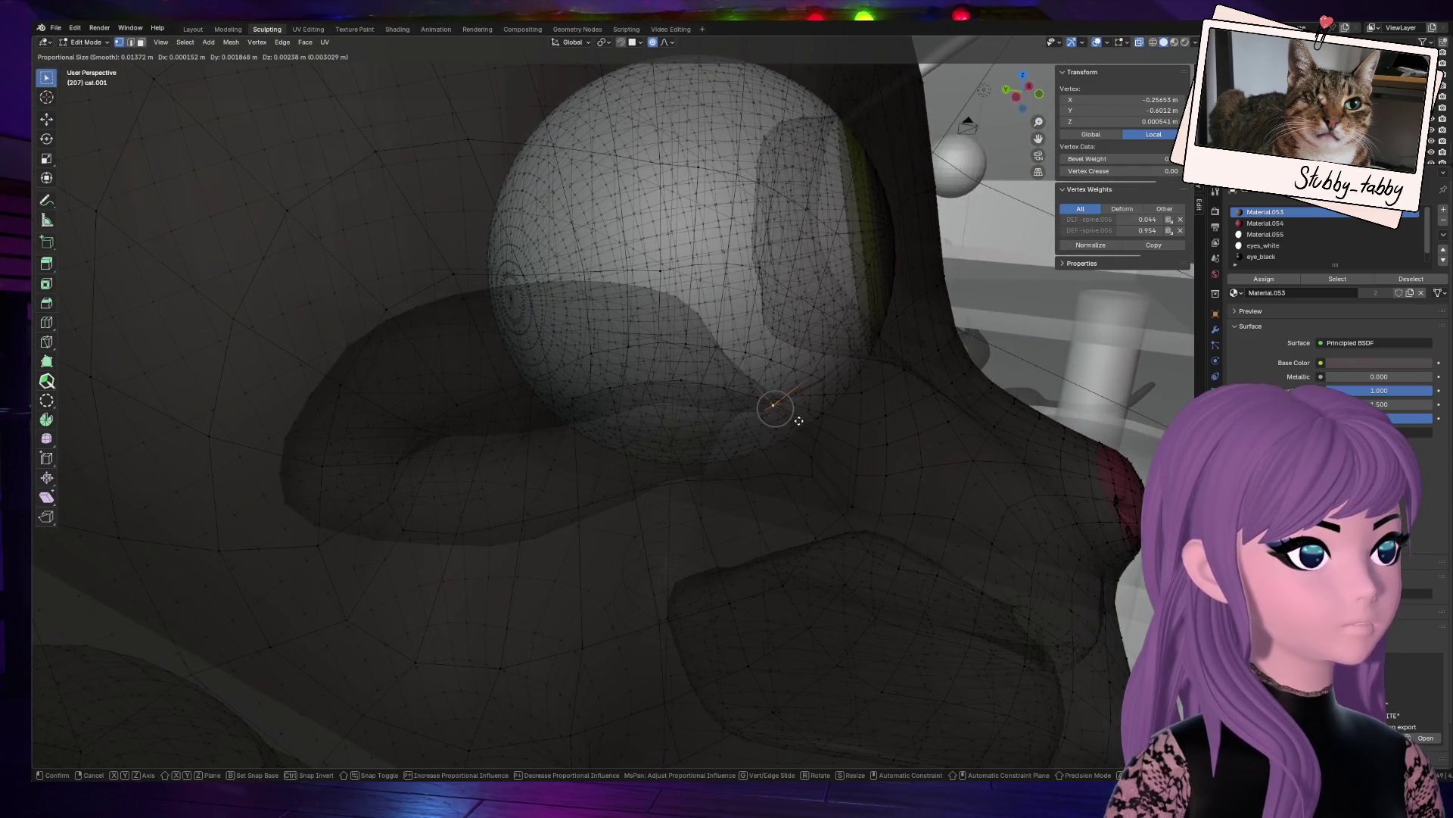
left_click(738, 416, "shift")
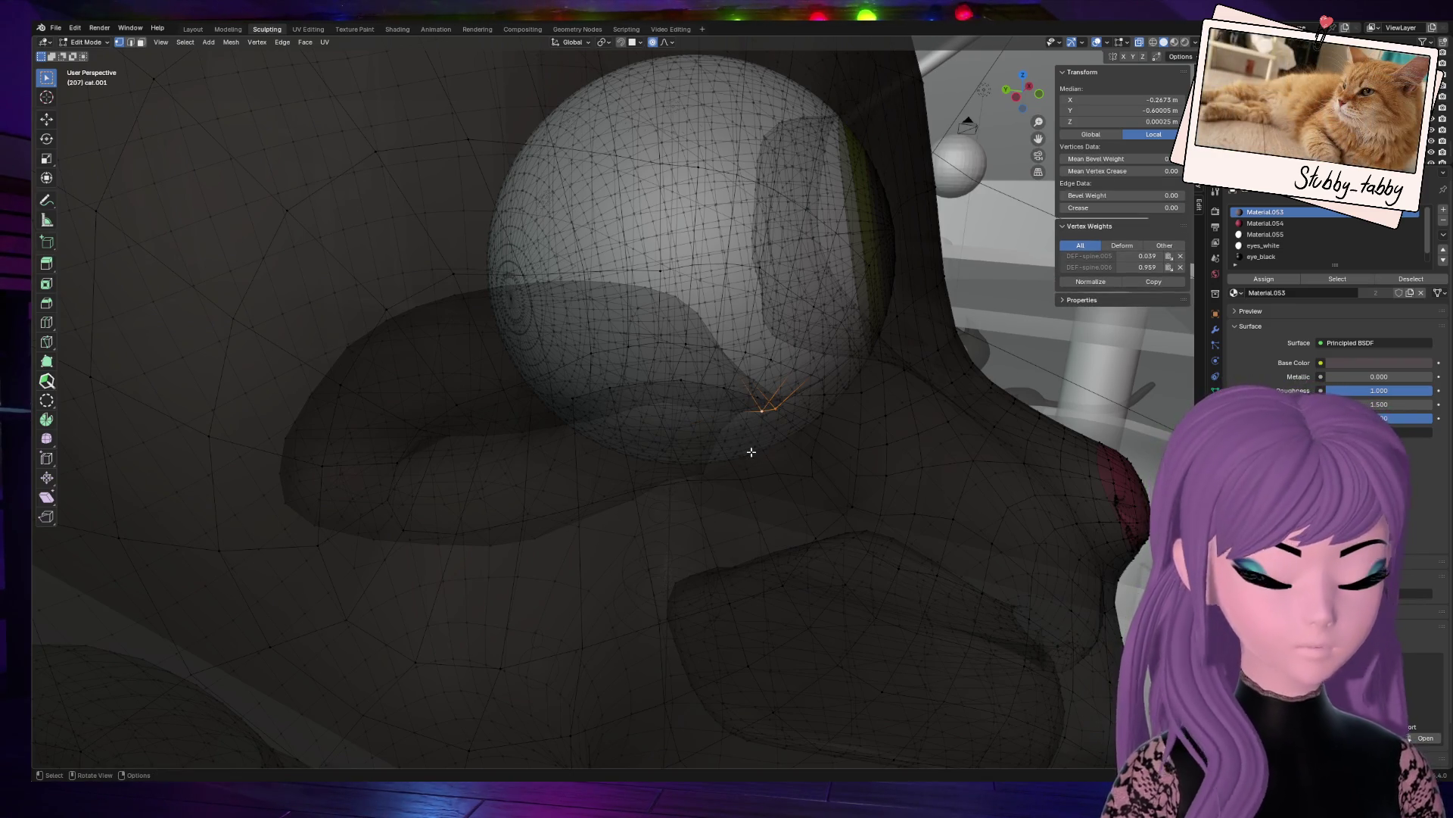
key("g")
left_click(749, 449)
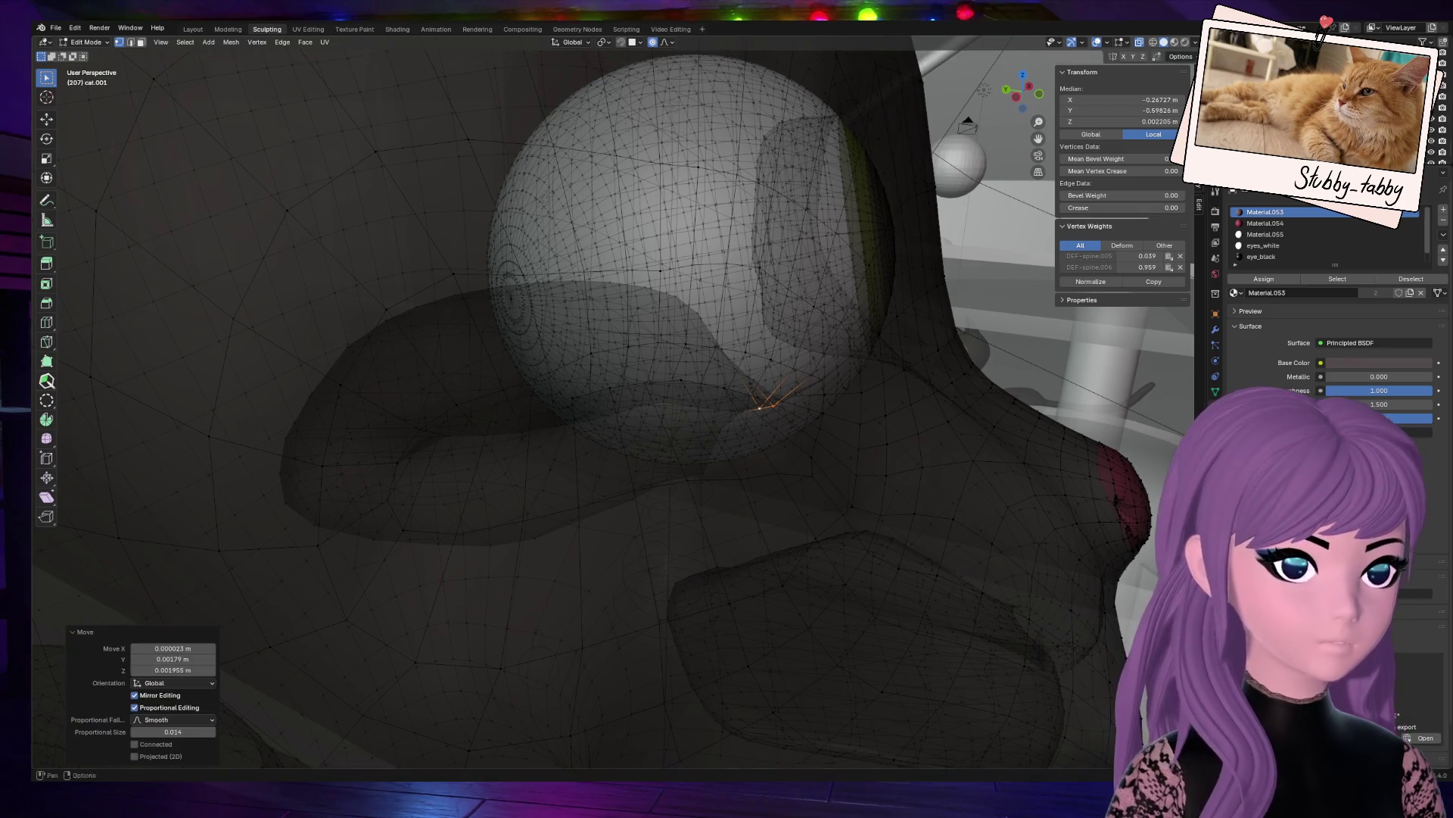
Step: In solid view, move the pair again and then nudge a single fold vertex
left_click(1139, 43)
left_click_drag(1022, 91, 923, 252)
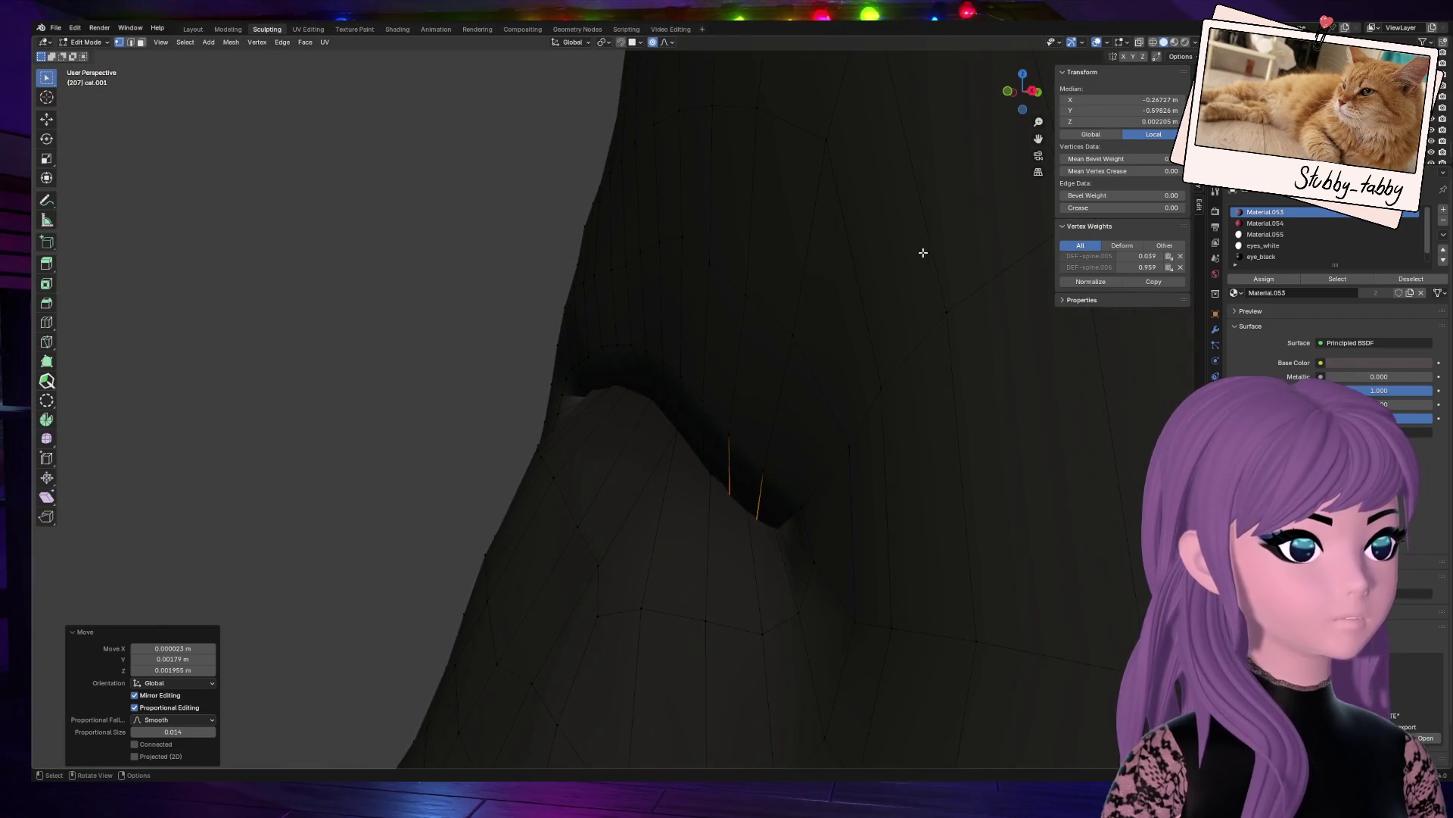
key("g")
left_click(903, 343)
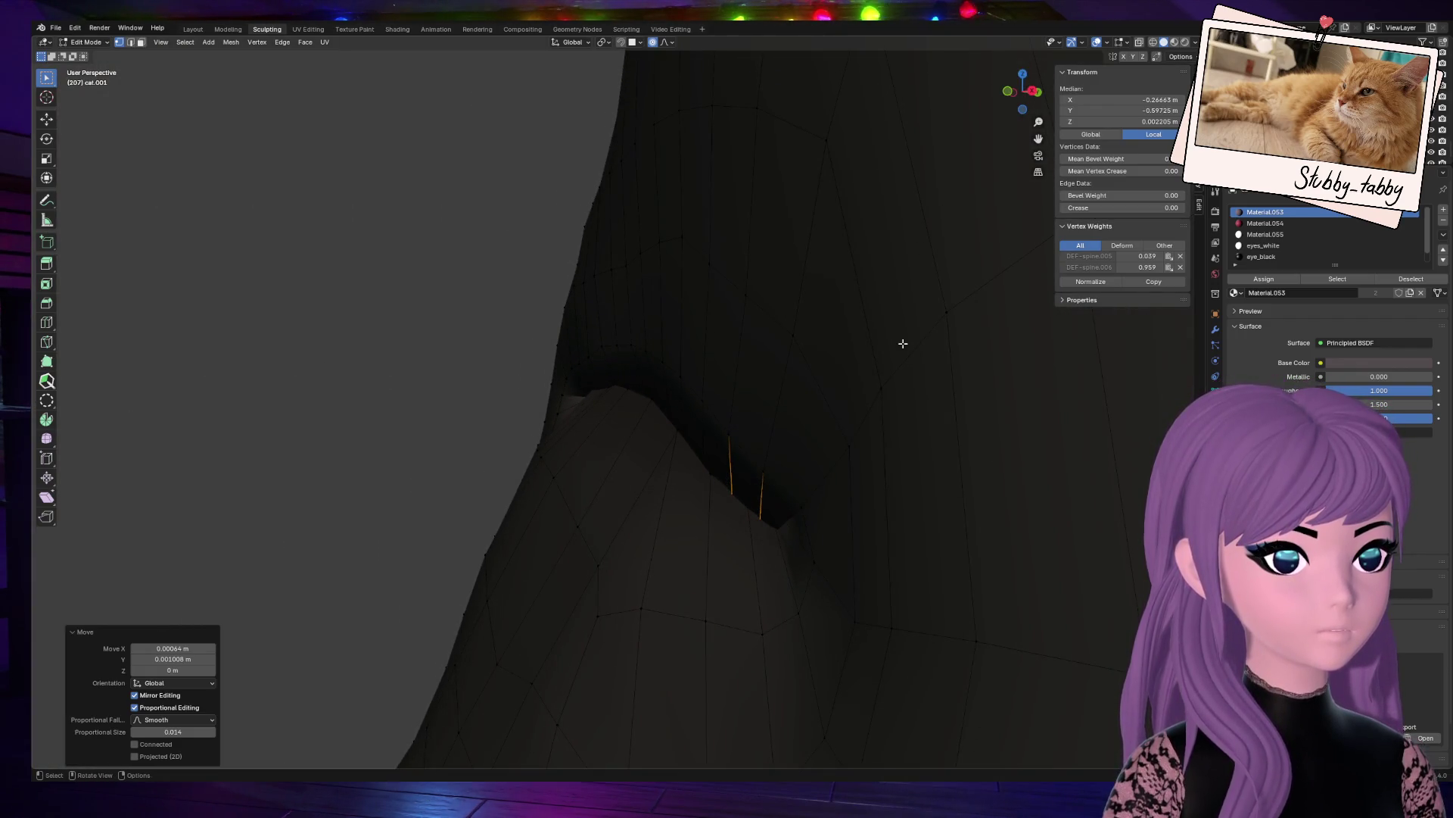
left_click(716, 476)
key("g")
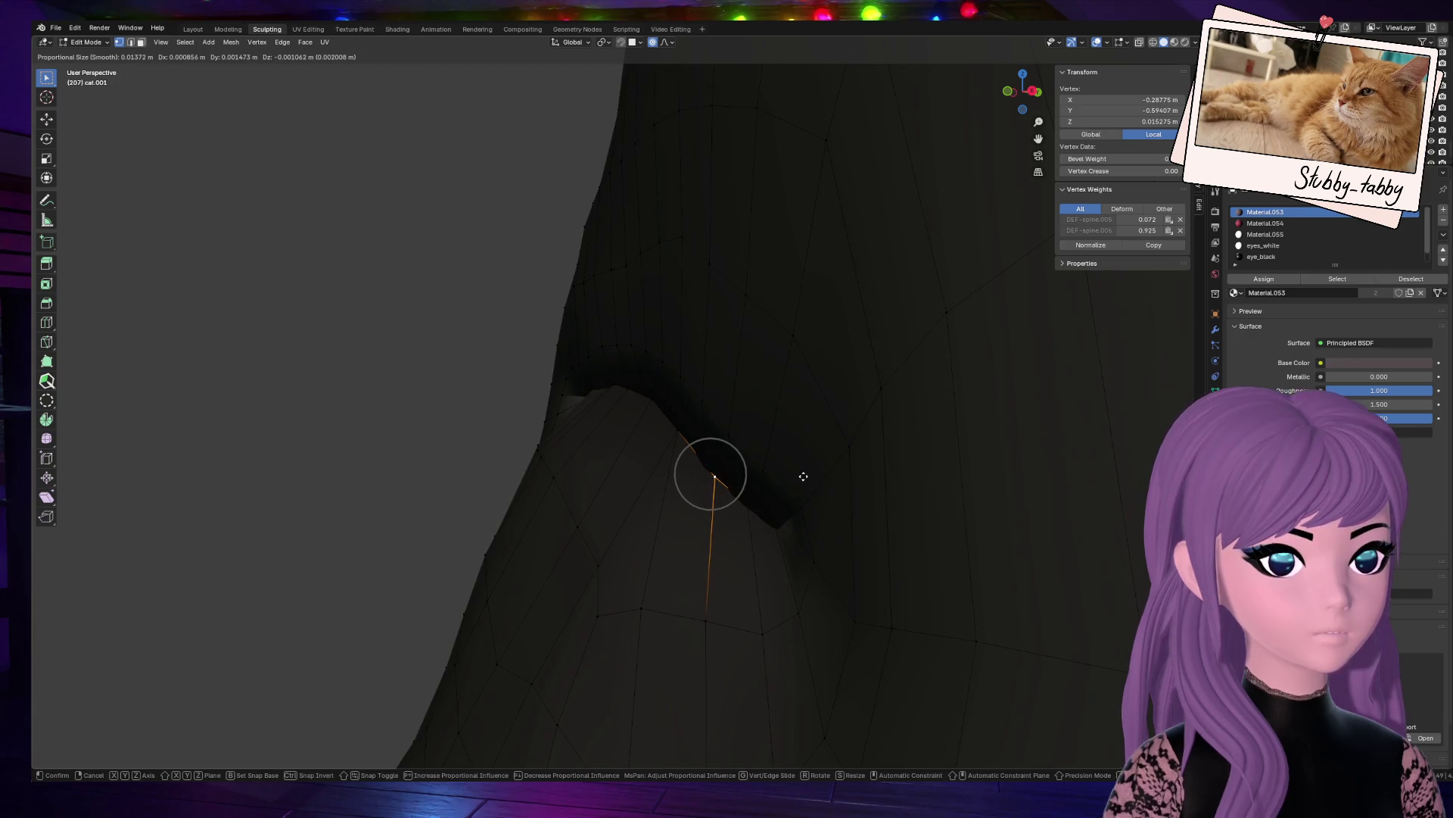
left_click(798, 472)
Step: Clear the vertex selection and orbit to a frontal view of the cat's face
mouse_move(798, 472)
middle_mouse_down()
mouse_move(681, 394)
mouse_move(480, 321)
middle_mouse_up()
key("alt+a")
mouse_move(1043, 76)
left_mouse_down()
mouse_move(1011, 88)
mouse_move(1024, 93)
left_mouse_up()
scroll(925, 234, "down", 8)
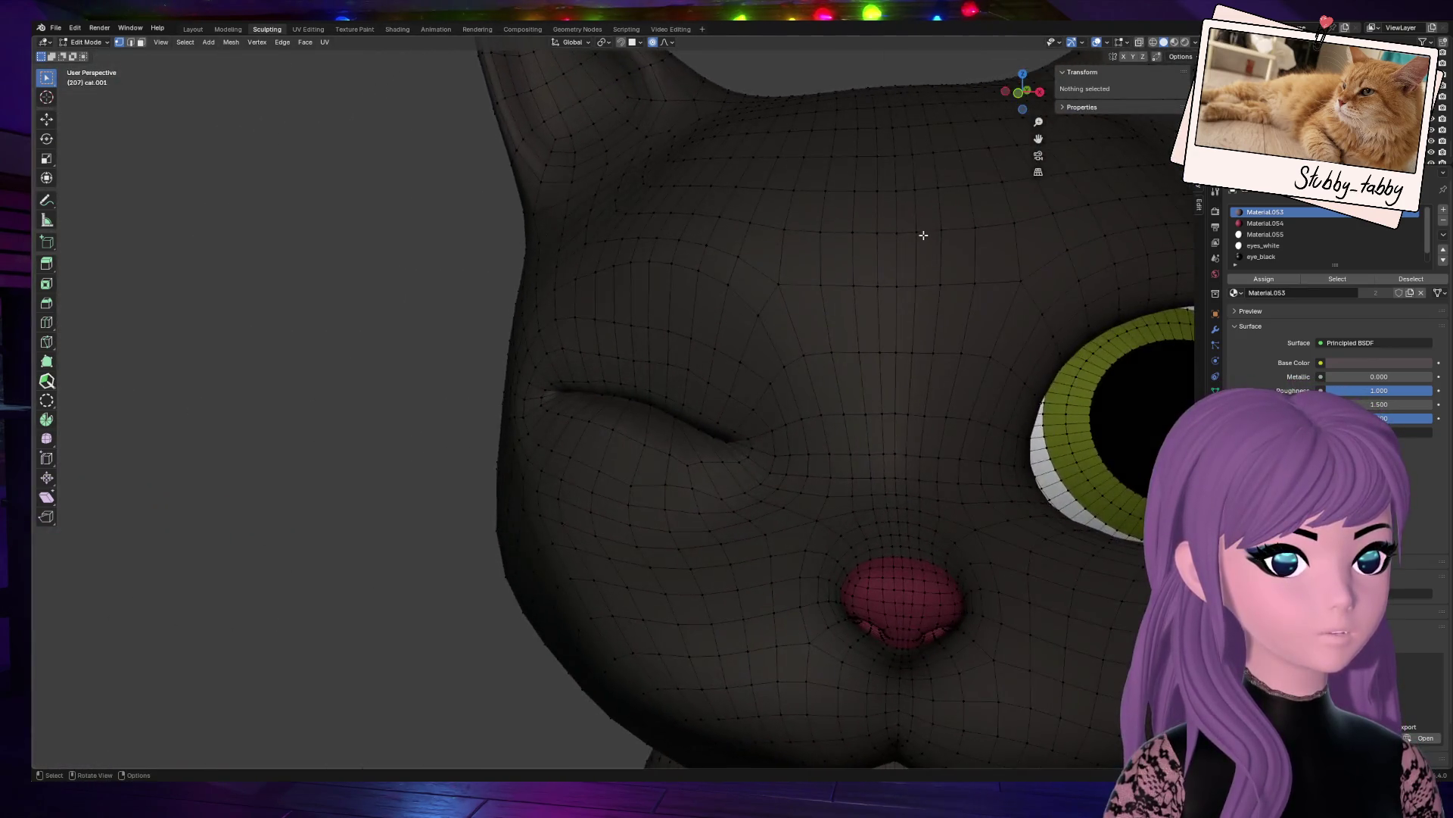
Step: Leave Edit Mode, view the whole room in Layout, and save Room_XMass_cat5_butfixedmaybe4.blend
key("Tab")
scroll(780, 331, "down", 10)
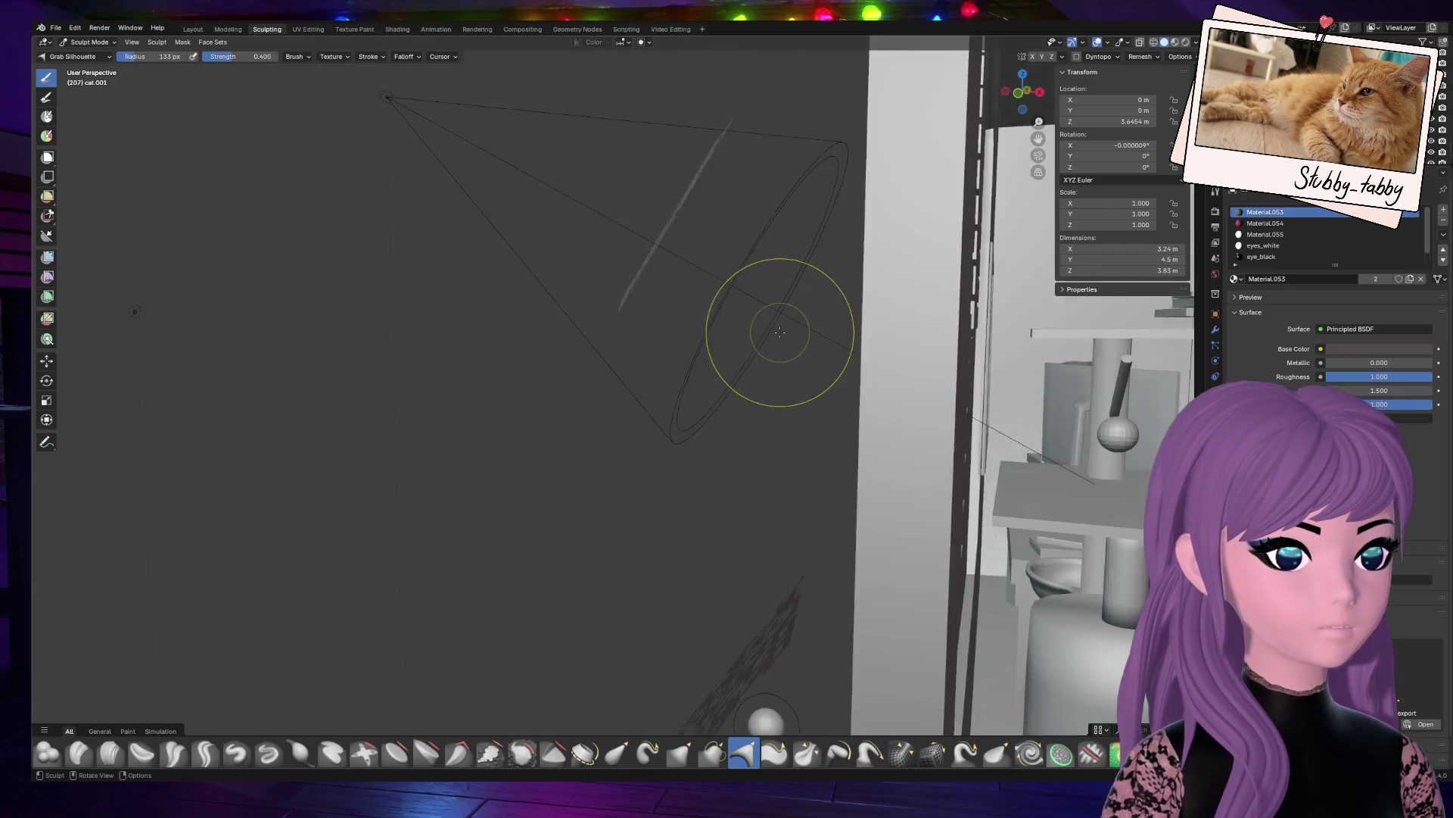
key("Tab")
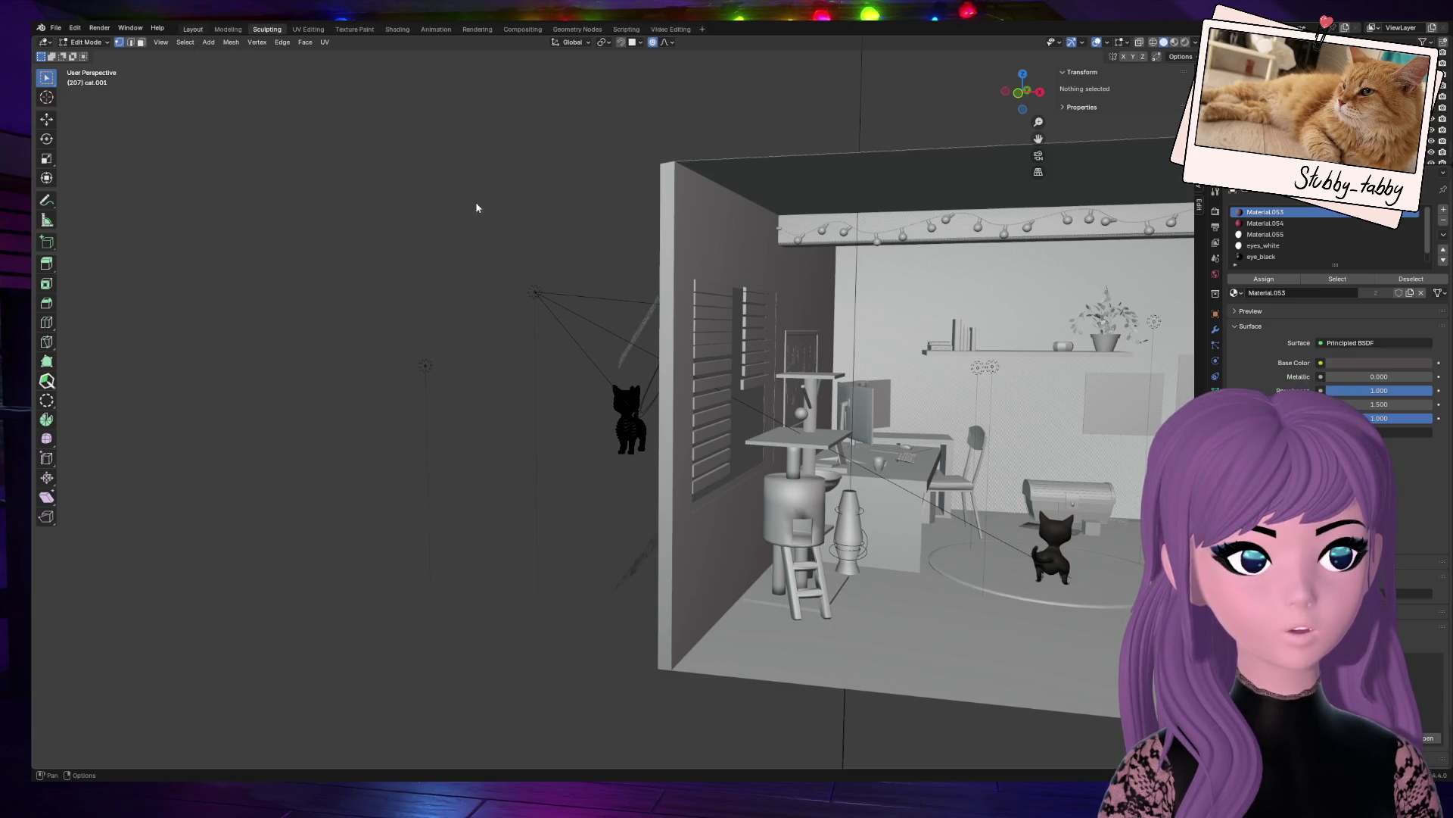
left_click(193, 29)
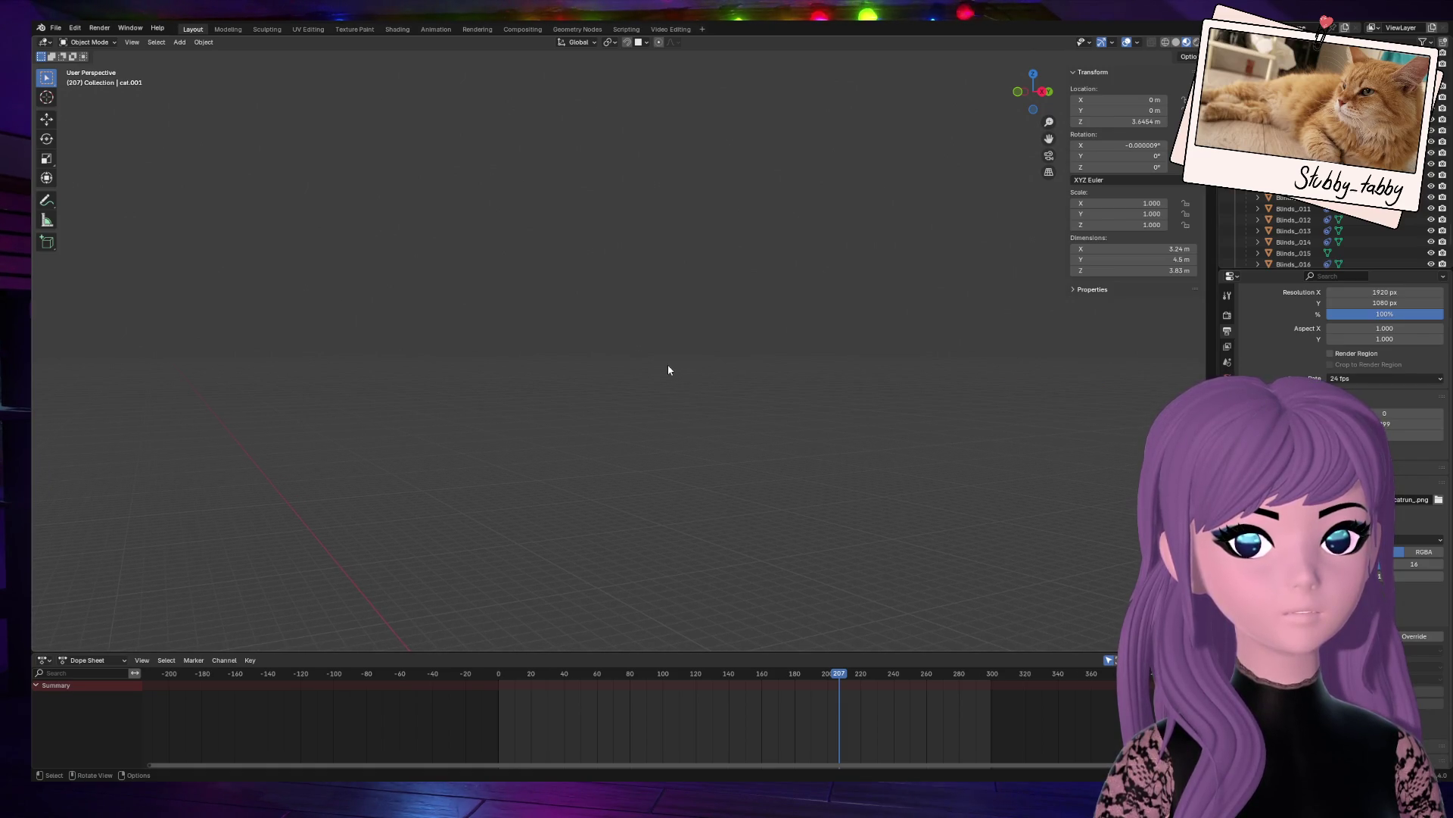
scroll(584, 358, "down", 10)
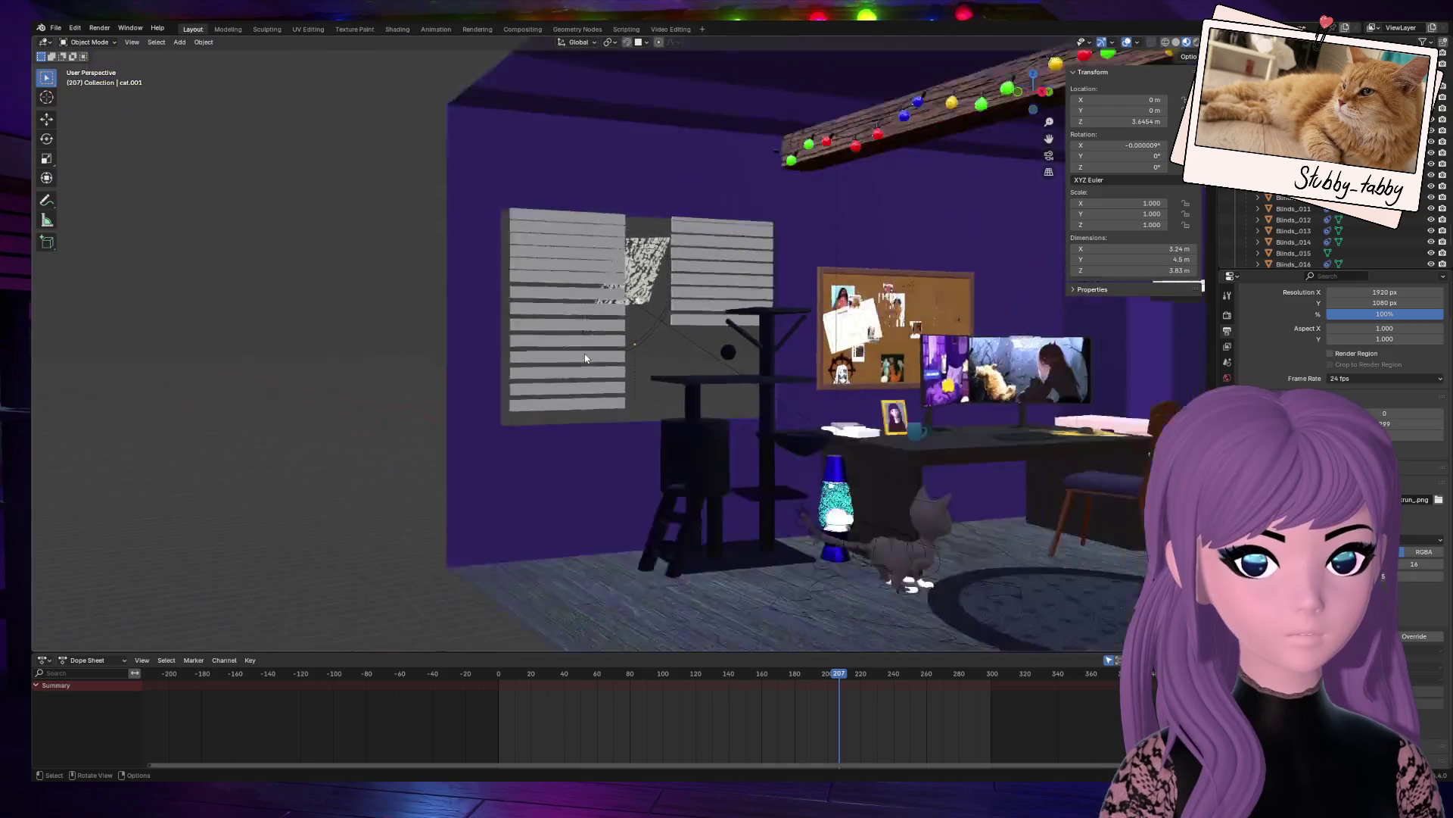
left_click_drag(1011, 82, 961, 85)
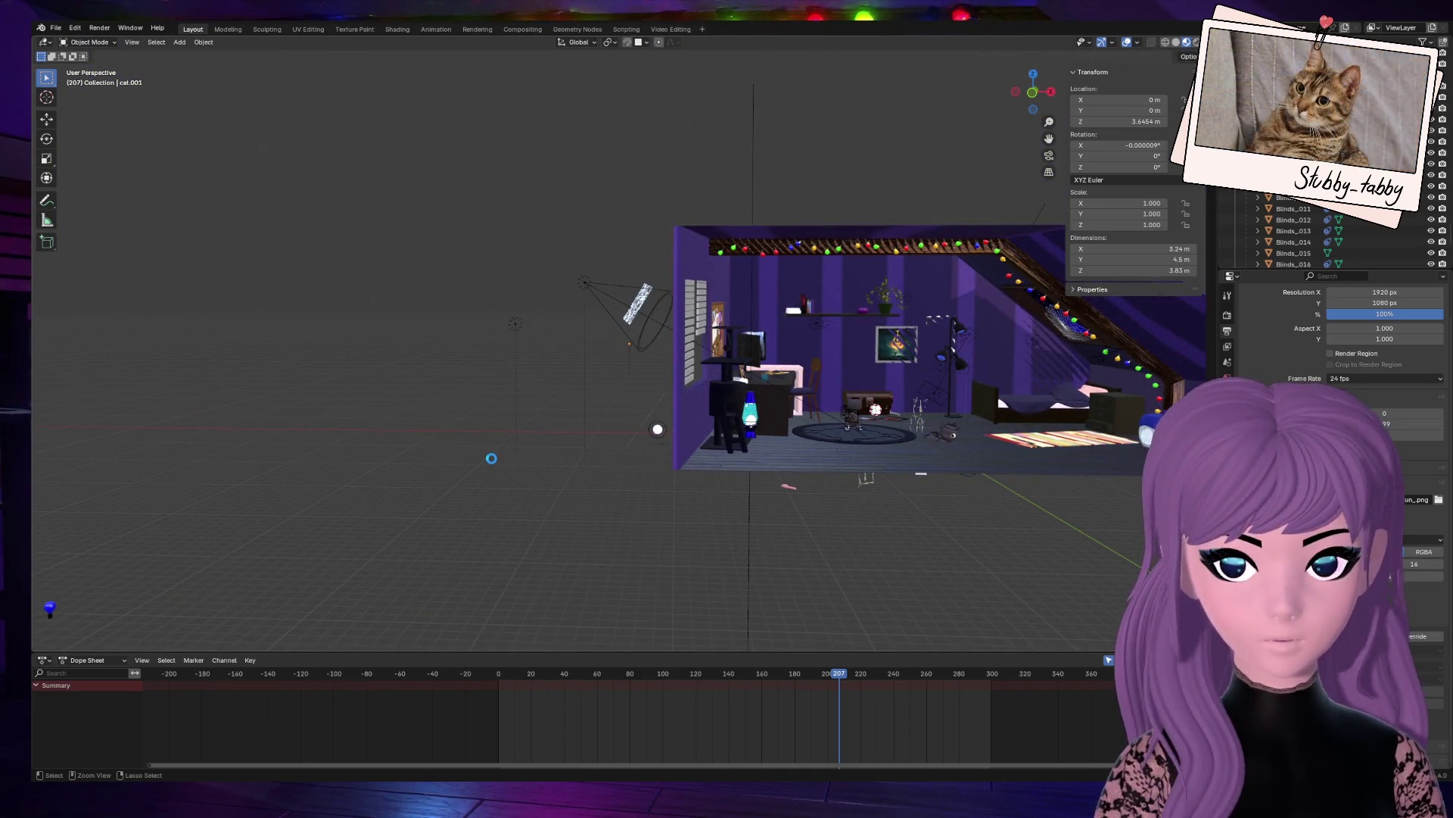
key("ctrl+s")
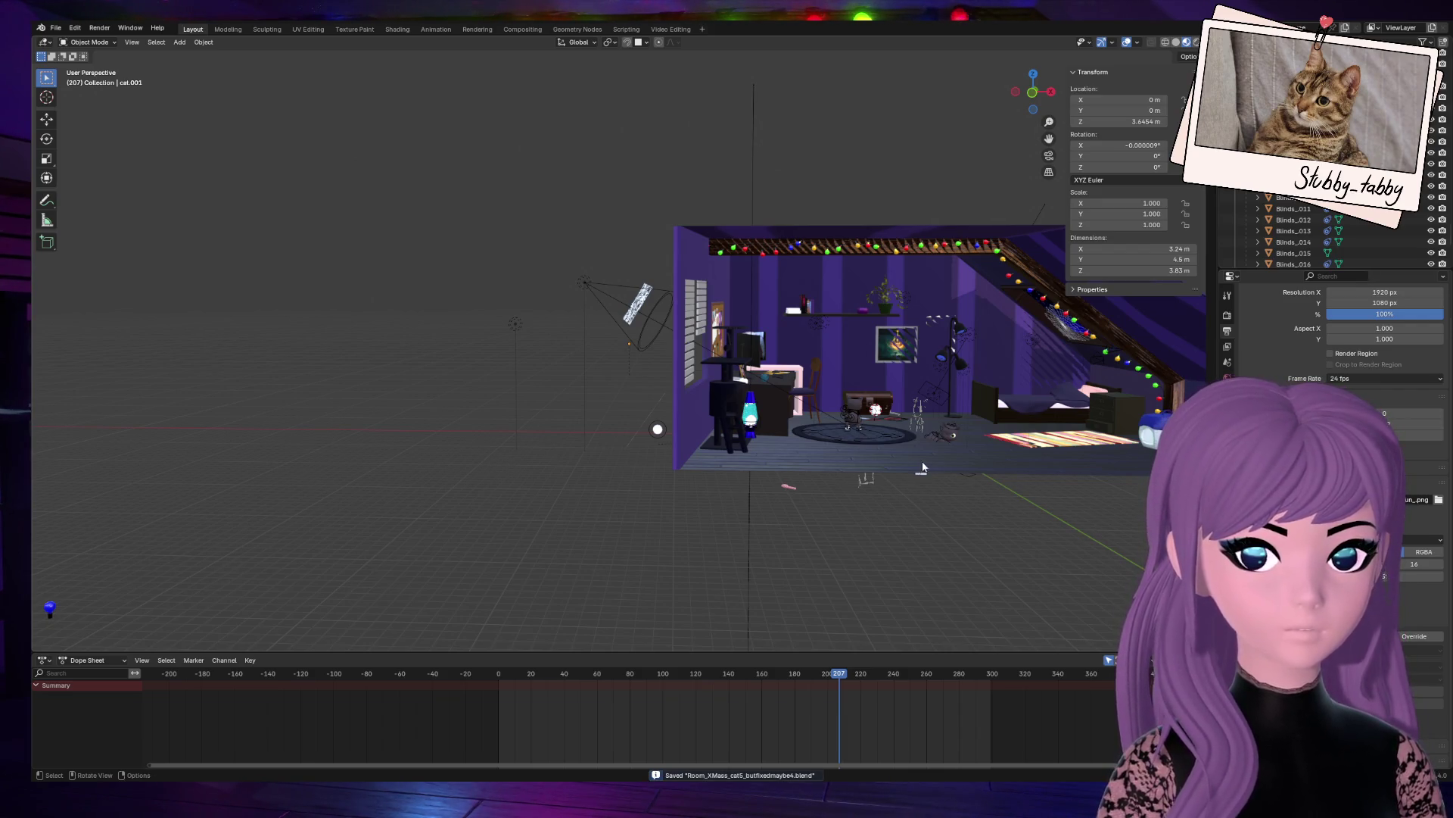
Step: Select and frame the cat rig, then the cat mesh, orbiting around them
left_click(947, 431)
key("KP_Decimal")
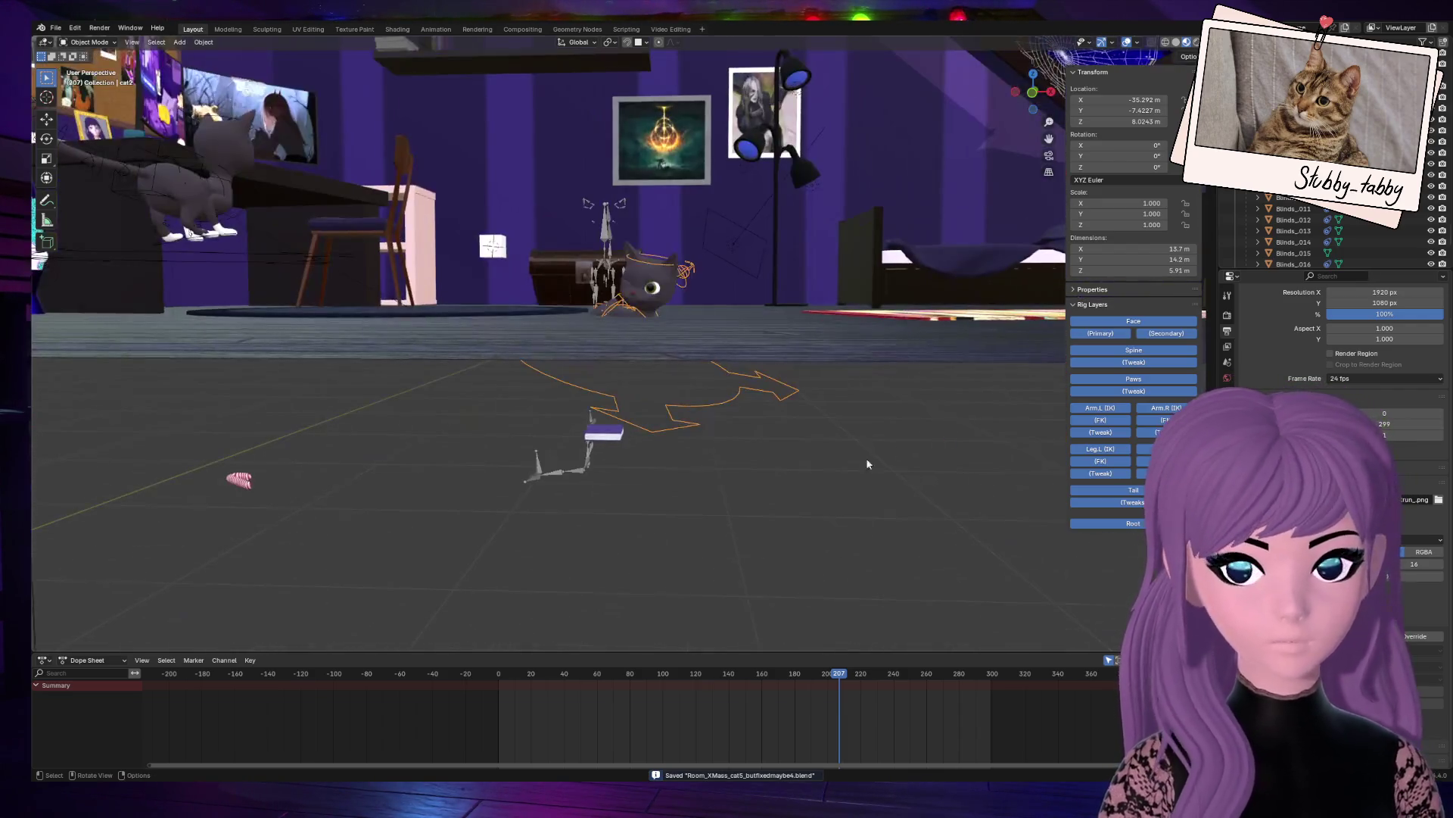
middle_click_drag(720, 265, 715, 433)
left_click(650, 569)
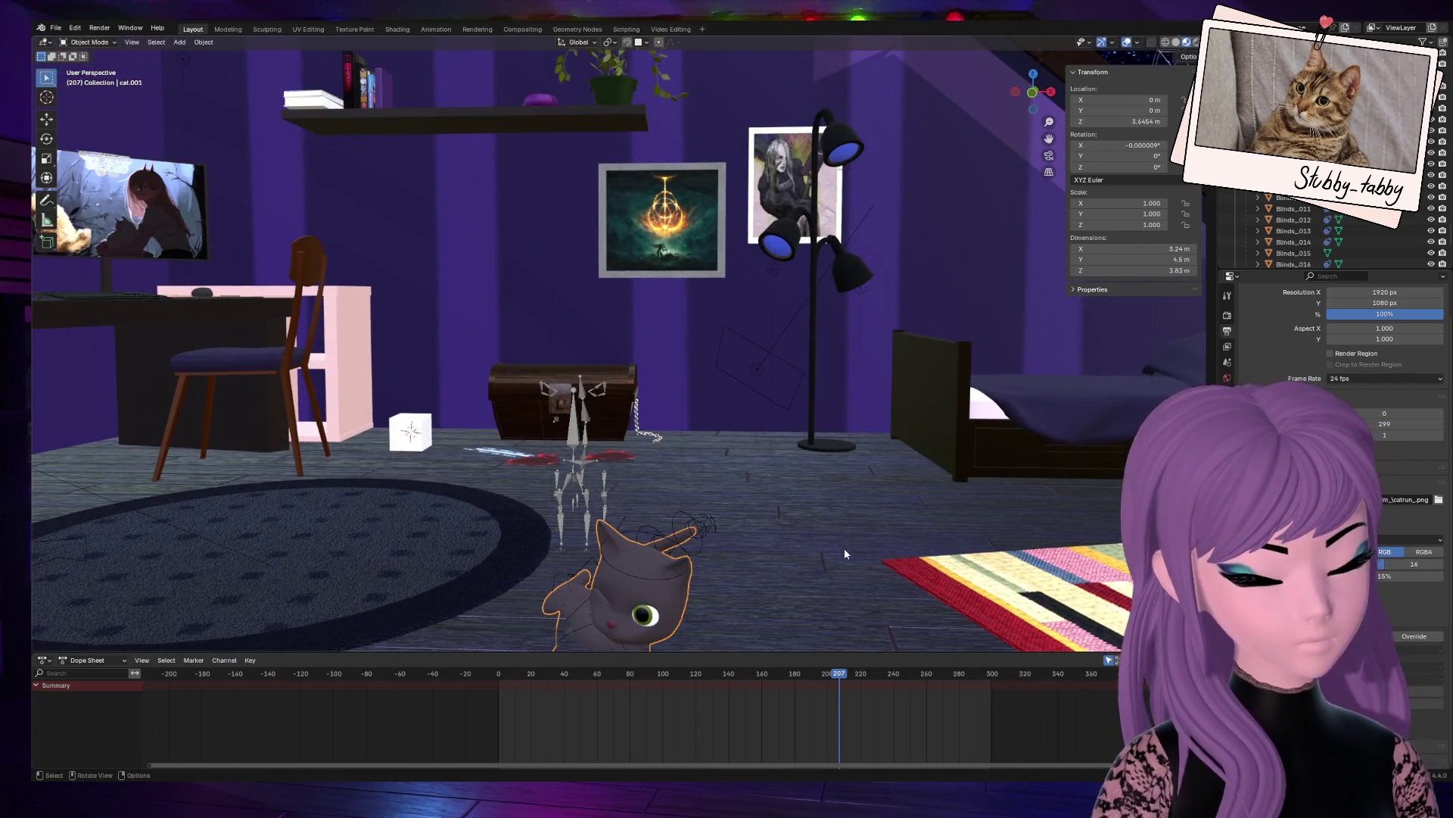
key("KP_Decimal")
middle_click_drag(846, 421, 598, 445)
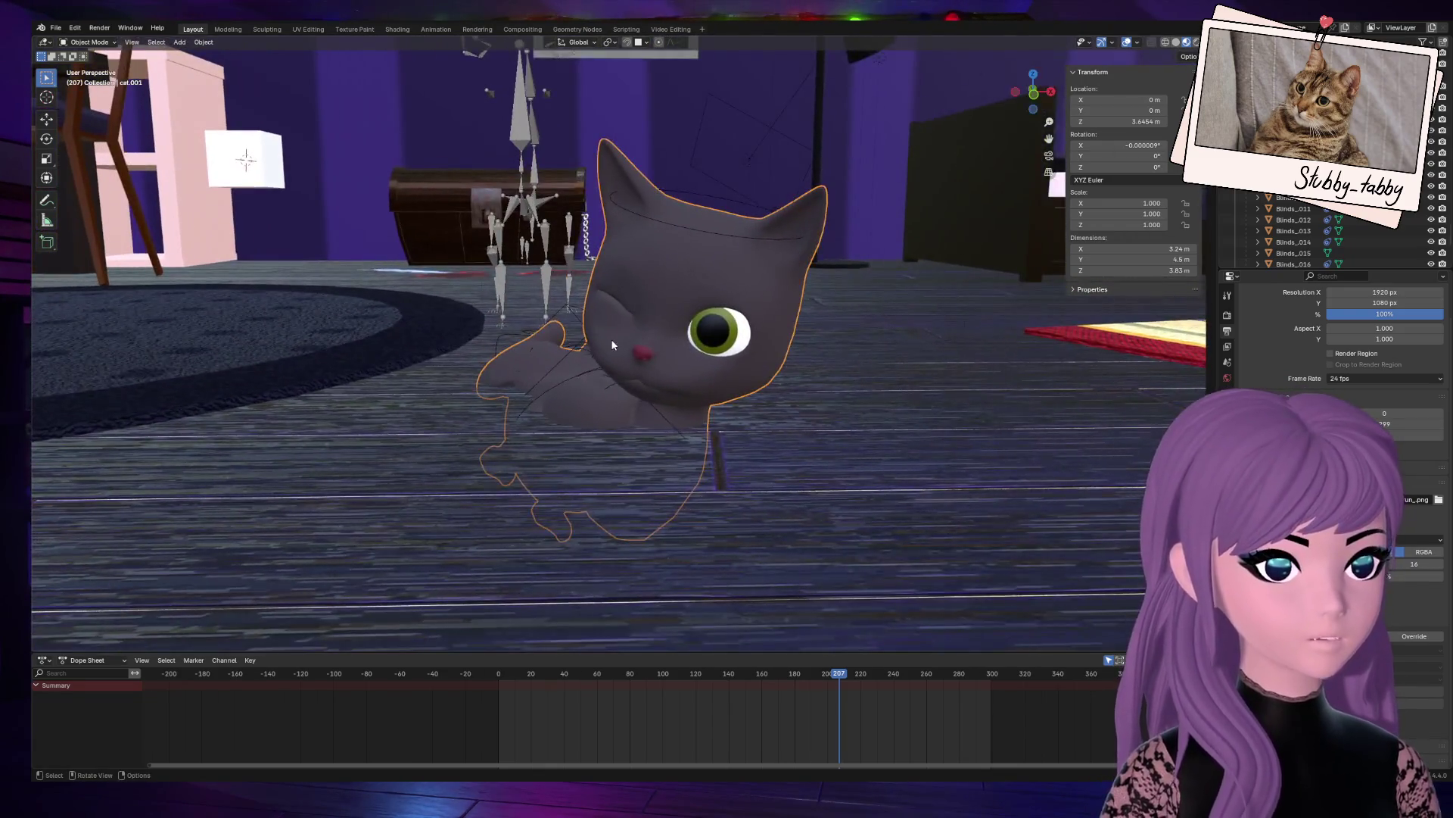
scroll(581, 448, "down", 6)
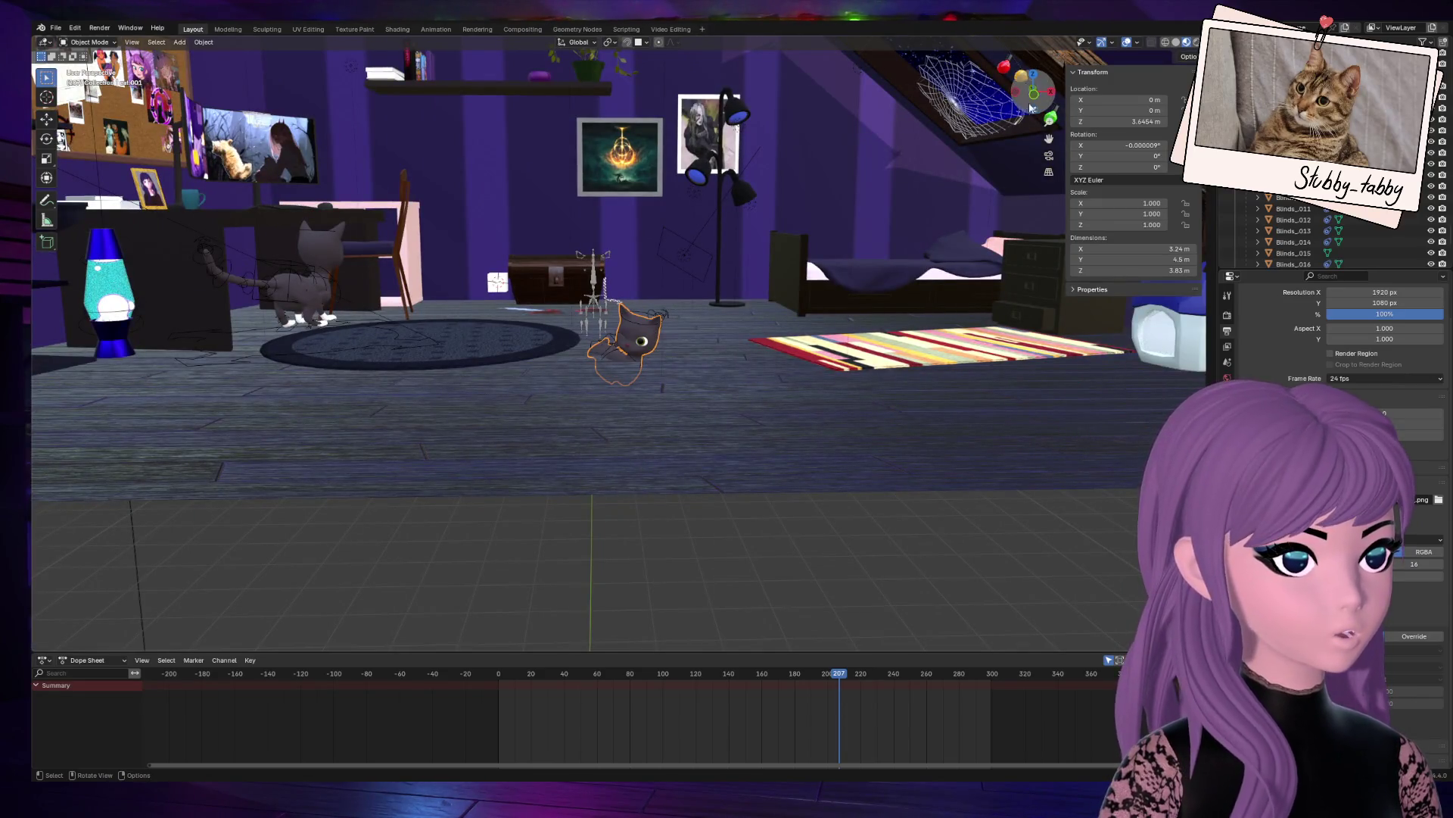
left_click_drag(1031, 108, 1030, 83)
Step: Select and frame the cat2 rig, leaving it in place, and show the mode choices
left_click(689, 398)
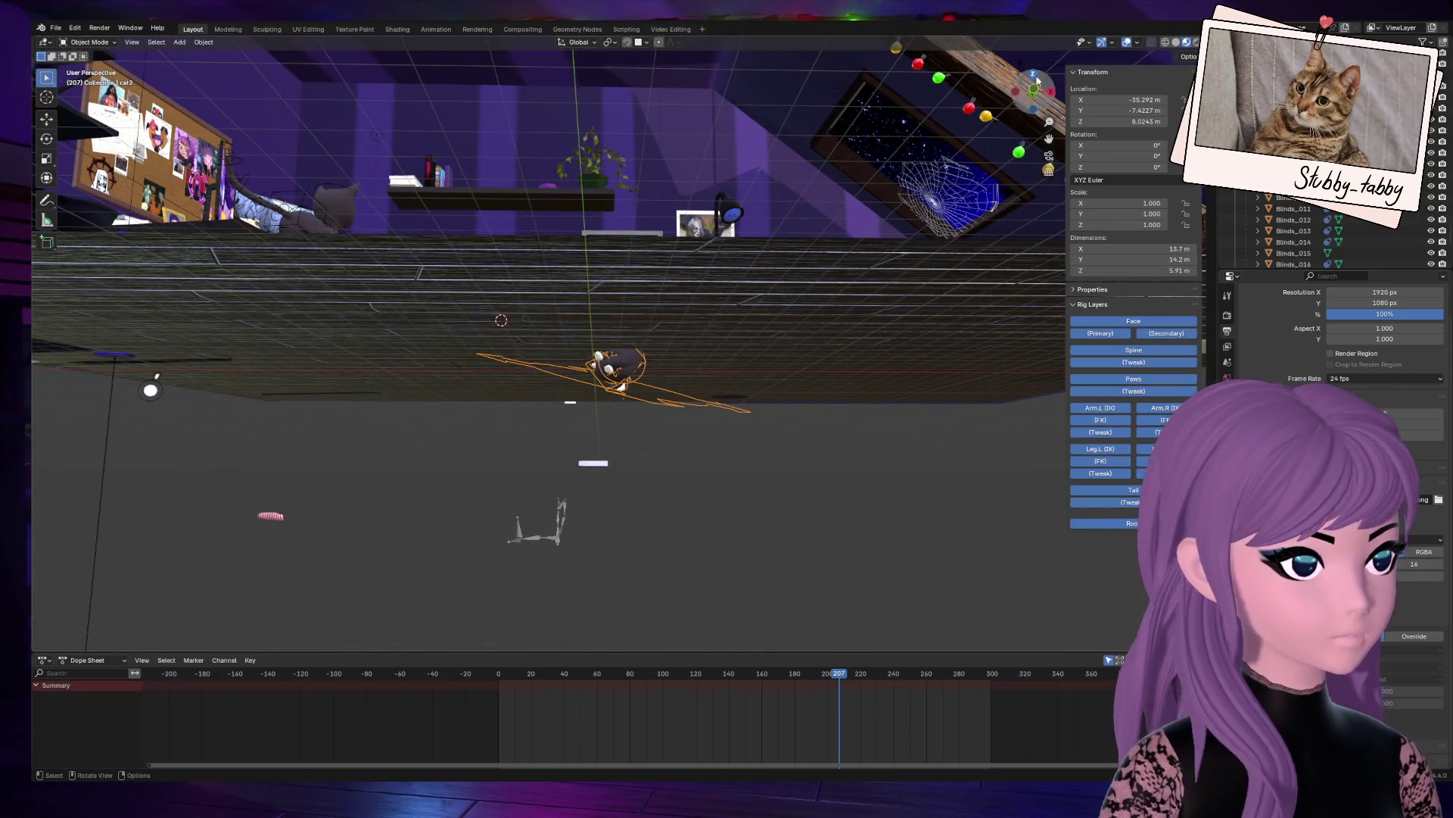
key("KP_Decimal")
scroll(797, 295, "down", 3)
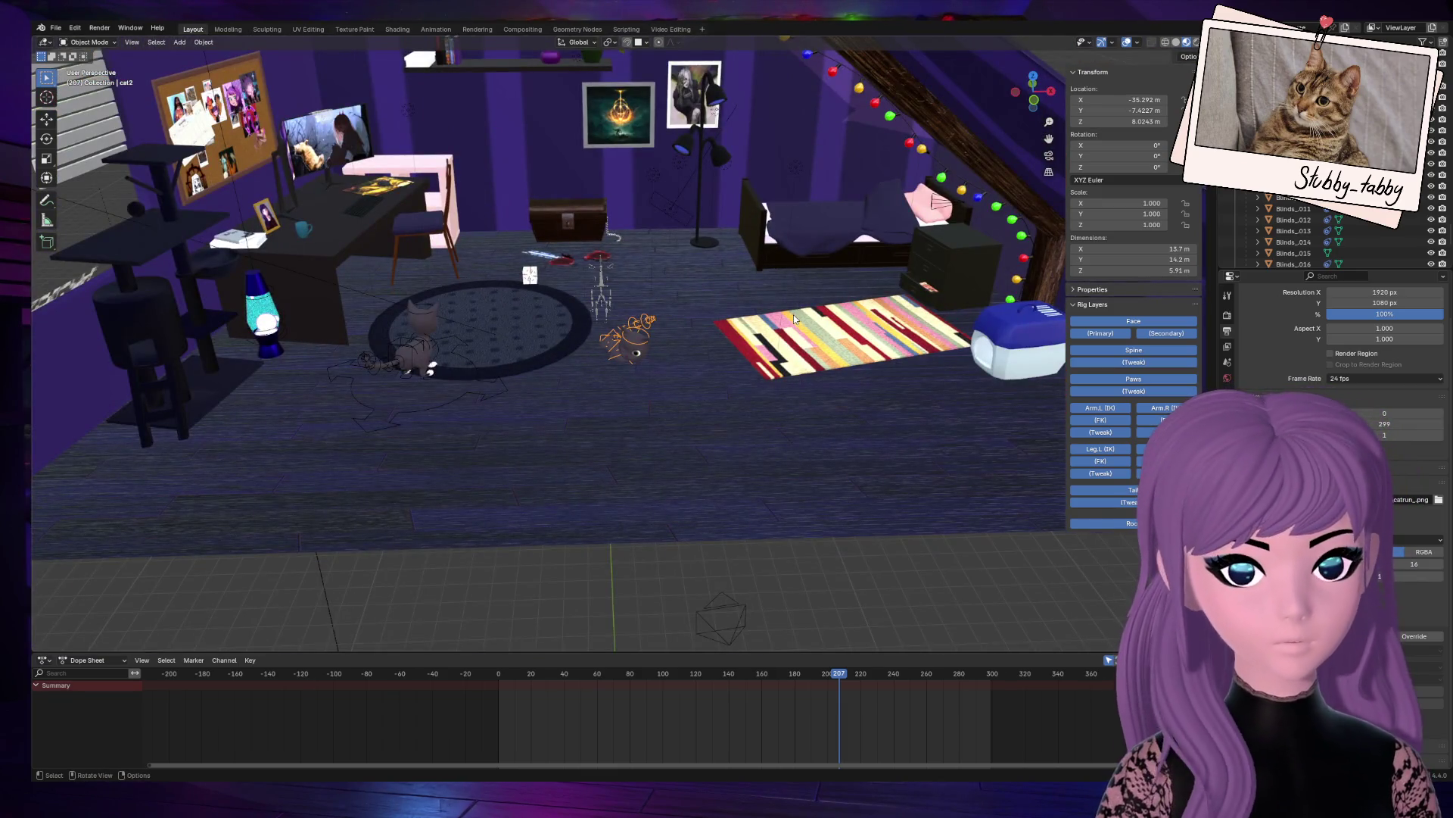
key("g")
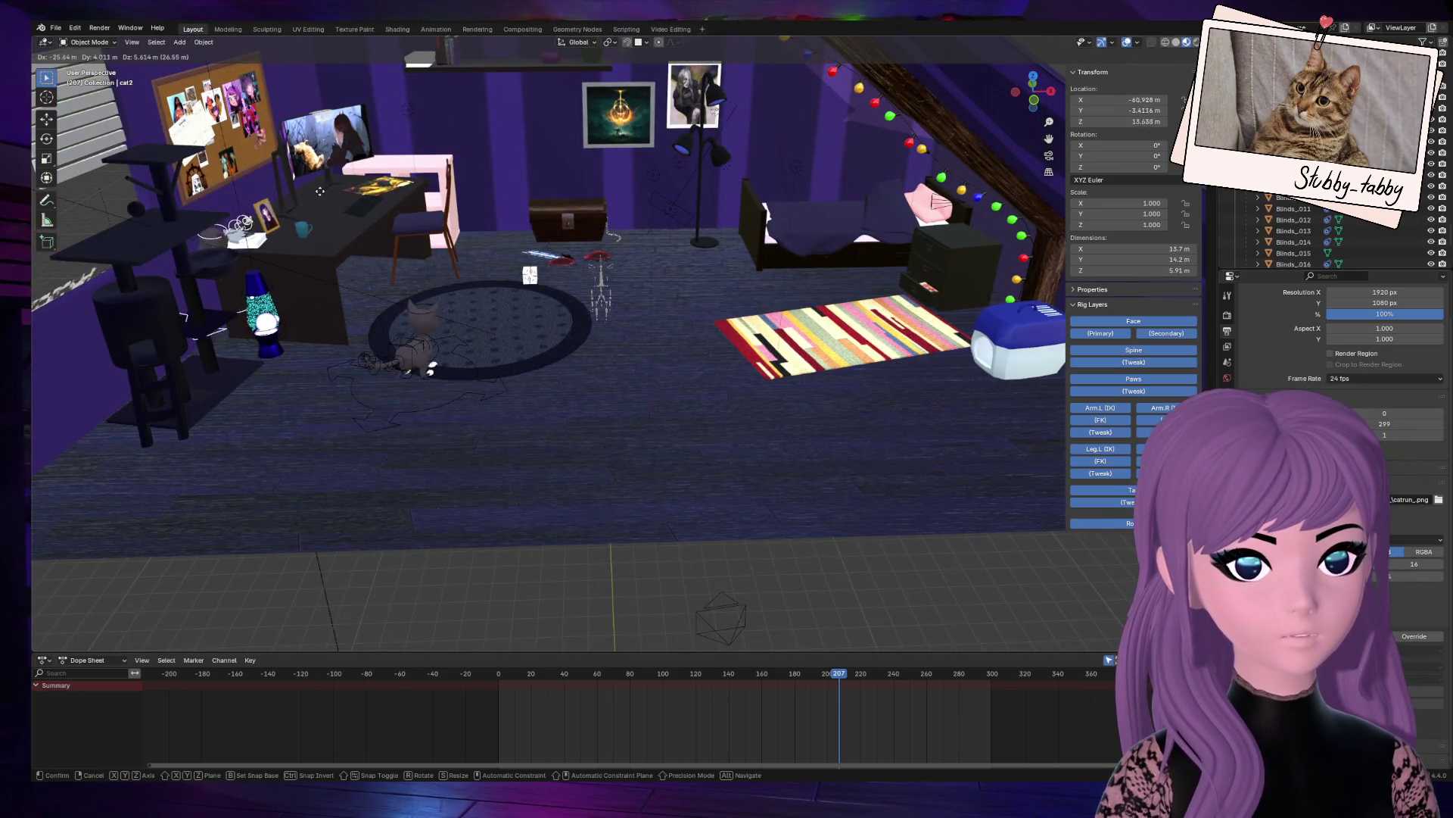
key("Escape")
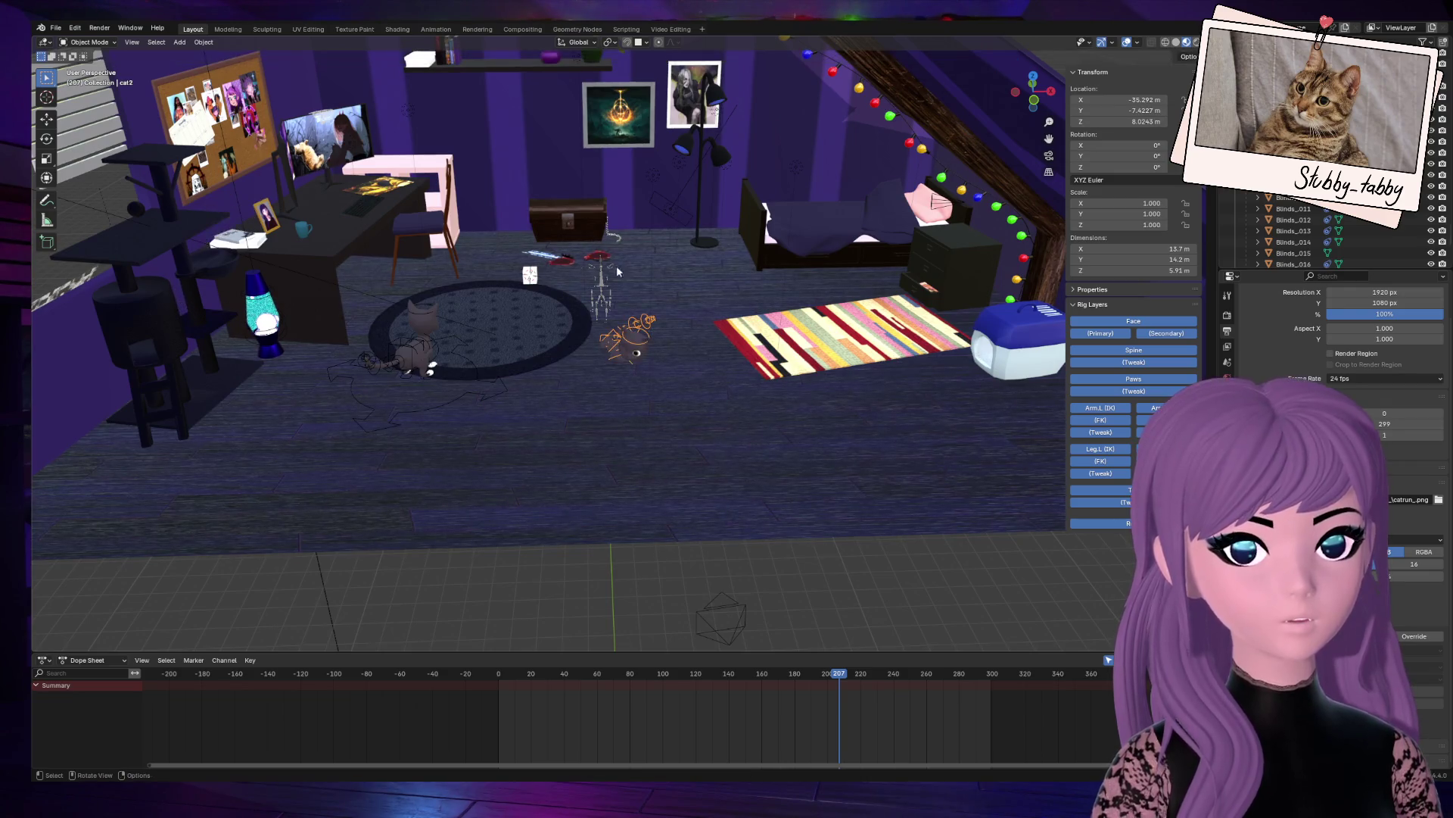
left_click(81, 44)
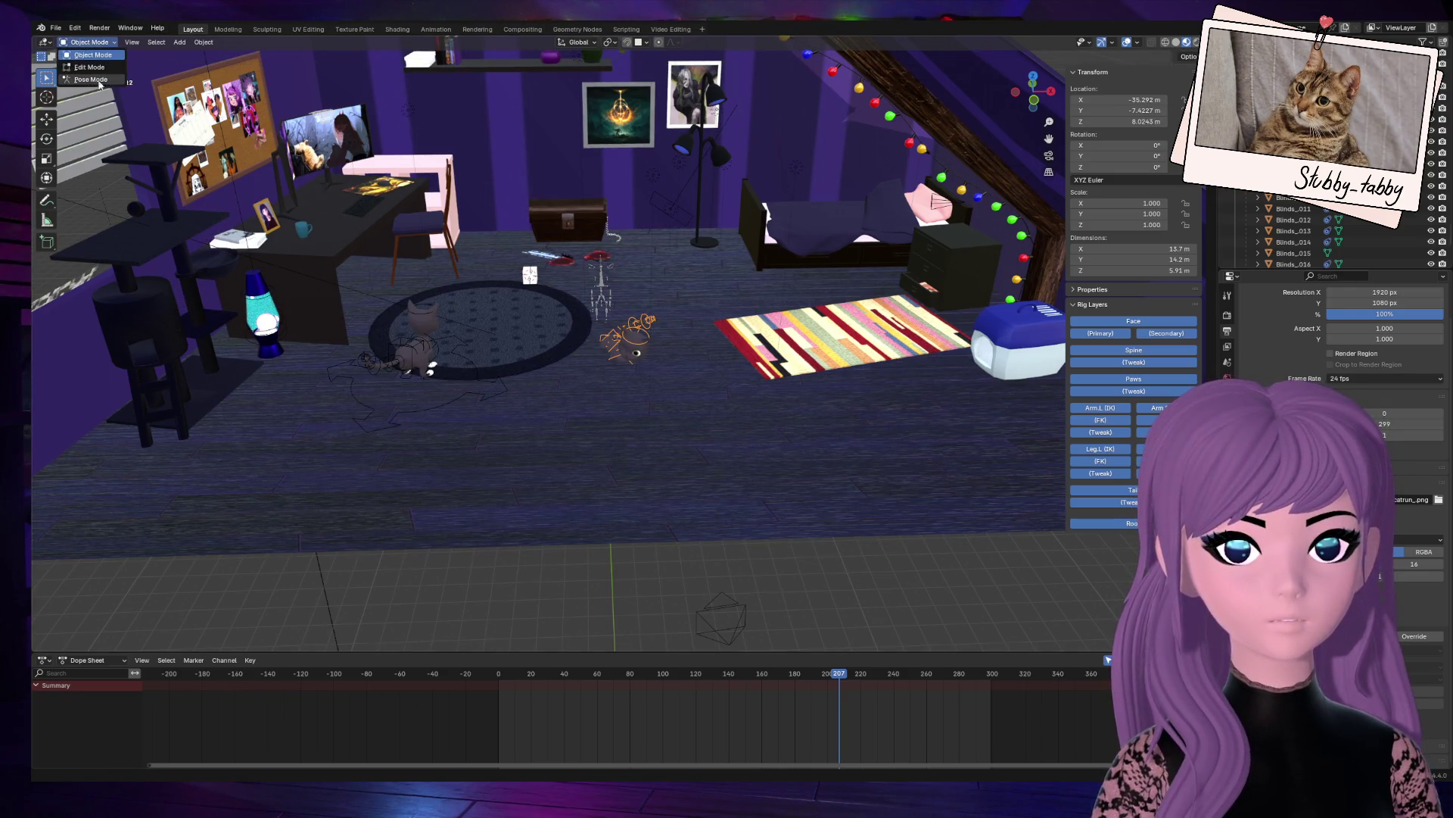
Step: In Pose Mode at frame 0, move cat2's root onto the desk beside the lava lamp
left_click(87, 79)
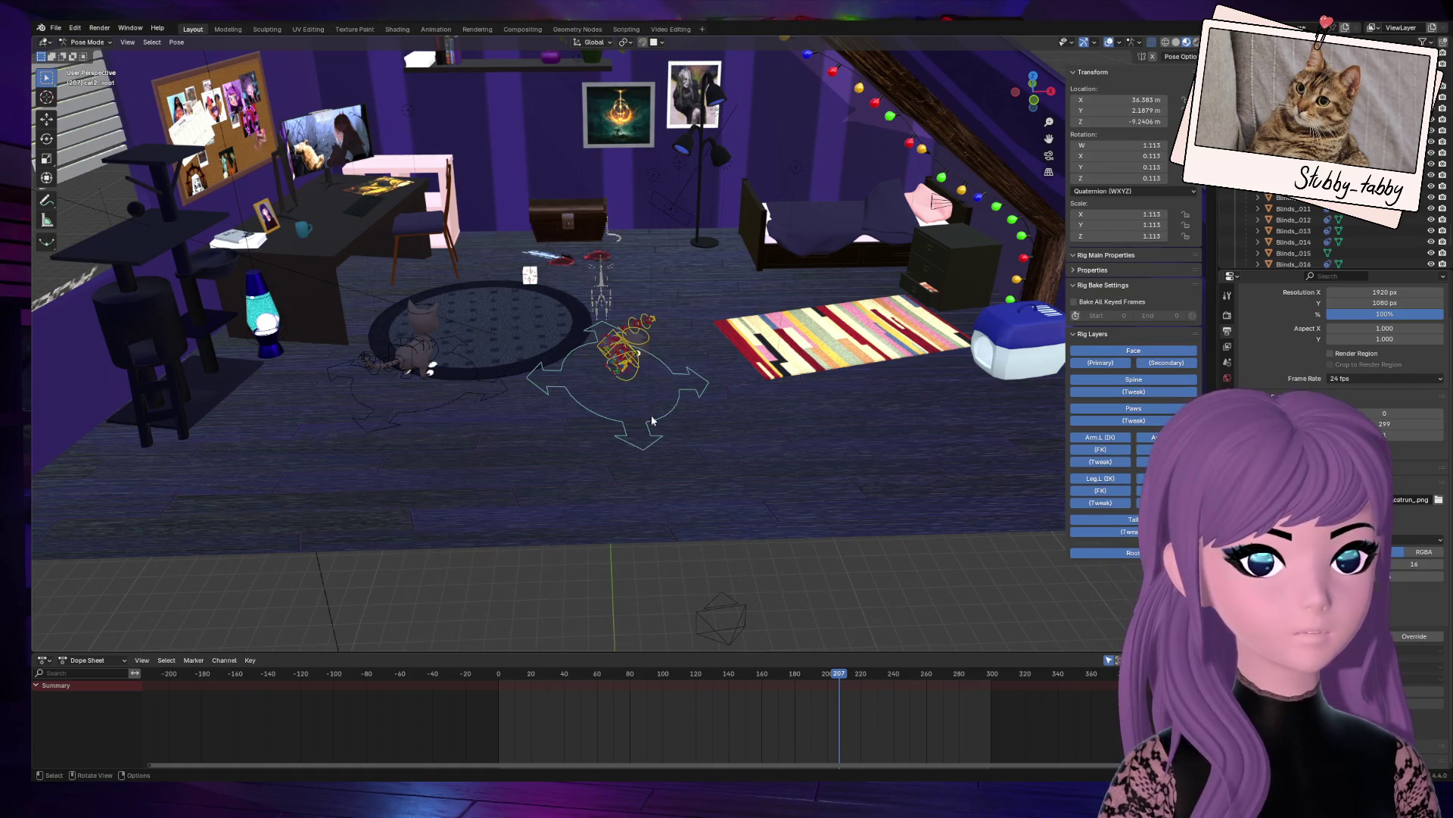
mouse_move(499, 680)
left_mouse_down()
mouse_move(583, 679)
mouse_move(495, 679)
left_mouse_up()
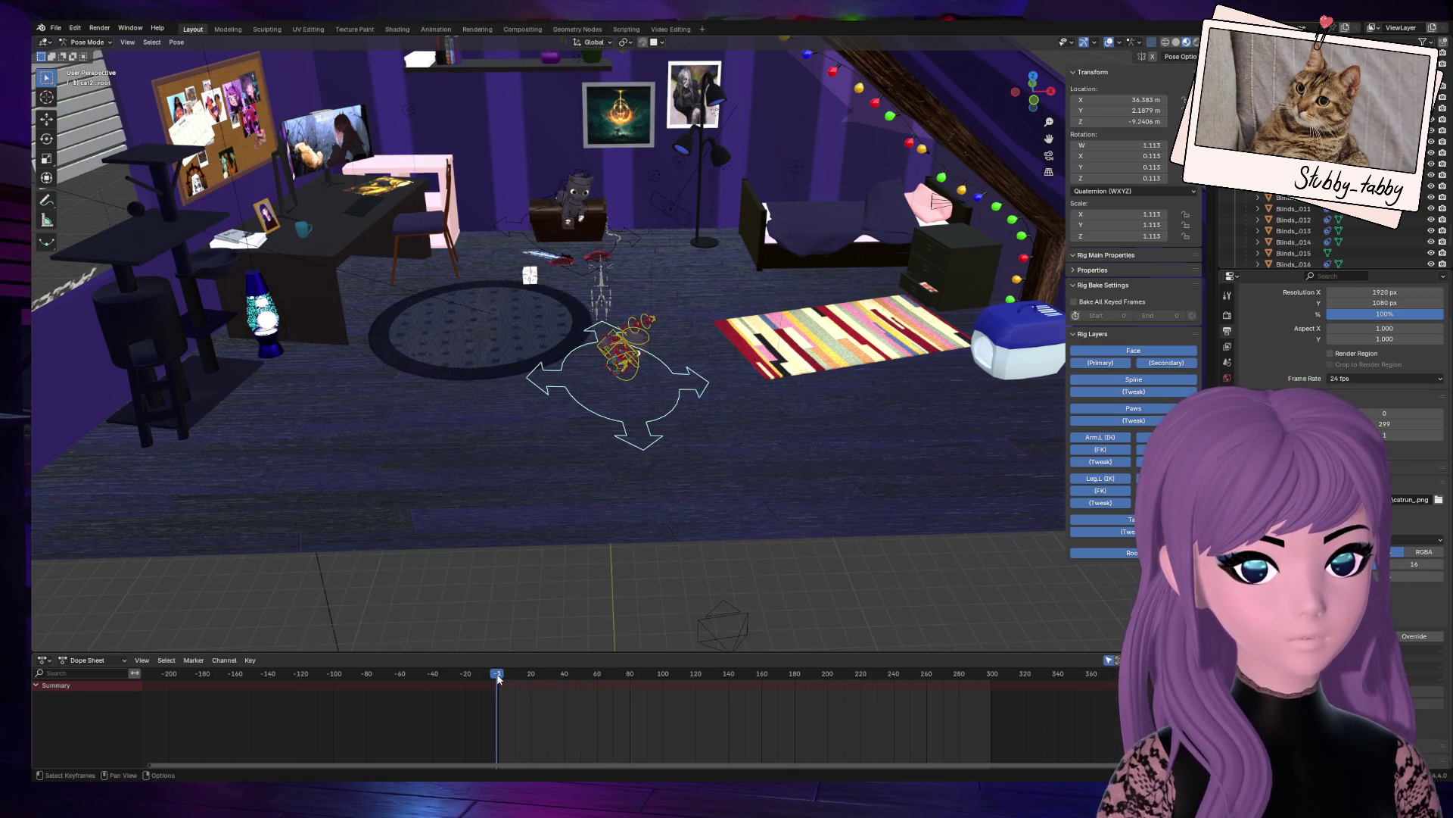
mouse_move(634, 433)
left_mouse_down()
mouse_move(595, 391)
mouse_move(325, 349)
mouse_move(212, 310)
mouse_move(217, 338)
left_mouse_up()
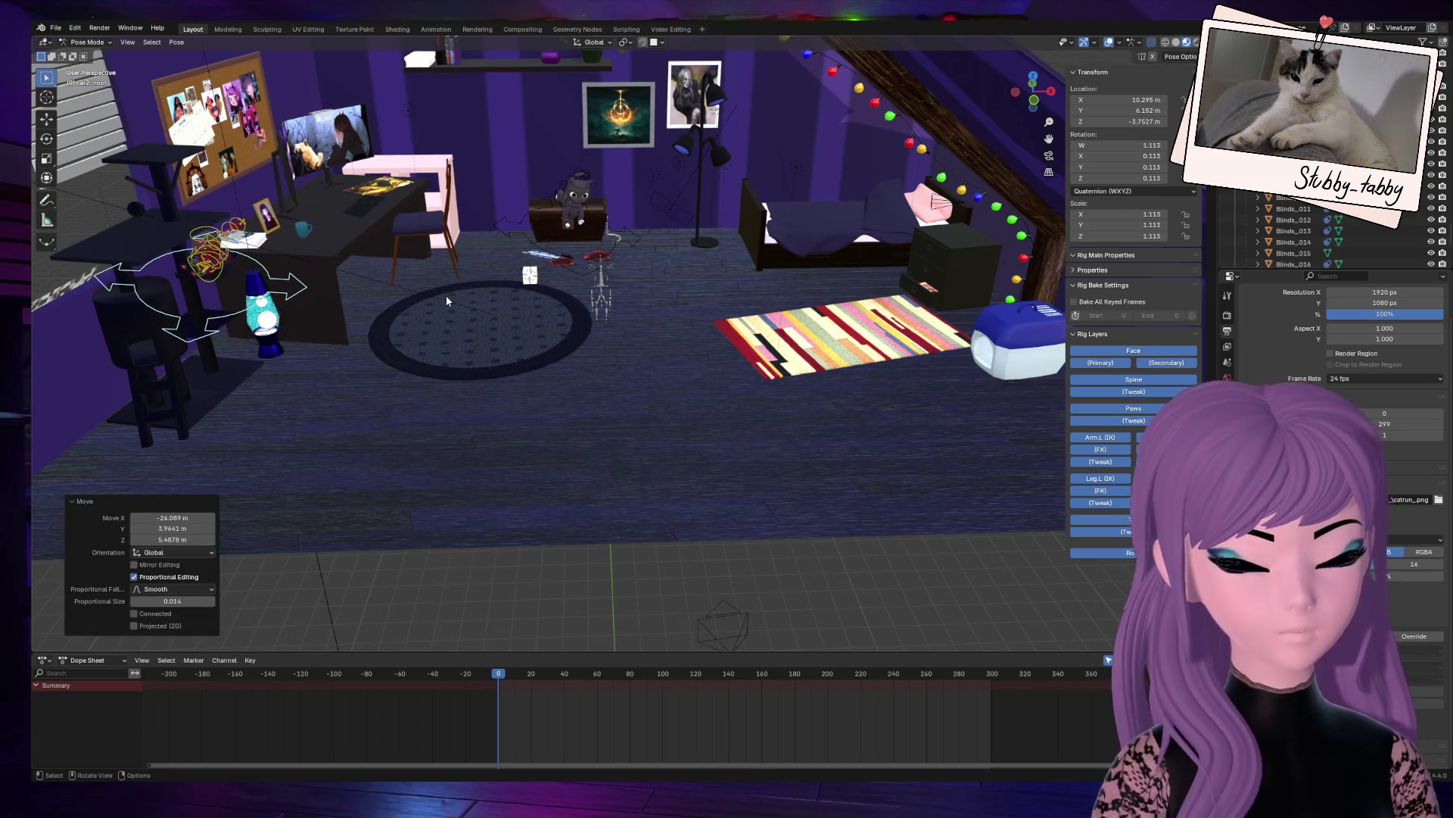
key("KP_Decimal")
left_click_drag(1034, 95, 935, 104)
Step: Shift the cat rig root toward the cat-tree bed with several moves
scroll(788, 329, "up", 2)
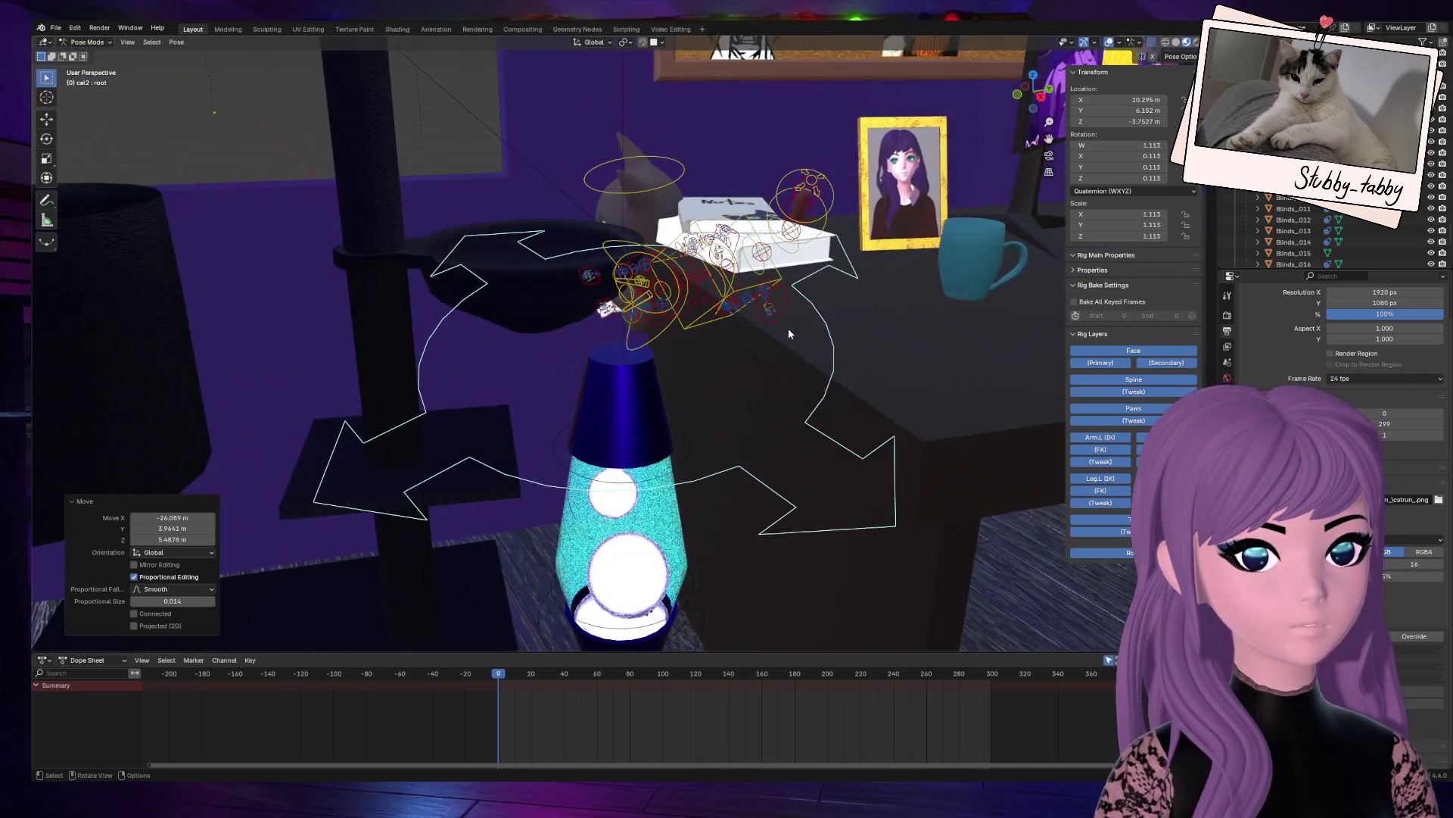
key("g")
left_click(727, 261)
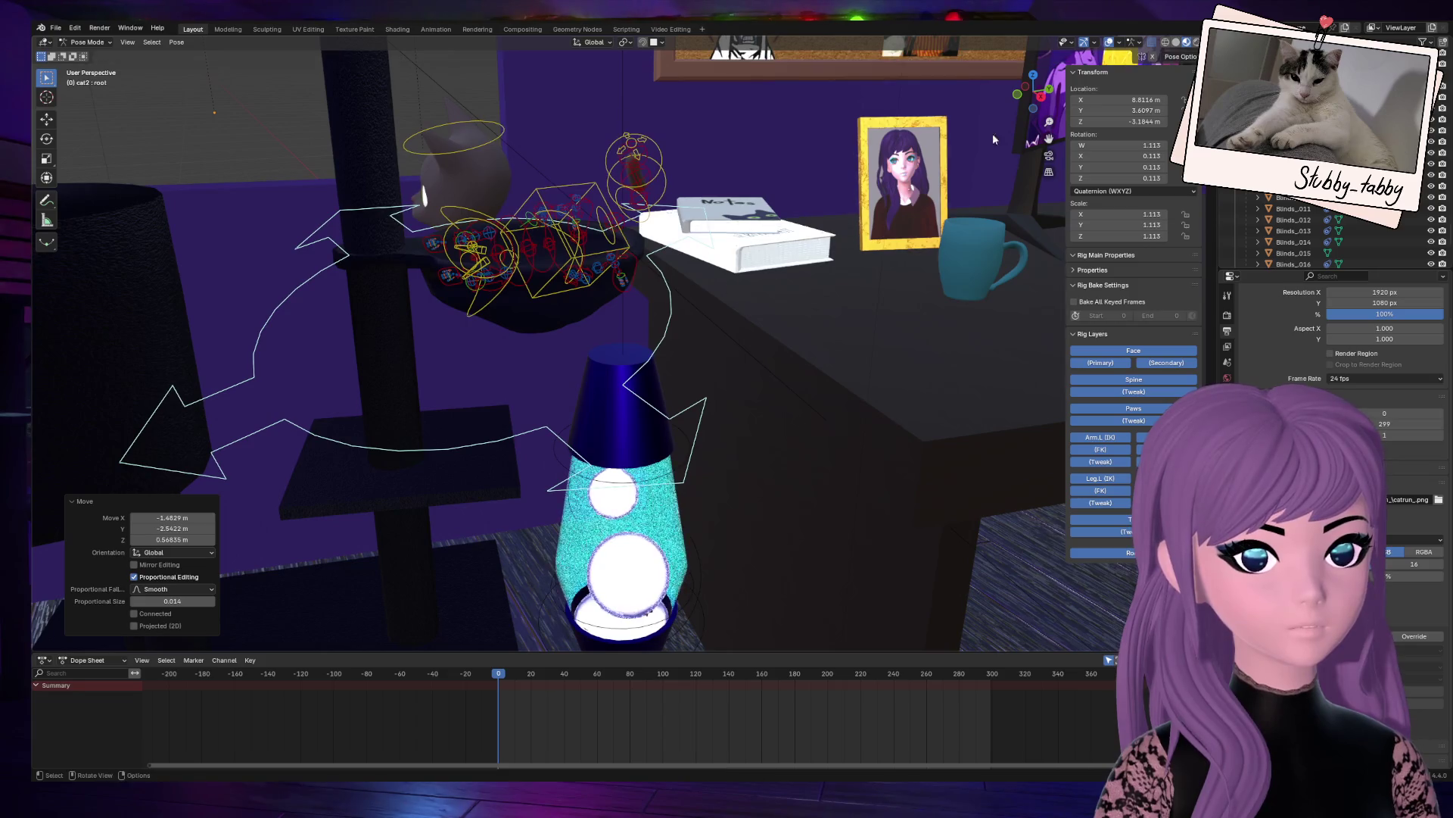
left_click_drag(1034, 95, 962, 106)
key("g")
left_click(952, 248)
key("g")
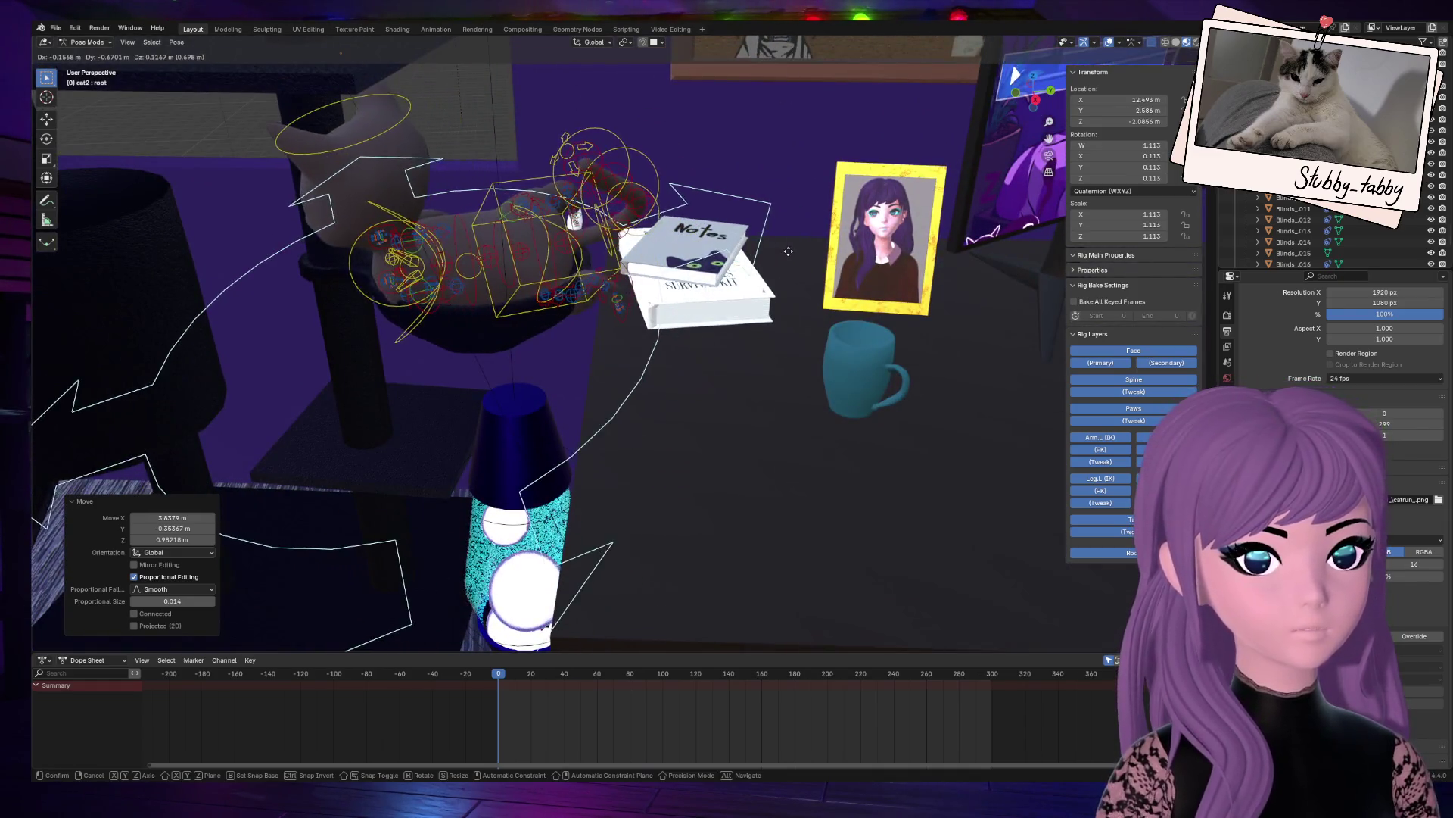
left_click(802, 252)
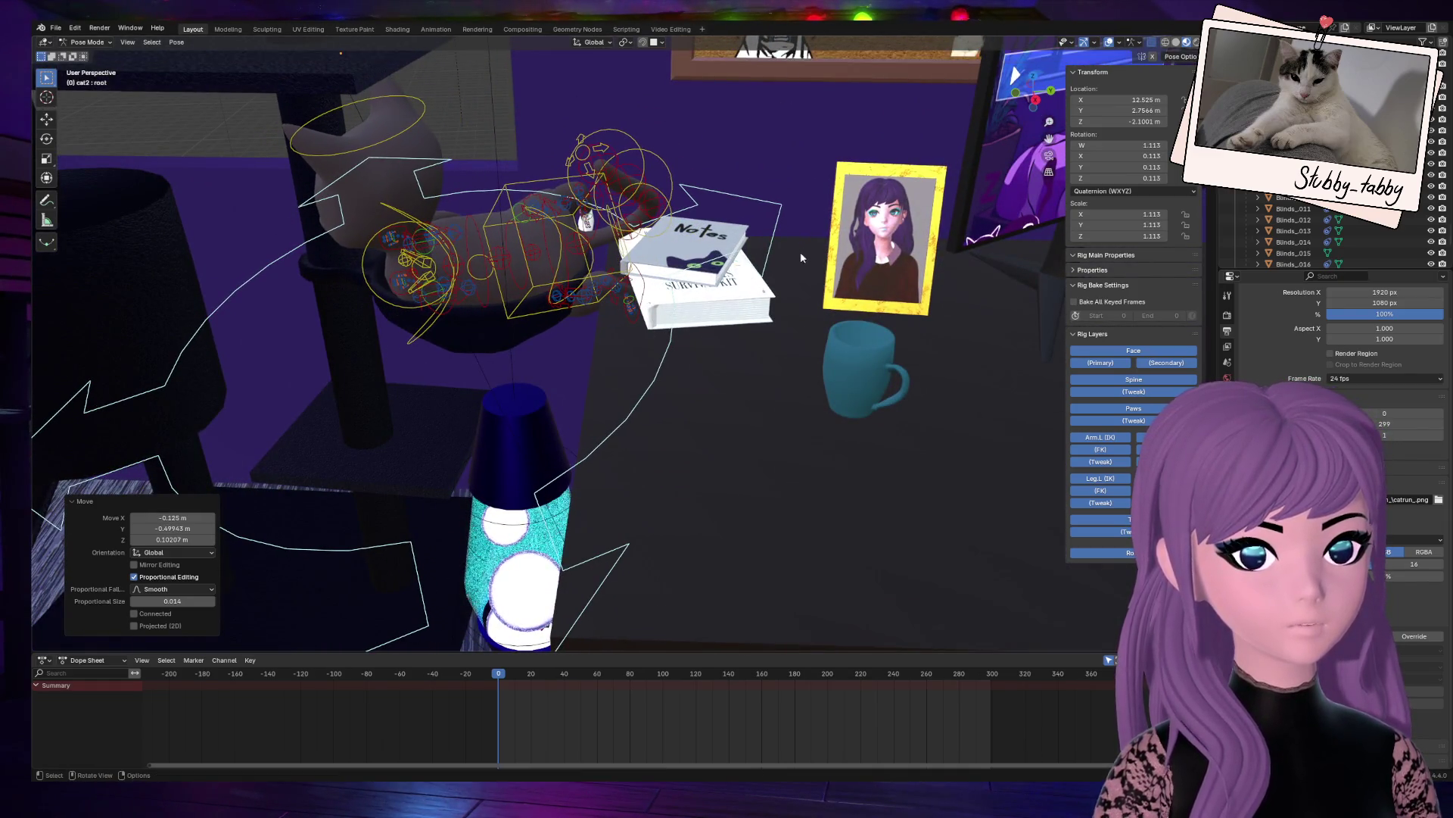
Step: Rotate the rig about 145° around Z and drop it slightly lower and left
key("r")
key("z")
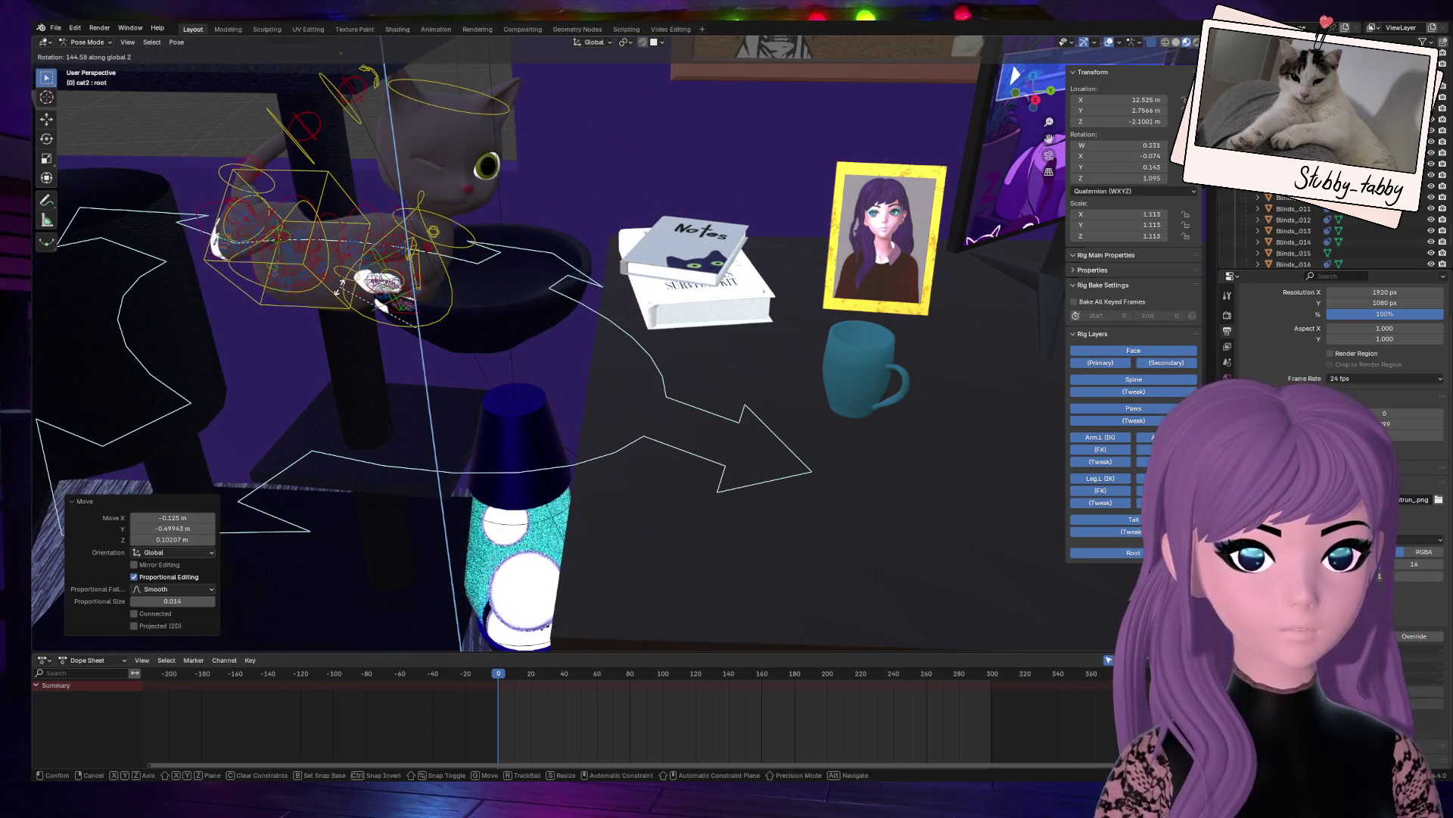
left_click(373, 302)
key("g")
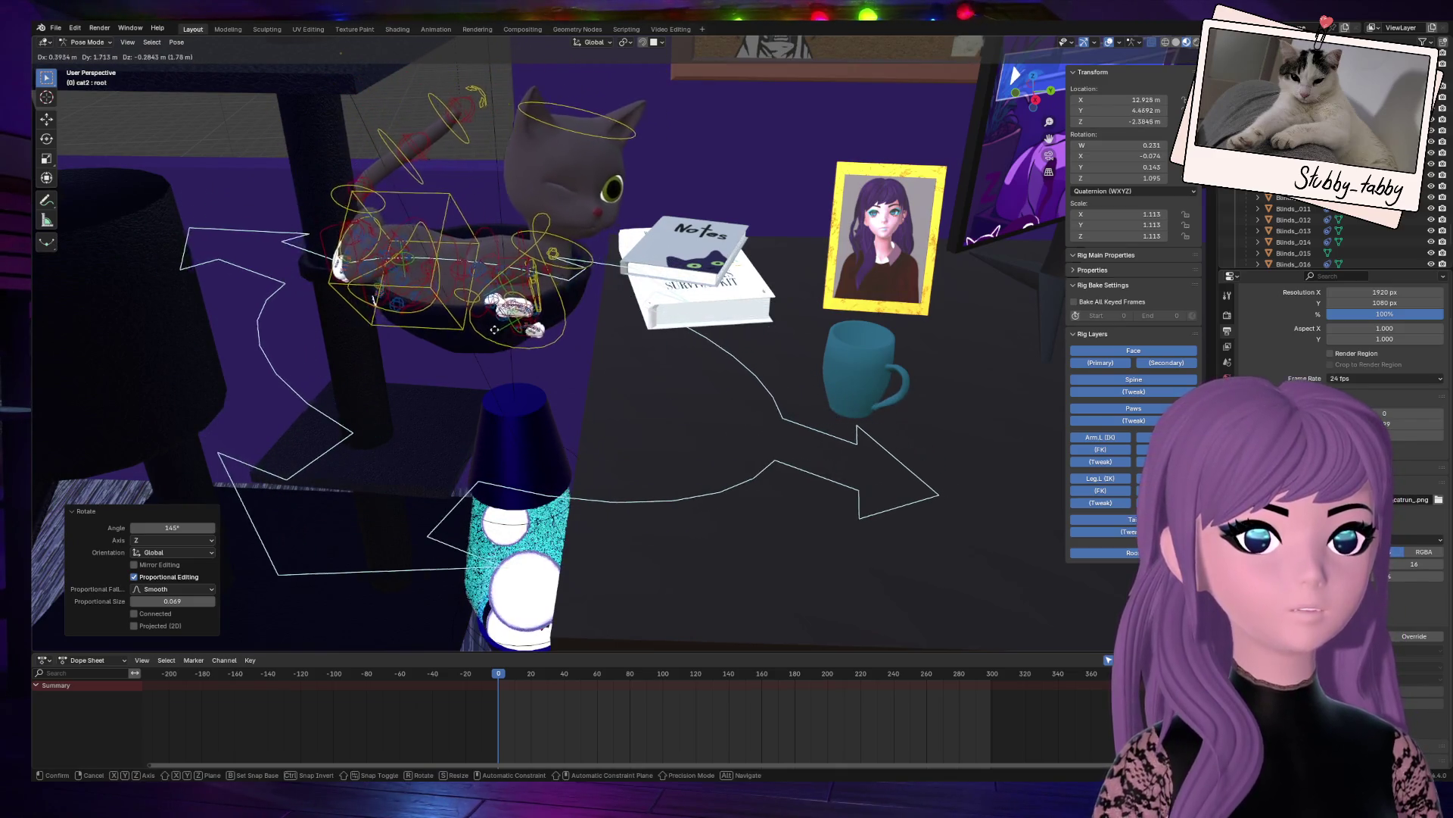
left_click(504, 324)
left_click_drag(1050, 103, 809, 177)
mouse_move(1018, 87)
left_mouse_down()
mouse_move(931, 132)
mouse_move(929, 275)
left_mouse_up()
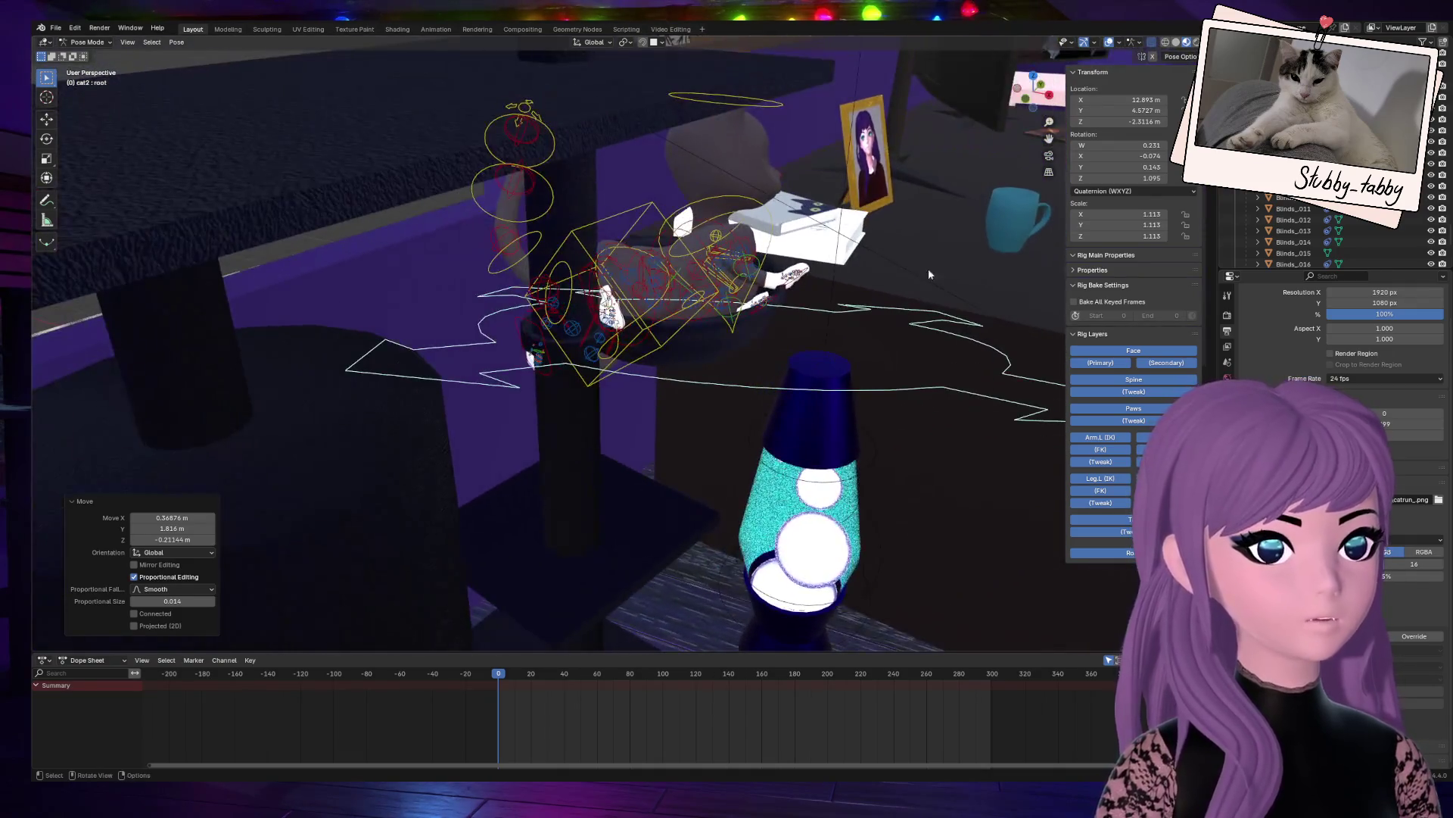
left_click_drag(1022, 90, 781, 184)
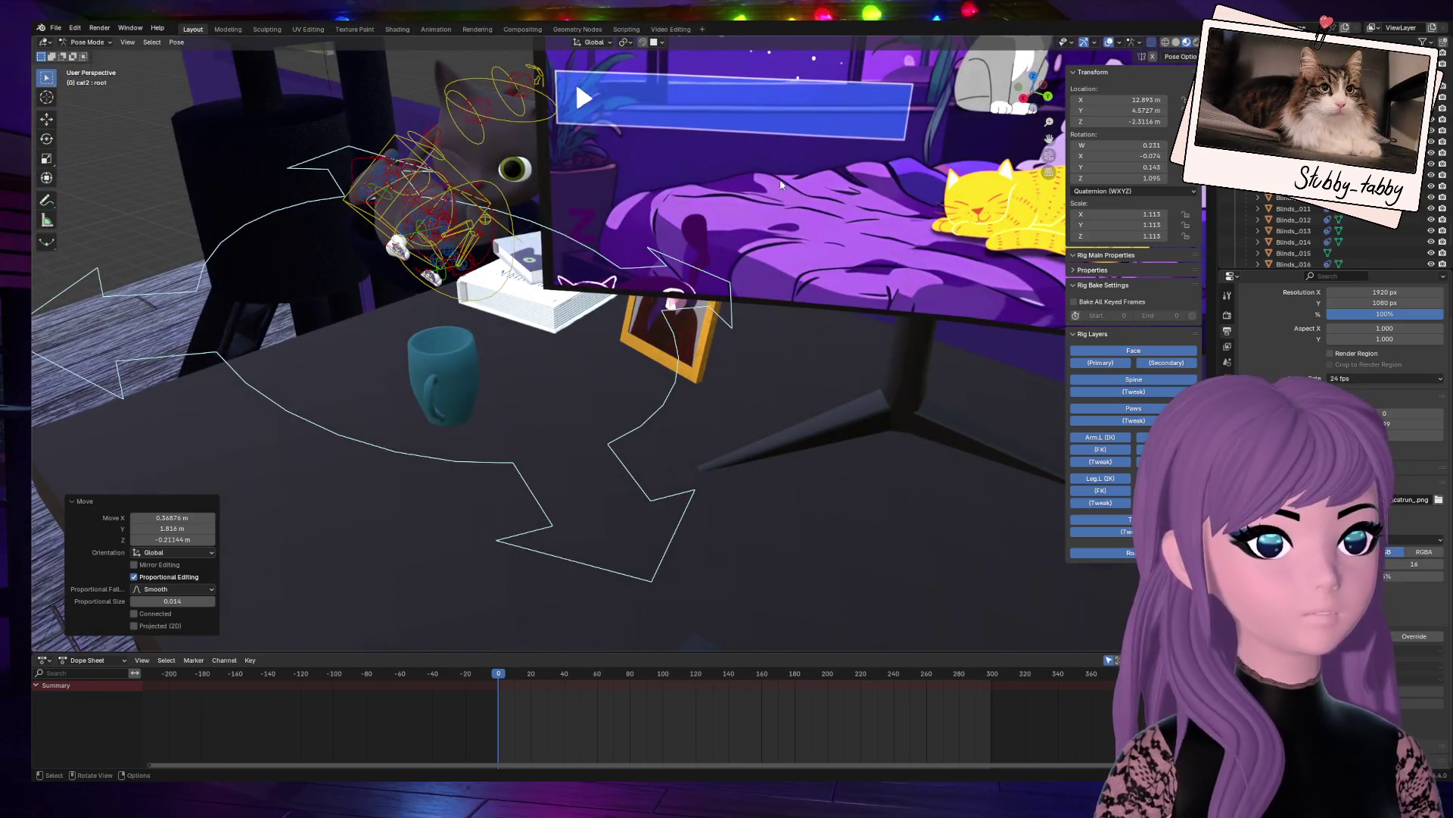
key("g")
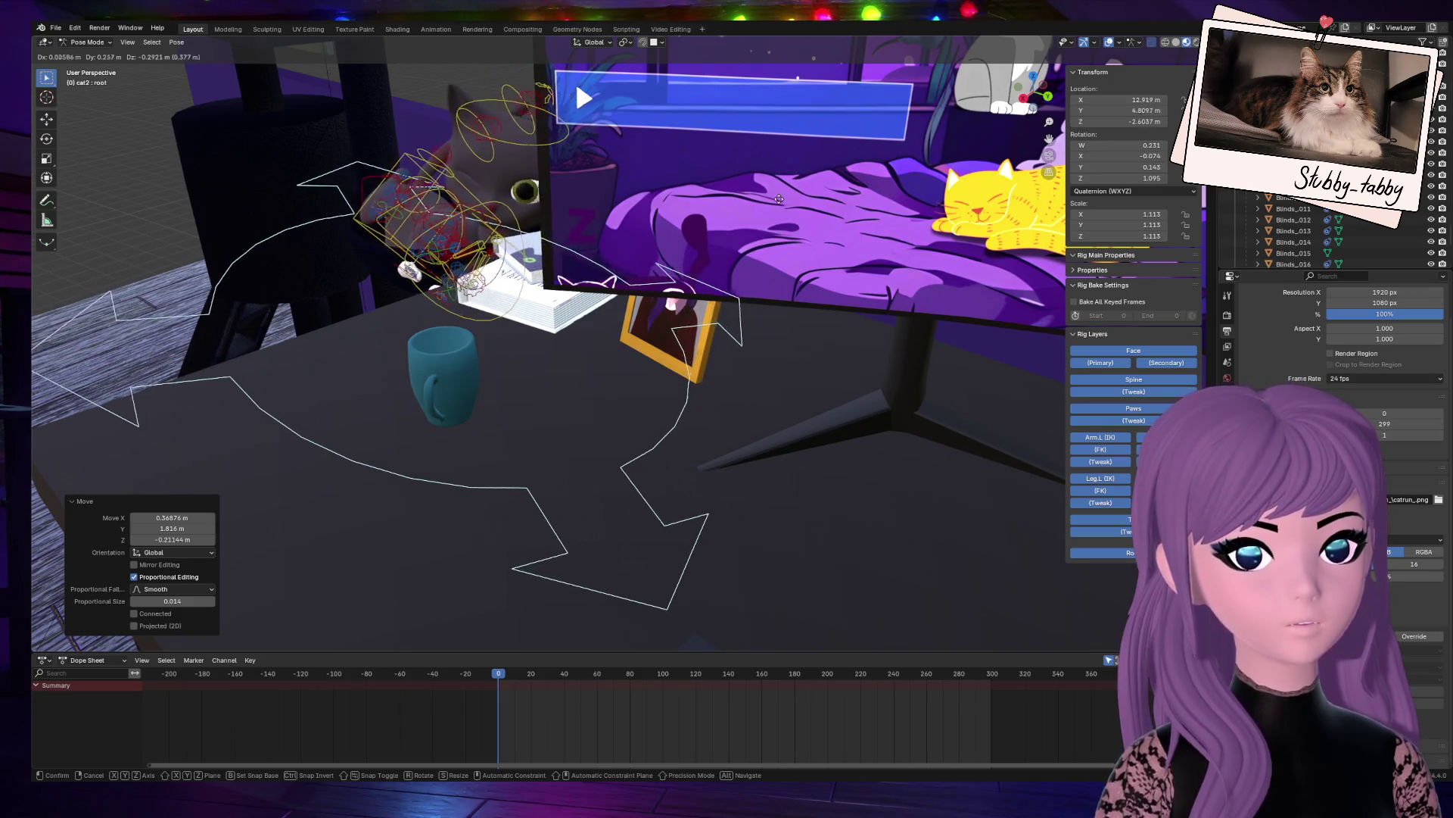
left_click(765, 206)
Step: Shift the rig left into the cat-tree bowl and put the armature into Edit Mode
mouse_move(1039, 87)
left_mouse_down()
mouse_move(946, 110)
mouse_move(889, 159)
mouse_move(829, 467)
left_mouse_up()
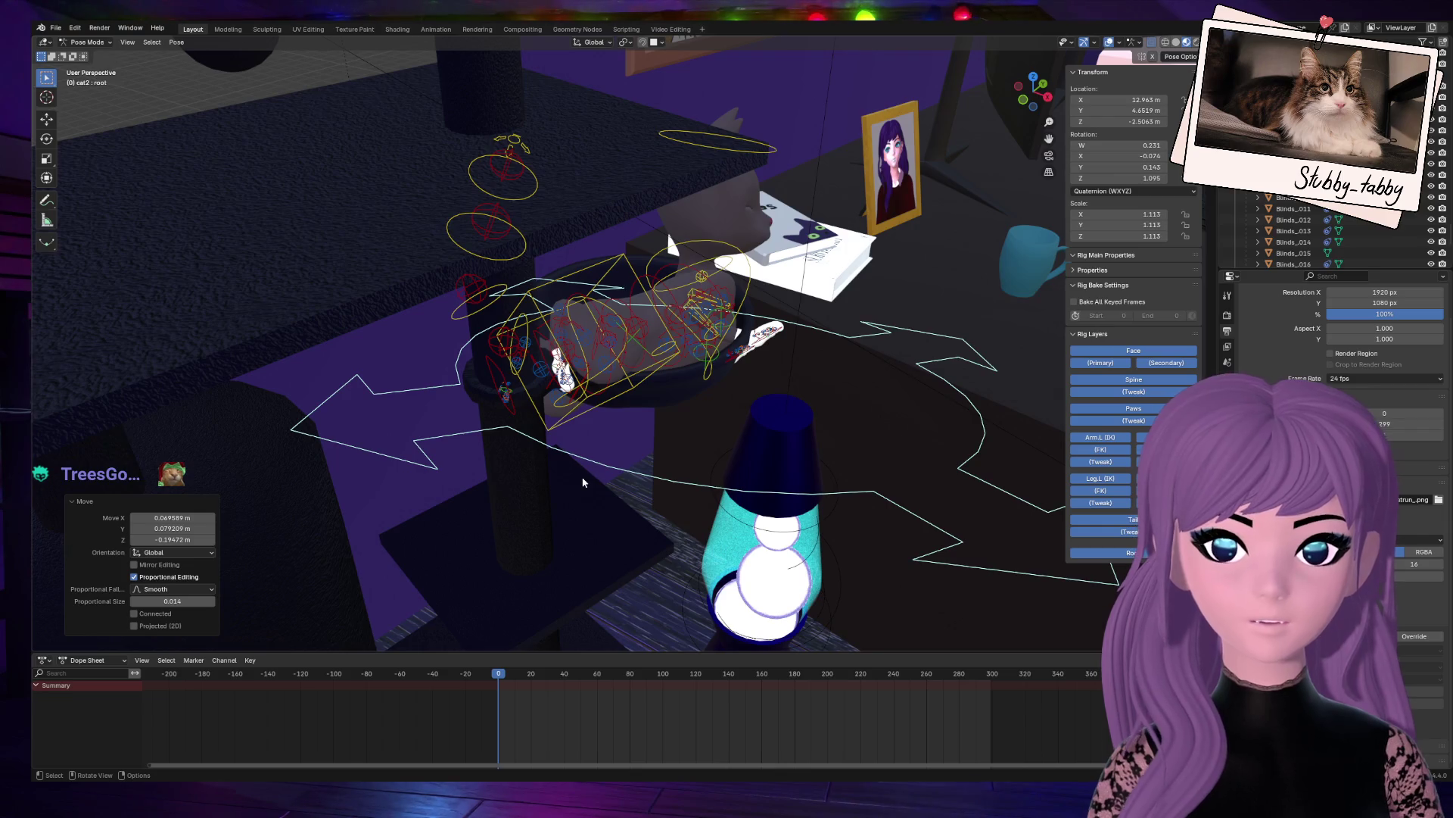
left_click_drag(1034, 91, 1063, 103)
key("g")
left_click(863, 270)
scroll(945, 161, "down", 10)
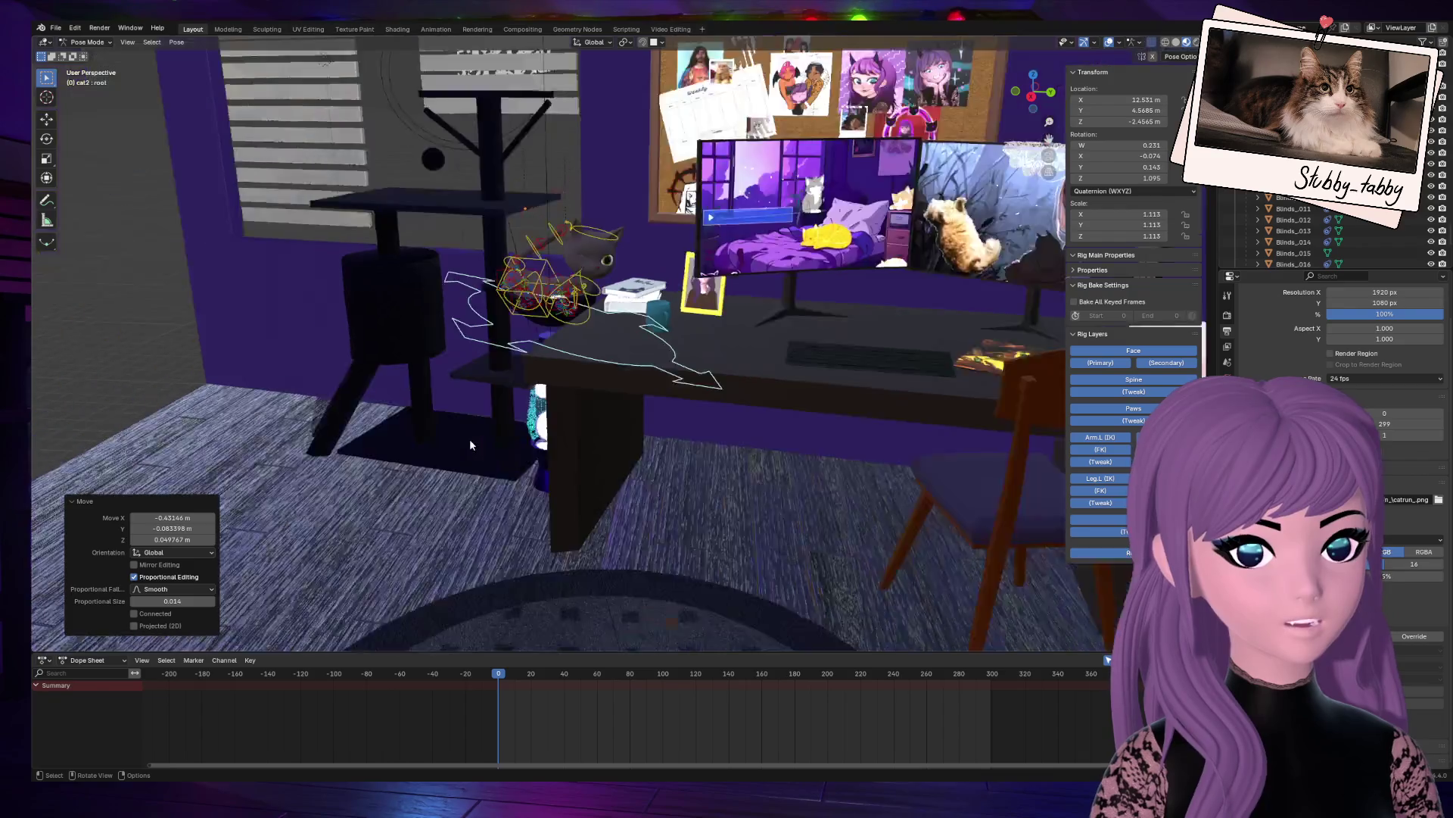
key("Tab")
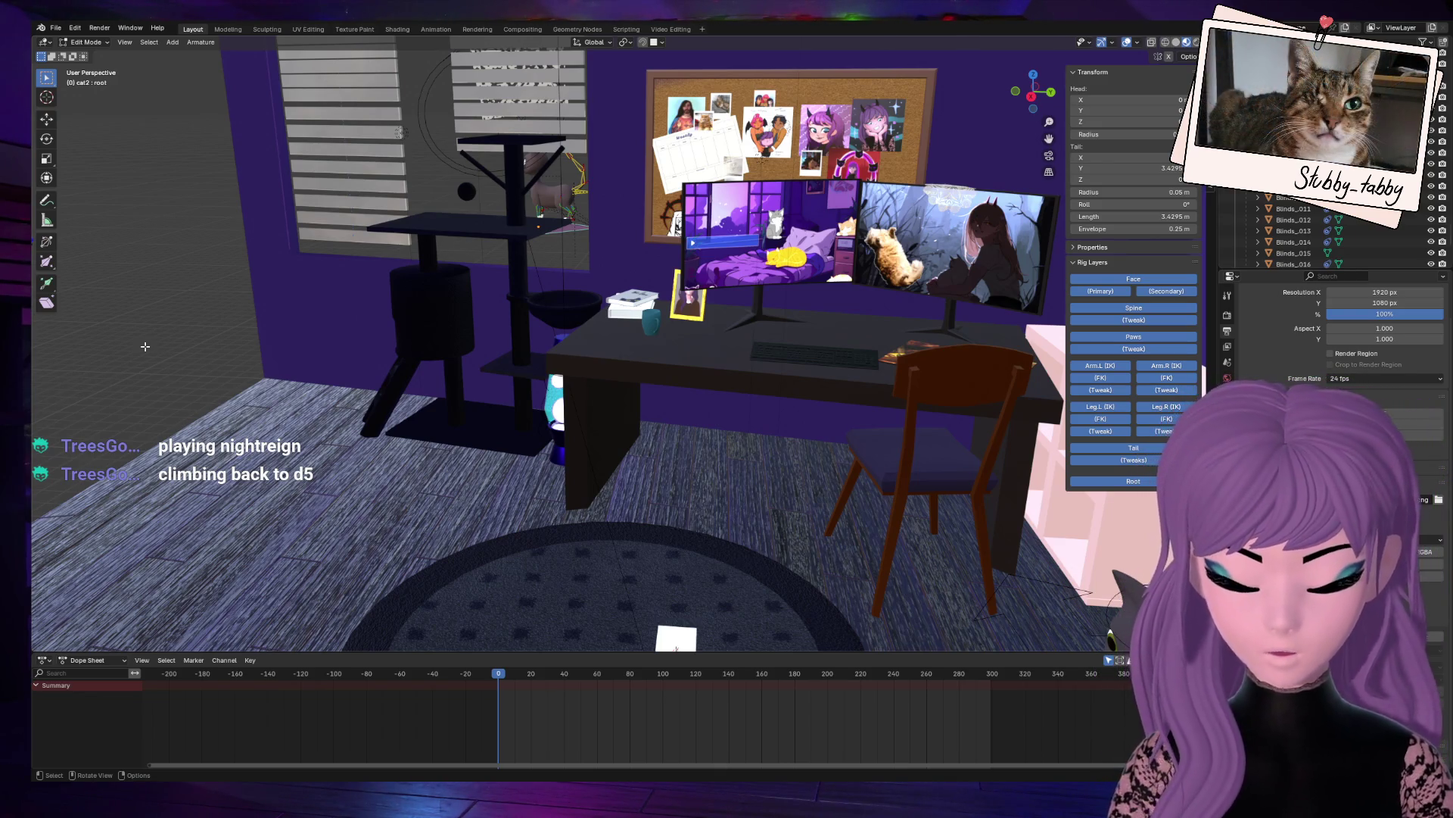
Step: Reveal the cat rig's hidden bones in Edit Mode, then return to Object Mode
key("alt+h")
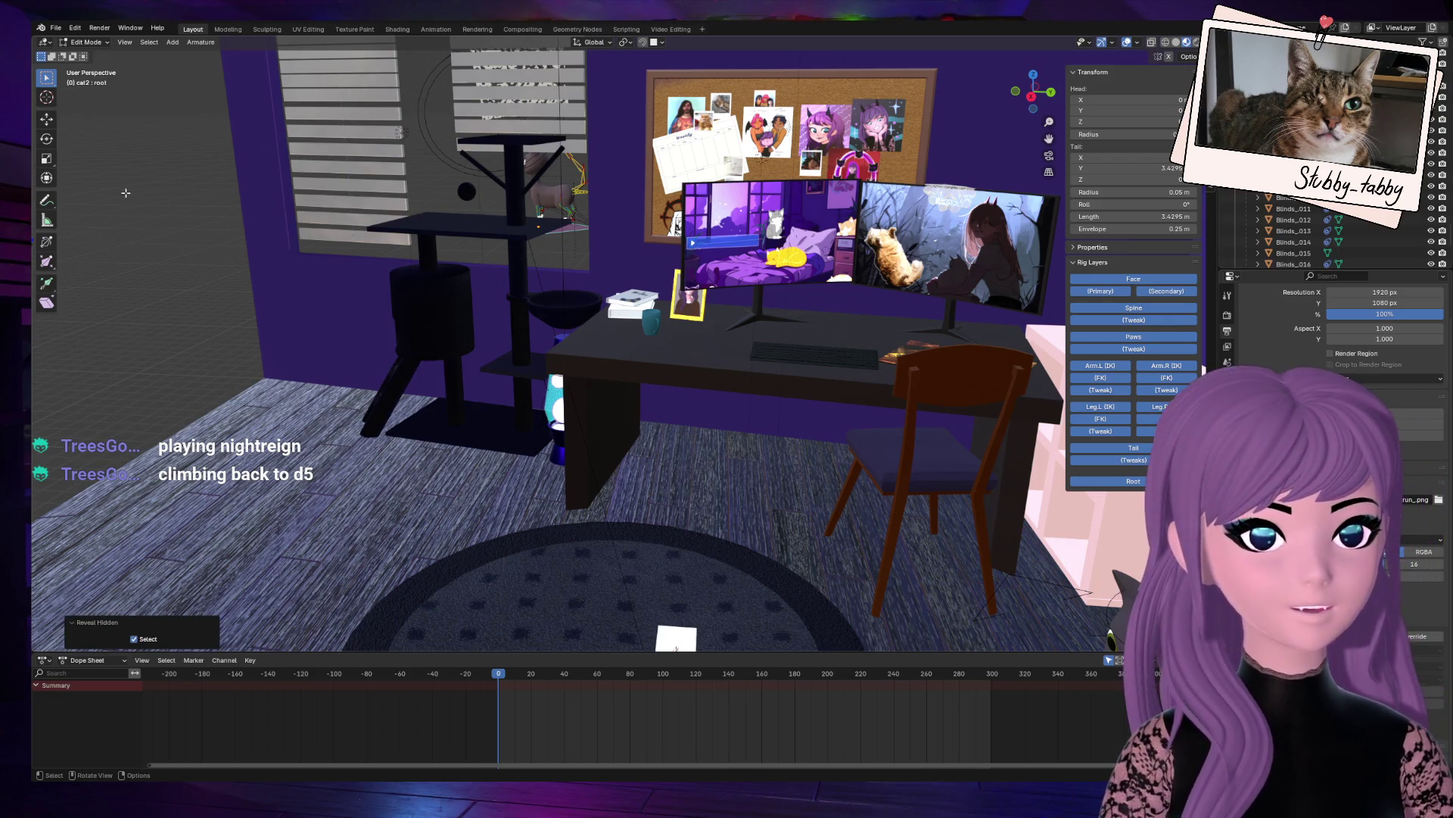
left_click(73, 33)
left_click(128, 191)
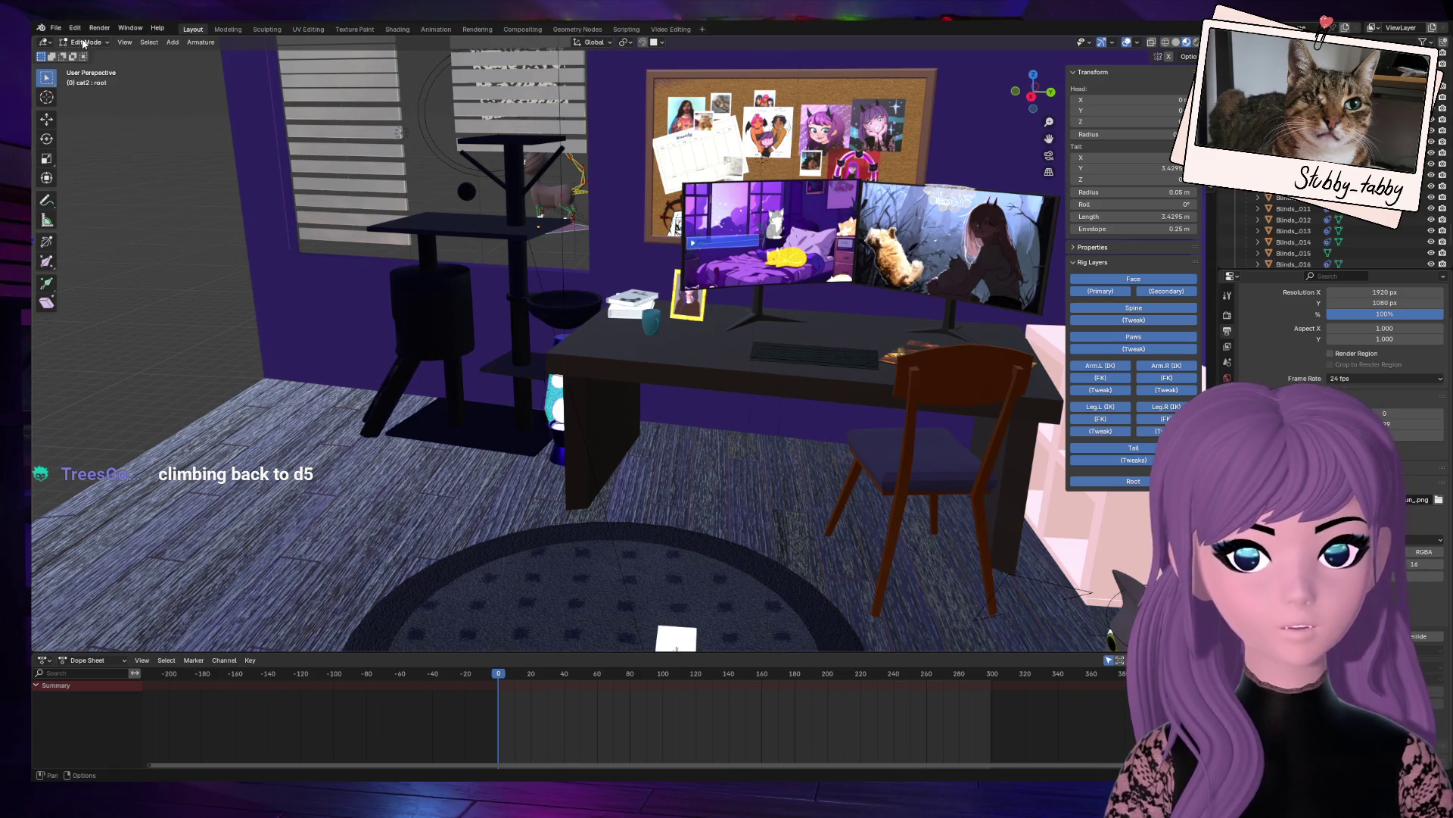
key("Tab")
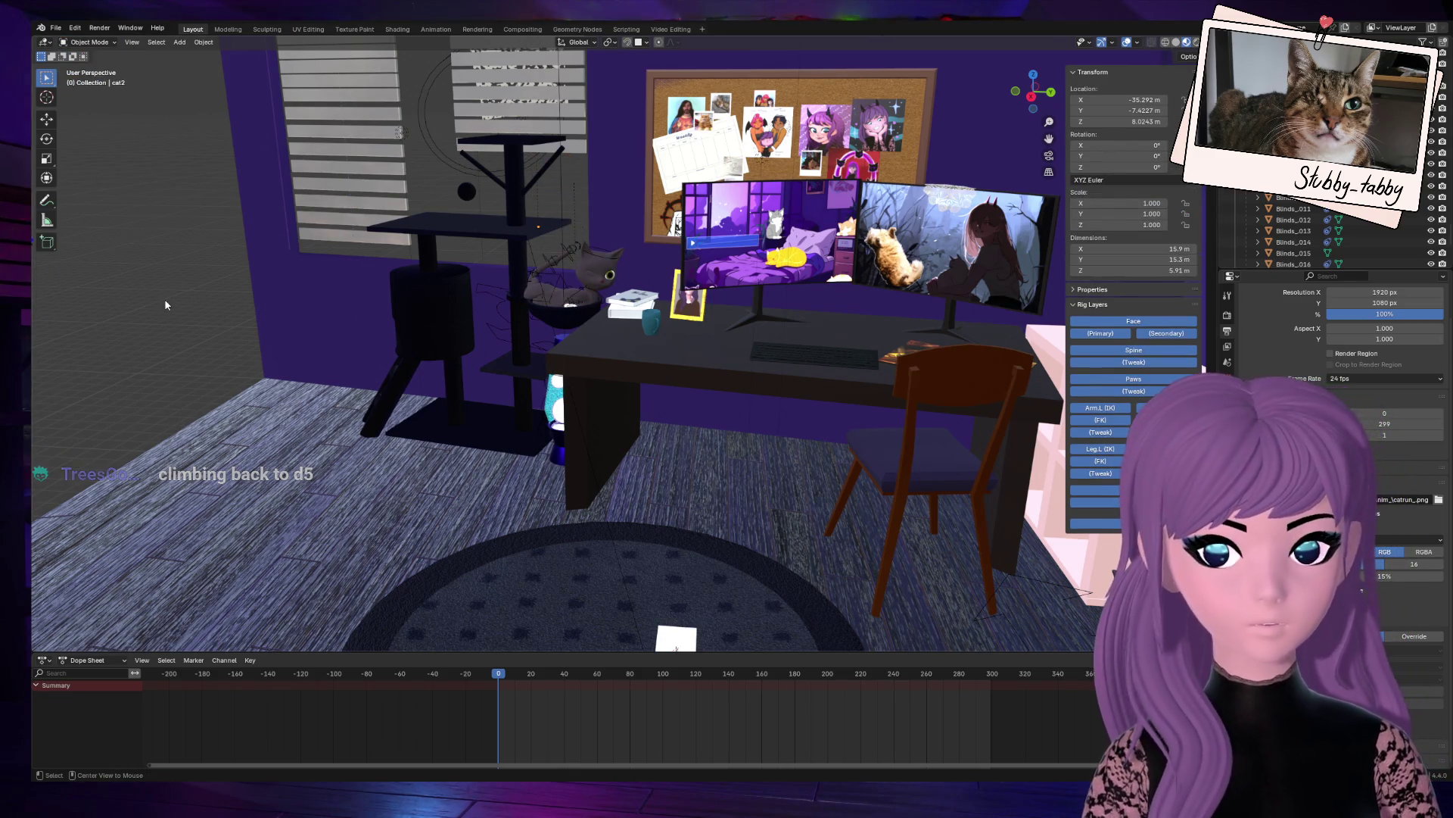
Step: Unhide the cat's body and select the cat mesh and the cat2 armature
key("alt+h")
scroll(455, 394, "up", 4)
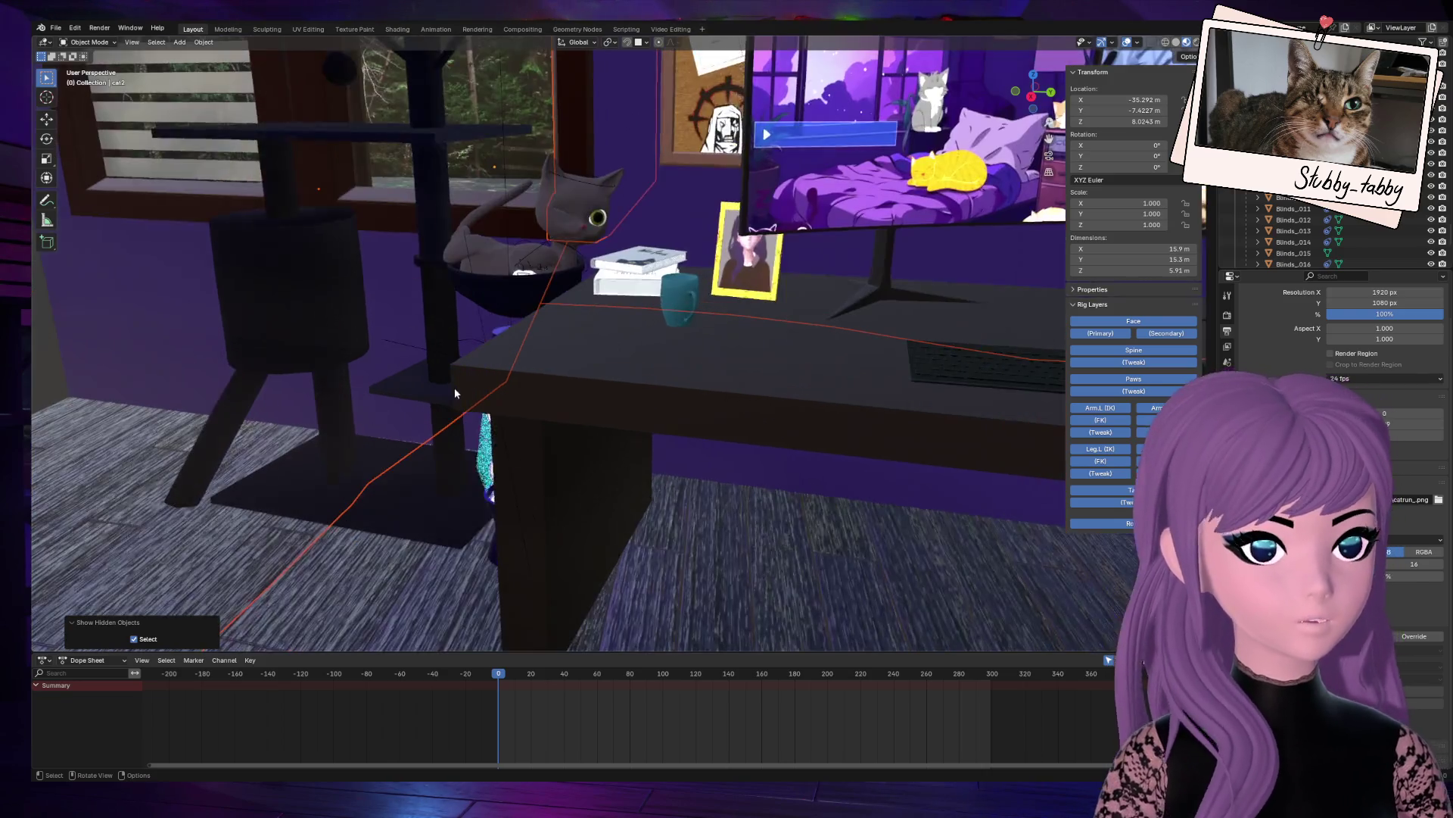
left_click(588, 210)
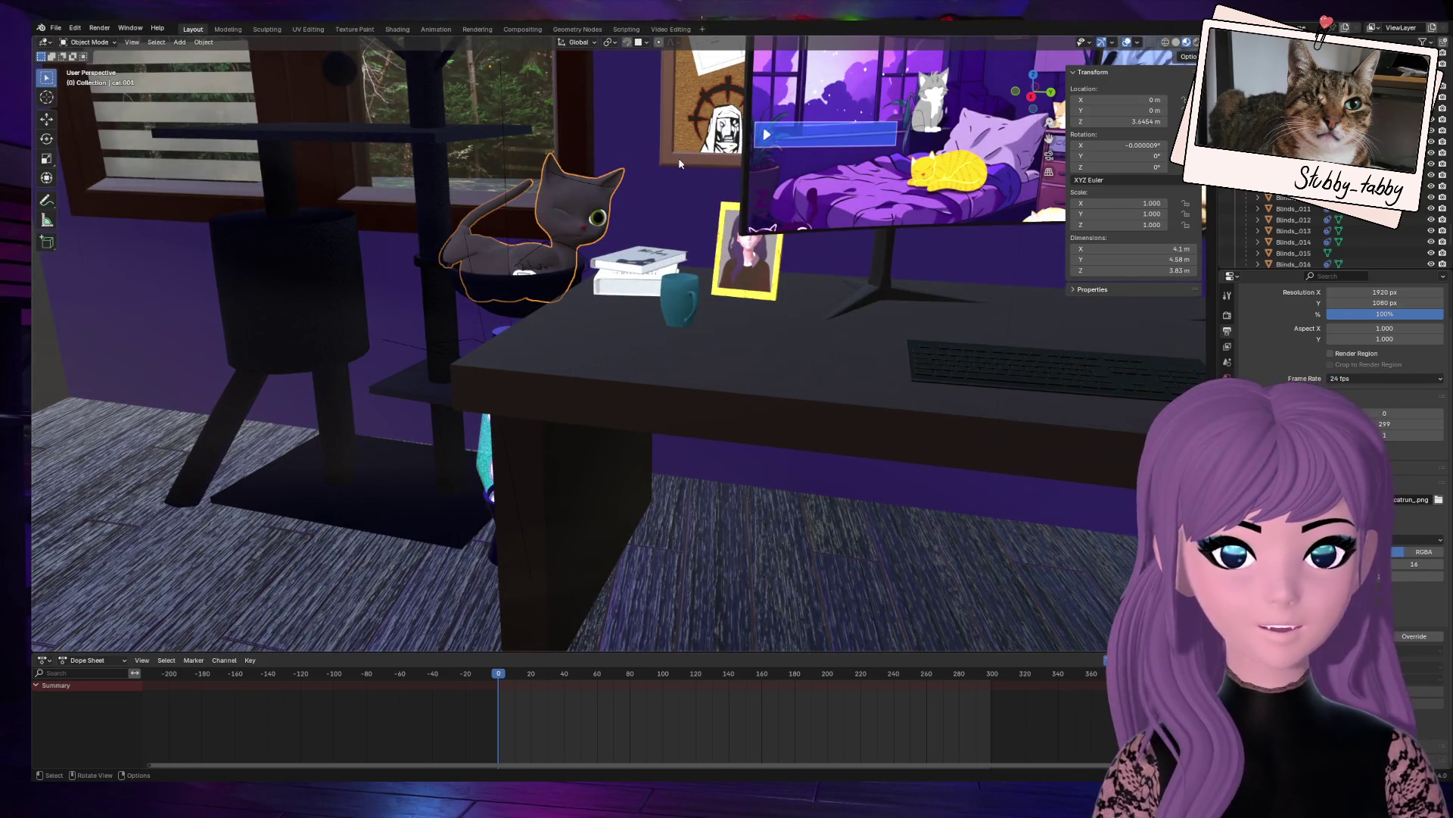
left_click(588, 187)
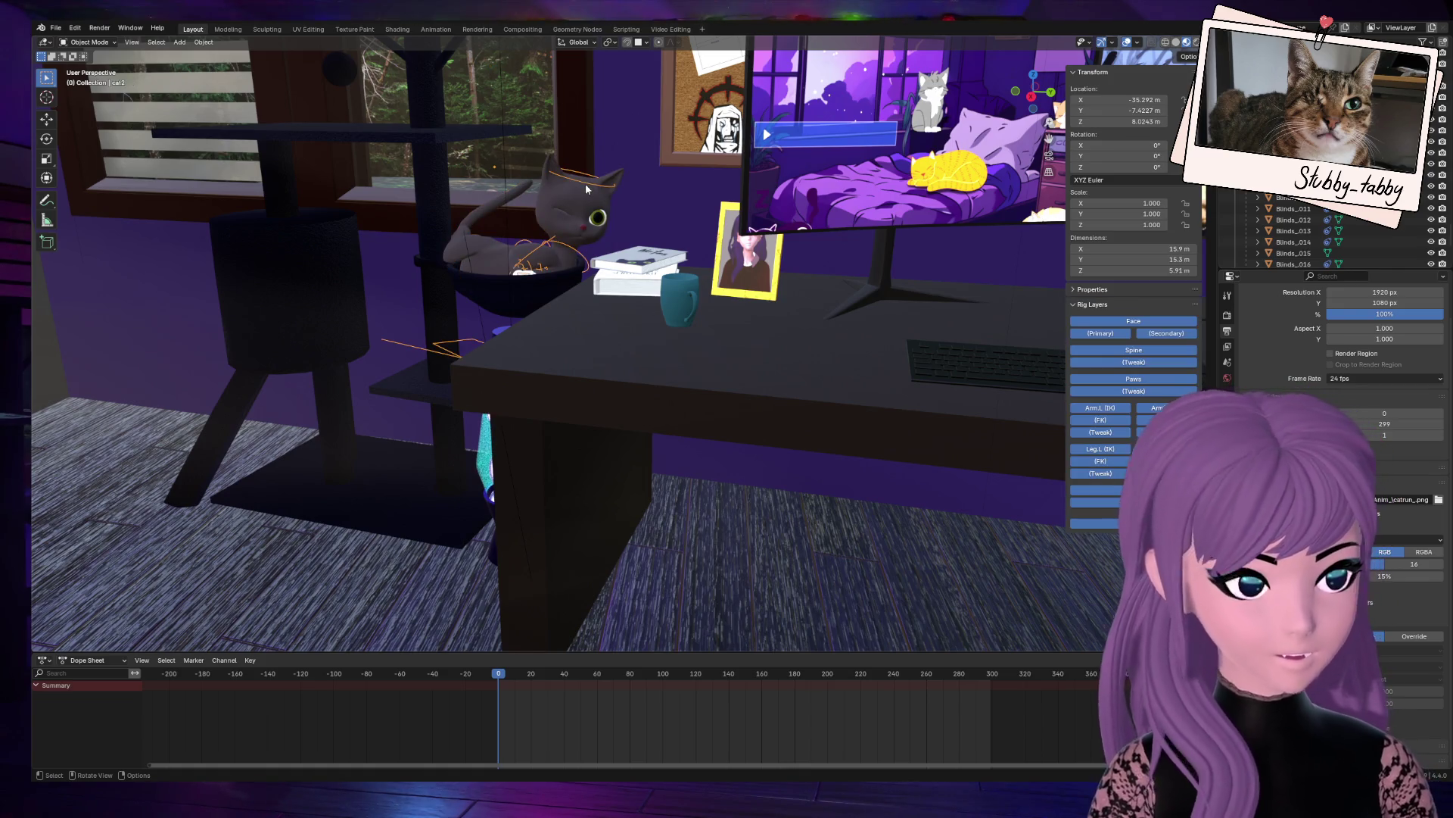
scroll(584, 184, "down", 3)
scroll(606, 212, "up", 6)
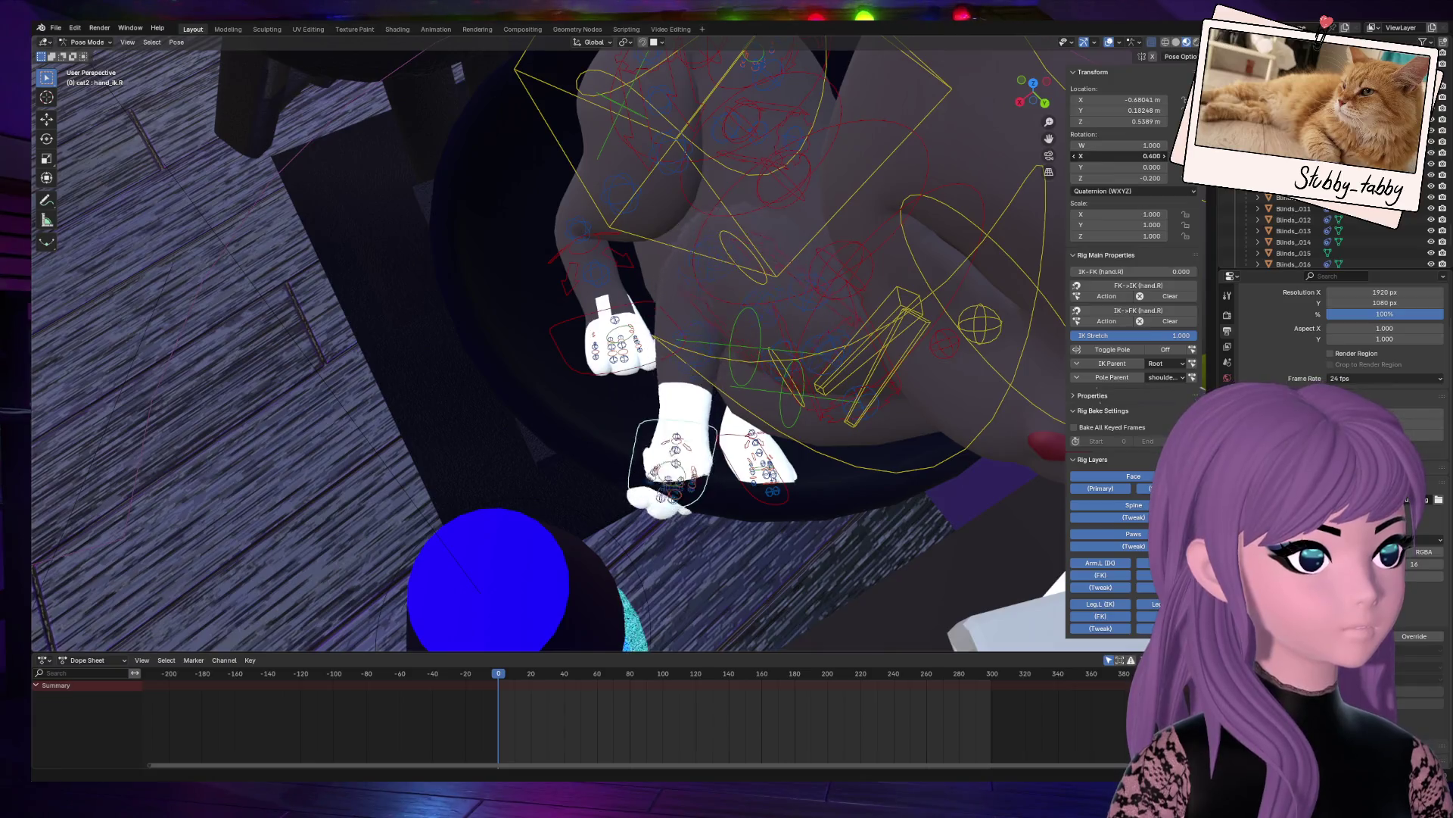
Step: Flip hand_ik.R's Rotation X from 0.400 to -0.400 to reverse the right paw's tilt
key("minus")
left_click_drag(1033, 89, 946, 166)
Step: Move the right front paw's IK control down into the bowl
key("g")
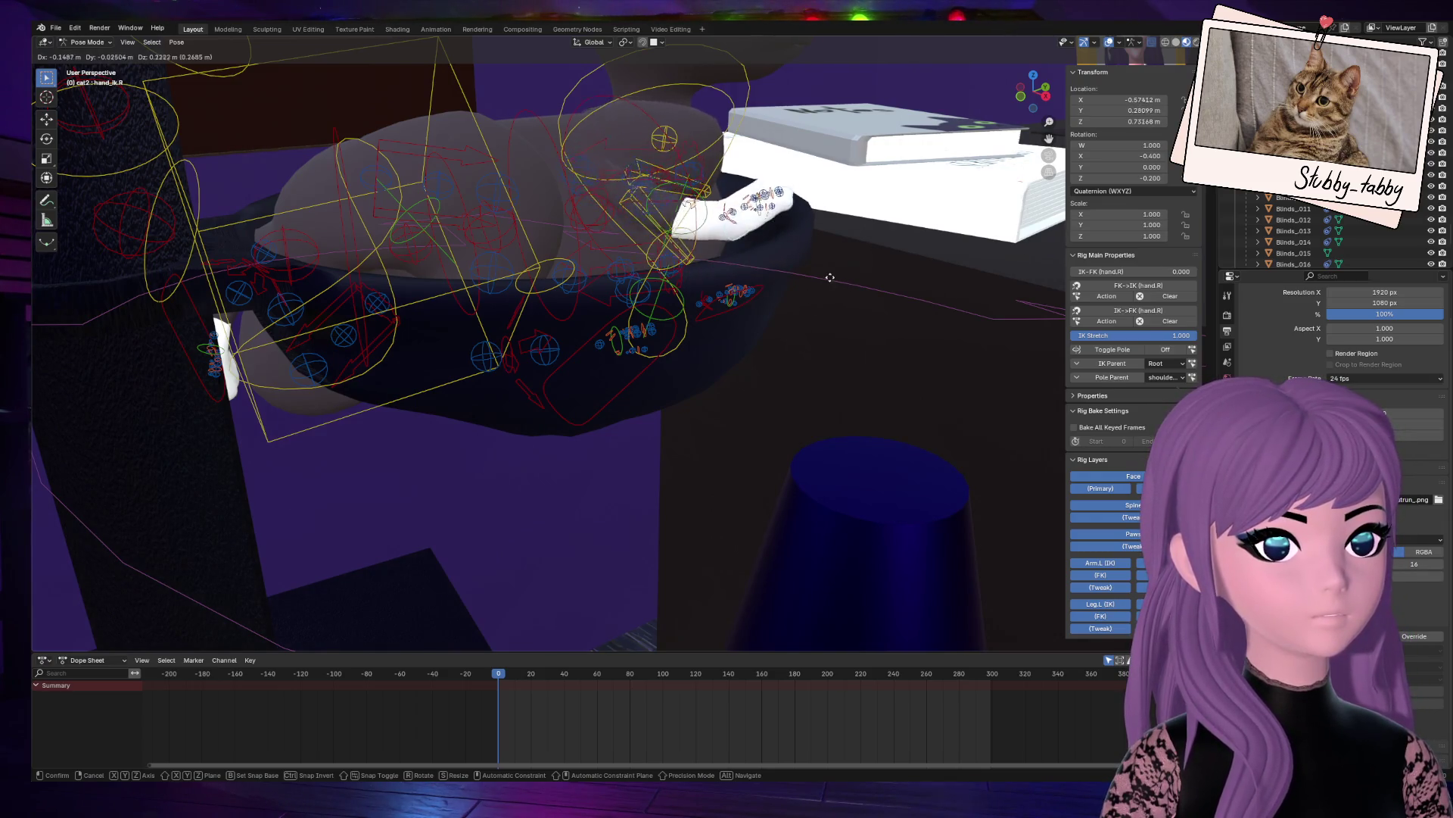
left_click(836, 292)
mouse_move(1034, 91)
left_mouse_down()
mouse_move(999, 108)
mouse_move(954, 317)
left_mouse_up()
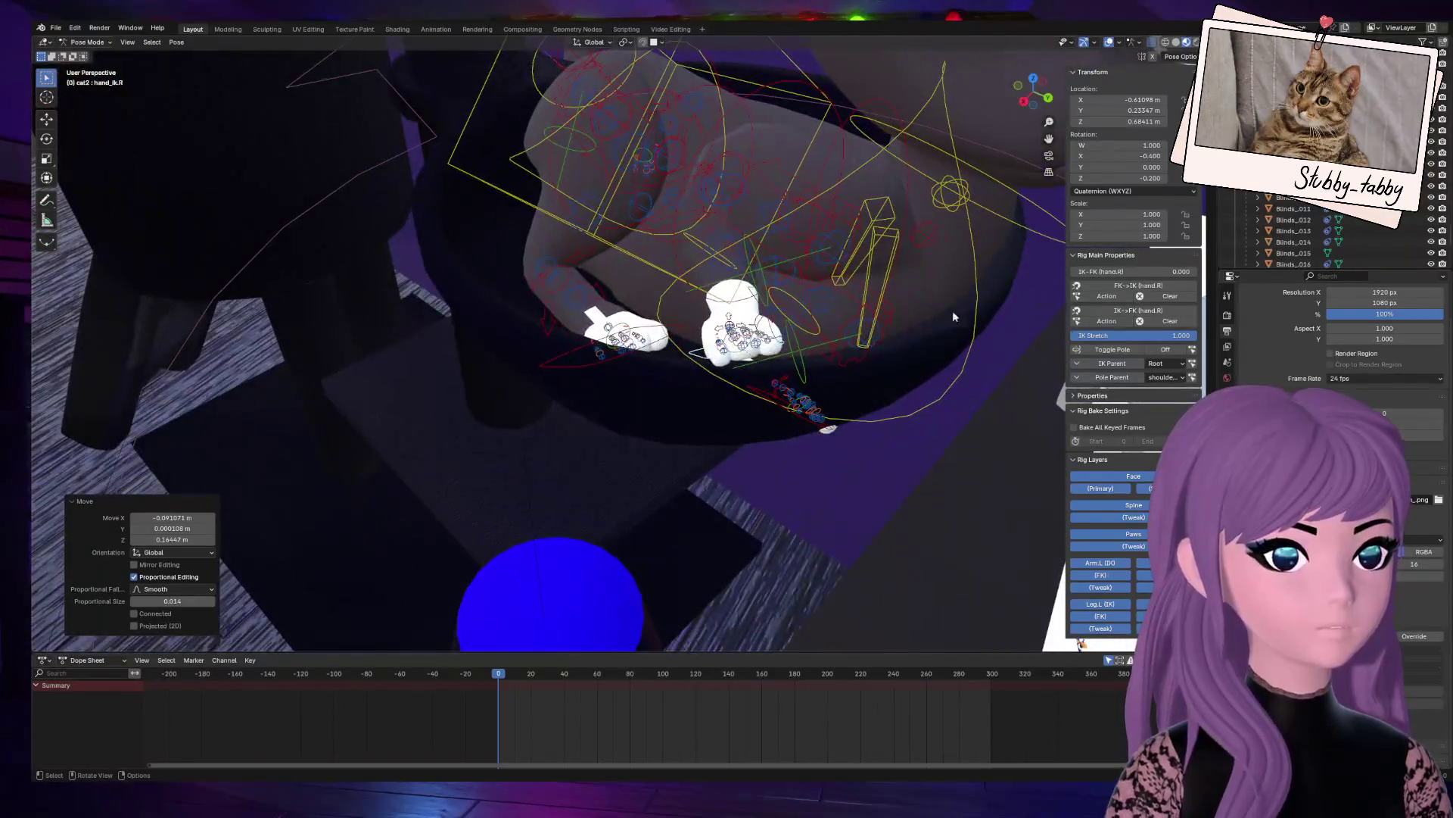
Step: Reset the left paw control hand_ik.L's rotation to W 1 and X, Y, Z 0
left_click(815, 427)
left_click_drag(1028, 106, 976, 159)
left_click(1135, 146)
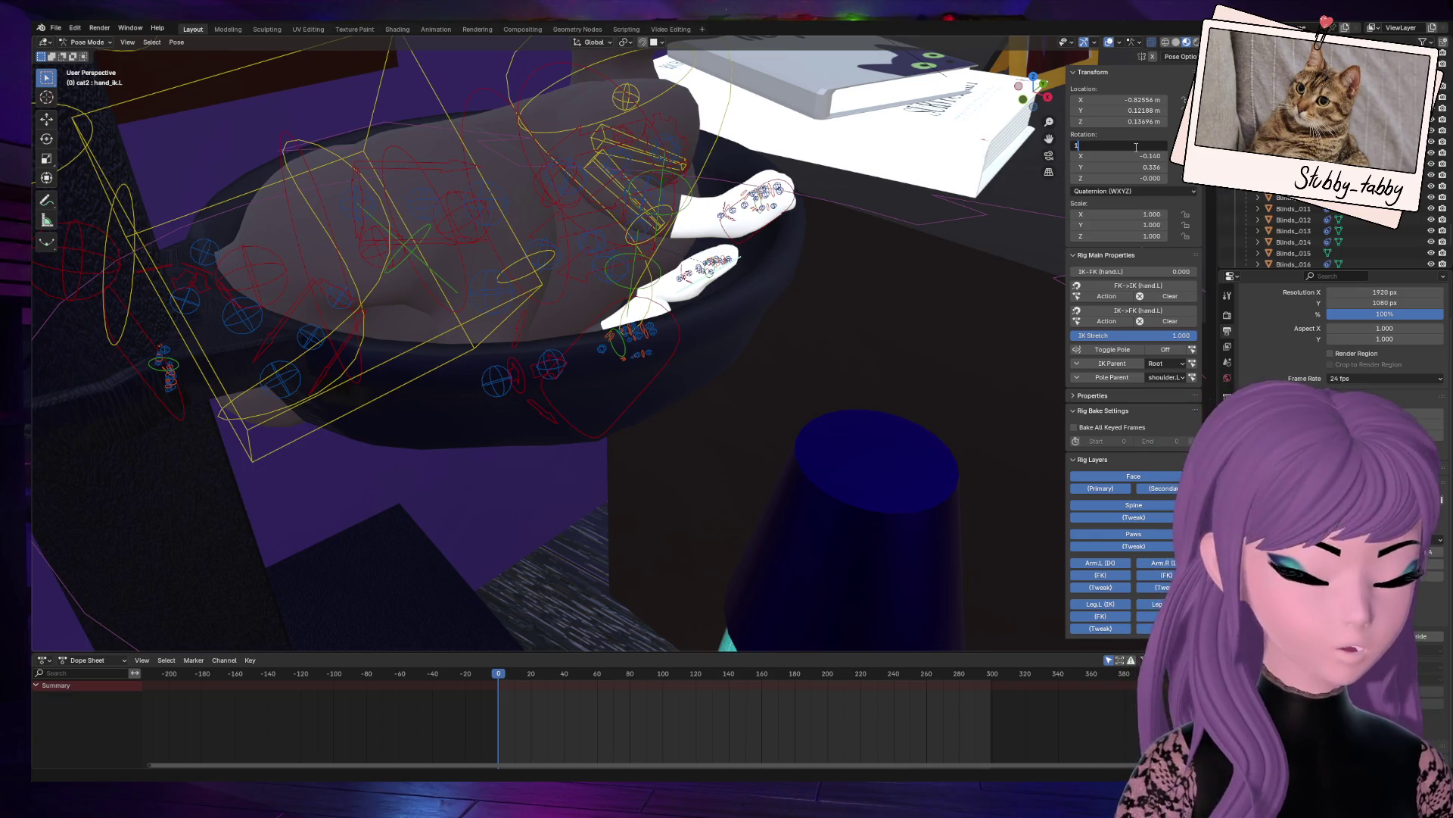
key("Return")
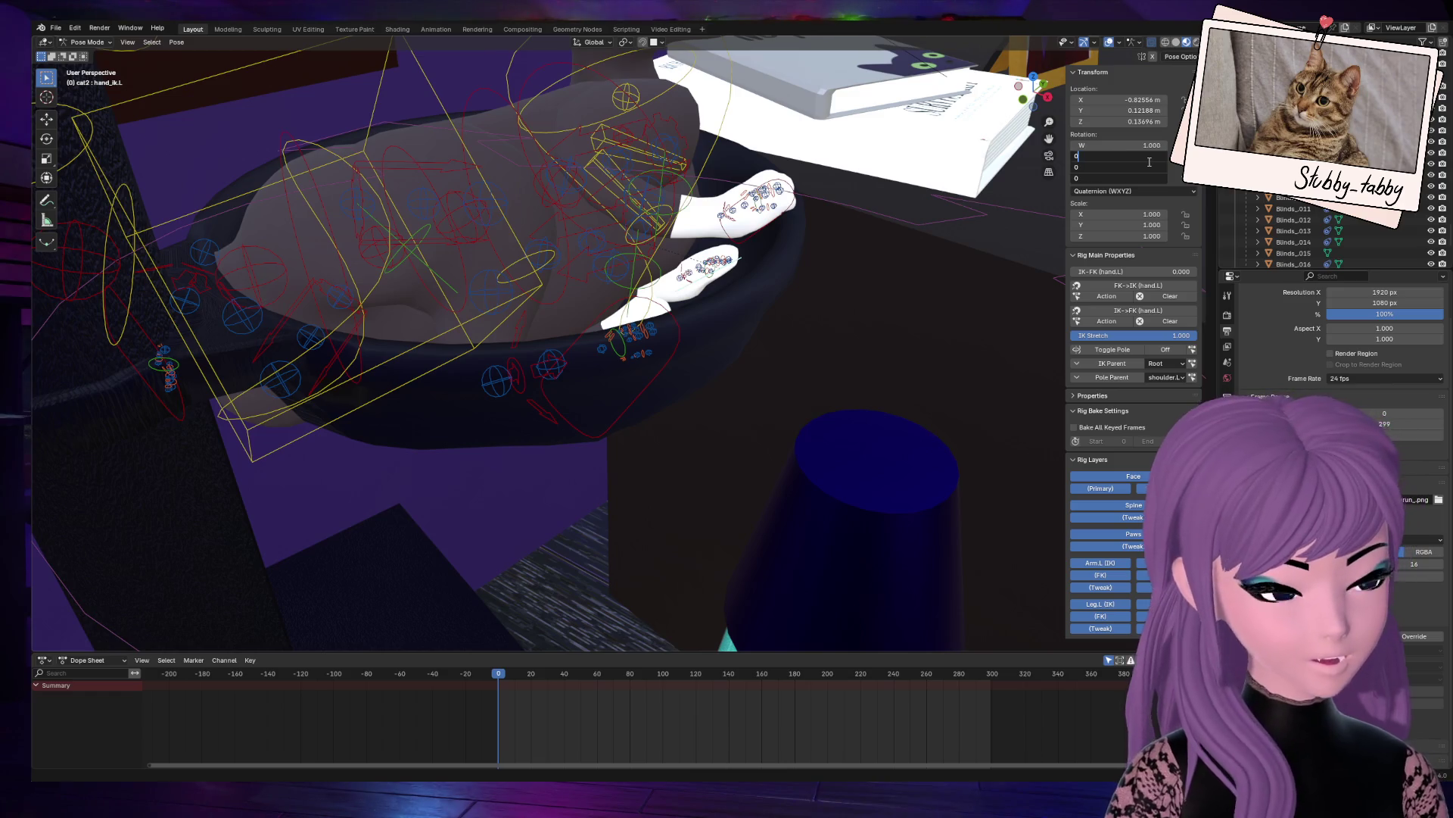
key("Return")
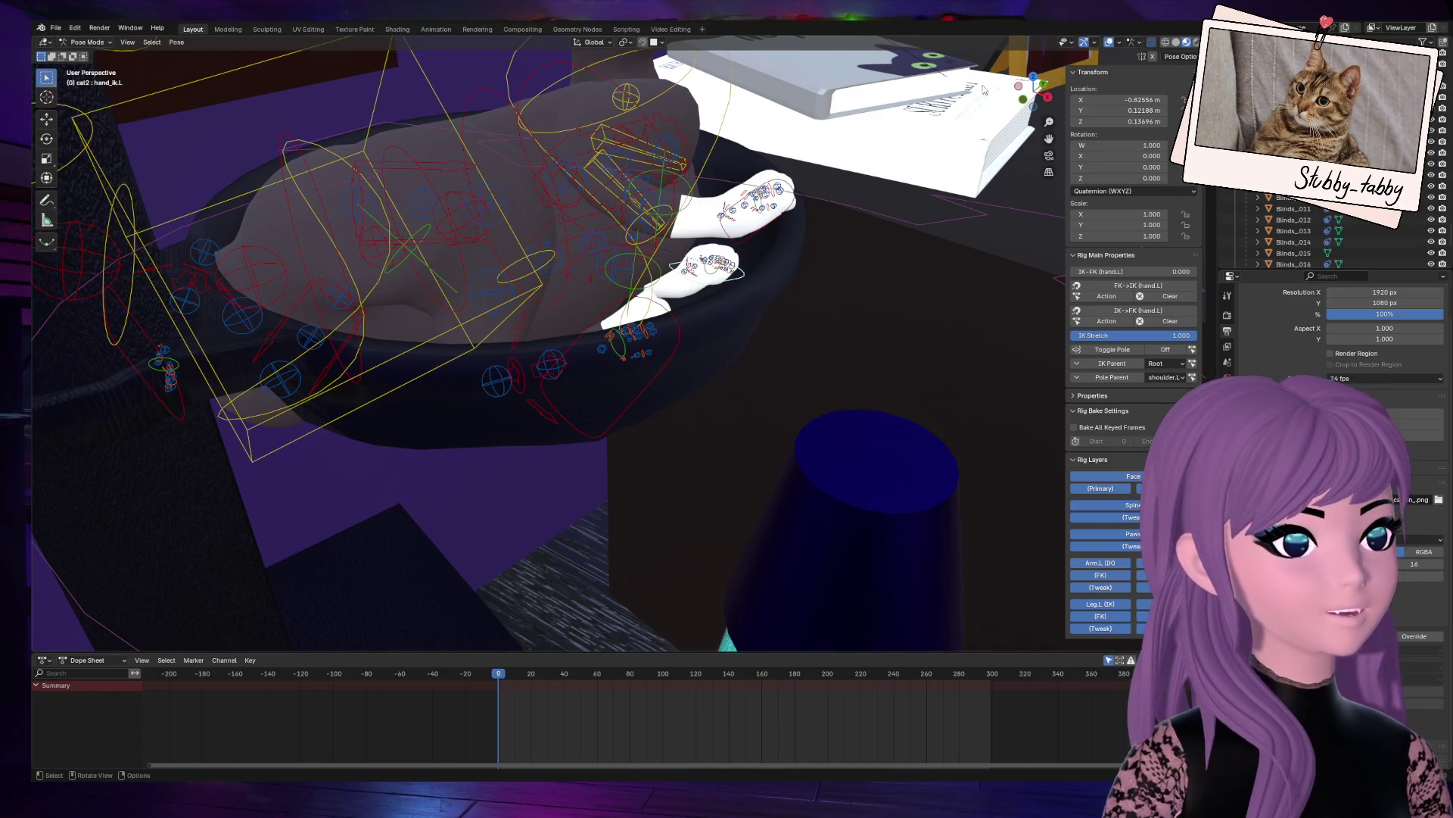
mouse_move(1031, 84)
left_mouse_down()
mouse_move(1003, 265)
mouse_move(960, 169)
left_mouse_up()
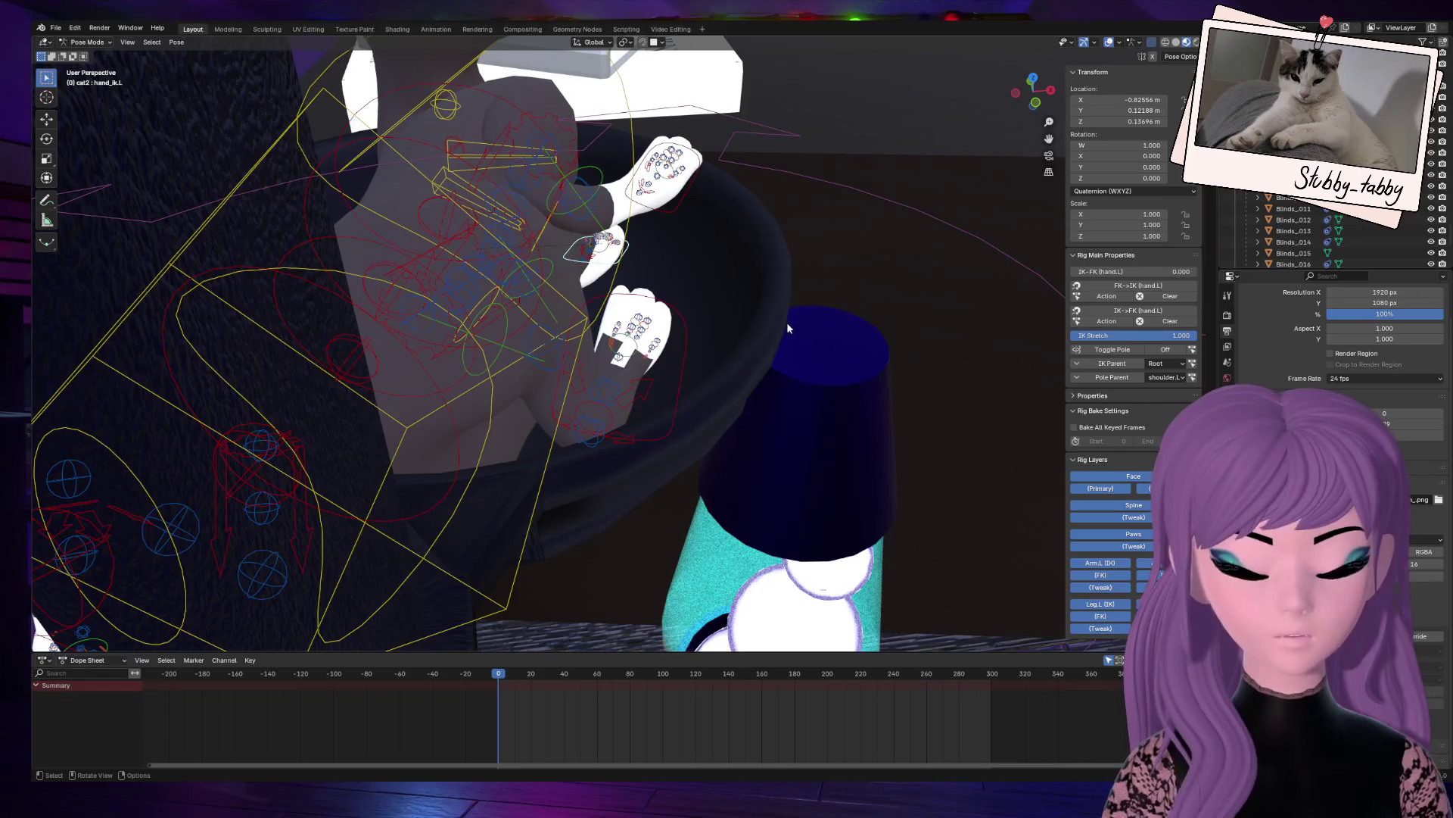
Step: Place the left paw in the bowl and angle it to Rotation Z -0.300 and X -0.600
key("g")
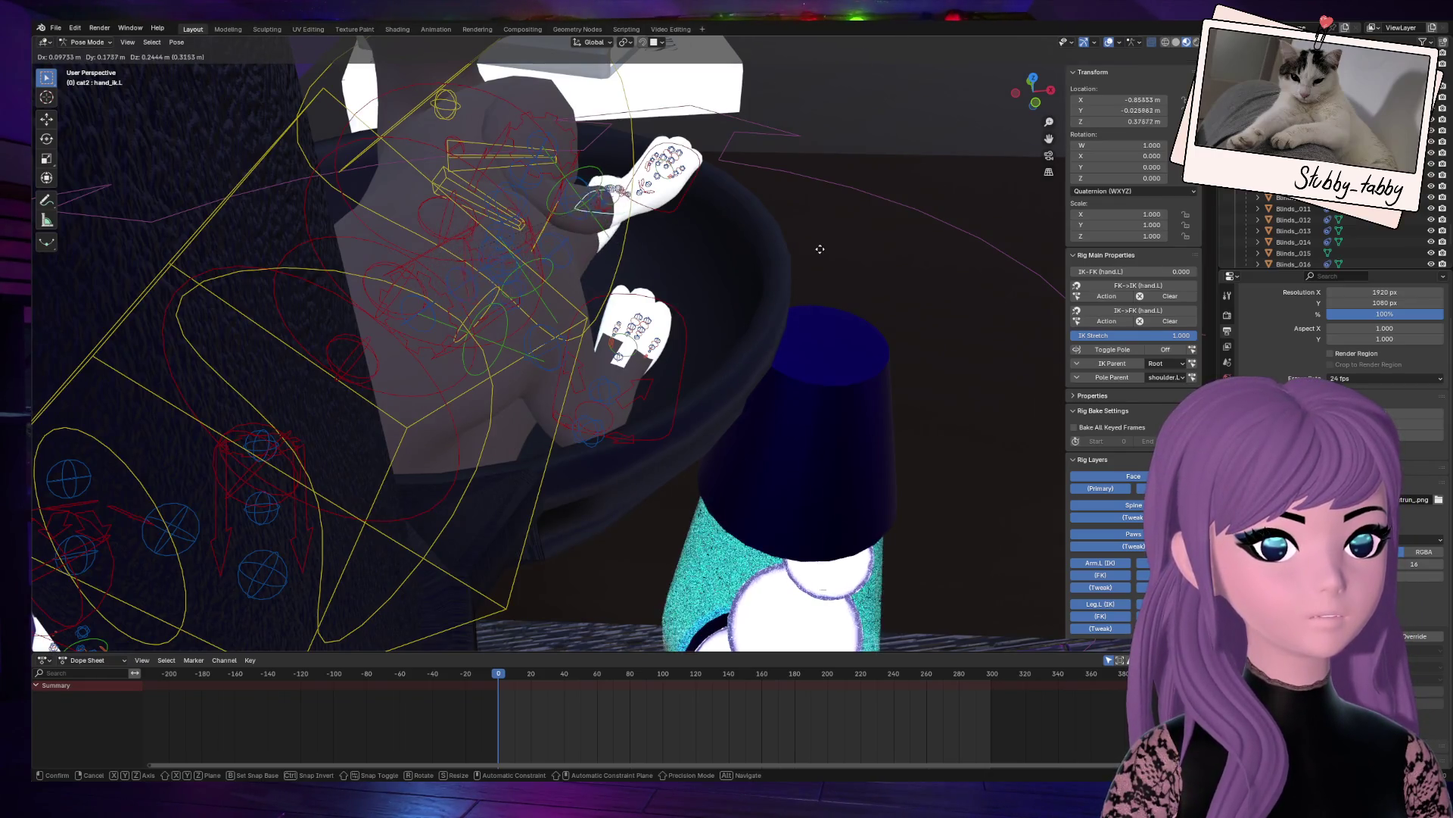
left_click(838, 253)
middle_click_drag(838, 253, 850, 417)
key("g")
left_click(833, 371)
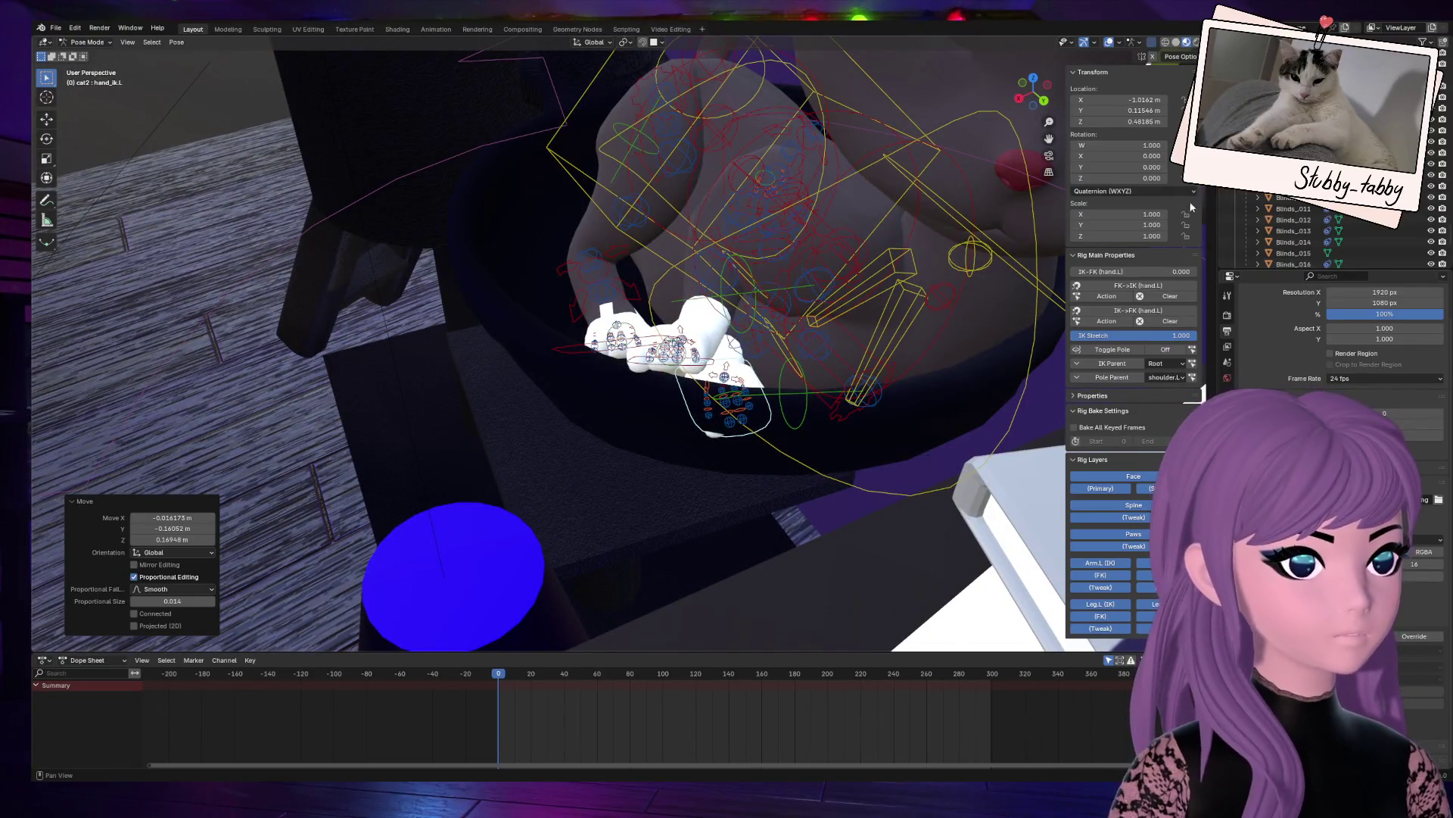
mouse_move(1133, 177)
left_mouse_down()
mouse_move(1083, 177)
mouse_move(1105, 155)
left_mouse_up()
mouse_move(1033, 90)
left_mouse_down()
mouse_move(730, 647)
mouse_move(439, 467)
left_mouse_up()
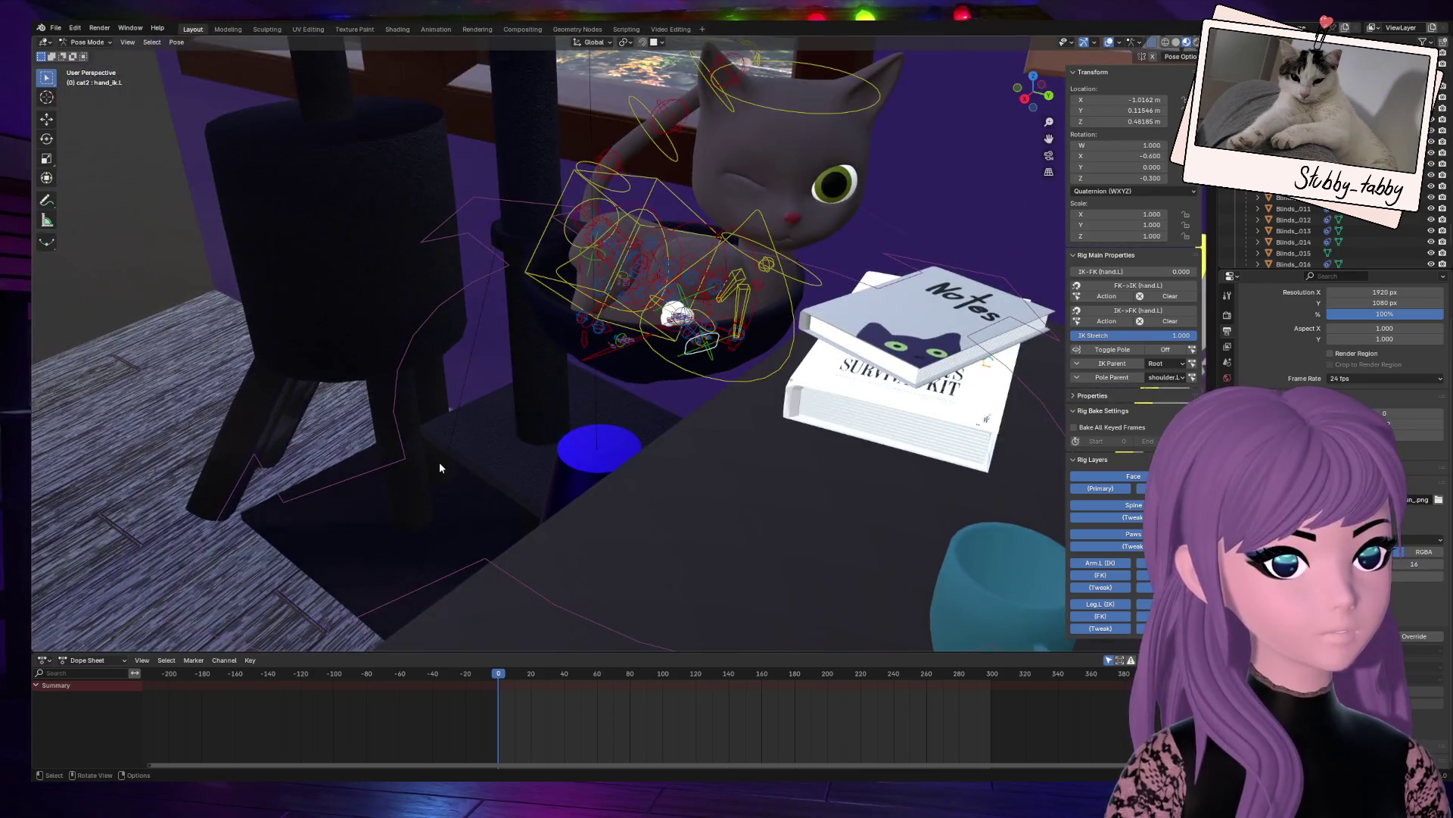
left_click(1048, 156)
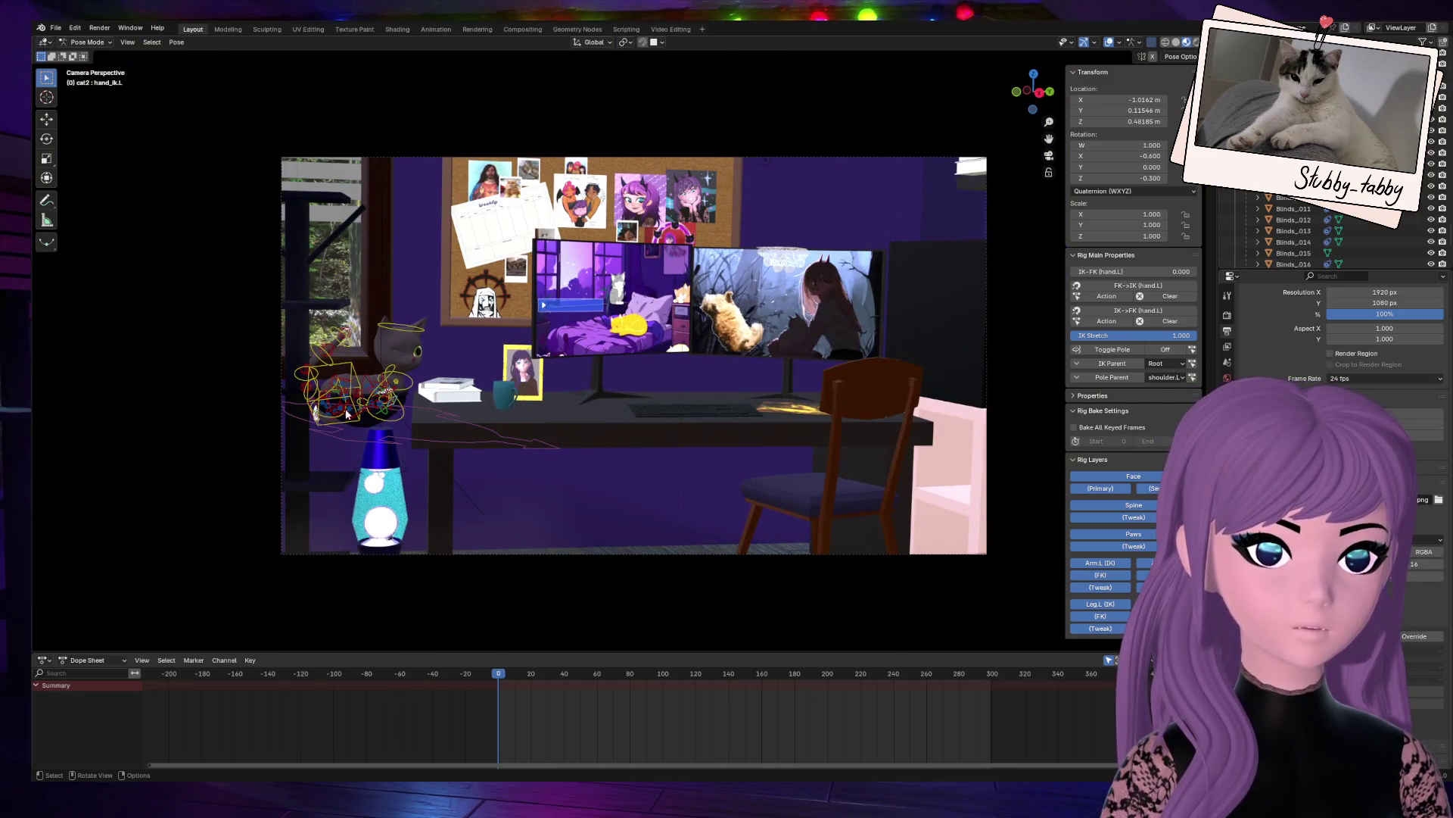
Step: From the scene camera view, tilt the cat's head controller, abandoning a follow-up move
left_click(421, 347)
scroll(425, 433, "up", 5)
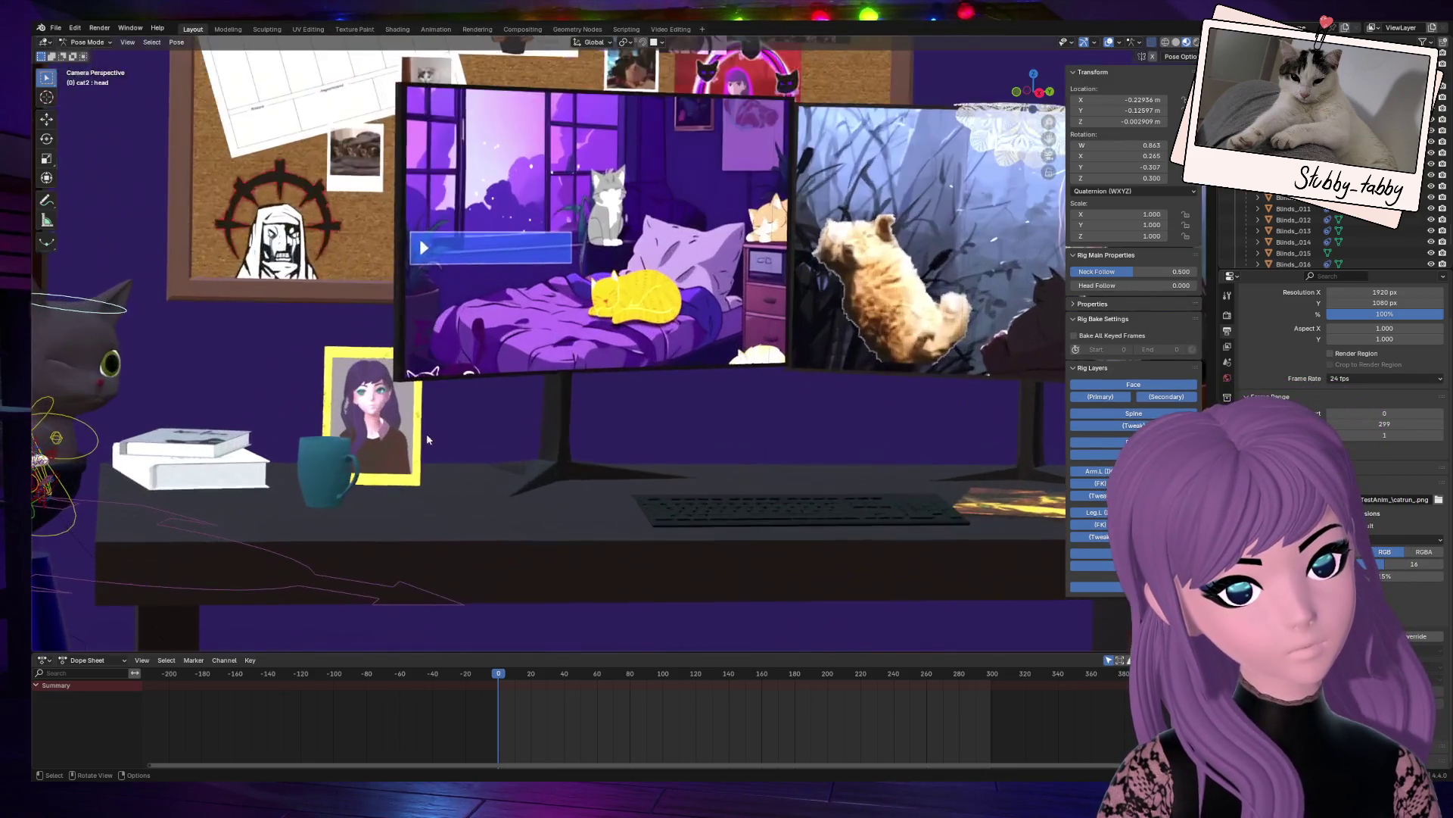
scroll(421, 439, "down", 3)
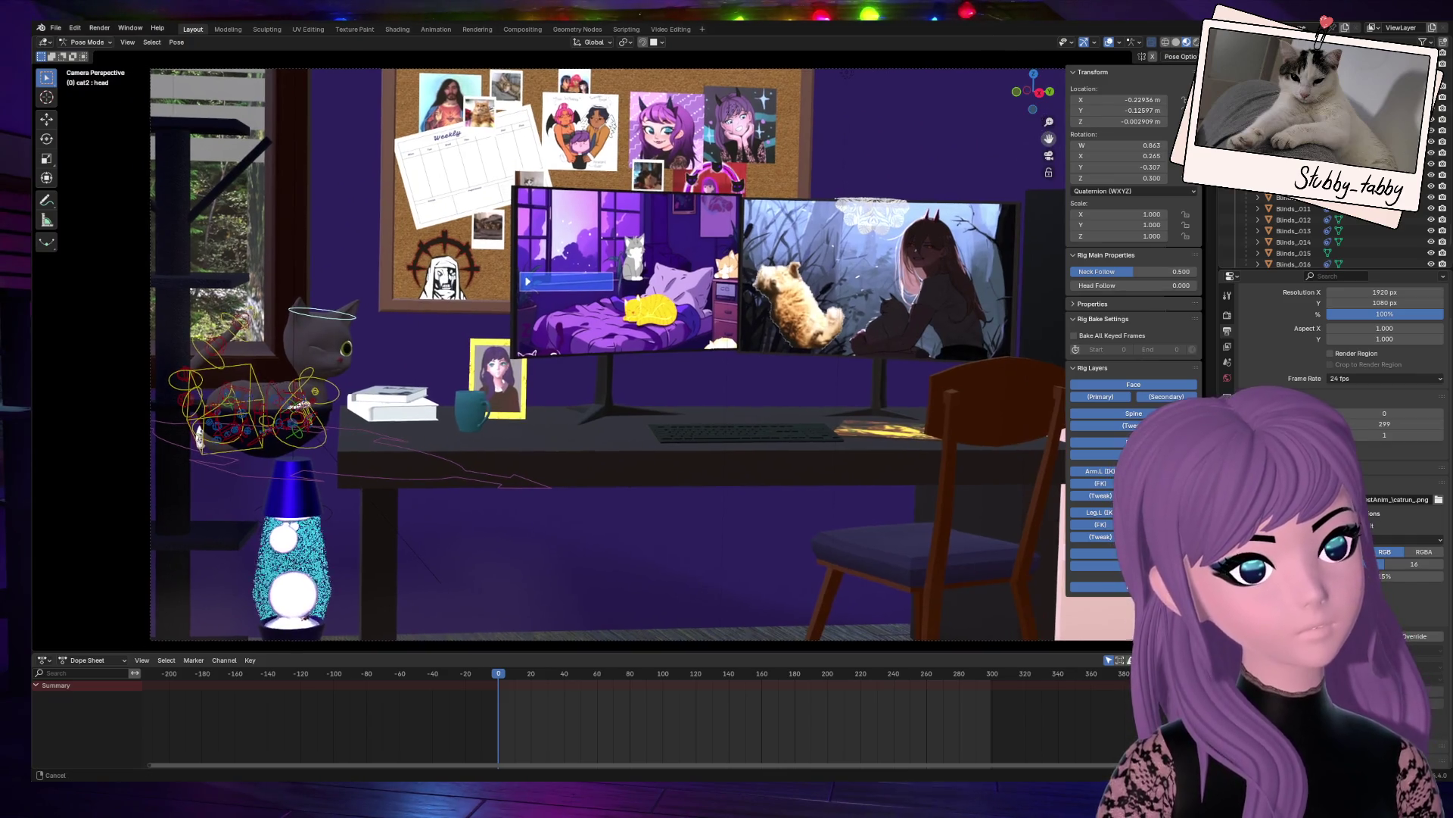
left_click(1049, 155)
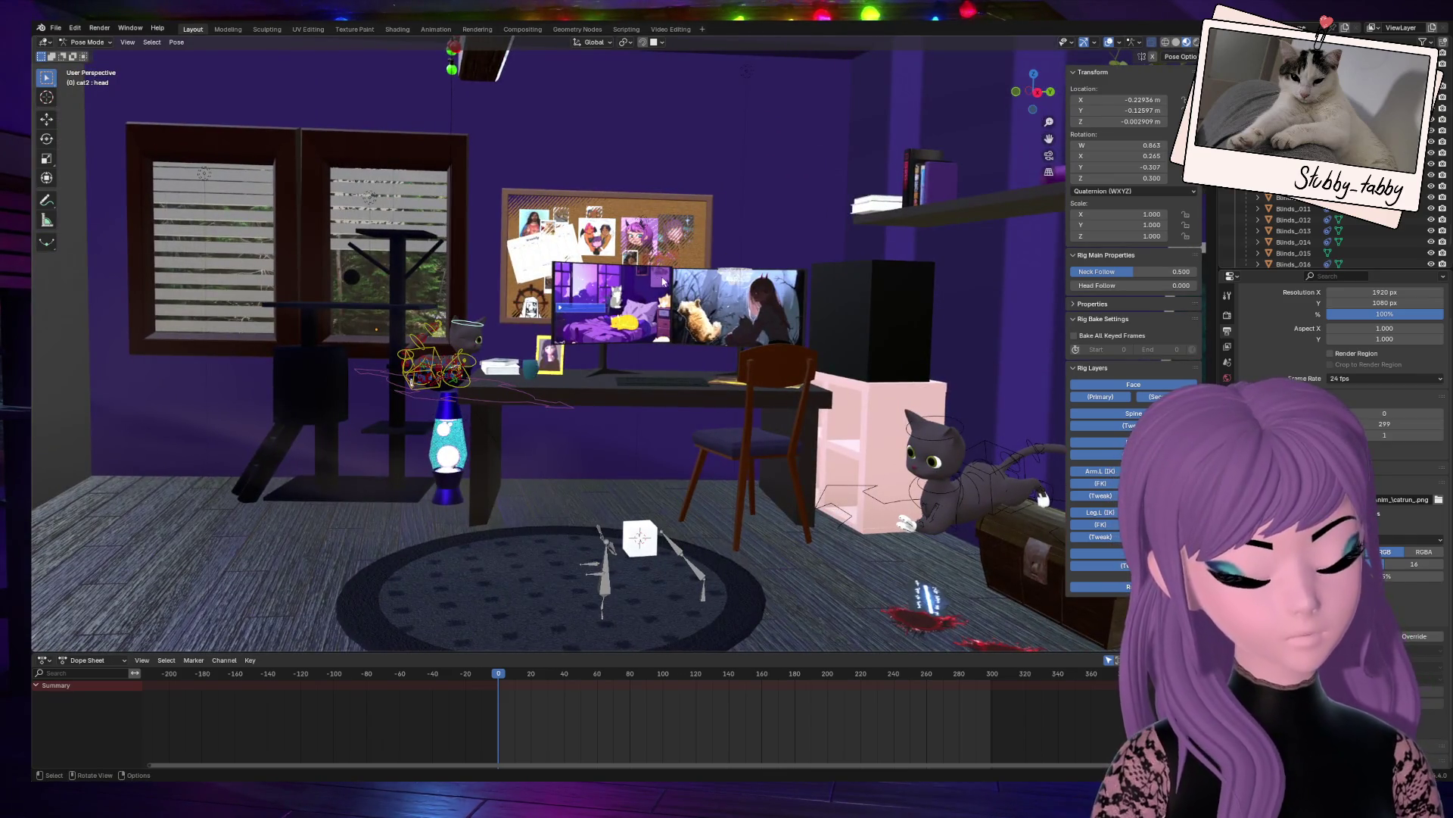
key("KP_0")
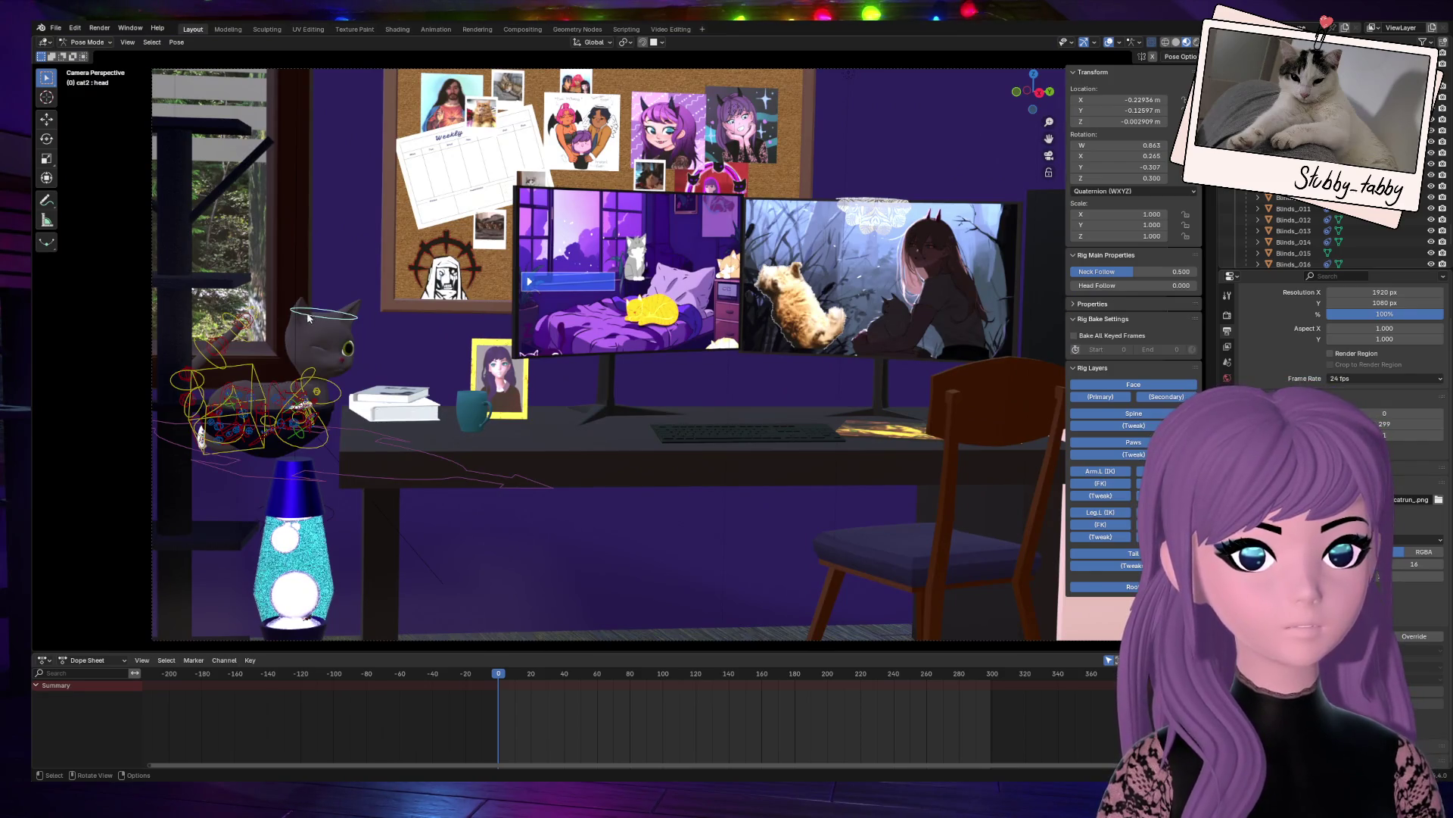
key("r")
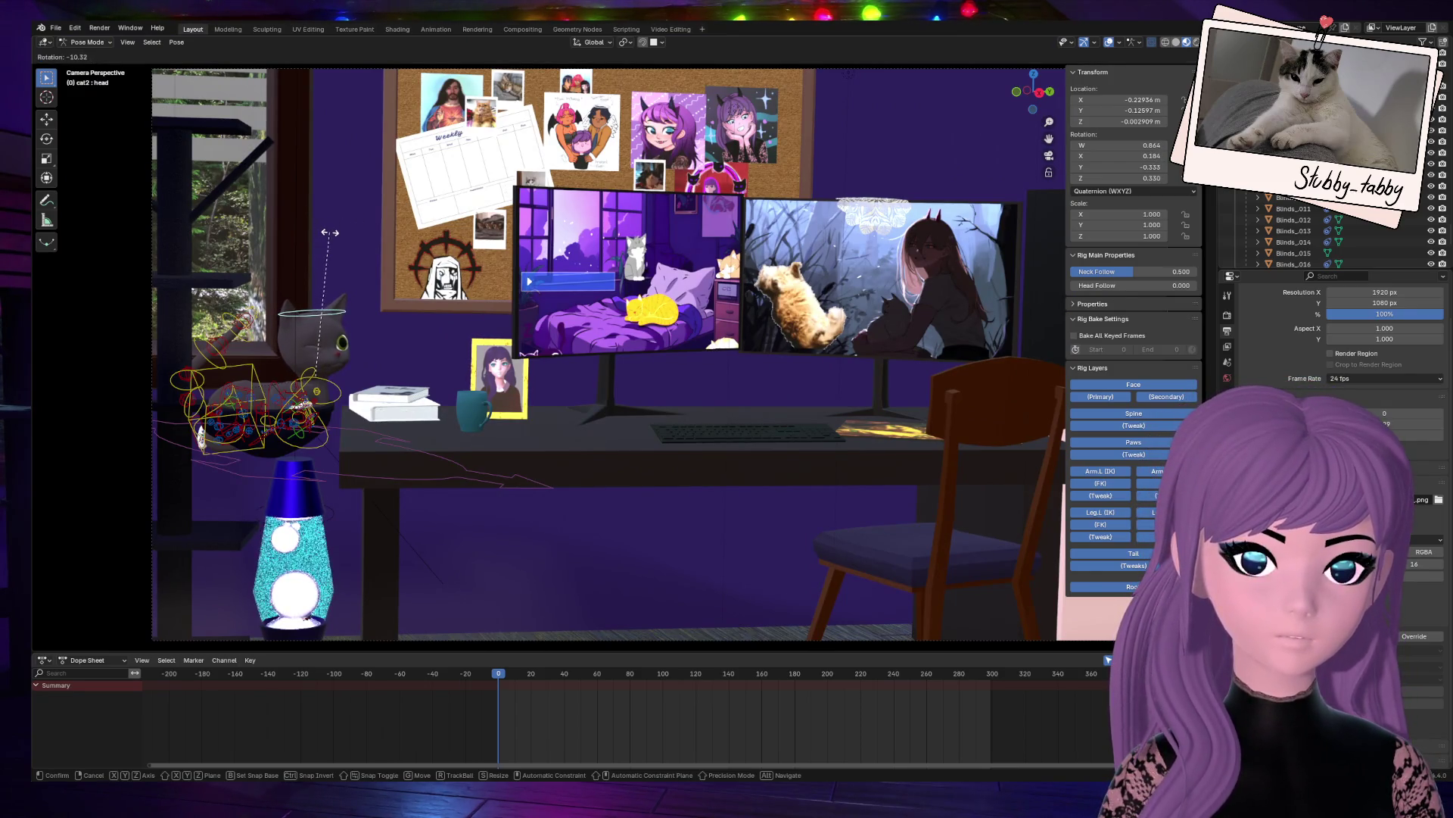
left_click(330, 232)
key("g")
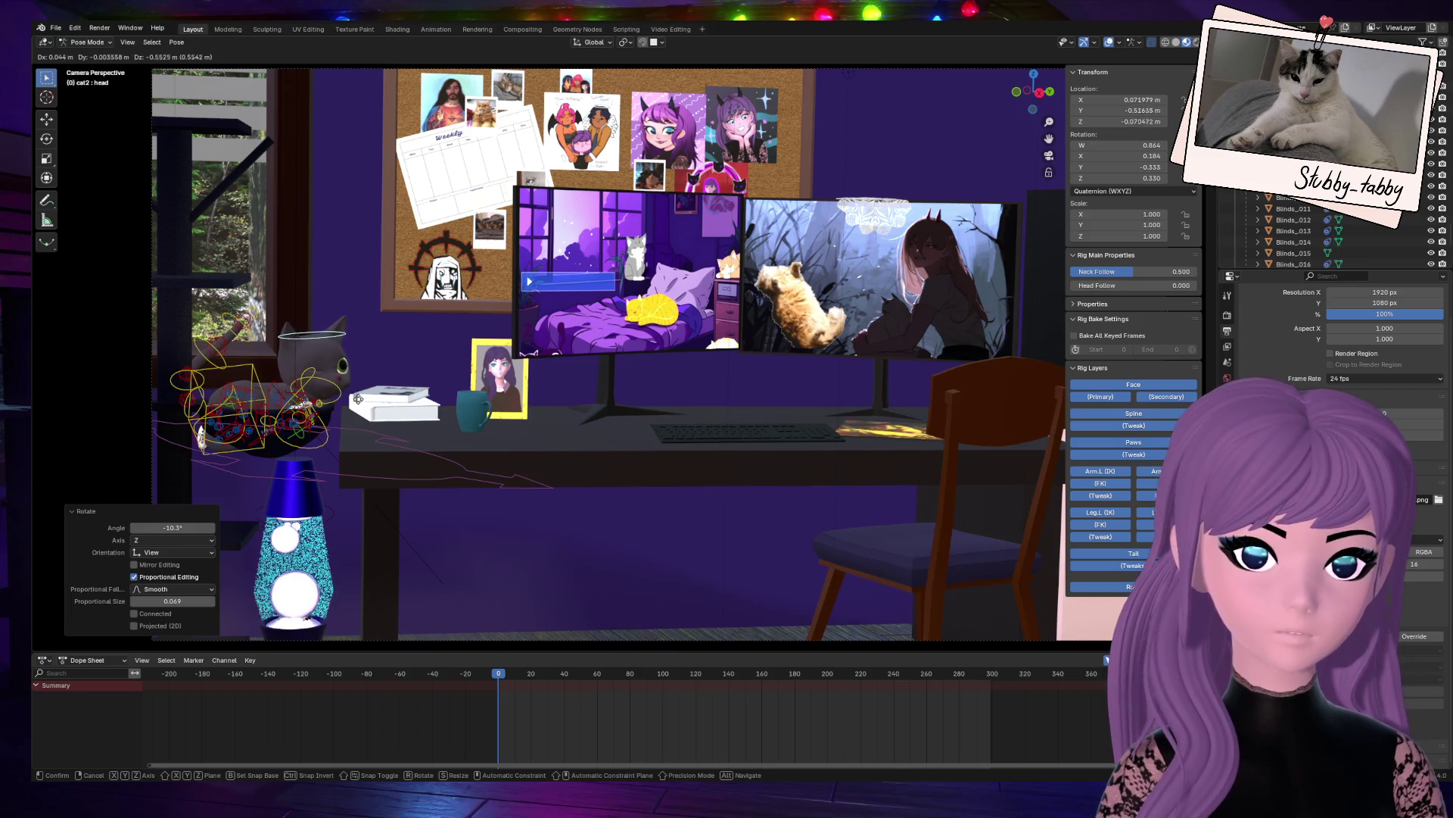
key("Escape")
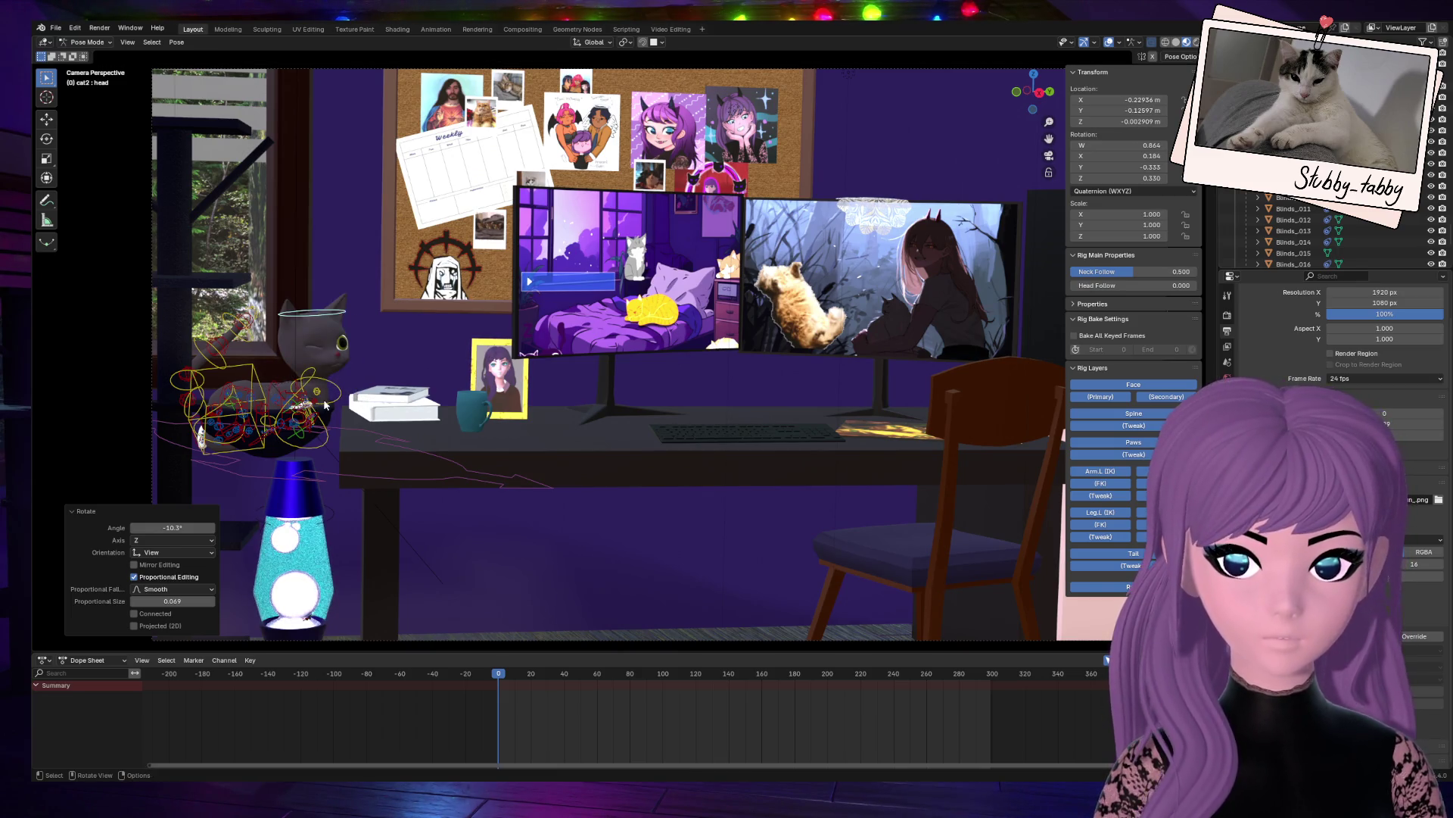
Step: Lower the rig's root bone about 0.35 m along Z, leaving the neck unmoved
left_click(325, 405)
key("g")
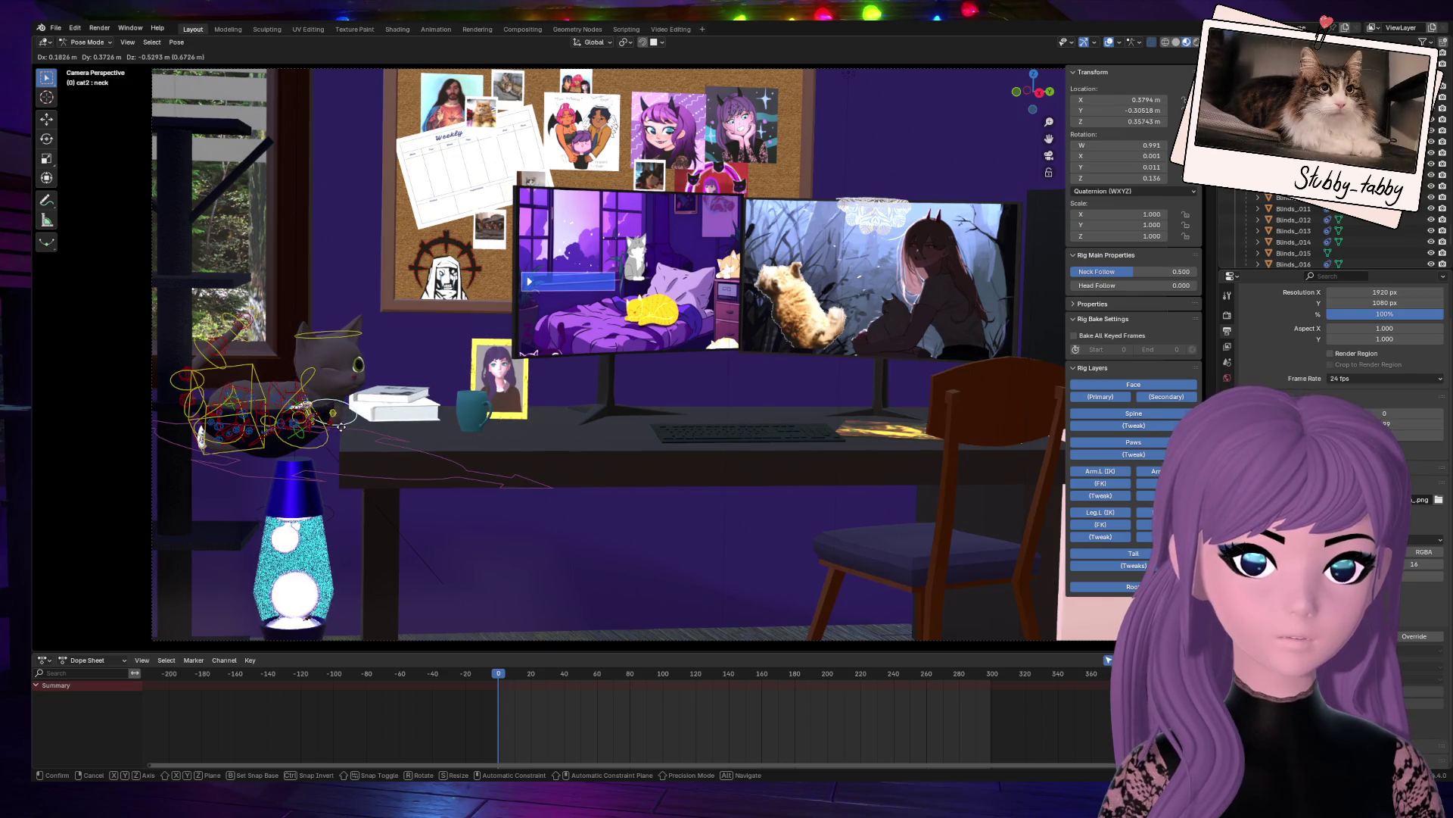
key("Escape")
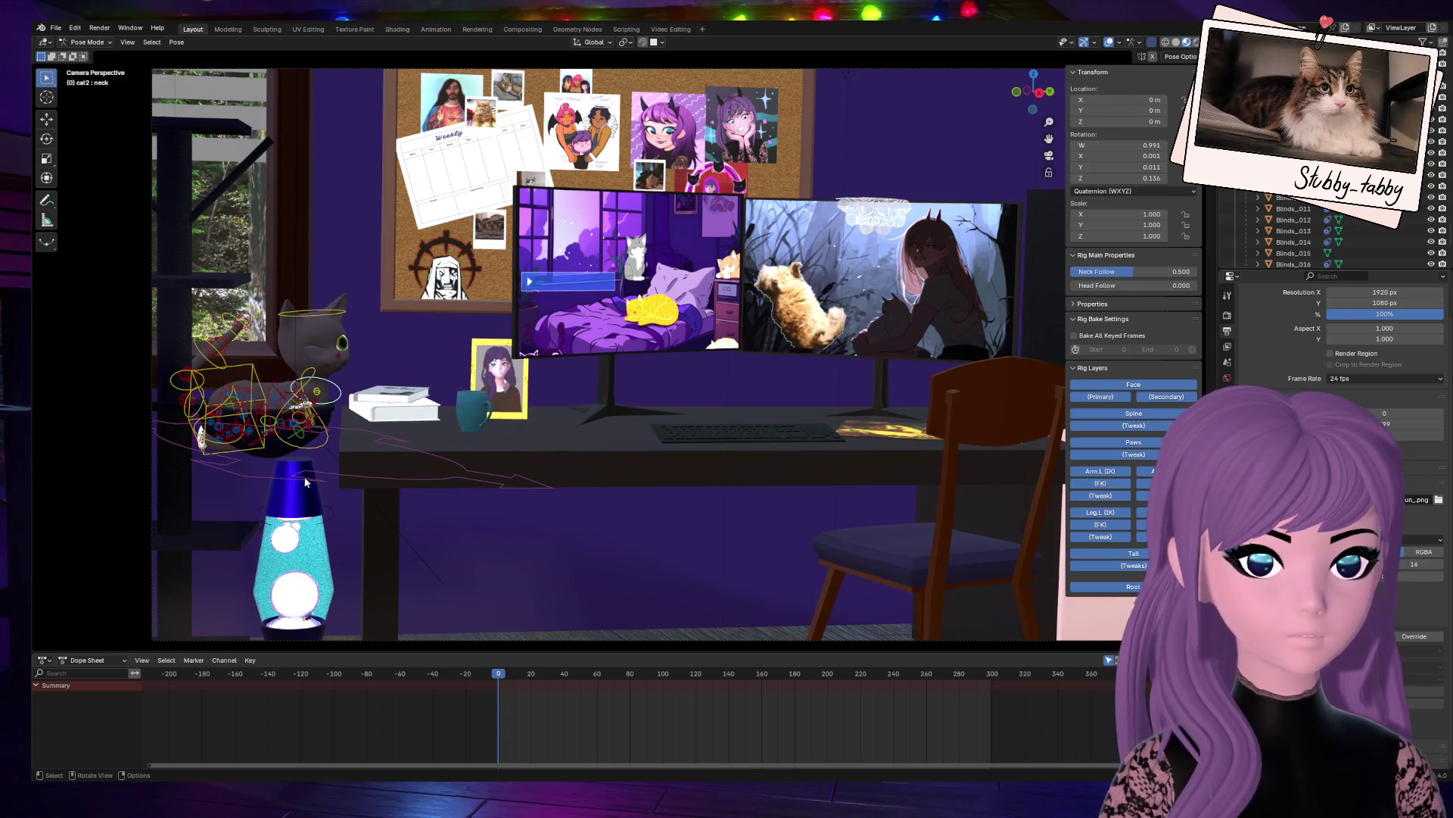
left_click(307, 482)
key("g")
key("z")
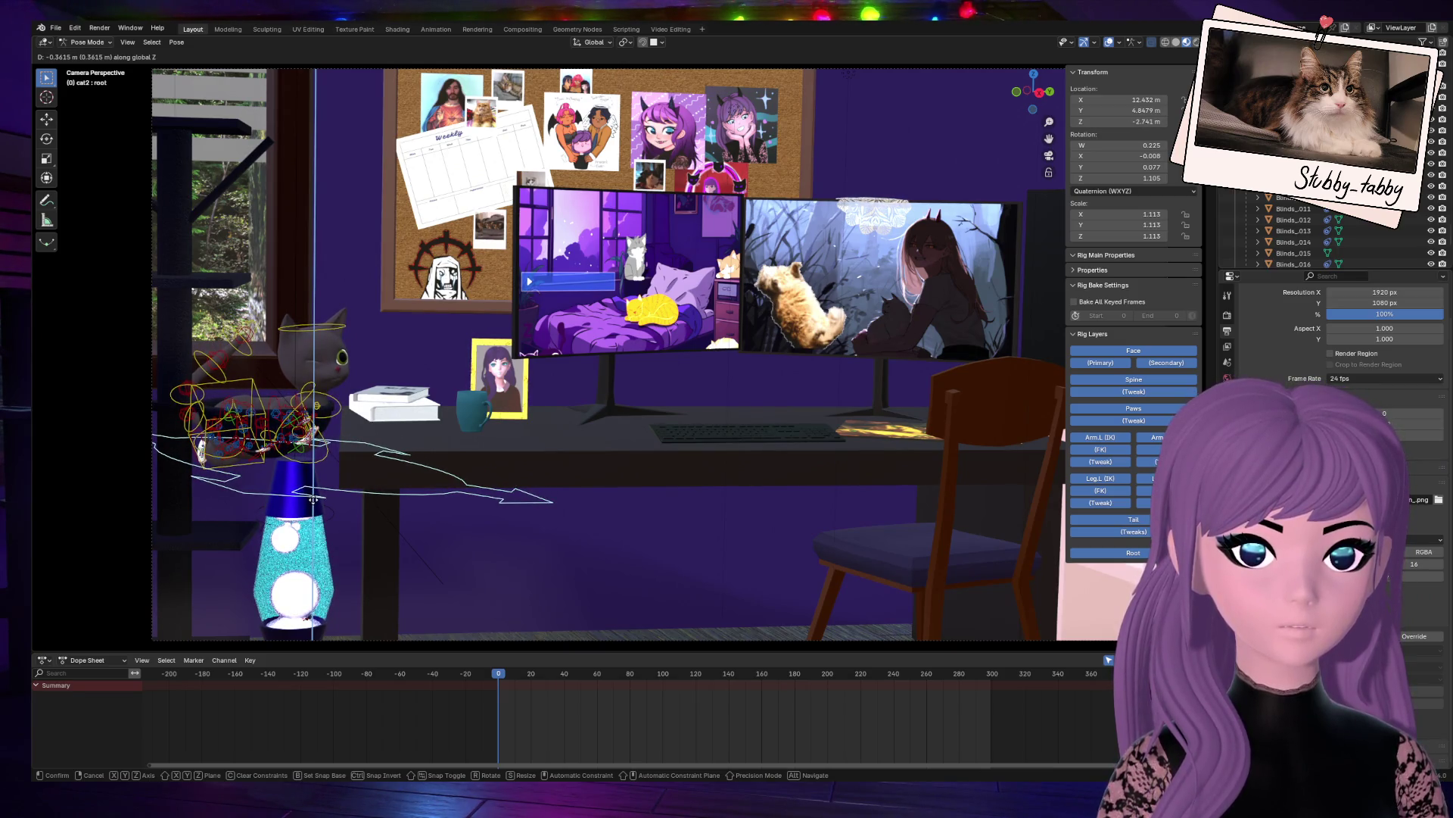
left_click(344, 522)
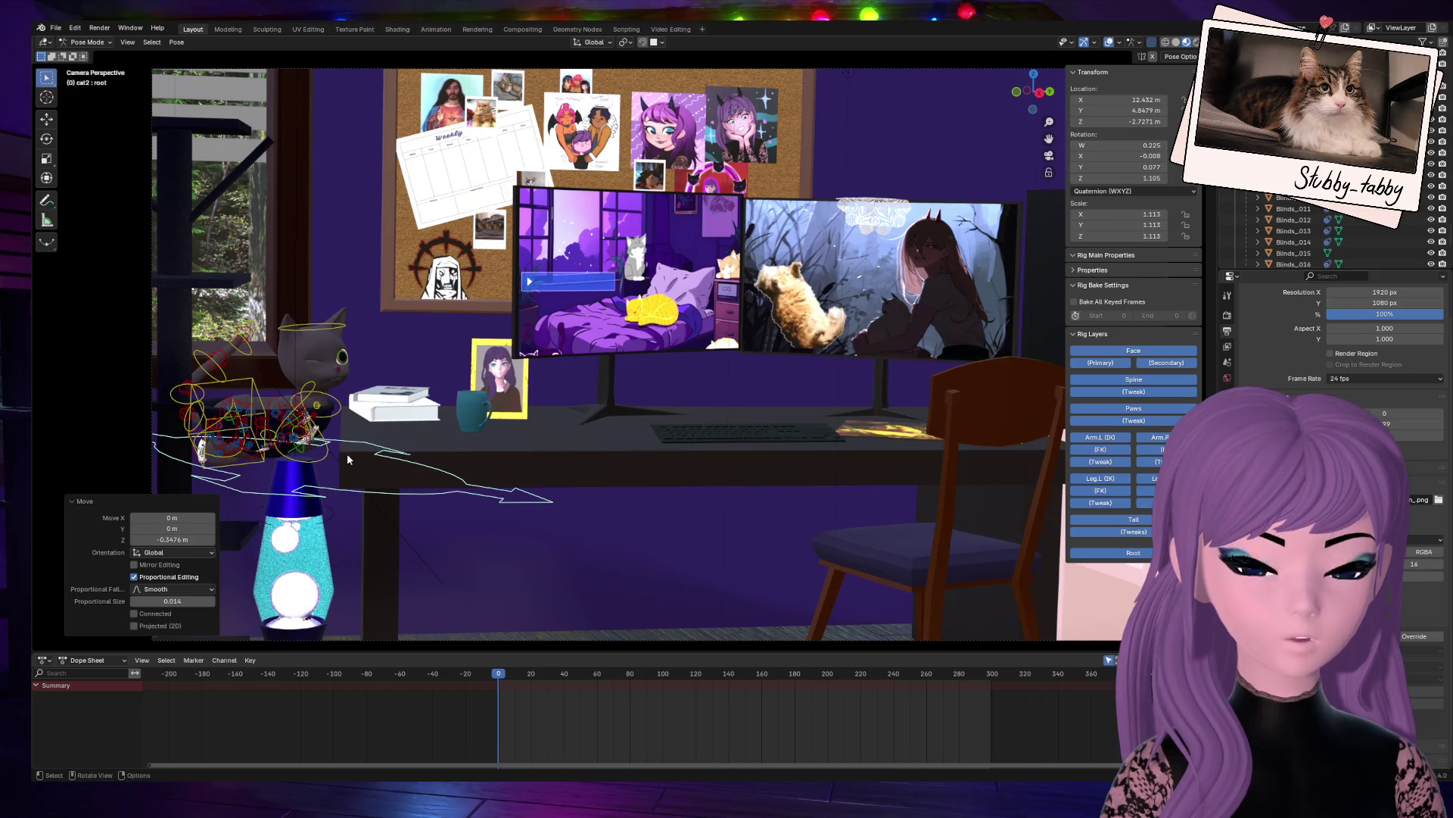
Step: Try offsetting the rig 5 m along Y, then cancel it
key("g")
key("y")
key("5")
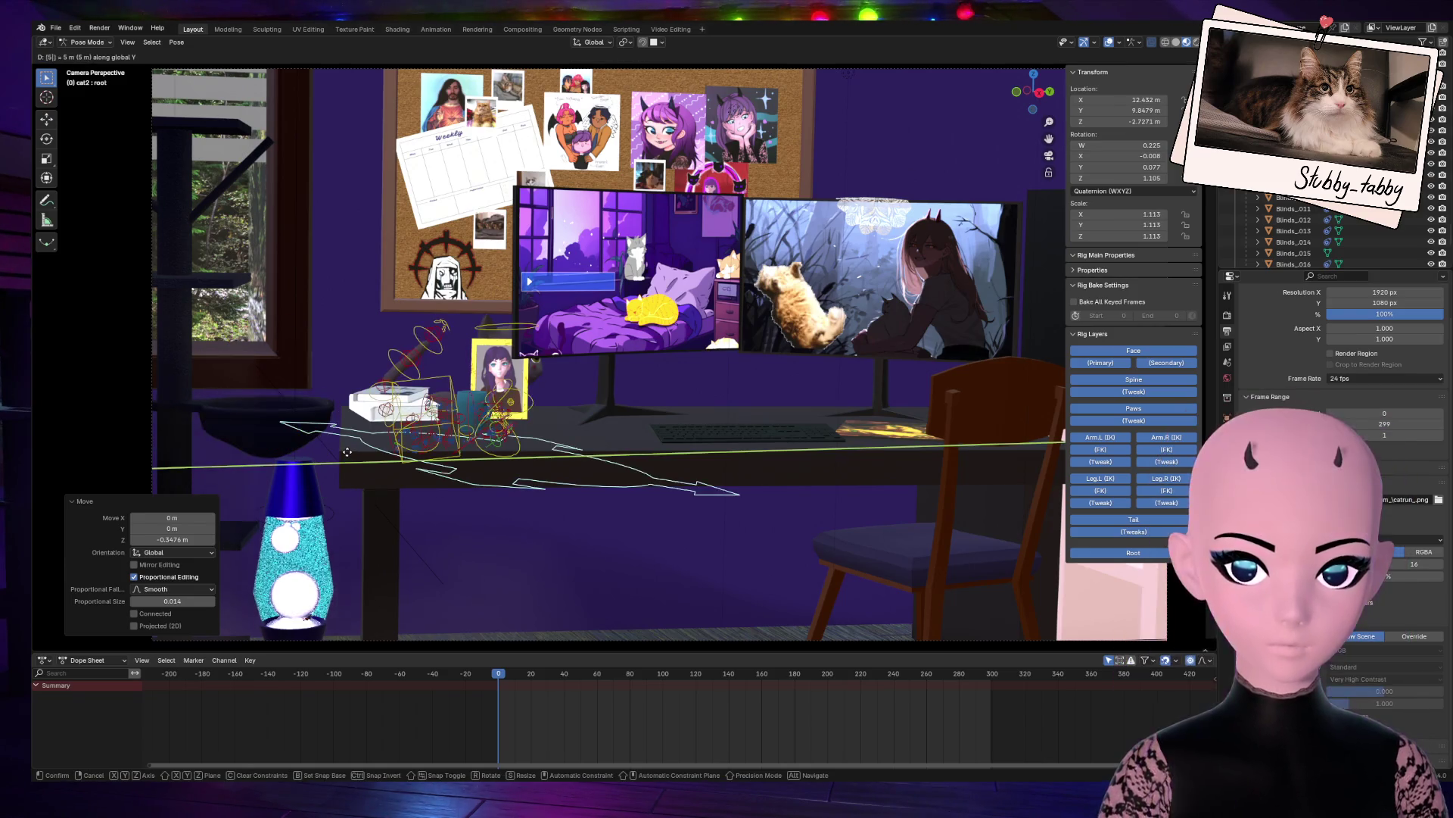
key("Escape")
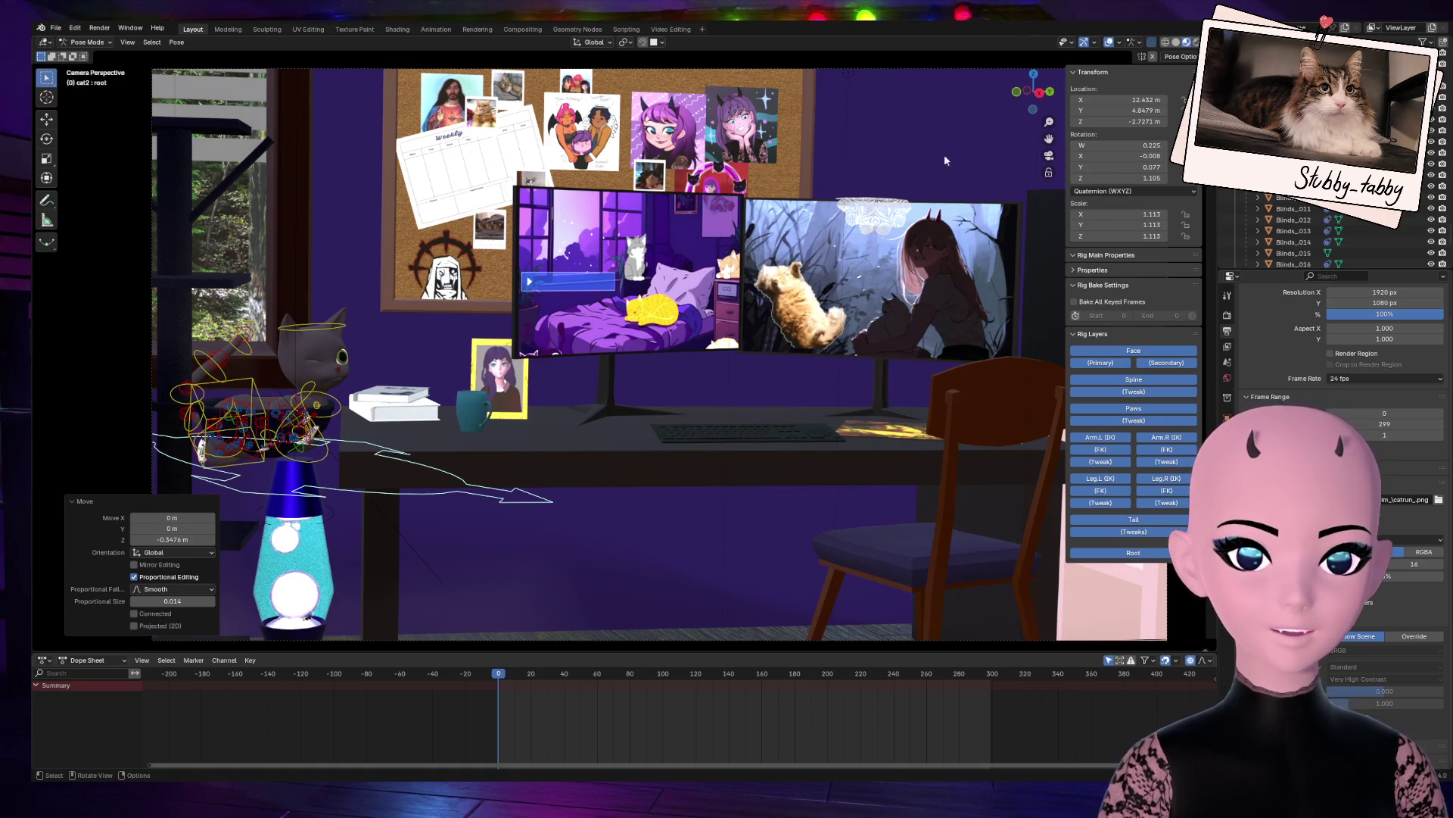
Step: Move the rig root about 0.6 m sideways into the cat-tree bed
mouse_move(1029, 99)
left_mouse_down()
mouse_move(1031, 144)
mouse_move(946, 133)
left_mouse_up()
scroll(607, 438, "up", 3)
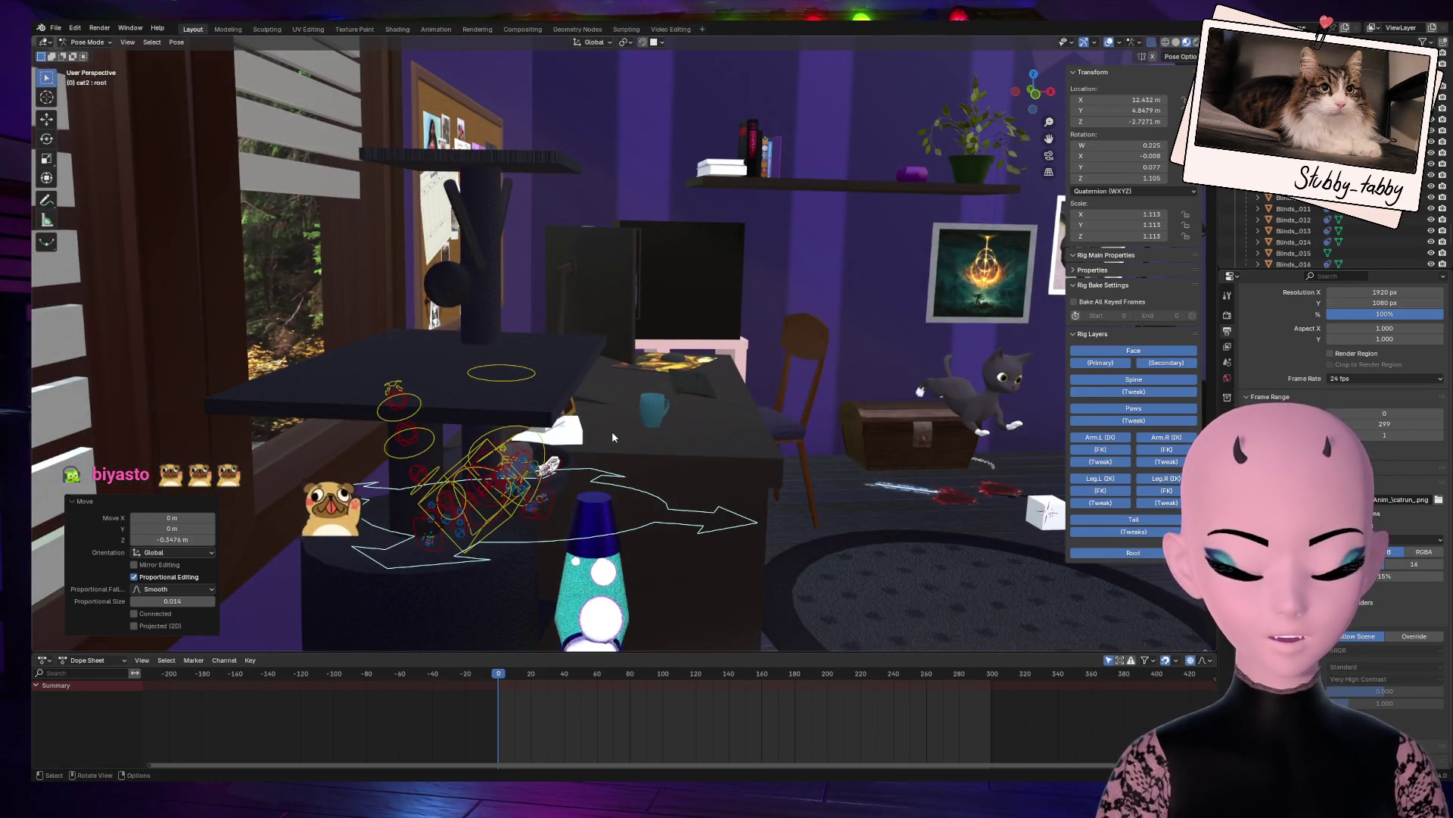
key("g")
left_click(584, 441)
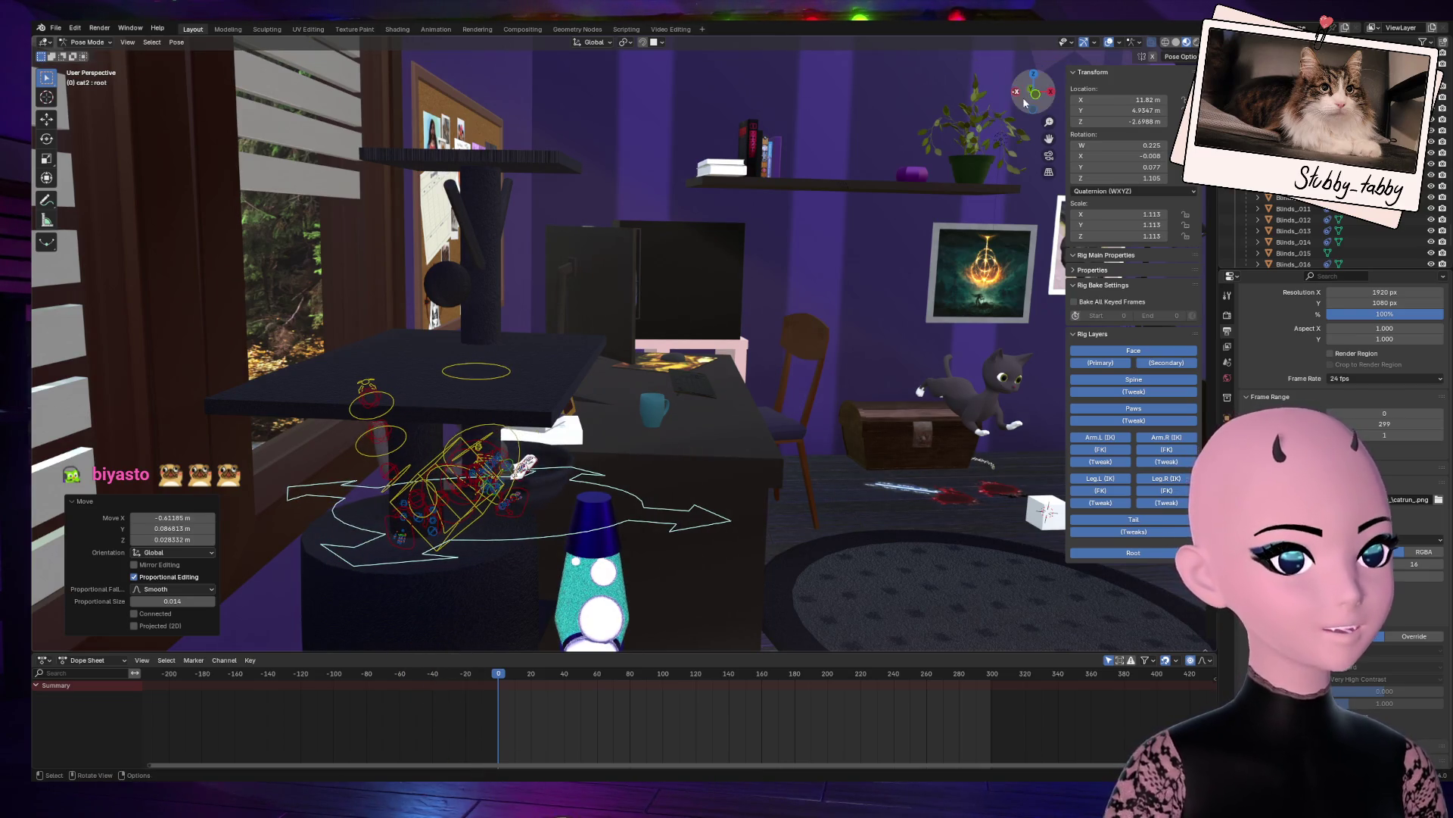
Step: Inspect the cat in the bed from several angles and select its right shoulder bone
left_click_drag(1026, 103, 947, 121)
scroll(395, 501, "up", 6)
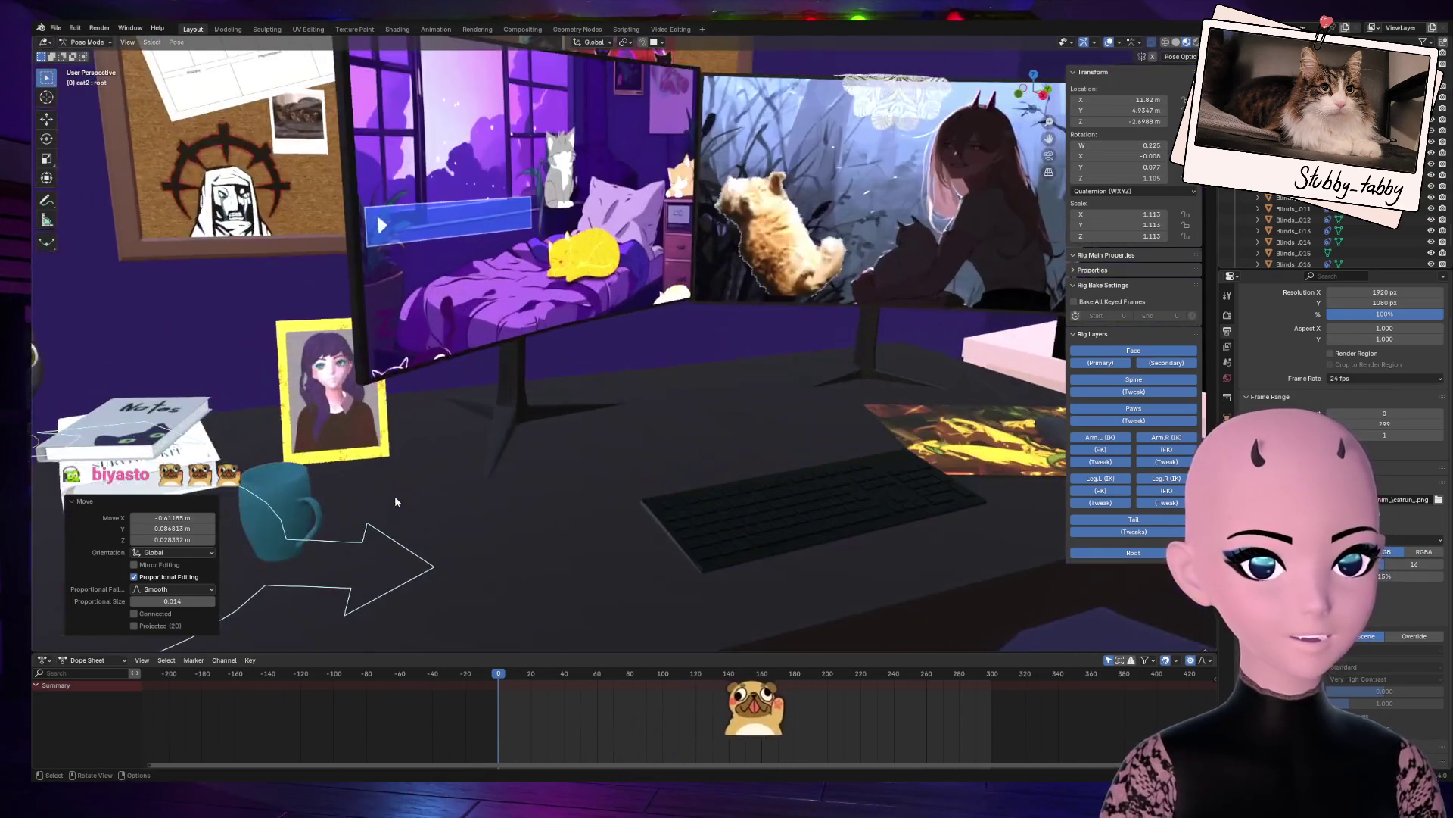
scroll(395, 502, "down", 5)
mouse_move(396, 501)
middle_mouse_down()
mouse_move(206, 409)
mouse_move(227, 356)
mouse_move(198, 428)
middle_mouse_up()
scroll(206, 409, "up", 4)
mouse_move(292, 350)
middle_mouse_down()
mouse_move(446, 284)
mouse_move(794, 182)
middle_mouse_up()
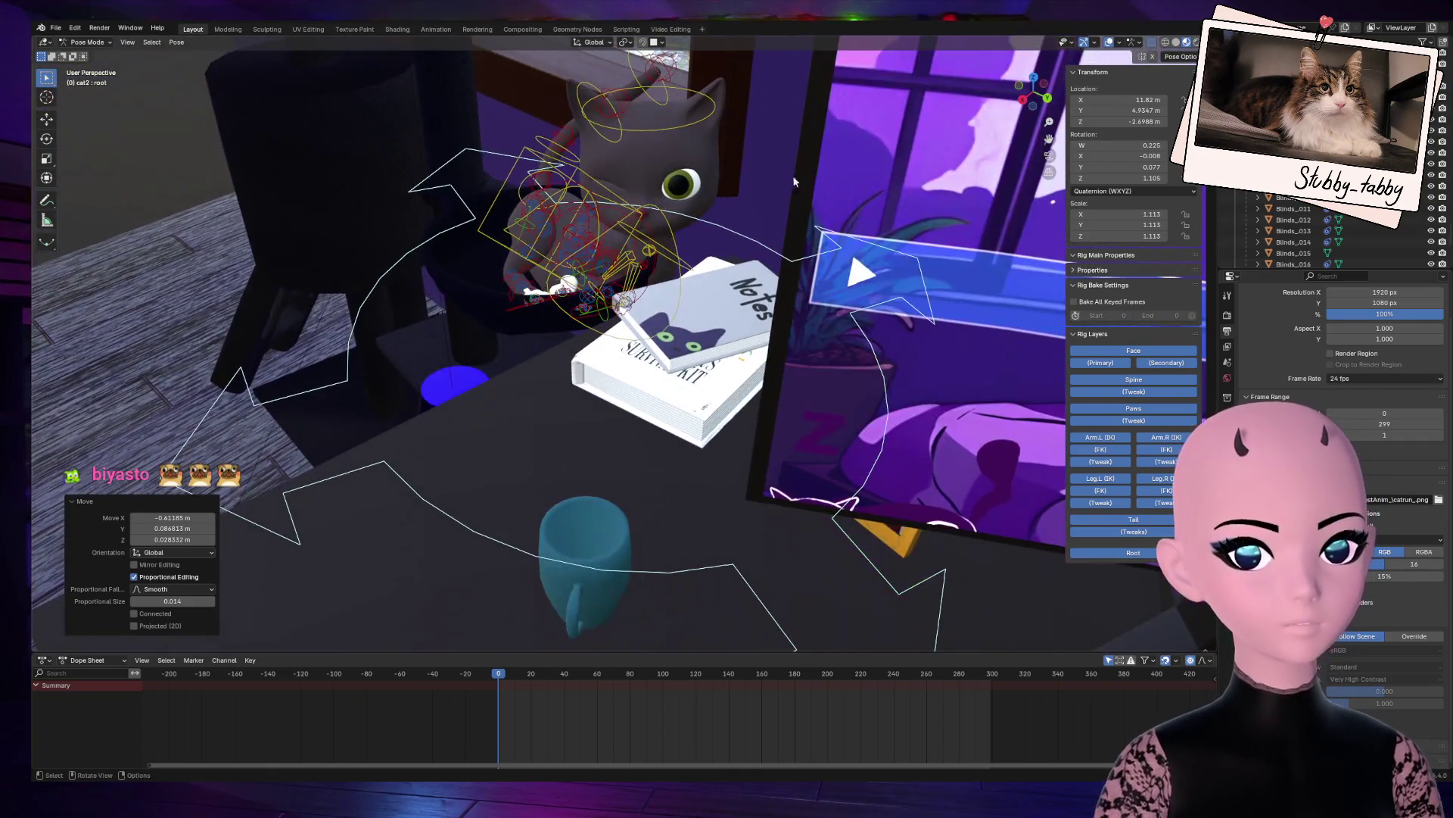
key("g")
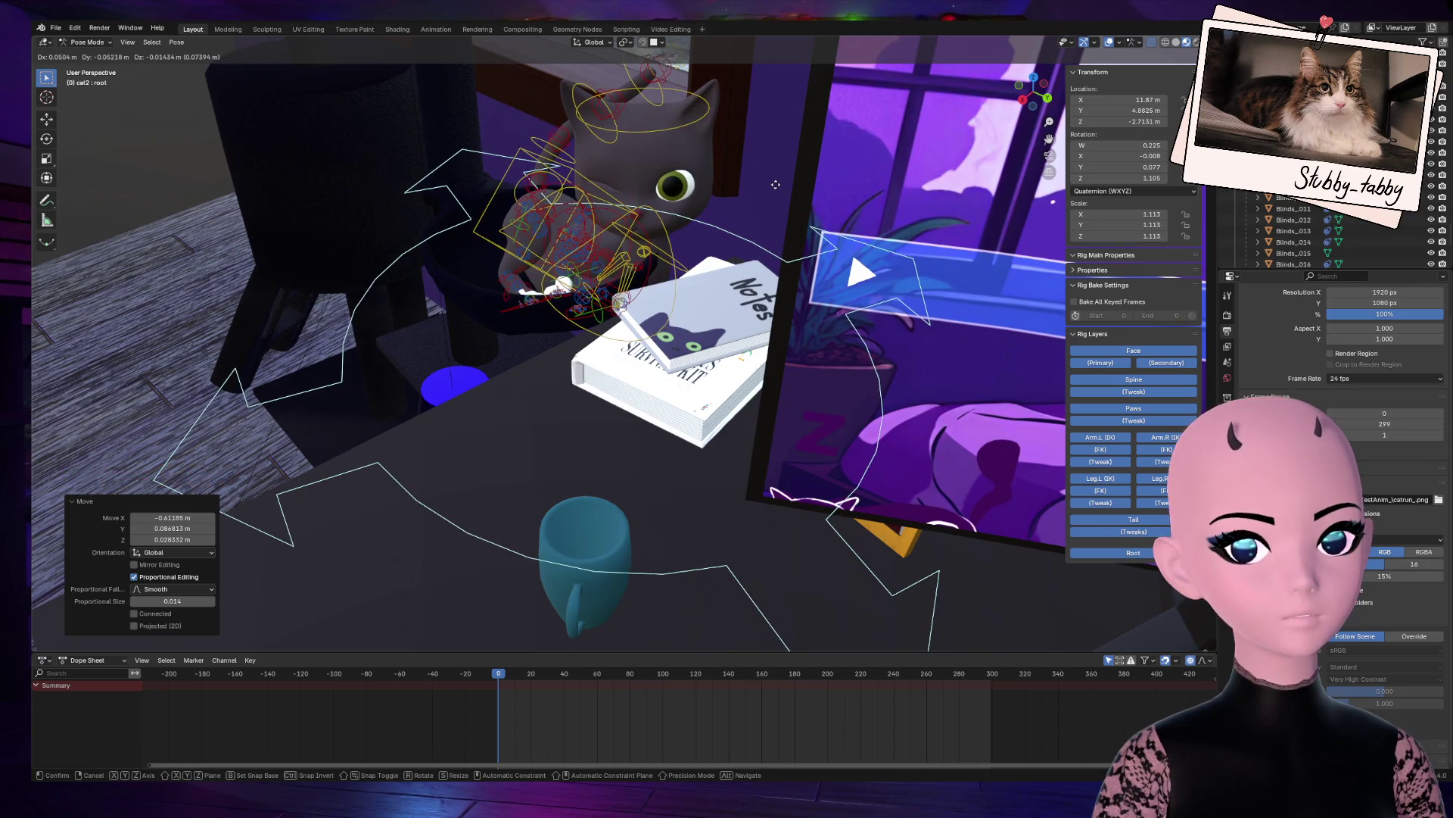
right_click(775, 184)
scroll(628, 195, "up", 5)
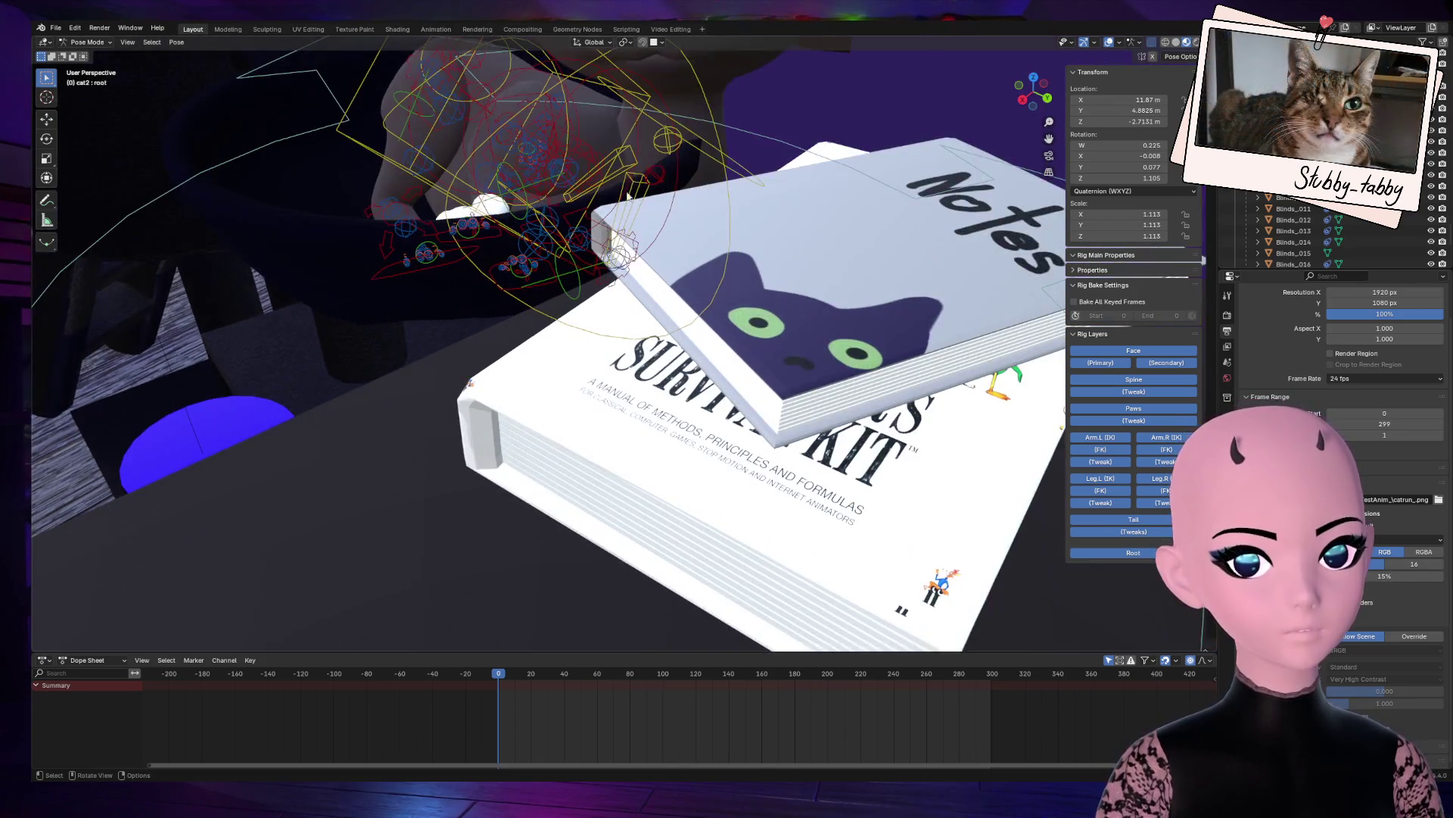
left_click(623, 165)
middle_click_drag(623, 165, 801, 250)
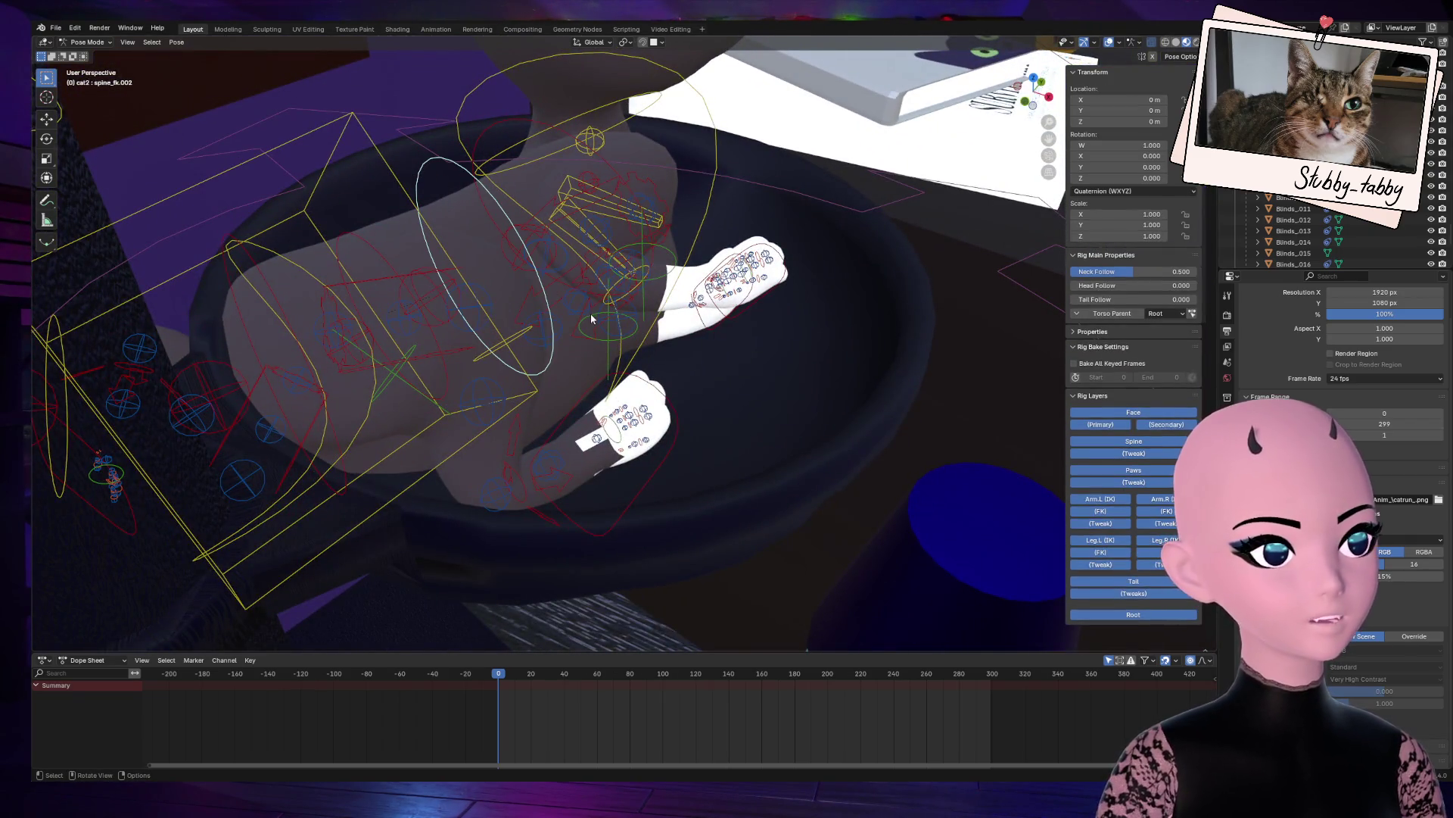
Step: Rotate the spine_fk.001 bone about -12° to start curling the body
key("g")
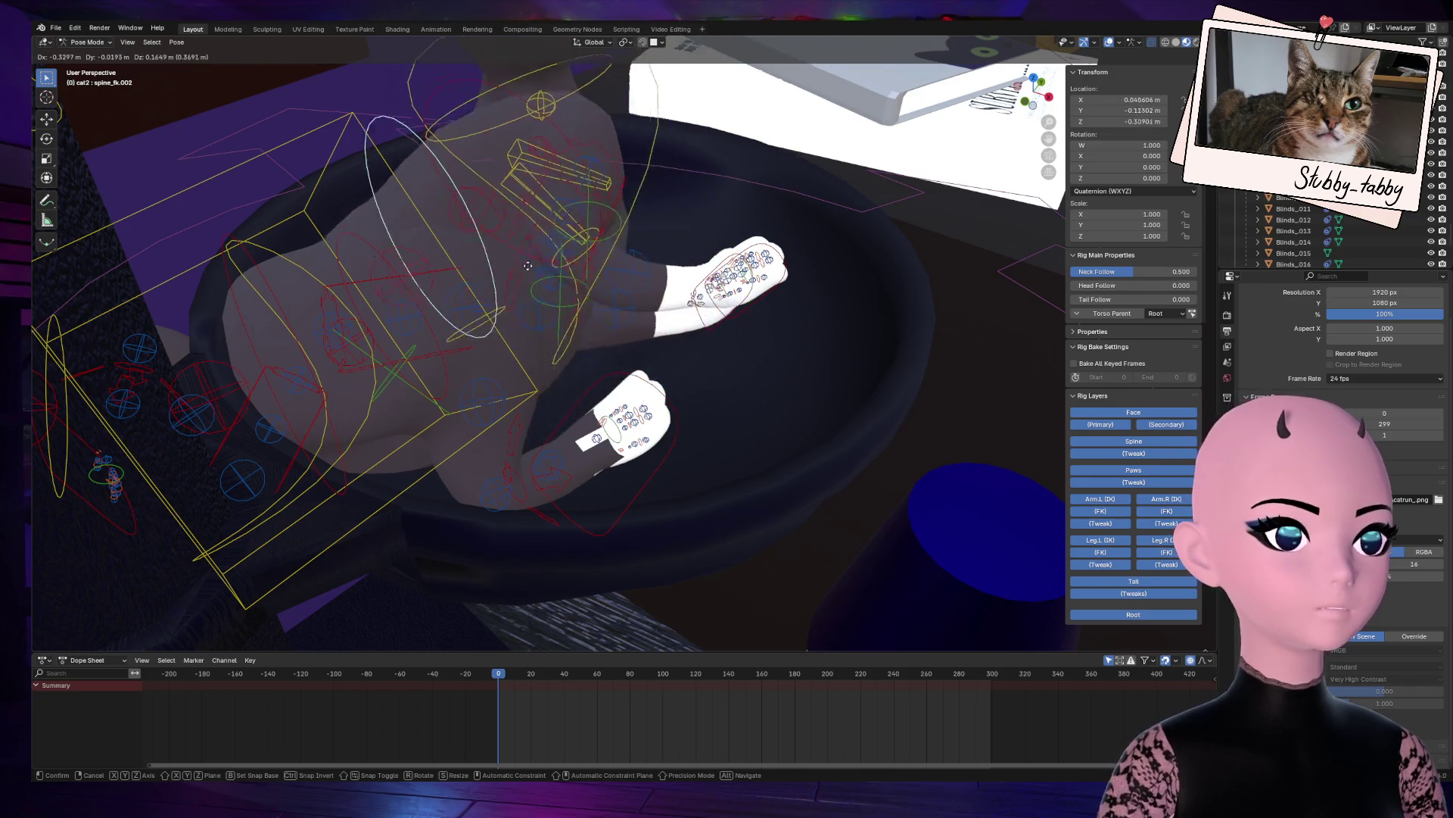
key("Escape")
mouse_move(661, 334)
middle_mouse_down()
mouse_move(575, 378)
mouse_move(678, 436)
mouse_move(742, 420)
middle_mouse_up()
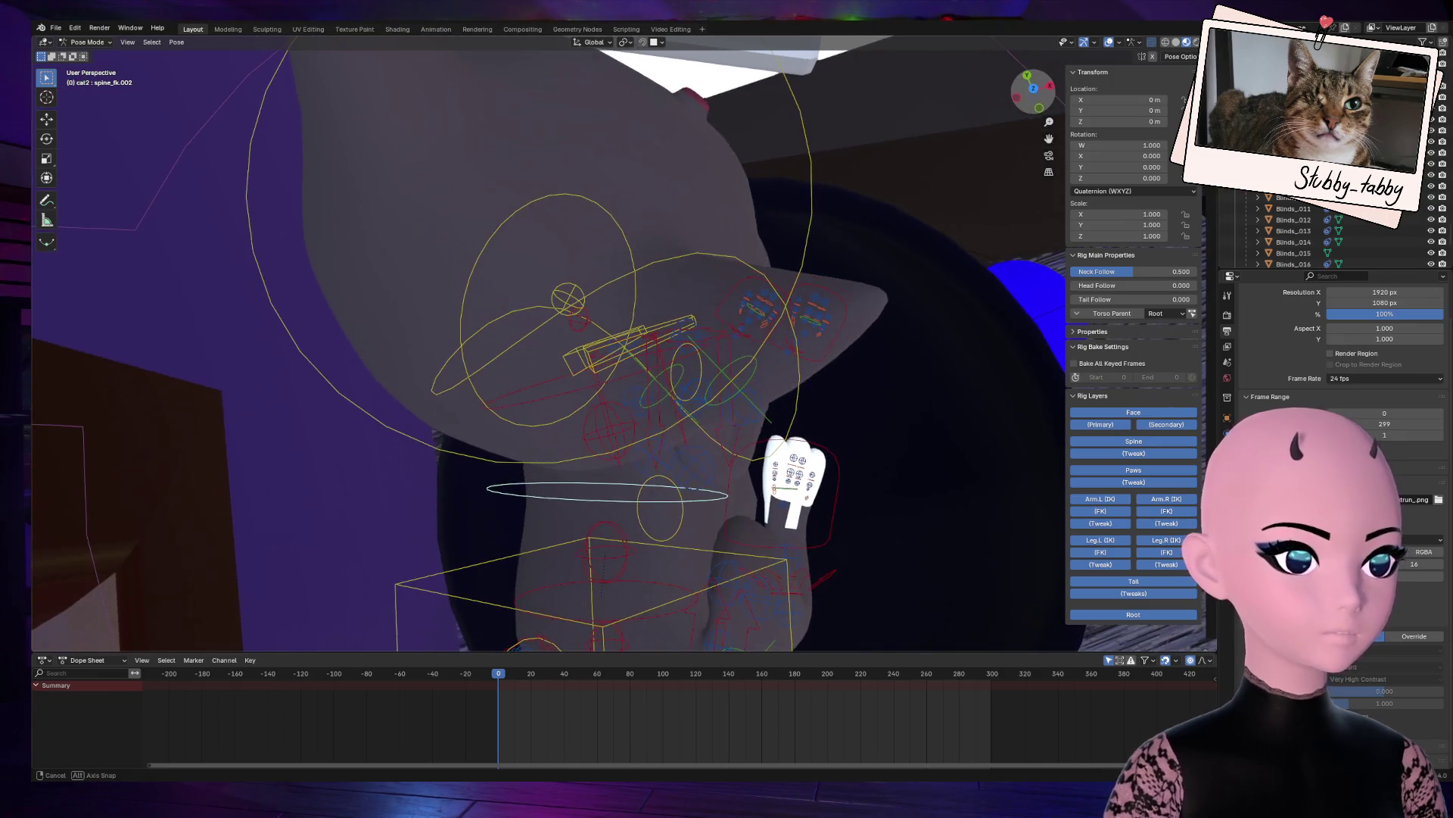
left_click(530, 596)
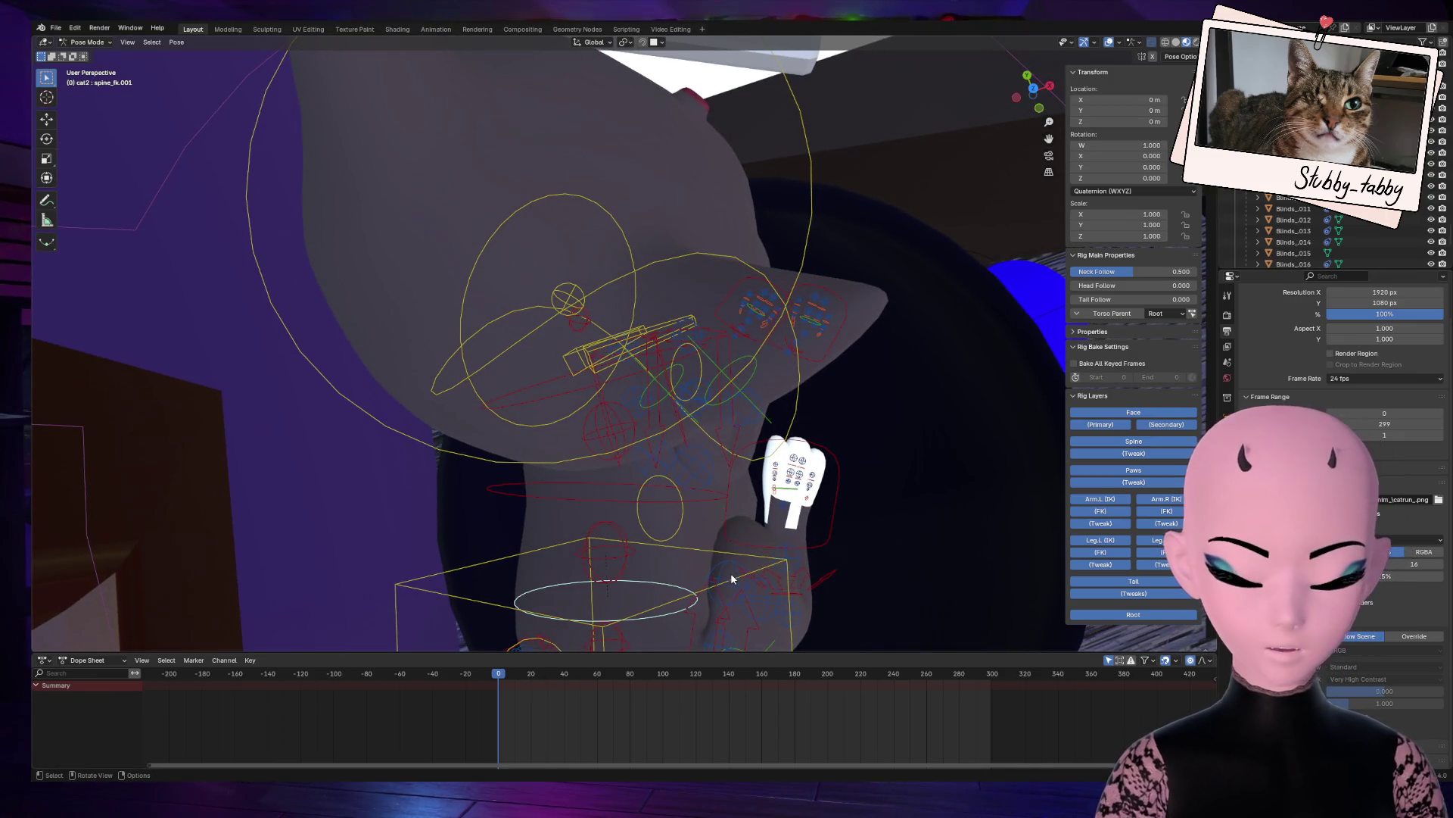
key("g")
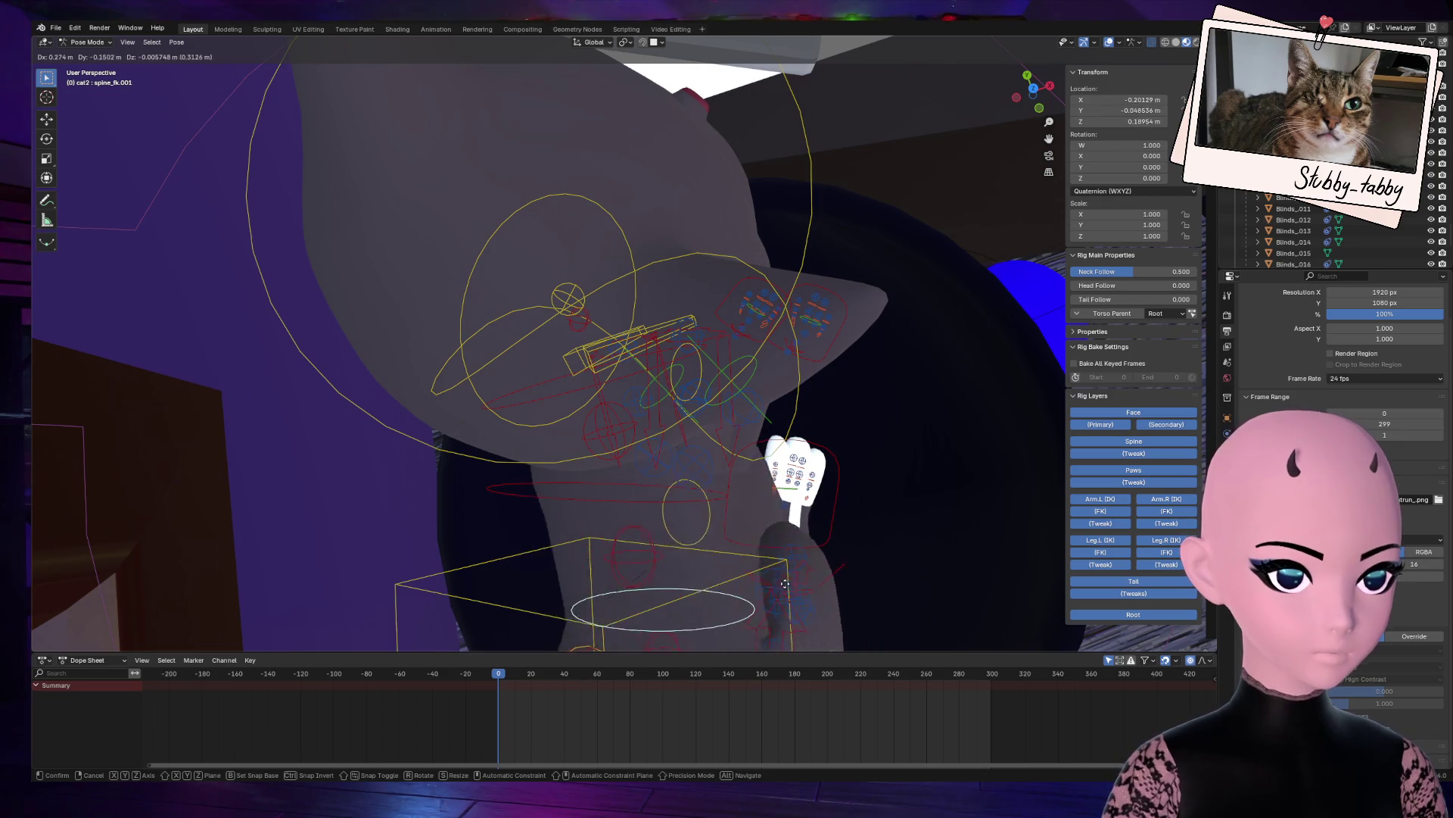
right_click(757, 587)
mouse_move(1050, 102)
left_mouse_down()
mouse_move(1075, 121)
mouse_move(1056, 110)
left_mouse_up()
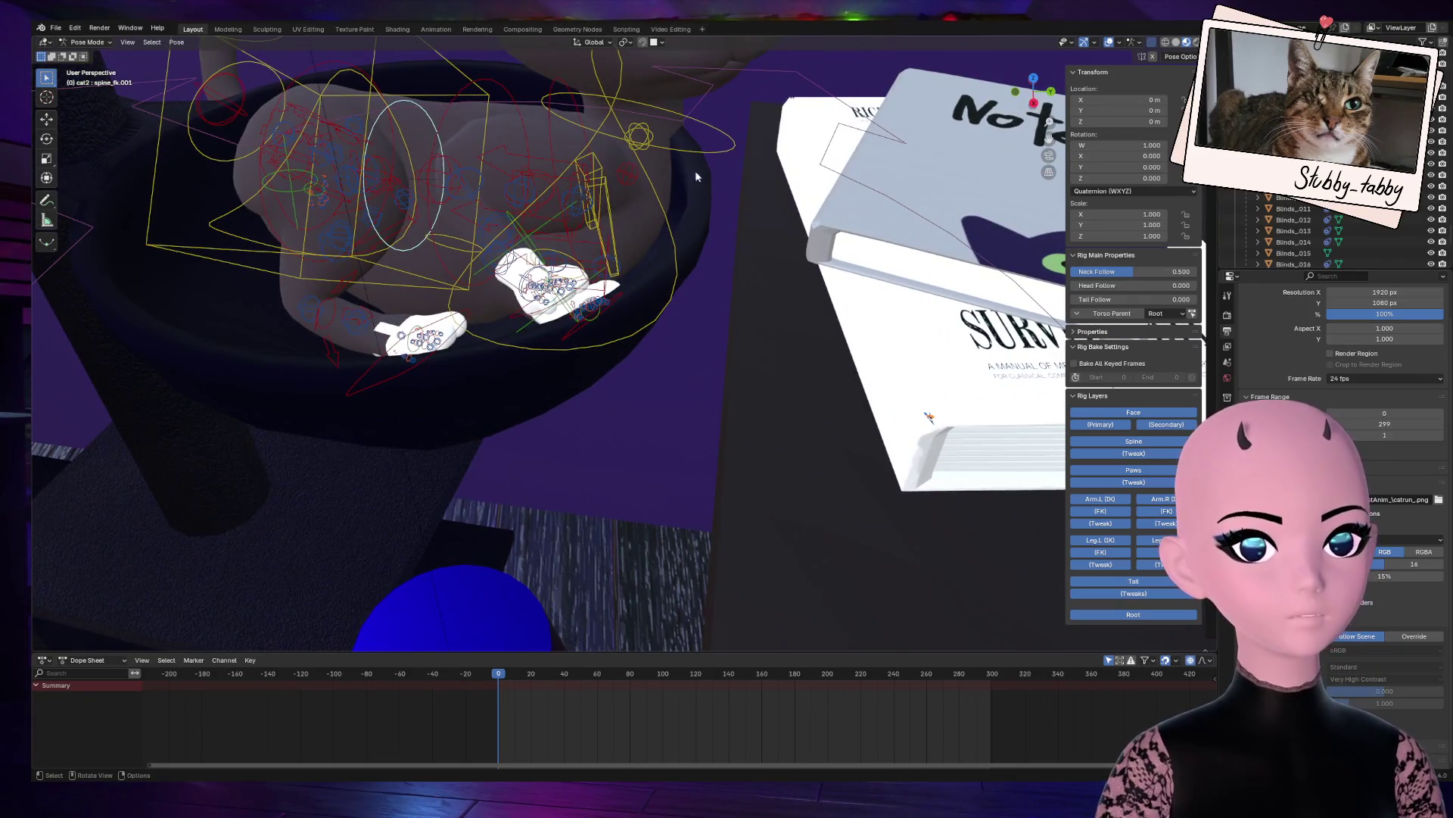
key("r")
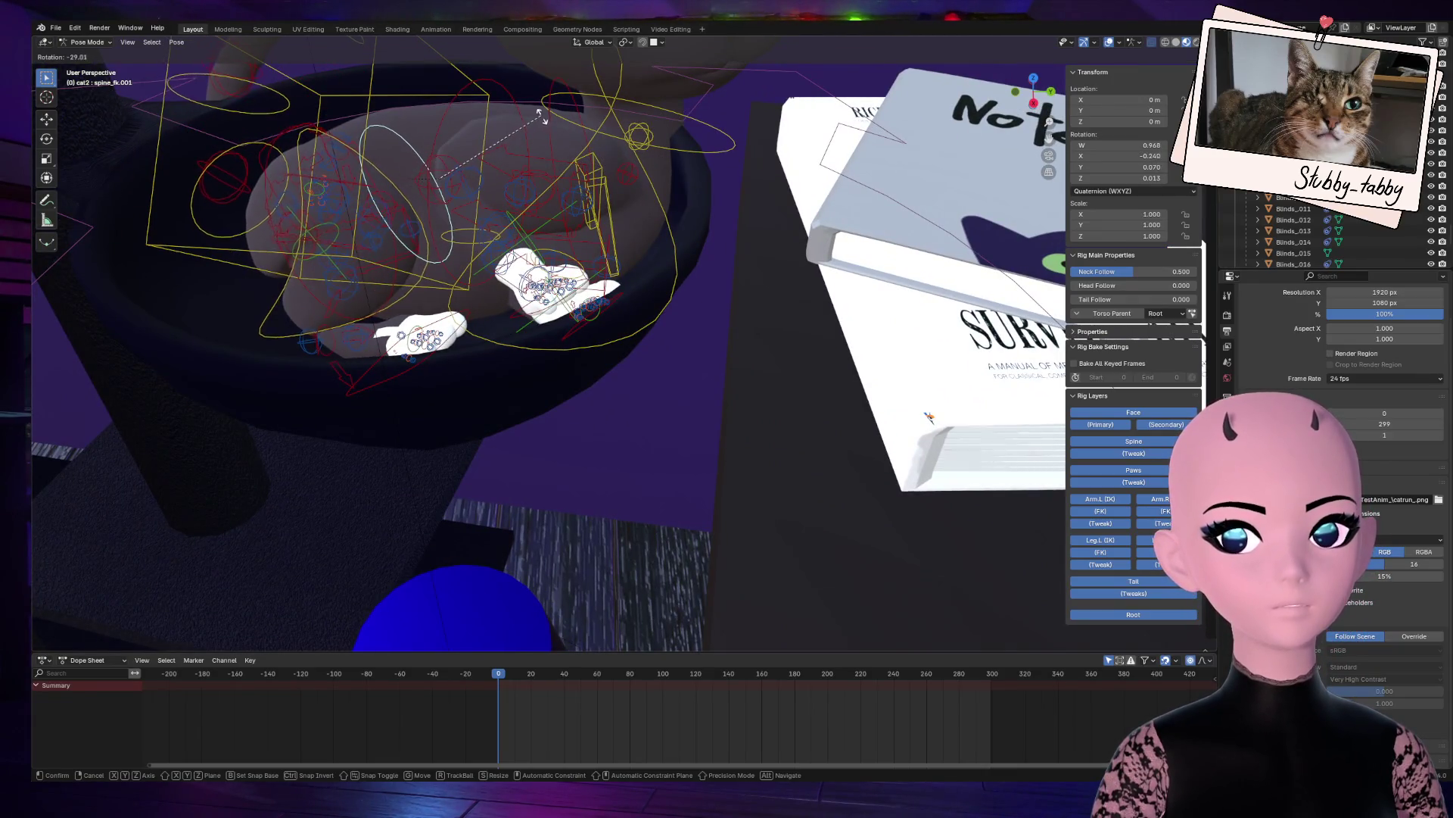
left_click(450, 121)
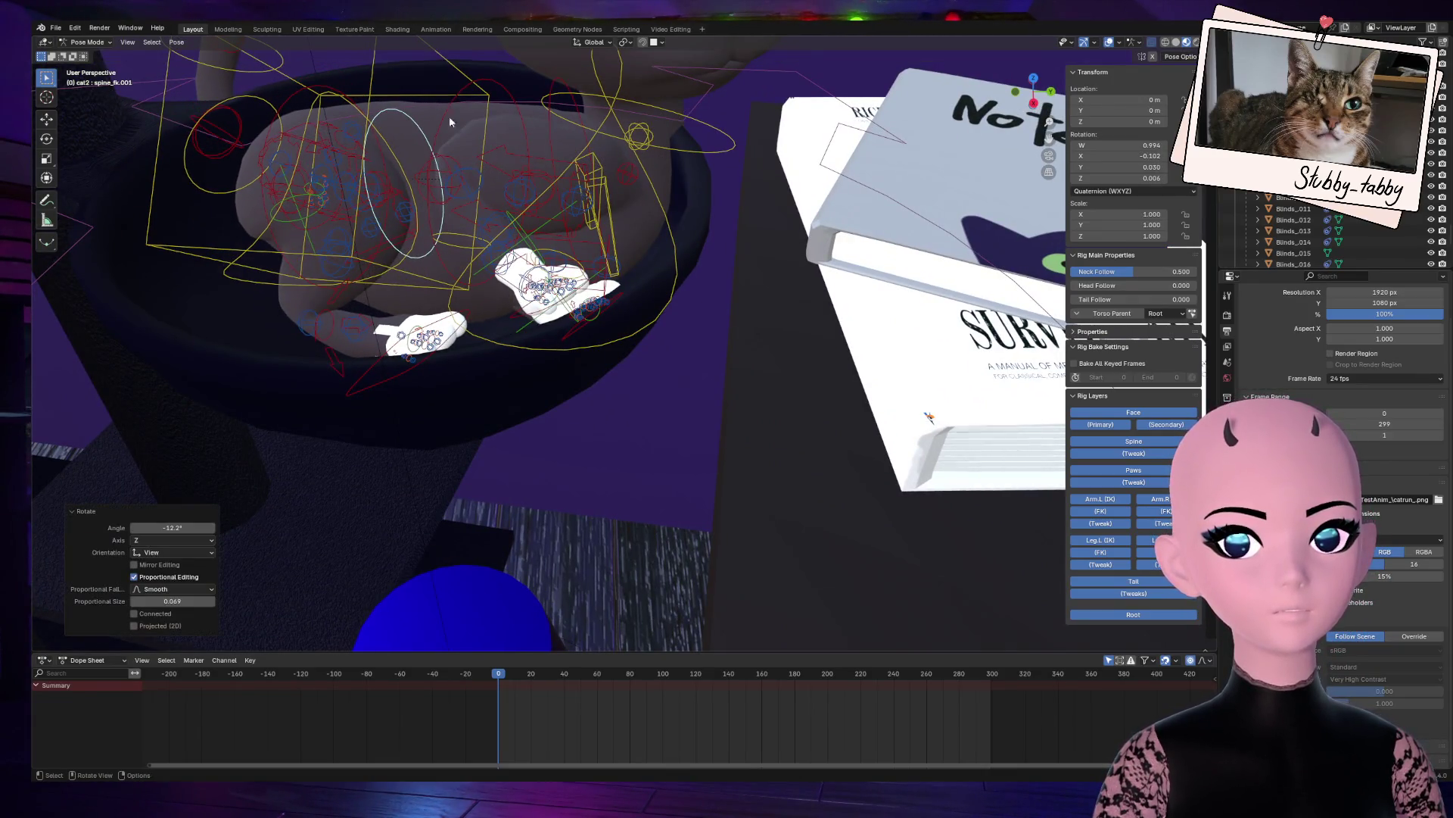
Step: Rotate the lower spine bone spine_fk about -11°, then select tail.001
left_click(286, 104)
key("r")
left_click(236, 195)
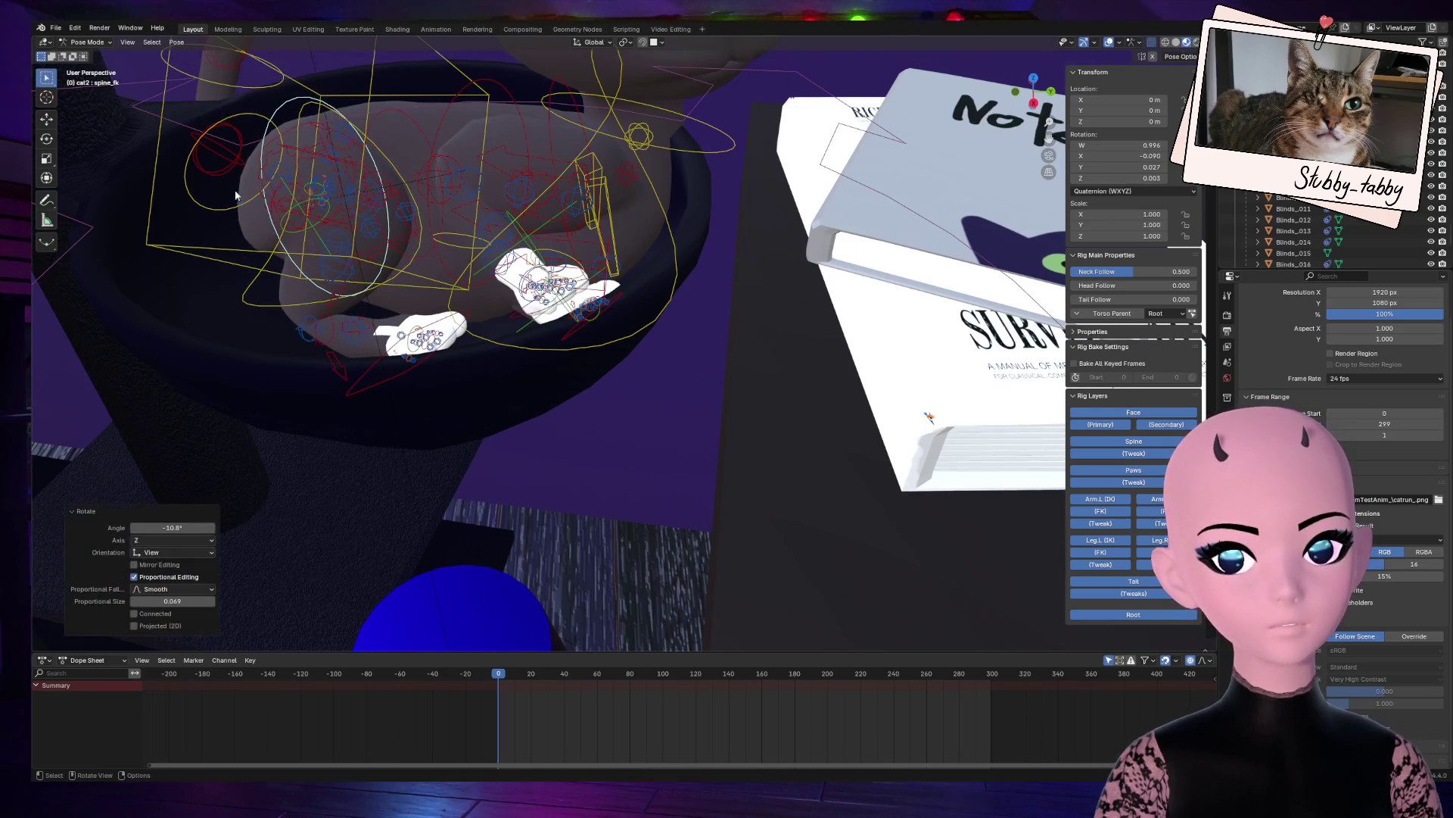
left_click(194, 157)
scroll(190, 179, "down", 5)
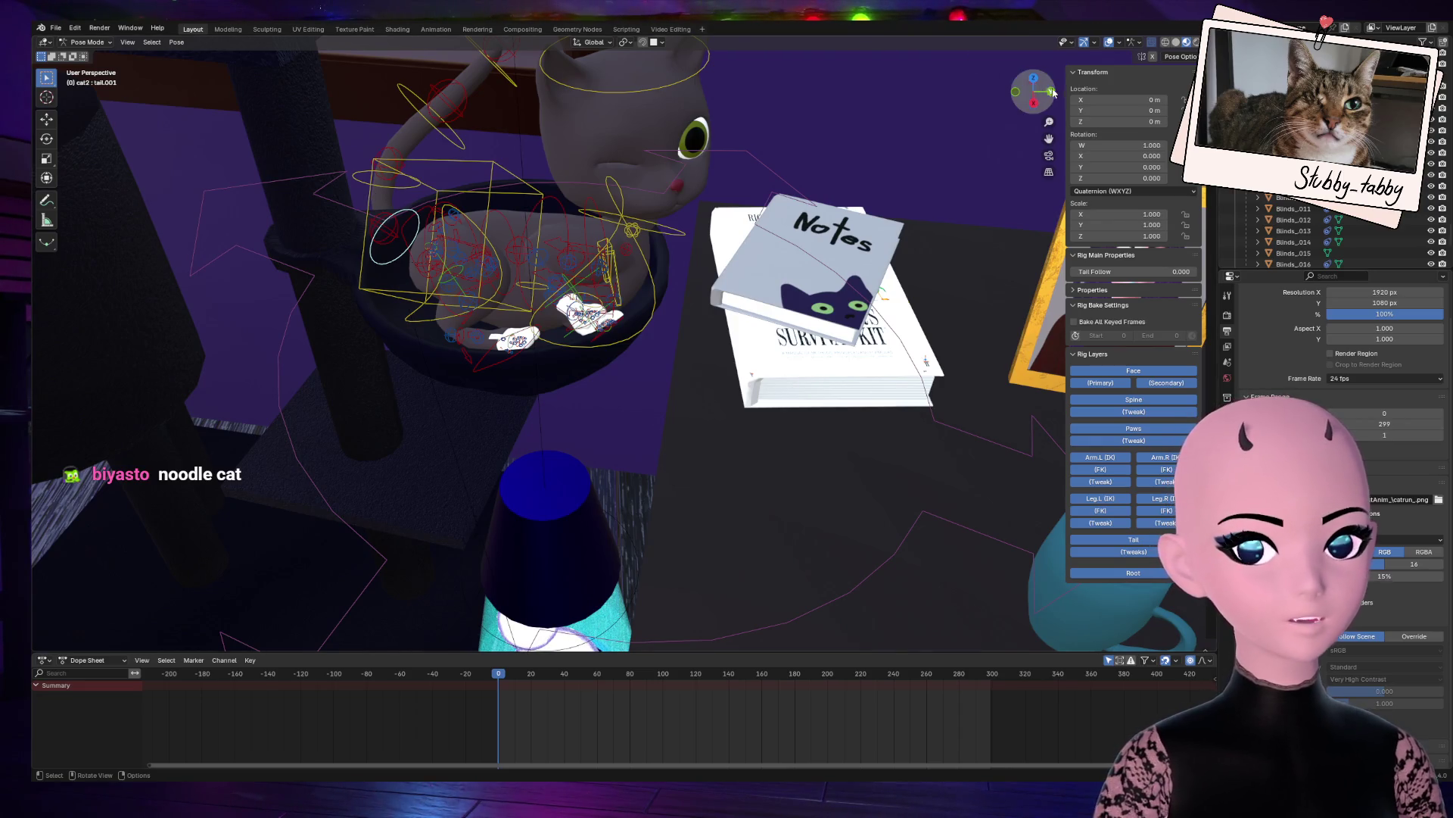
Step: Rotate and move the tail master bone so the tail hangs toward the lower shelf
left_click_drag(1053, 91, 871, 128)
left_click(310, 255)
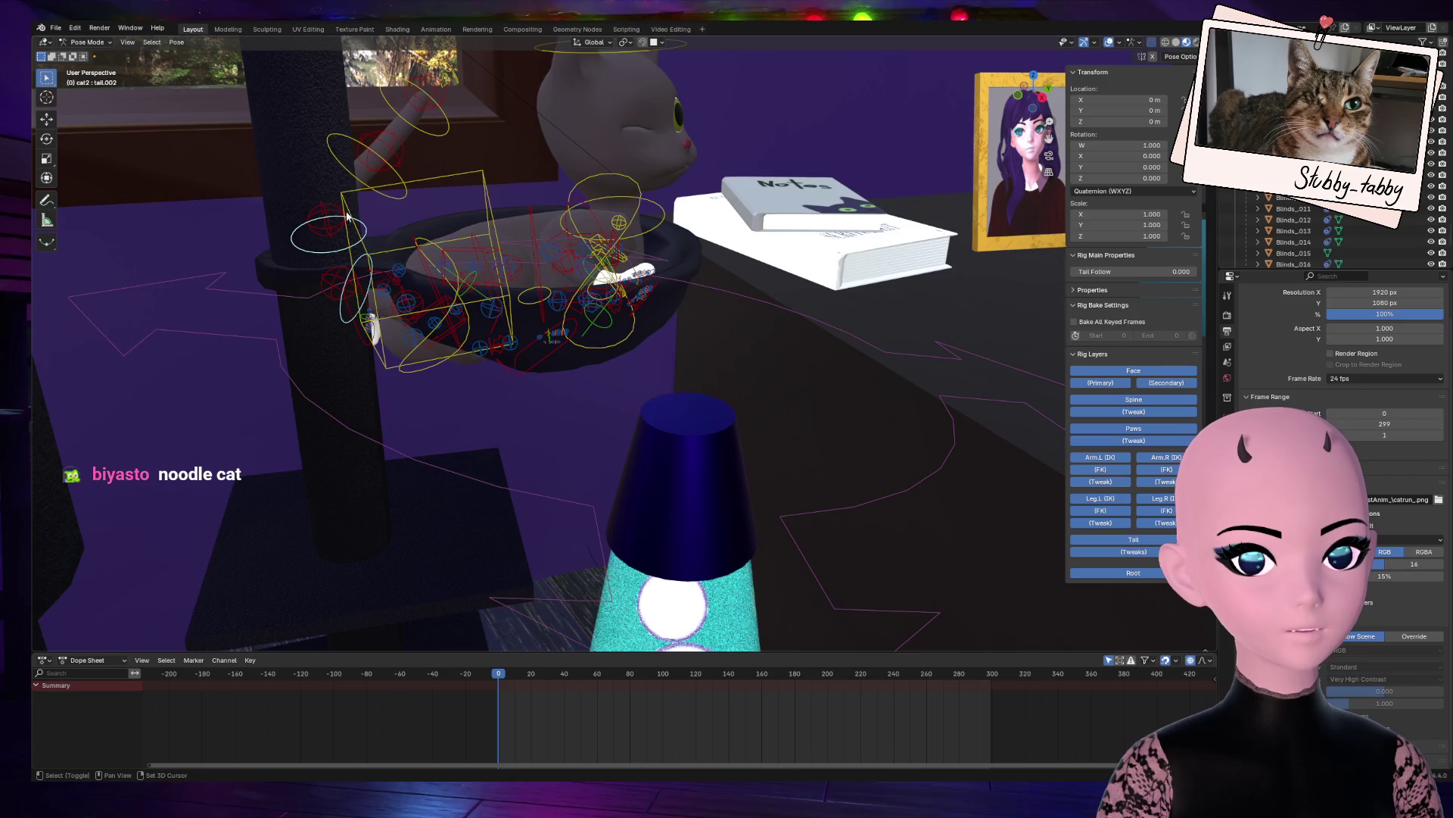
middle_click_drag(405, 159, 505, 146)
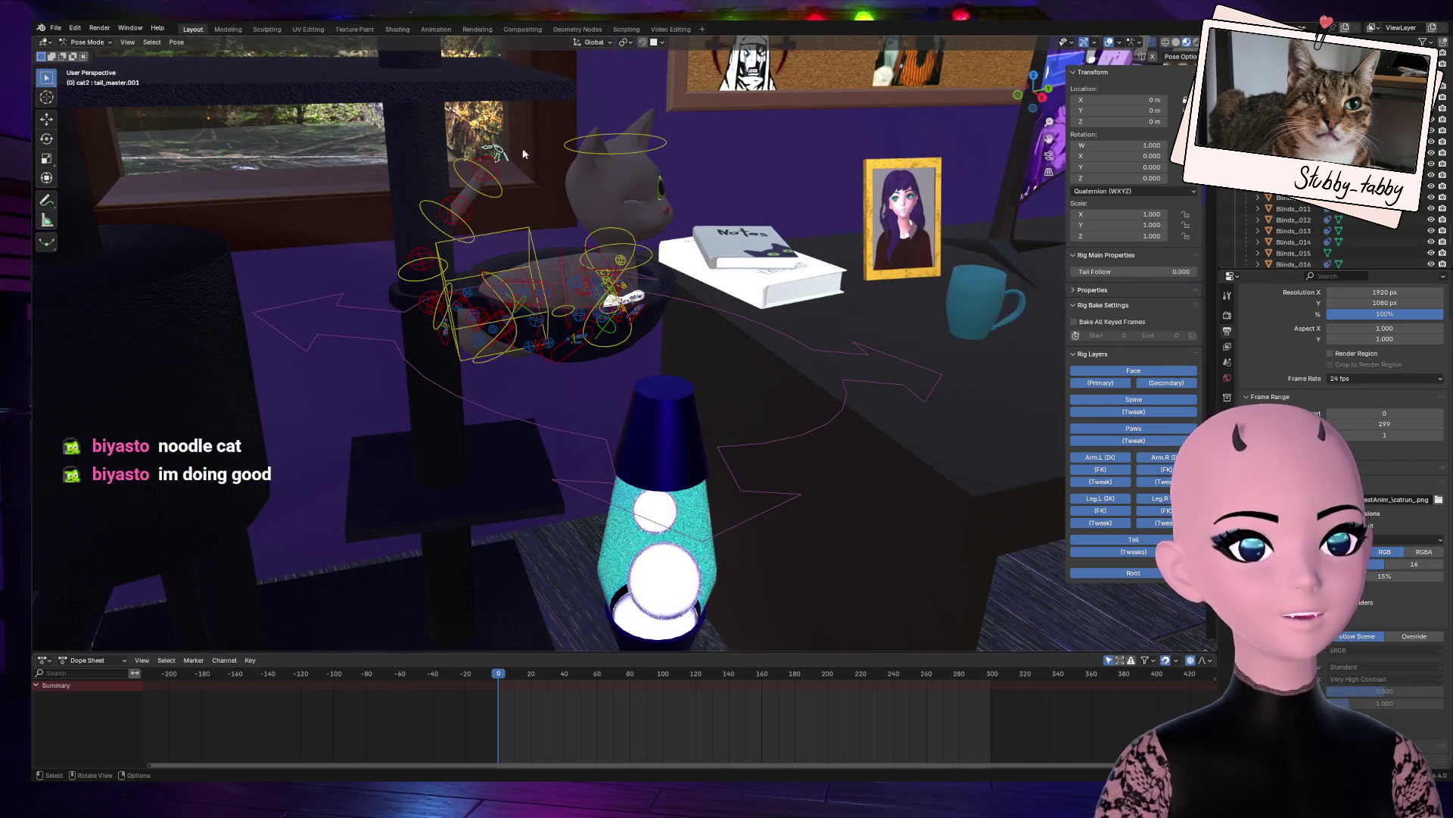
key("r")
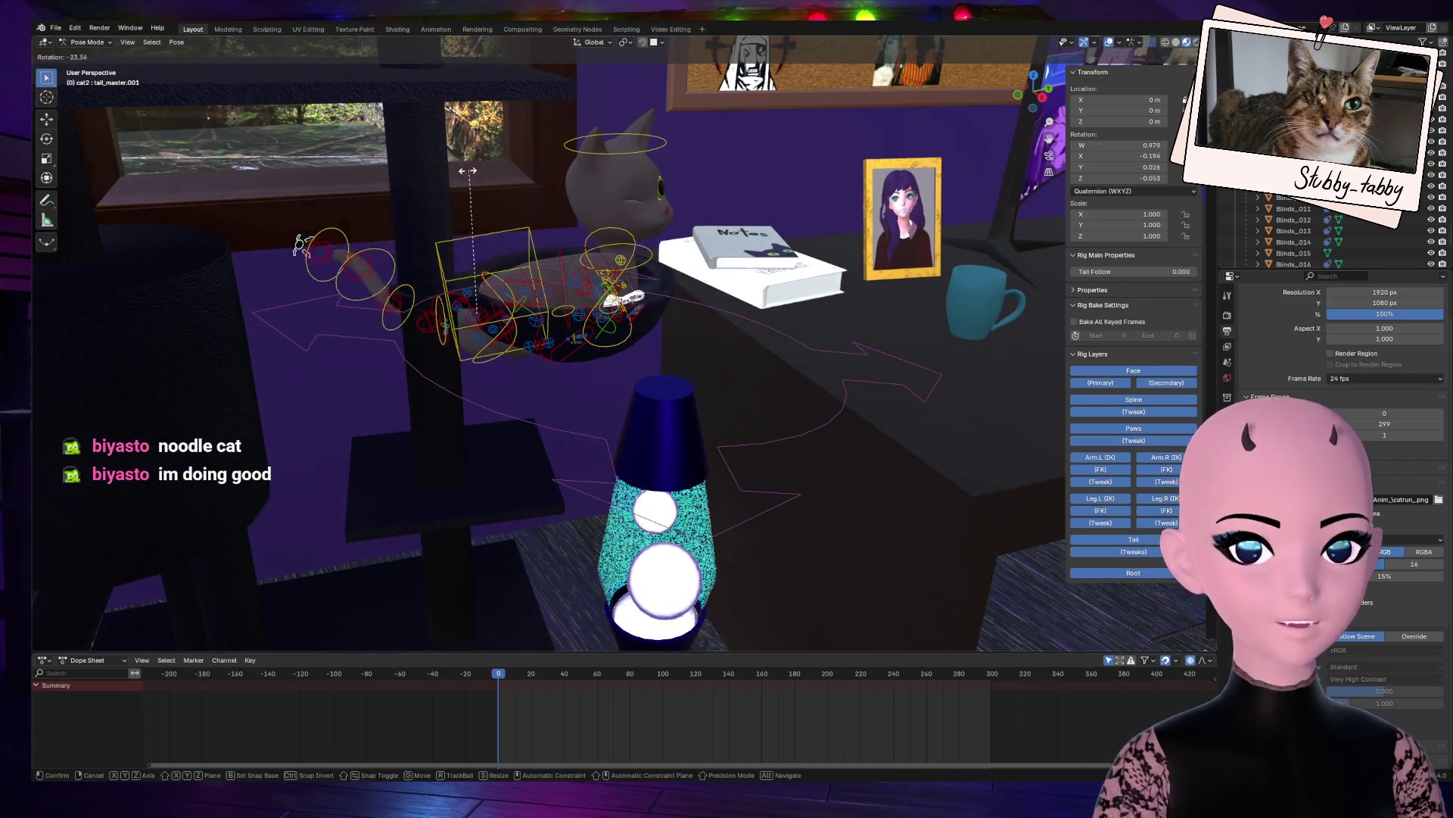
mouse_move(543, 170)
key("g")
left_click(476, 331)
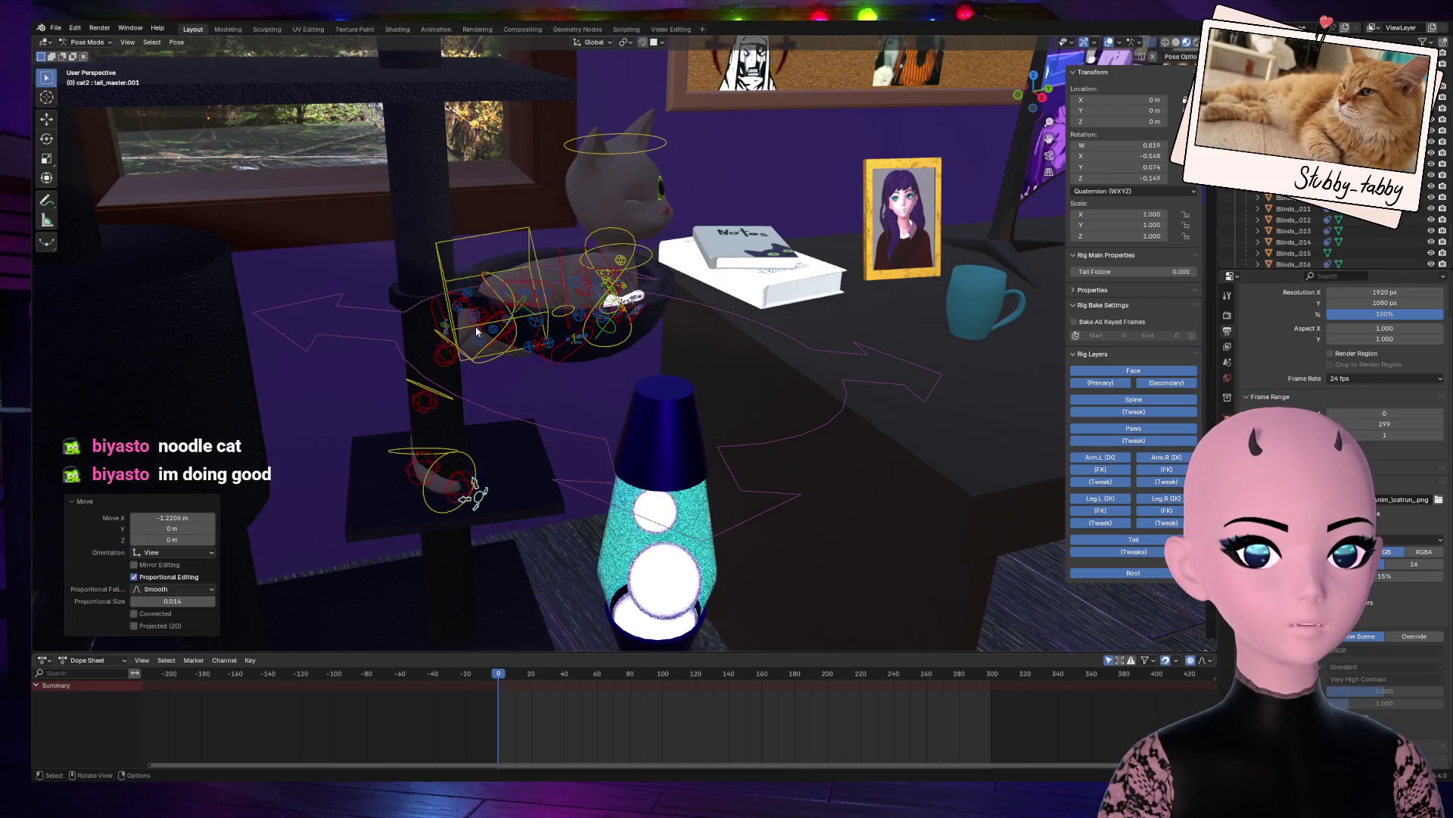
Step: Rotate tail_master.001 to curve the tail down over the bowl's edge
middle_click_drag(995, 121, 893, 289)
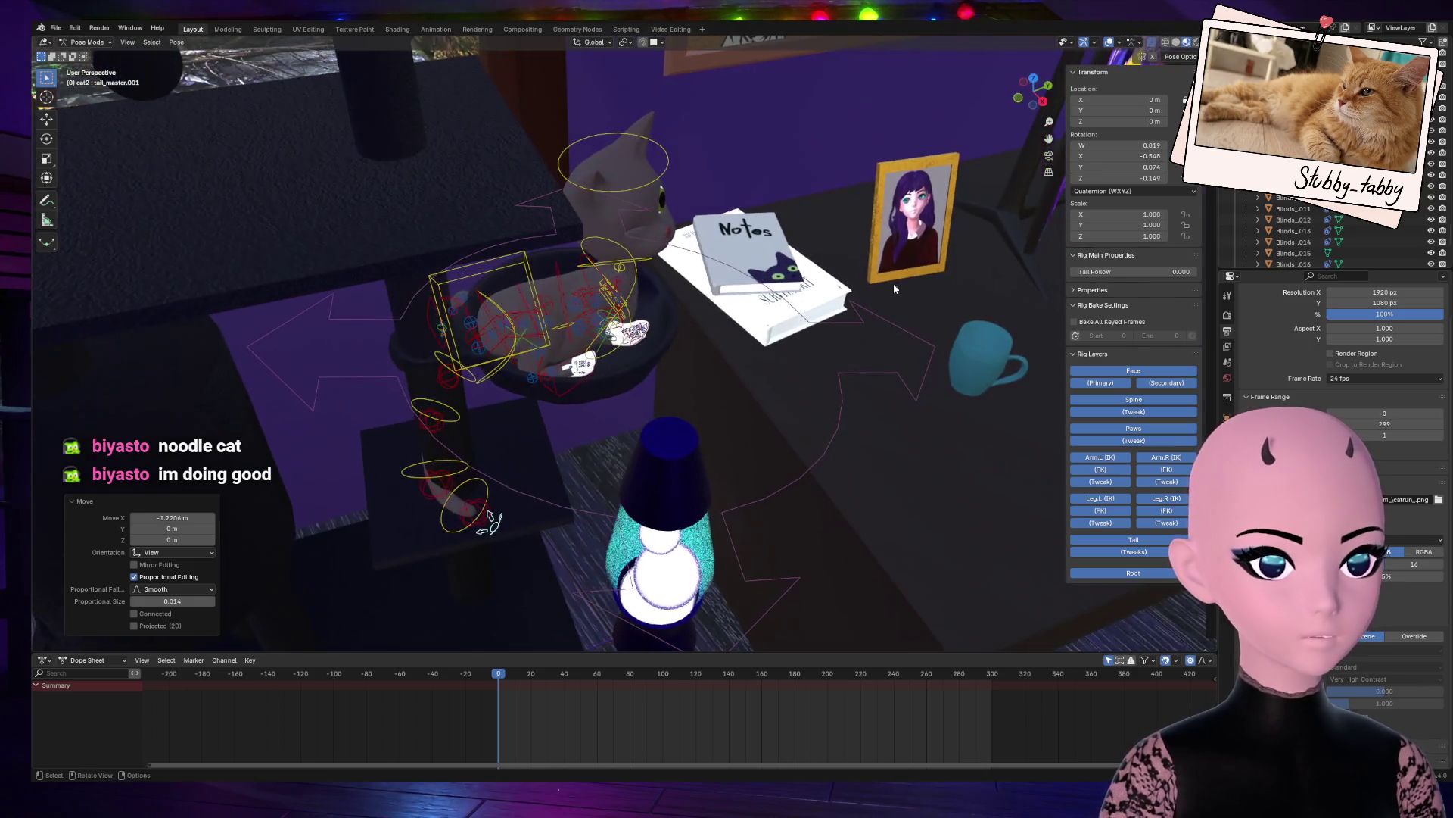
left_click(472, 385)
key("r")
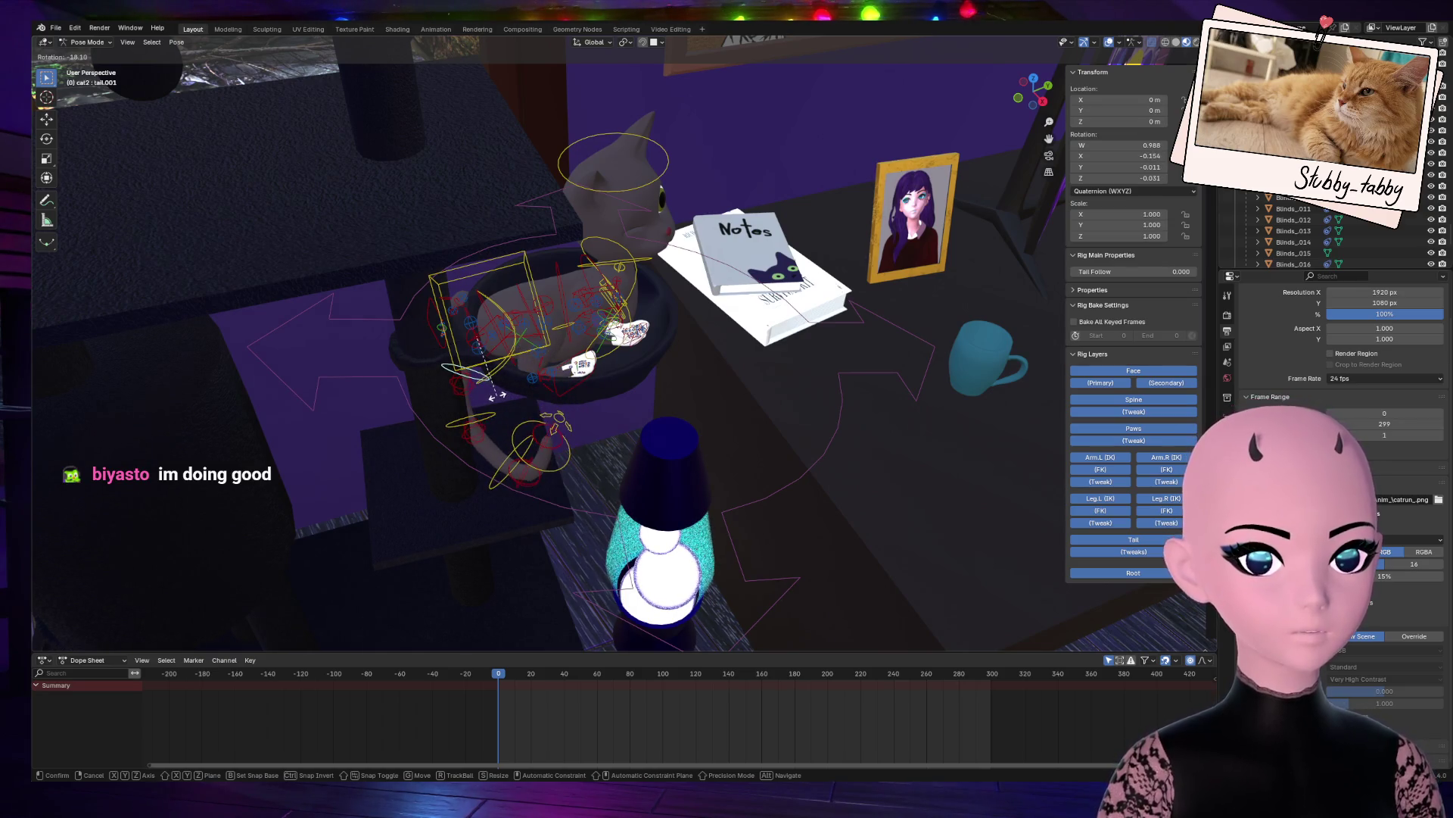
key("Escape")
left_click(492, 528)
key("r")
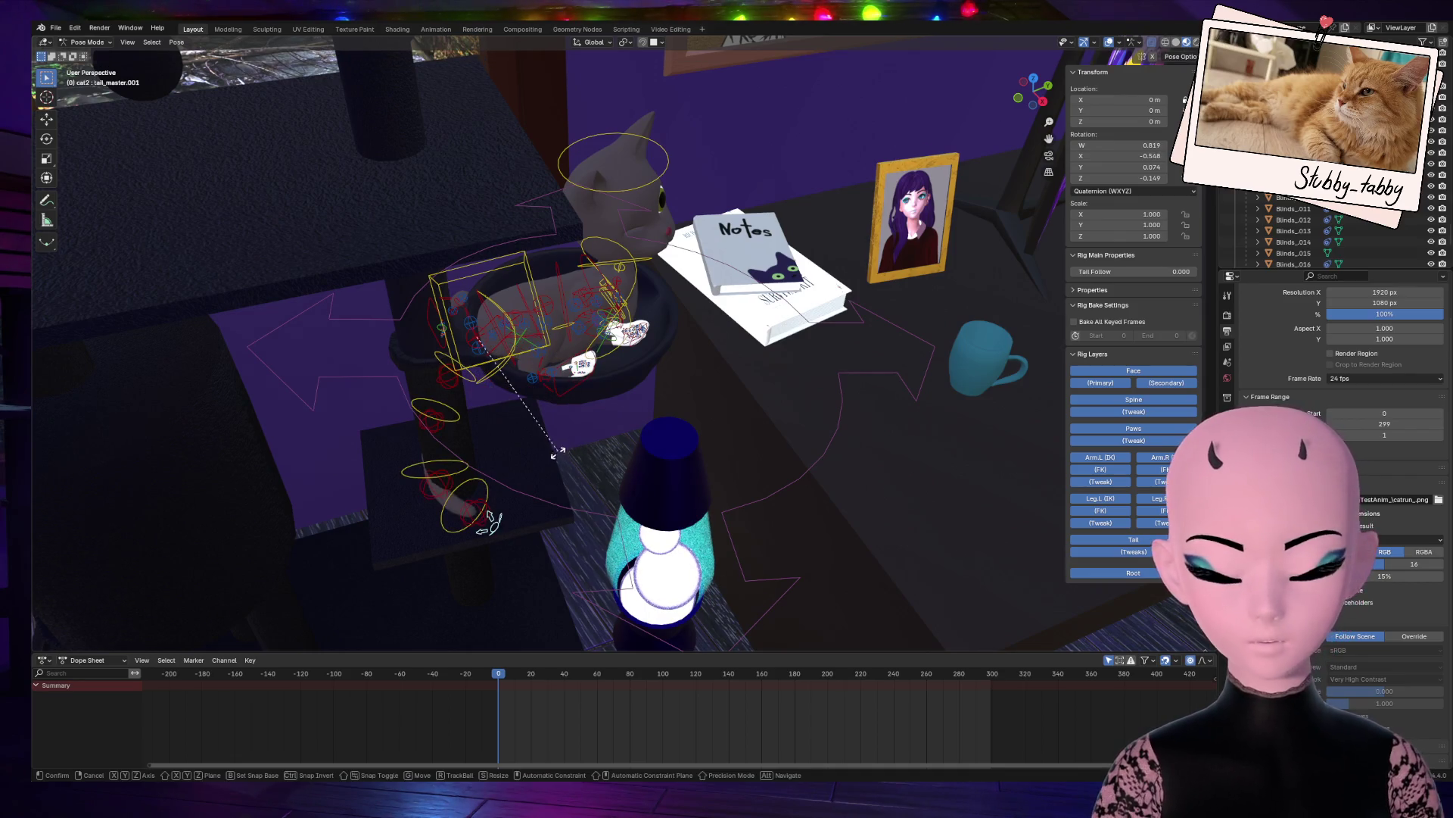
left_click(569, 392)
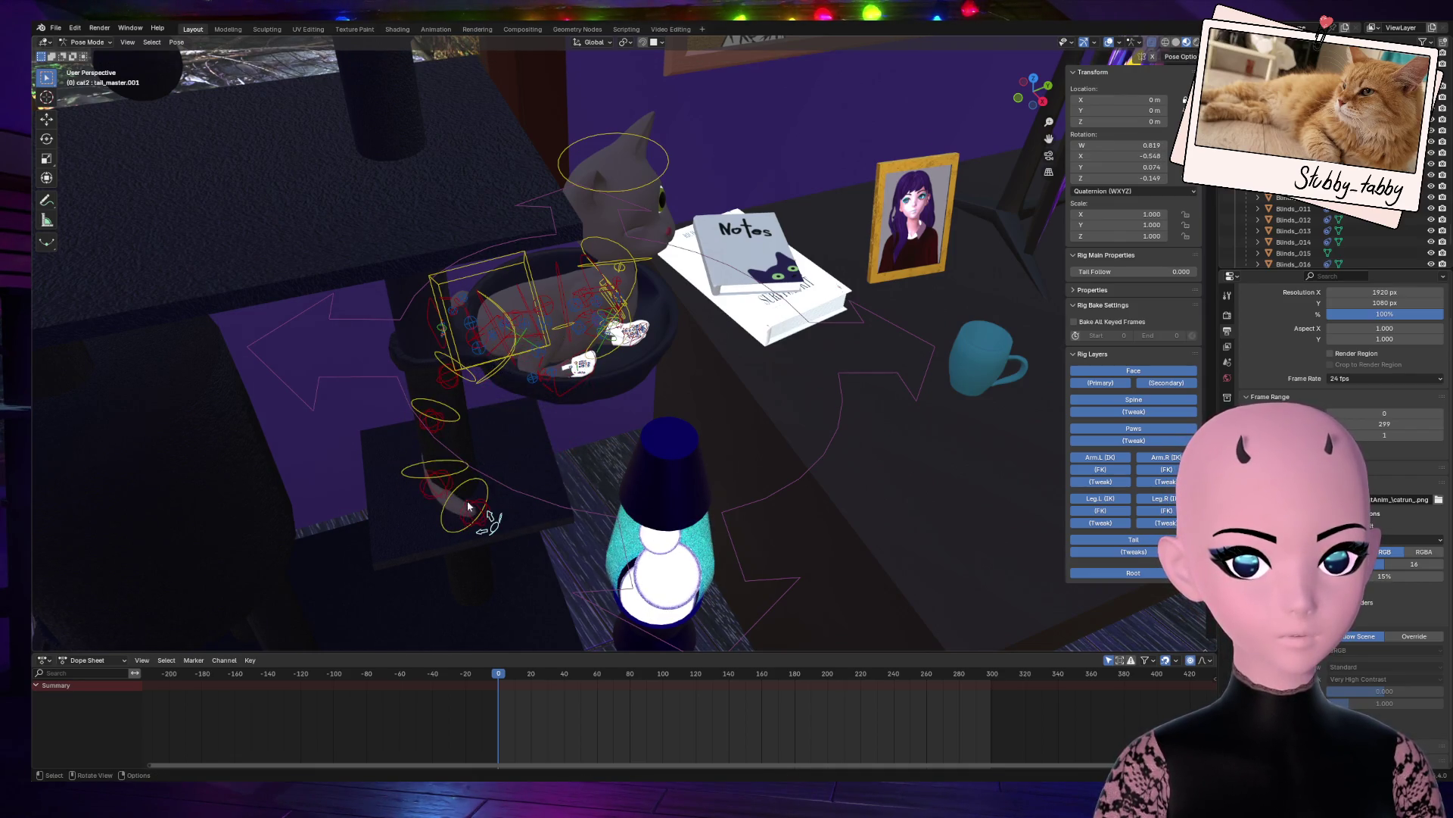
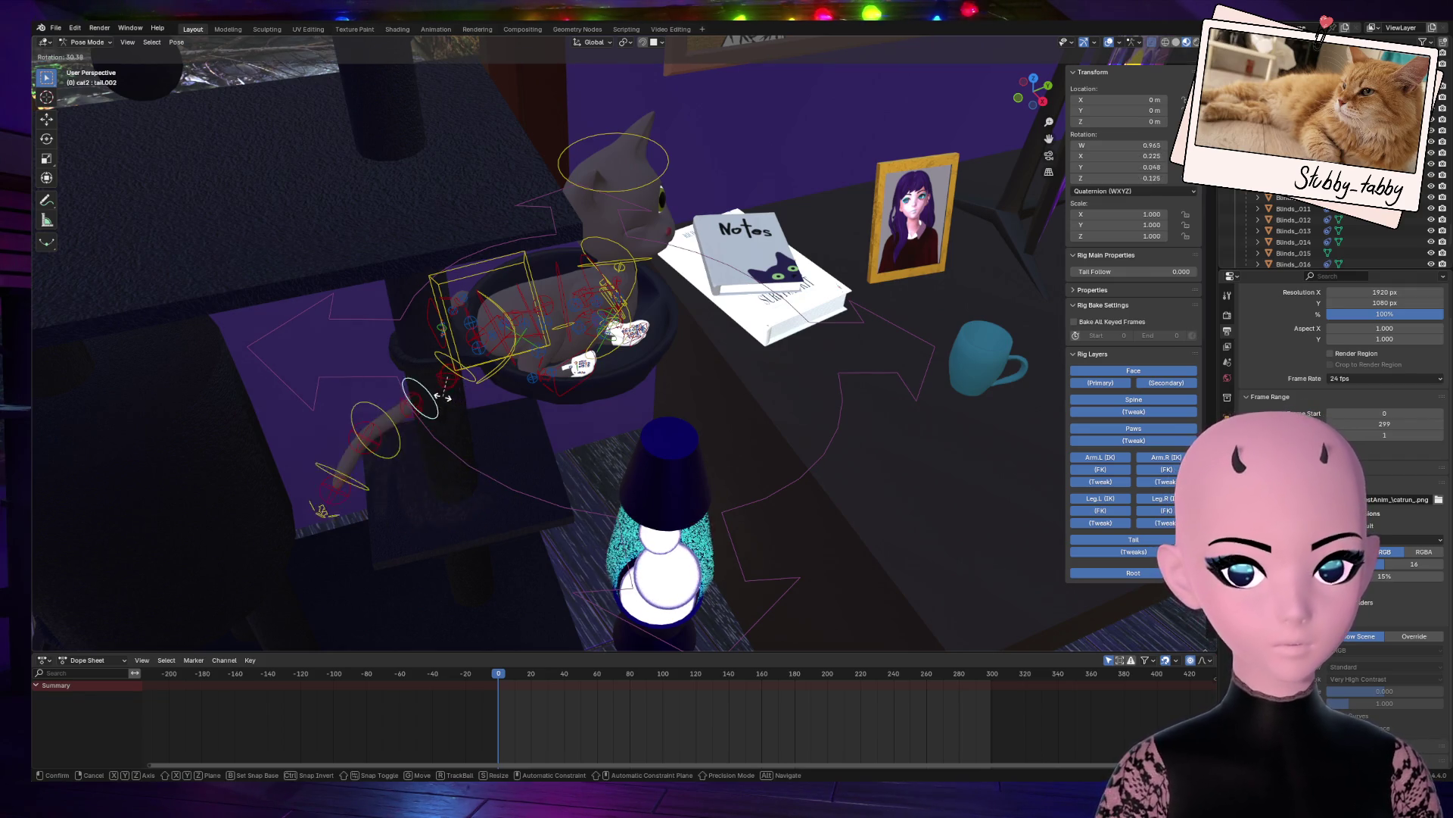
Step: Rotate successive tail segments so the tail wraps further around the cat's body
left_click(485, 432)
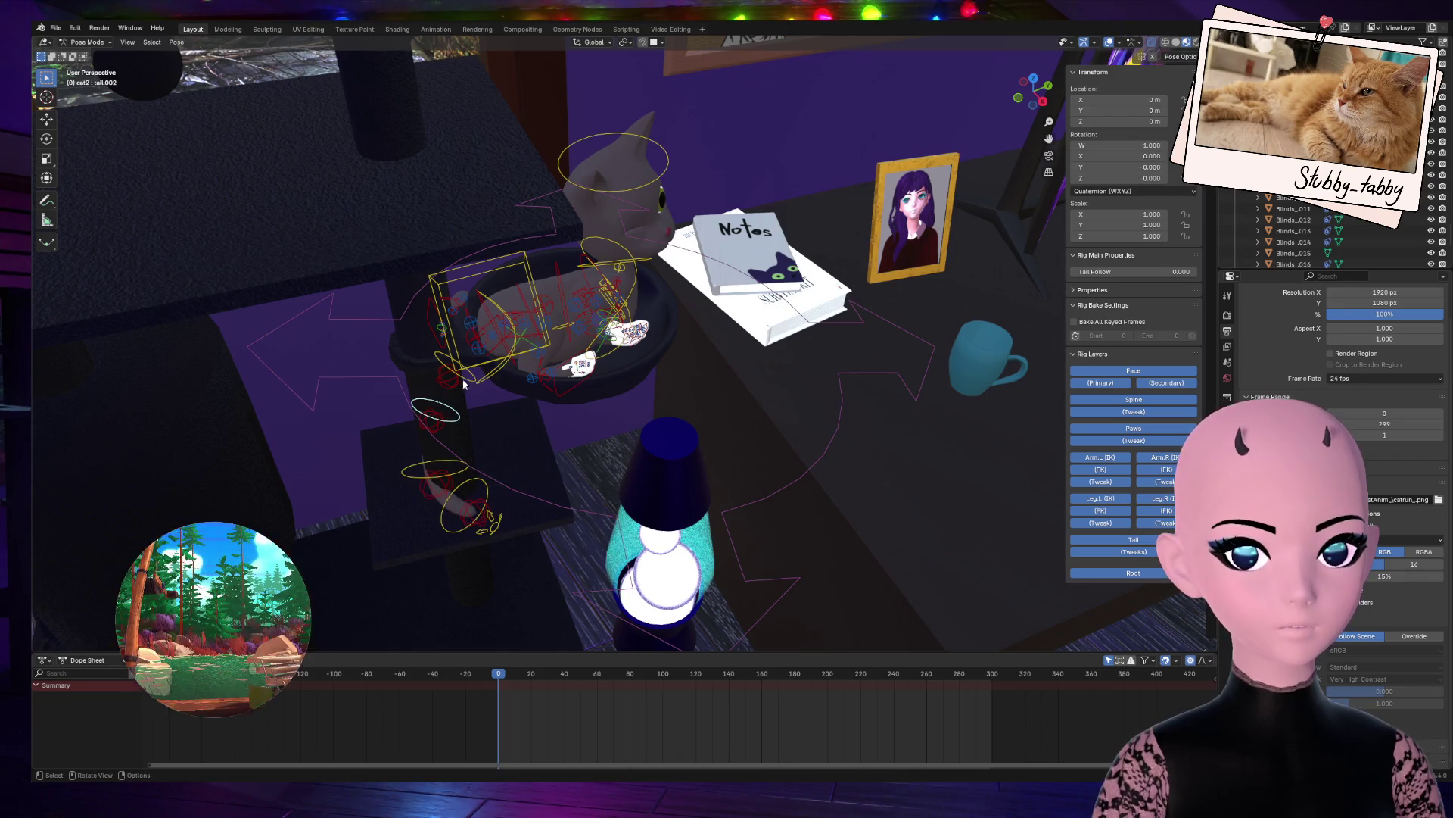
left_click(454, 375)
key("r")
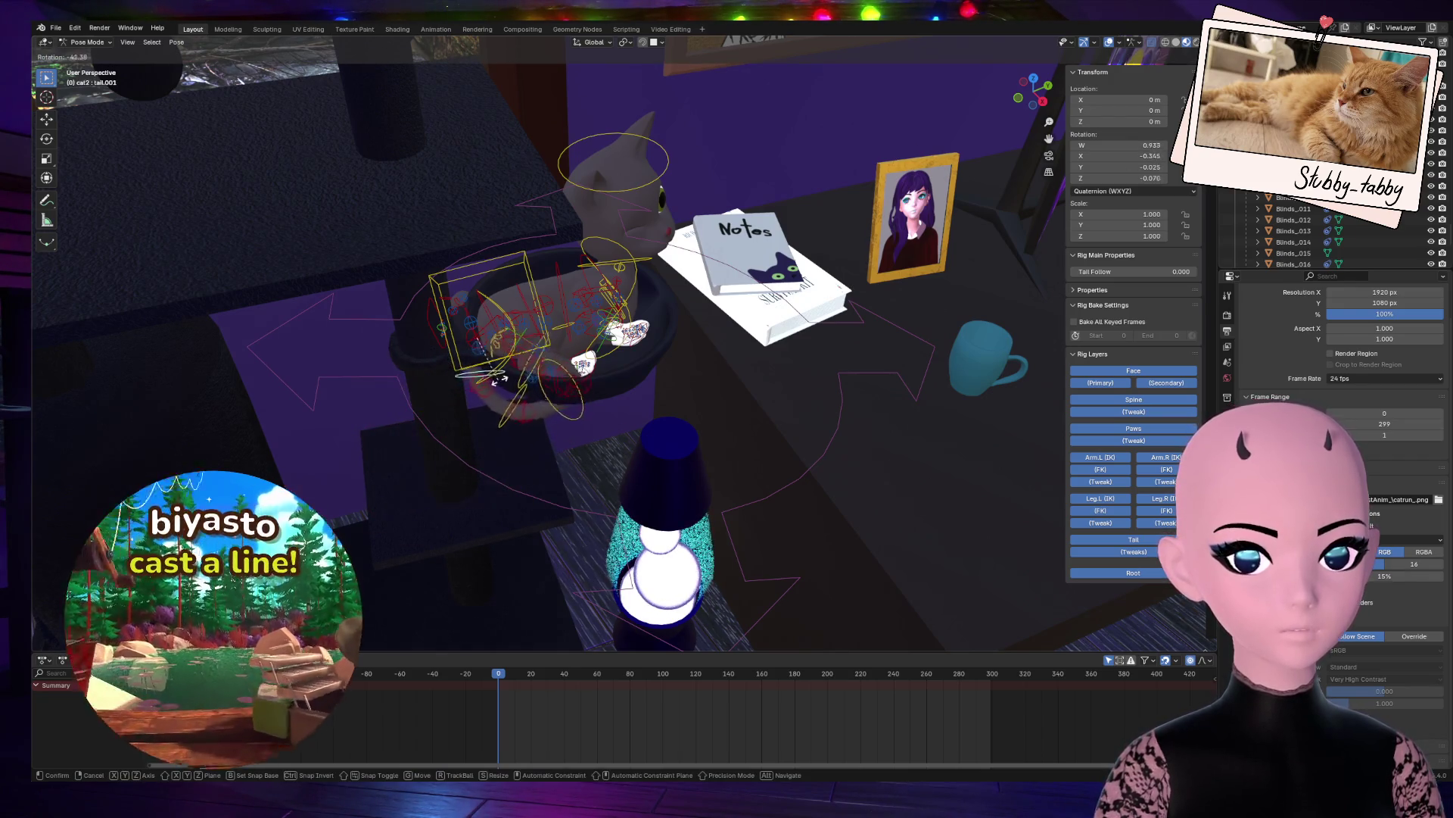
left_click(509, 378)
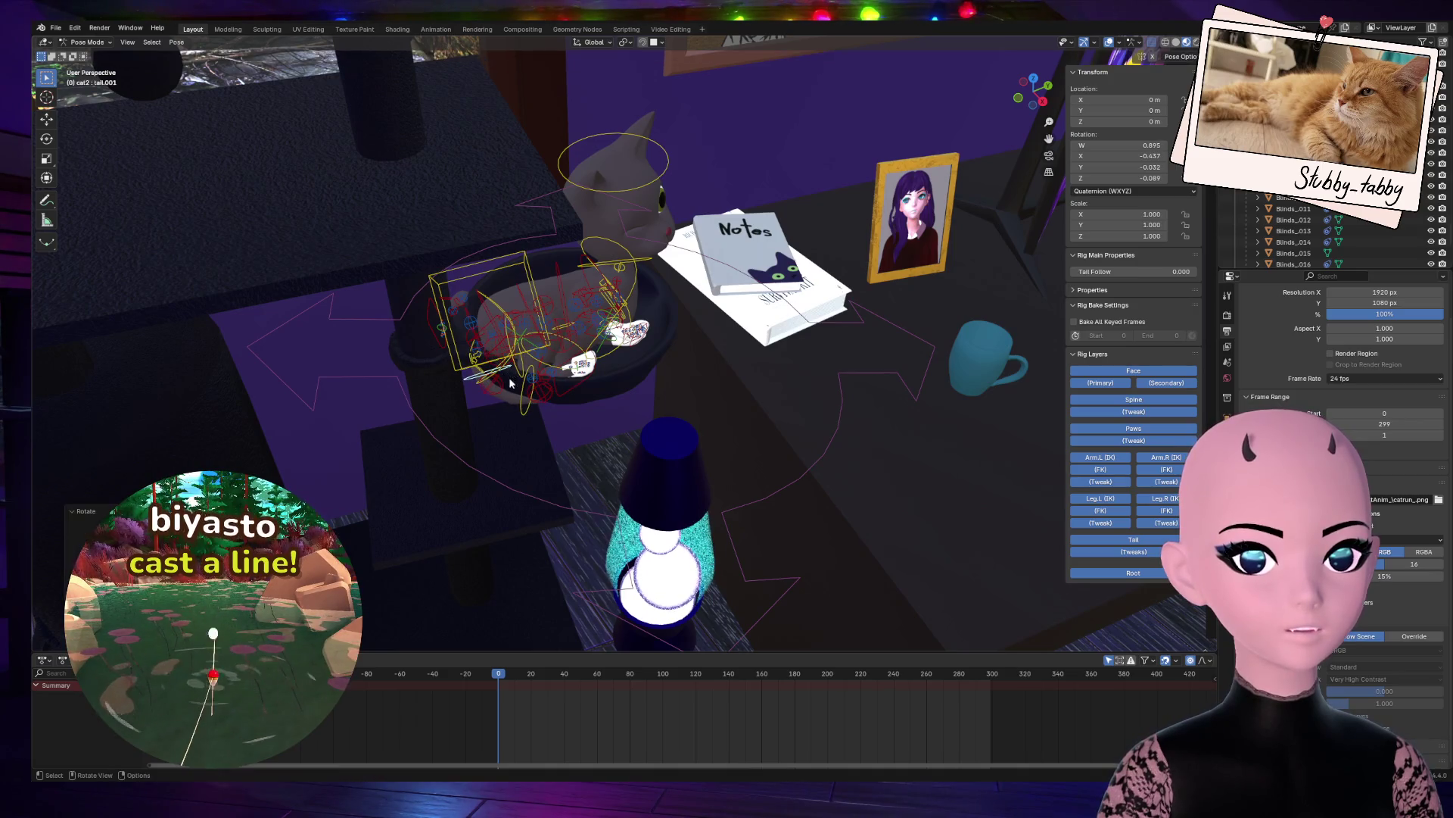
key("r")
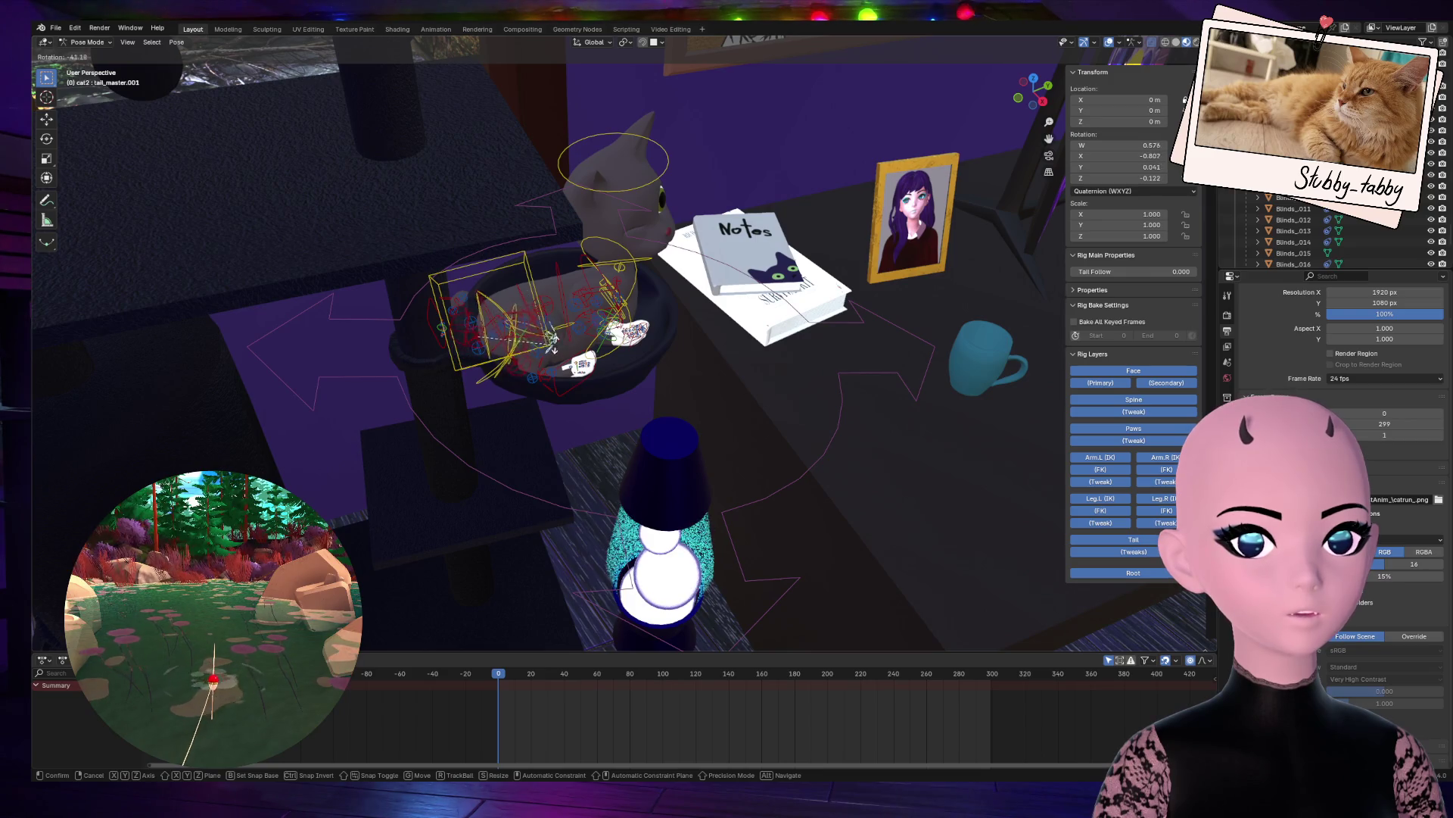
left_click(573, 371)
scroll(571, 376, "up", 5)
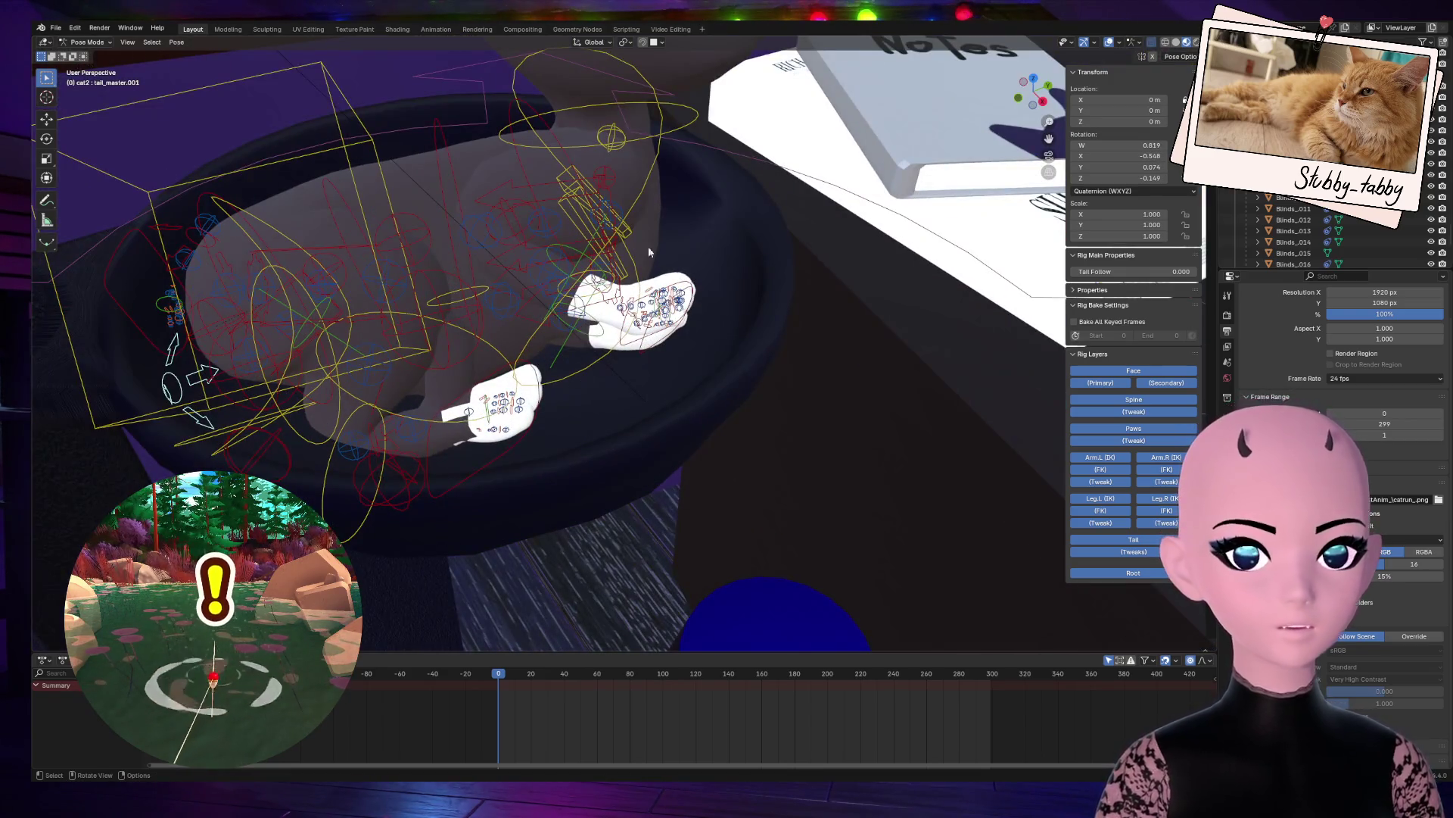
left_click_drag(1039, 85, 1018, 97)
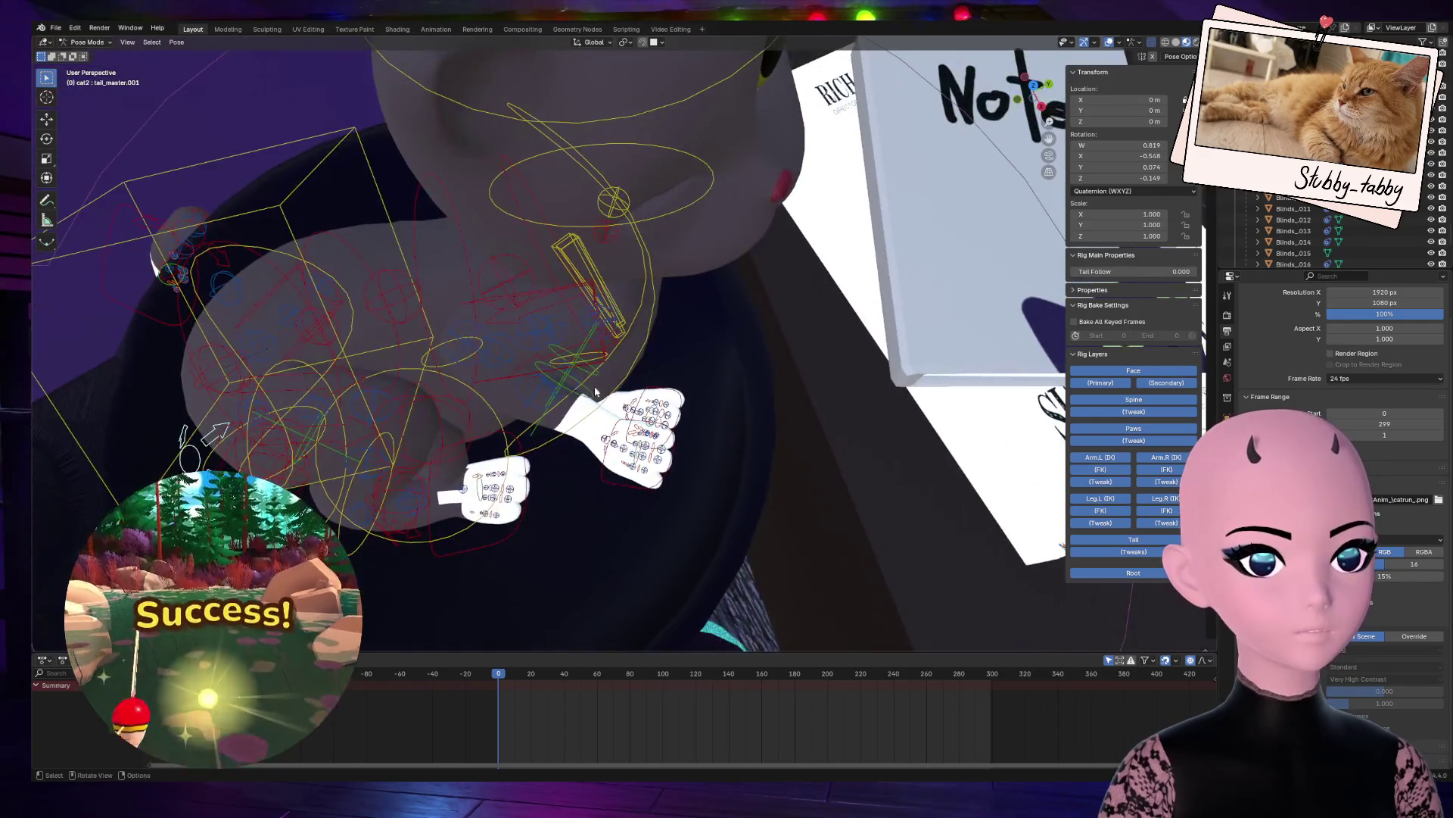
key("r")
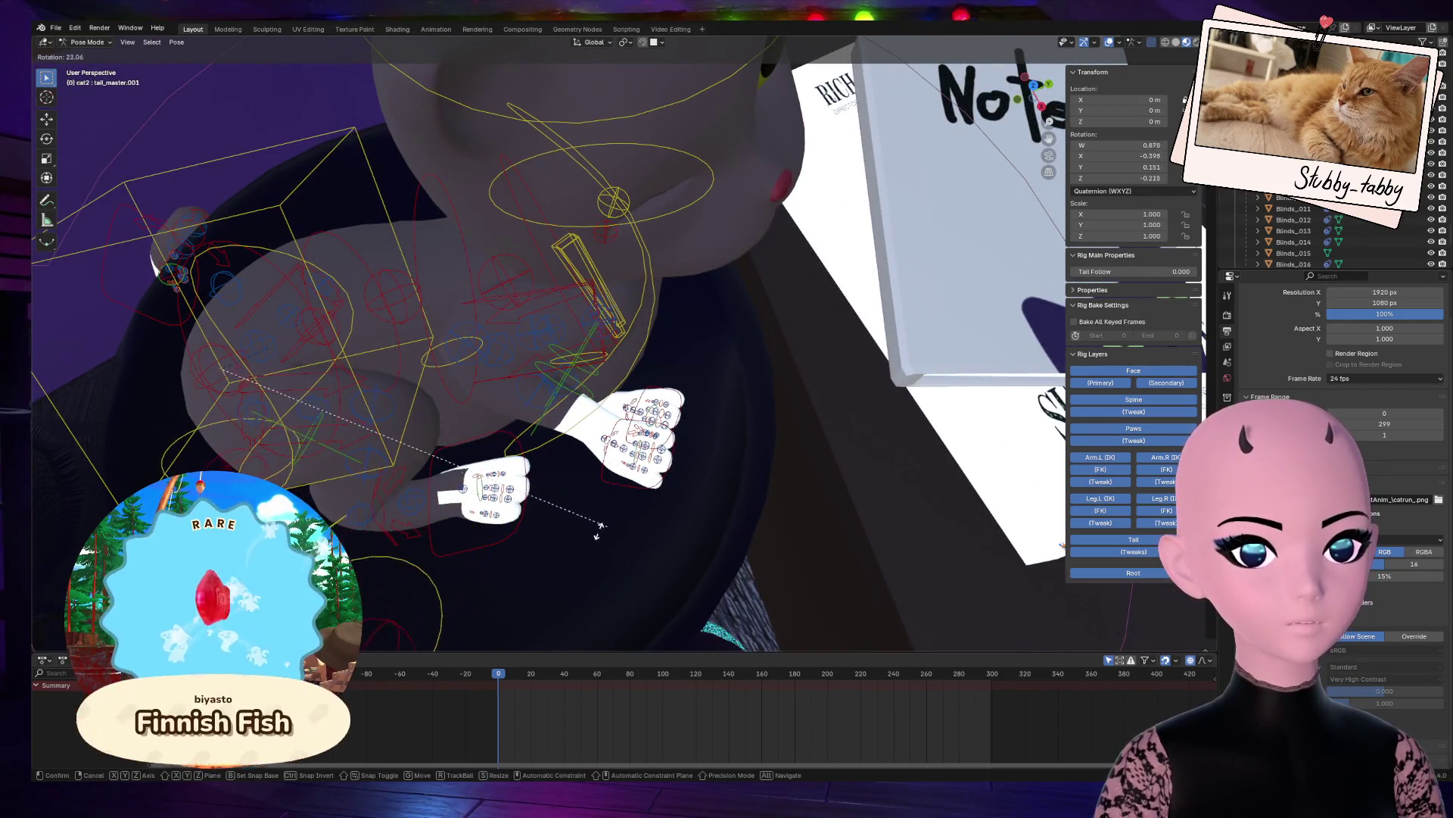
key("Escape")
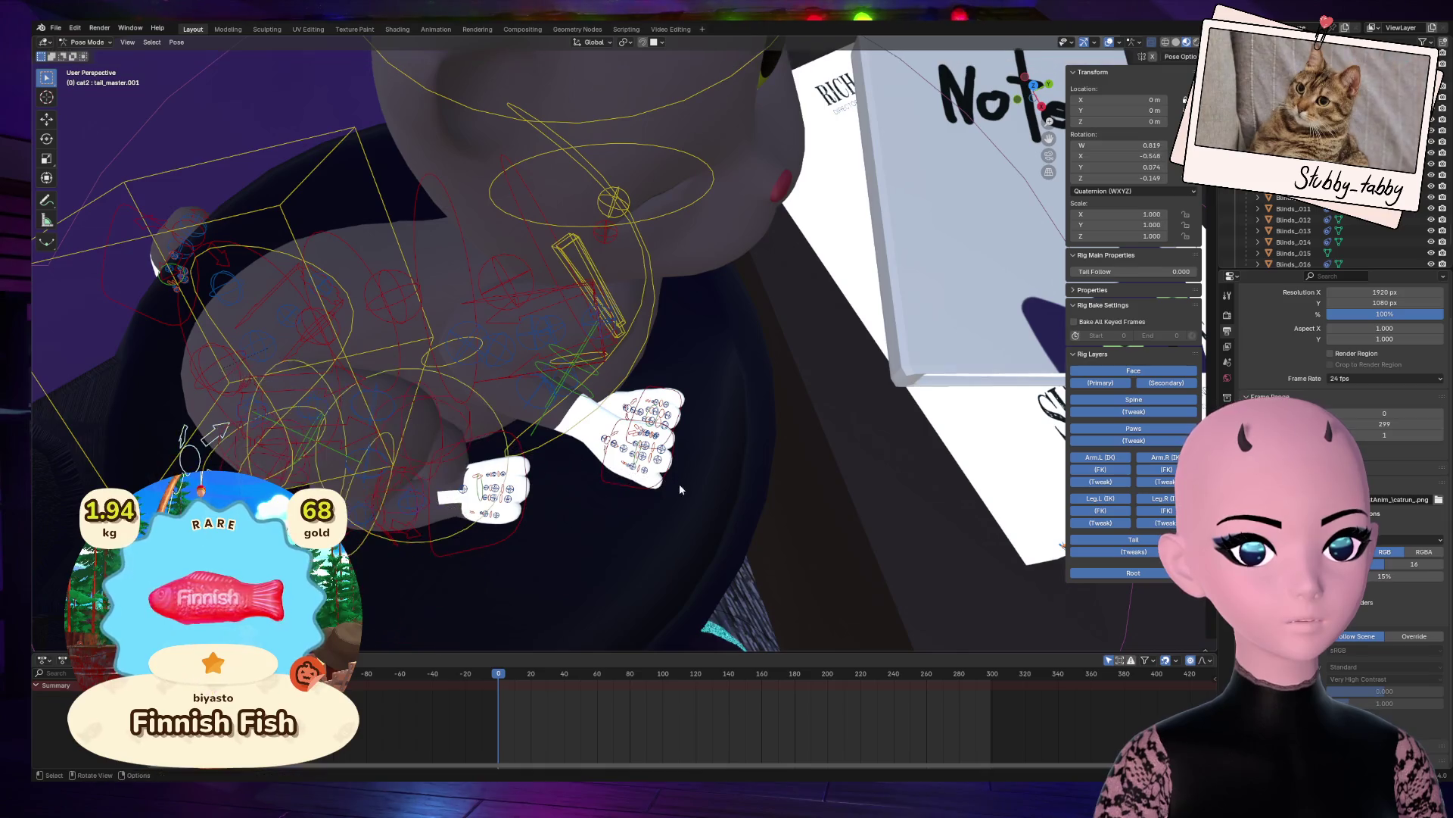
Step: Select the left foot IK control (foot_ik.L) and start moving it toward the body
mouse_move(1037, 91)
left_mouse_down()
mouse_move(1082, 59)
mouse_move(1036, 97)
left_mouse_up()
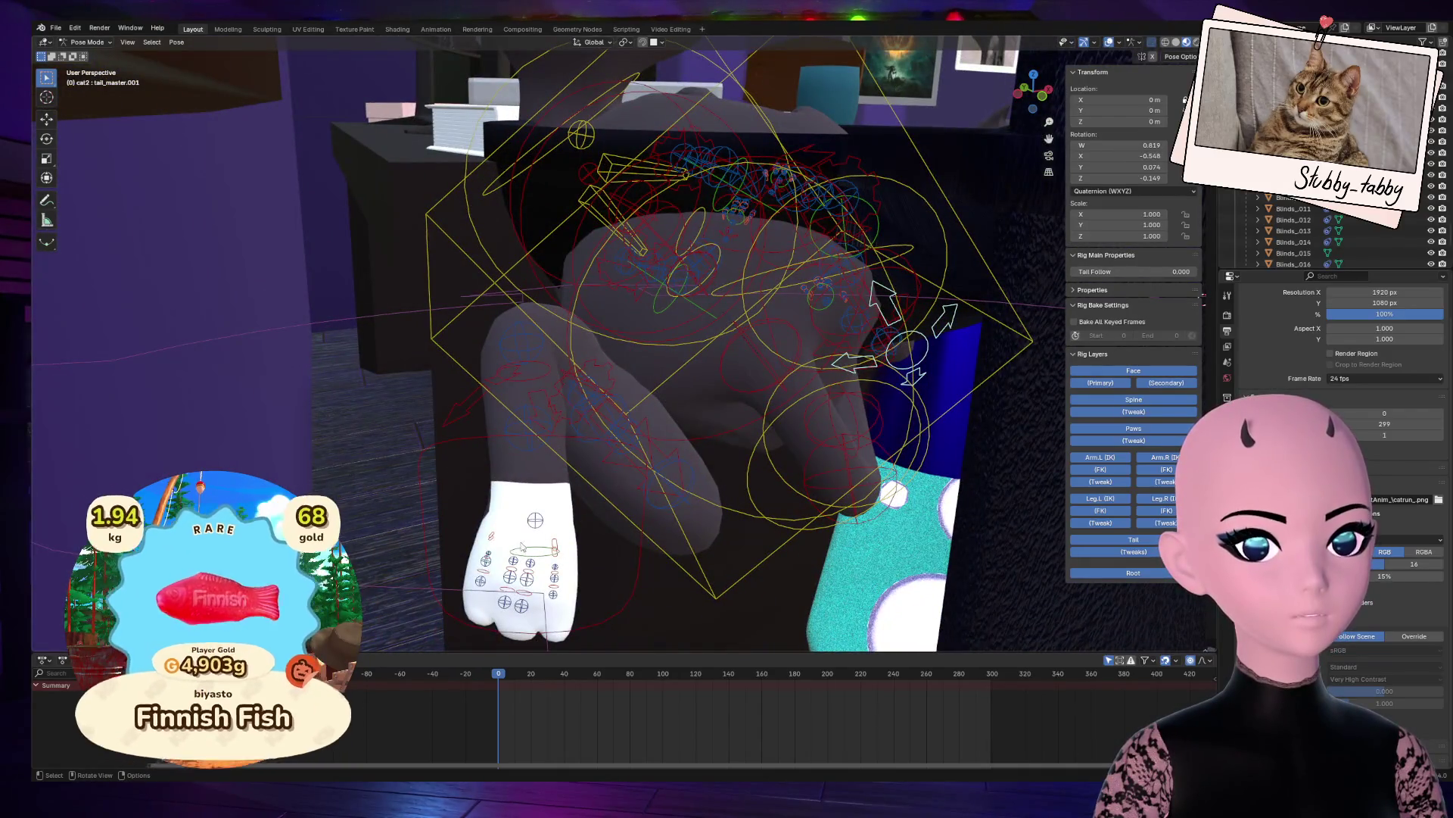
left_click(638, 587)
mouse_move(641, 587)
middle_mouse_down()
mouse_move(810, 477)
mouse_move(824, 356)
mouse_move(682, 364)
mouse_move(360, 451)
mouse_move(780, 533)
mouse_move(704, 484)
middle_mouse_up()
key("g")
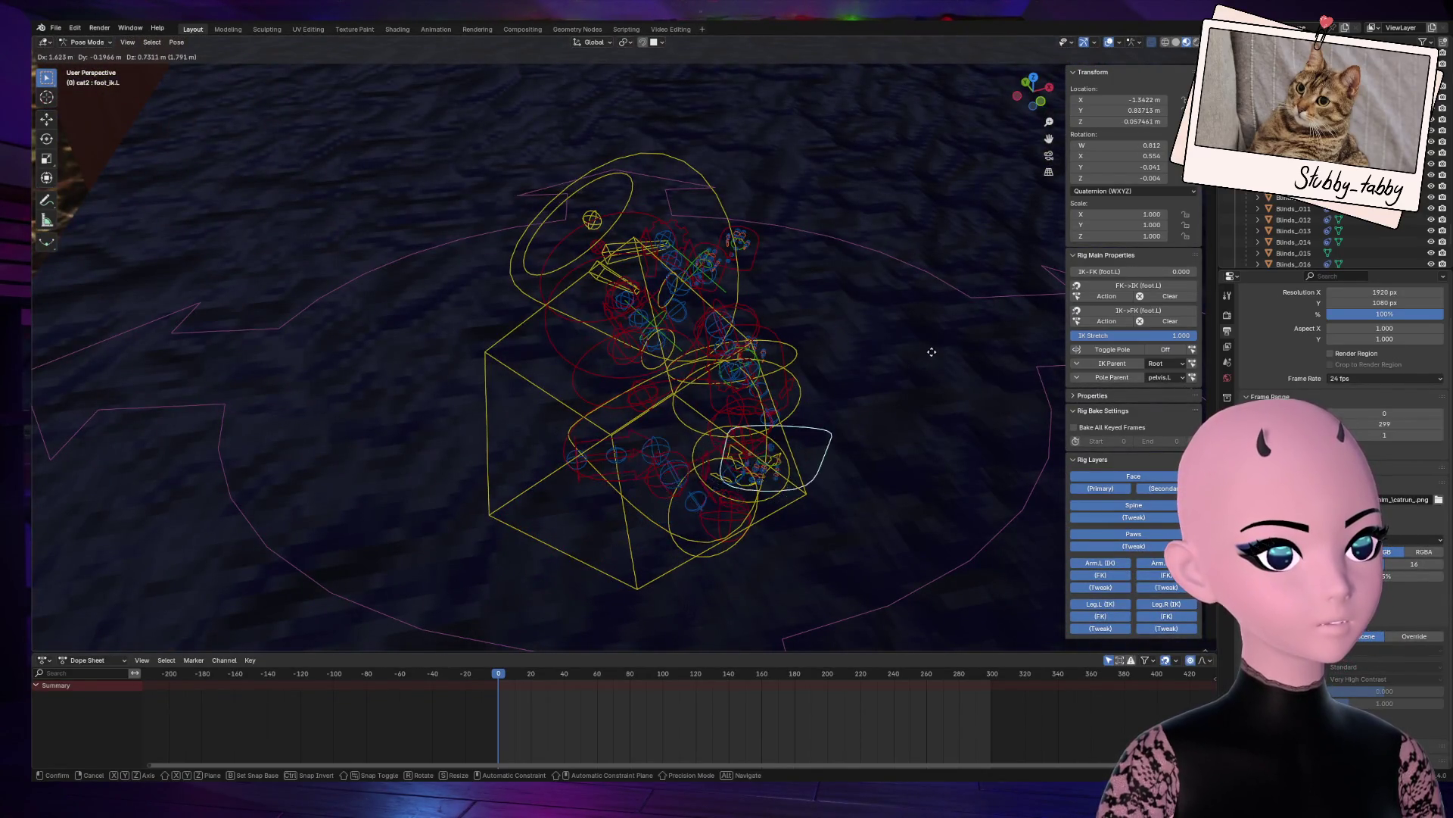
Step: Reposition the left foot IK control, raising it up and to the right
left_click(907, 345)
left_click_drag(1040, 98, 1025, 111)
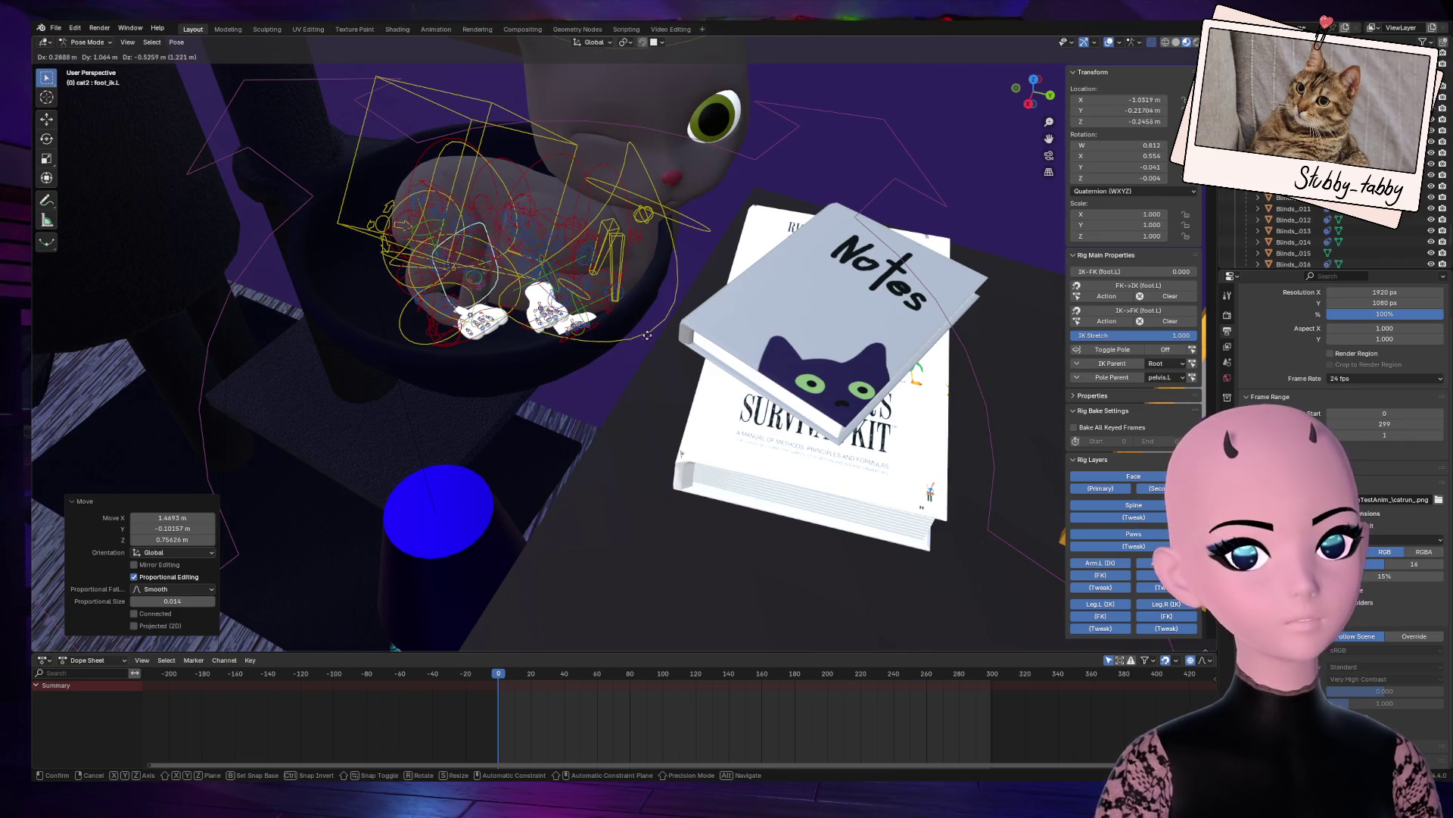
left_click(672, 386)
left_click_drag(1034, 95, 803, 168)
left_click_drag(1038, 103, 1032, 116)
key("g")
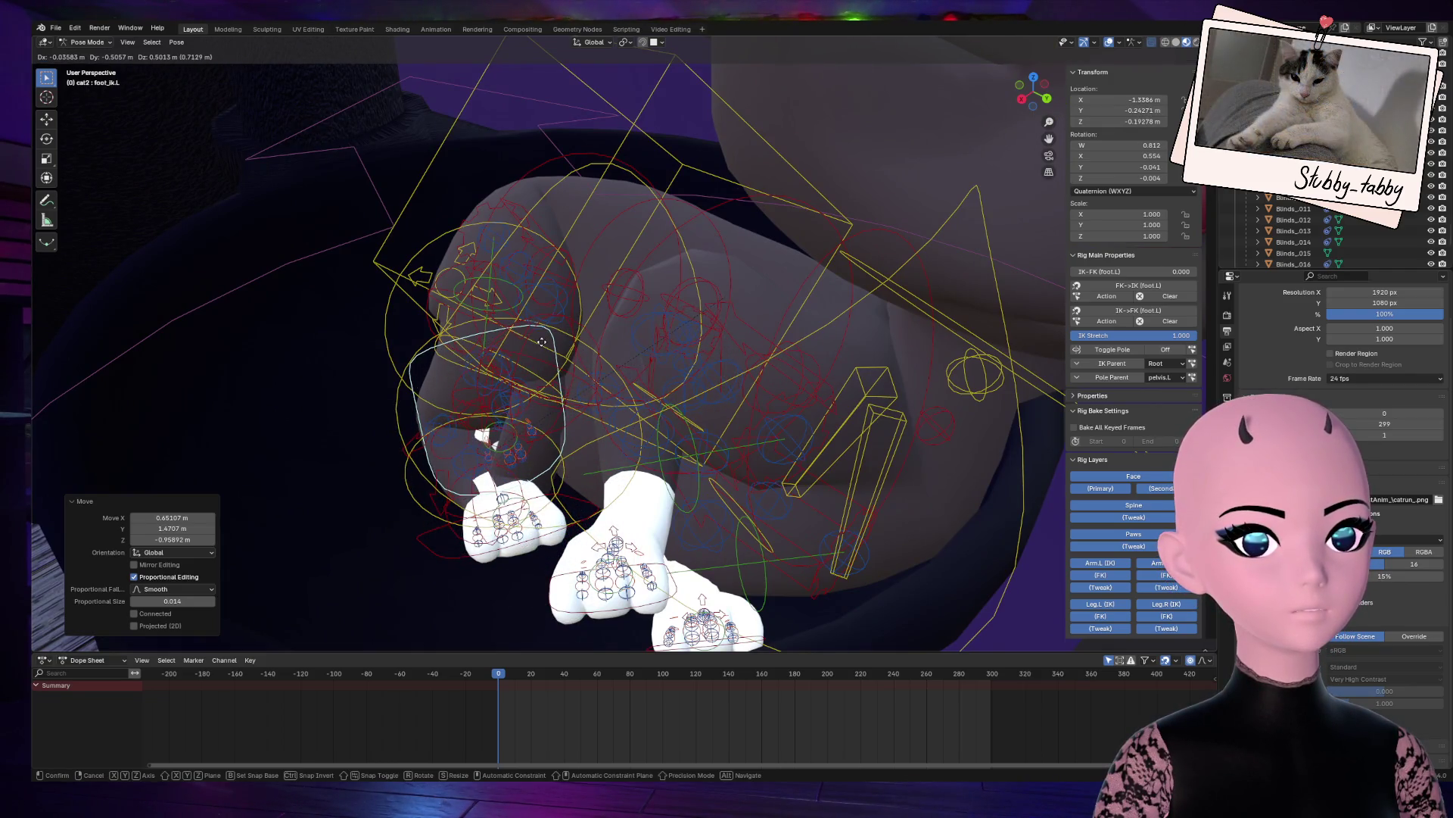
left_click(487, 432)
left_click_drag(1029, 98, 1039, 97)
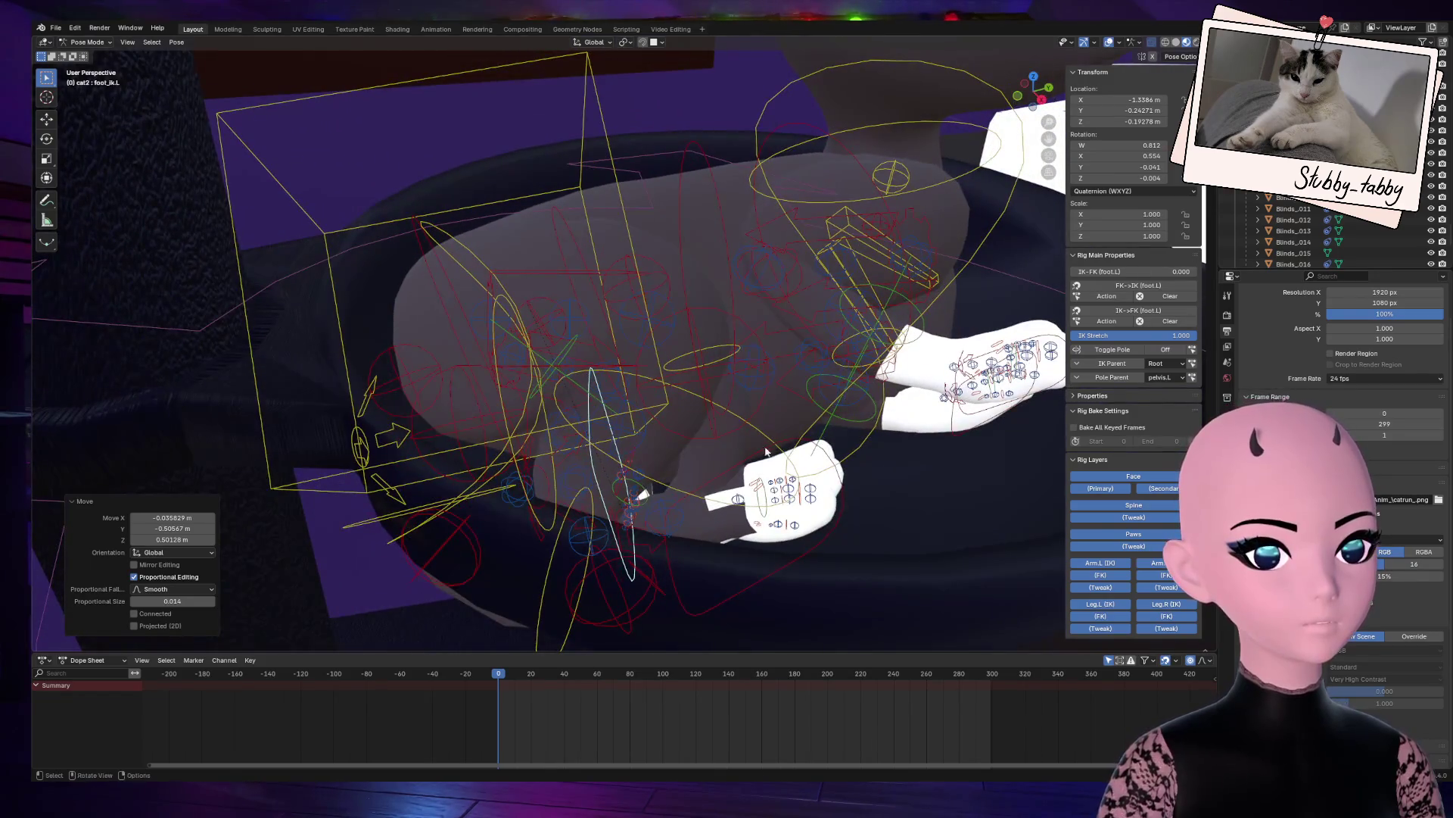
key("g")
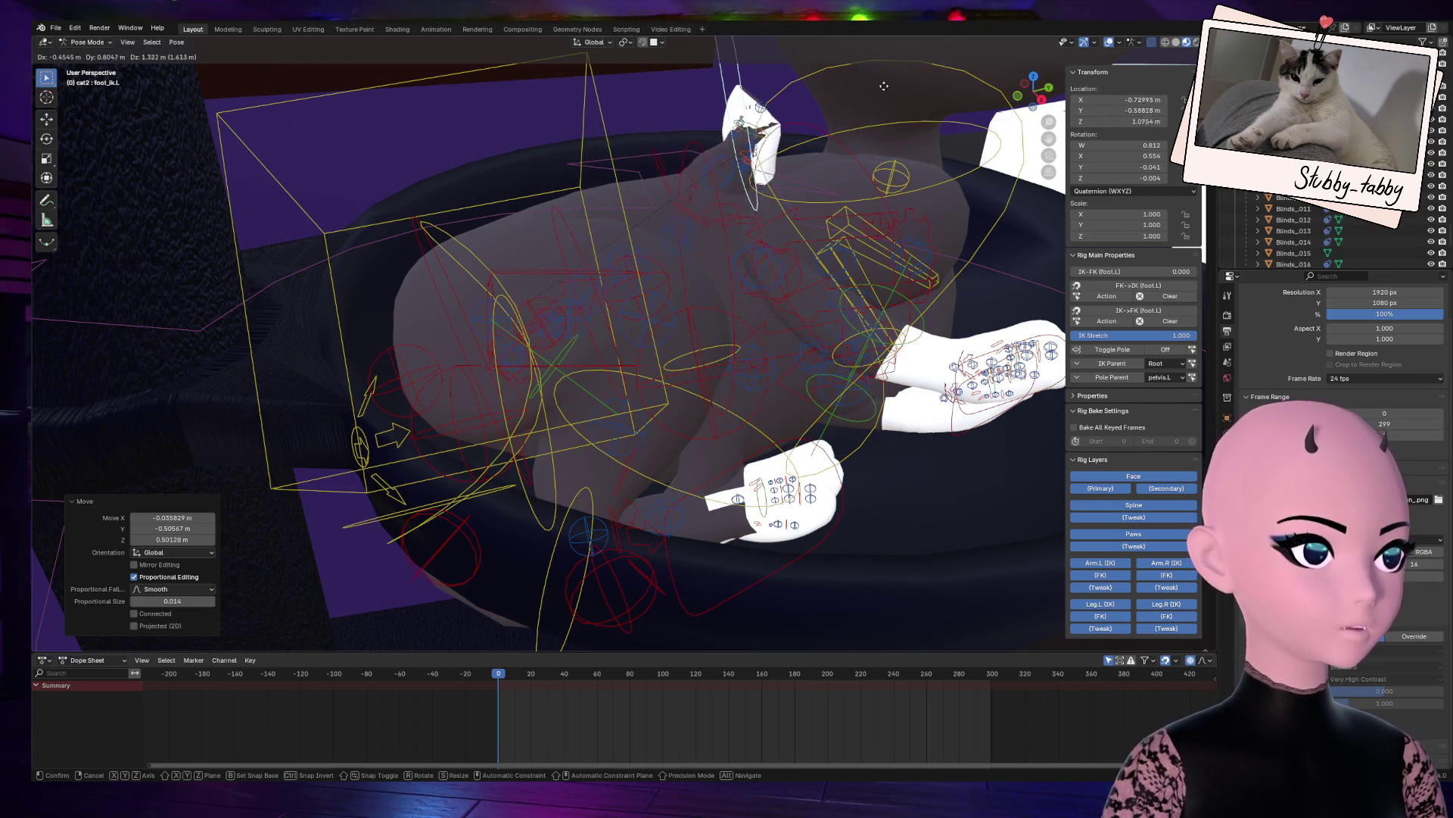
left_click(944, 66)
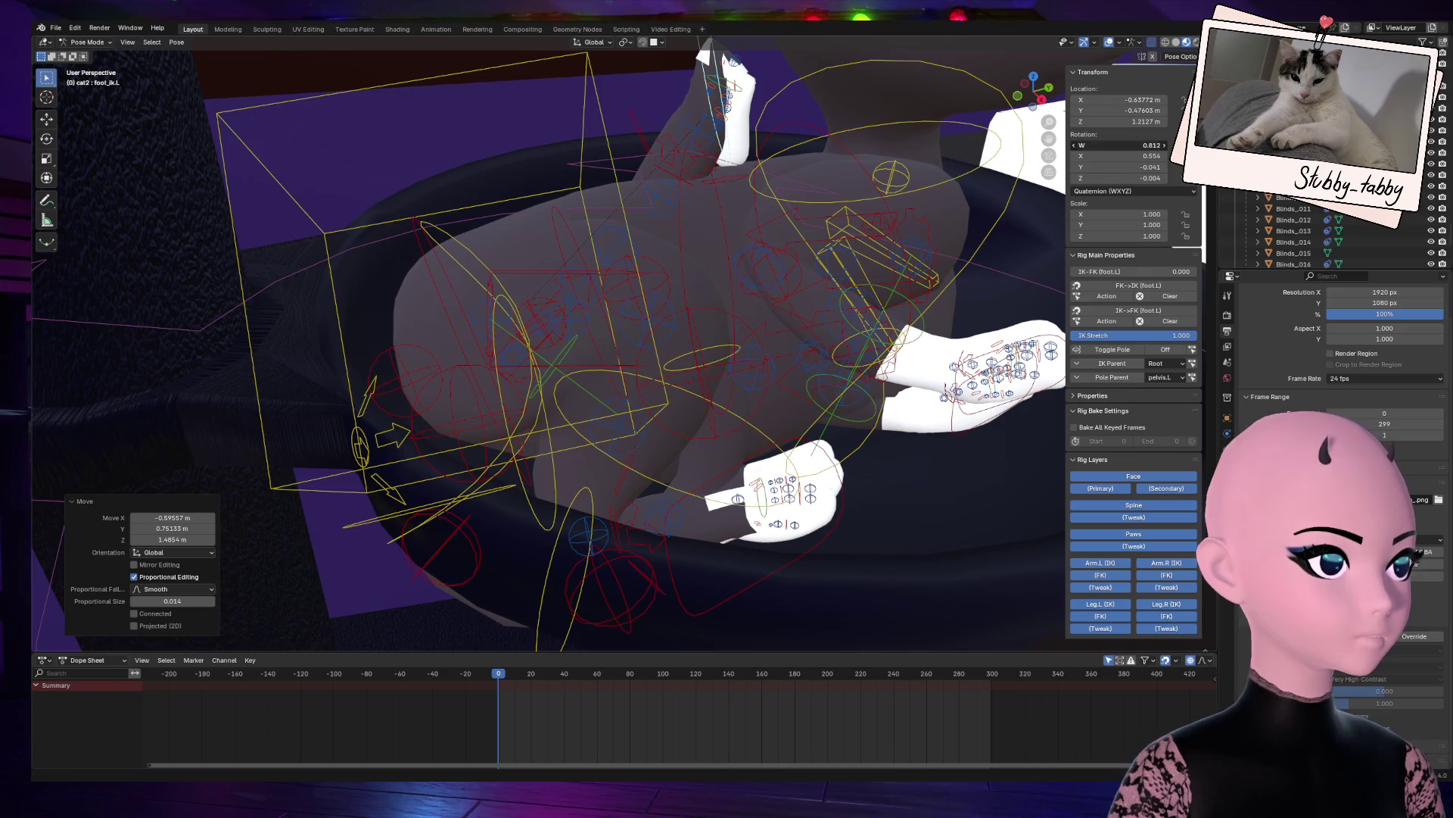
type("1")
Step: Clear the left foot's rotation to W 1, X/Y/Z 0 and lower it into the bed
key("Return")
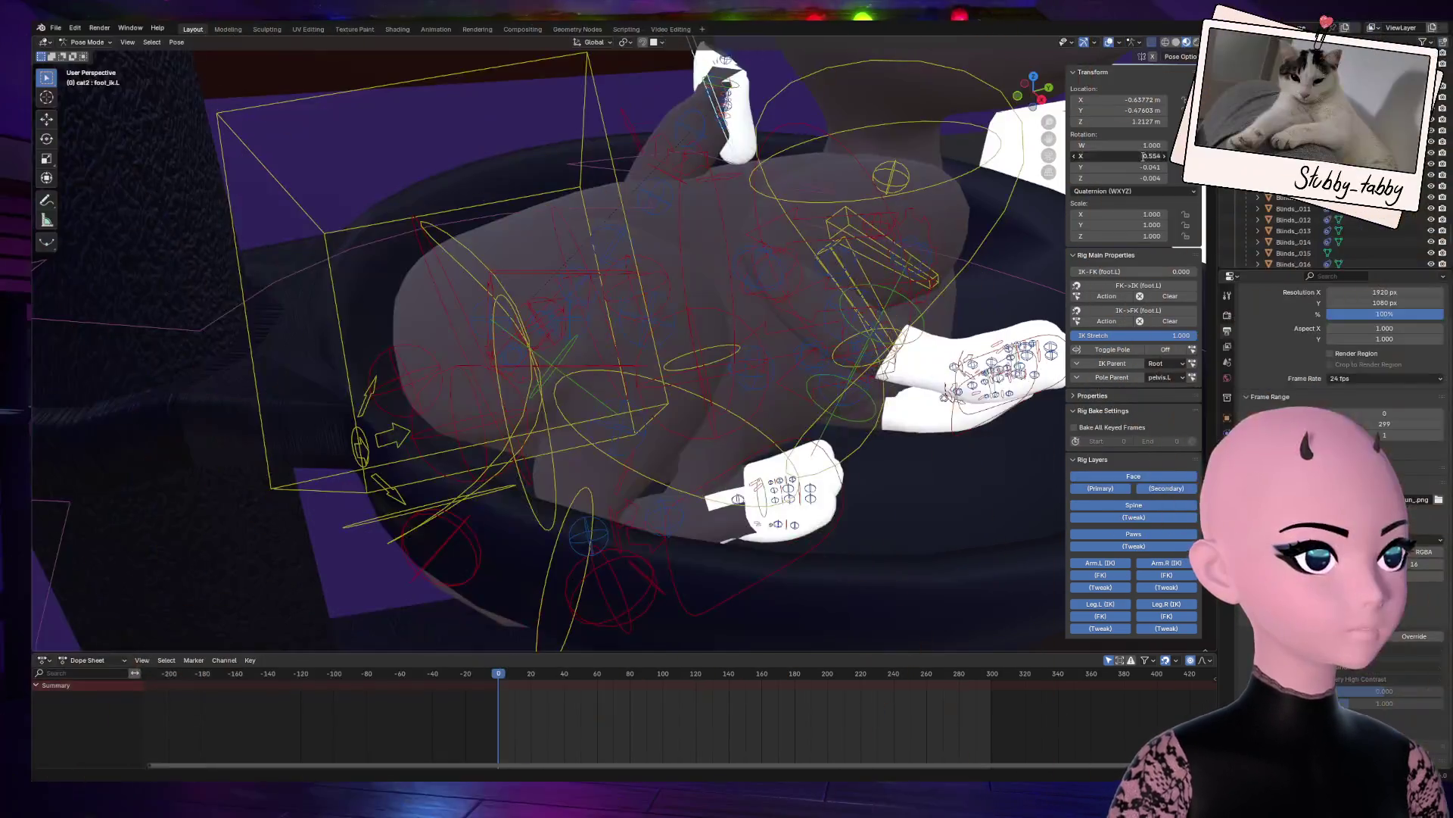
key("Return")
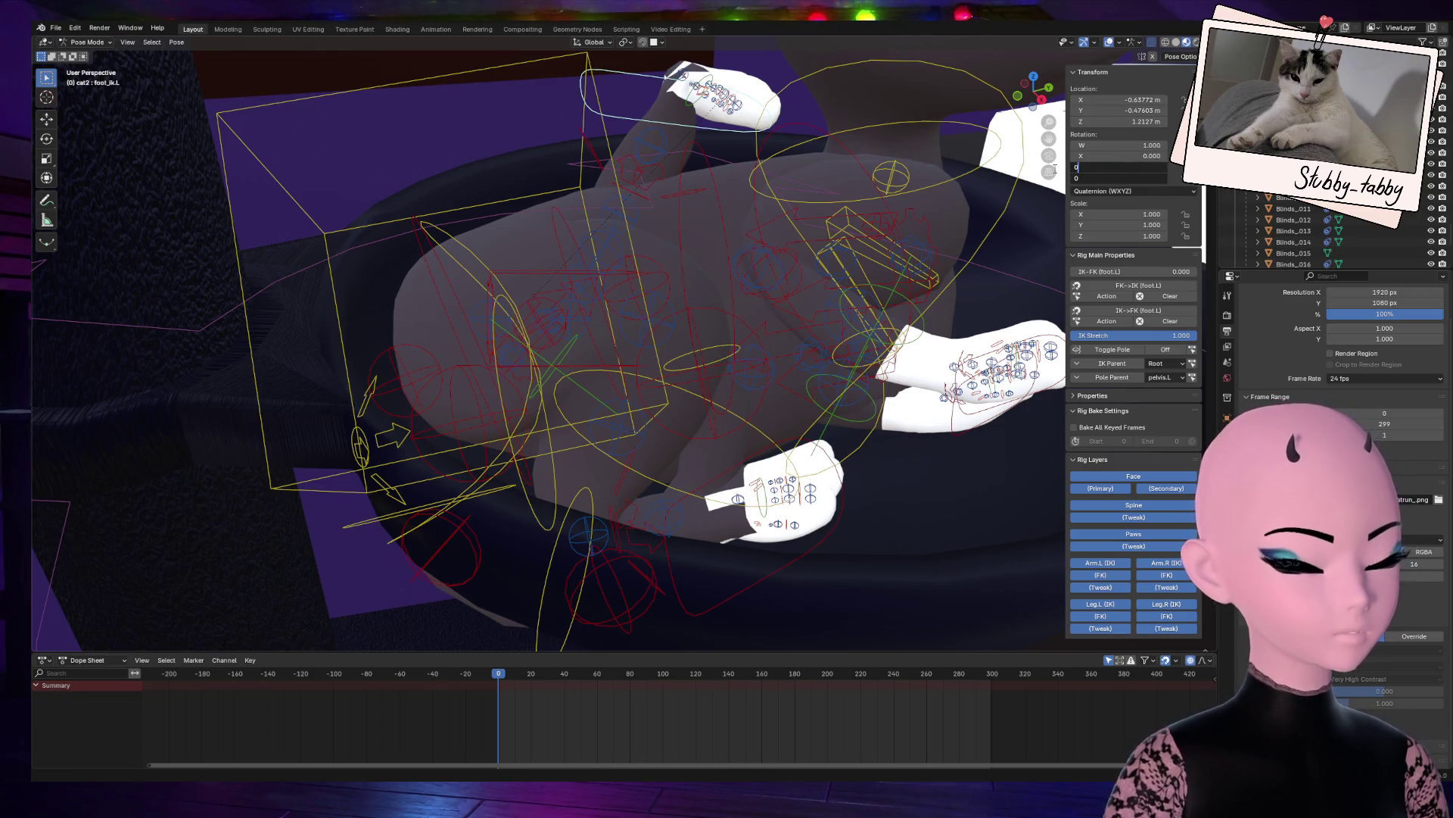
key("Return")
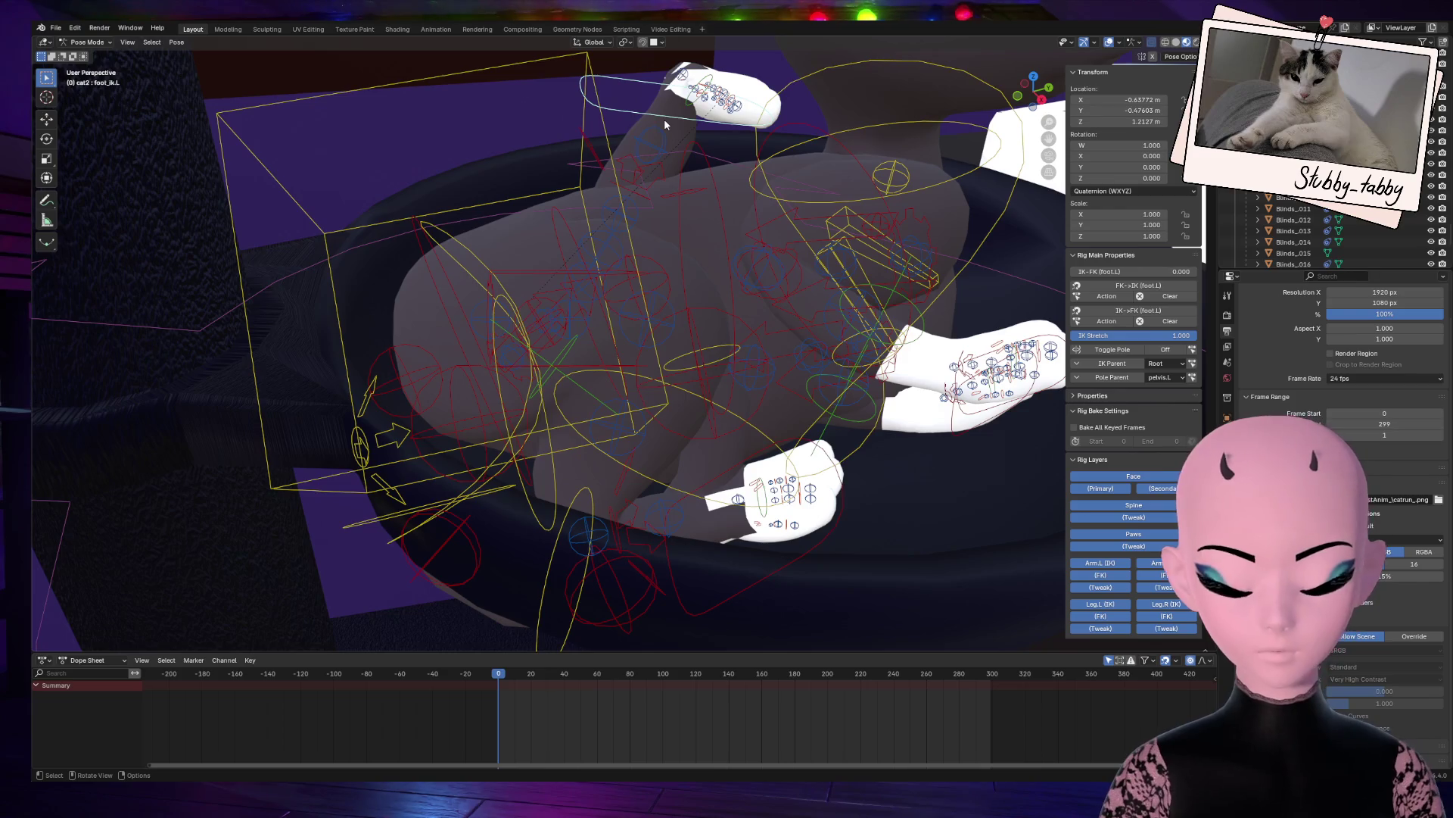
key("g")
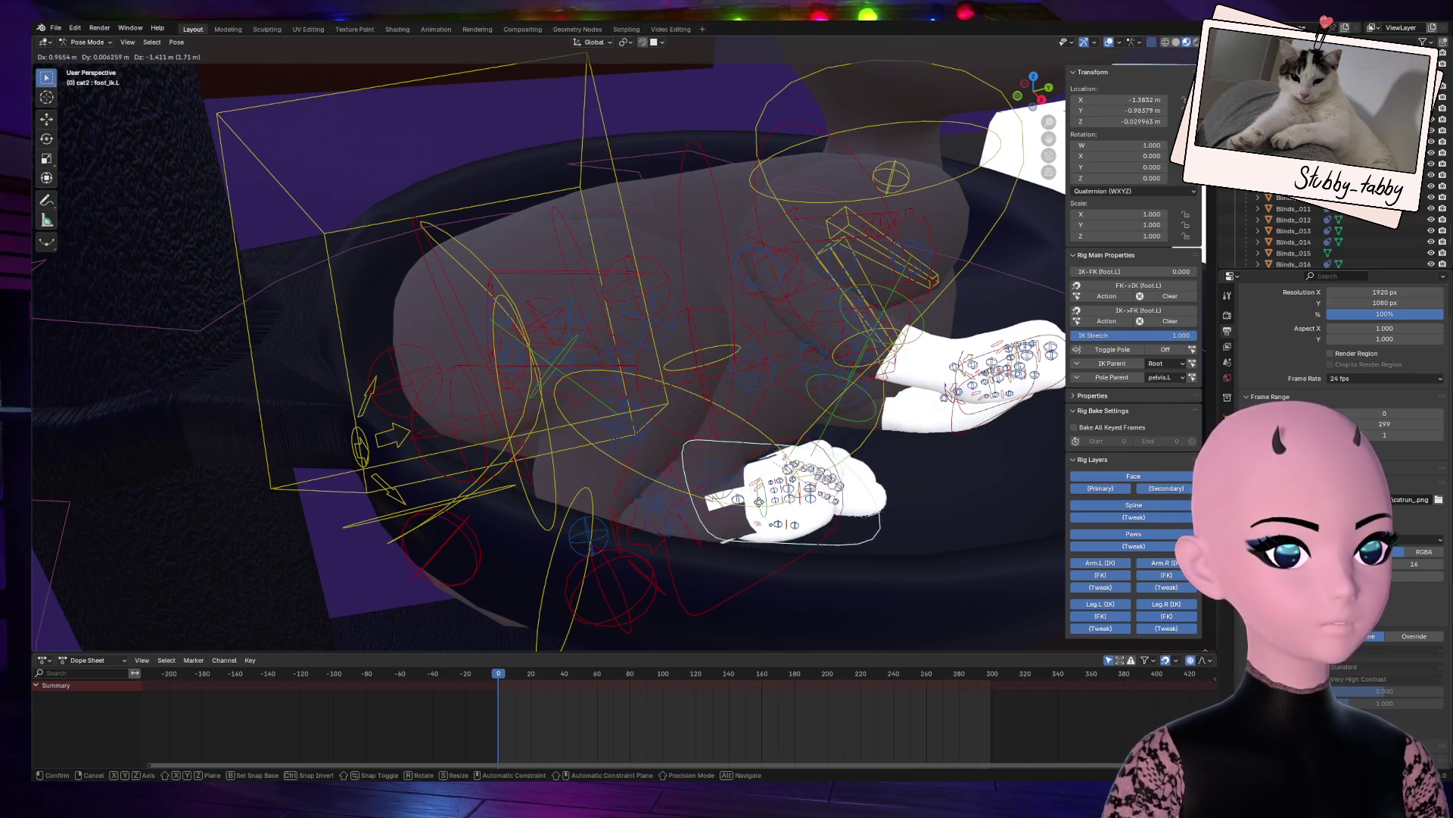
left_click(676, 525)
Step: Raise the right foot IK control, rotate it 38.9°, and shift it down beside the paws
left_click_drag(1033, 87, 886, 121)
left_click(413, 526)
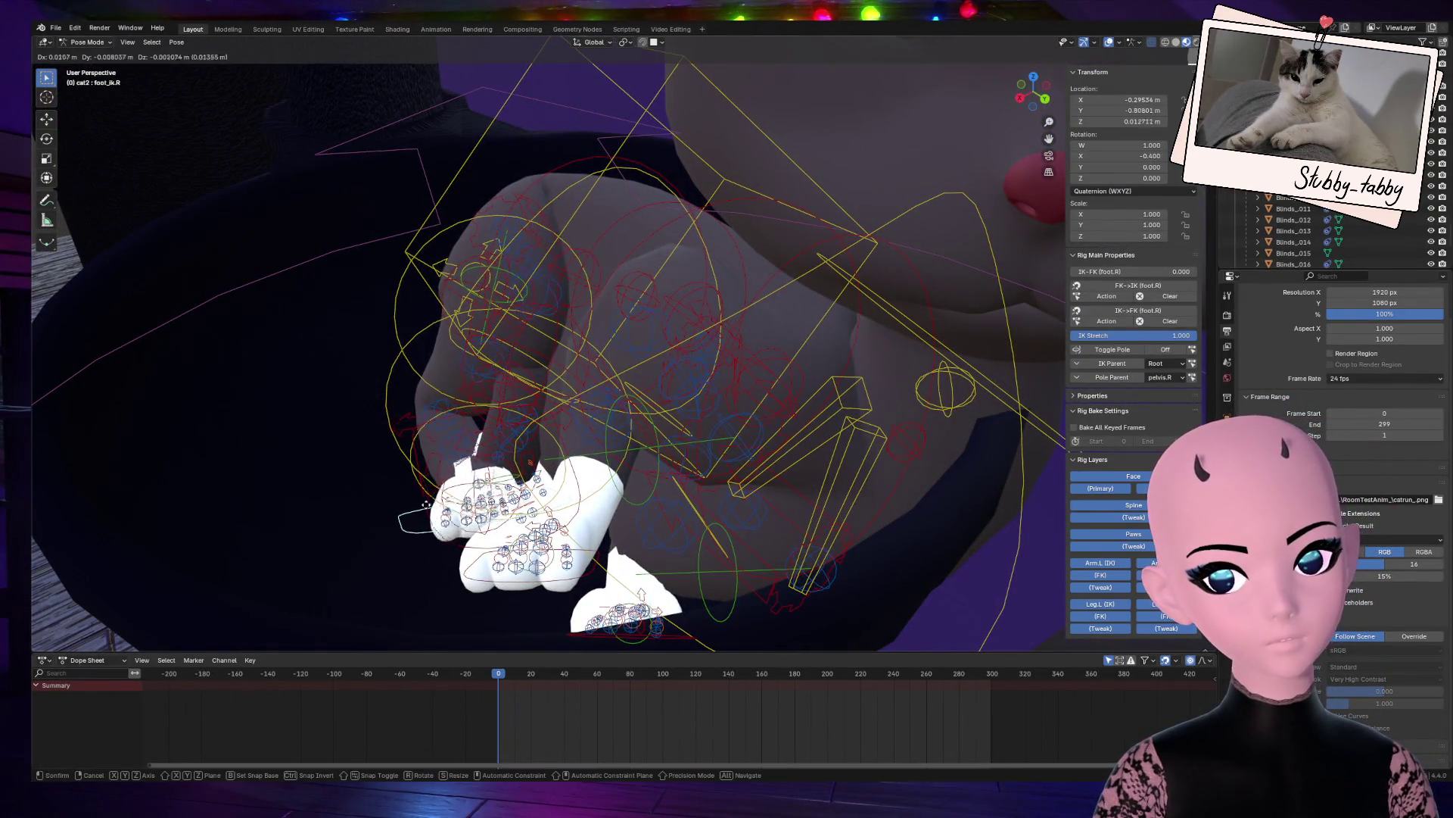
key("g")
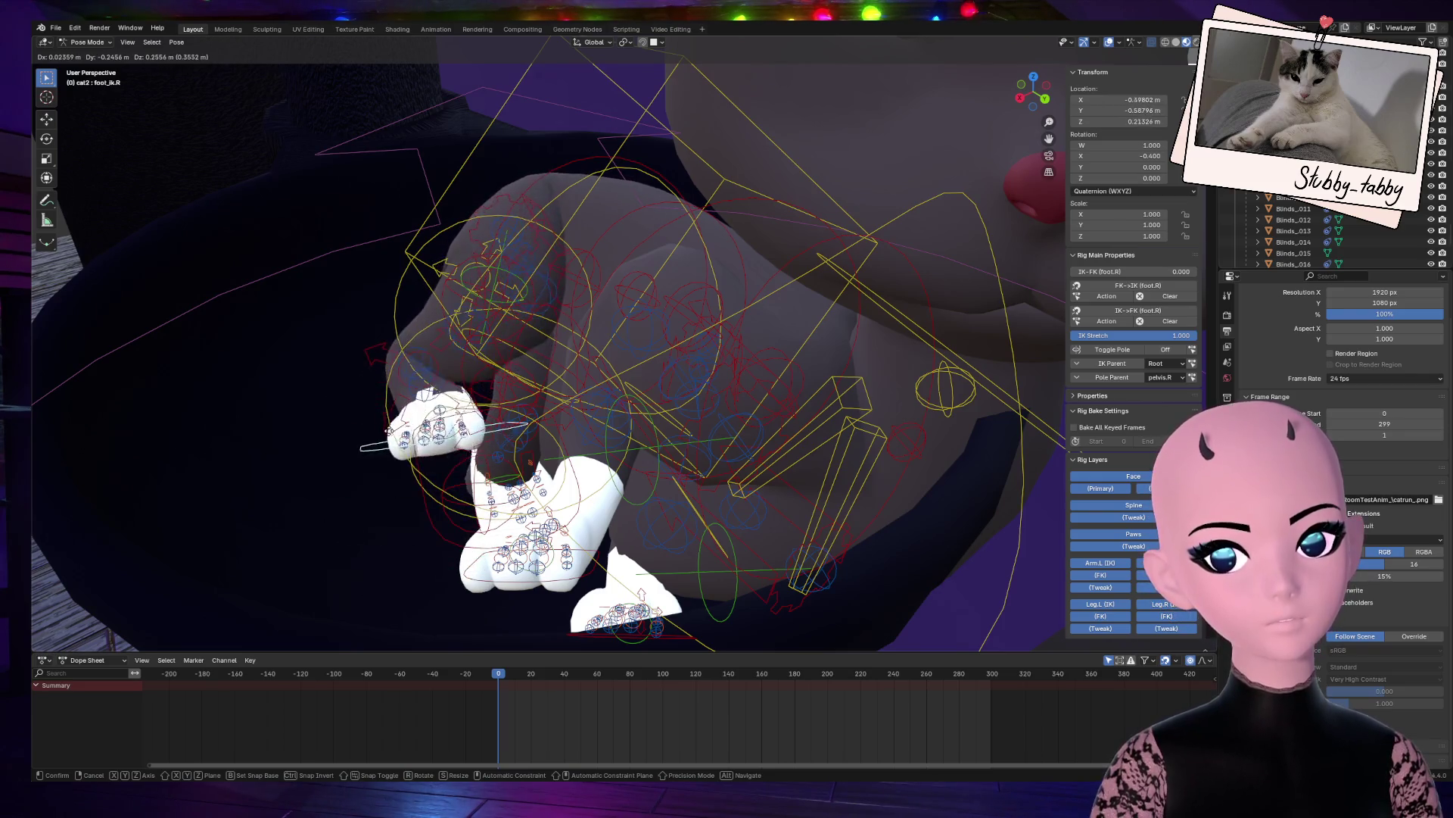
left_click(382, 452)
key("r")
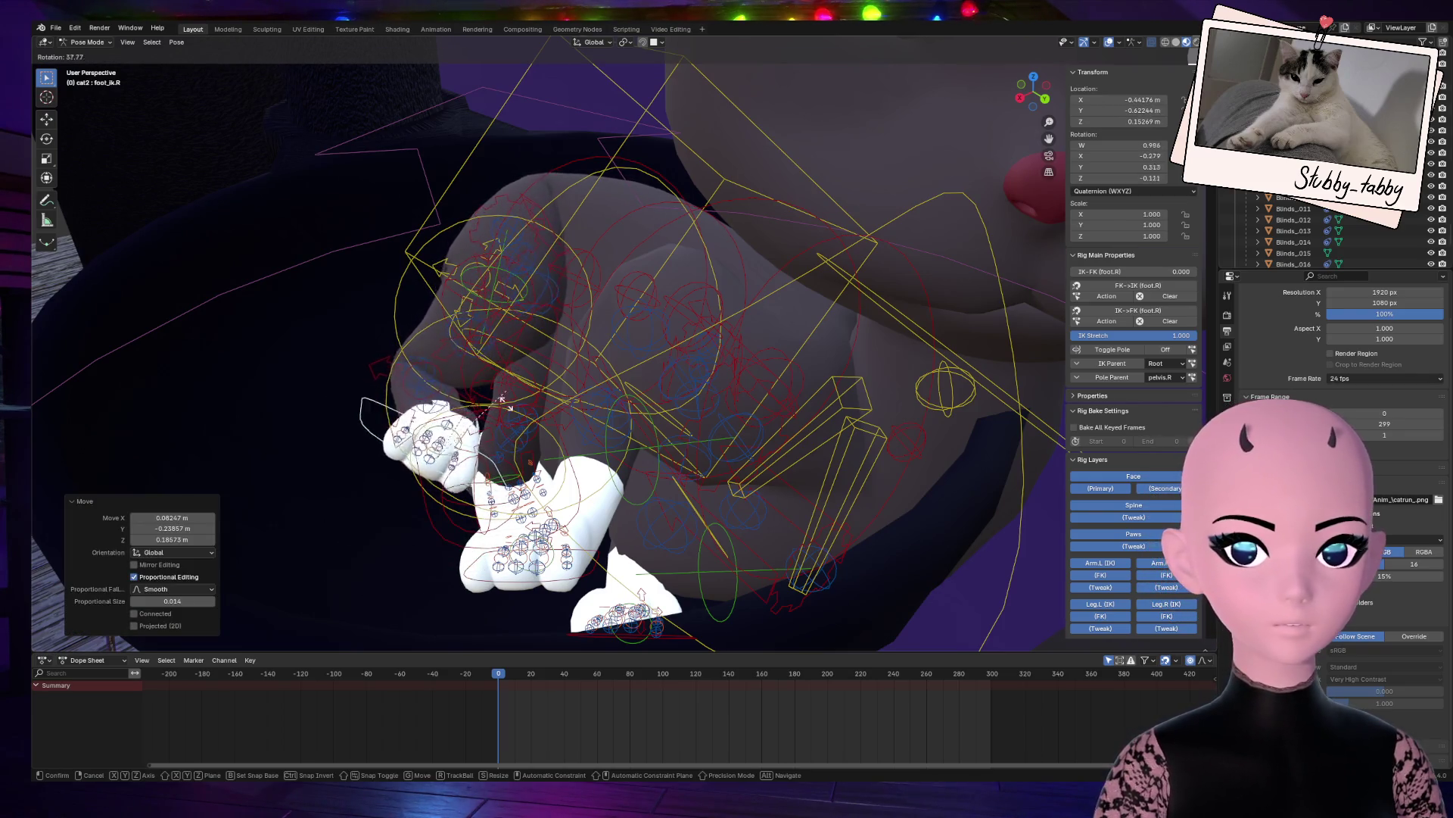
left_click(482, 408)
key("g")
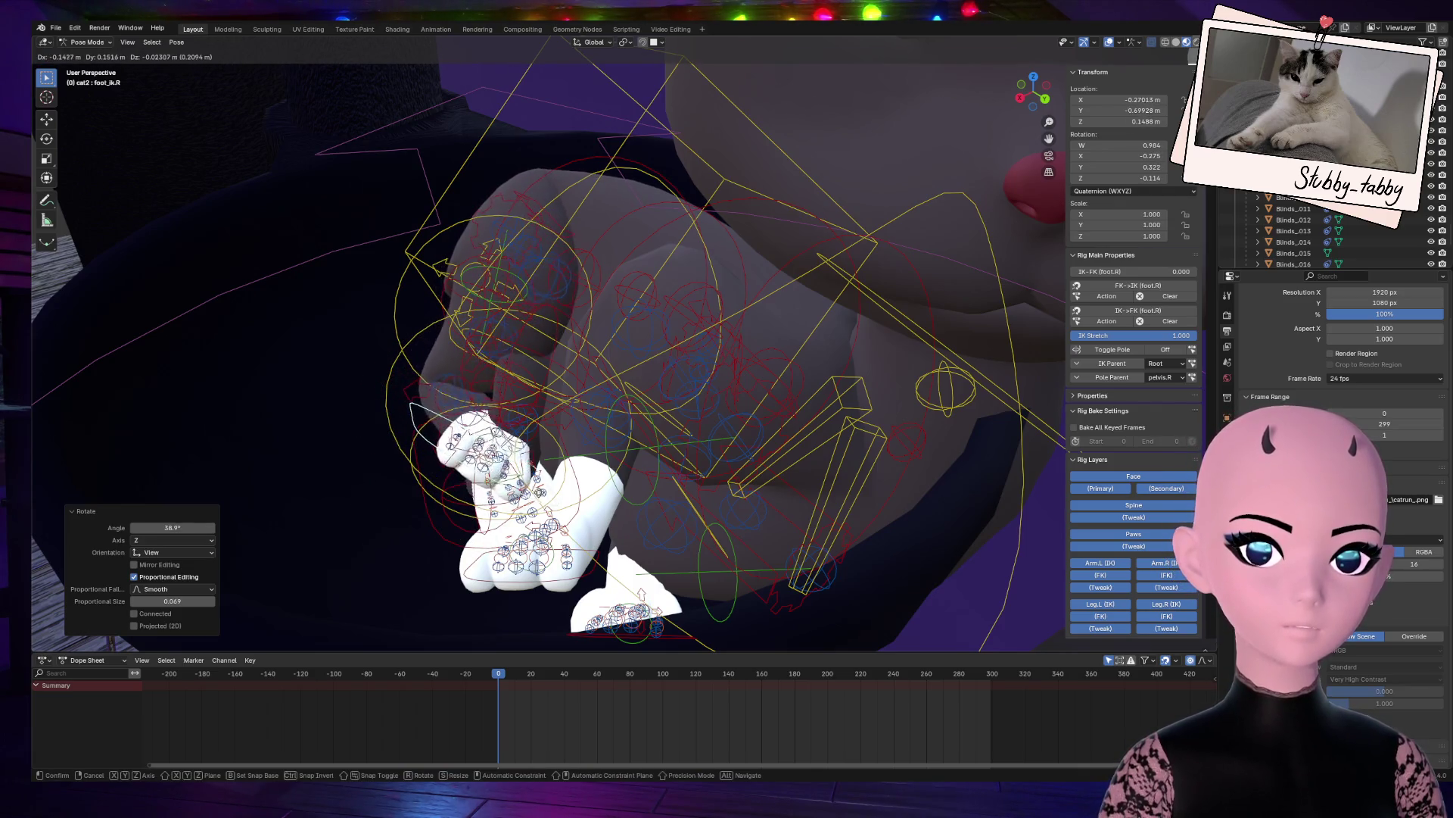
left_click(466, 522)
left_click(477, 511)
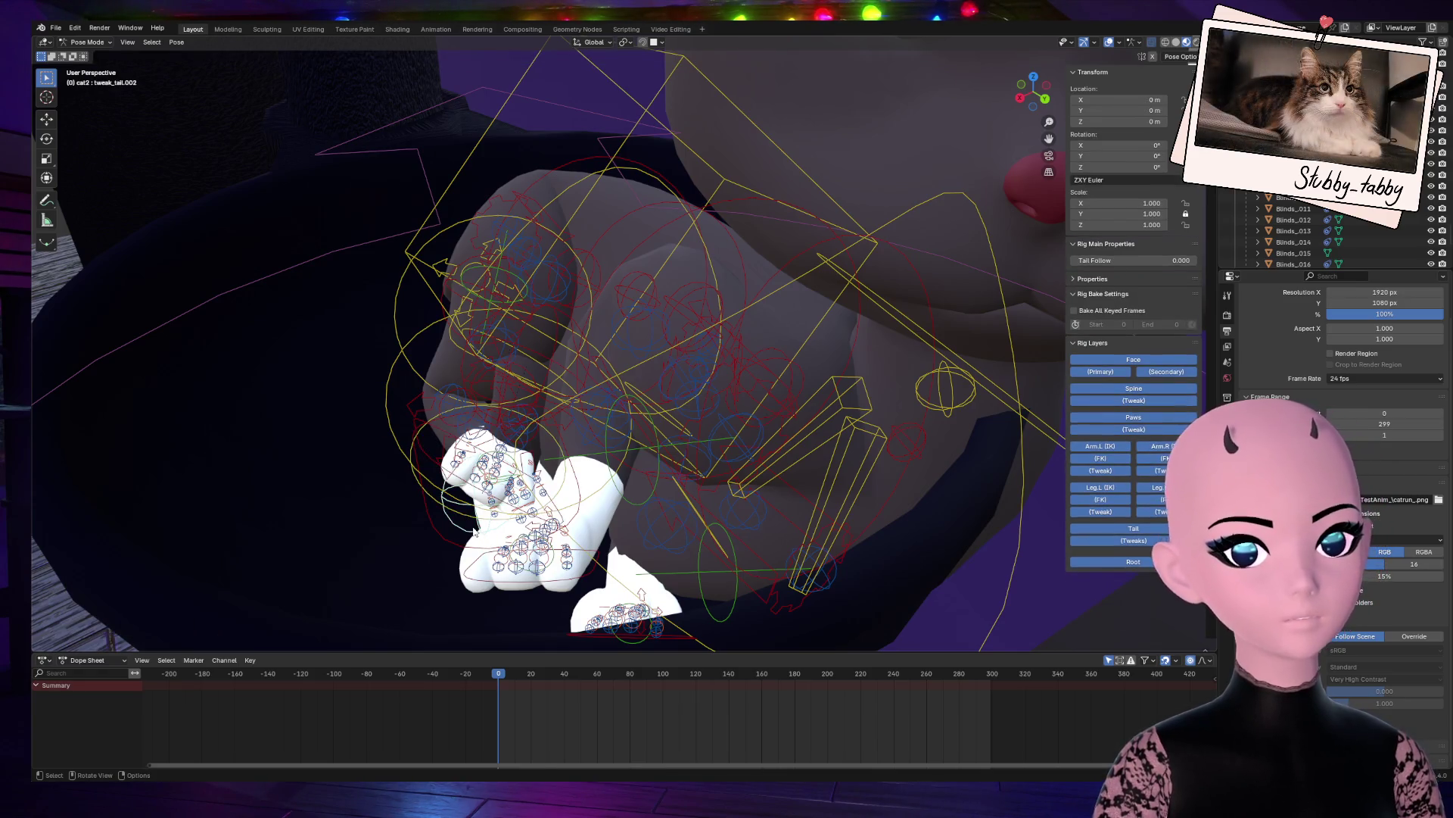
key("g")
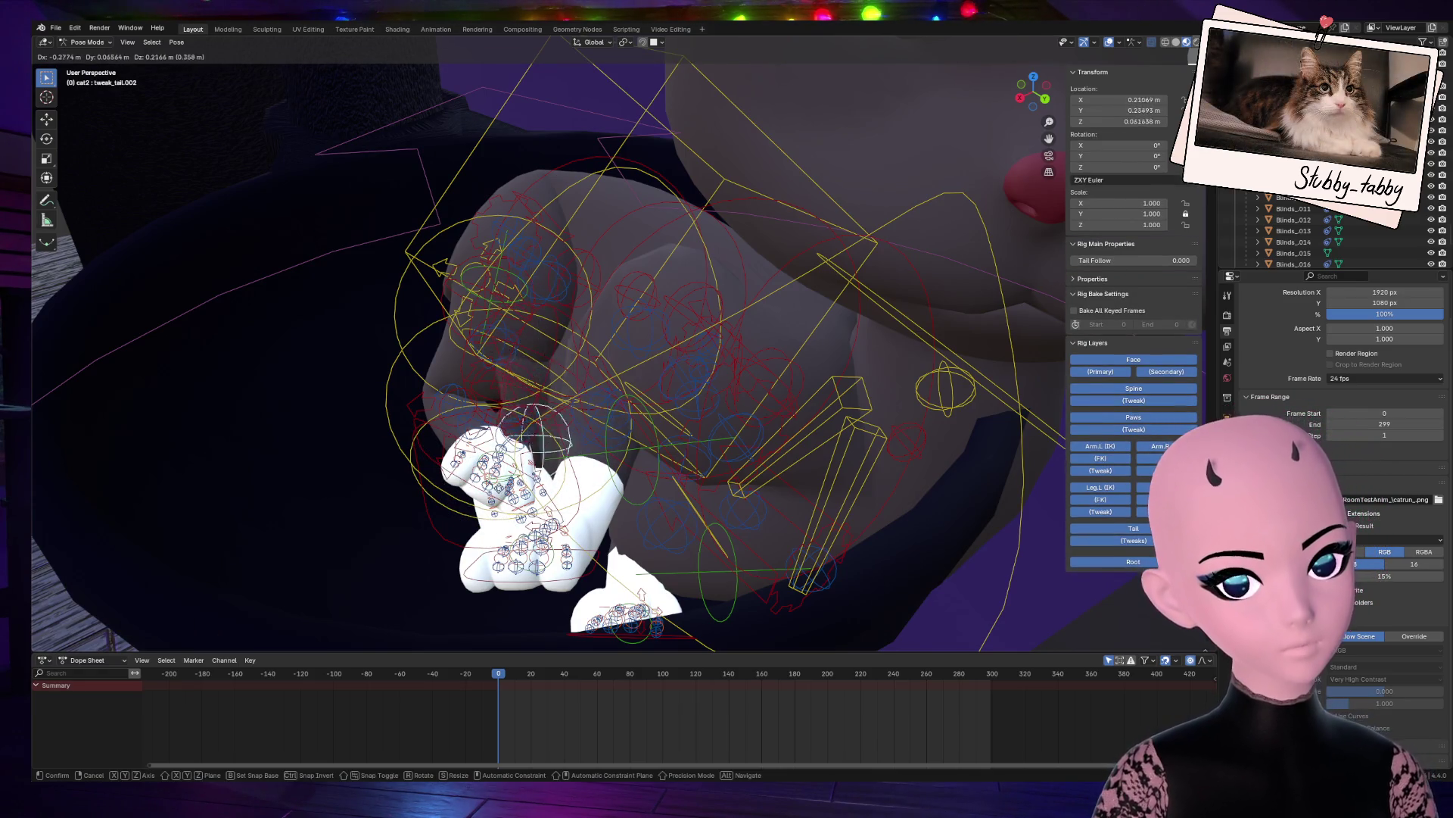
key("Escape")
middle_click_drag(149, 308, 539, 484)
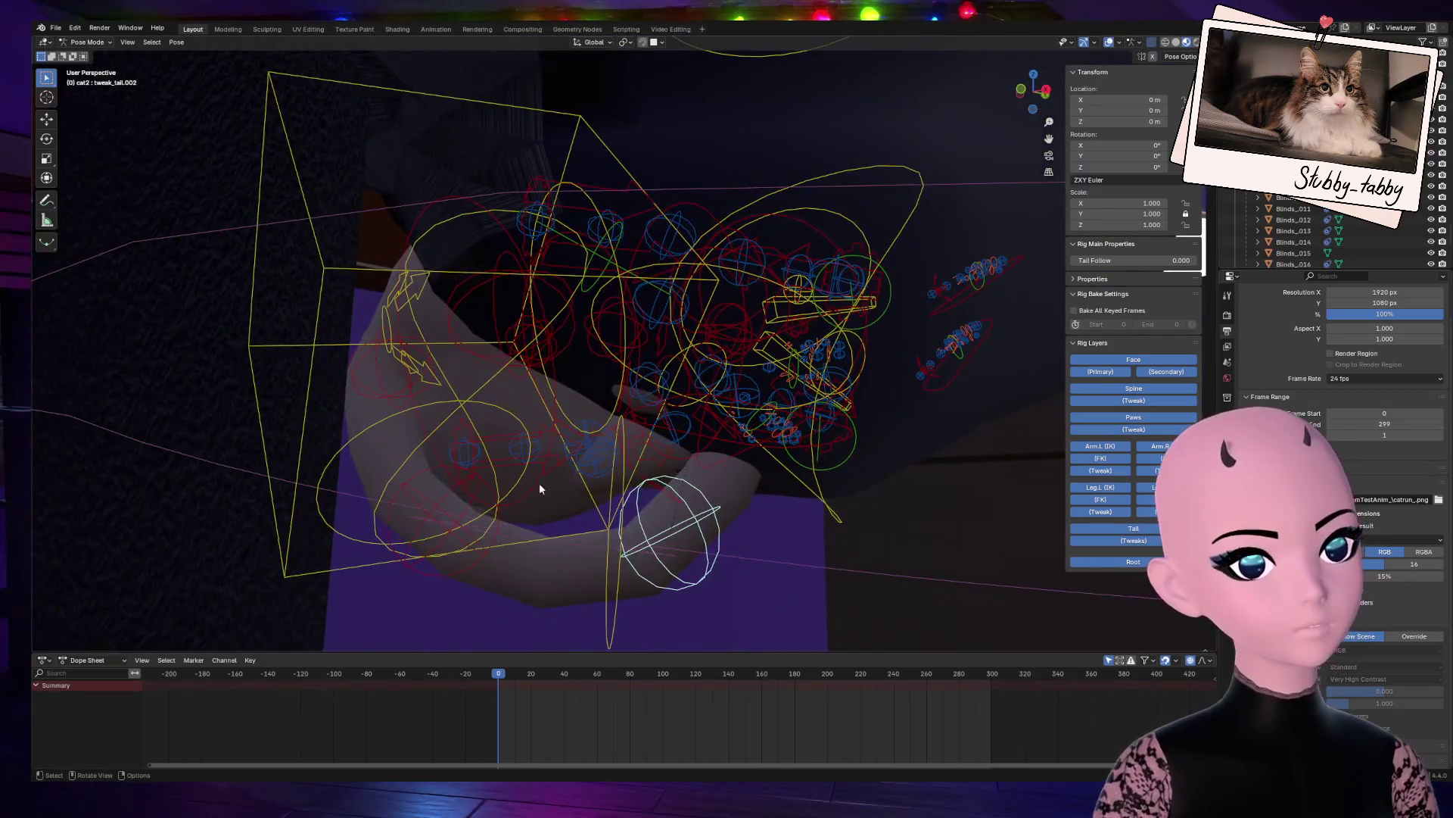
left_click(598, 593)
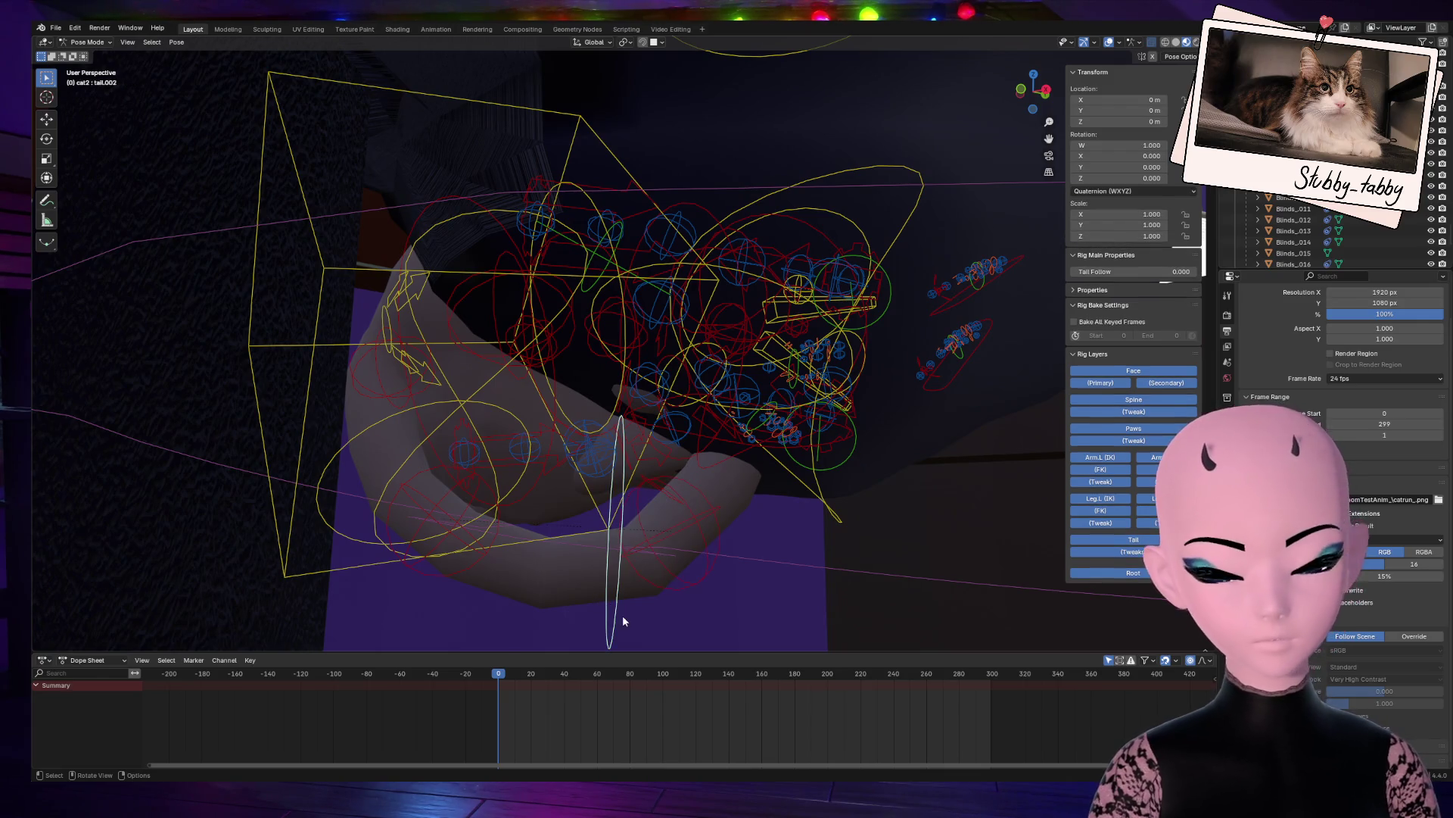
key("r")
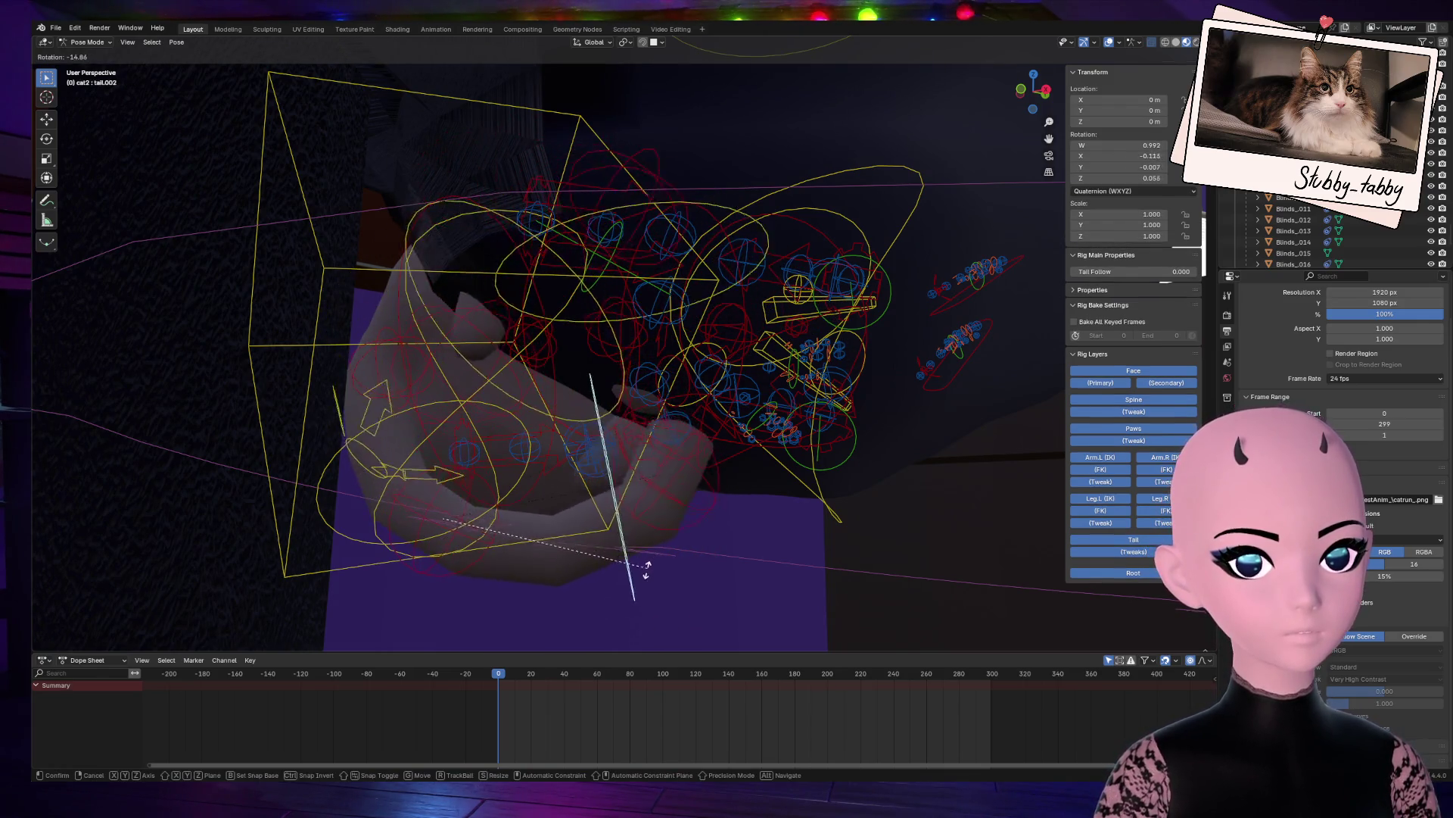
key("Escape")
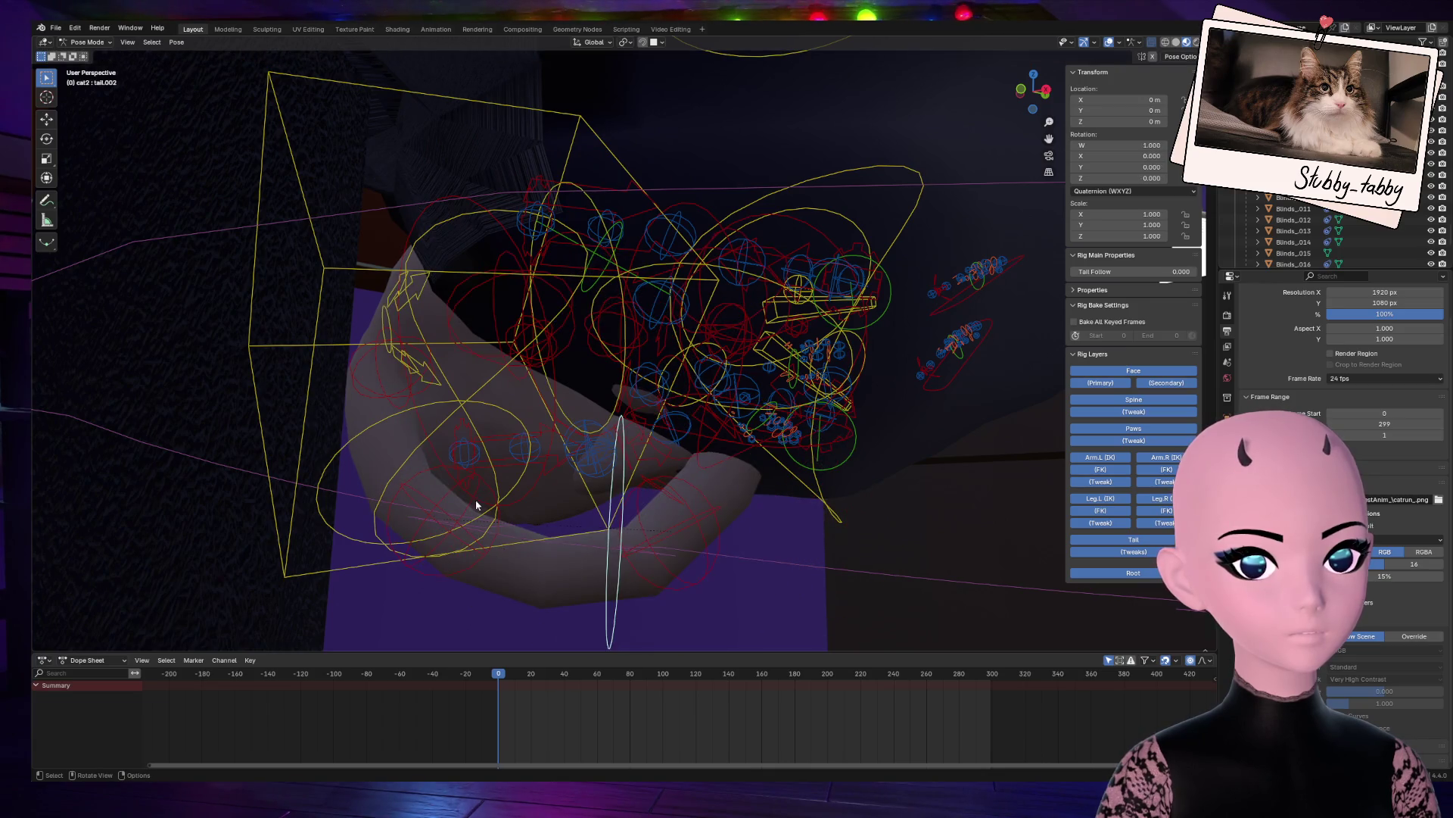
left_click(411, 321)
key("r")
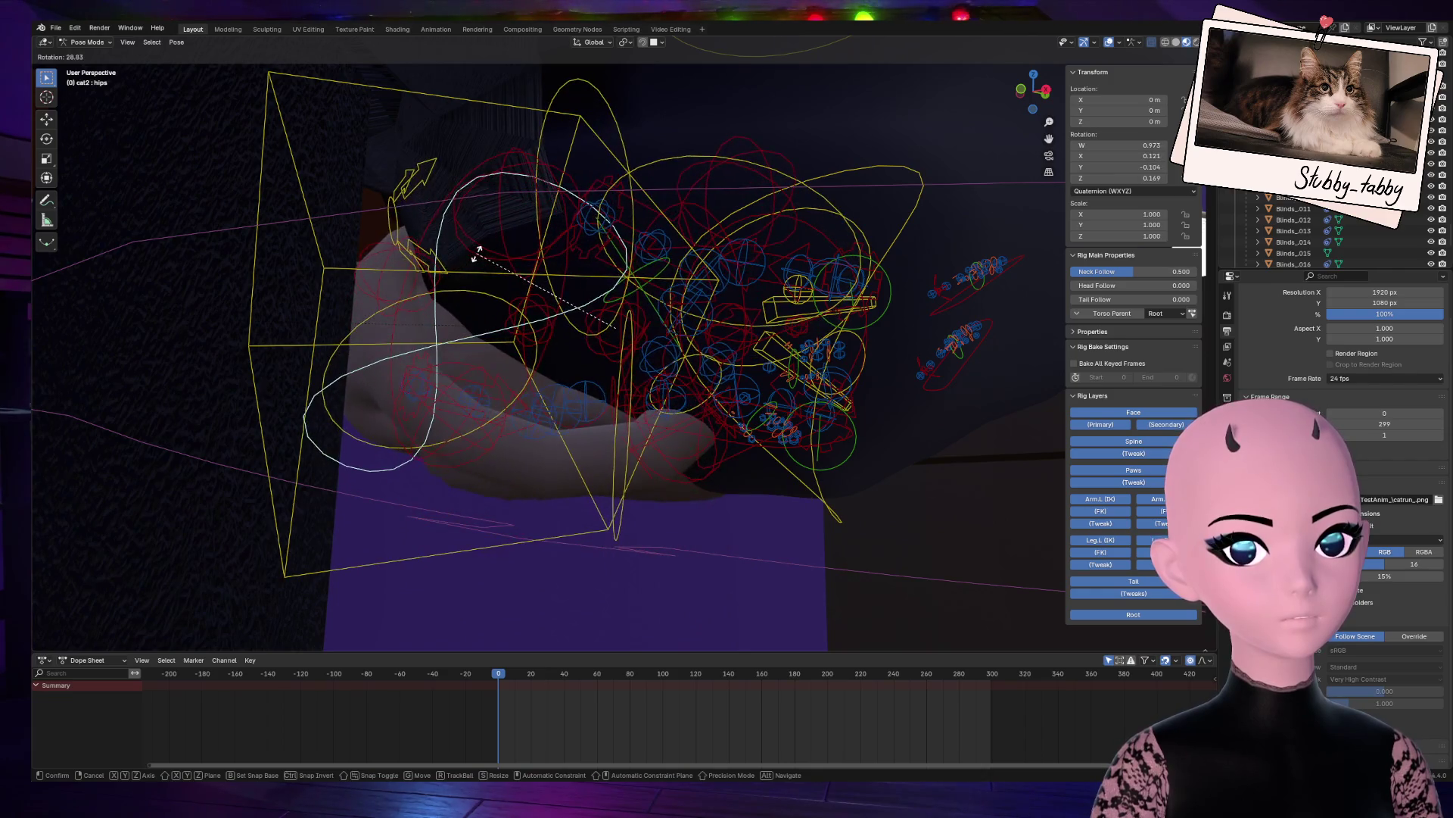
key("Escape")
left_click_drag(1038, 74, 1060, 113)
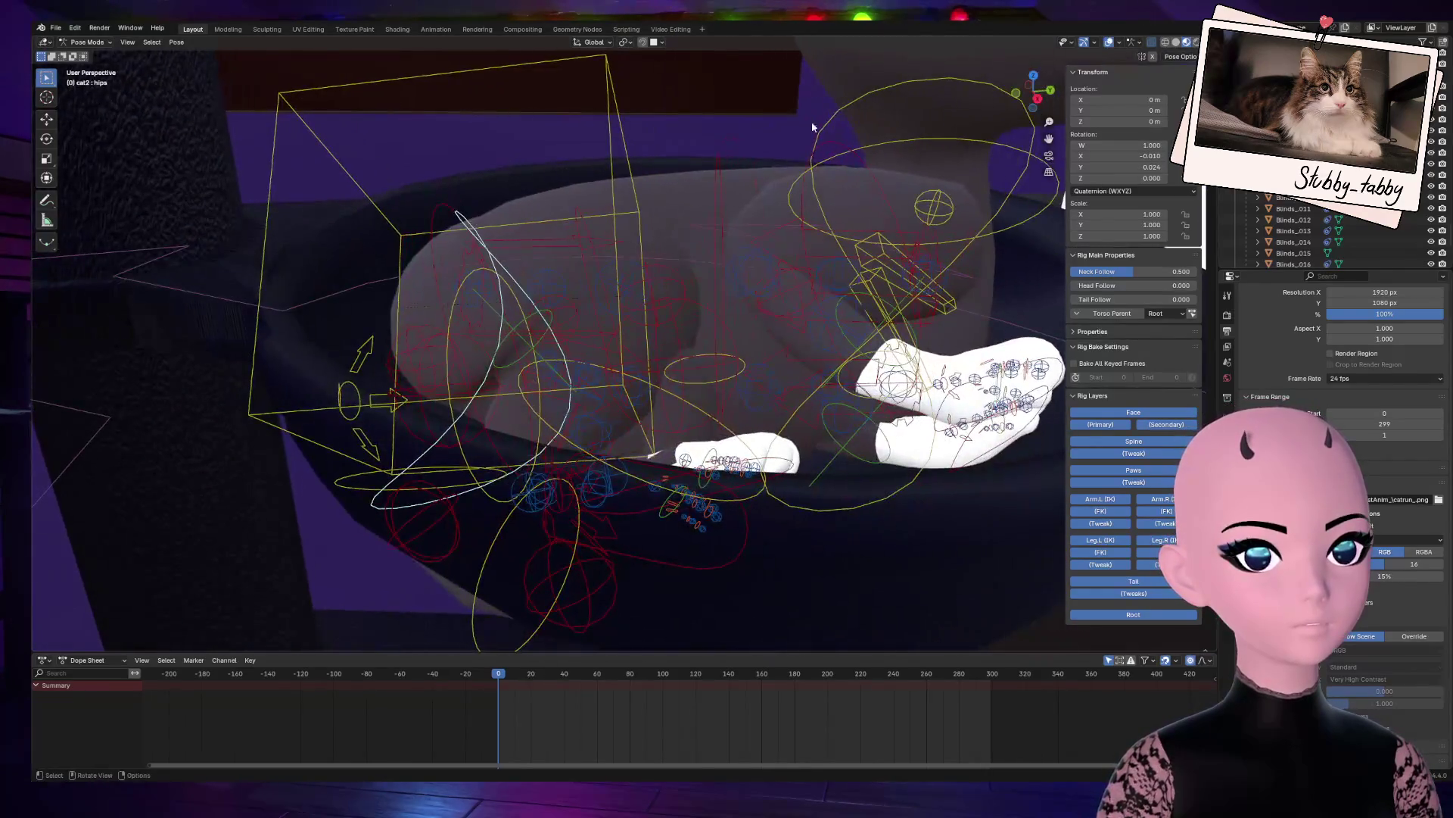
key("r")
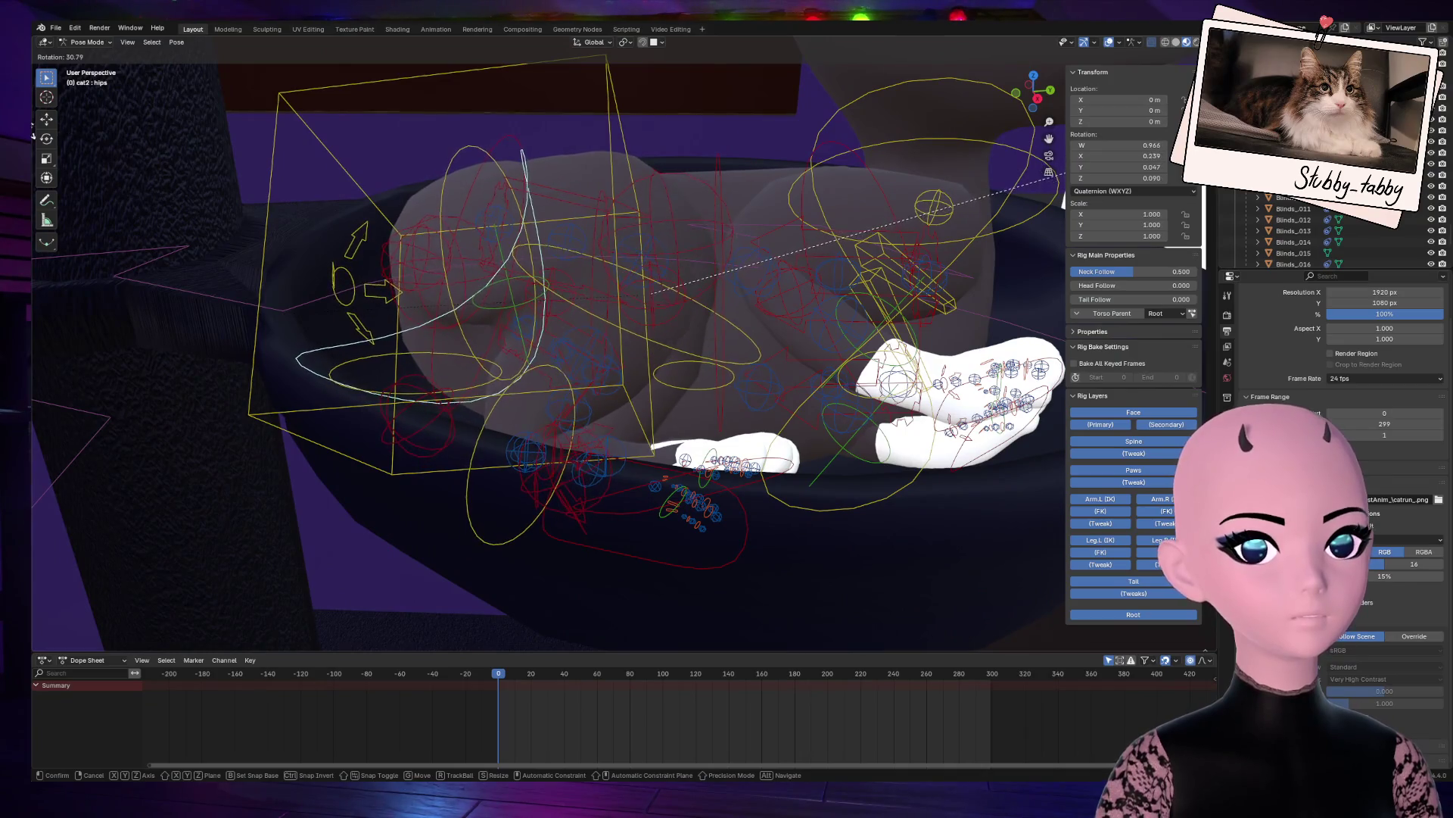
key("Escape")
mouse_move(1035, 90)
left_mouse_down()
mouse_move(1075, 106)
mouse_move(1049, 96)
left_mouse_up()
mouse_move(1120, 156)
left_mouse_down()
mouse_move(1166, 177)
mouse_move(1121, 178)
mouse_move(1177, 178)
mouse_move(1105, 156)
left_mouse_up()
key("Escape")
key("Escape")
key("Escape")
left_click_drag(1035, 94, 988, 120)
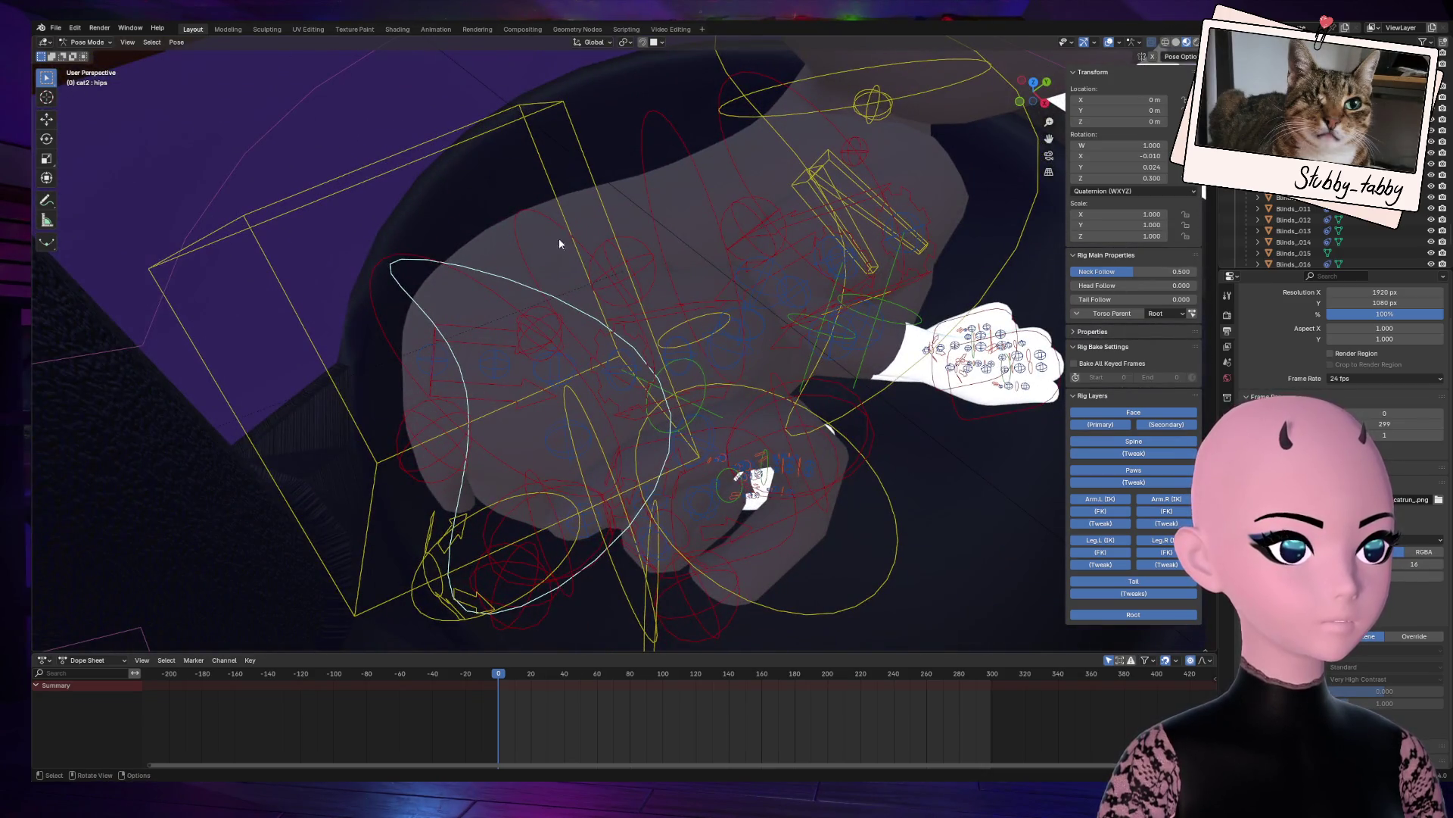
mouse_move(1121, 177)
left_mouse_down()
mouse_move(1150, 178)
mouse_move(1128, 178)
left_mouse_up()
key("Escape")
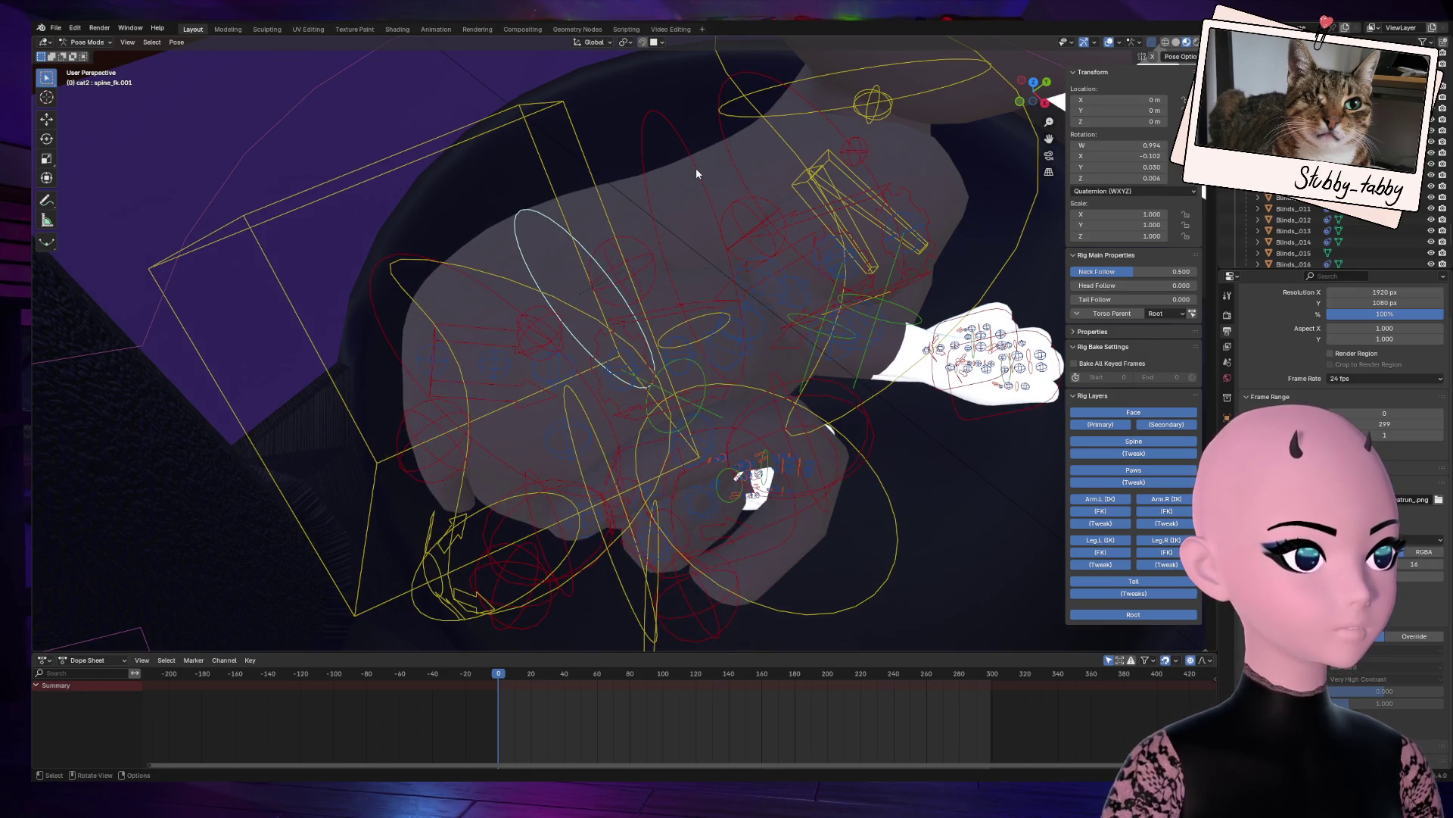
Step: Twist the middle spine bone spine_fk.002 to Z rotation 0.3
mouse_move(1121, 178)
left_mouse_down()
mouse_move(1154, 178)
mouse_move(1125, 175)
left_mouse_up()
mouse_move(1033, 89)
left_mouse_down()
mouse_move(984, 102)
mouse_move(910, 262)
left_mouse_up()
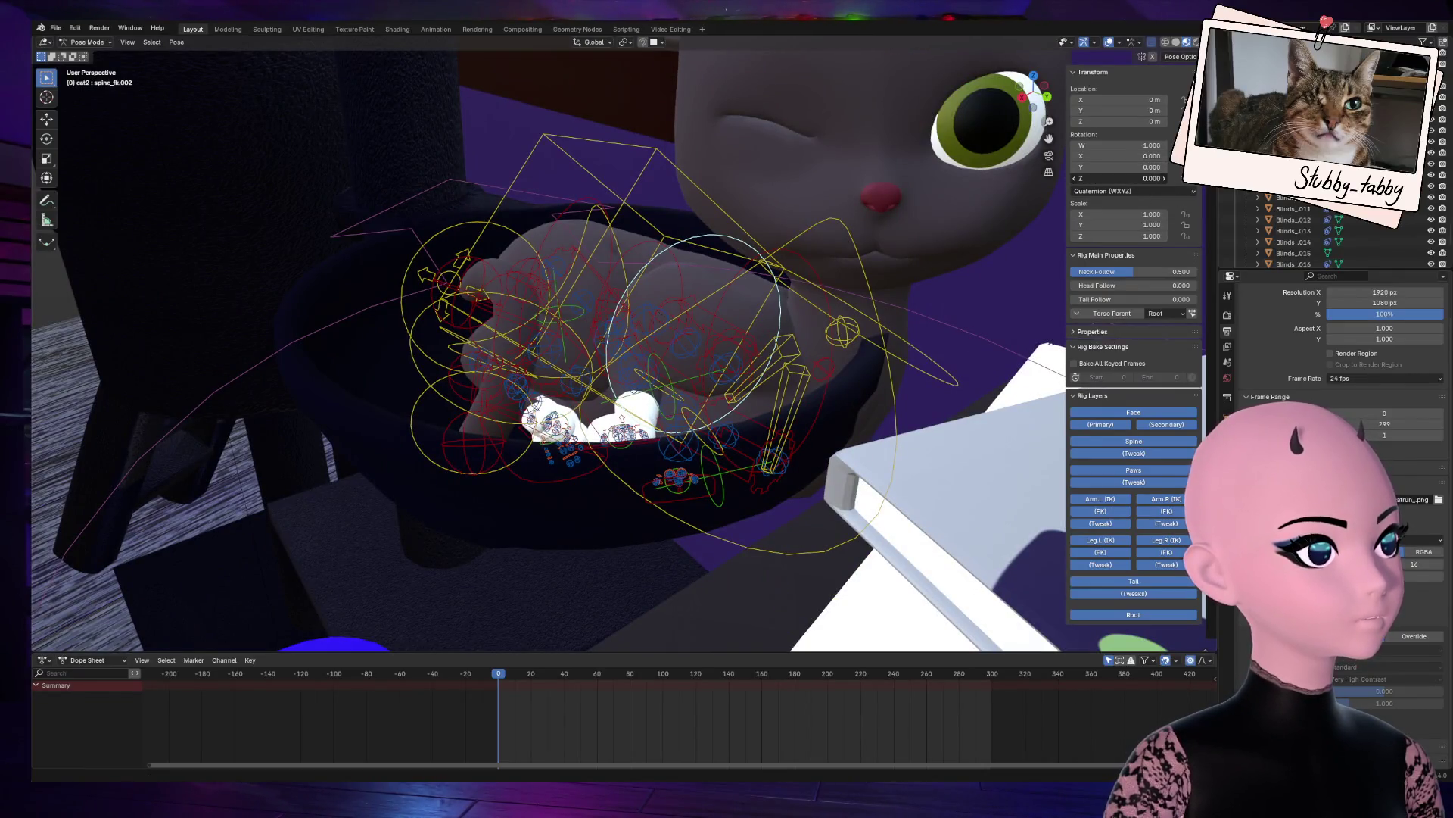
mouse_move(1120, 178)
left_mouse_down()
mouse_move(1154, 177)
mouse_move(1139, 178)
left_mouse_up()
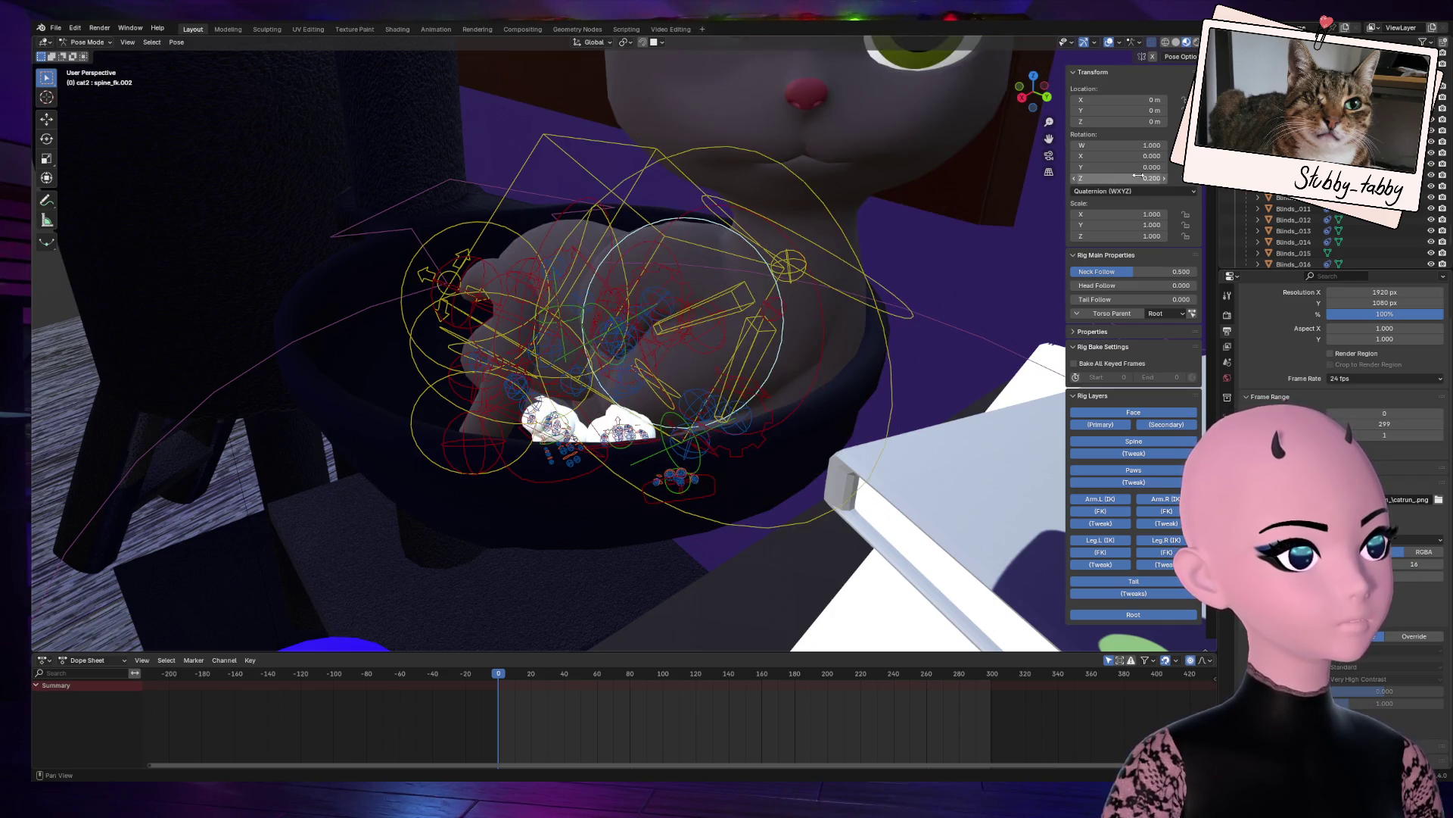
left_click_drag(1034, 97, 954, 138)
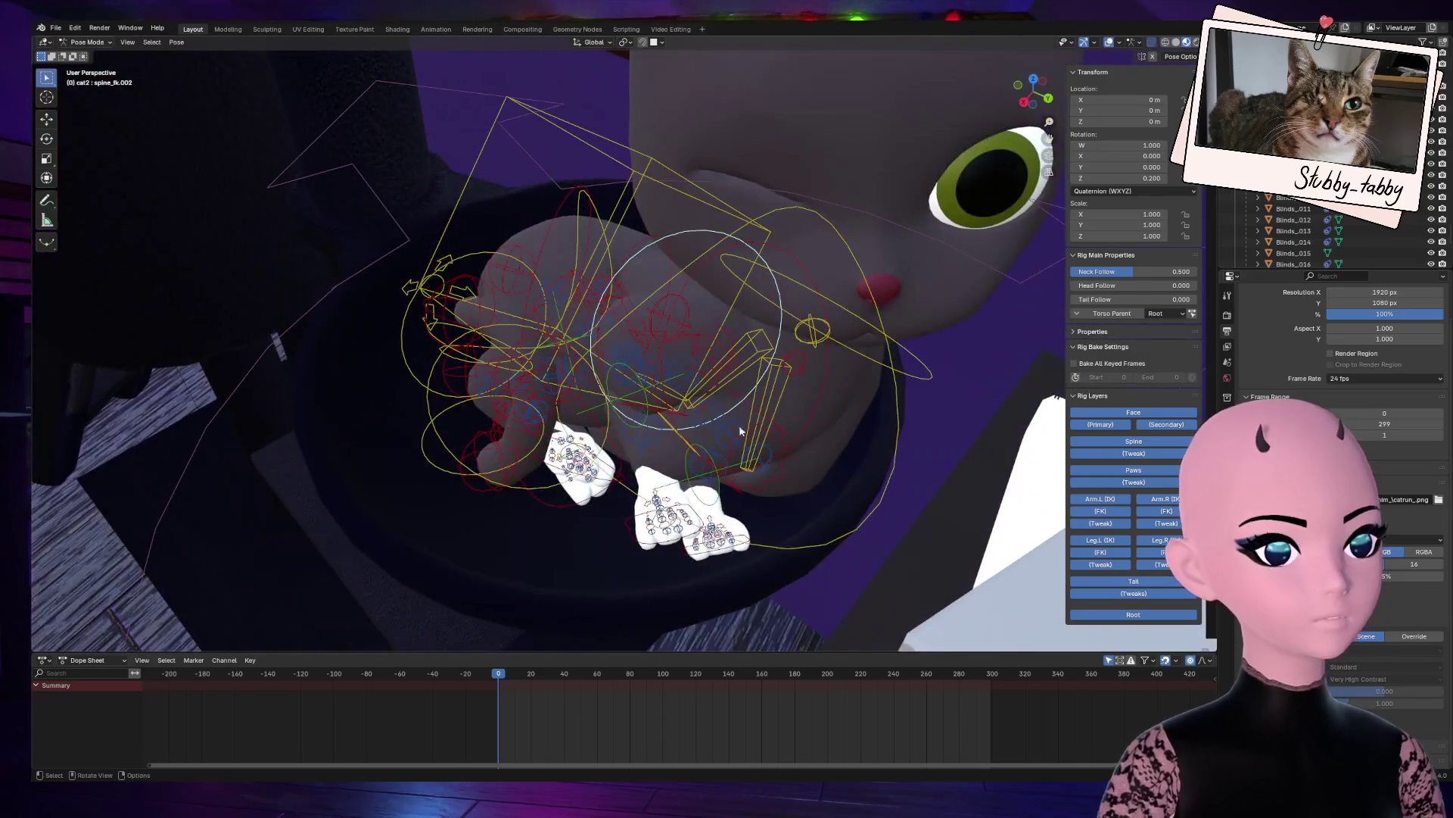
Step: Move the right front paw IK control (hand_ik.R) down into the bed
left_click(670, 542)
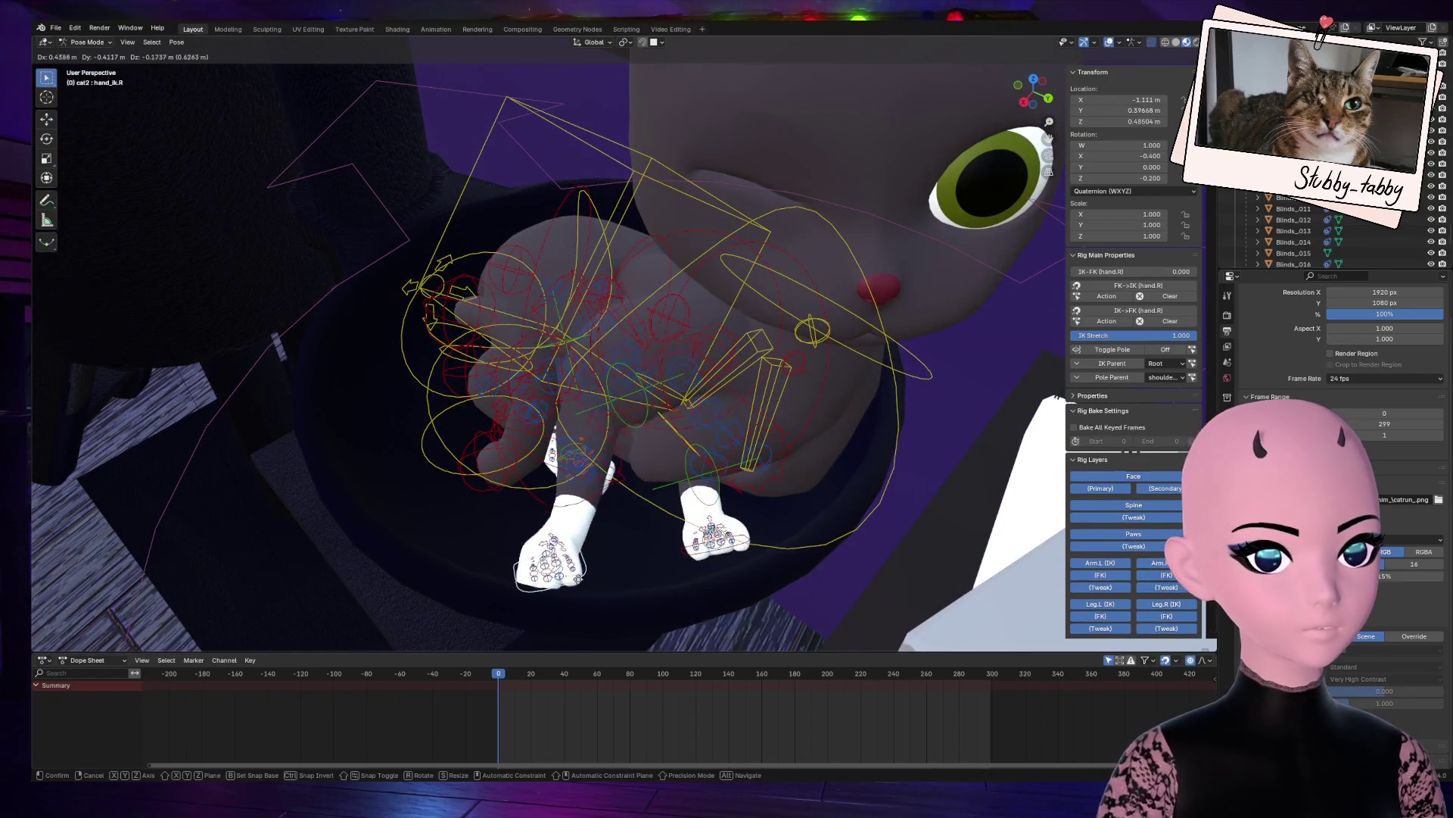
left_click(689, 496)
mouse_move(975, 104)
middle_mouse_down()
mouse_move(908, 265)
mouse_move(893, 364)
middle_mouse_up()
key("g")
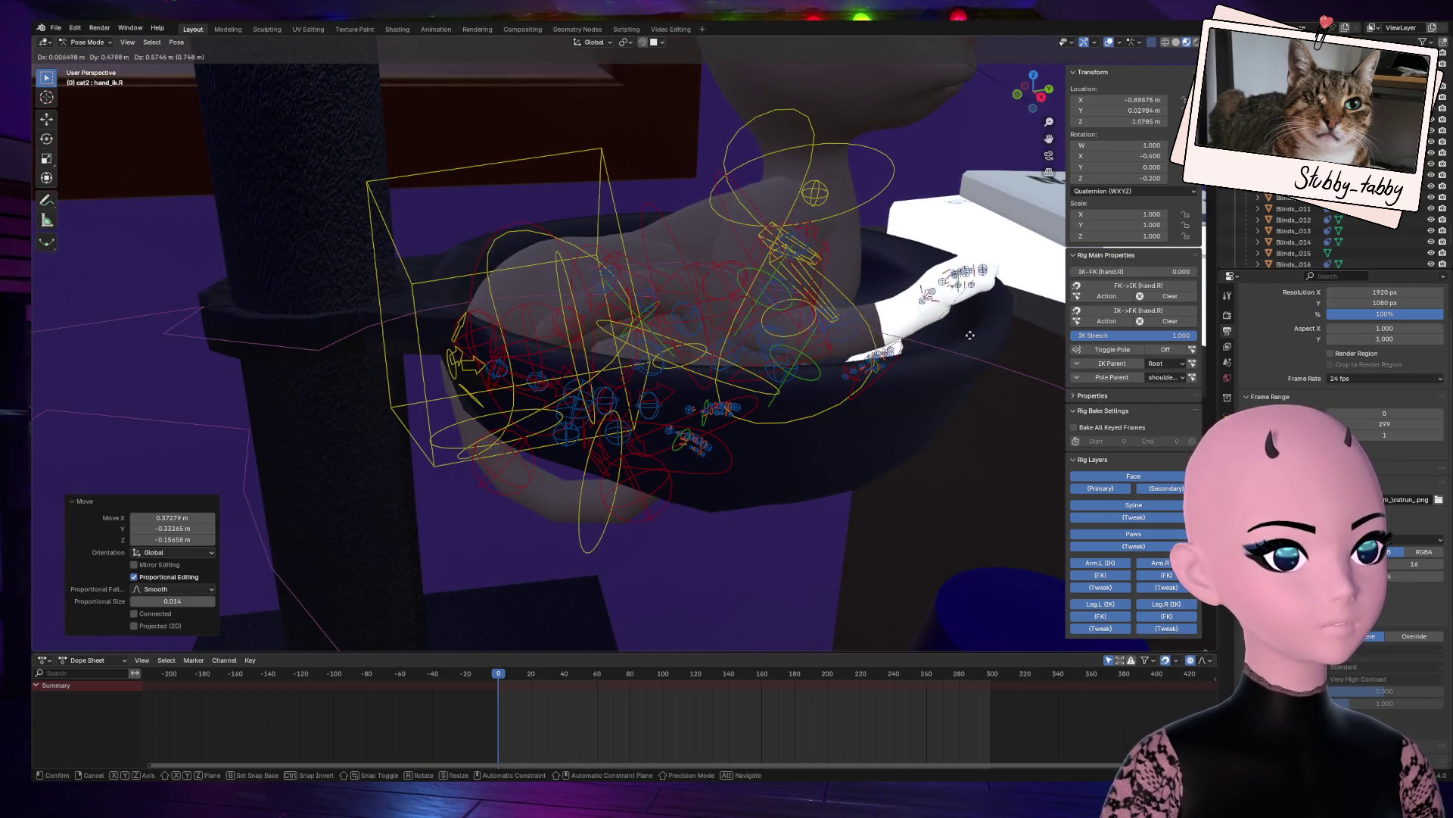
left_click(998, 342)
left_click_drag(1034, 90, 717, 265)
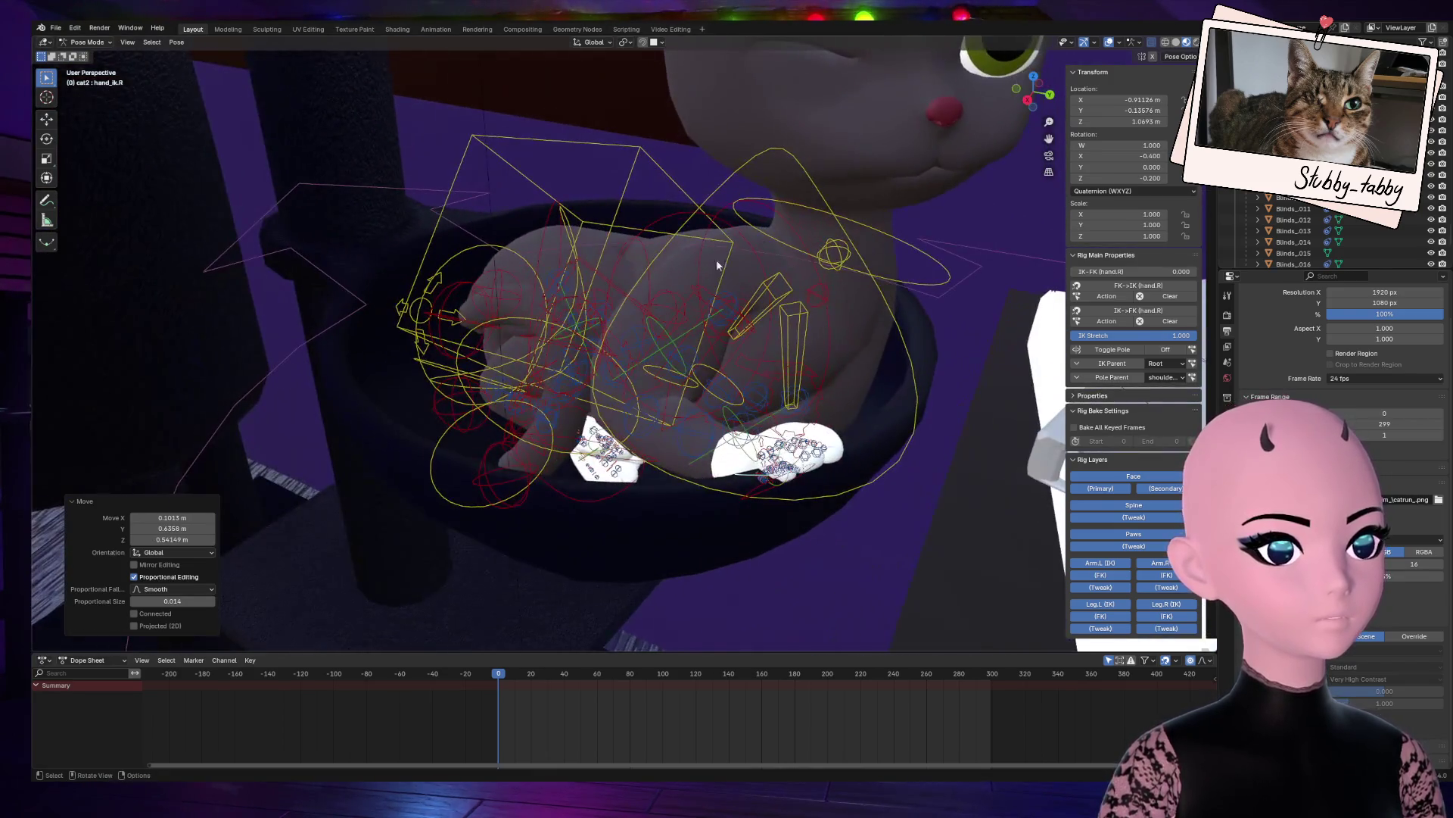
Step: Select the left foot IK control and inspect it from several sides of the bed
left_click(563, 493)
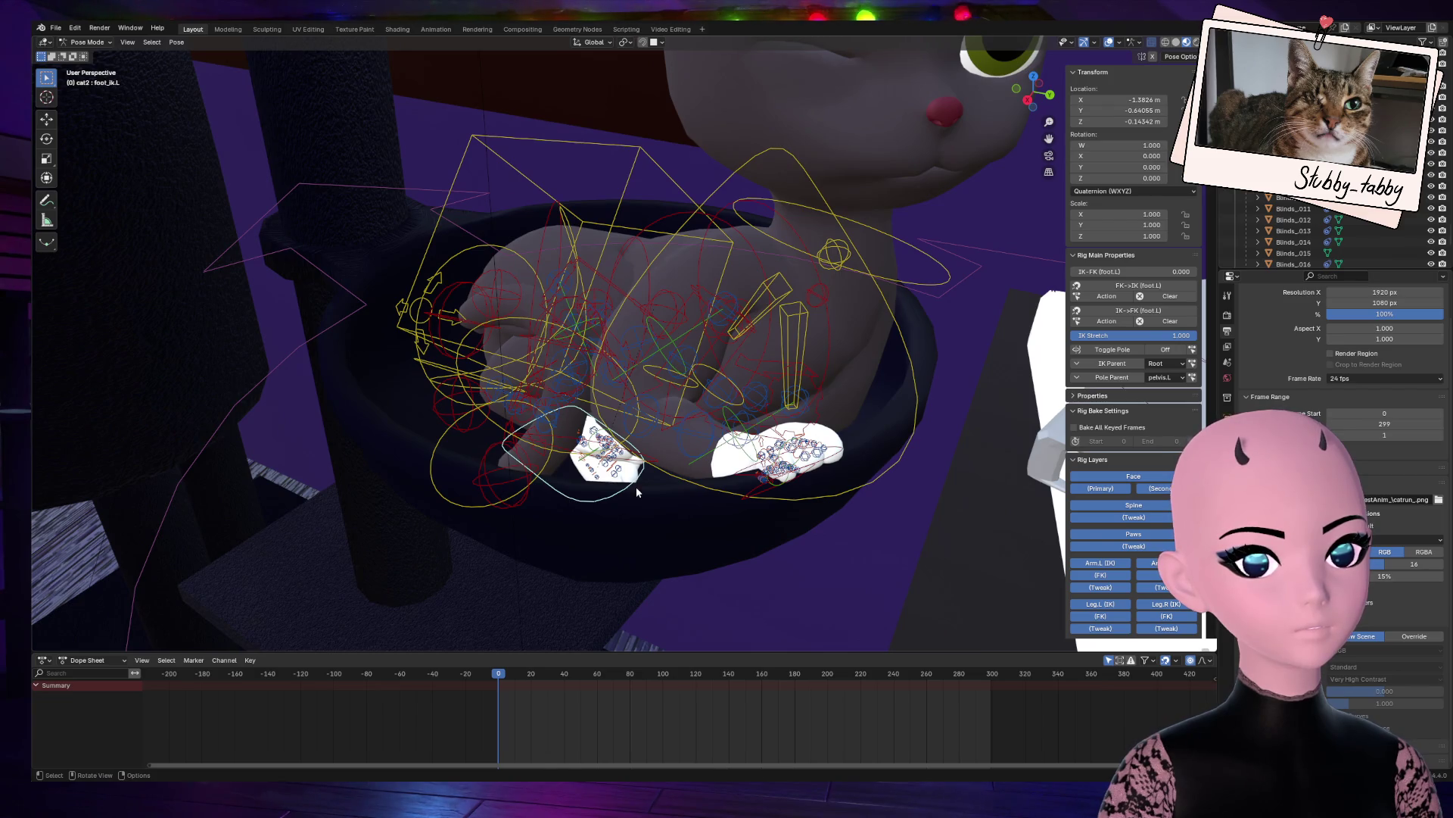
middle_click_drag(661, 441, 844, 261)
left_click_drag(1034, 90, 774, 232)
left_click_drag(1030, 92, 738, 230)
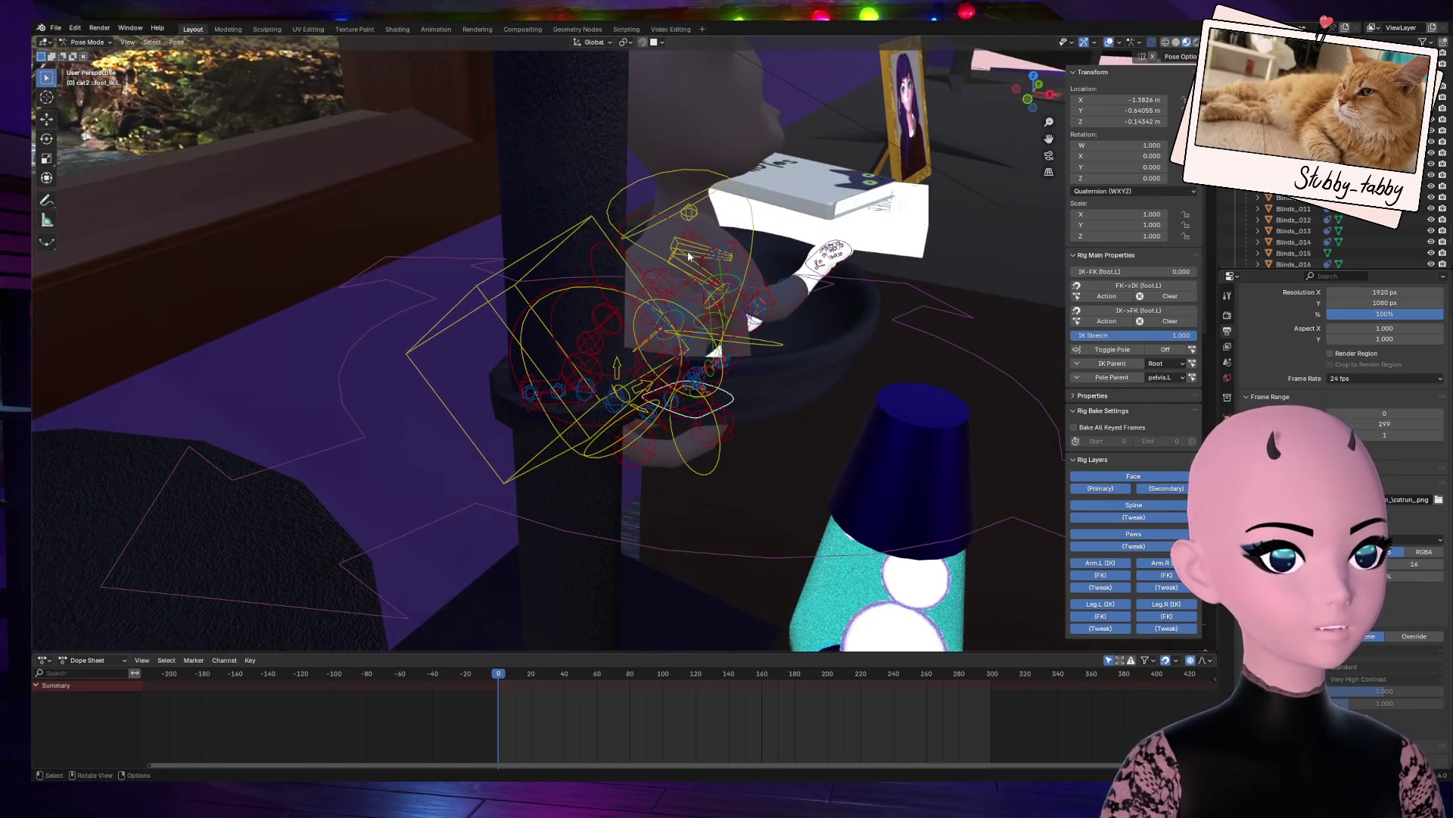
Step: Select the upper spine bone spine_fk.003 and set its Z and X rotation to 0.2
left_click_drag(1037, 79, 639, 299)
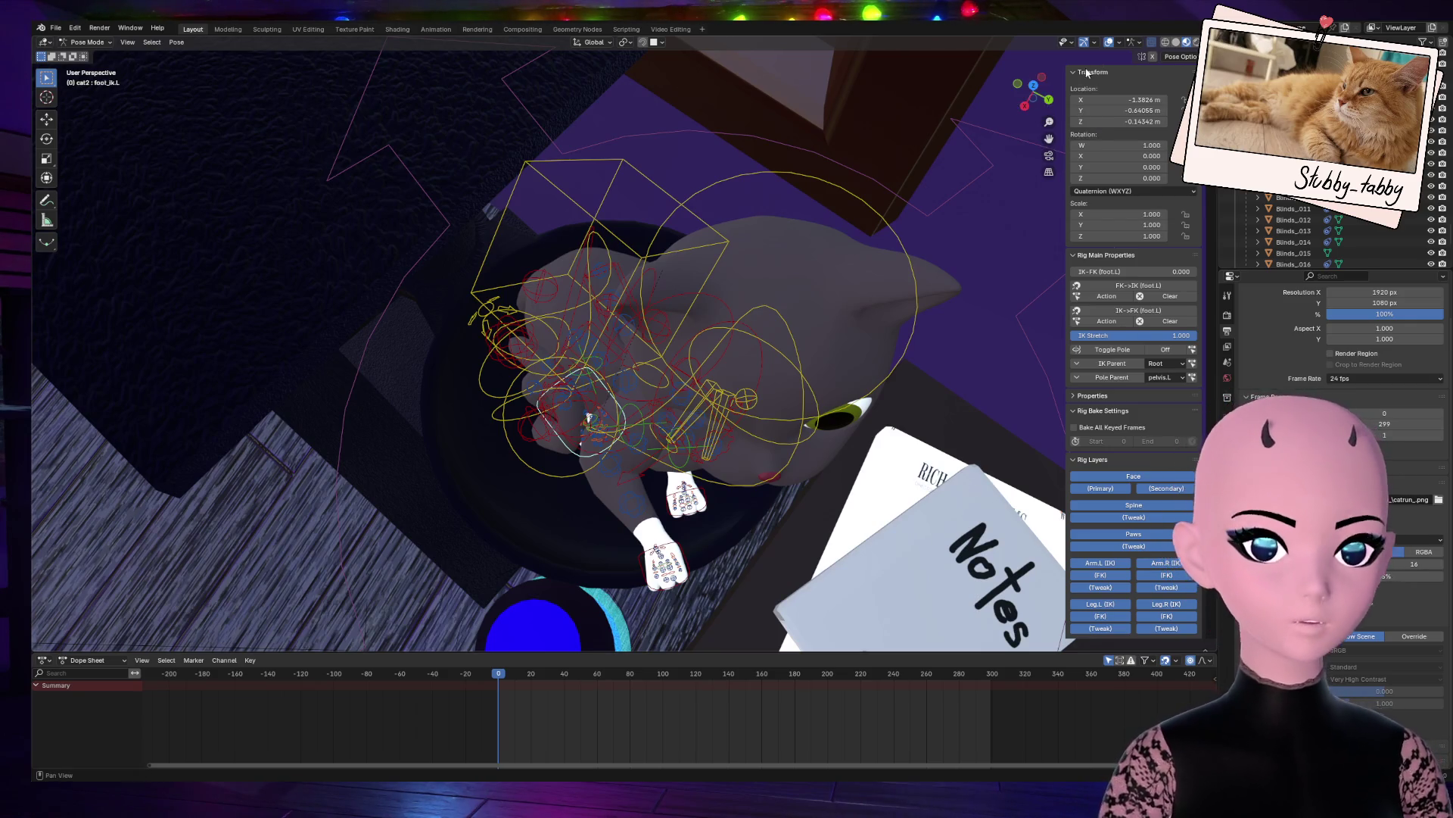
left_click_drag(1033, 91, 810, 287)
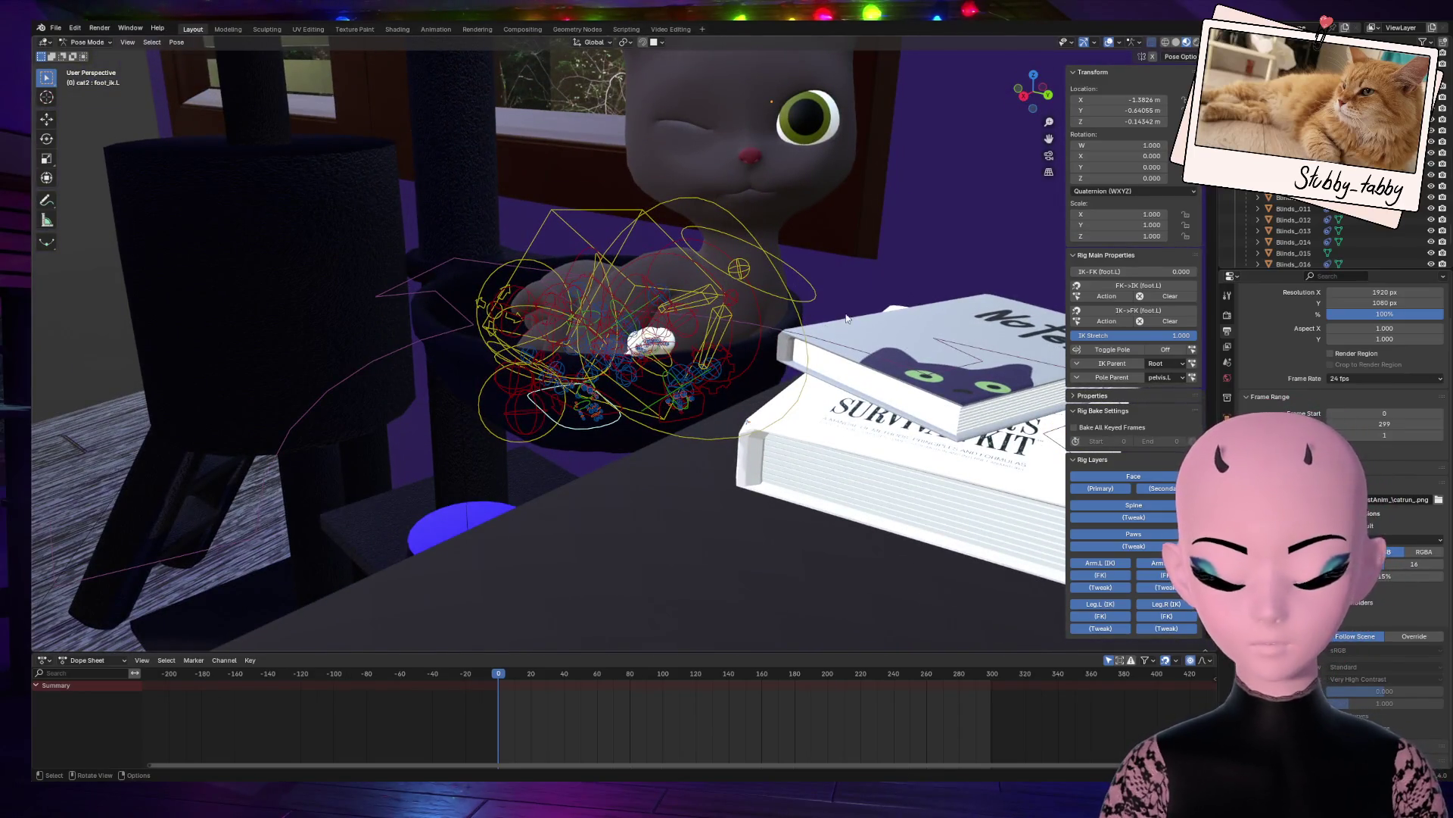
scroll(847, 318, "up", 3)
left_click_drag(1033, 91, 730, 231)
left_click(750, 225)
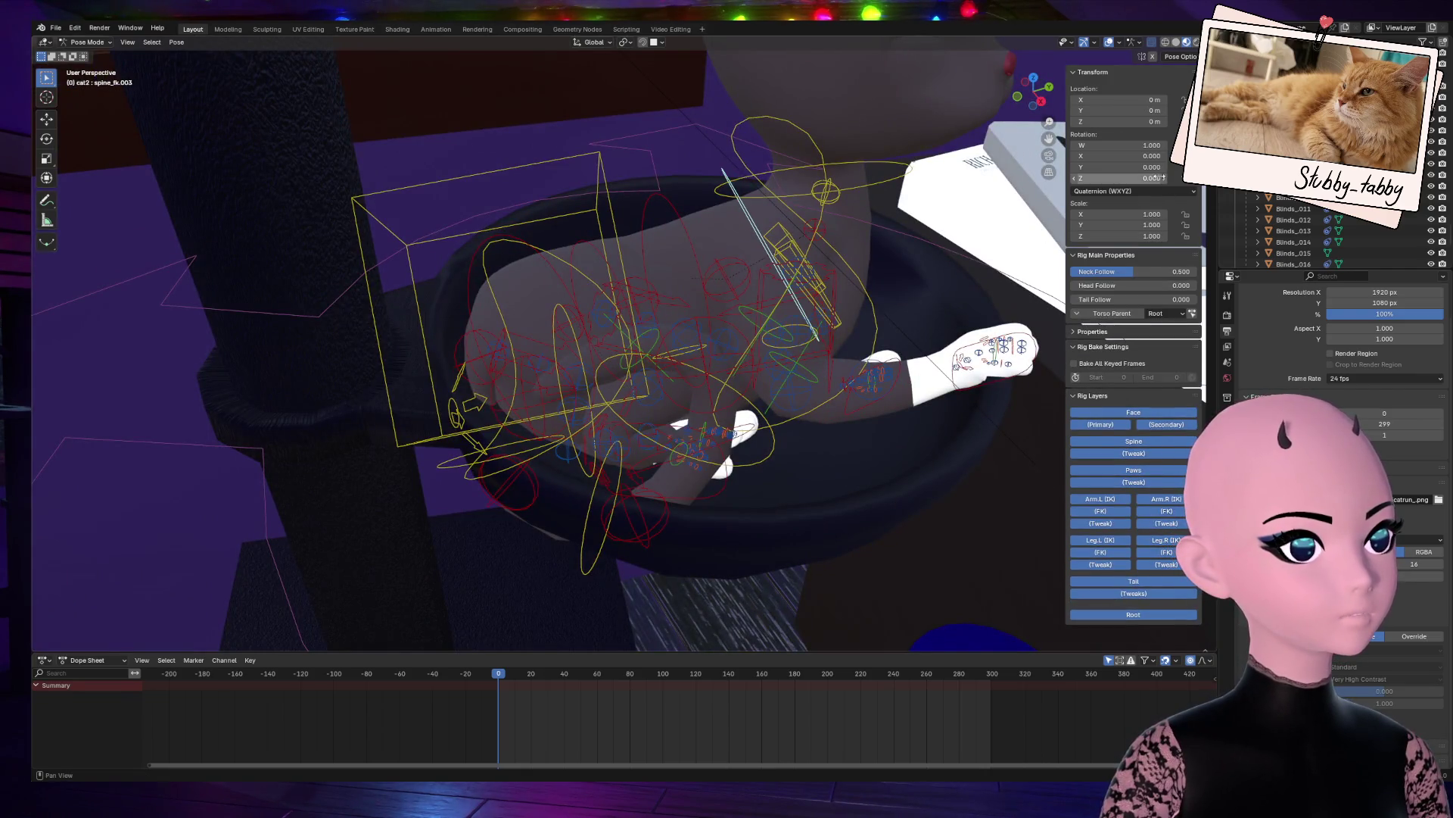
mouse_move(1033, 89)
left_mouse_down()
mouse_move(1056, 72)
mouse_move(1090, 121)
left_mouse_up()
left_click(1139, 179)
mouse_move(1139, 179)
left_mouse_down()
mouse_move(1204, 178)
mouse_move(1149, 179)
left_mouse_up()
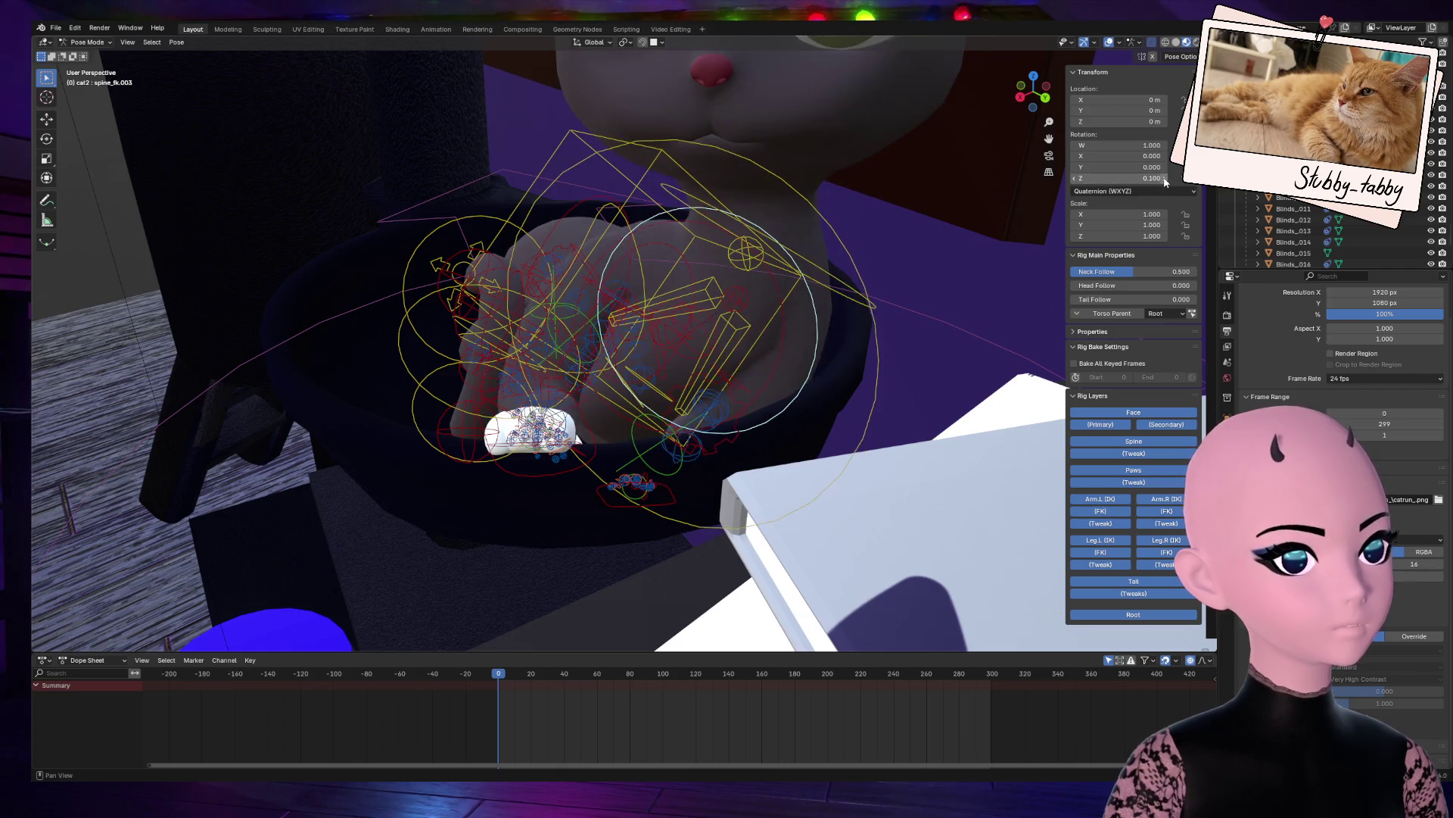
mouse_move(1033, 91)
left_mouse_down()
mouse_move(984, 106)
mouse_move(1023, 96)
left_mouse_up()
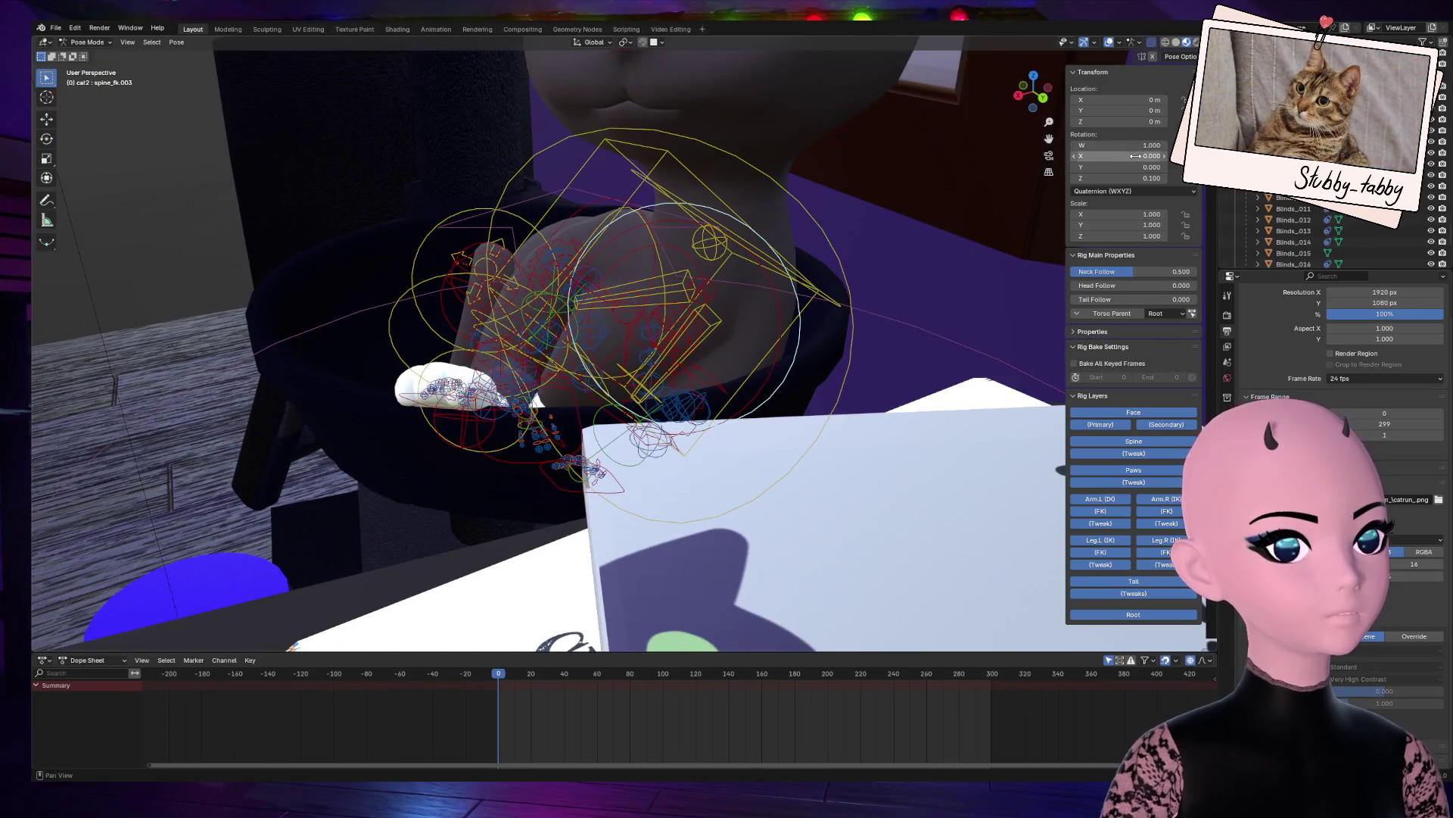
left_click_drag(1121, 156, 1162, 156)
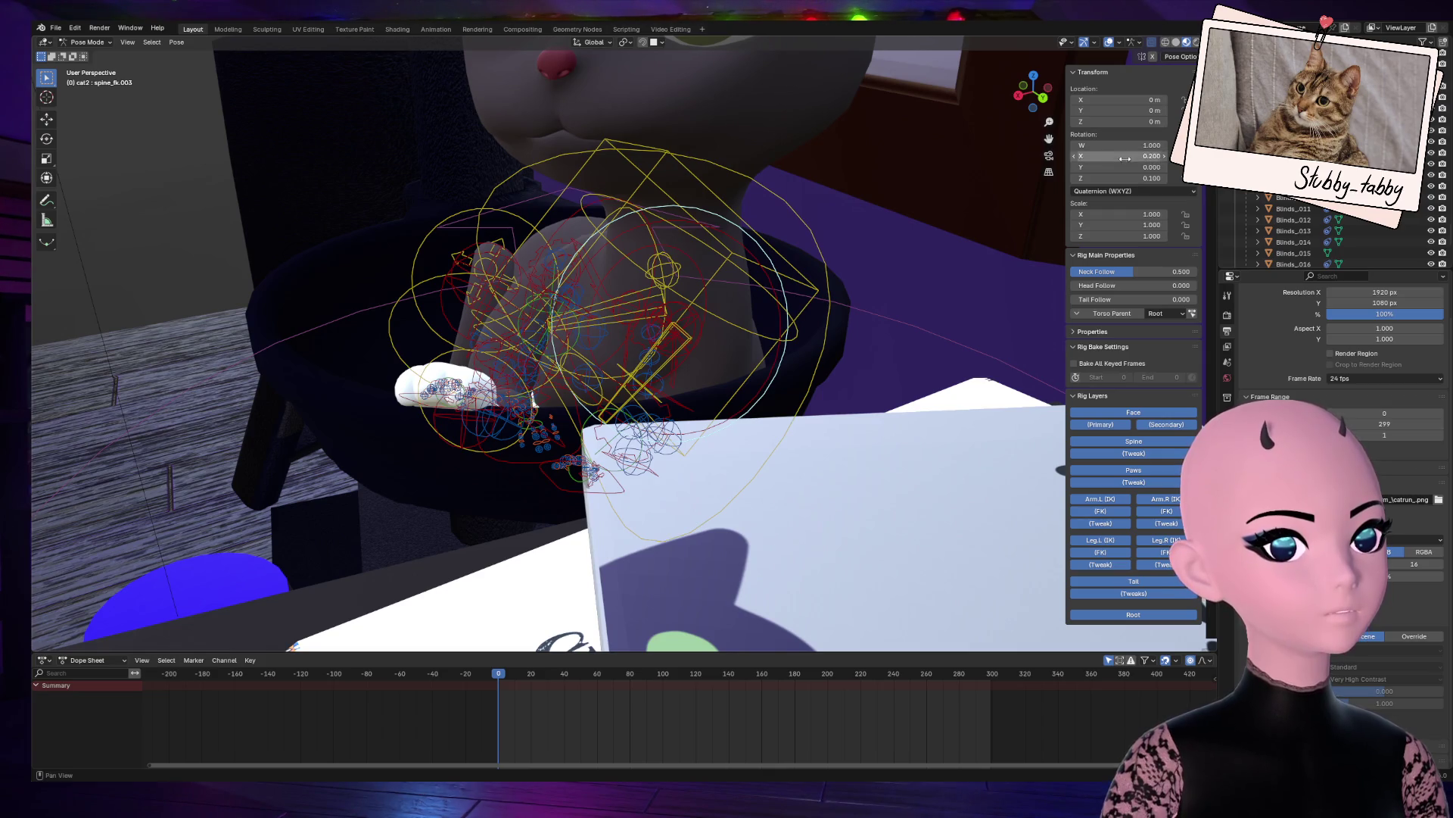
Step: Rotate the cat's neck bone 18.5°
mouse_move(1033, 93)
left_mouse_down()
mouse_move(977, 99)
mouse_move(908, 169)
left_mouse_up()
left_click(901, 227)
scroll(900, 242, "down", 3)
key("r")
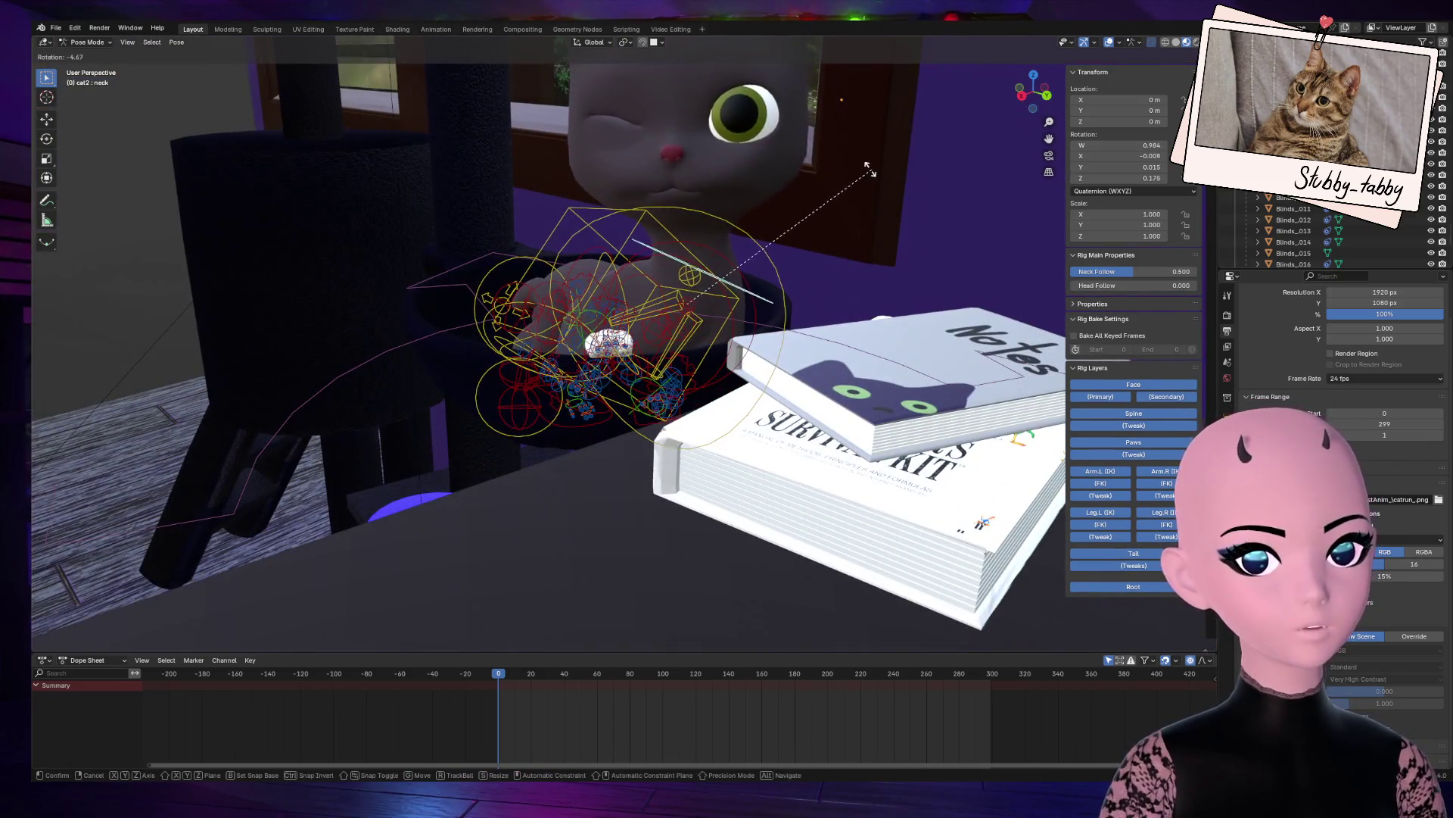
left_click(757, 227)
middle_click_drag(757, 227, 724, 254)
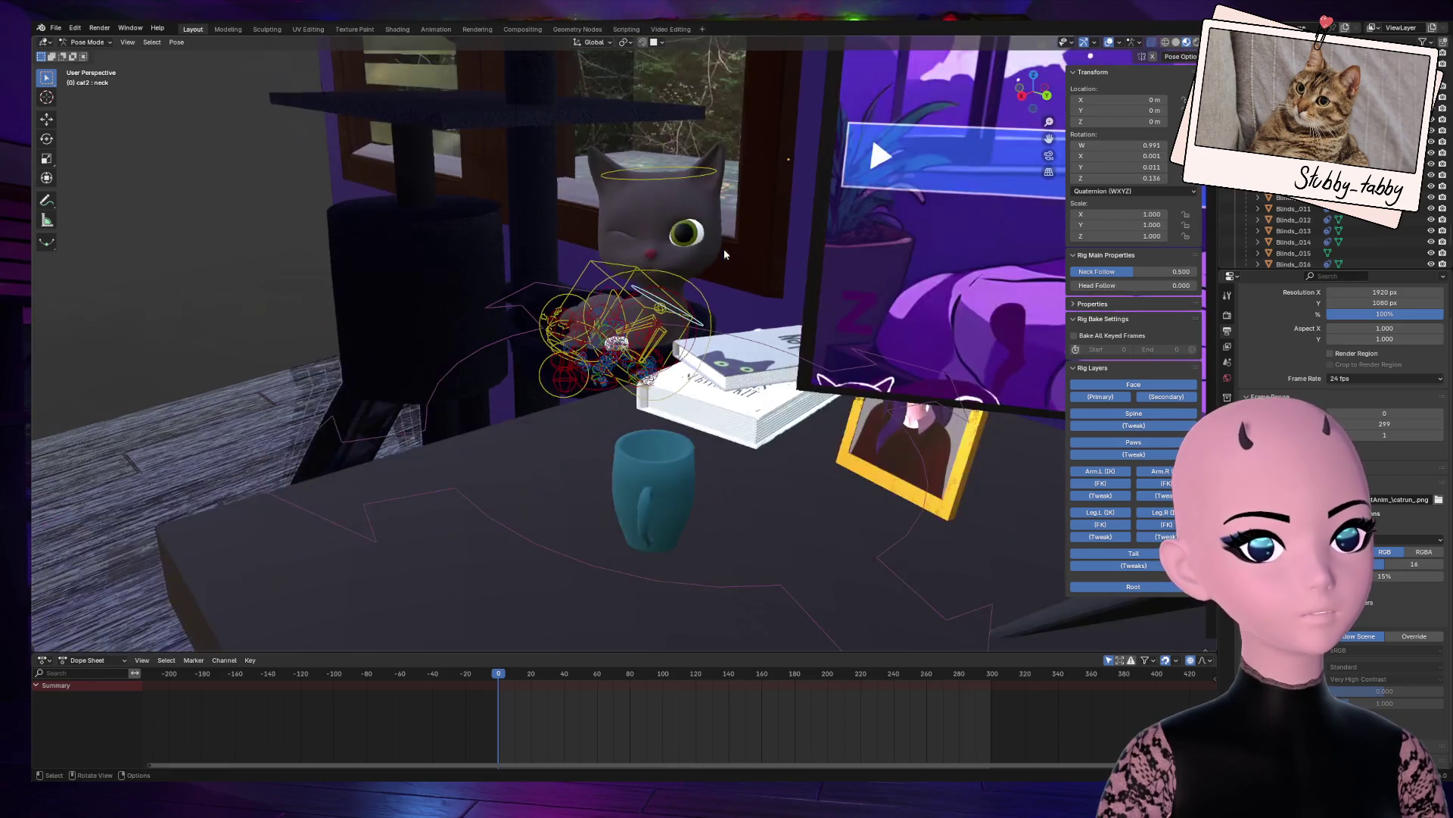
key("g")
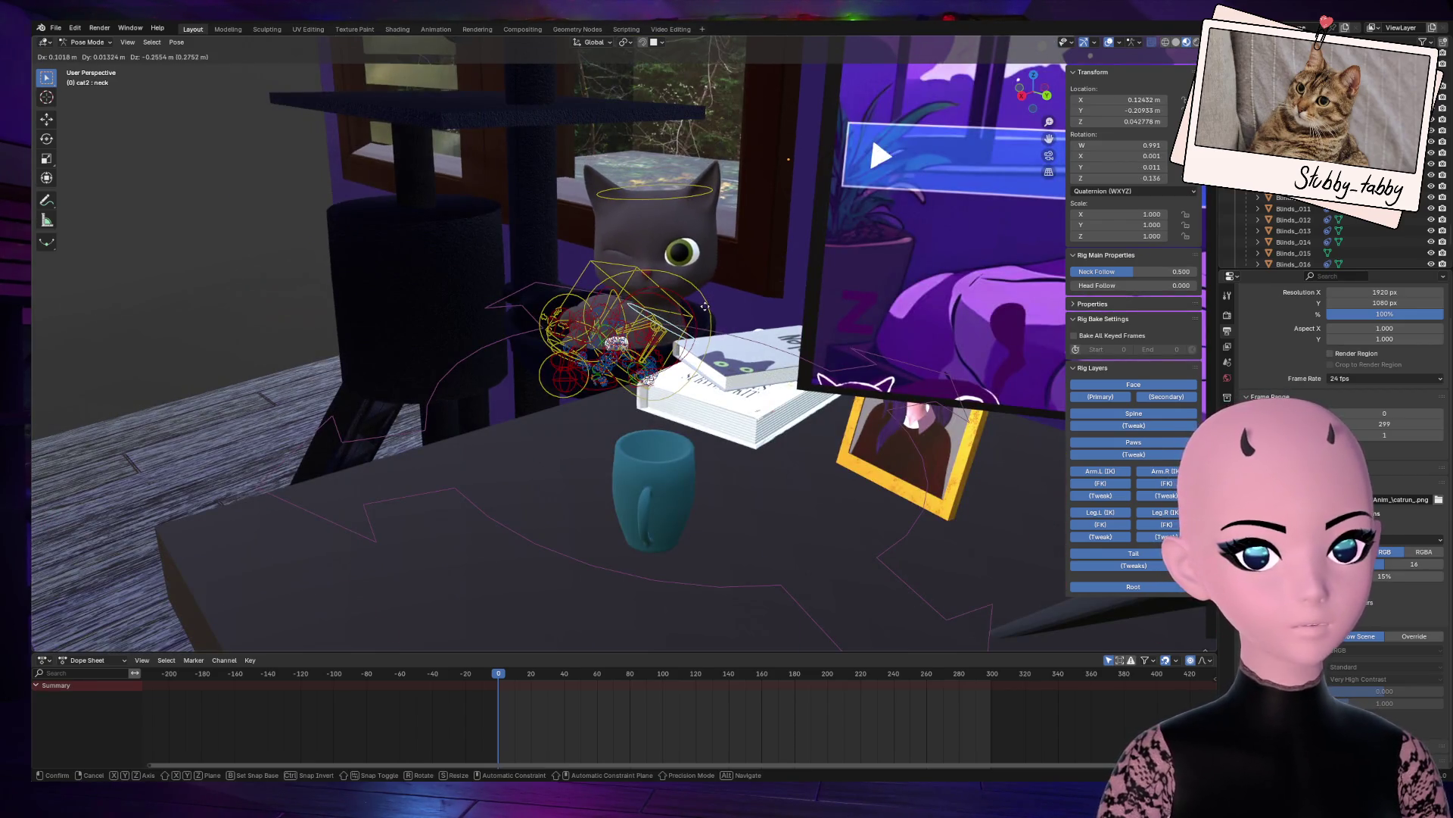
right_click(705, 306)
middle_click_drag(705, 306, 864, 183)
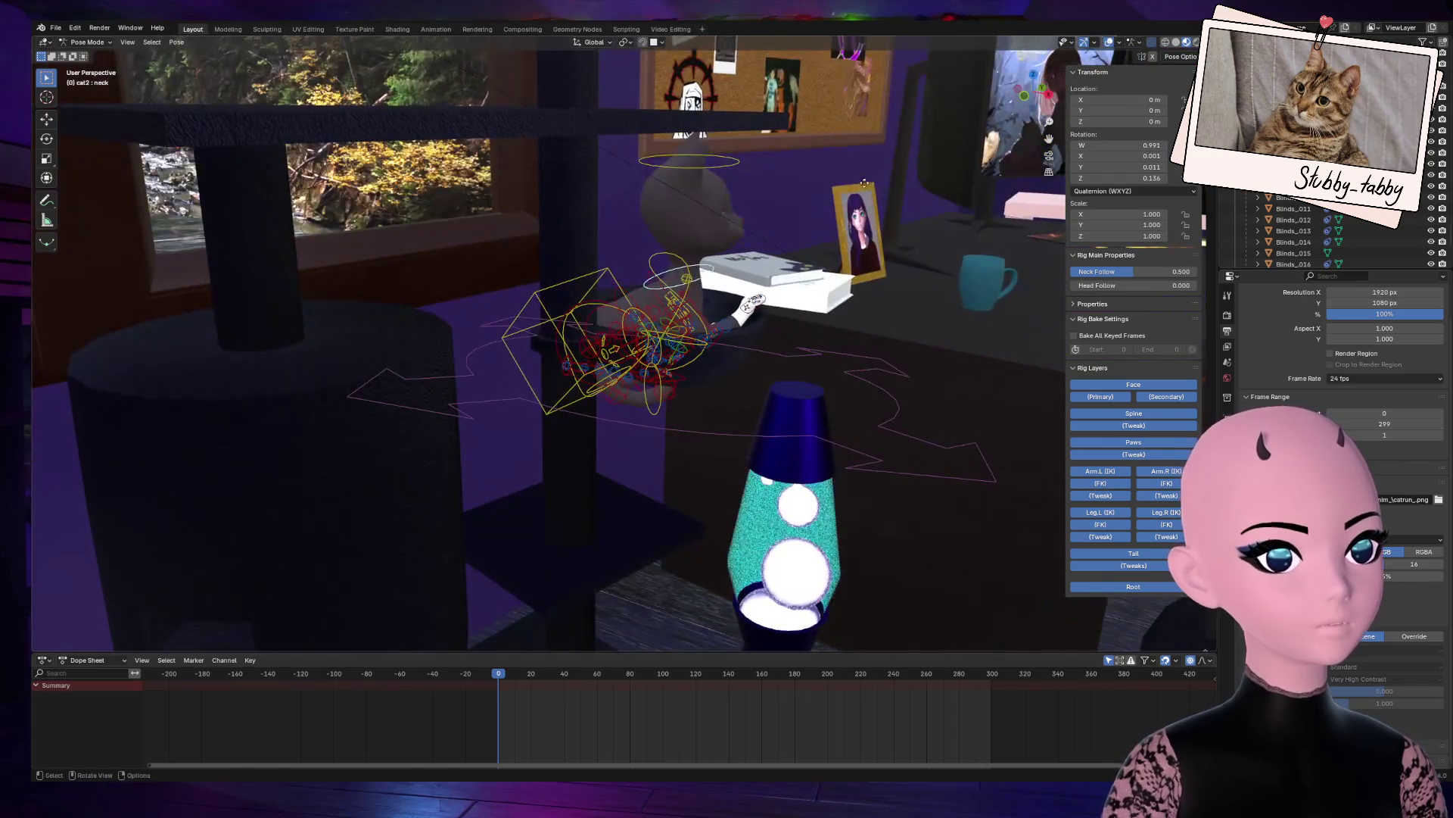
key("r")
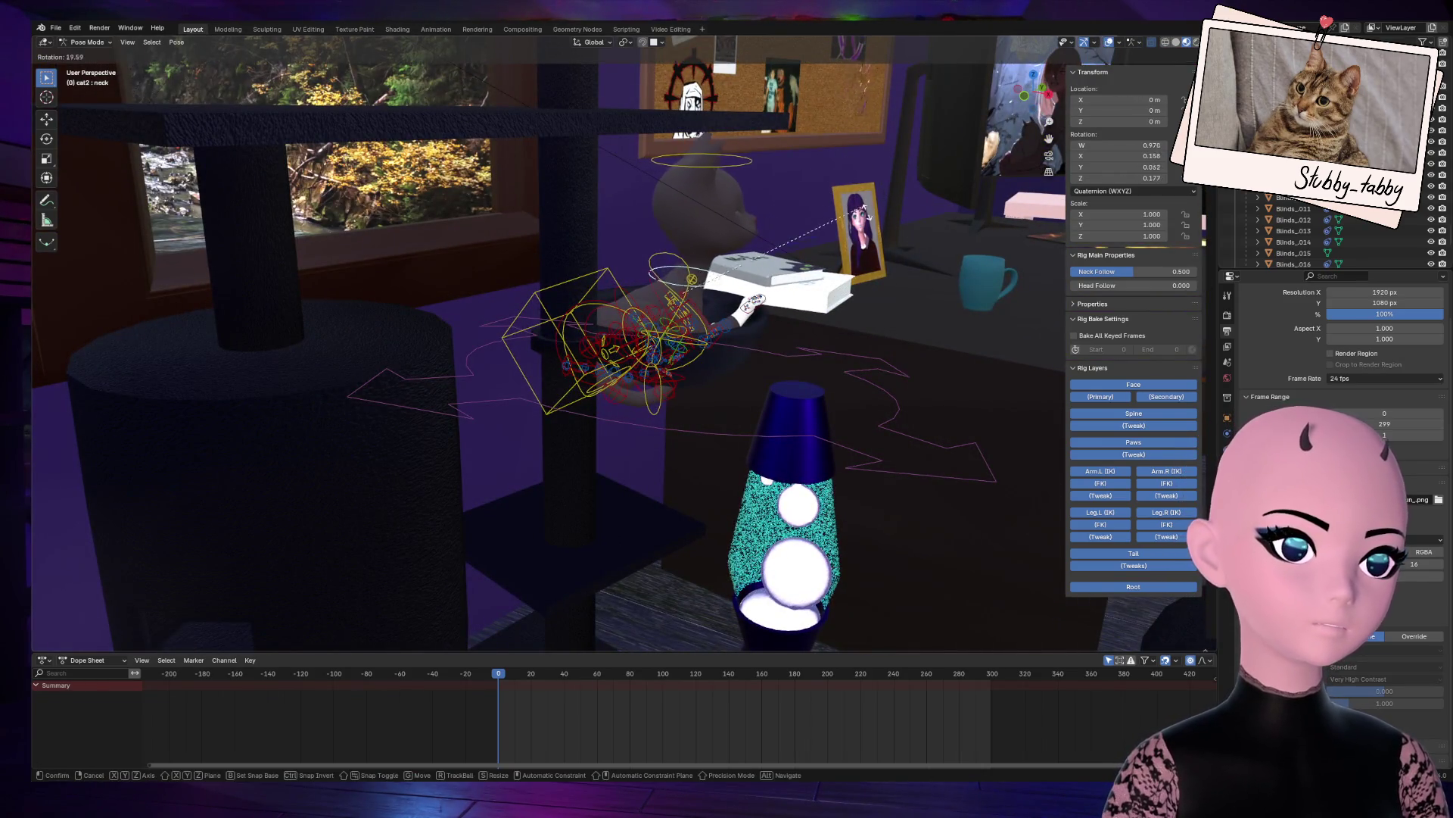
left_click(843, 205)
Step: Move the head bone and rotate it 61.4° into a new position
left_click(727, 168)
key("g")
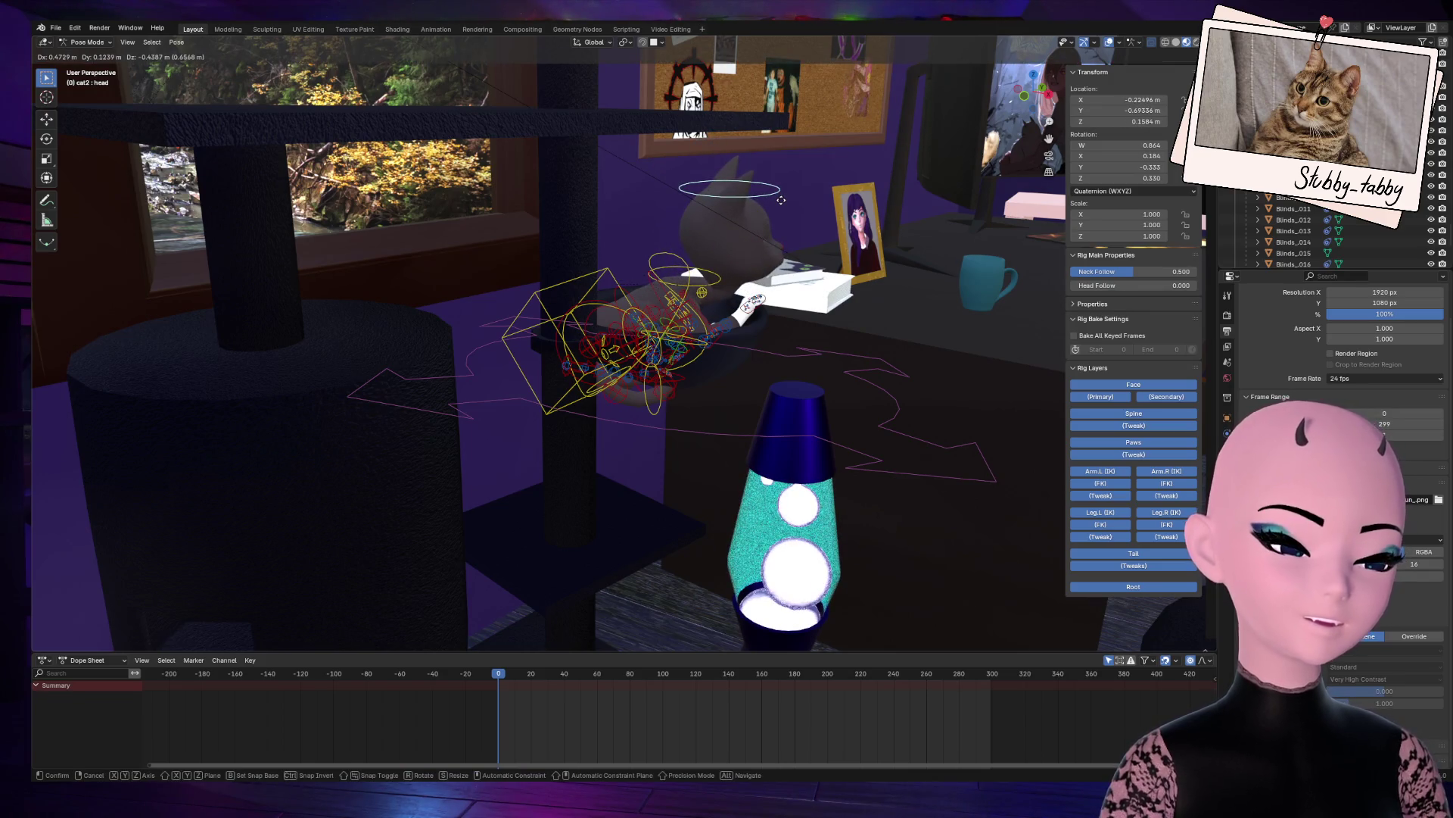
left_click(781, 199)
key("r")
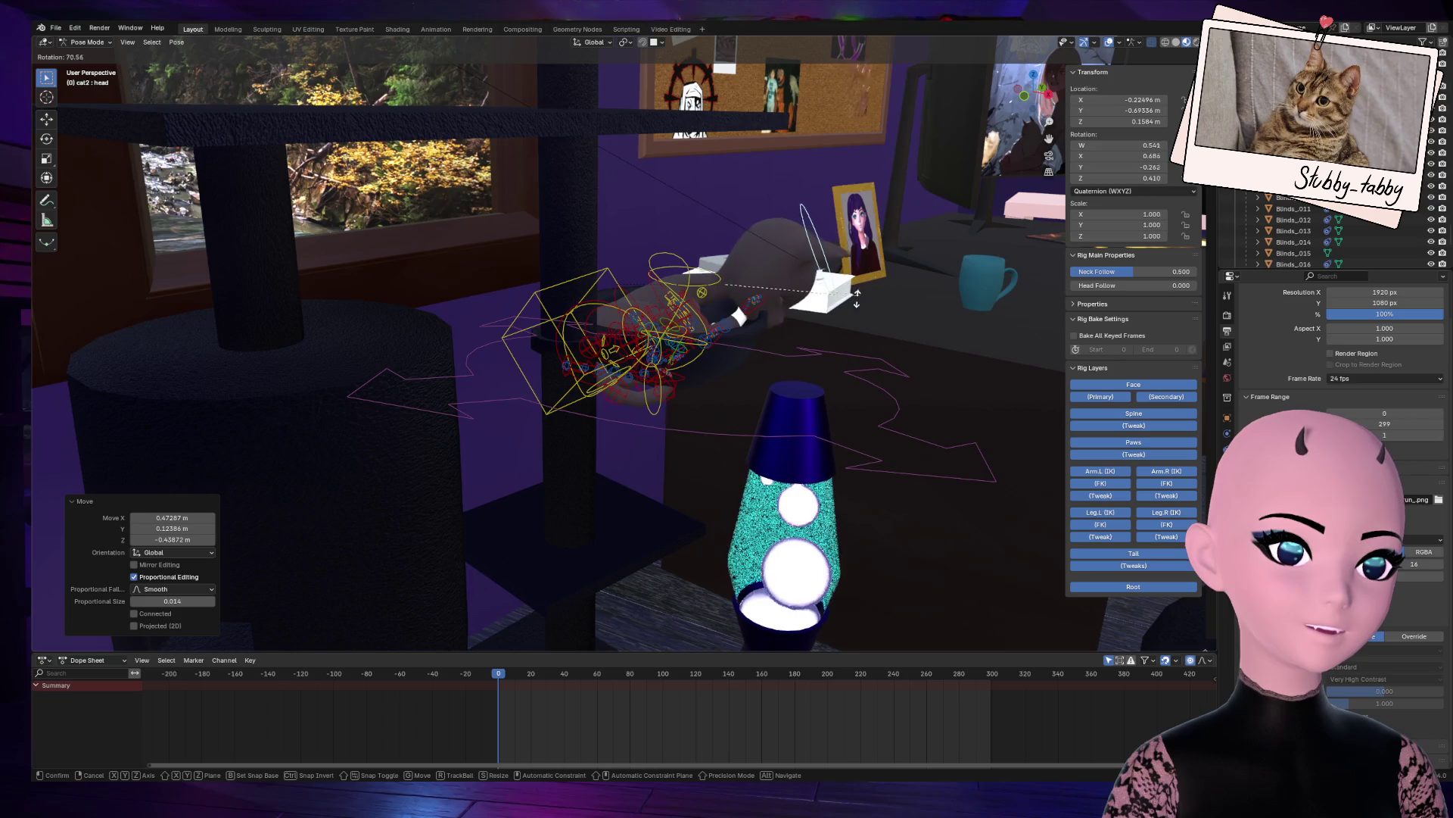
left_click(829, 301)
key("g")
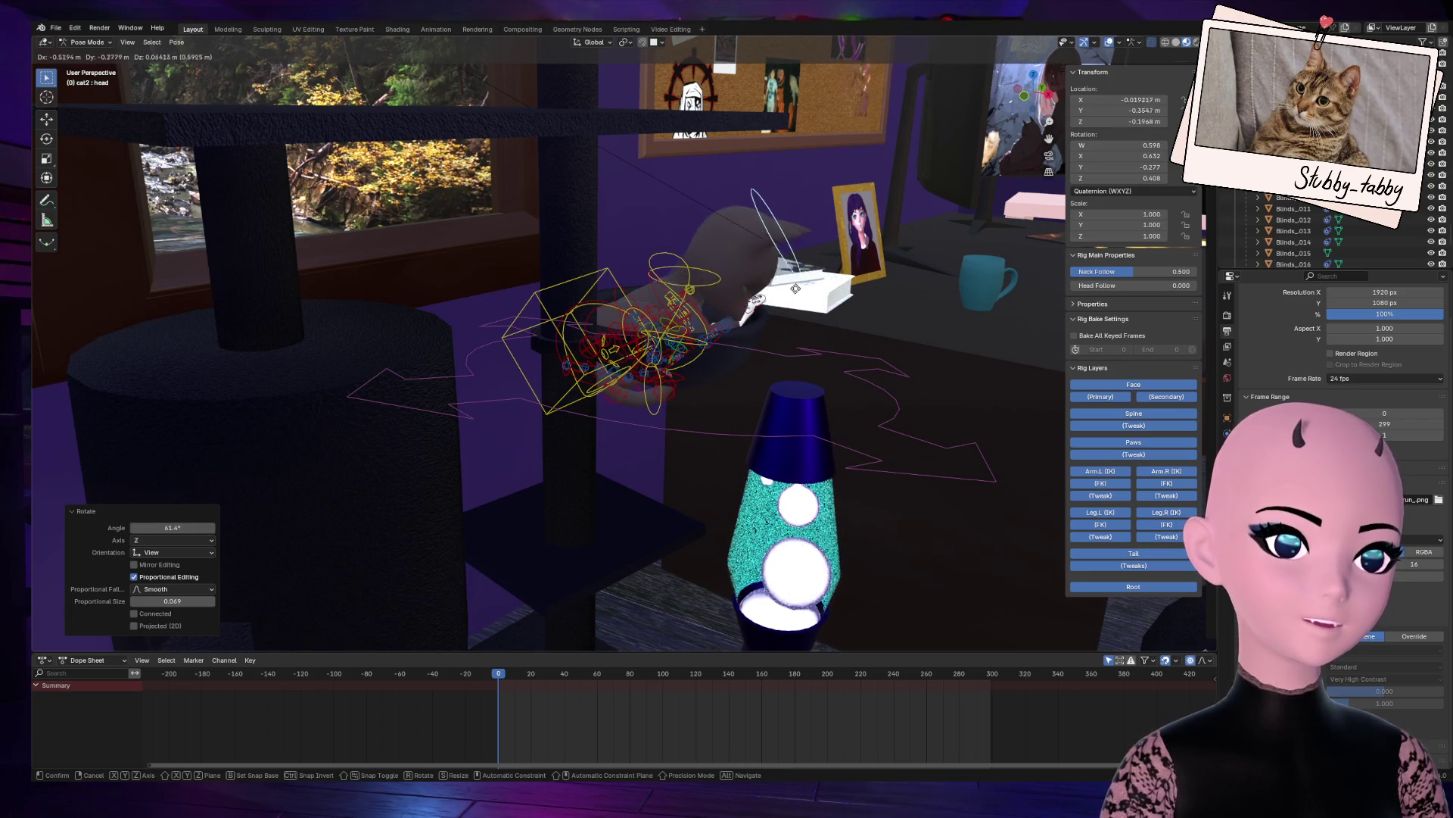
left_click(801, 294)
Step: Check the pose from several angles and undo the last head adjustments
mouse_move(1034, 88)
left_mouse_down()
mouse_move(1014, 136)
mouse_move(984, 151)
left_mouse_up()
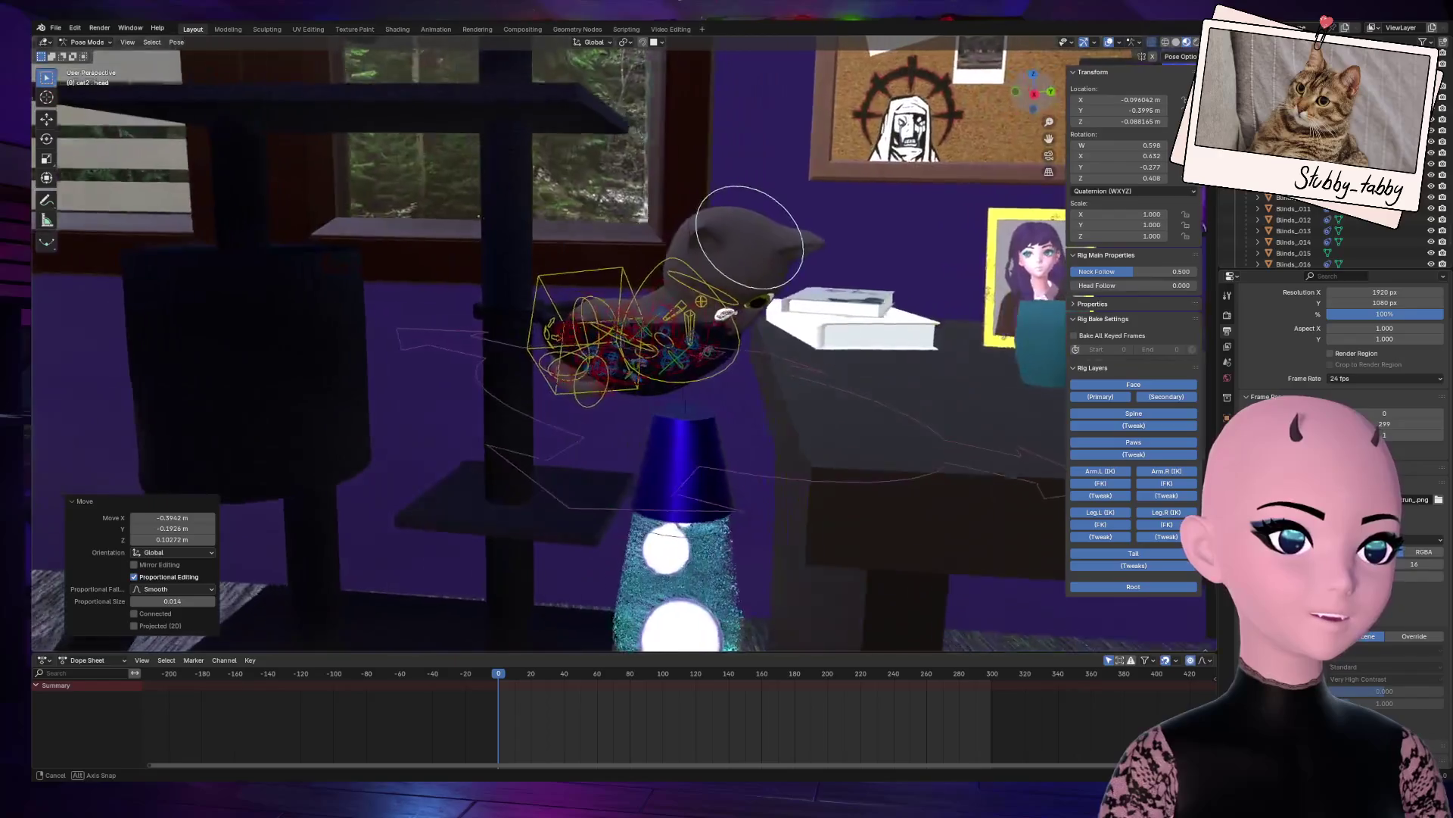
scroll(823, 319, "up", 5)
left_click_drag(1034, 87, 969, 136)
scroll(921, 174, "down", 3)
mouse_move(1041, 96)
left_mouse_down()
mouse_move(1007, 121)
mouse_move(1037, 99)
left_mouse_up()
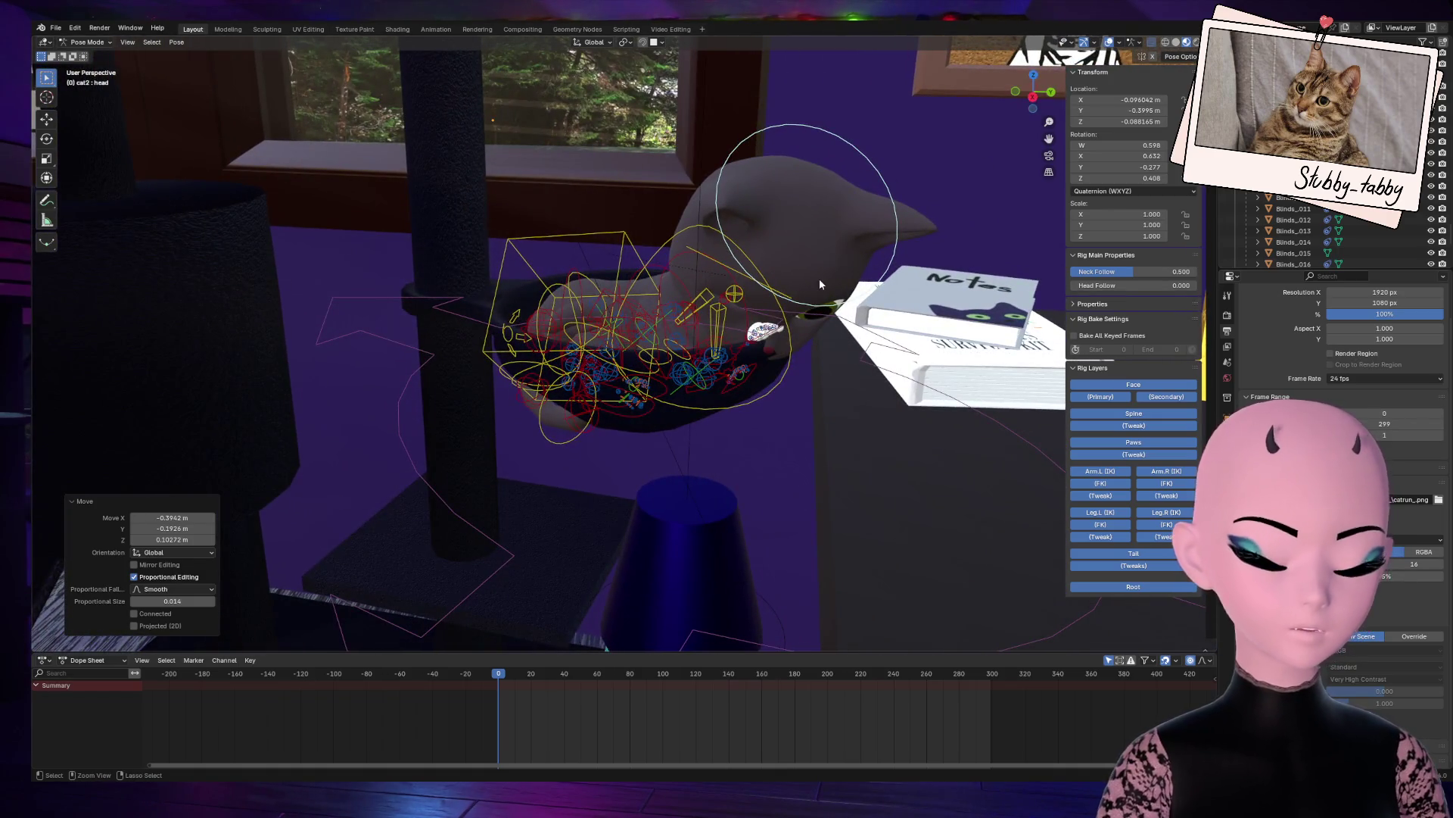
key("ctrl+z")
key("ctrl+z")
mouse_move(1018, 106)
left_mouse_down()
mouse_move(1041, 80)
mouse_move(819, 232)
left_mouse_up()
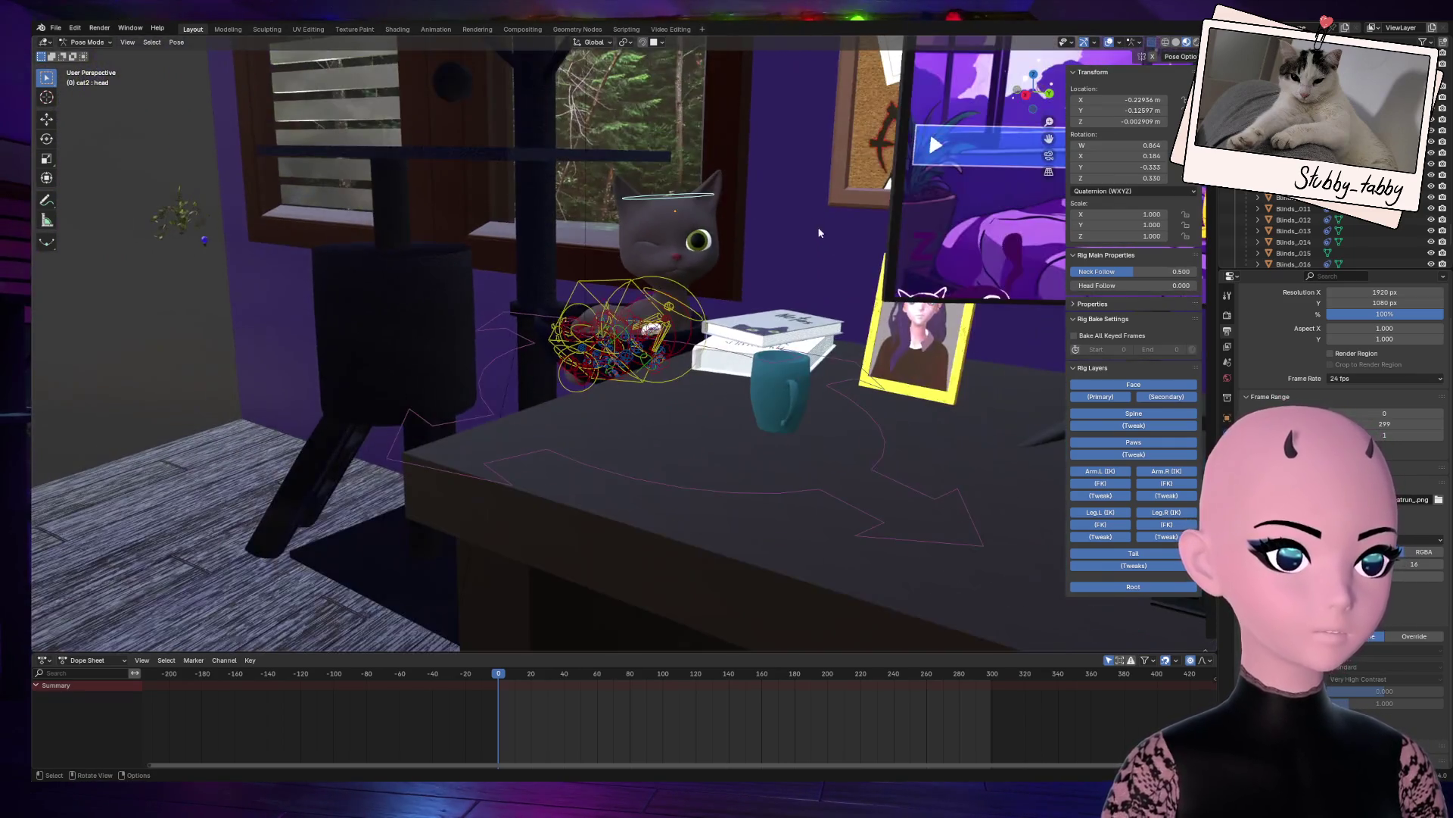
key("ctrl+z")
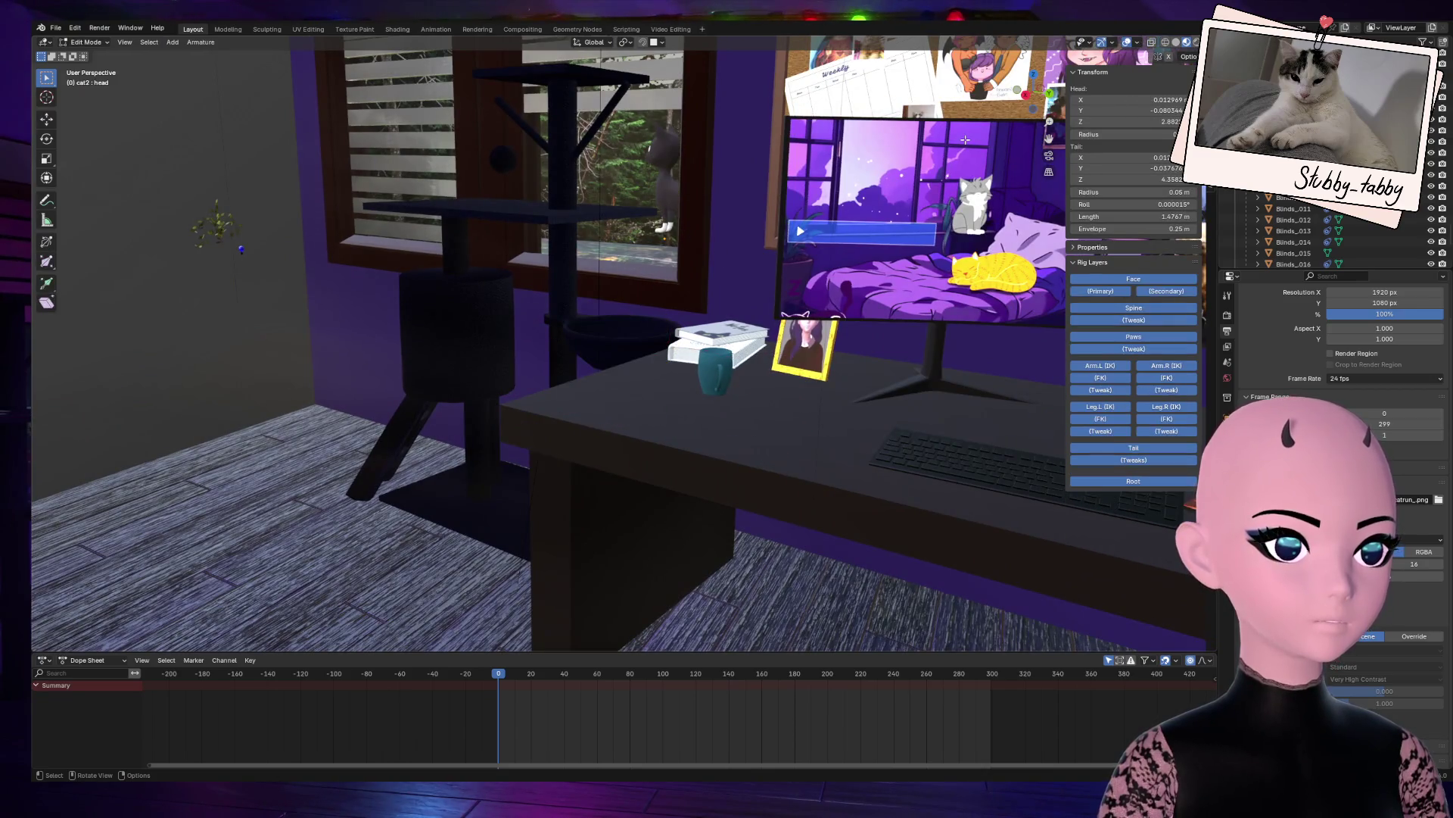
Step: Return to object mode and view the room through the scene camera
key("ctrl+z")
key("ctrl+z")
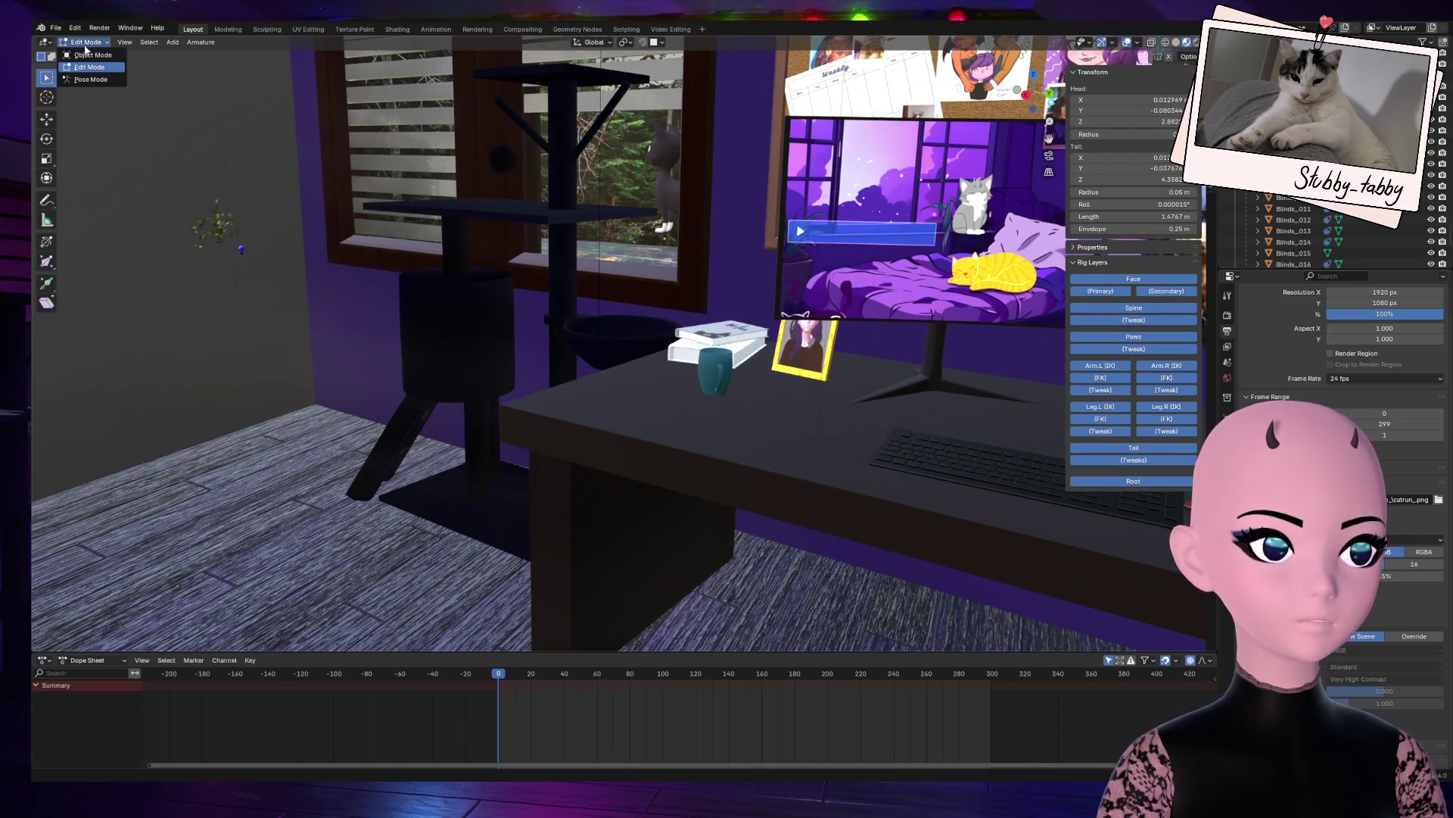
left_click(258, 354)
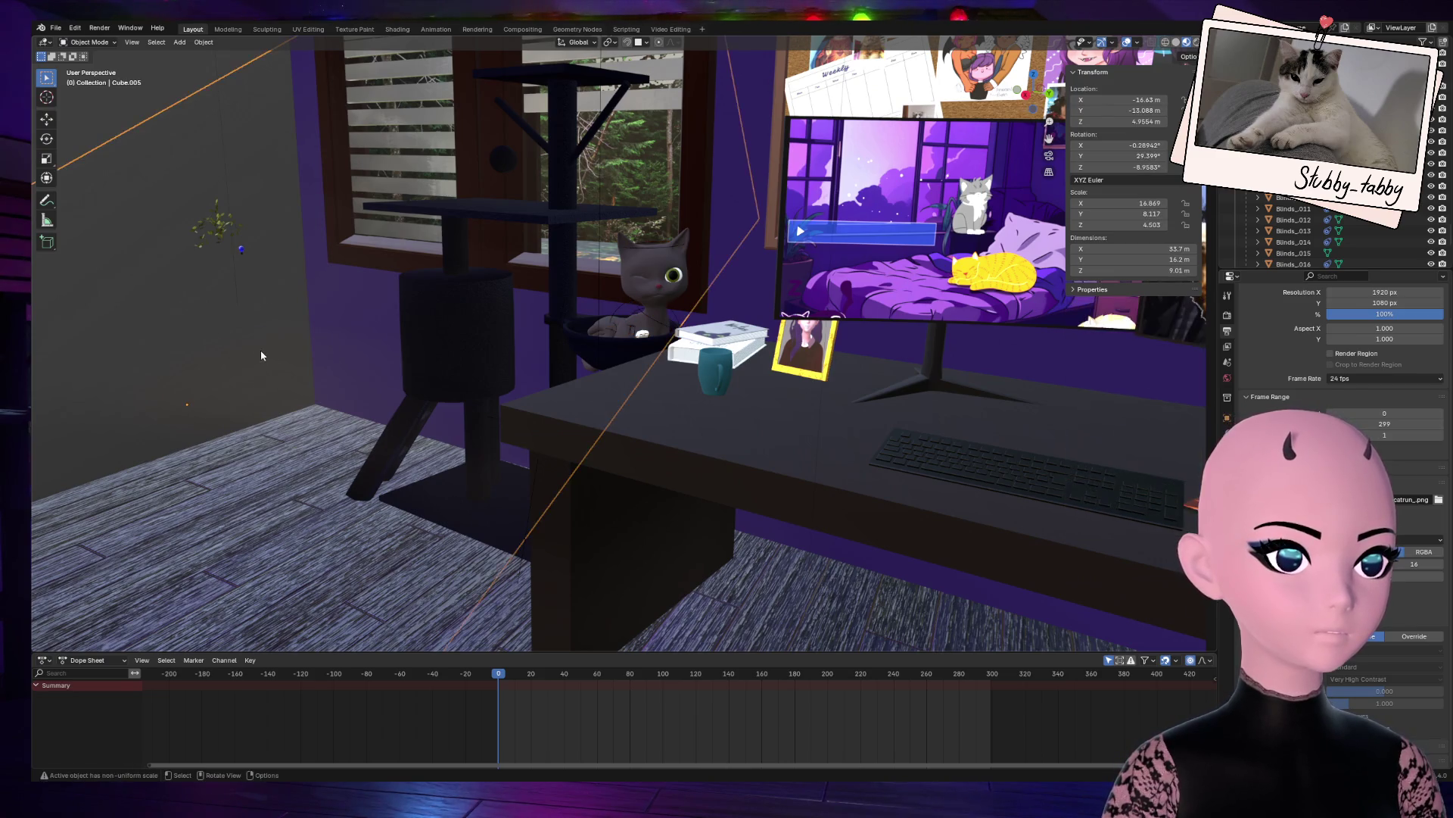
mouse_move(1031, 107)
left_mouse_down()
mouse_move(1031, 91)
mouse_move(975, 111)
left_mouse_up()
key("KP_0")
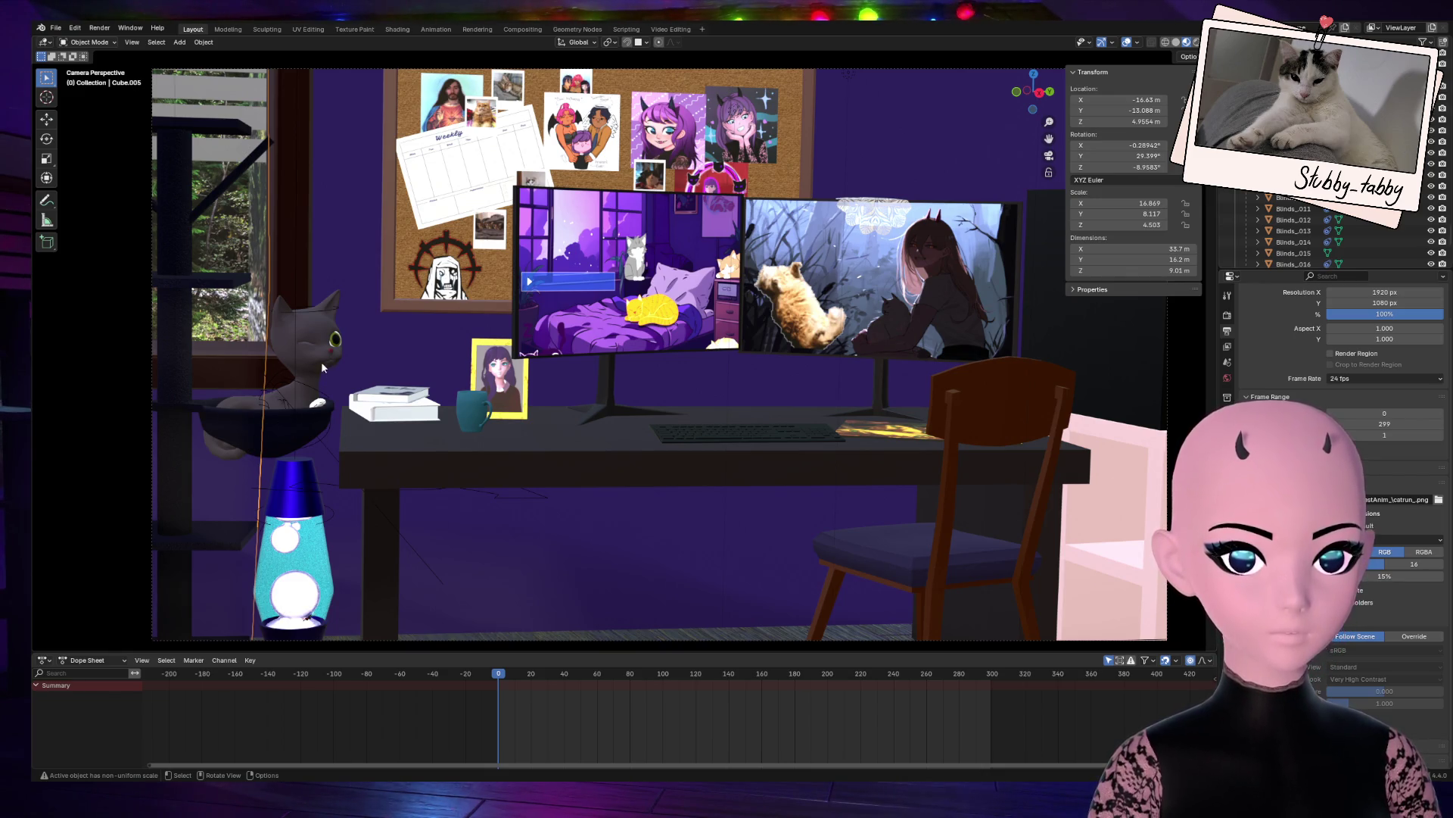
Step: Select the cat rig and play the animation, stopping at frame 63
left_click(316, 310)
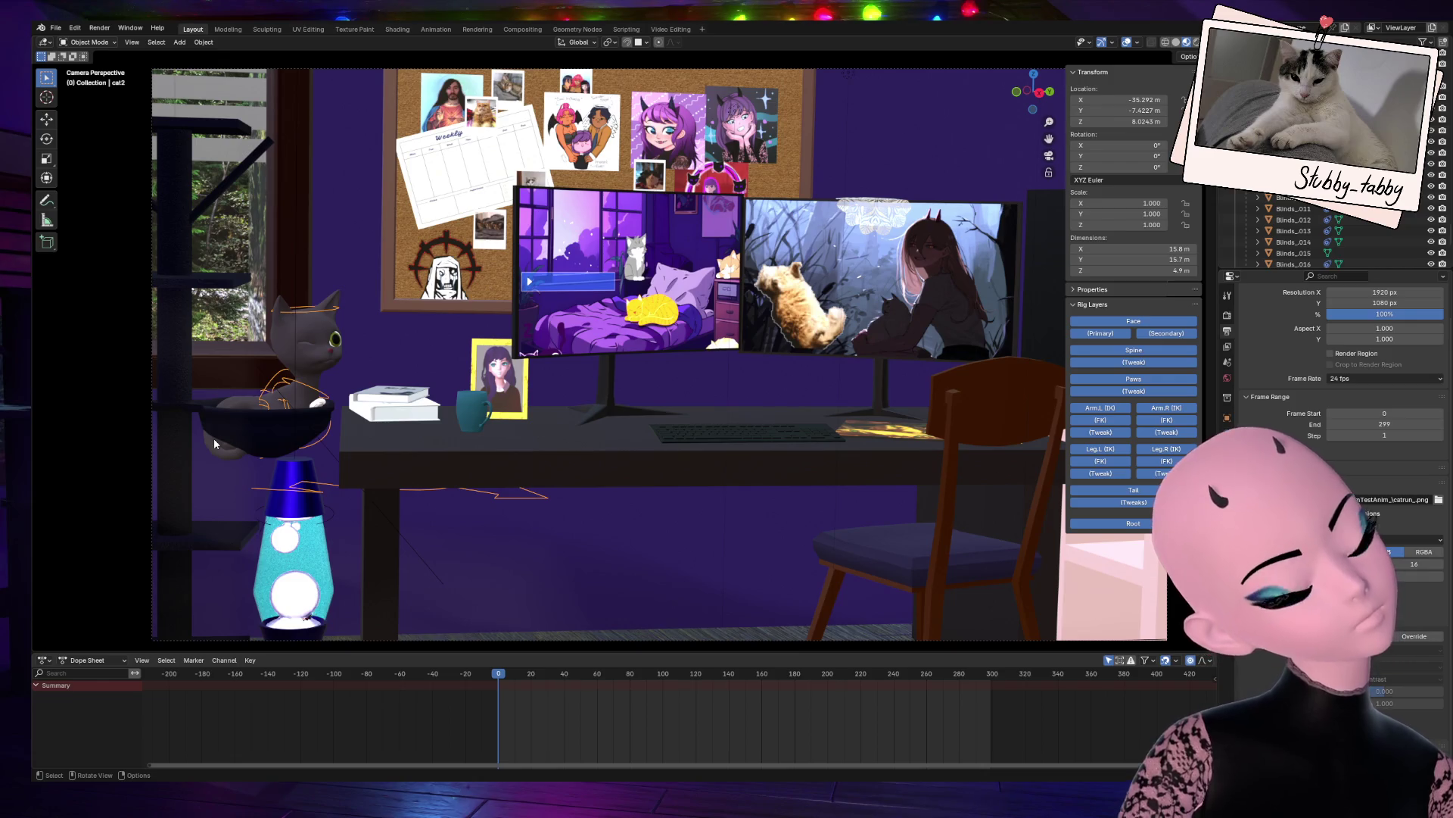
key("space")
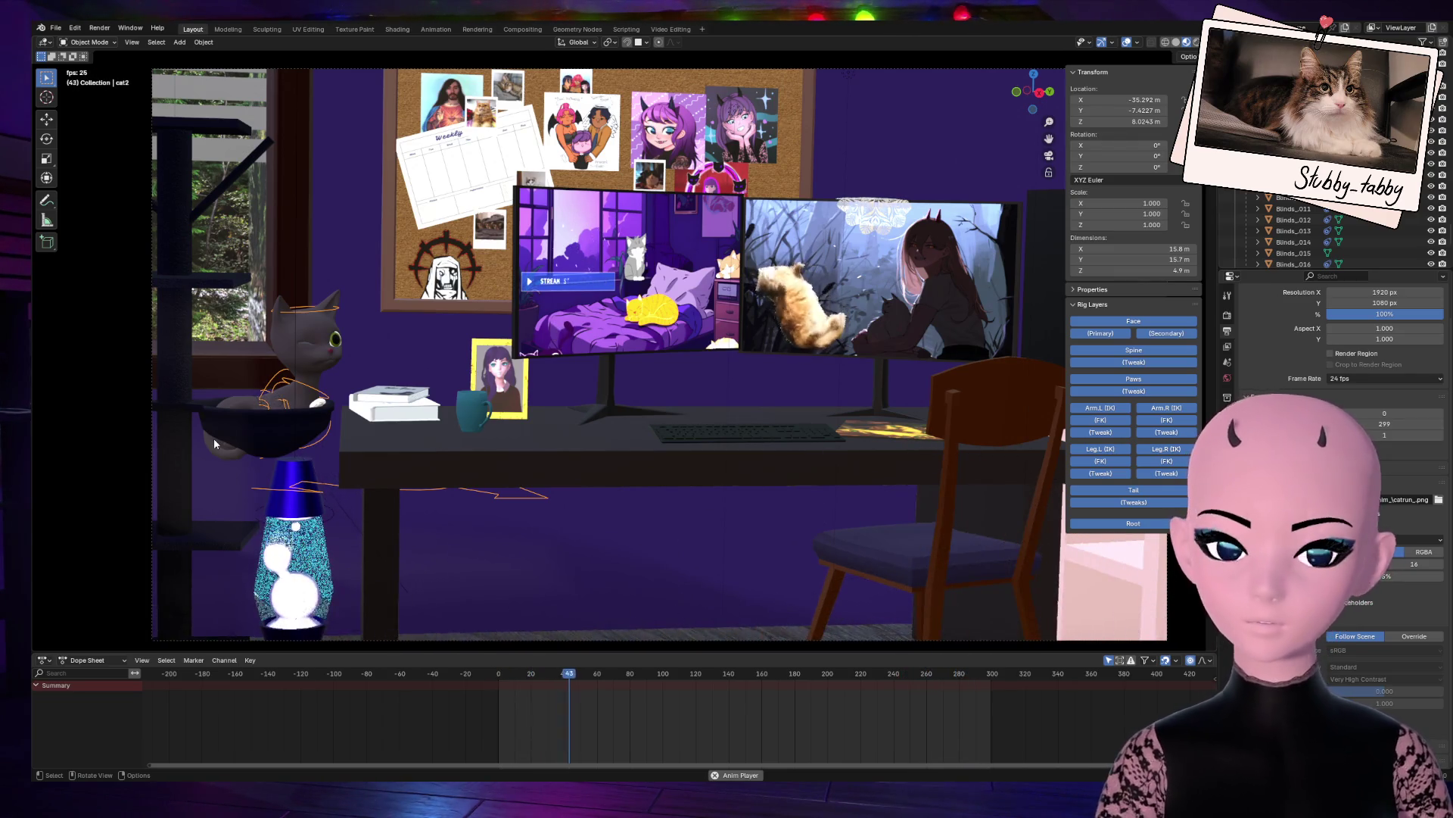
key("space")
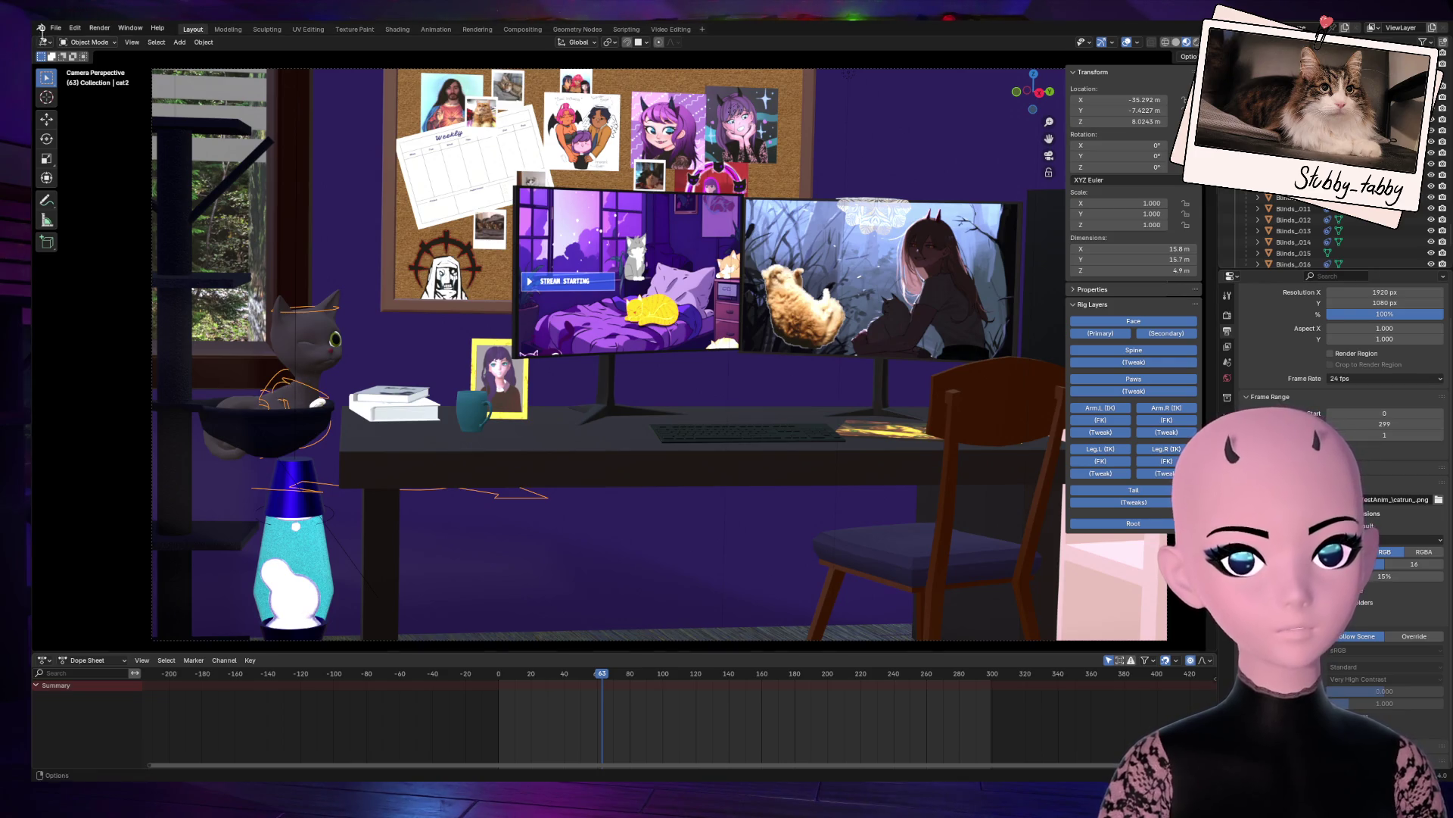
left_click(101, 43)
Step: Switch the cat rig to Pose Mode and frame the head bone
left_click(91, 81)
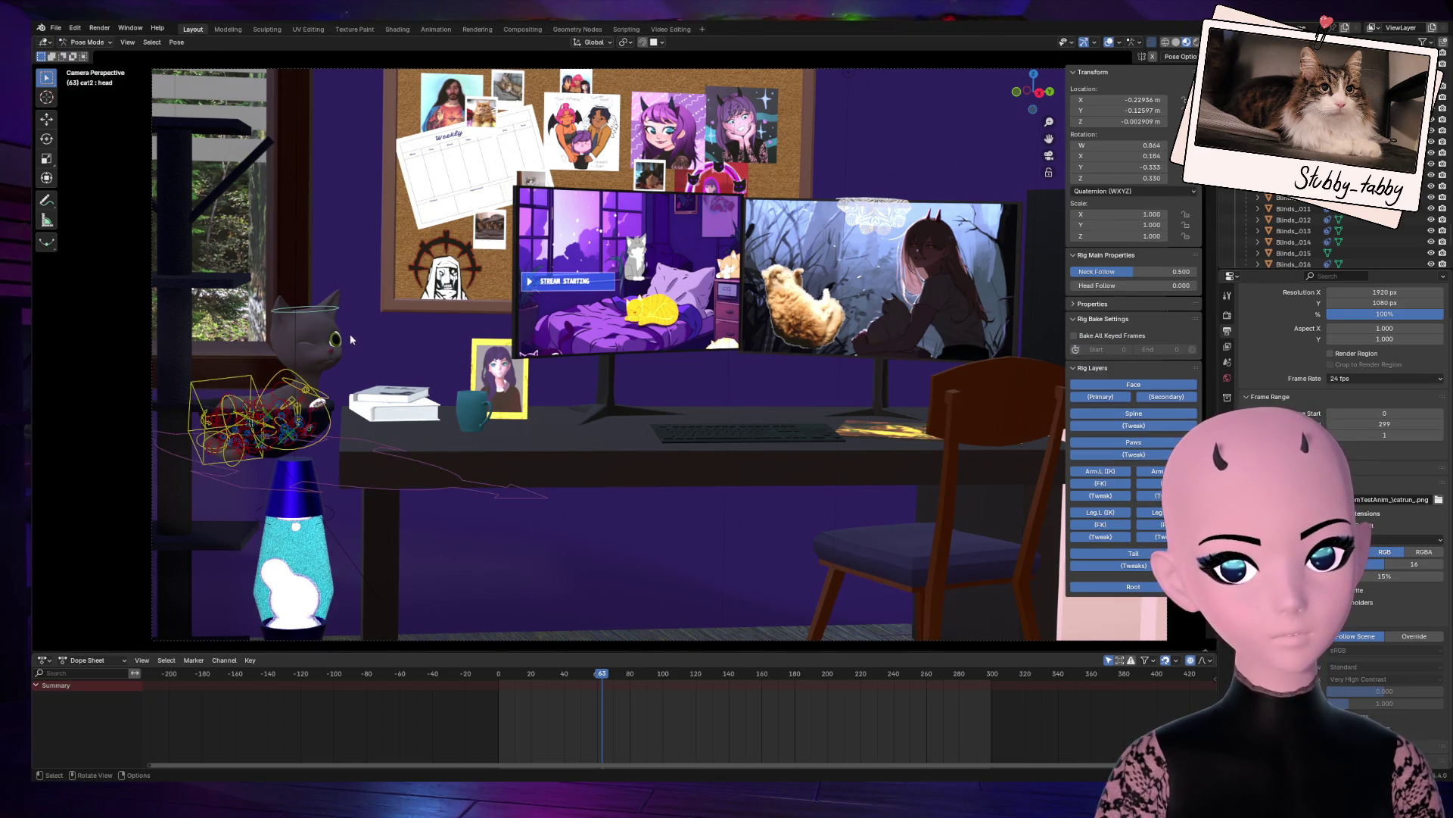
key("KP_Decimal")
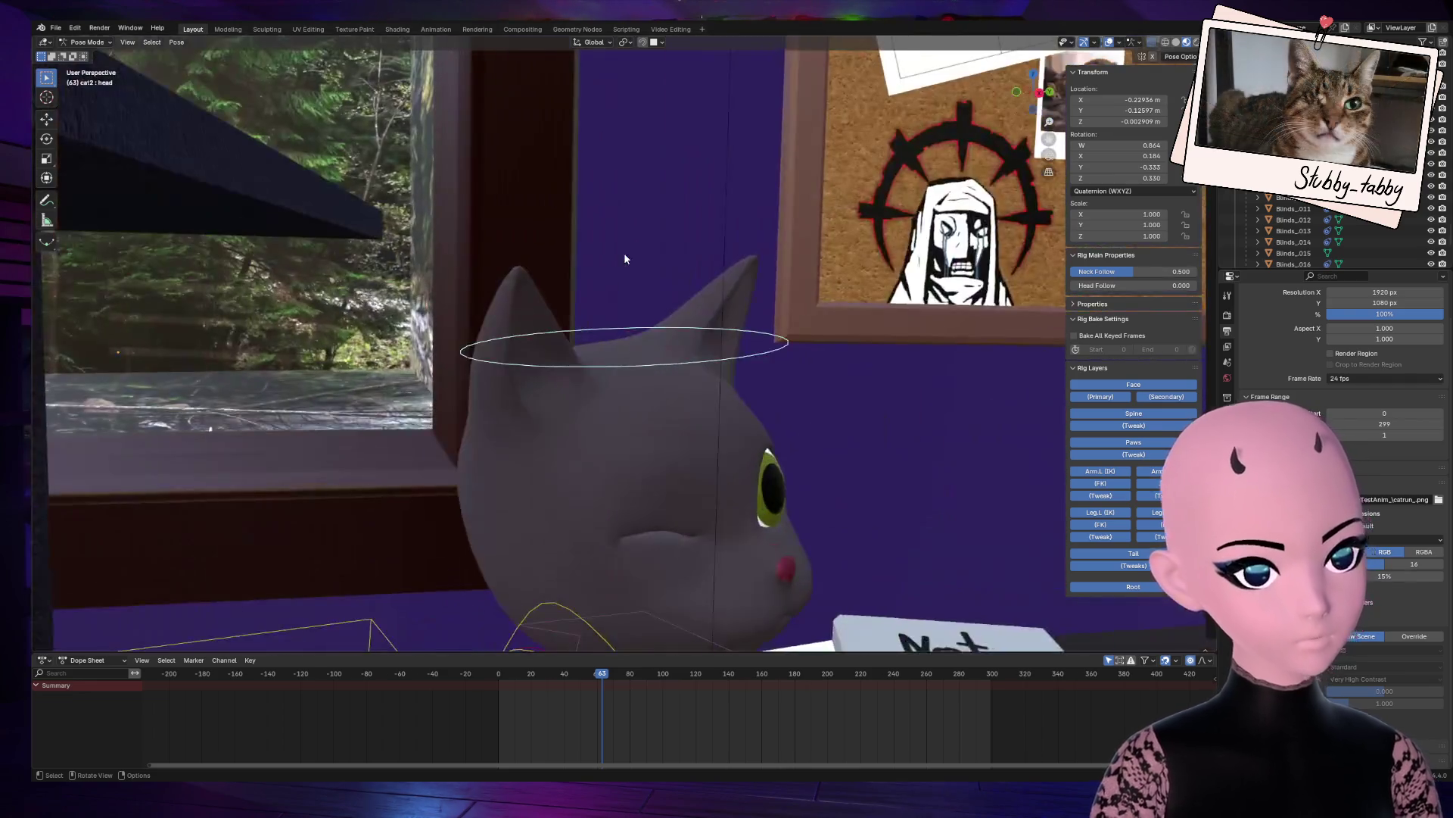
mouse_move(1047, 138)
left_mouse_down()
mouse_move(955, 402)
mouse_move(965, 374)
left_mouse_up()
mouse_move(1034, 91)
left_mouse_down()
mouse_move(908, 227)
mouse_move(747, 299)
left_mouse_up()
scroll(749, 363, "down", 3)
mouse_move(730, 432)
middle_mouse_down()
mouse_move(731, 591)
mouse_move(757, 454)
mouse_move(817, 318)
mouse_move(772, 348)
mouse_move(749, 333)
mouse_move(719, 469)
middle_mouse_up()
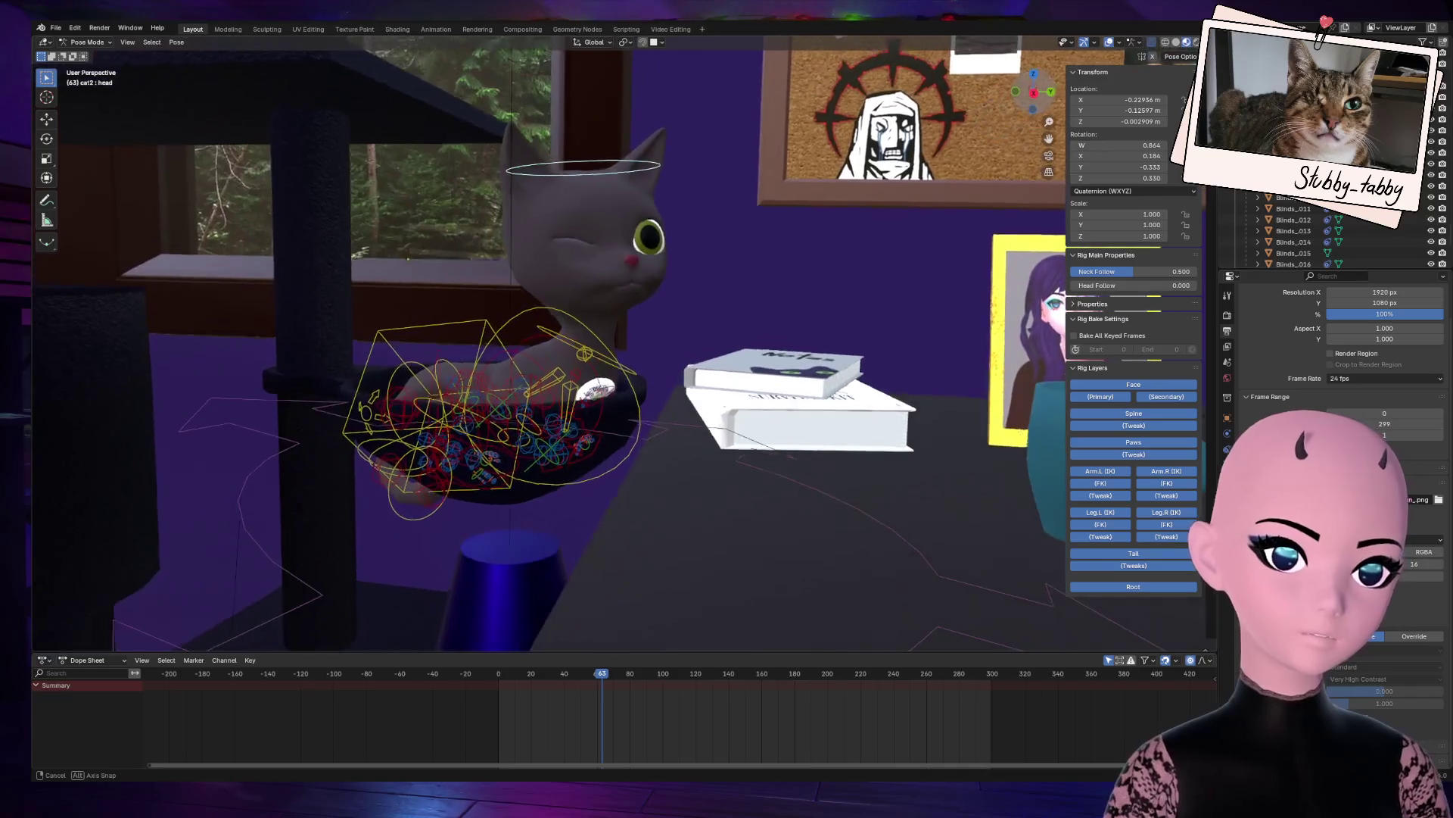
Step: Try moving the head bone, cancel, then retry it while viewing through the camera
key("g")
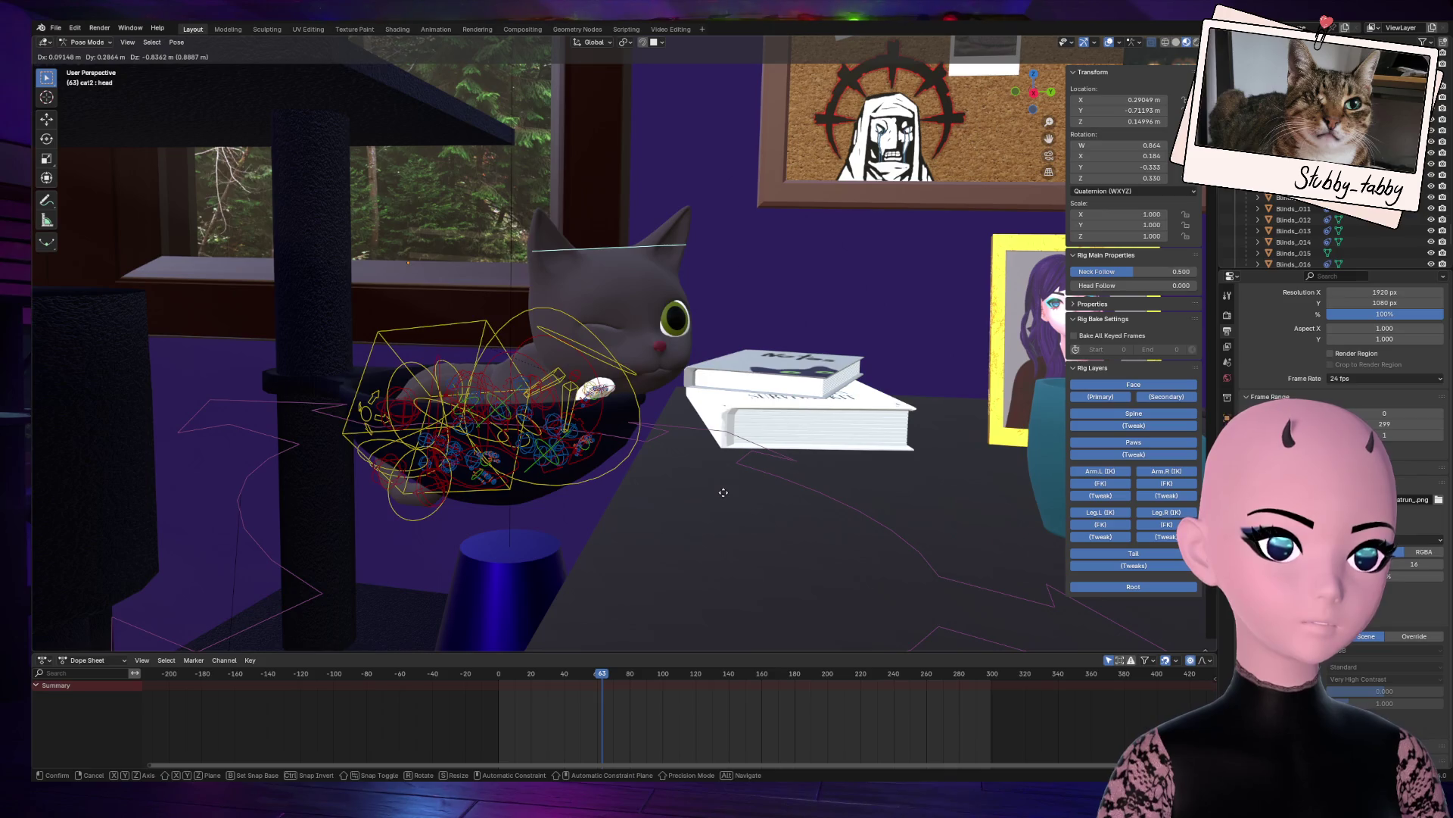
middle_click_drag(724, 491, 776, 401)
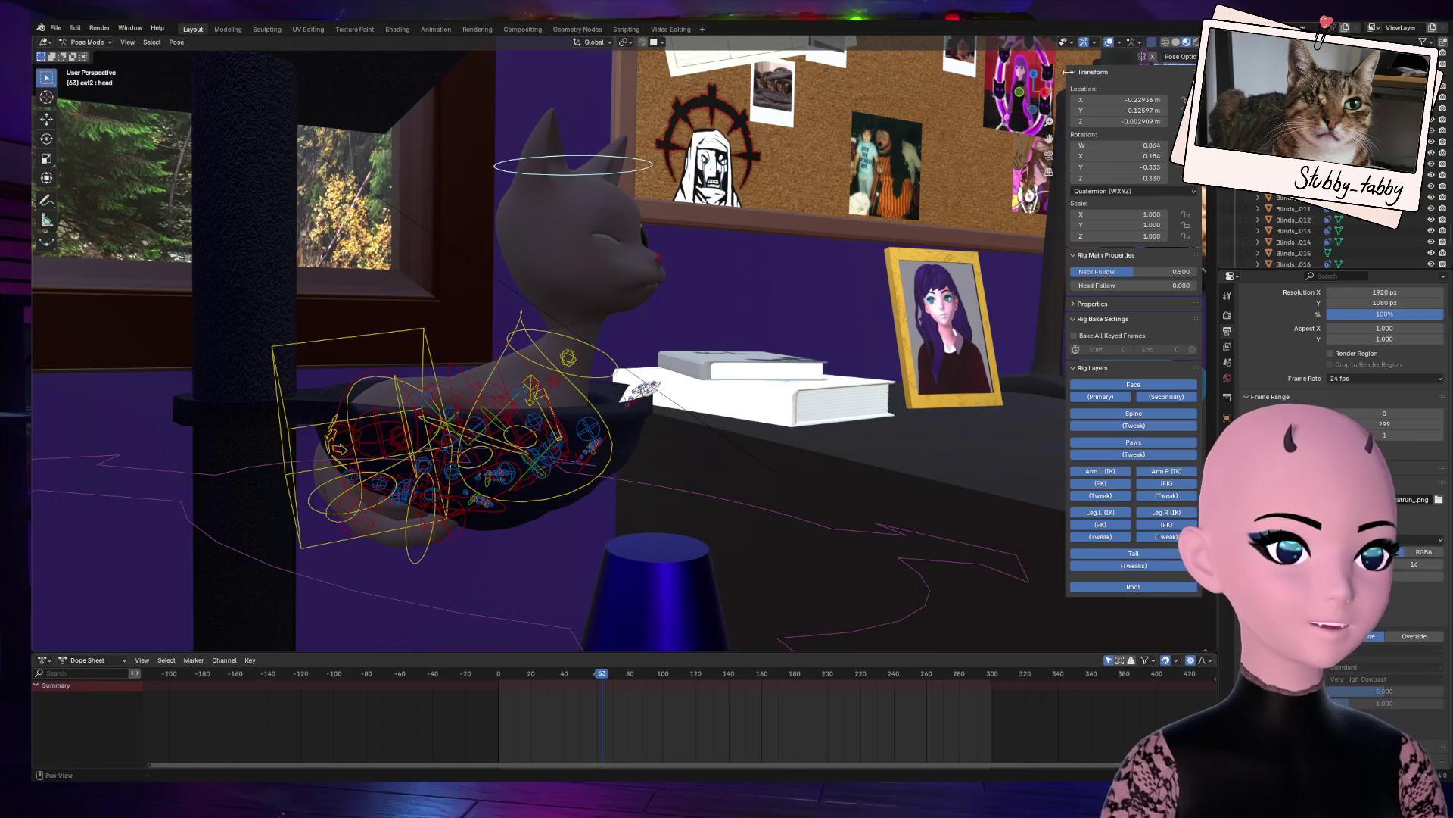
middle_click_drag(790, 421, 818, 336)
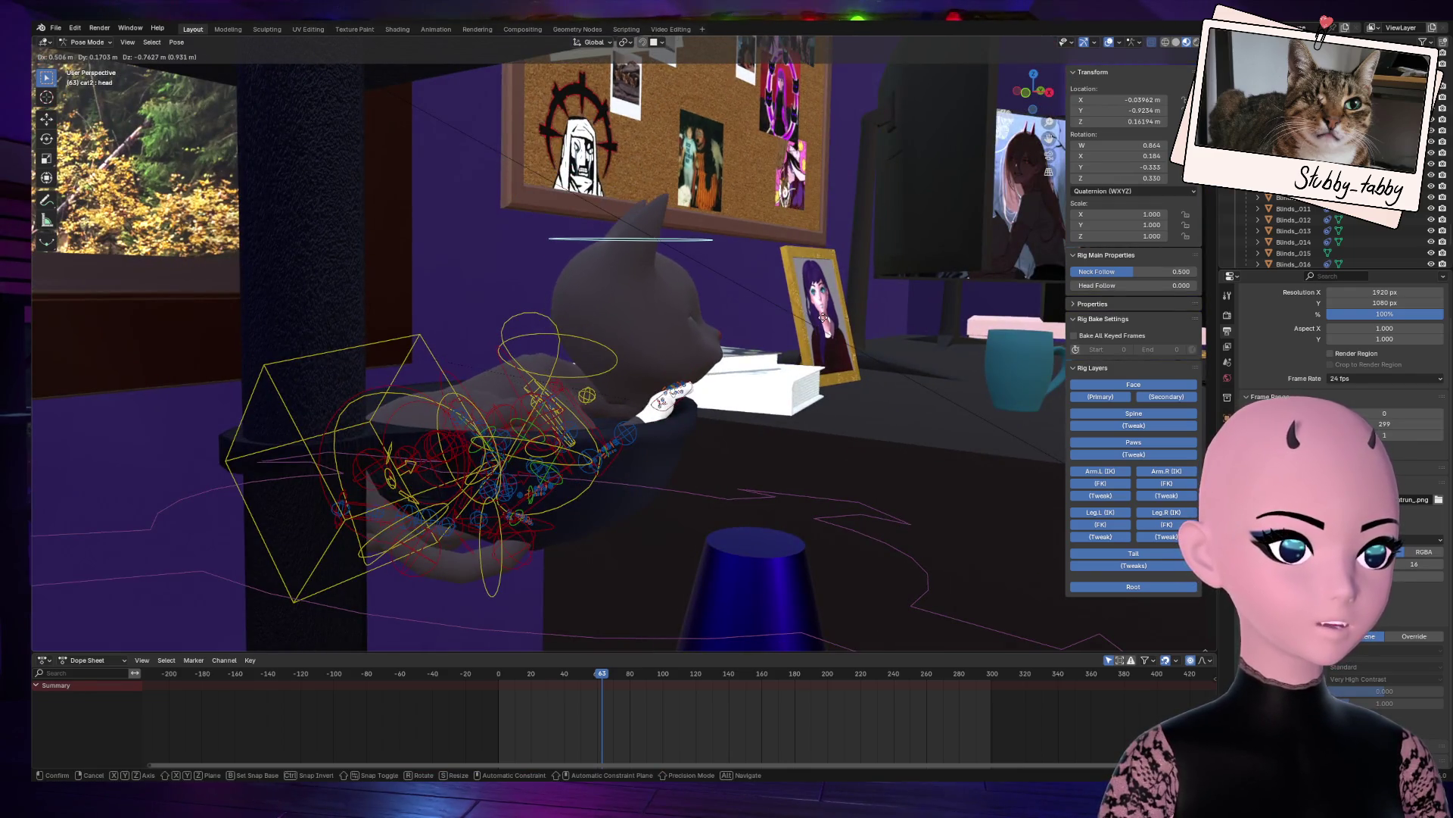
right_click(823, 317)
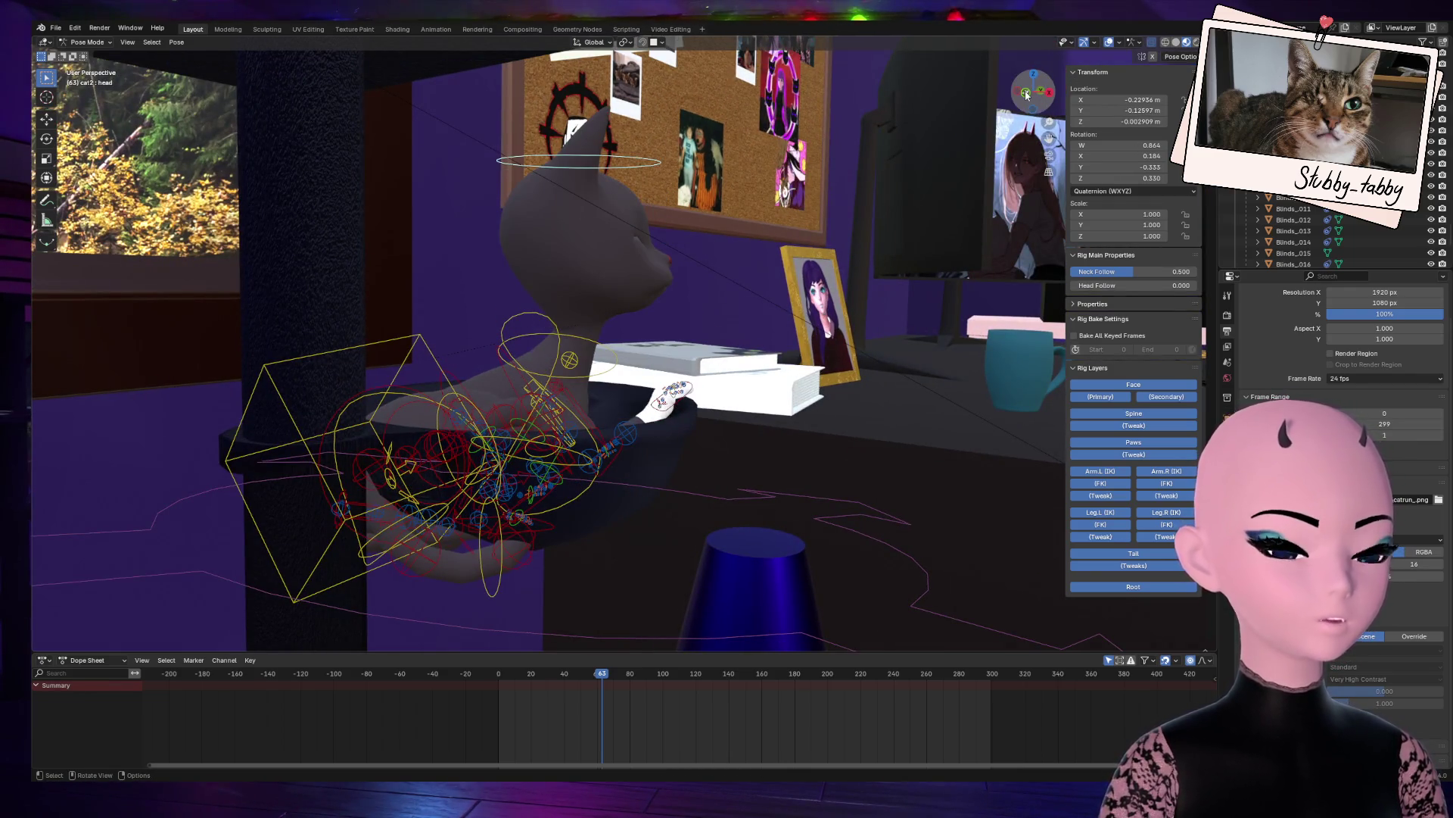
left_click(1050, 155)
key("g")
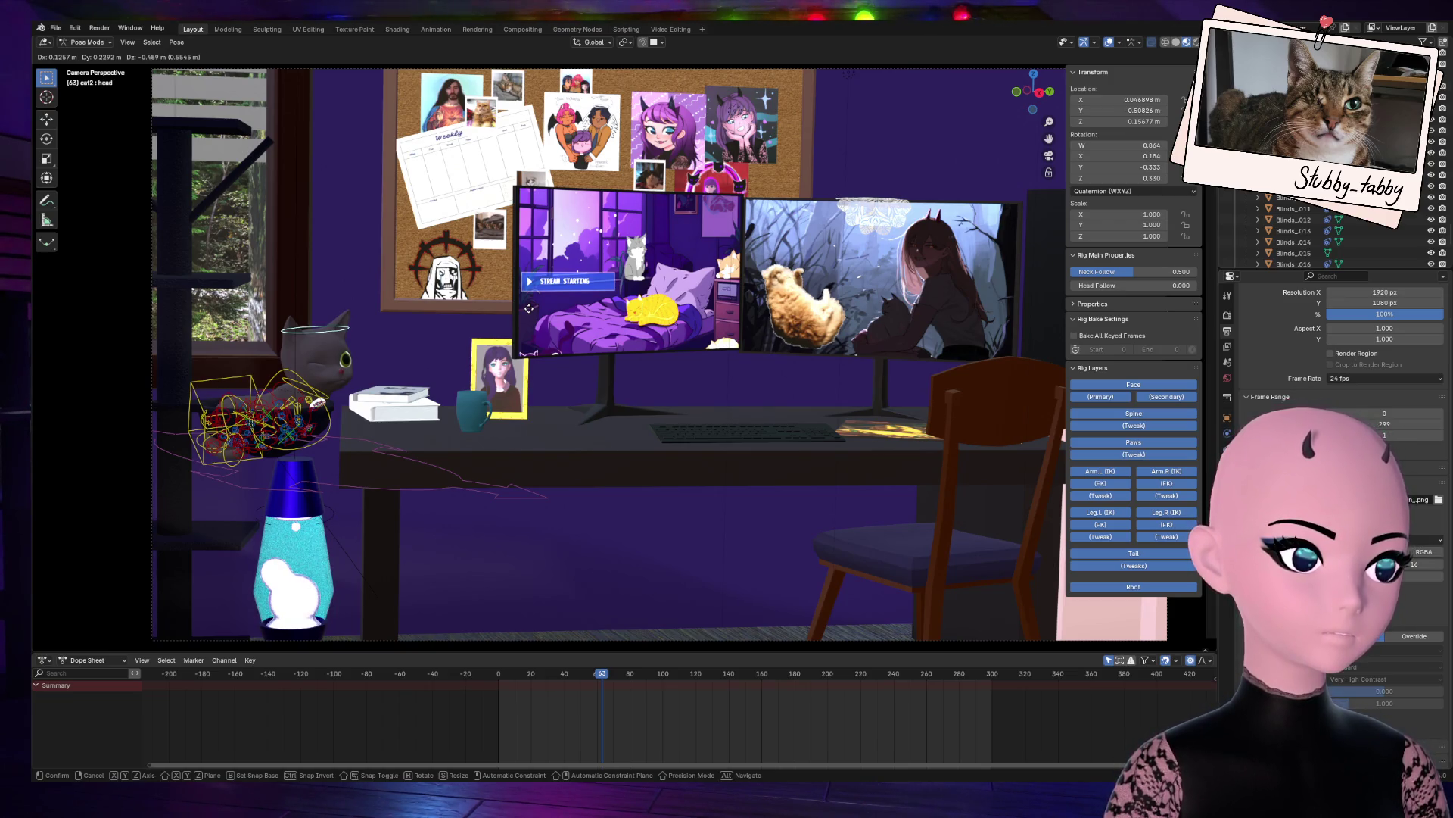
Step: Cancel the head move and reposition the cat's neck bone instead
right_click(529, 308)
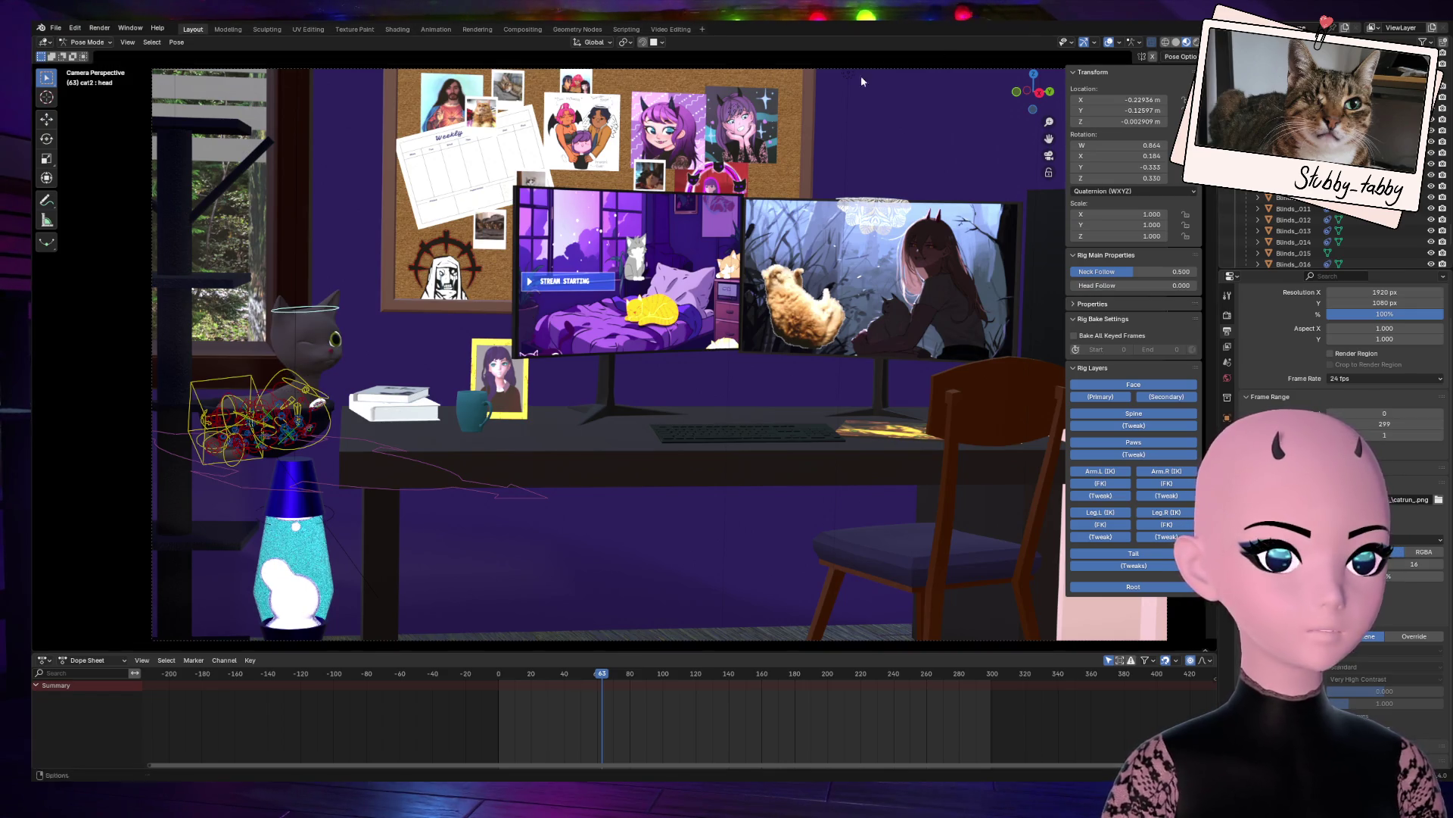
left_click(303, 326)
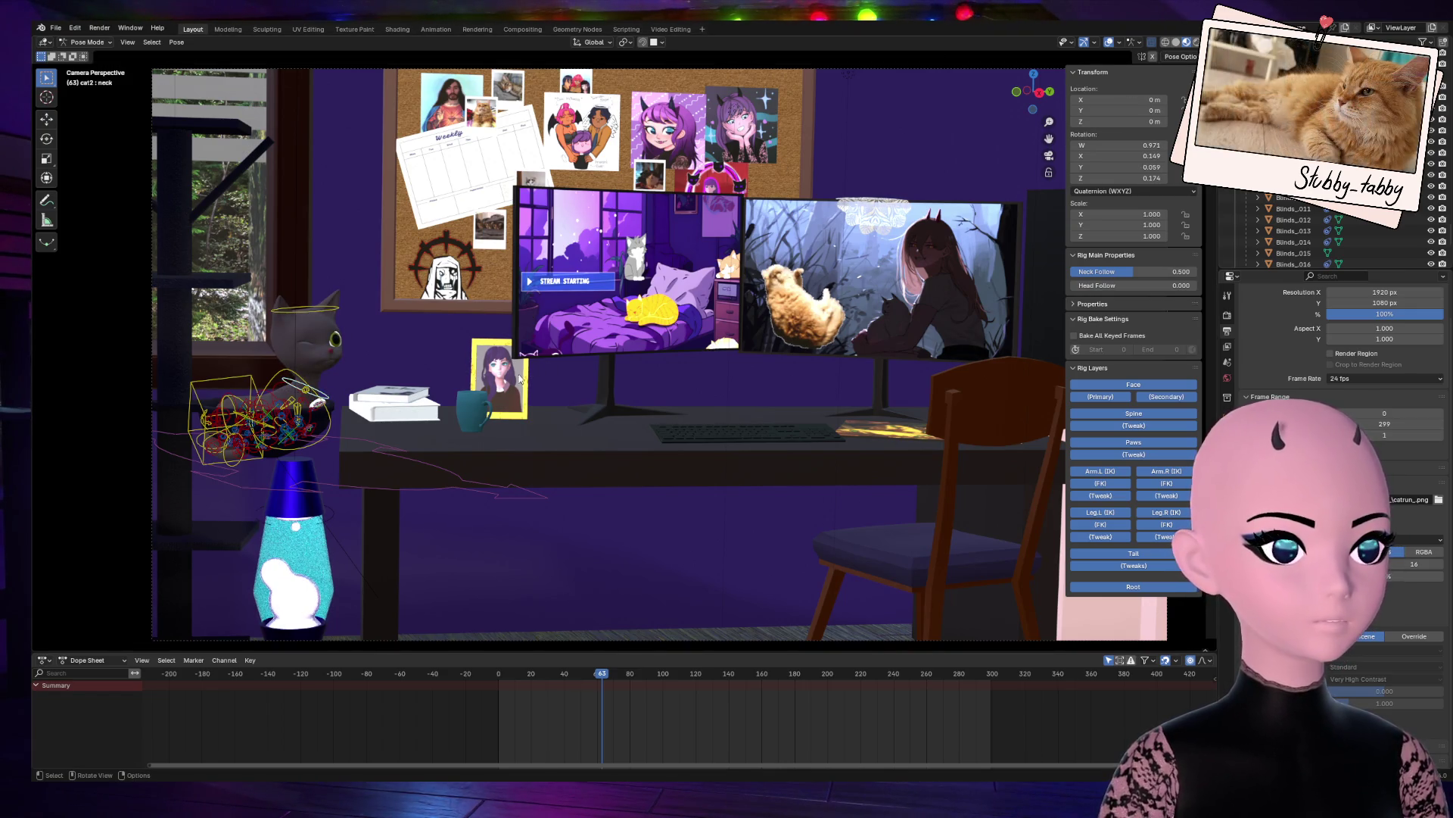
key("g")
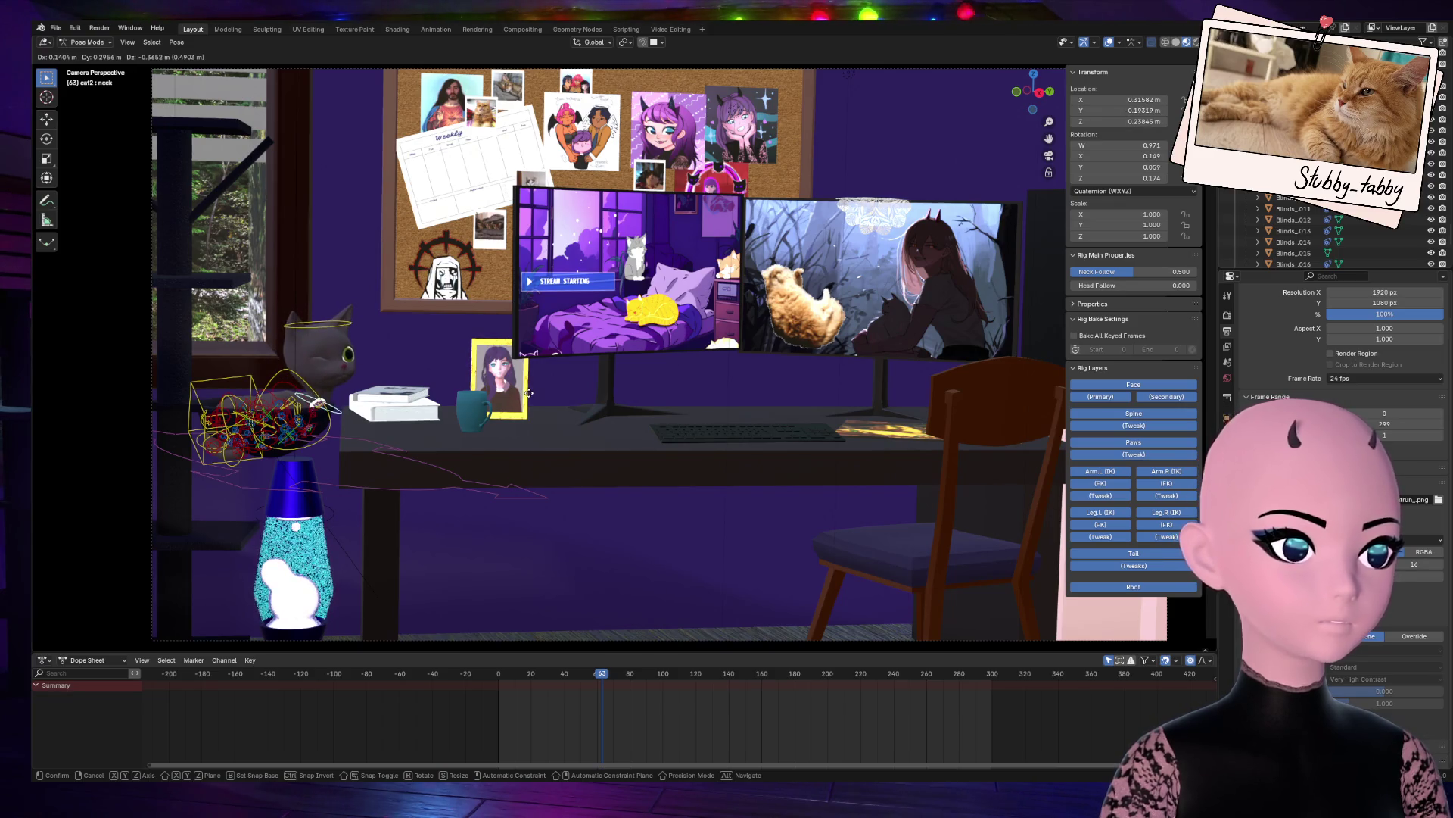
right_click(530, 398)
left_click_drag(1033, 90, 676, 187)
key("KP_Decimal")
scroll(494, 251, "down", 3)
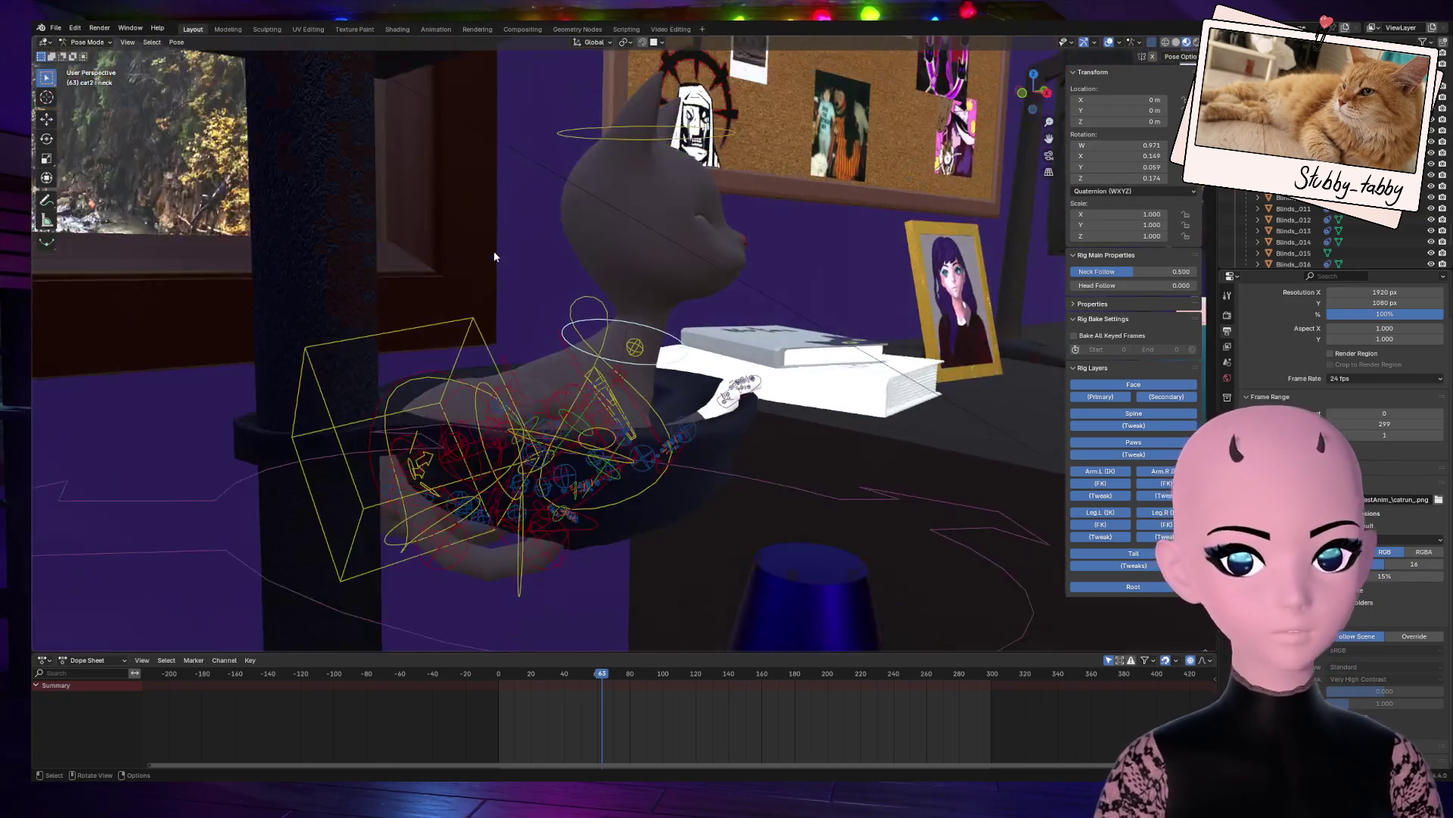
key("g")
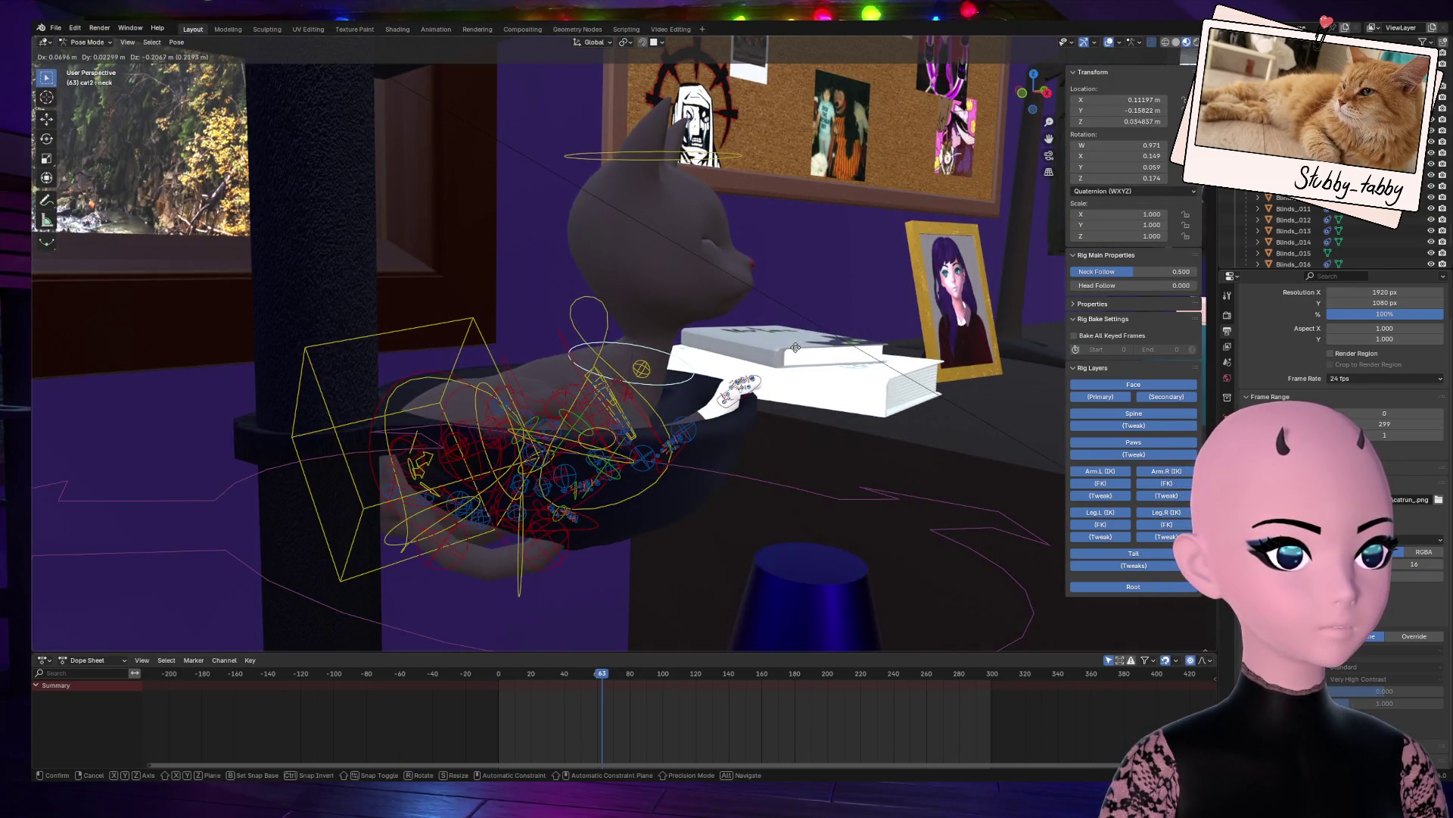
left_click(809, 363)
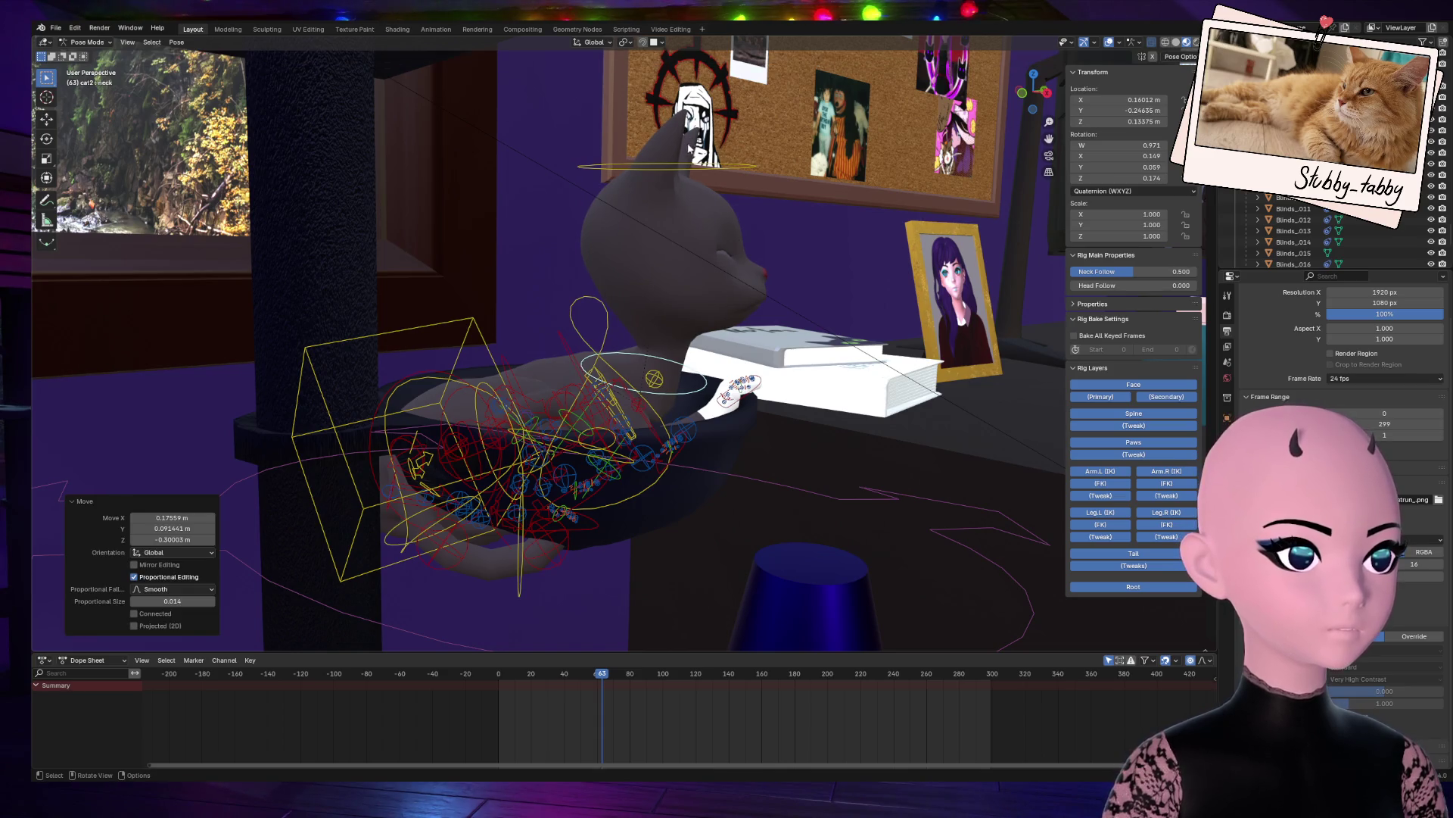
Step: Move the head and tilt it about 22°, then rotate the neck -22° and shift it
left_click(696, 173)
key("g")
left_click(756, 225)
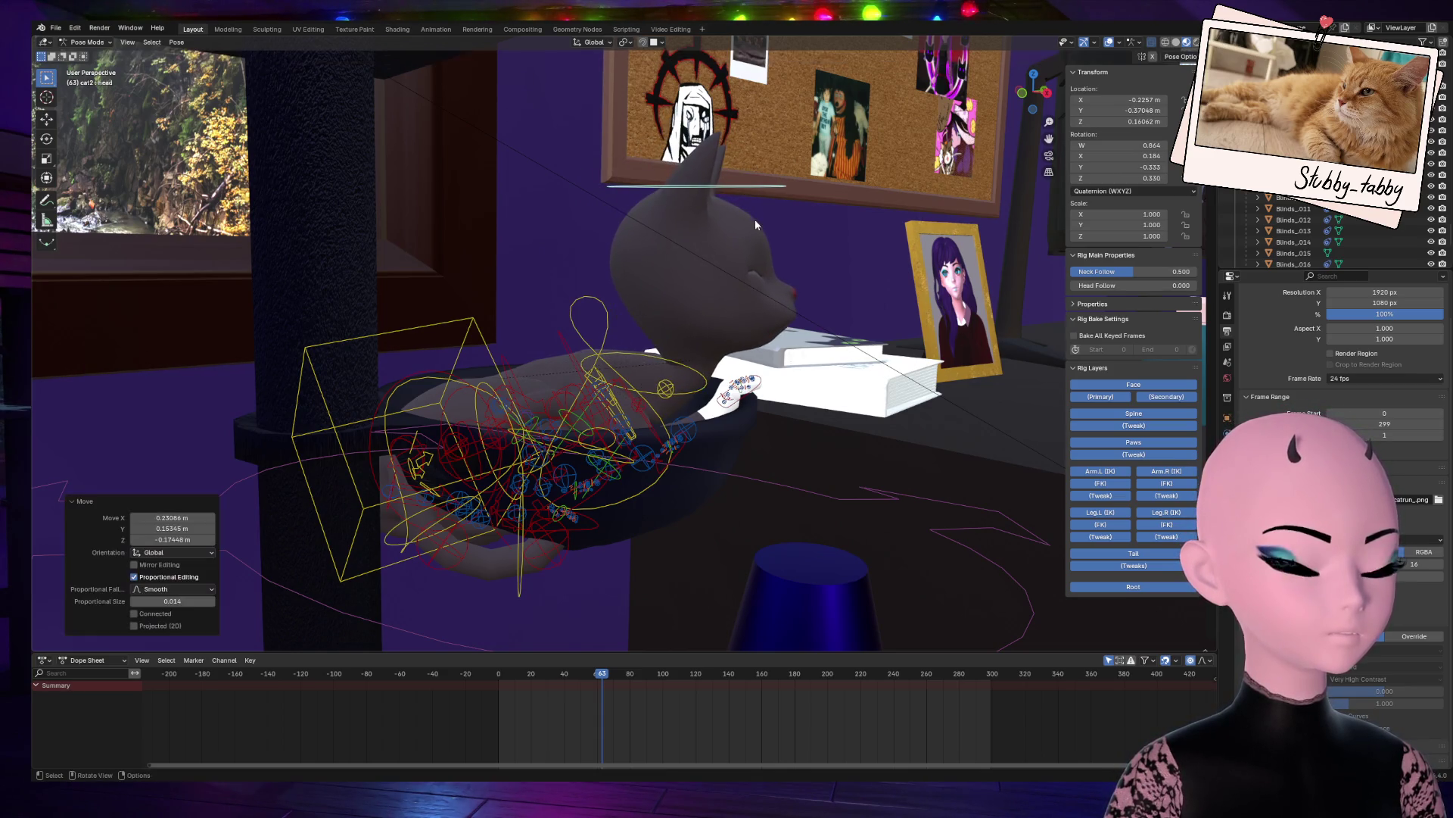
key("r")
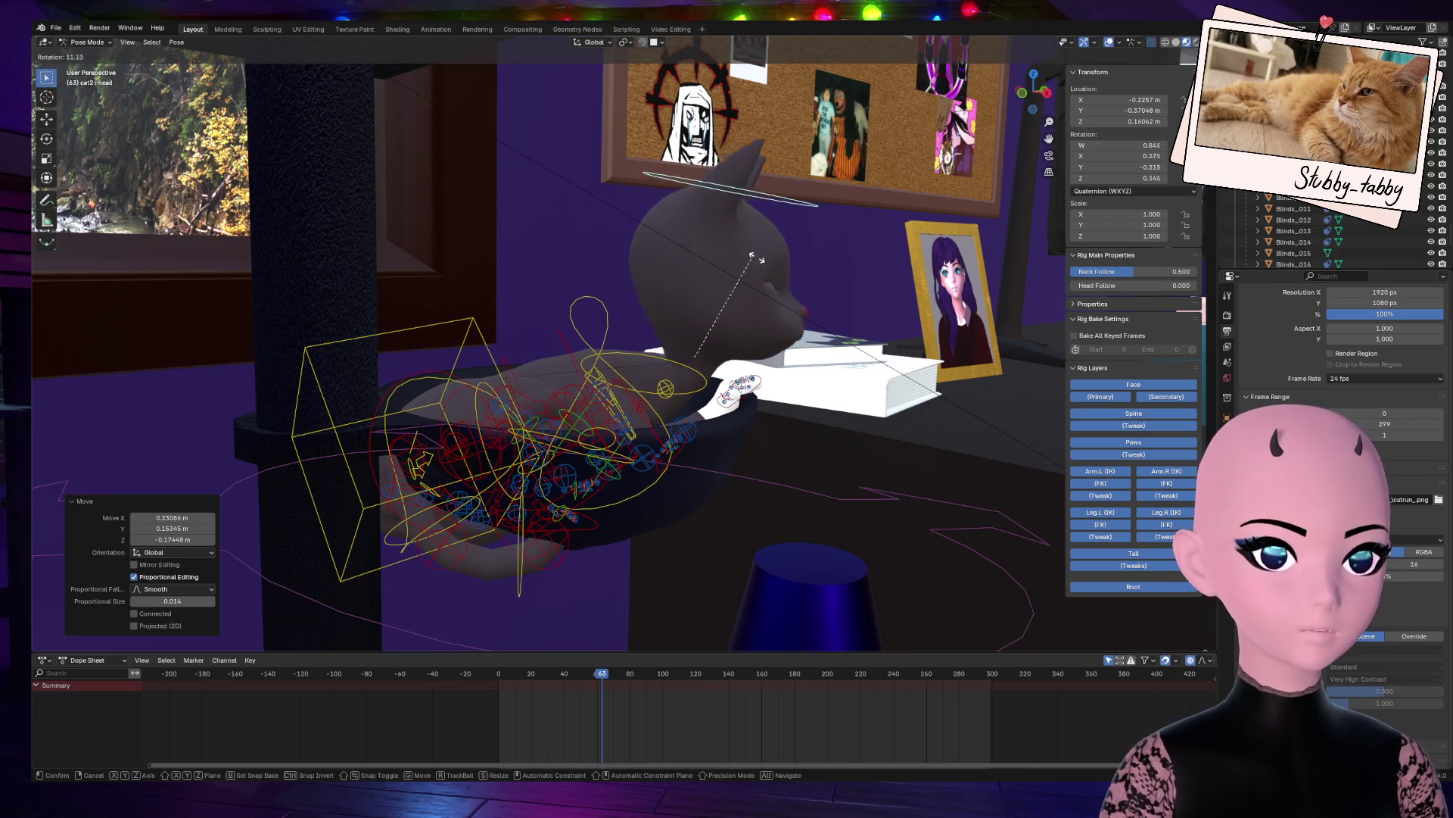
left_click(765, 280)
left_click(677, 363)
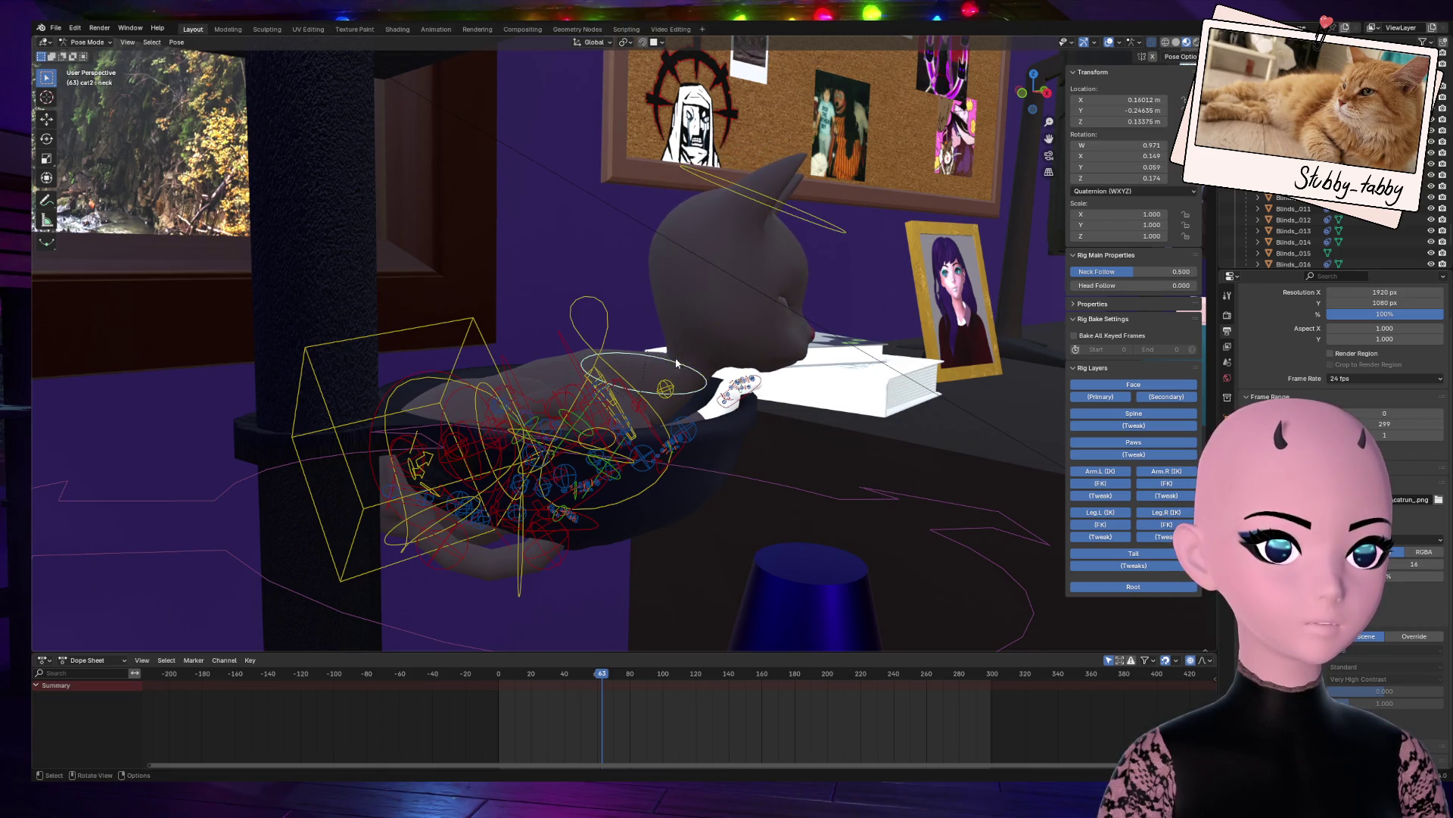
key("r")
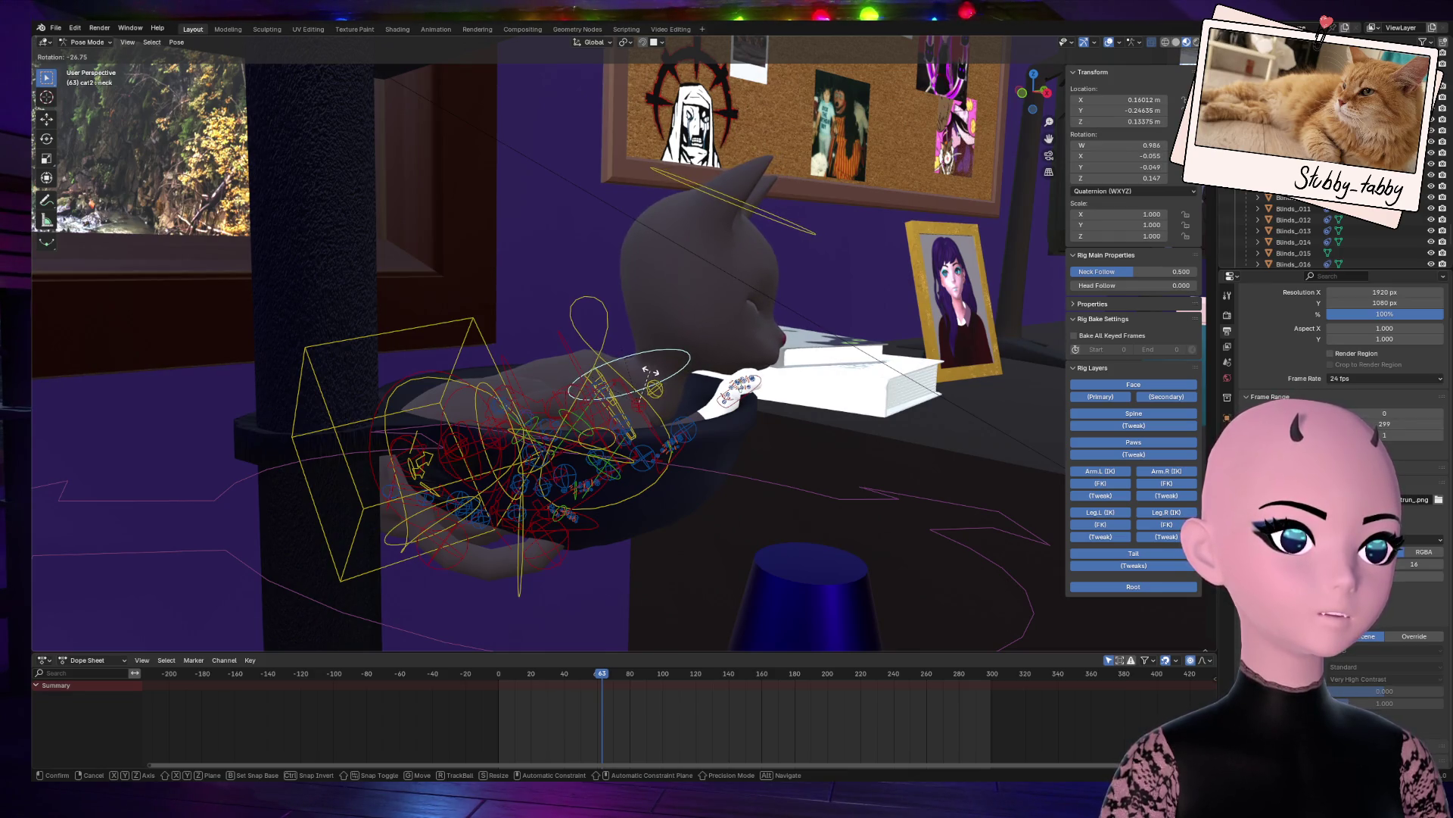
left_click(652, 376)
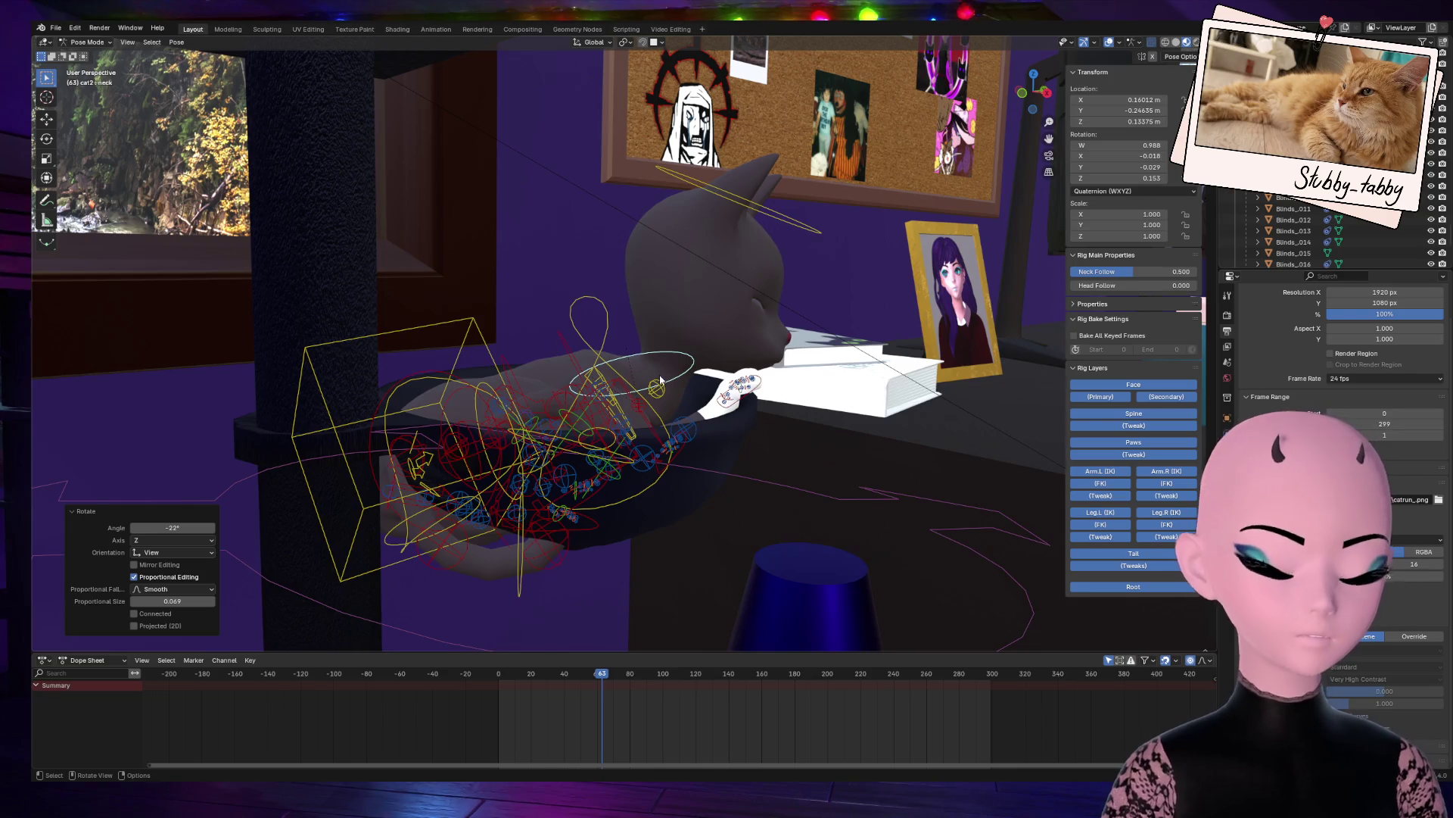
key("g")
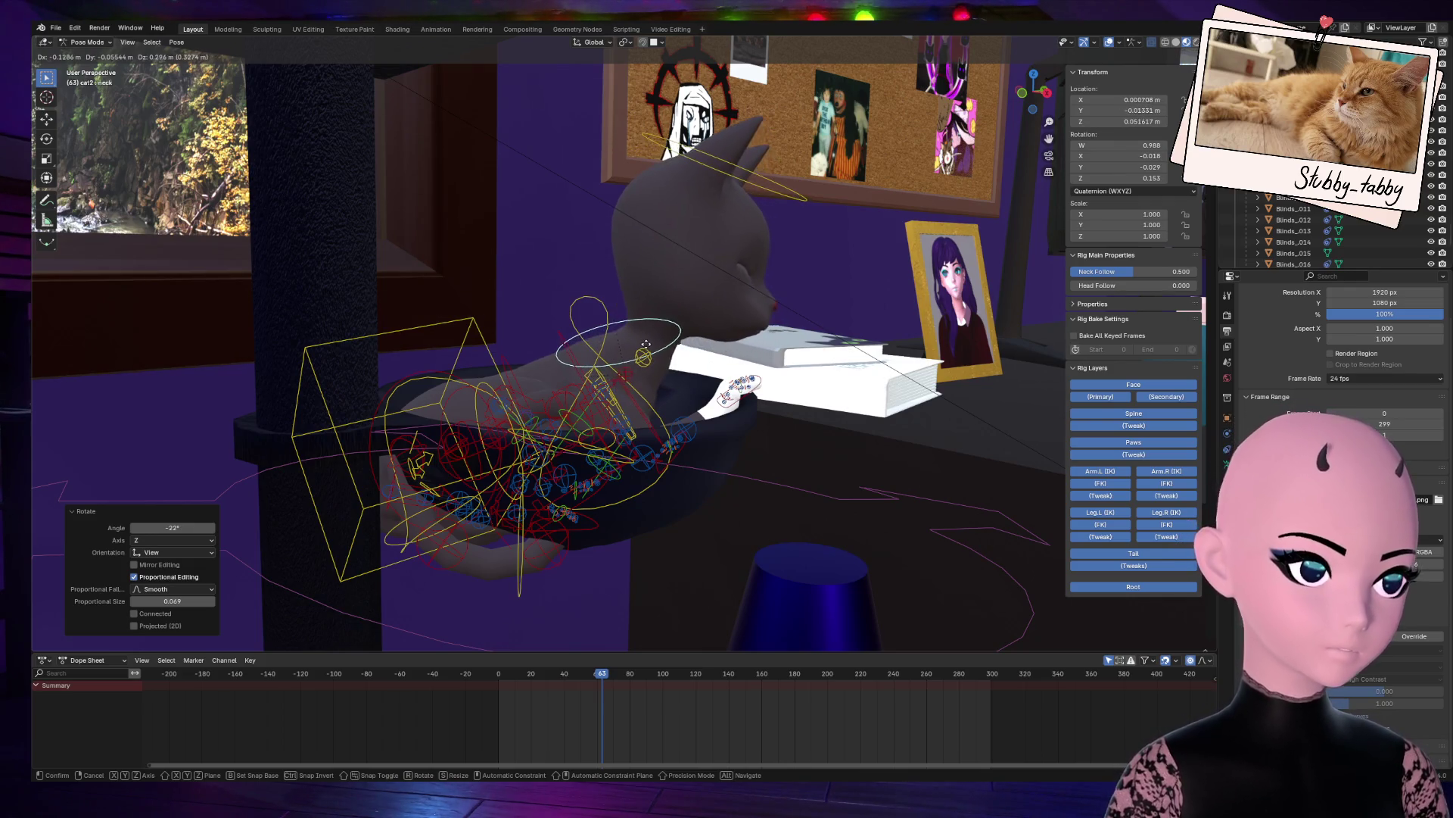
left_click(653, 364)
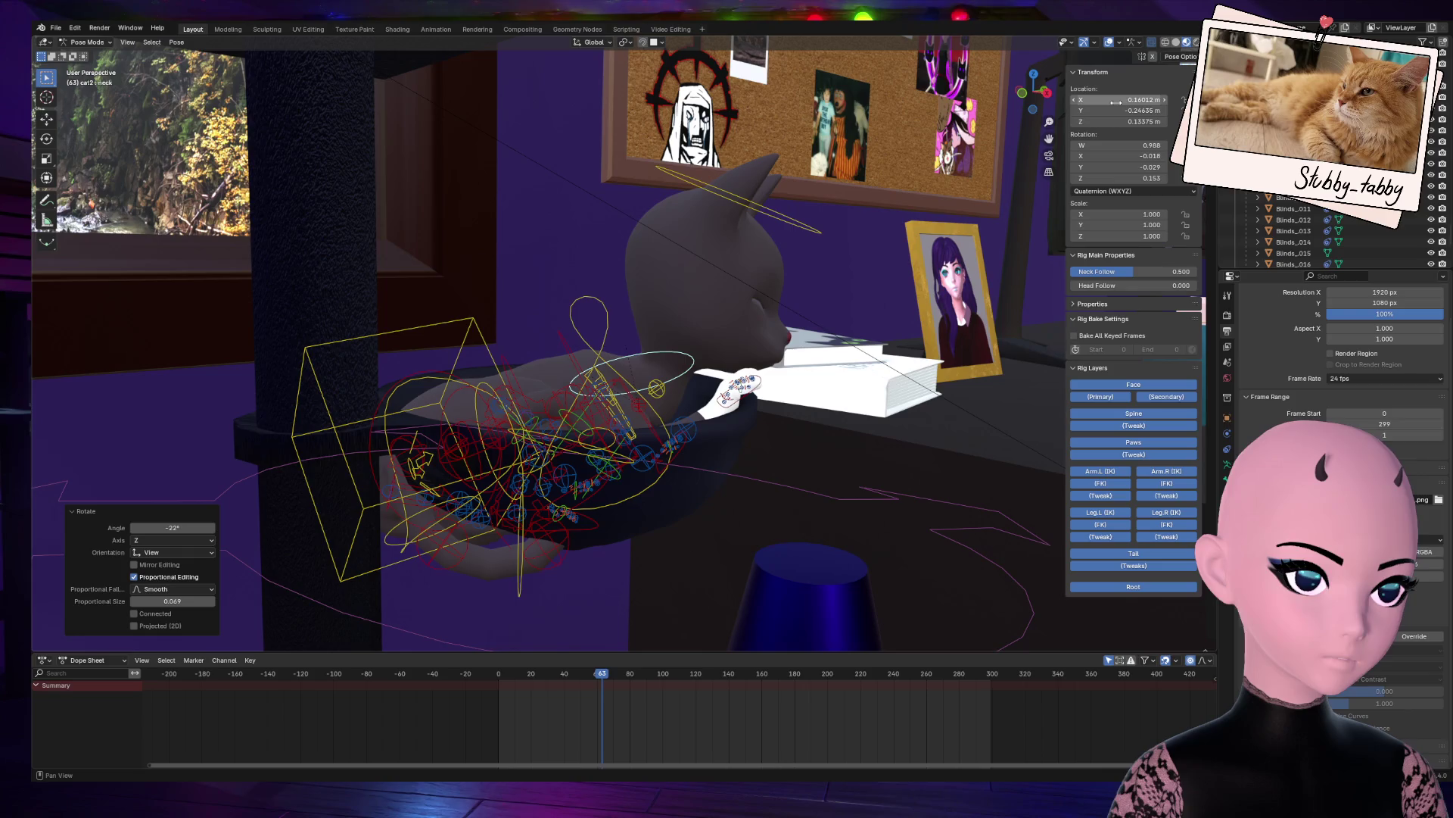
Step: Shift the neck again, then move the head bone and rotate it to a new angle
key("g")
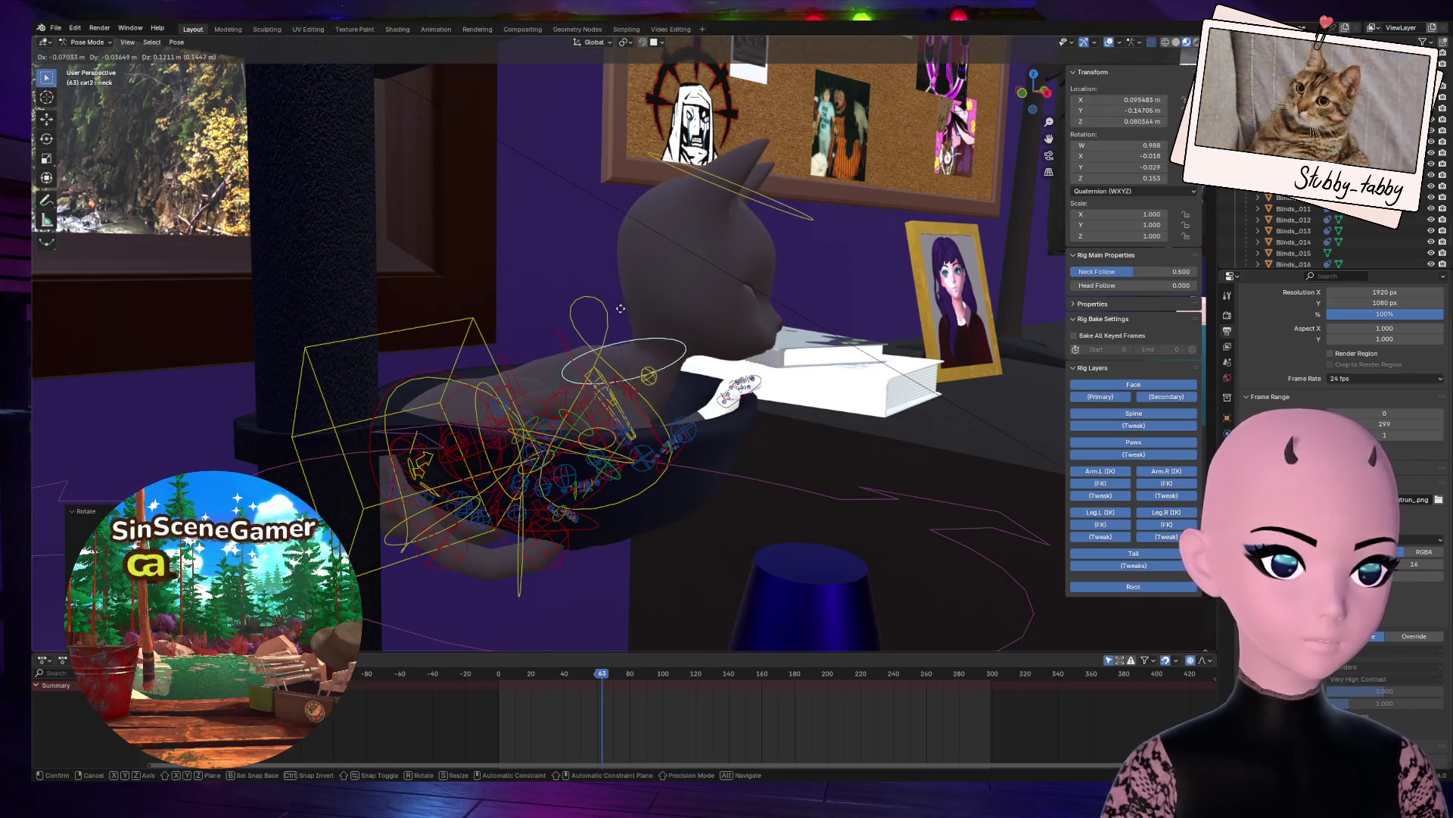
left_click(621, 310)
mouse_move(623, 314)
middle_mouse_down()
mouse_move(530, 333)
mouse_move(699, 342)
middle_mouse_up()
scroll(704, 326, "up", 3)
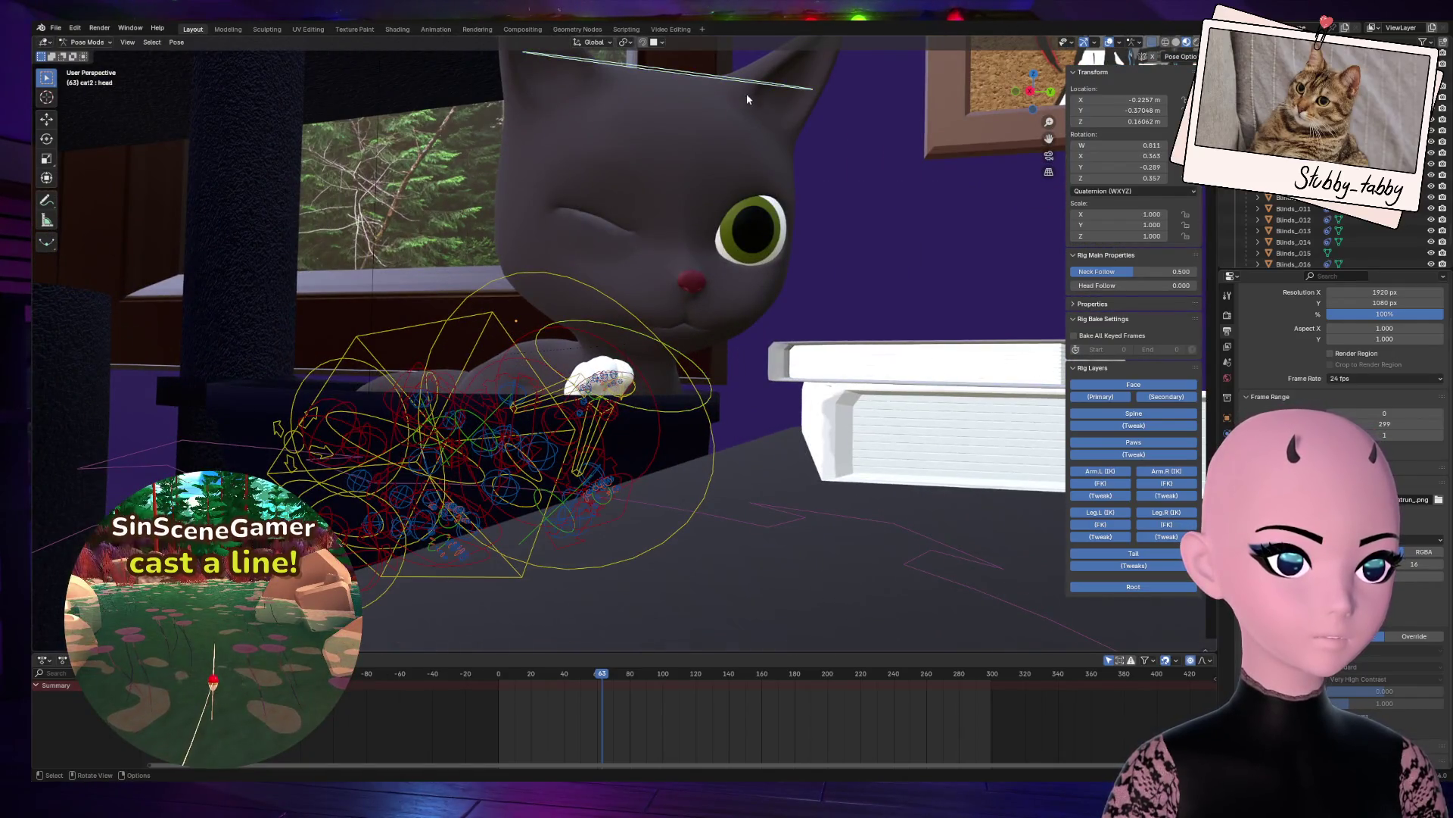
key("g")
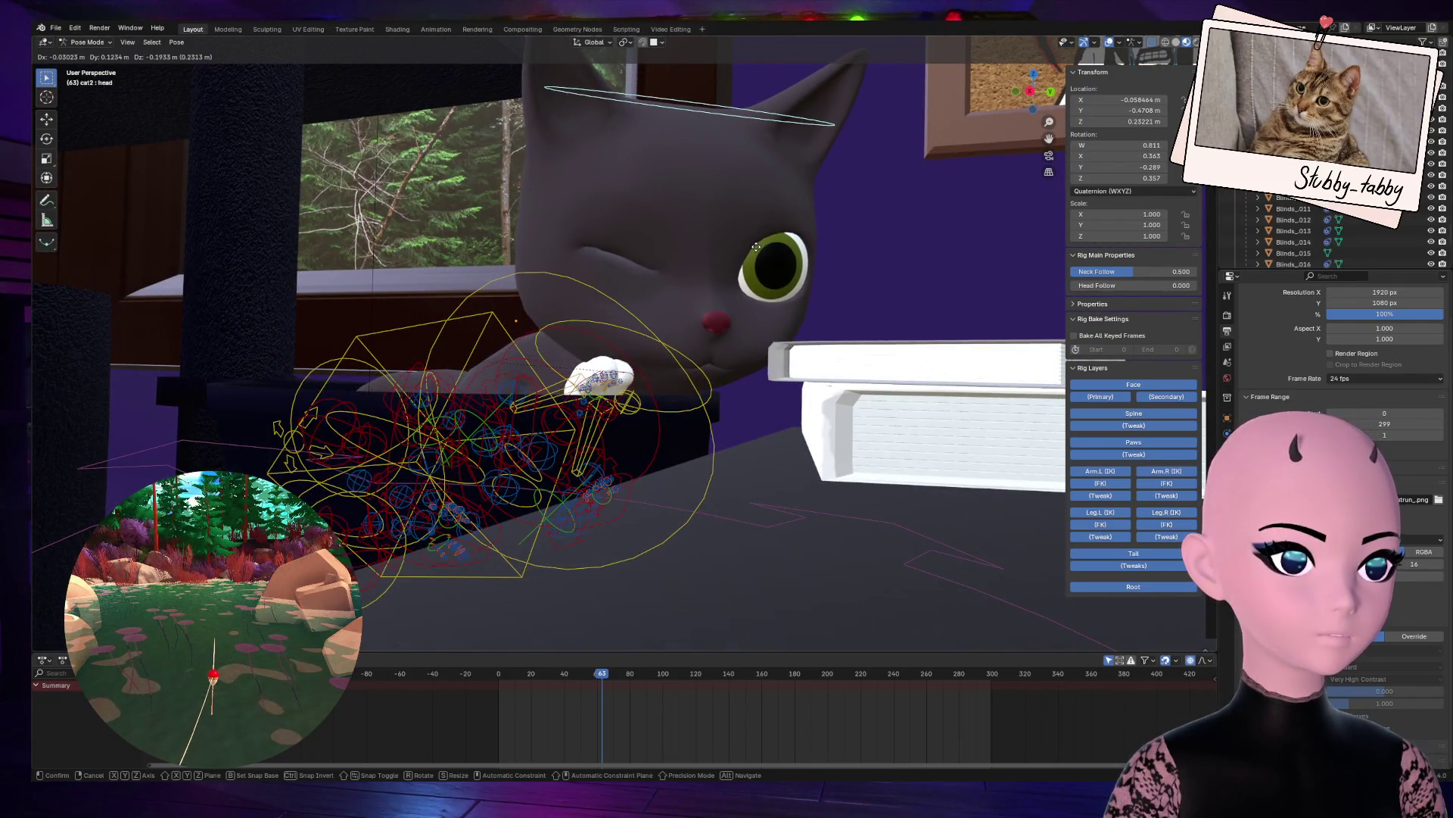
left_click(756, 249)
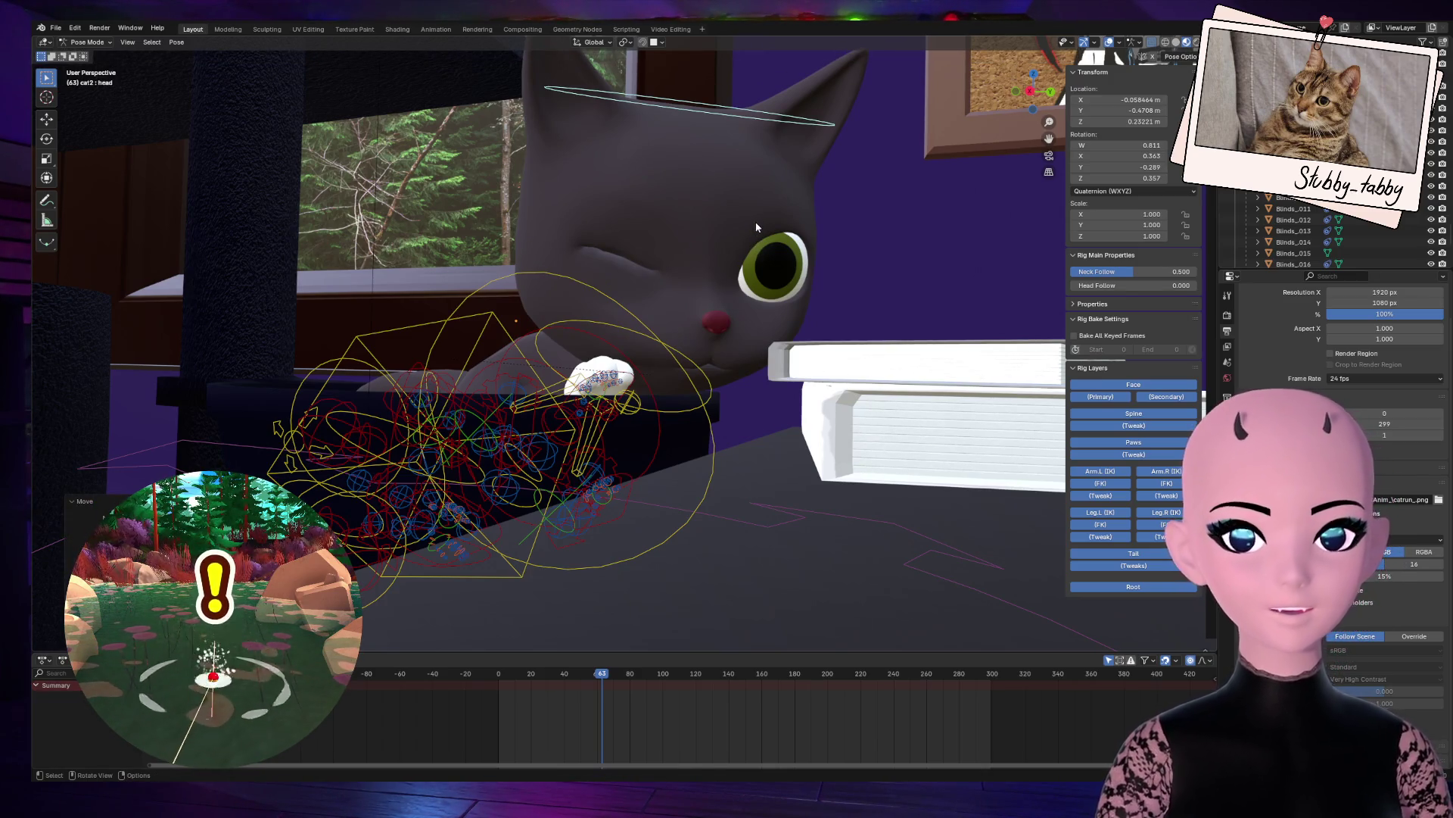
key("r")
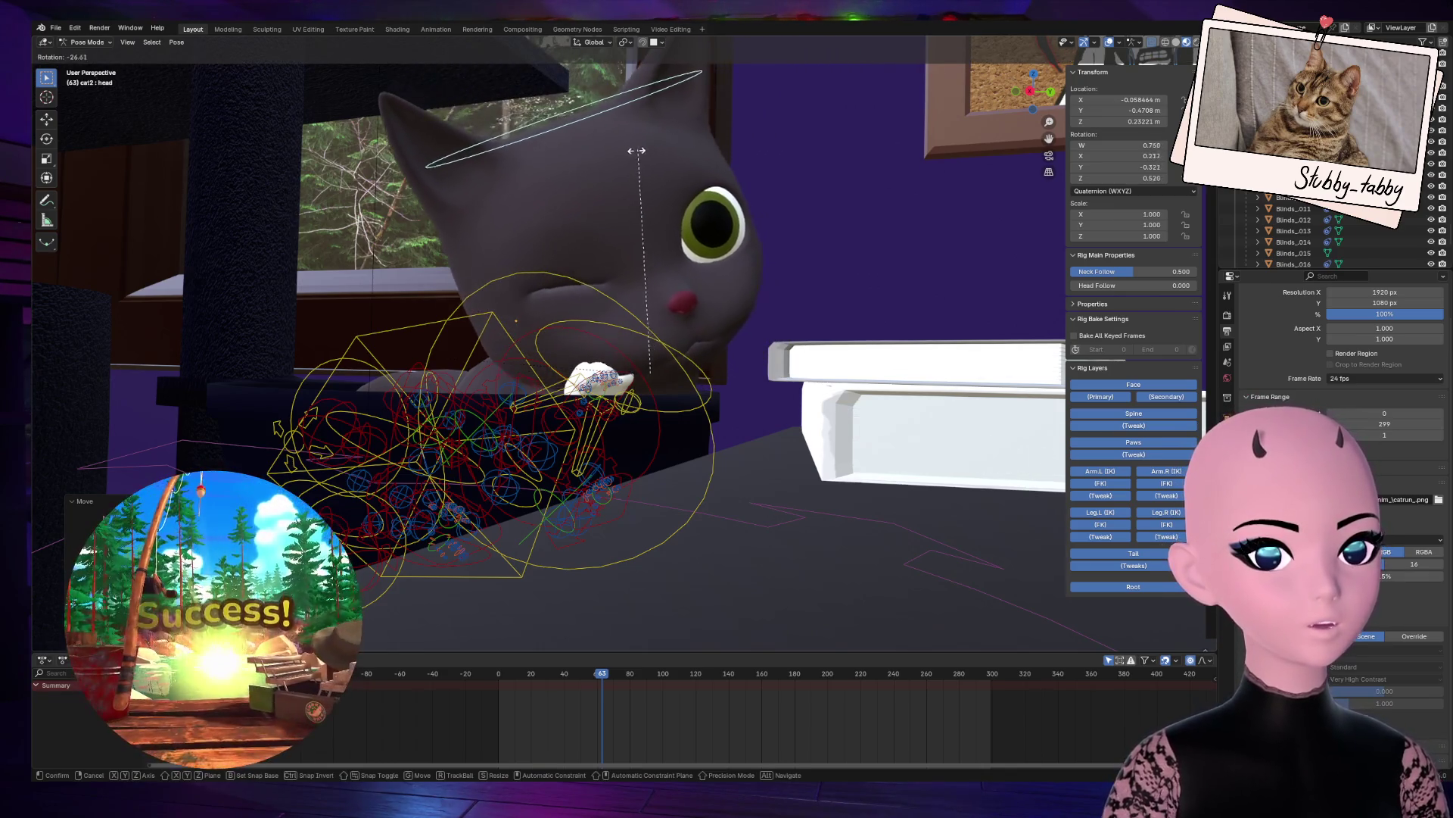
left_click(649, 165)
key("r")
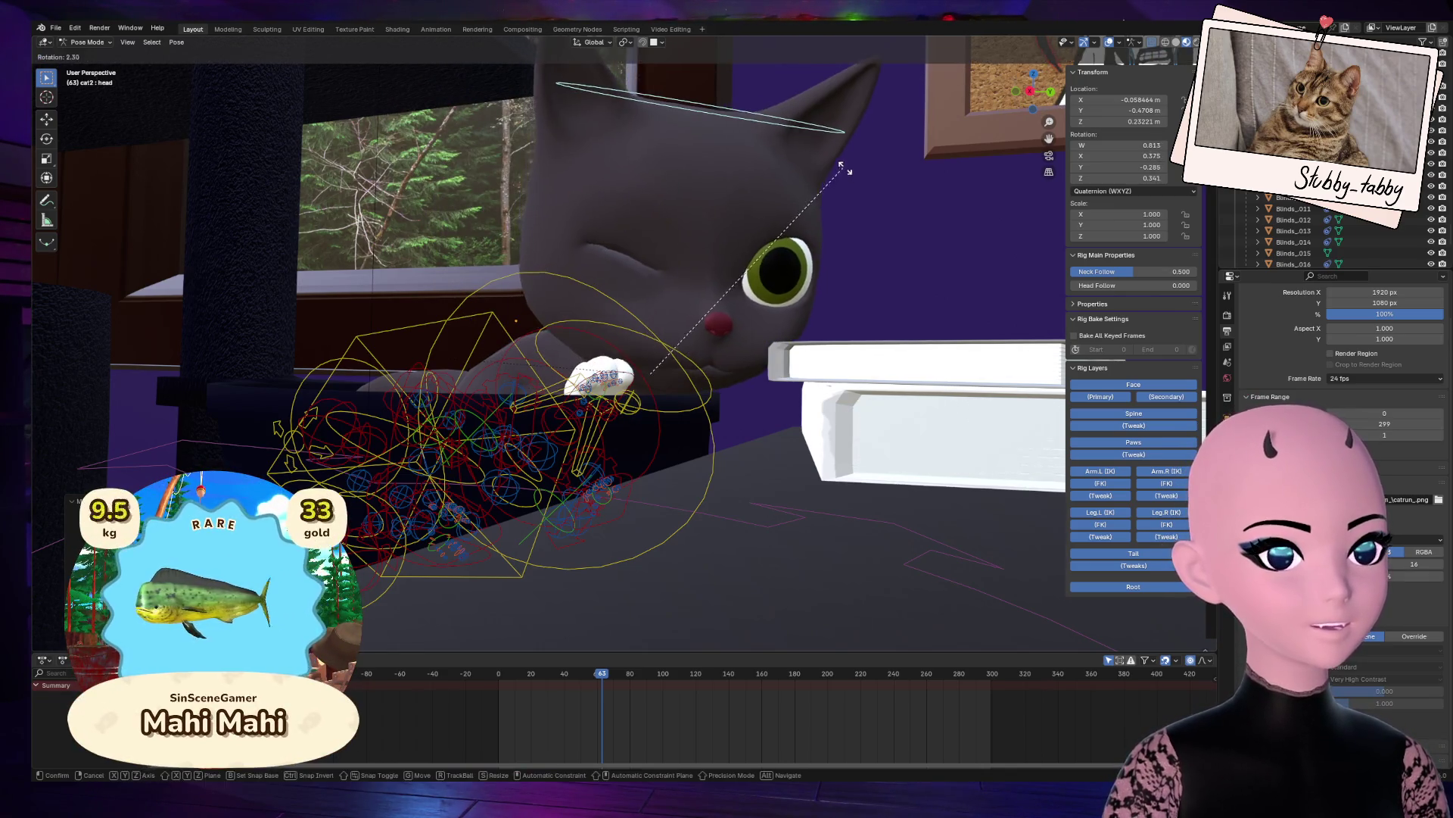
left_click(882, 213)
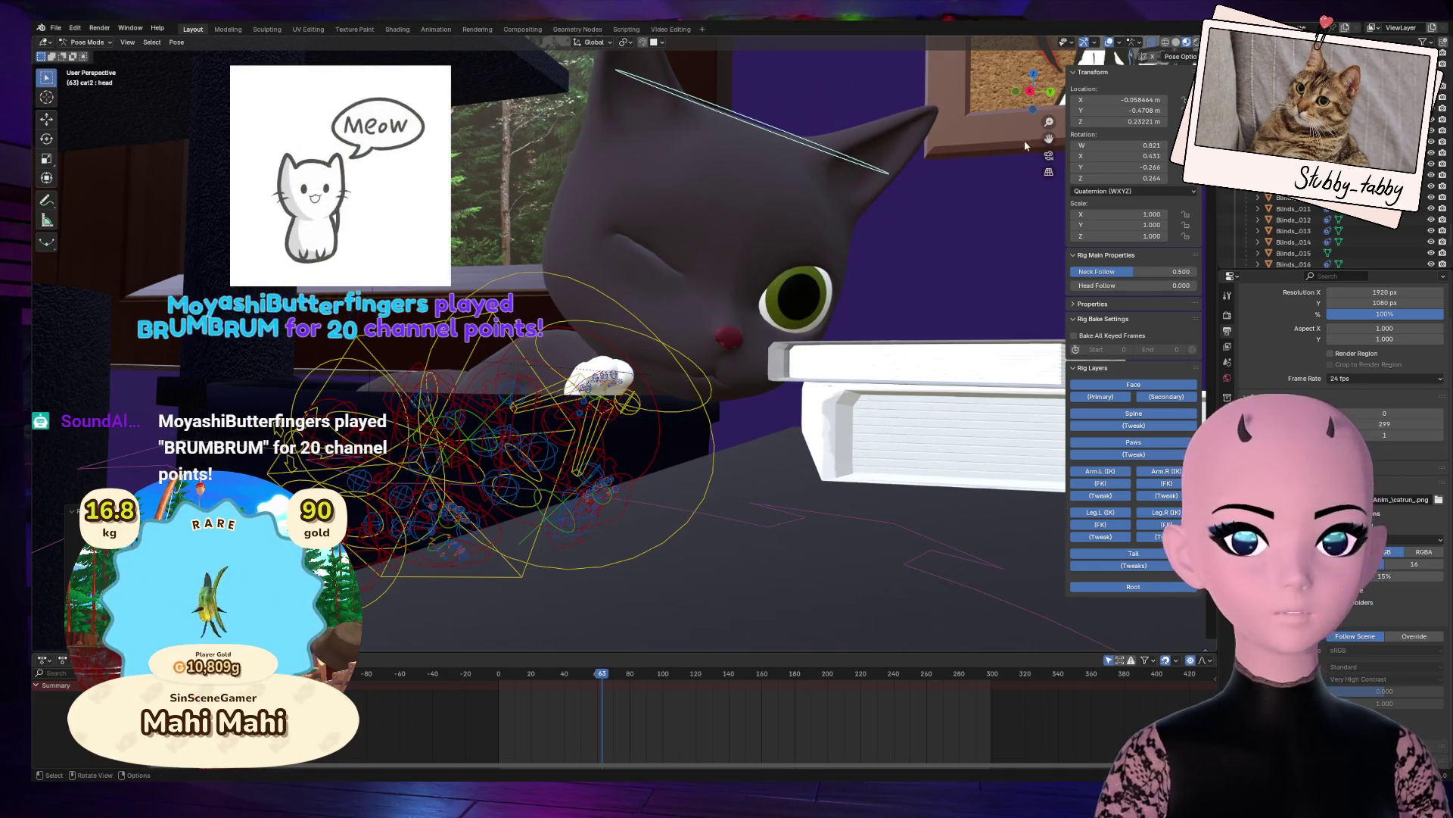
Step: Revert the head to its earlier angle and view the scene through the camera
mouse_move(1033, 89)
left_mouse_down()
mouse_move(946, 97)
mouse_move(1028, 87)
left_mouse_up()
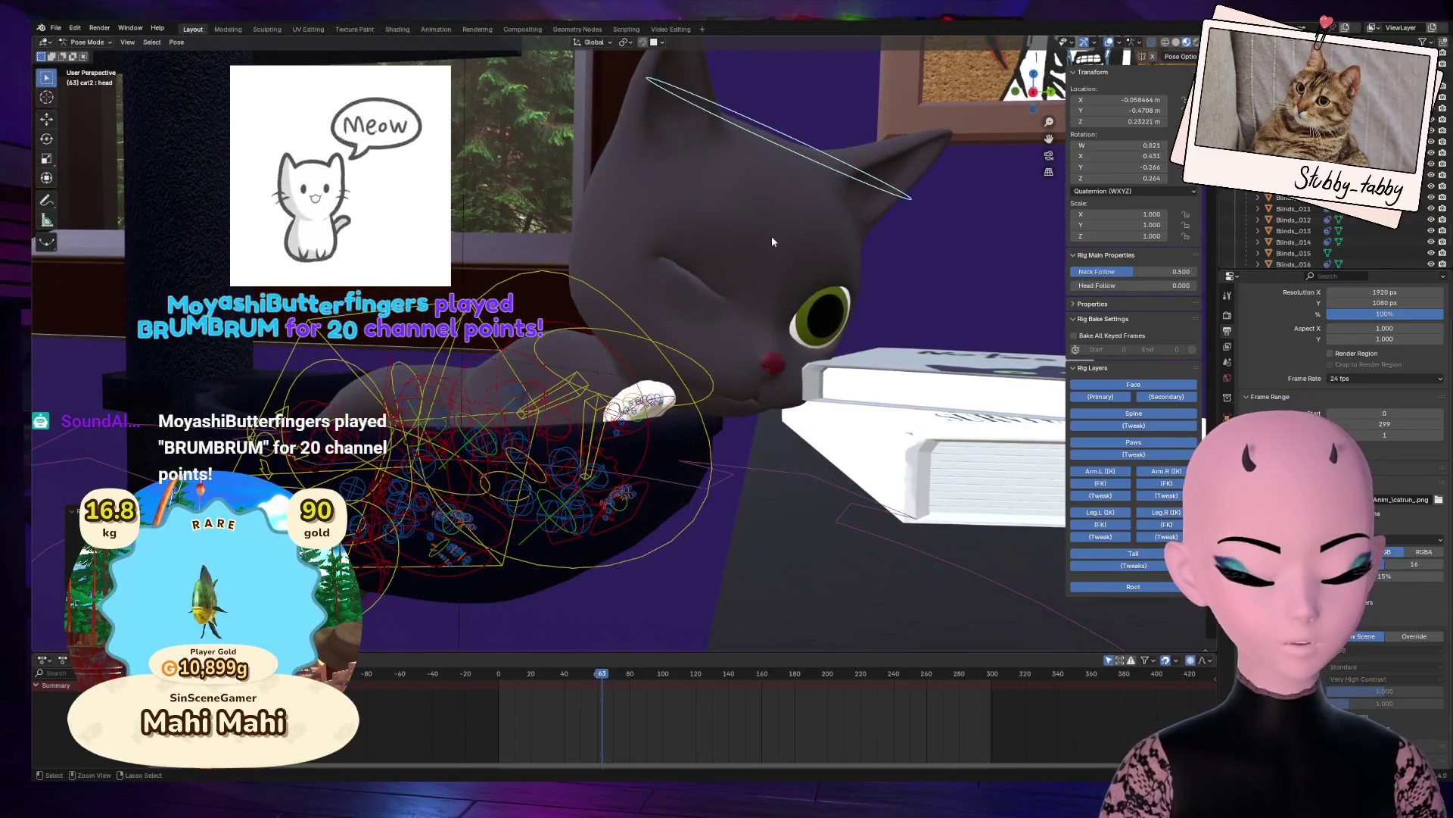
key("r")
left_click(762, 294)
scroll(762, 293, "down", 5)
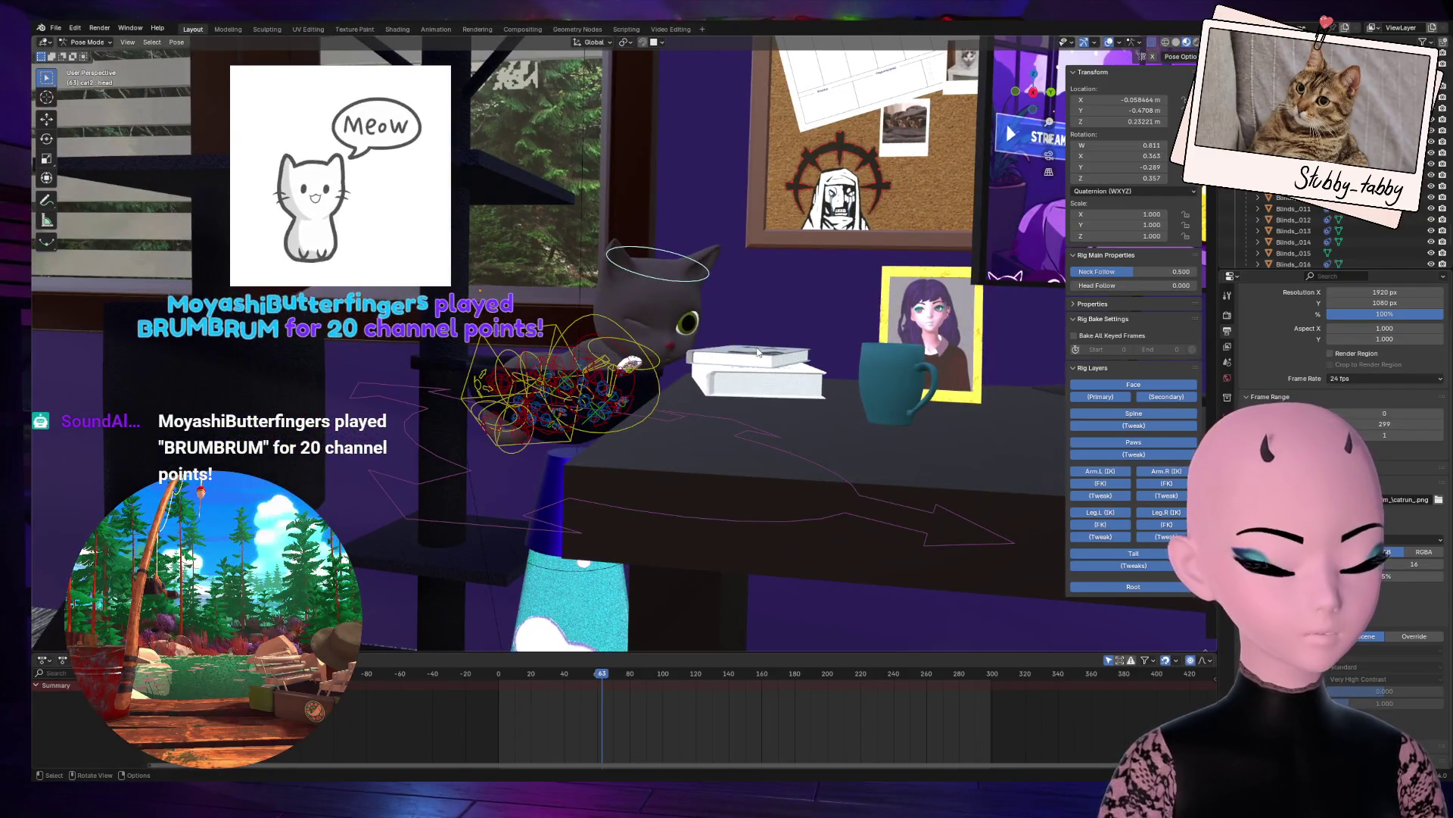
key("KP_0")
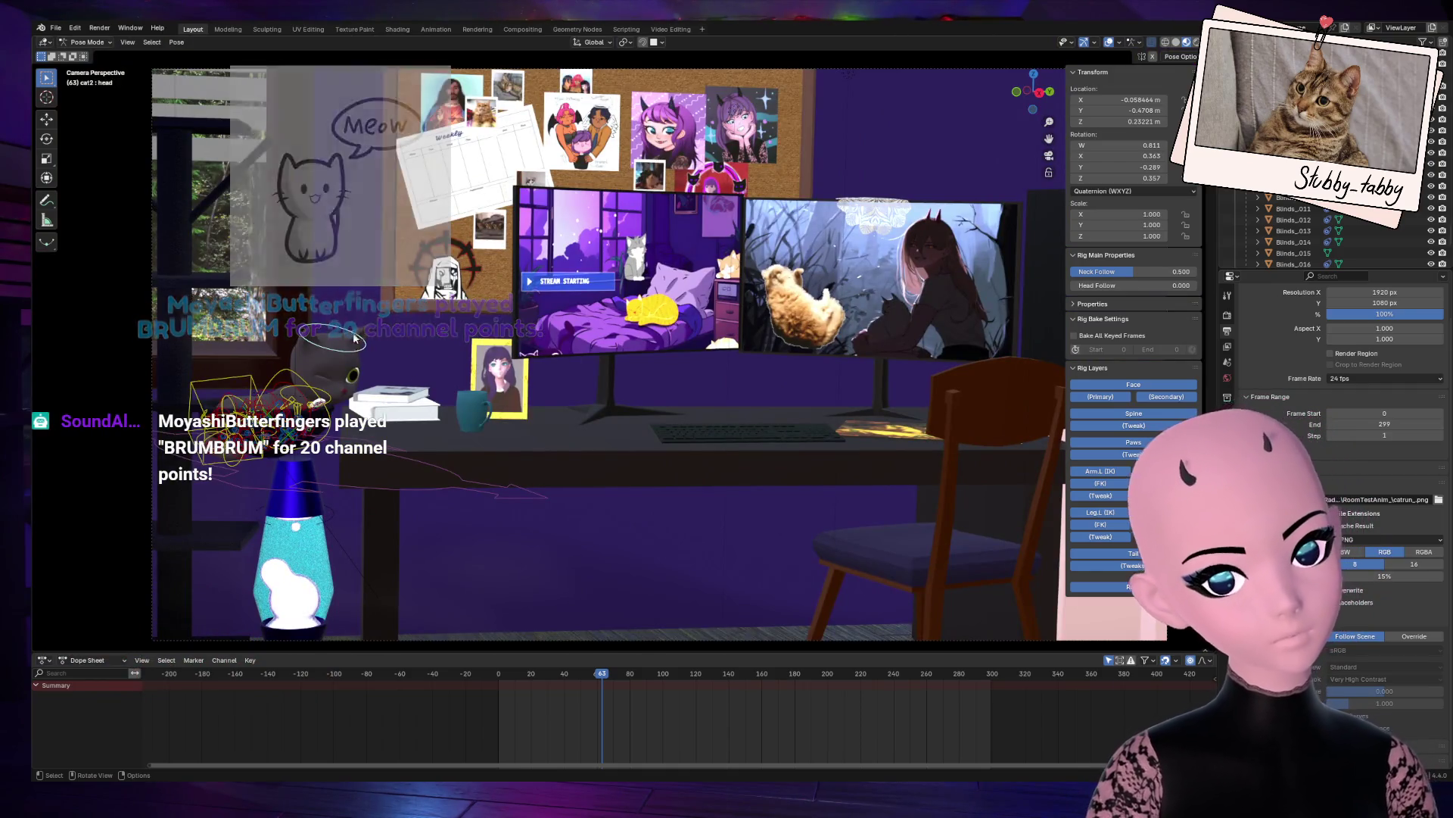
Step: Tilt the head about global X and turn it about 20° around global Z, checked through the camera
key("r")
key("x")
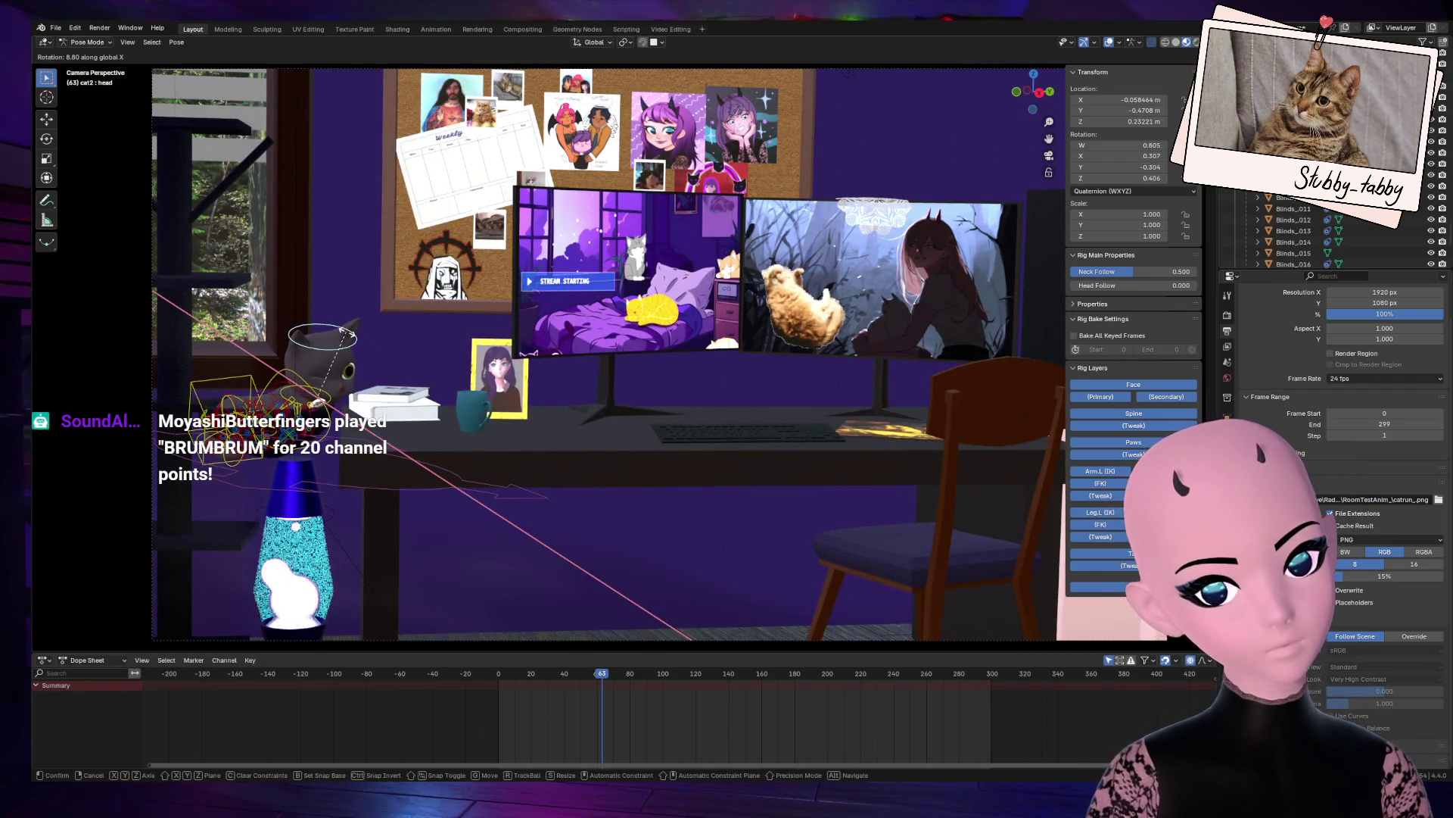
left_click(333, 350)
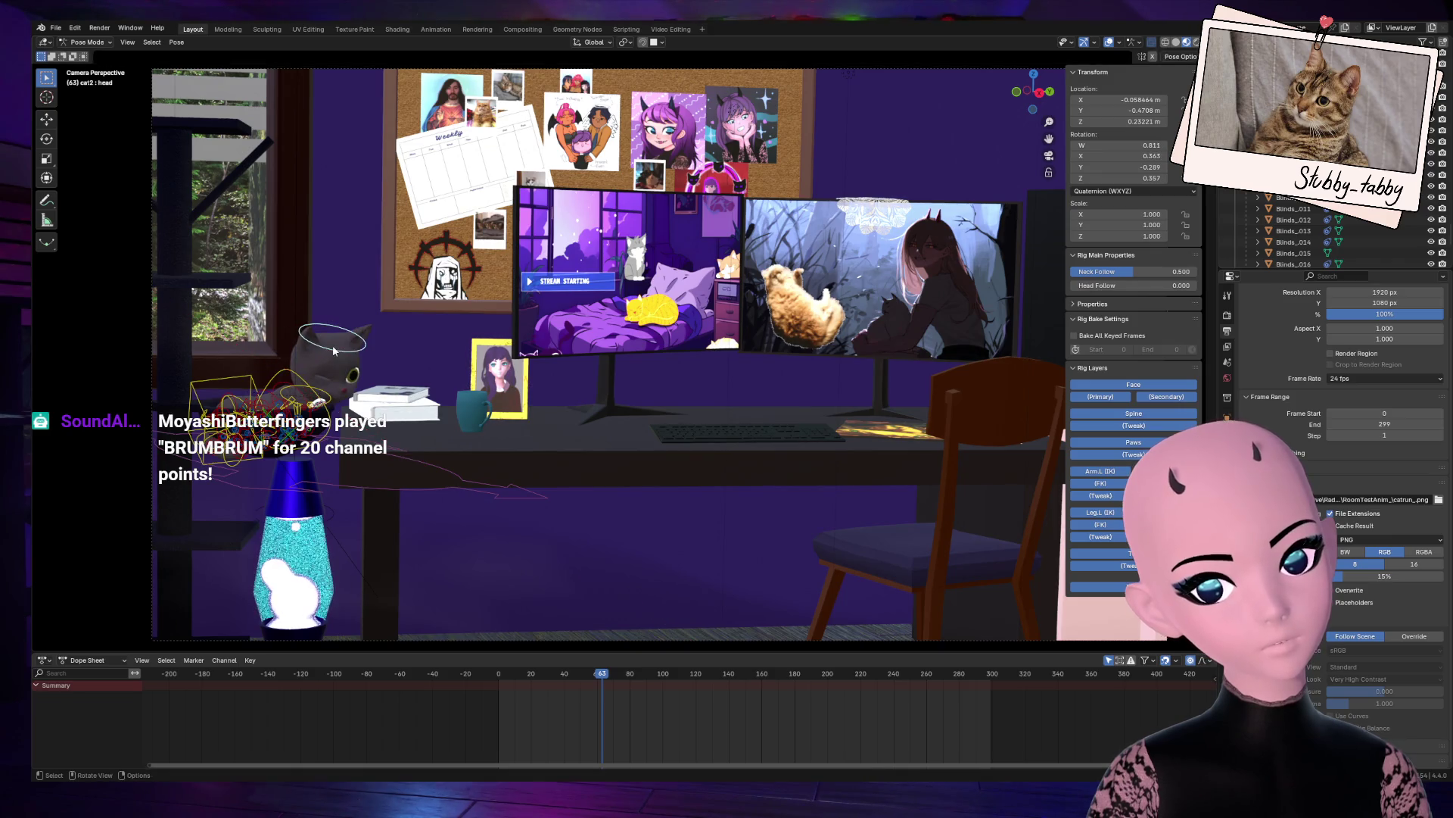
key("r")
key("z")
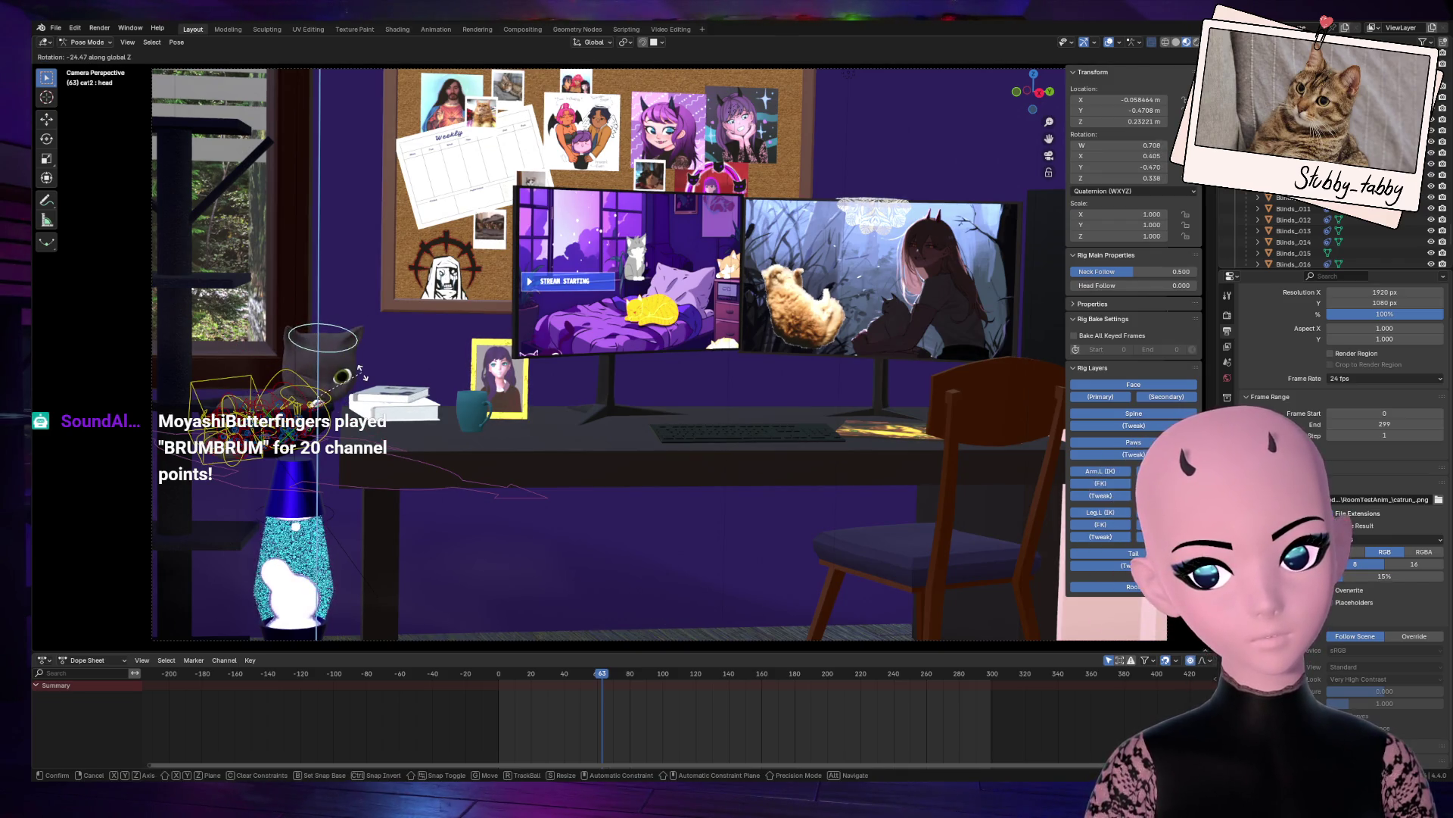
left_click(363, 393)
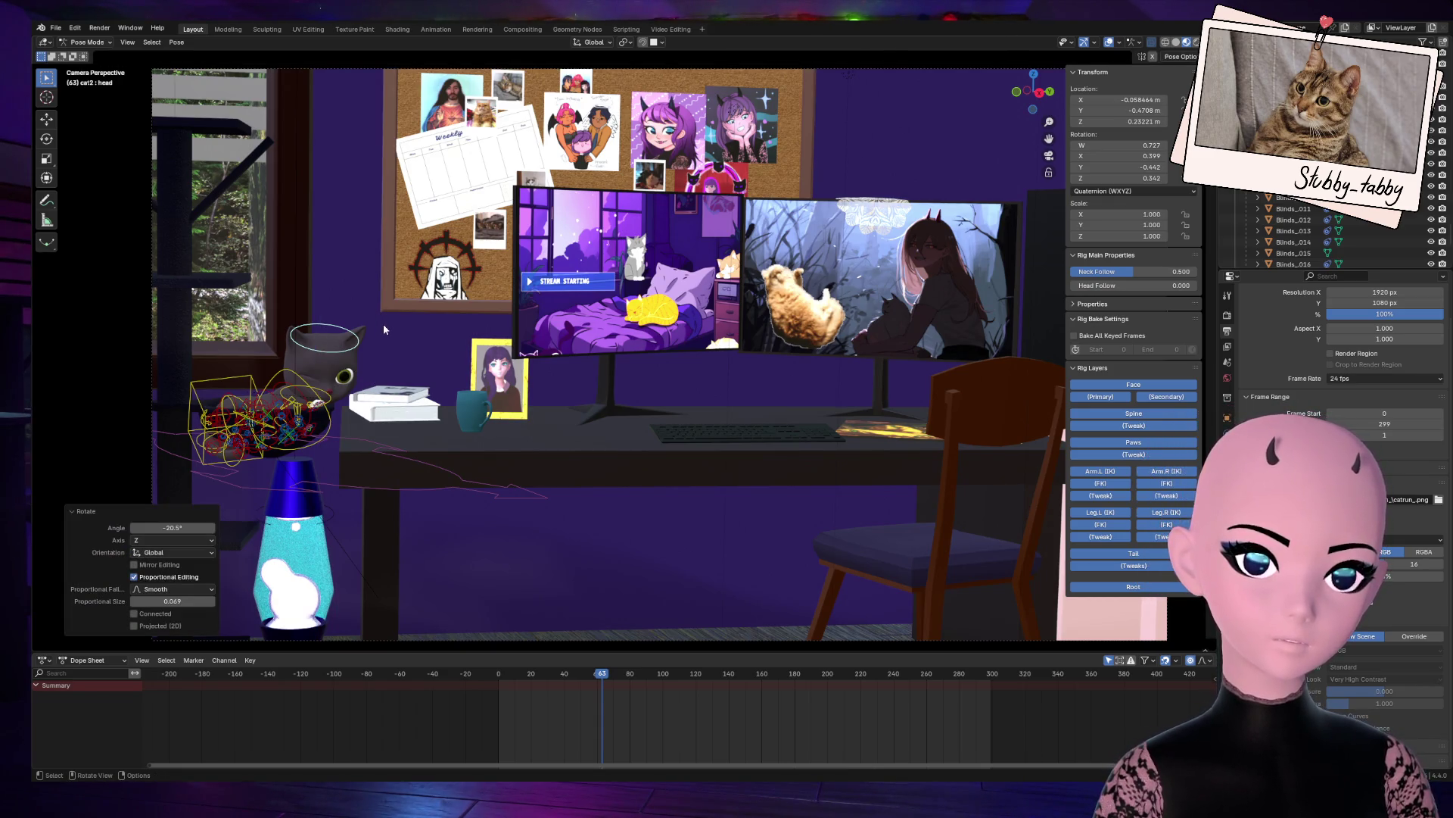
key("r")
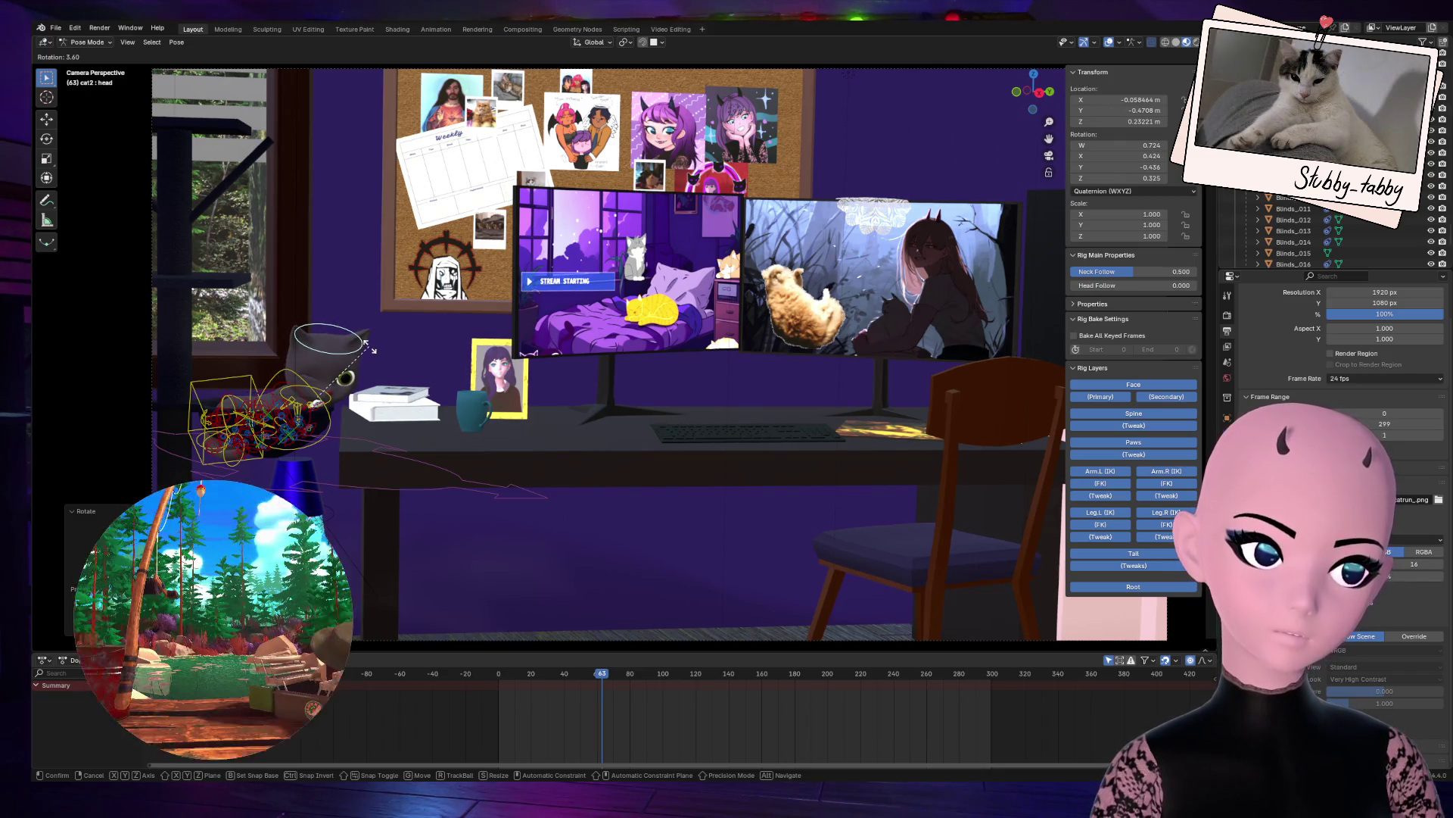
left_click(370, 347)
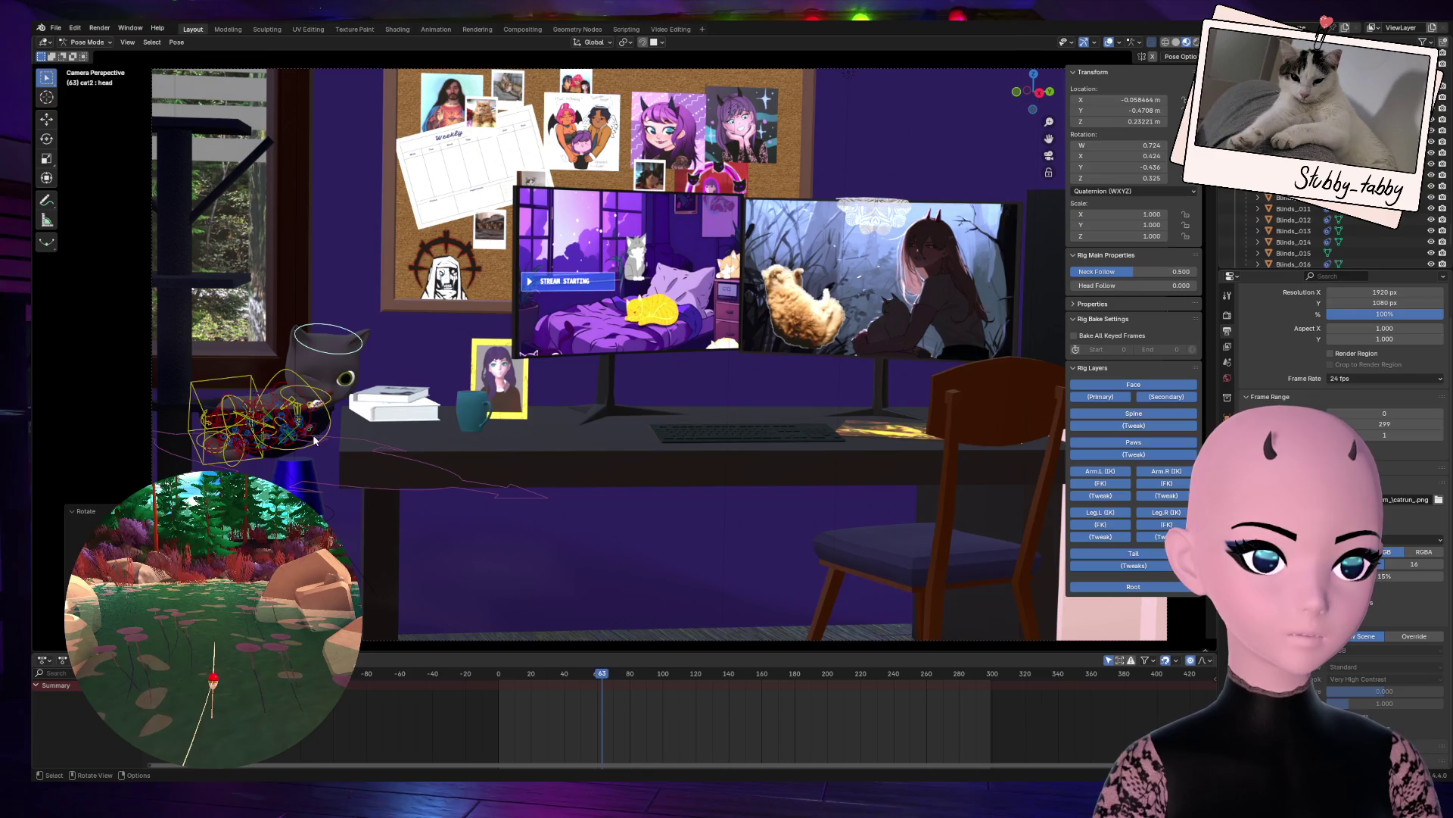
key("KP_Decimal")
scroll(428, 389, "down", 3)
middle_click_drag(981, 89, 815, 302)
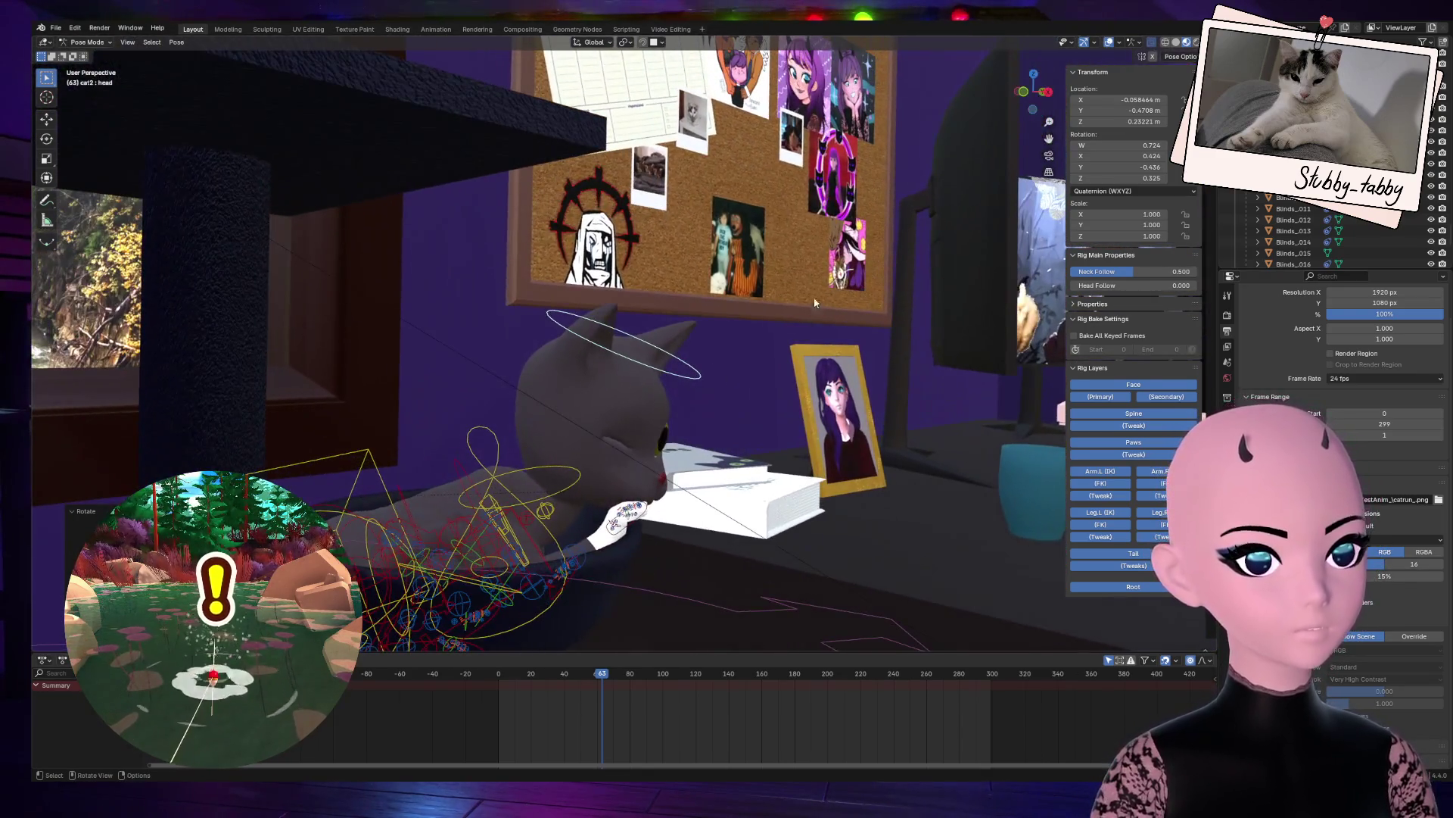
Step: Try the spine bones, then move the neck and rotate it, ending with a 7.45° turn
left_click(466, 483)
key("g")
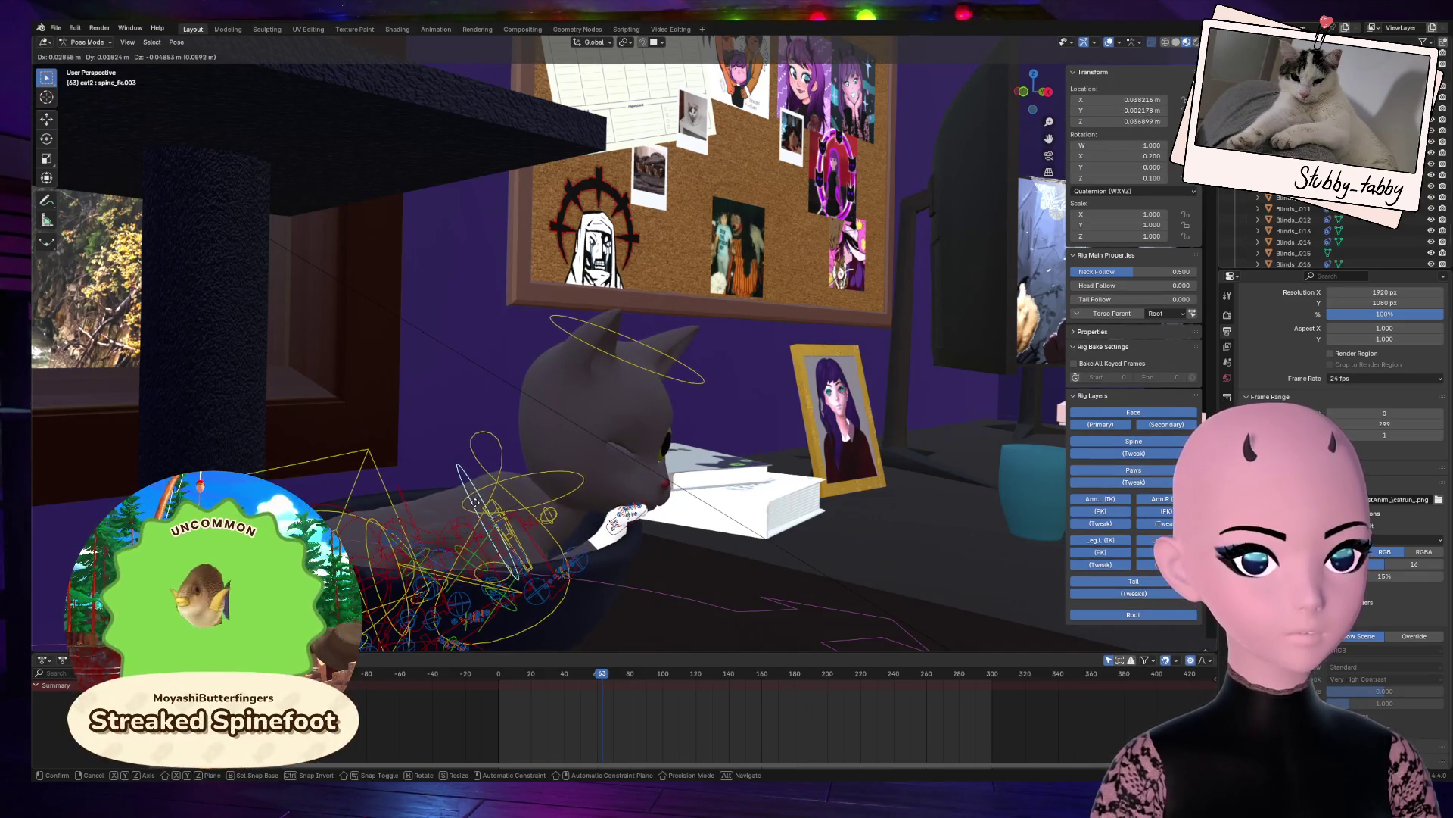
key("Escape")
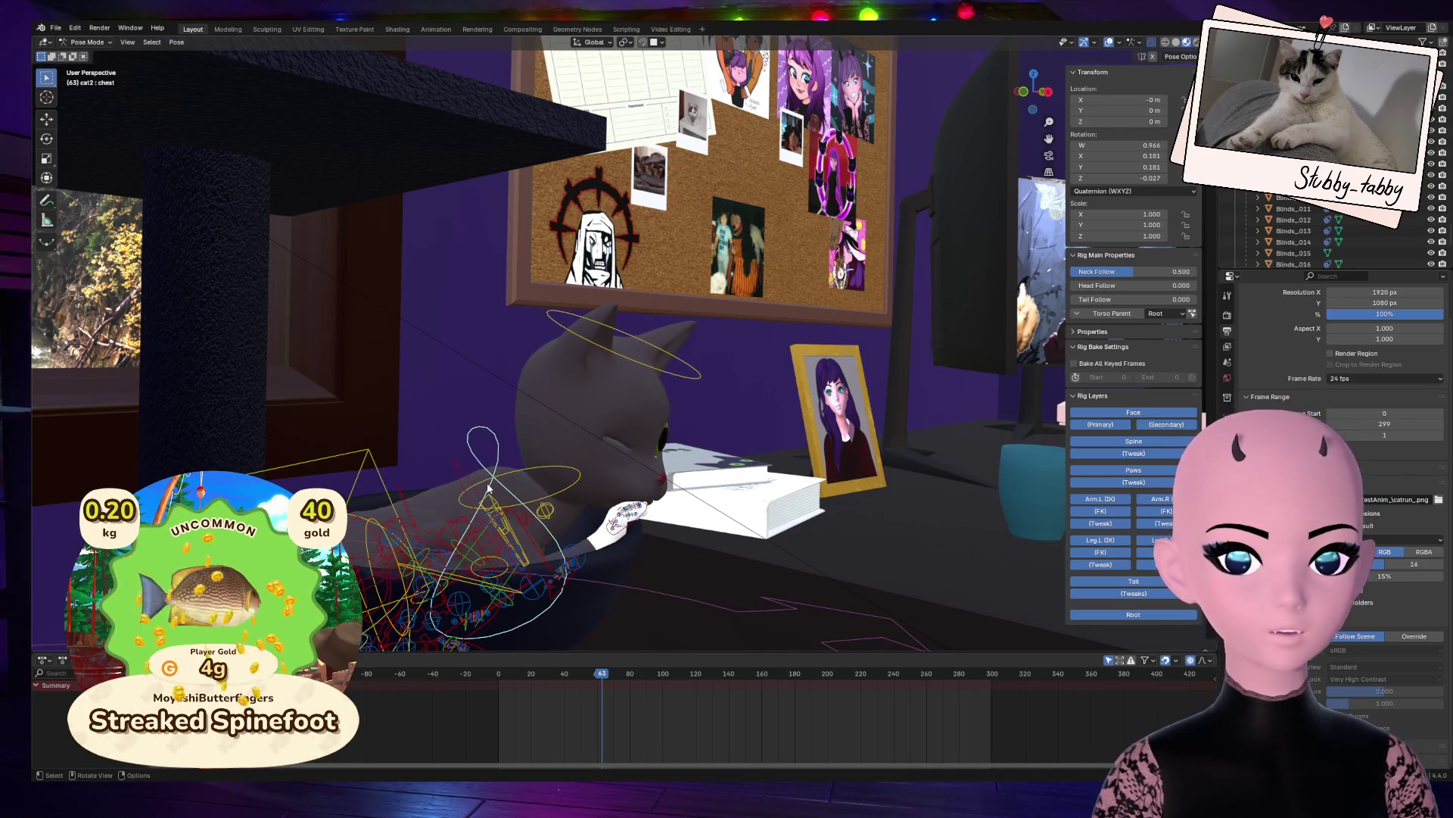
left_click(441, 492)
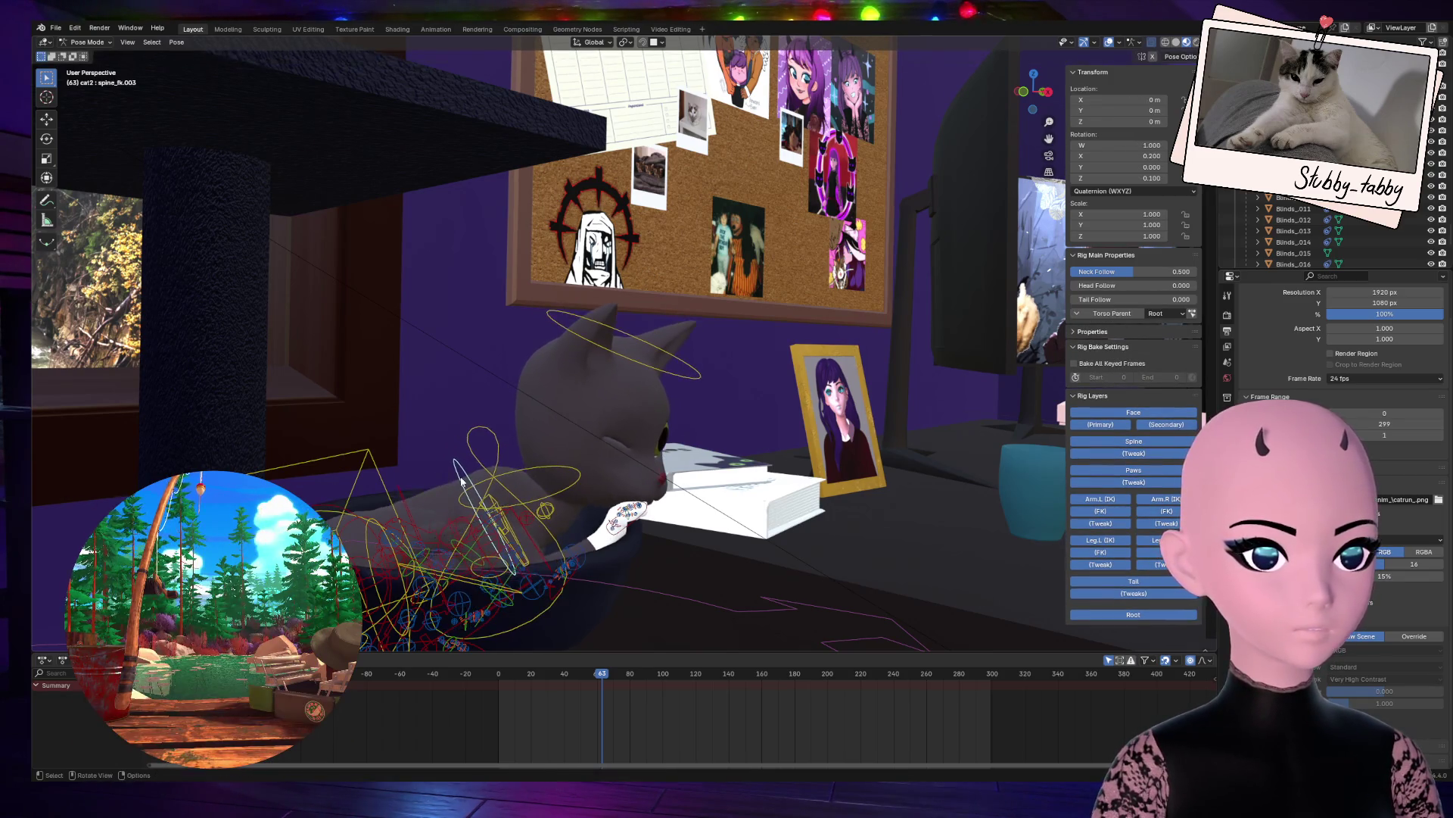
left_click(557, 498)
key("g")
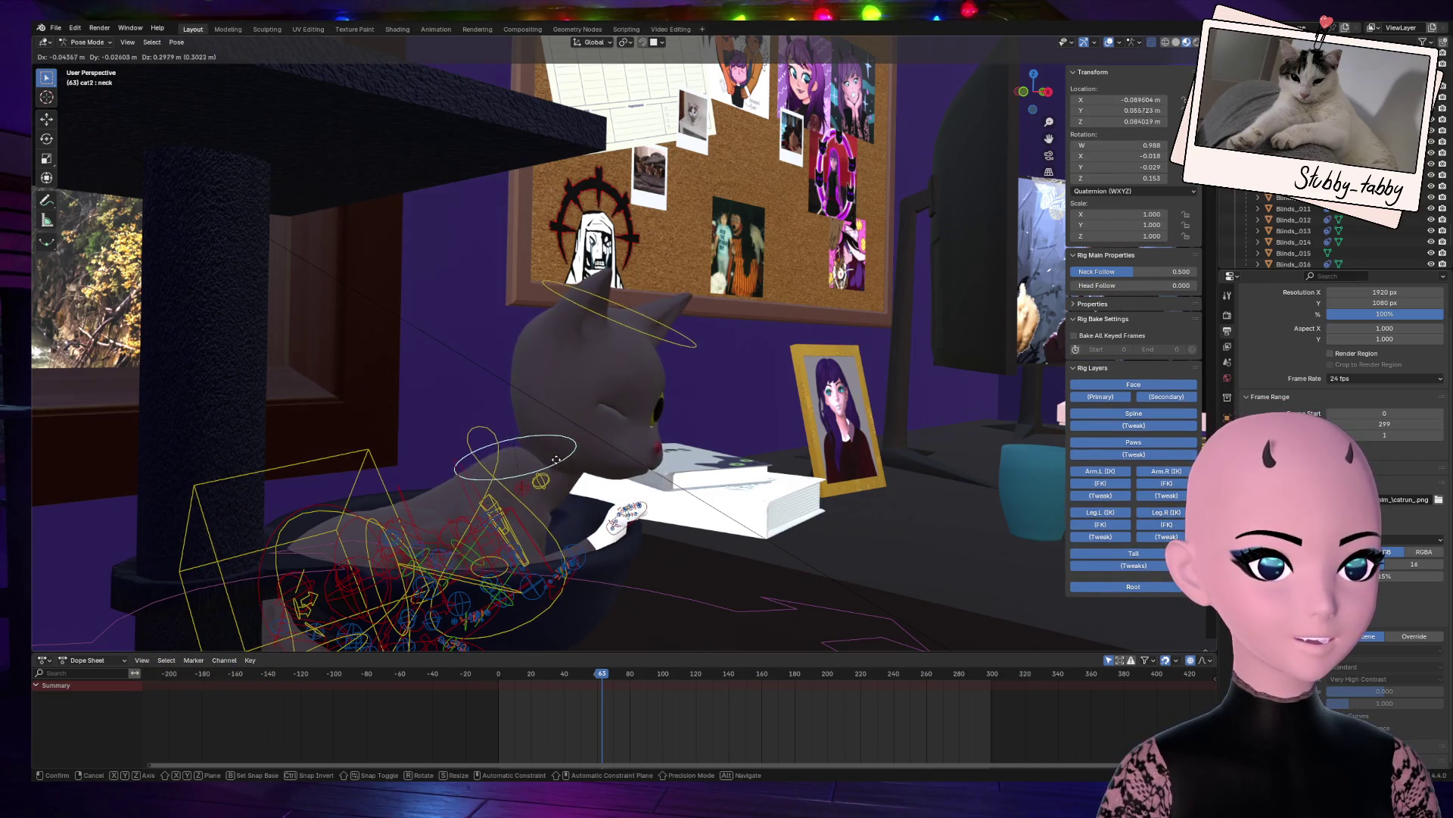
left_click(559, 414)
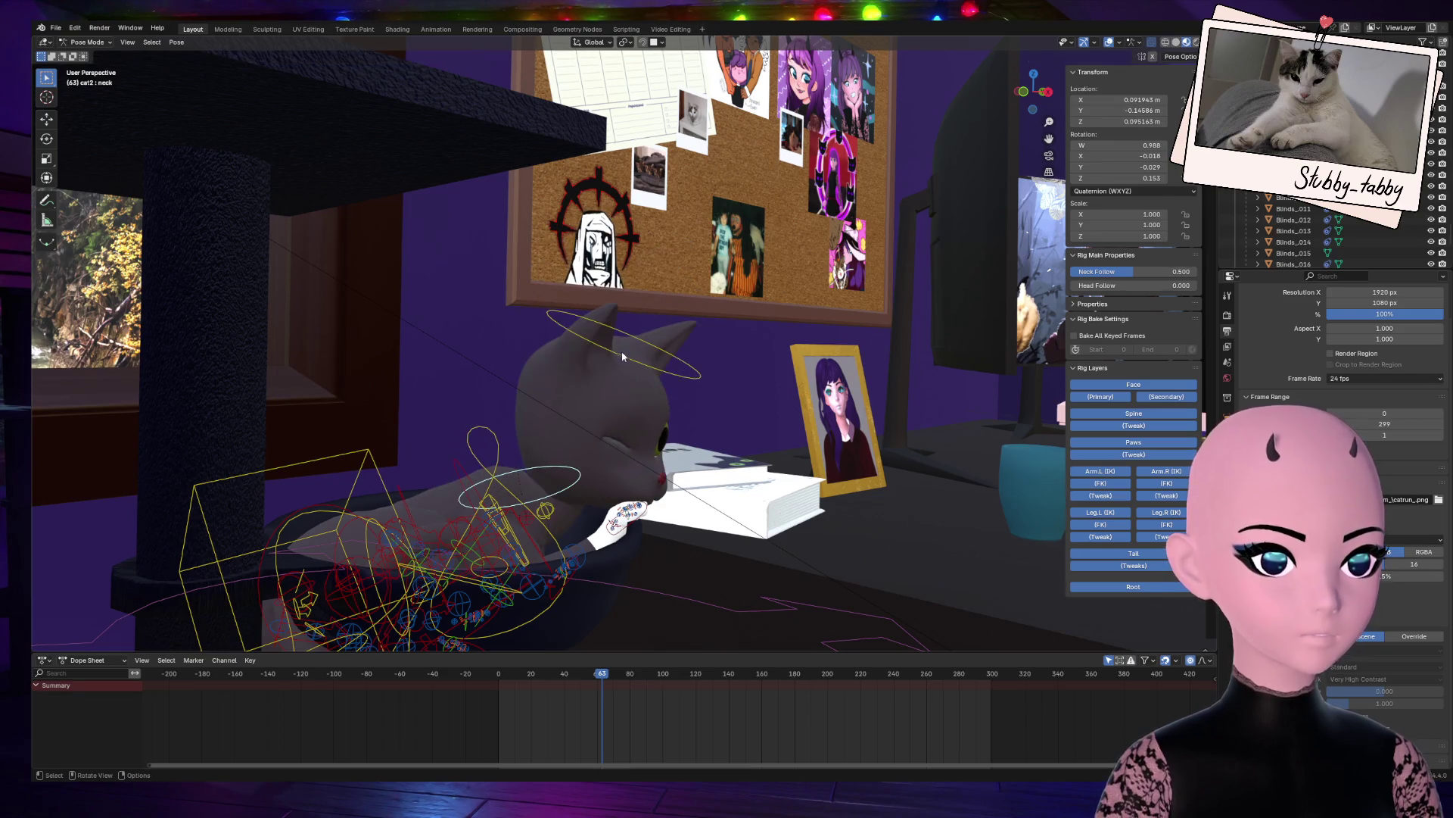
key("r")
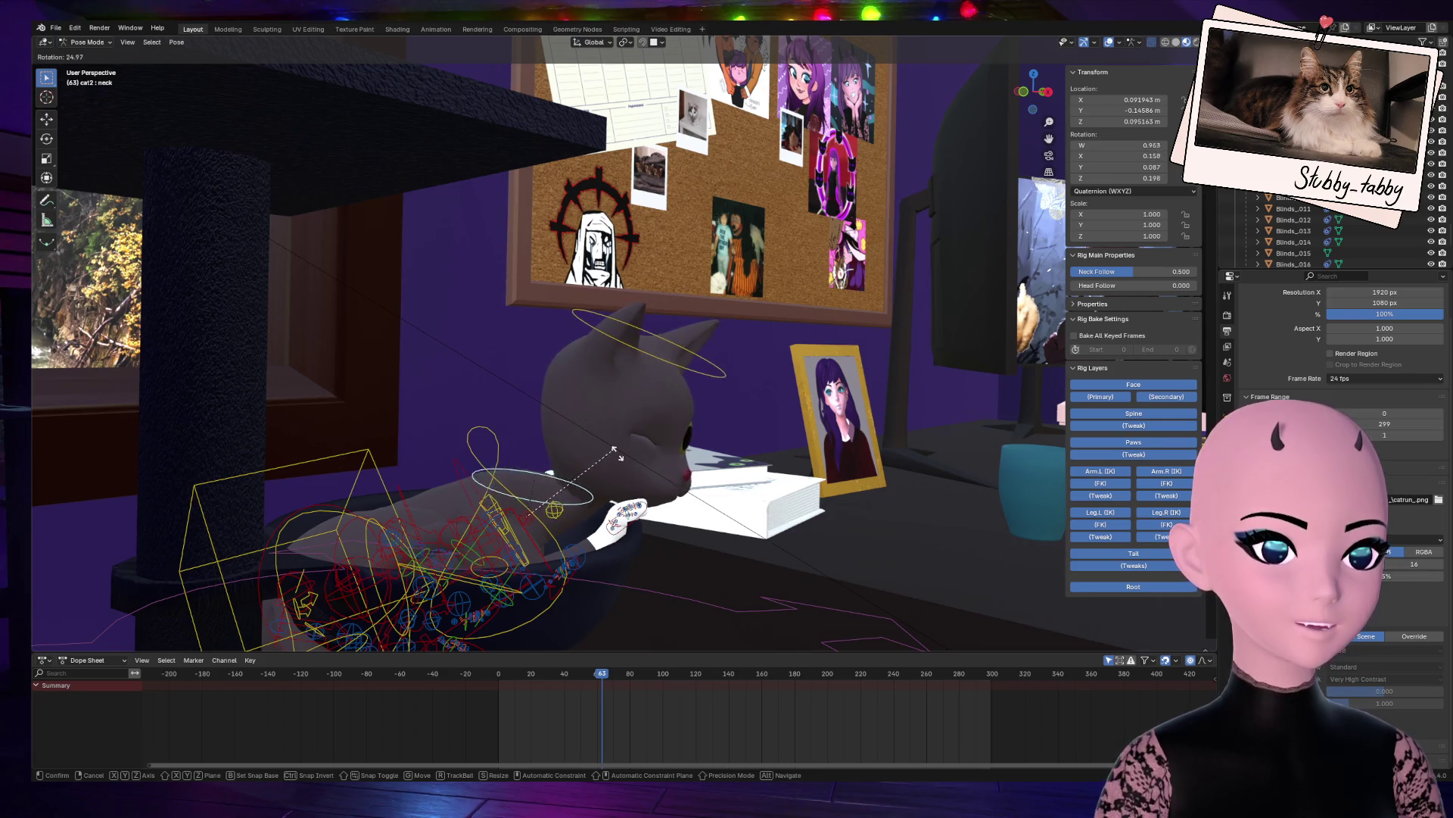
left_click(534, 466)
key("r")
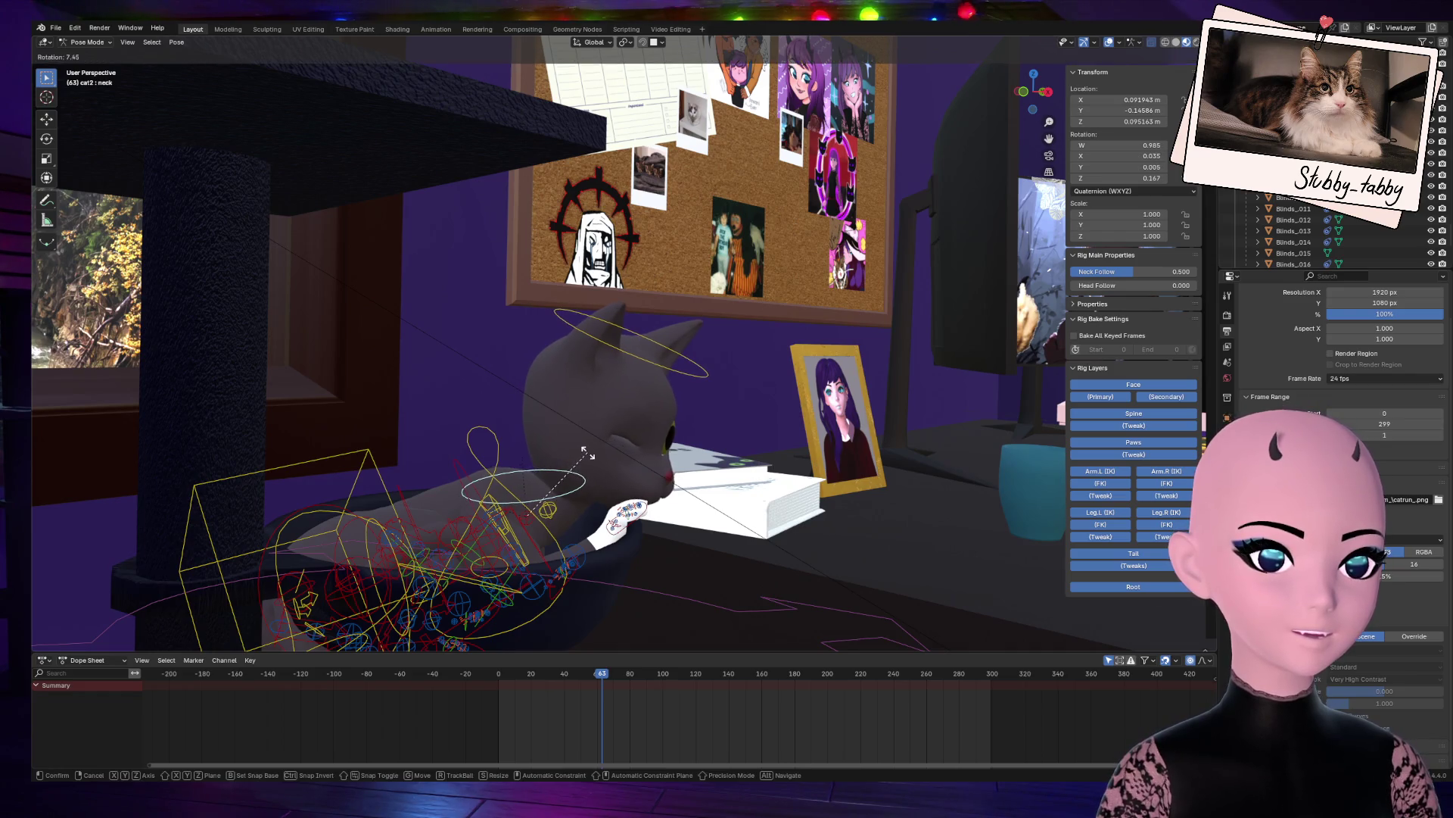
left_click(470, 564)
Step: Twist the chest bone about global Z to turn the upper body toward the books
mouse_move(1047, 96)
left_mouse_down()
mouse_move(842, 331)
mouse_move(700, 341)
left_mouse_up()
left_click(649, 347)
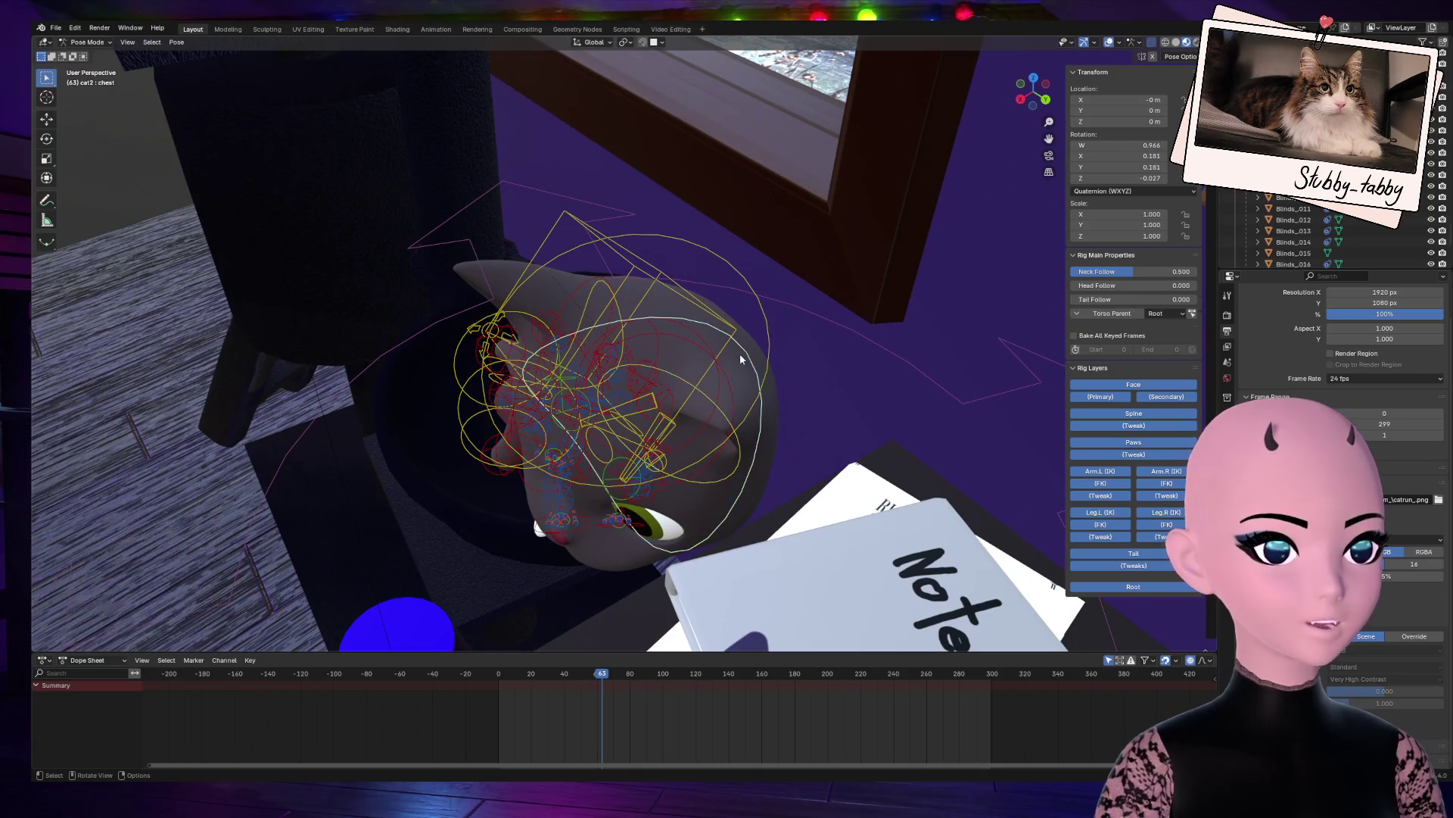
left_click_drag(1057, 84, 786, 412)
key("r")
key("z")
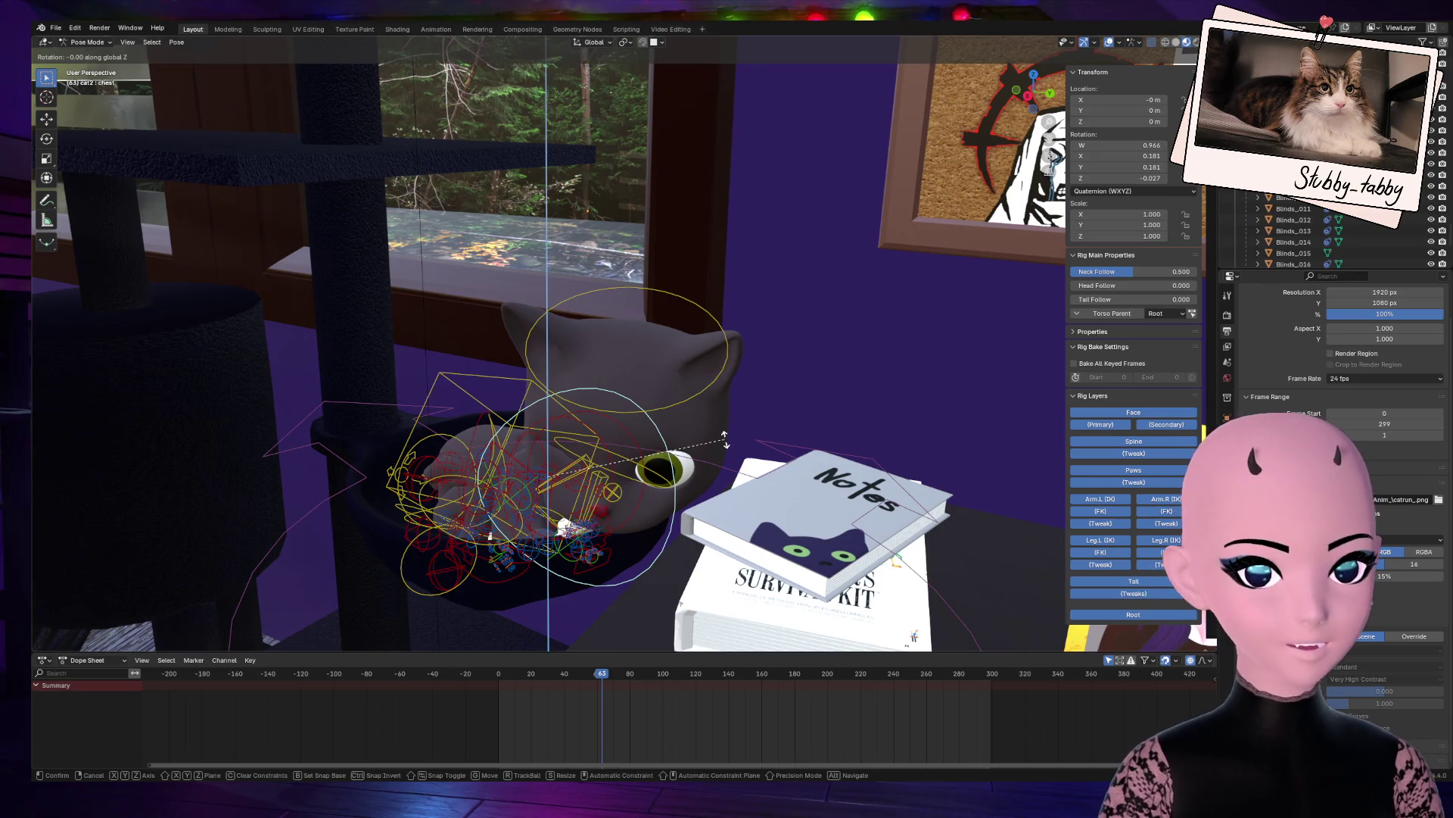
left_click(714, 442)
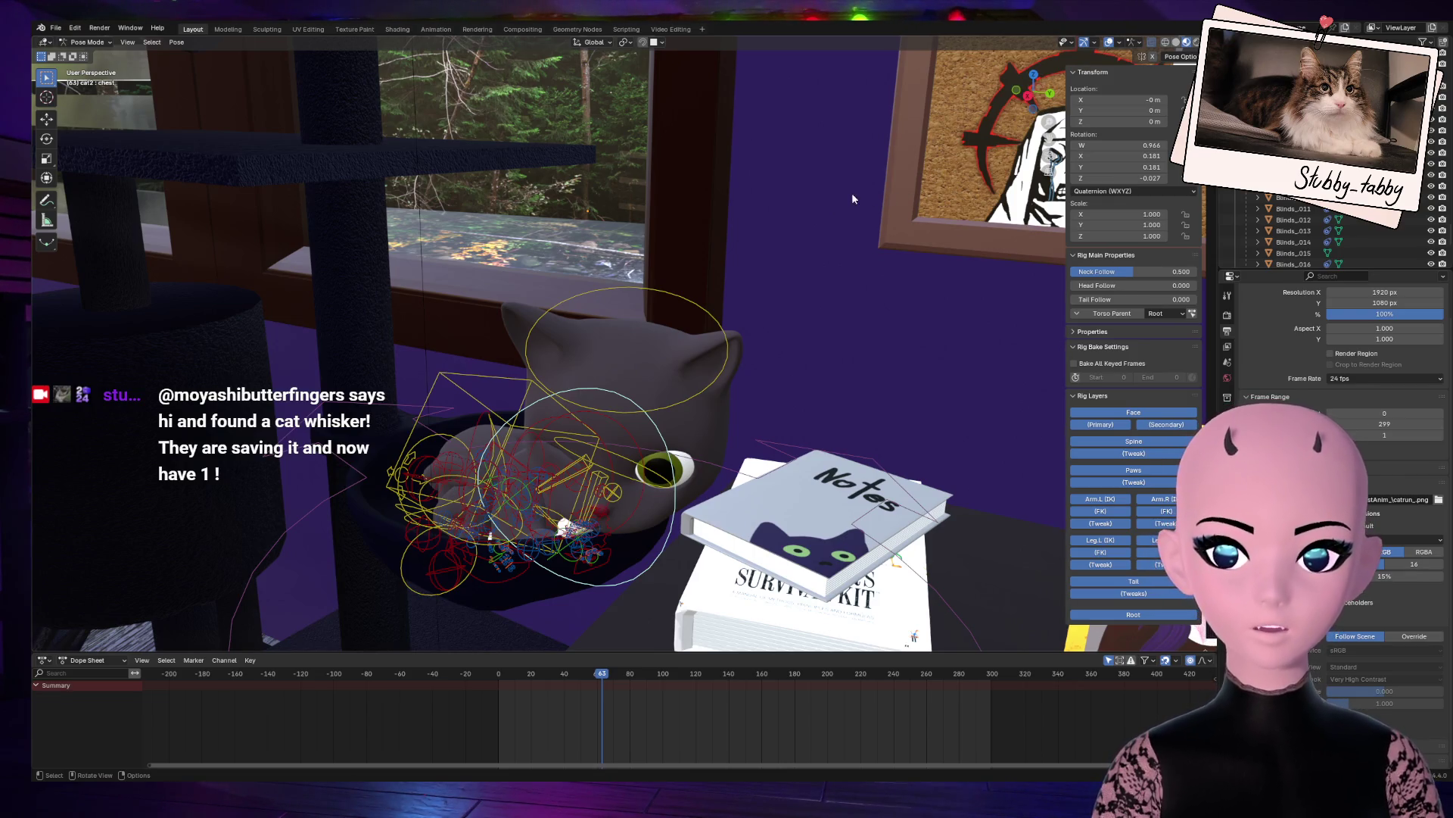
left_click_drag(1051, 69, 985, 81)
Step: Turn the chest -5.03° about global Z, then rotate the torso and hips bones
key("r")
key("z")
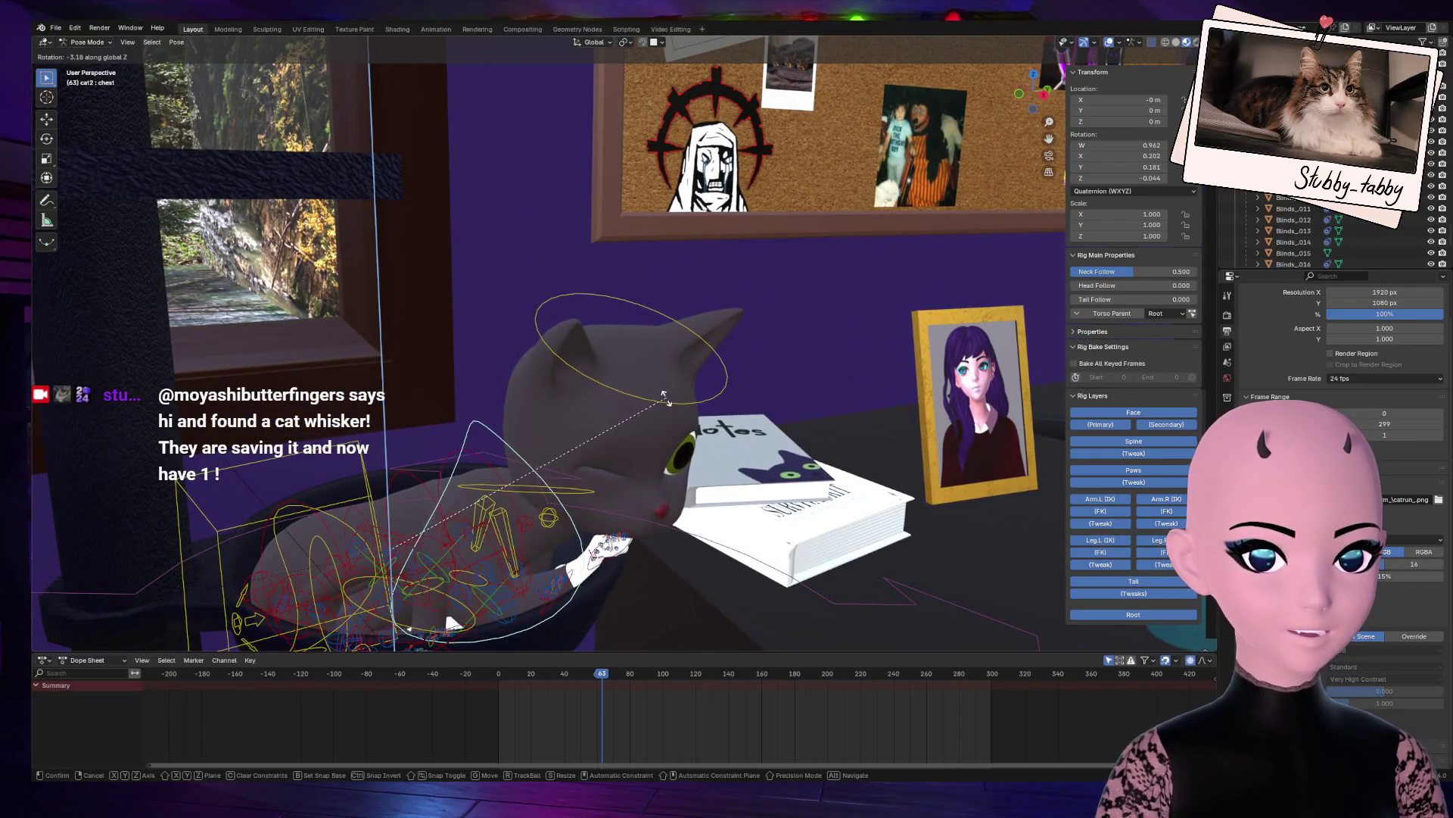
left_click(646, 426)
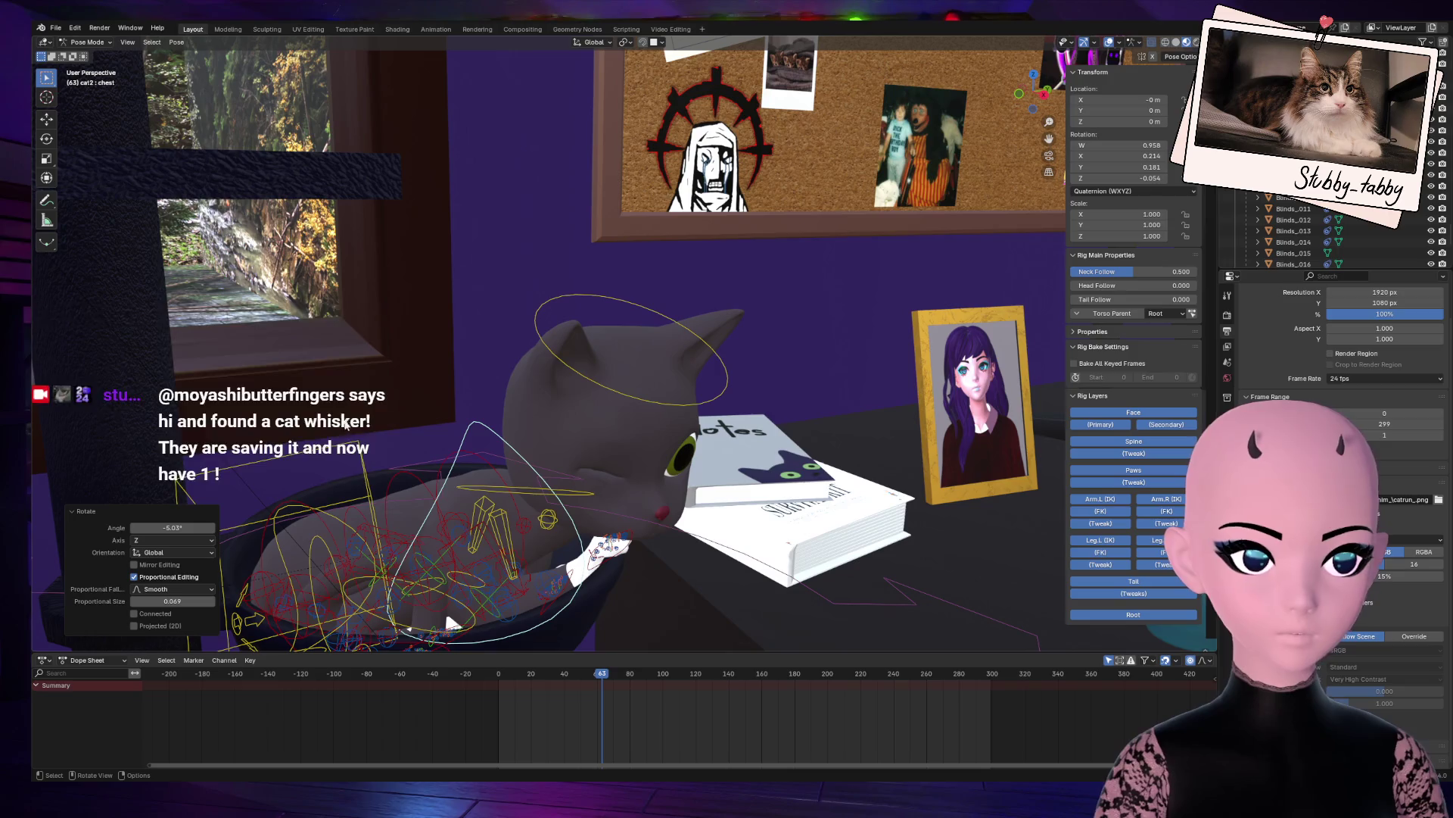
left_click_drag(1035, 98, 348, 520)
left_click(337, 494)
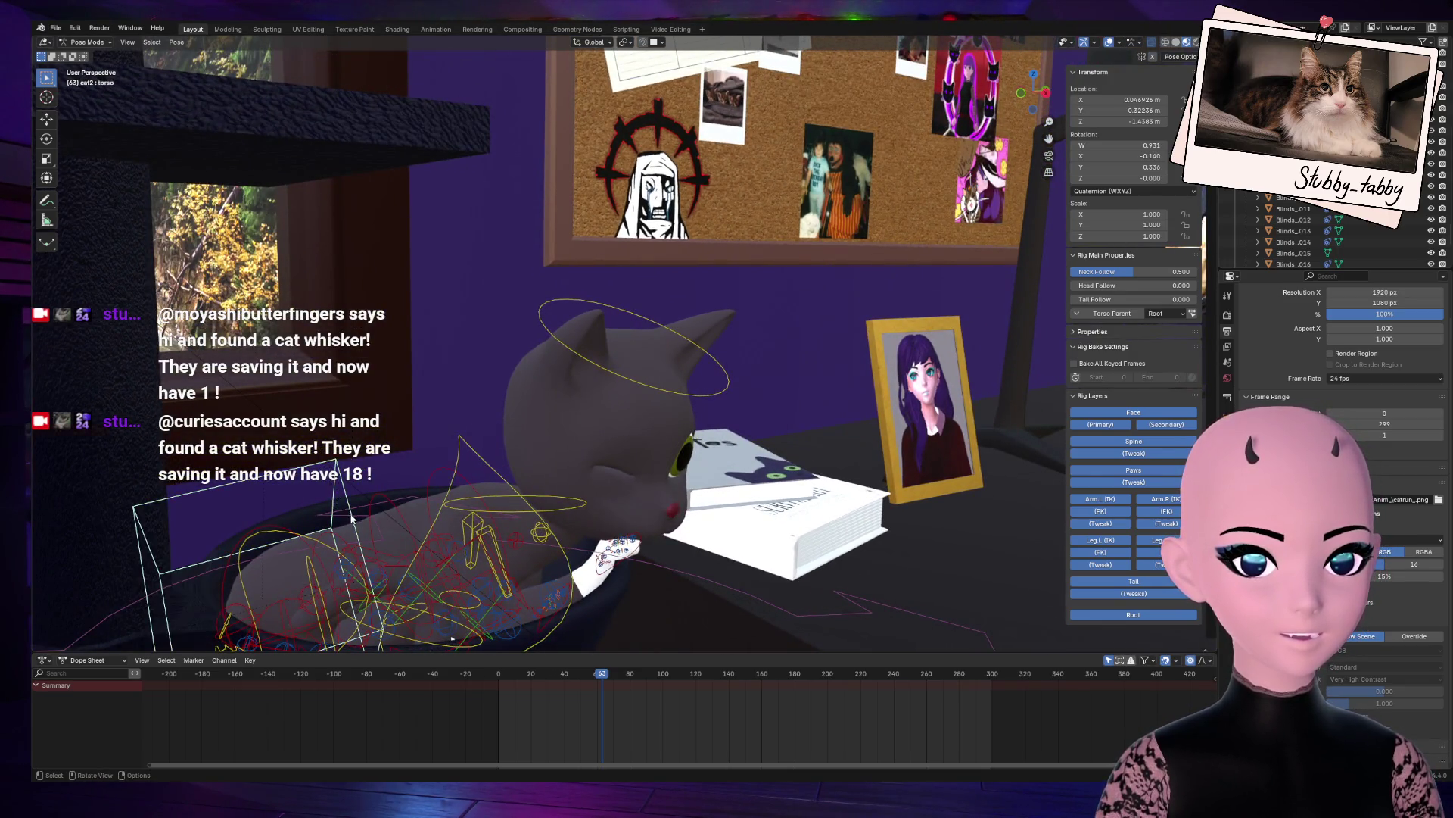
middle_click_drag(337, 493, 422, 456)
key("r")
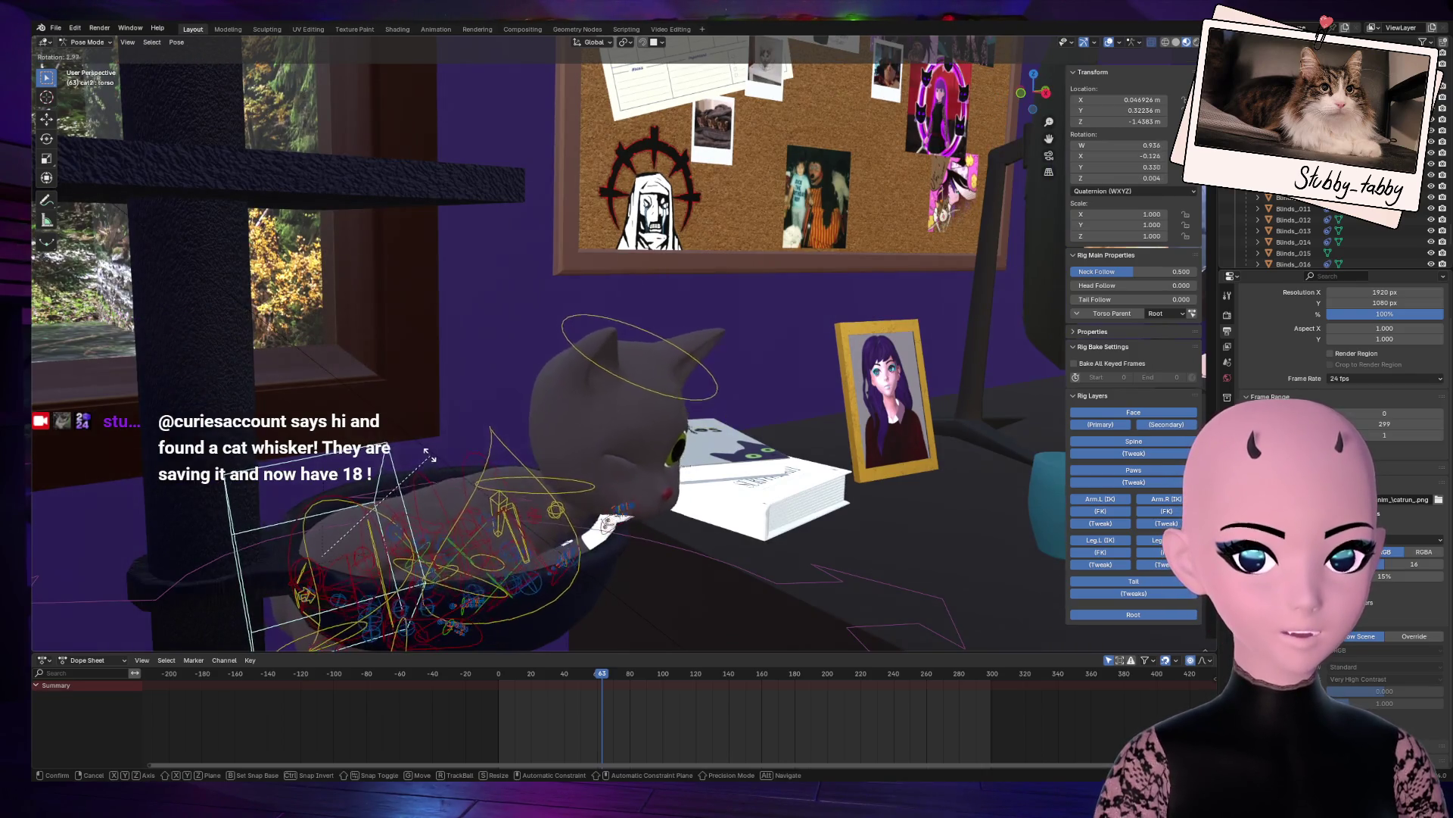
left_click(343, 534)
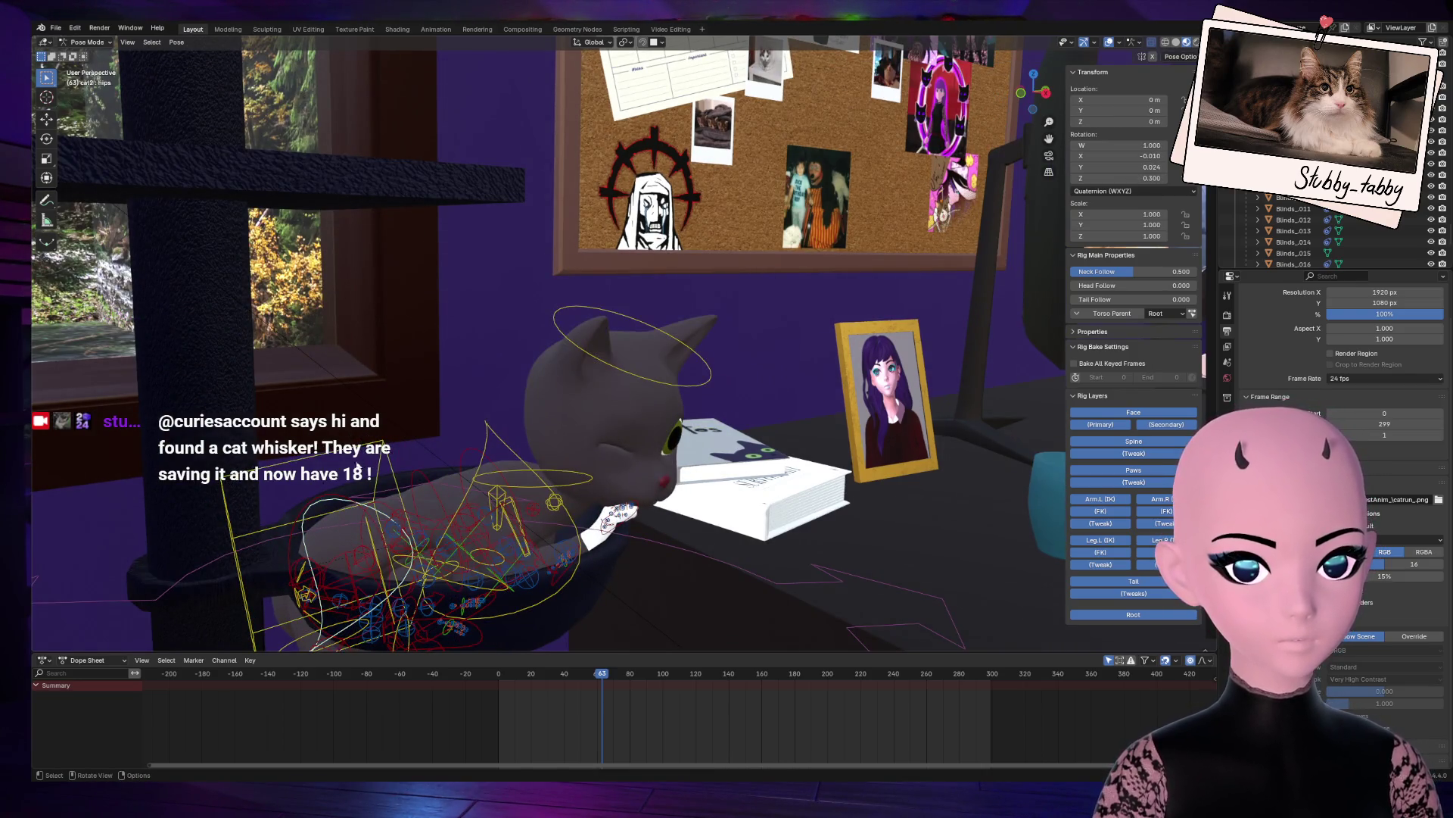
key("r")
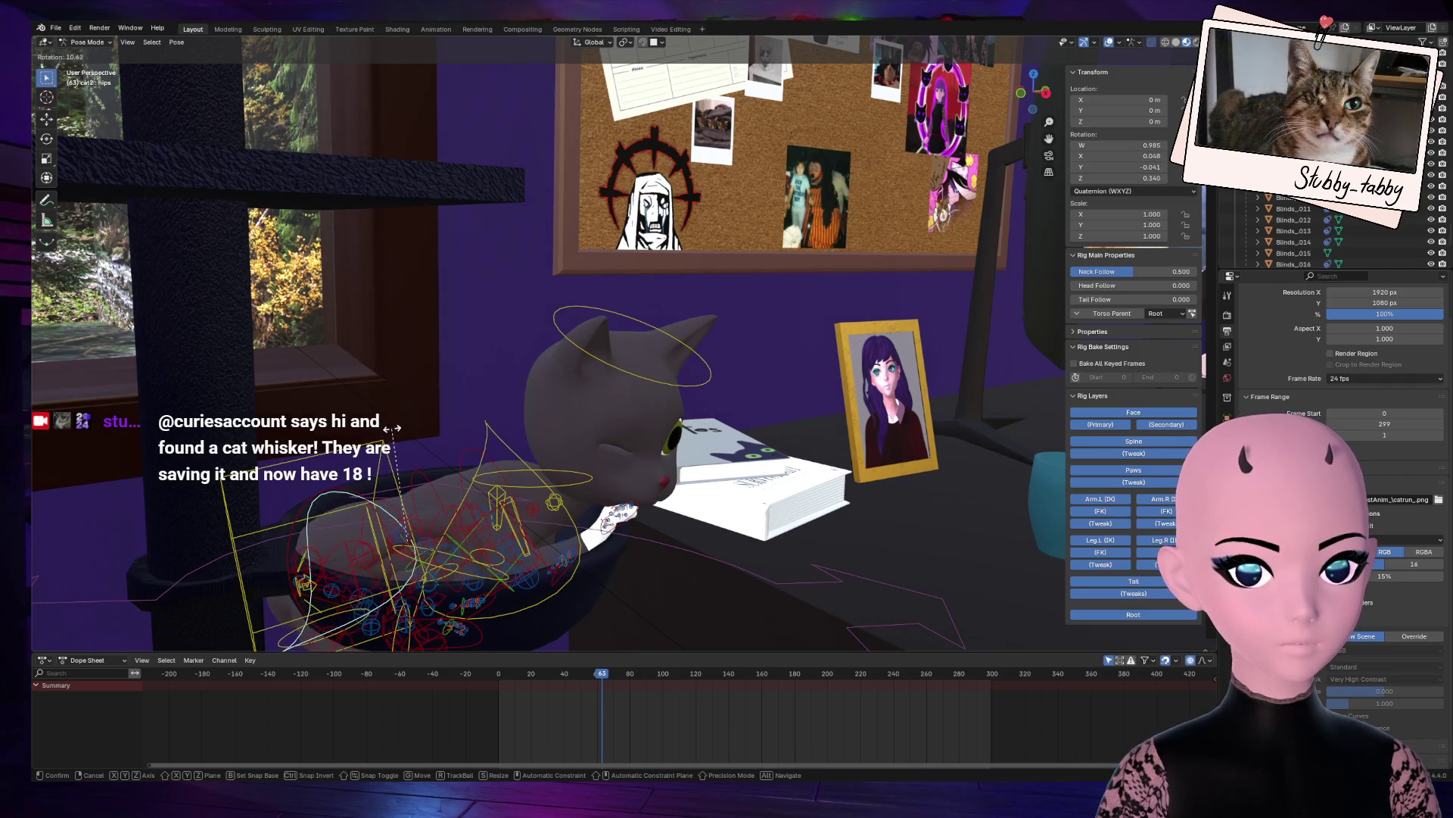
left_click(409, 455)
Step: Rotate spine_fk.002 and spine_fk.003 to curl the back, and nudge the neck into place
left_click(418, 467)
key("r")
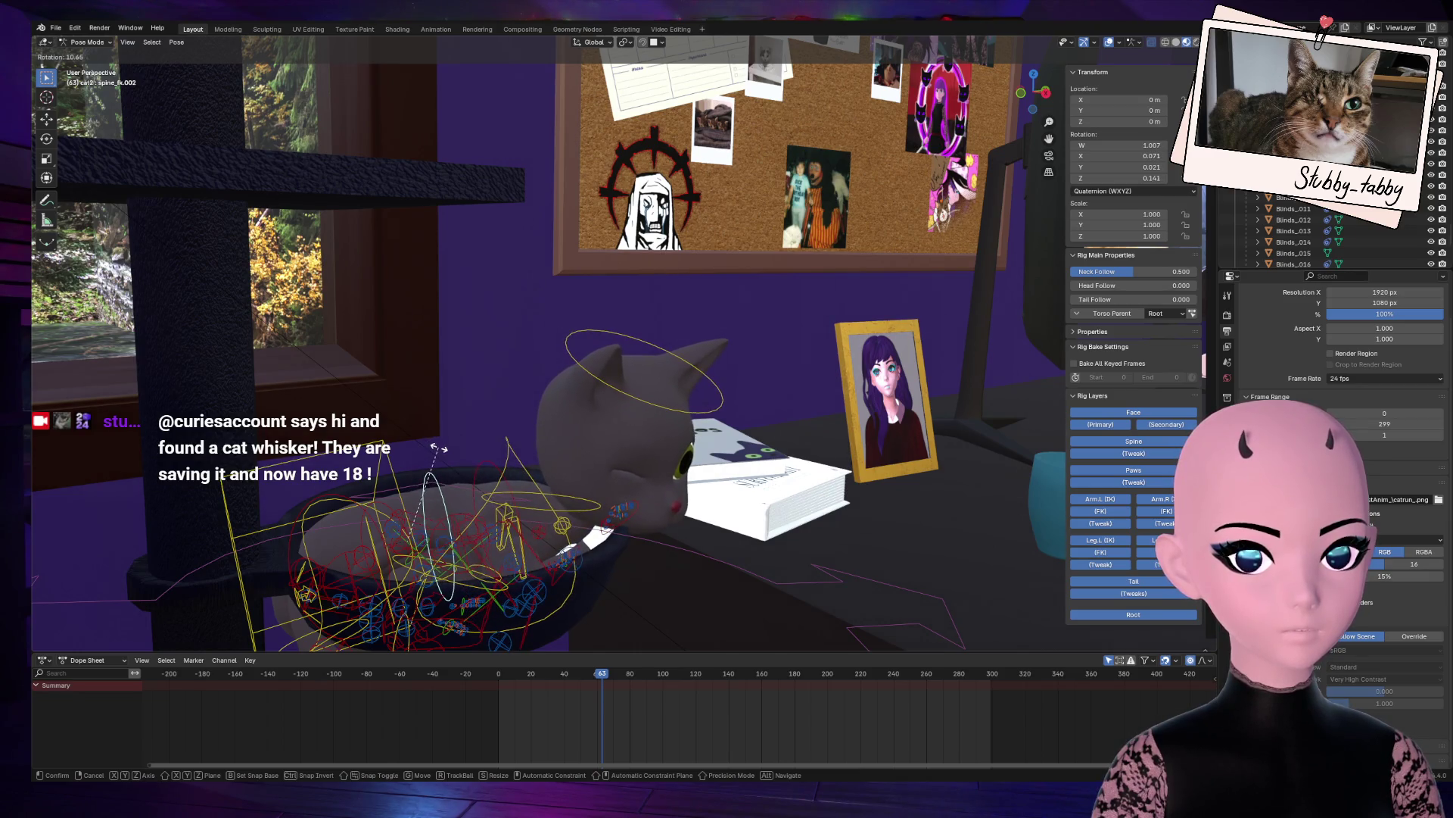
left_click(489, 462)
left_click(492, 464)
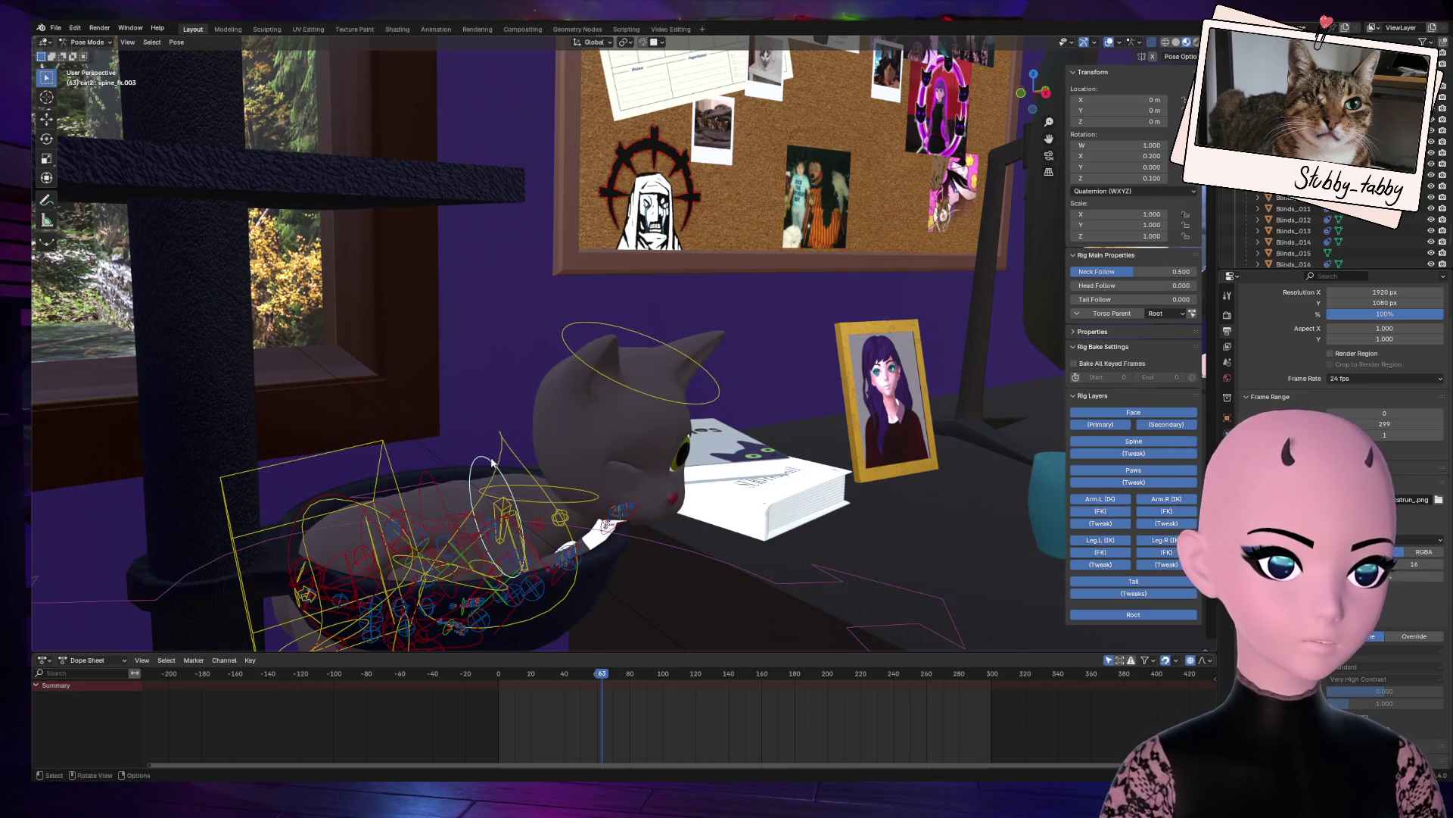
key("r")
left_click(581, 457)
mouse_move(1030, 91)
left_mouse_down()
mouse_move(1014, 50)
mouse_move(931, 62)
left_mouse_up()
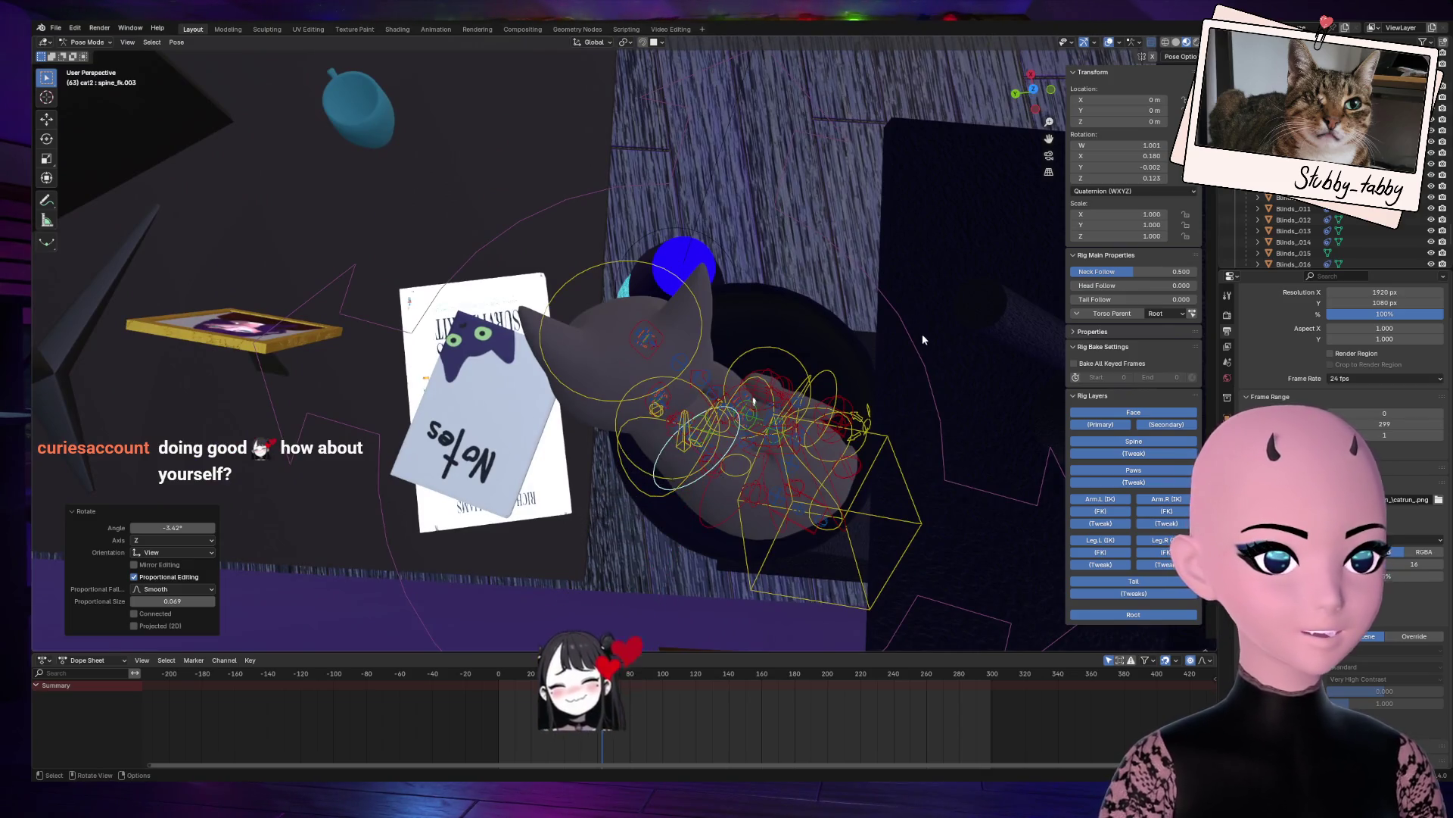
left_click(627, 435)
left_click_drag(1015, 114, 982, 103)
key("g")
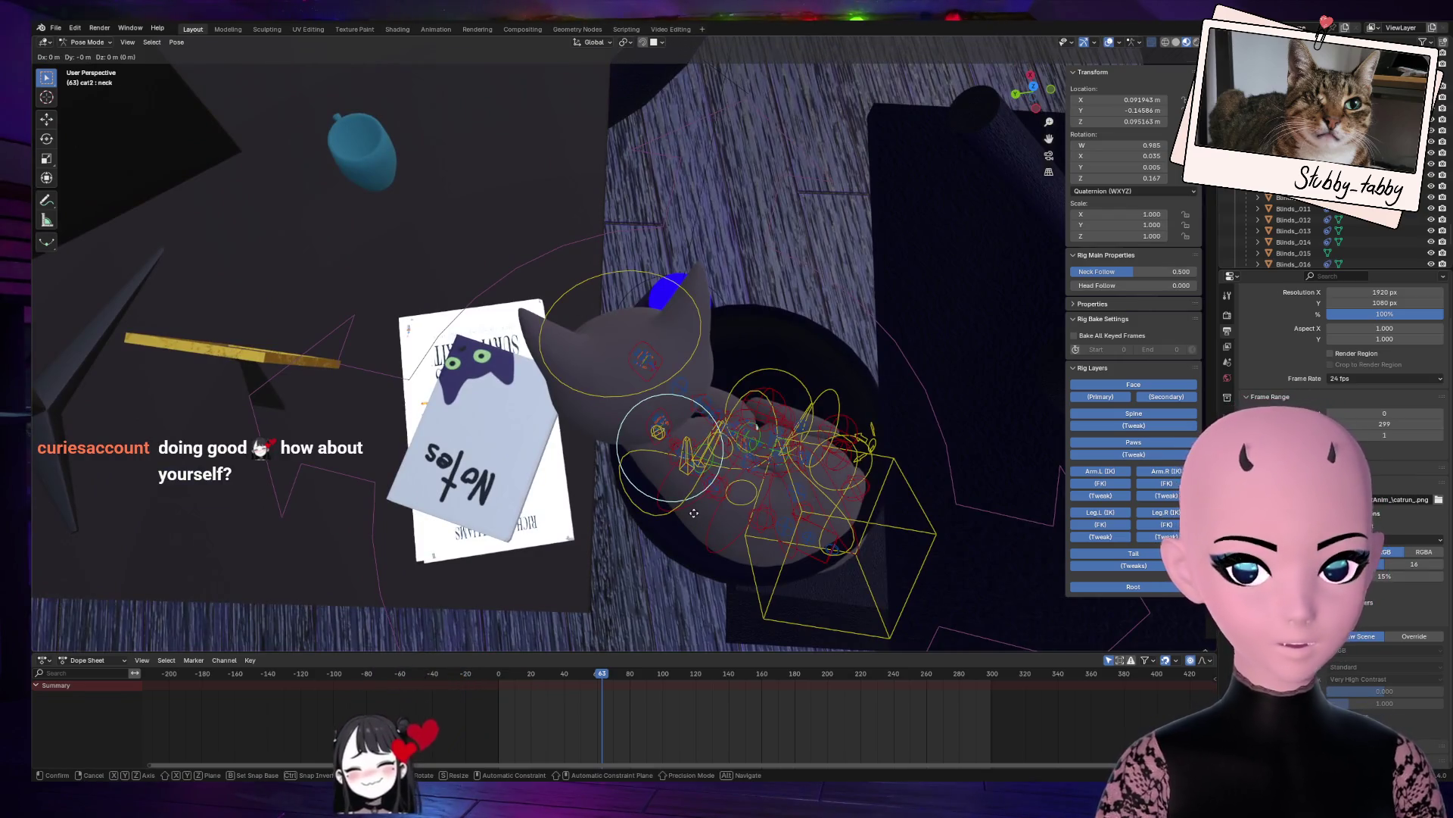
left_click(706, 515)
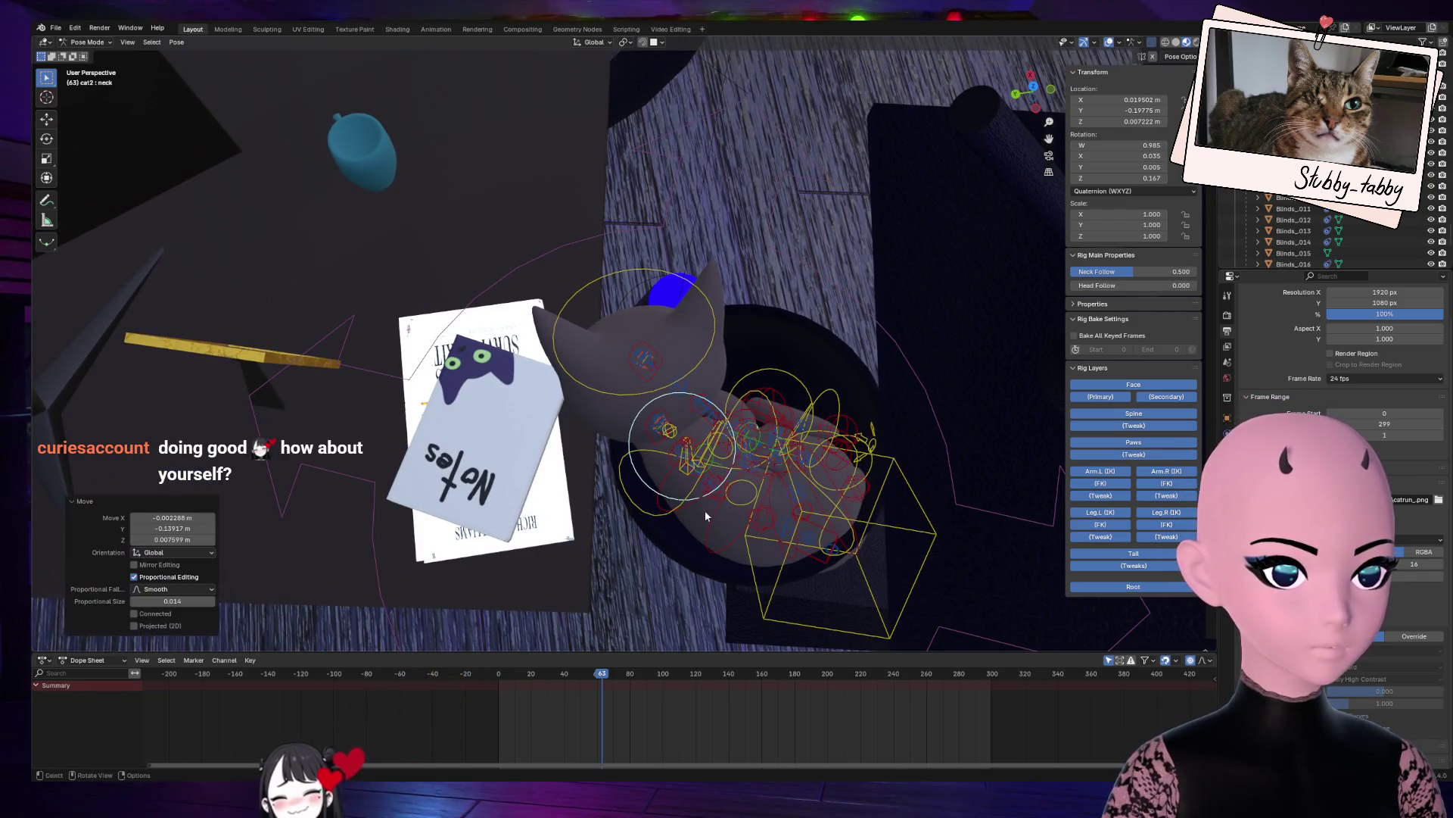
Step: Rotate the hips bone 13.1° to turn the whole curled body
left_click_drag(1033, 92, 946, 54)
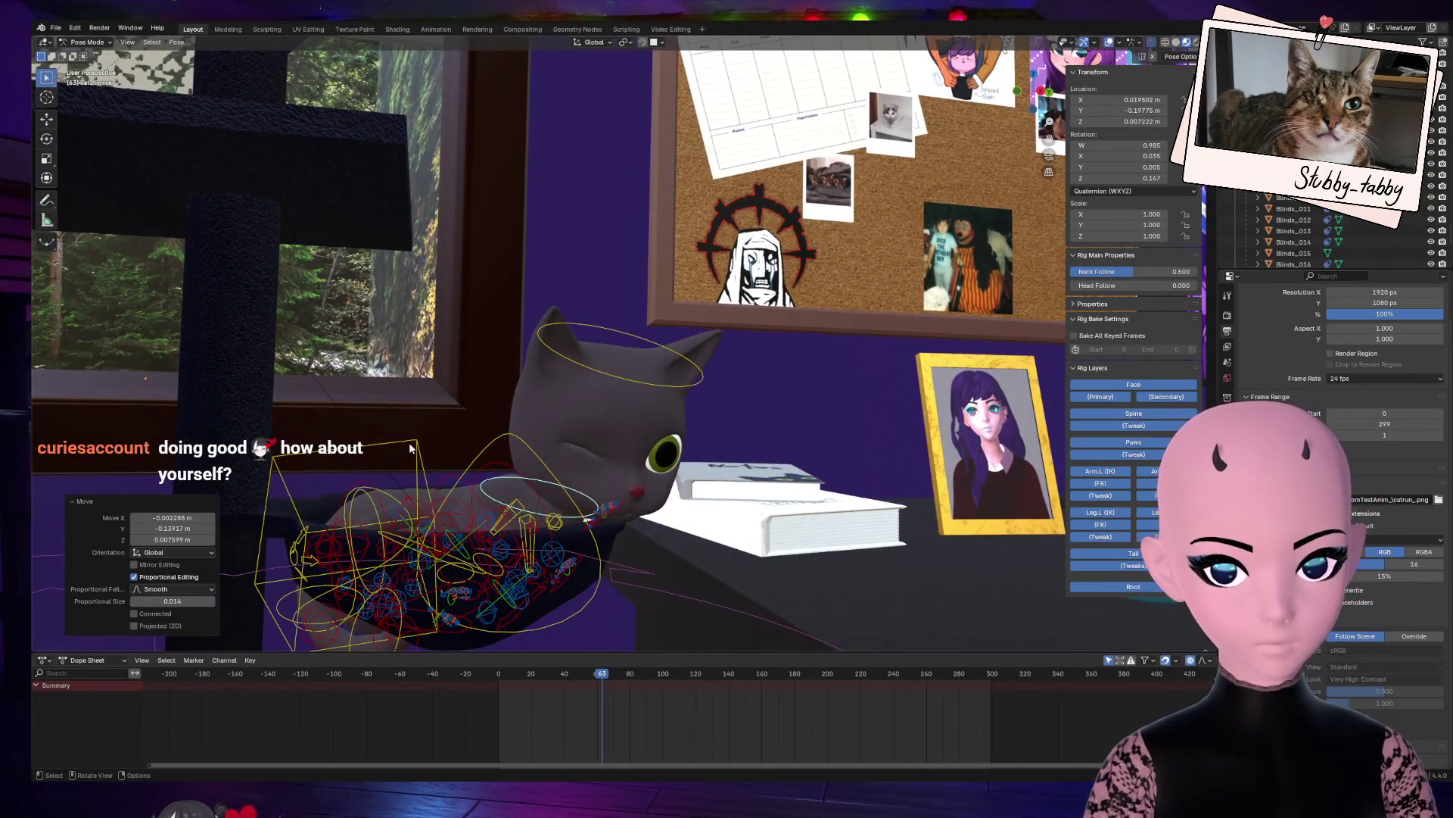
left_click(411, 447)
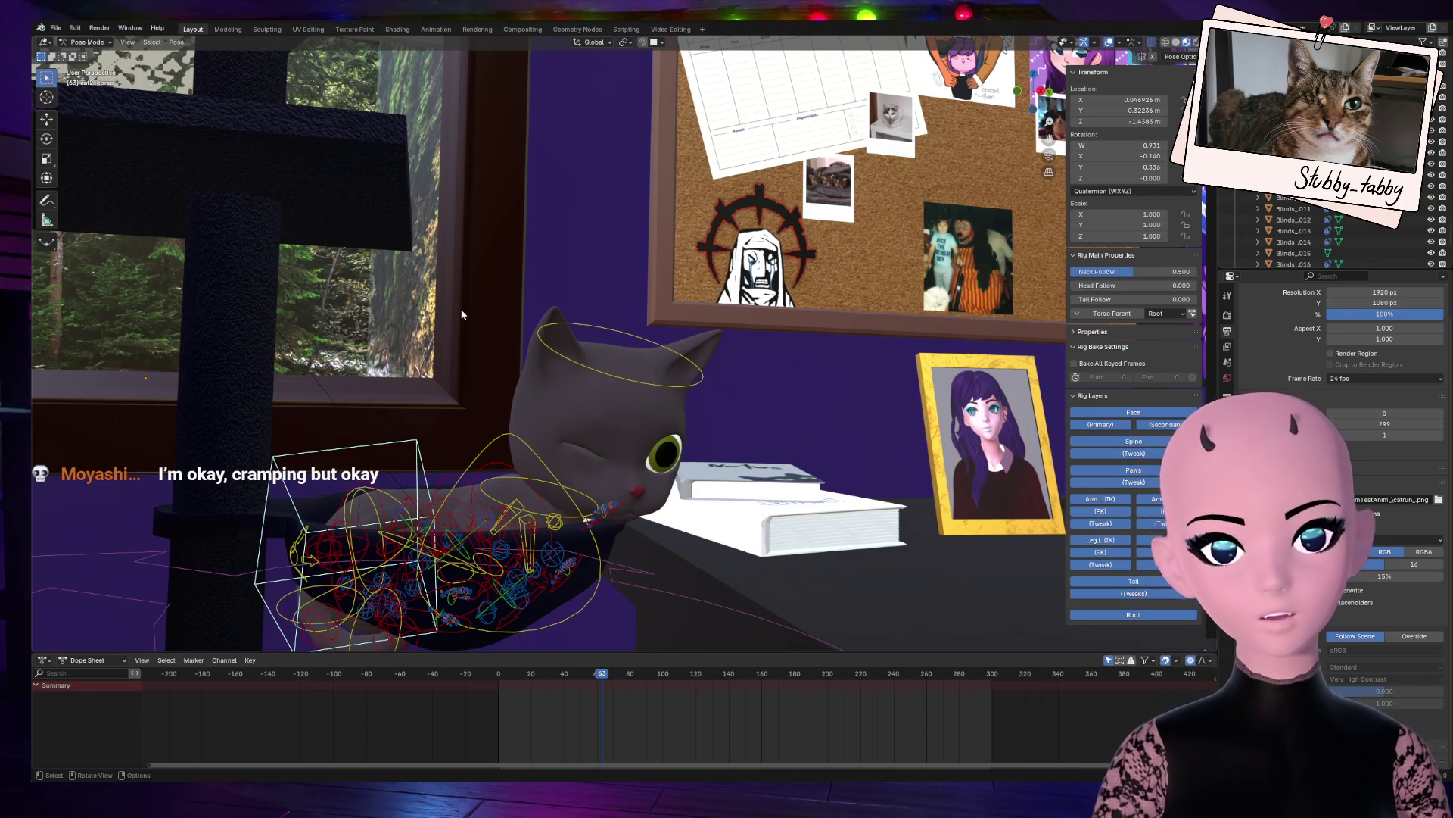
key("KP_Decimal")
scroll(641, 364, "down", 3)
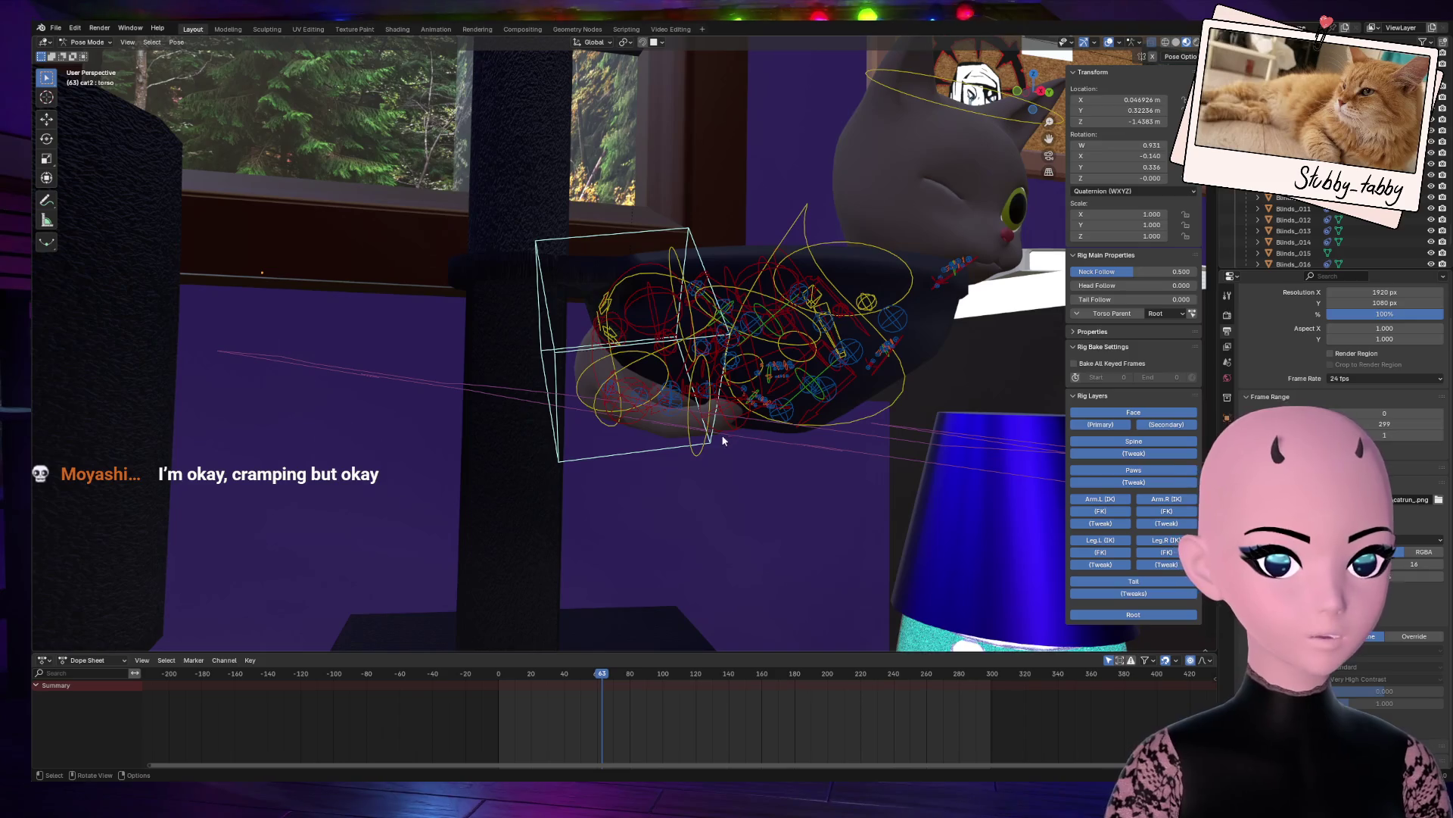
left_click_drag(1053, 93, 627, 347)
left_click(631, 302)
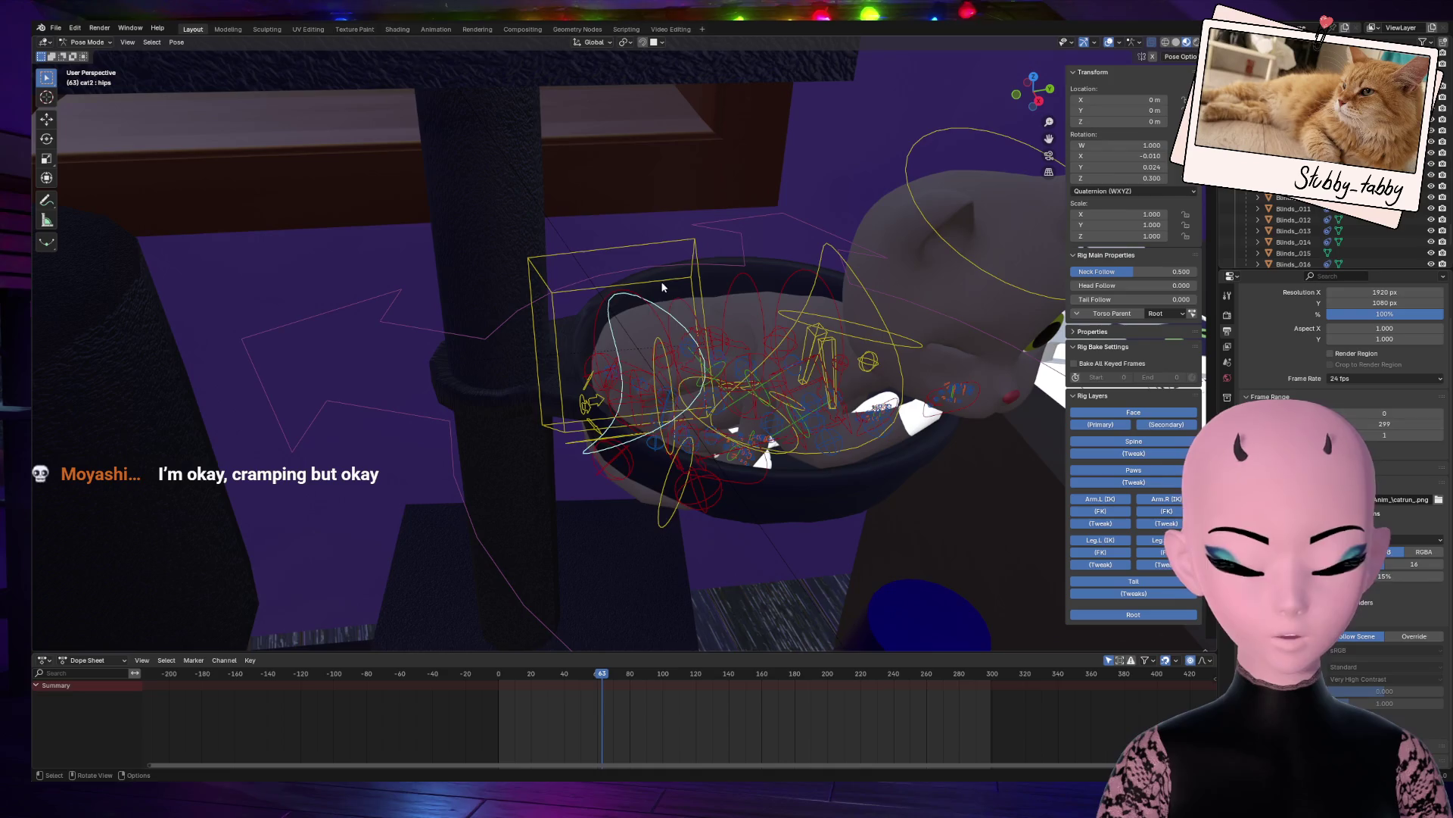
key("r")
left_click(681, 280)
Step: Try moving the hips twice, cancel both, then select the left foot bone foot_ik.L
left_click_drag(1015, 112, 813, 316)
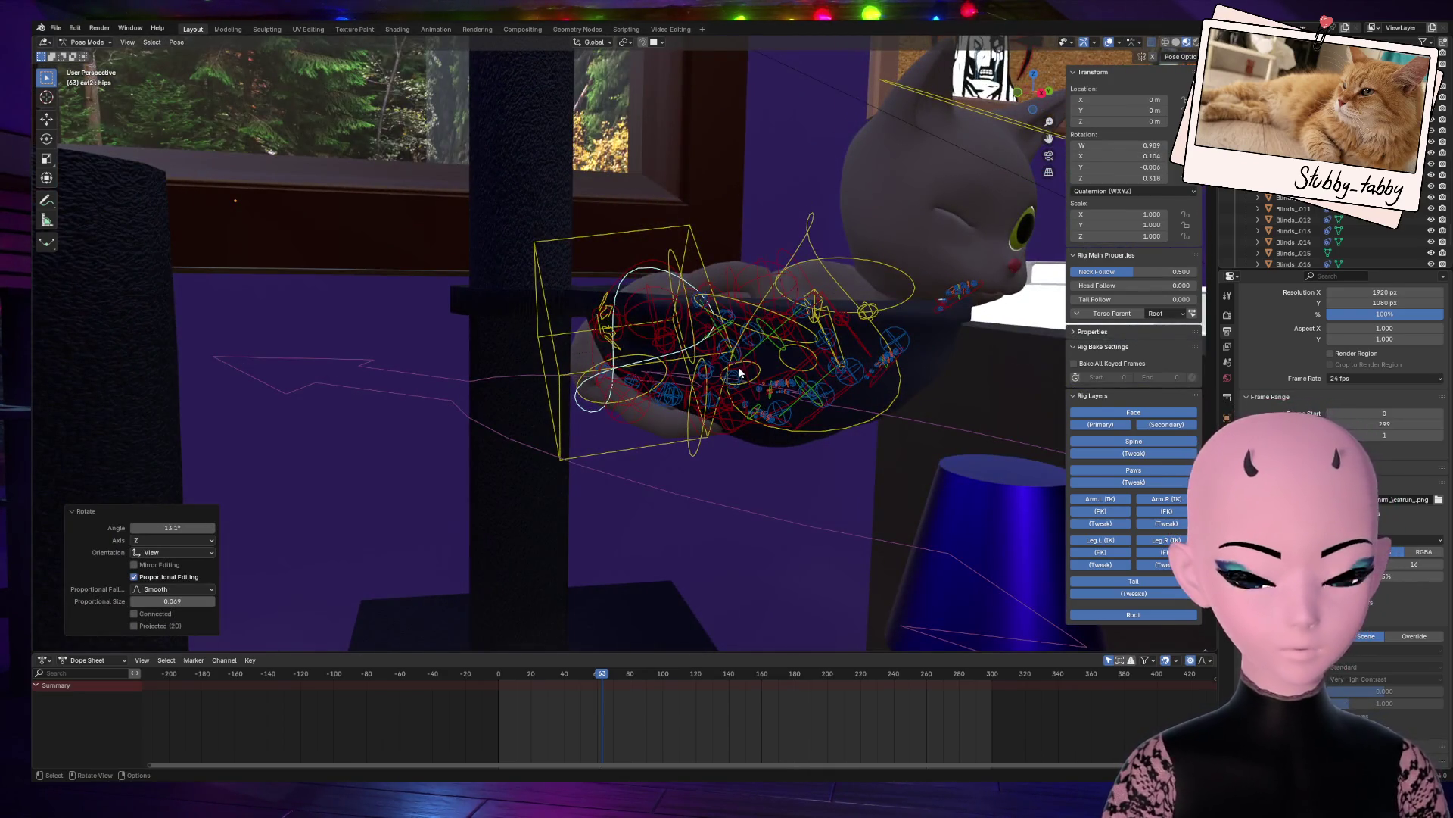
key("g")
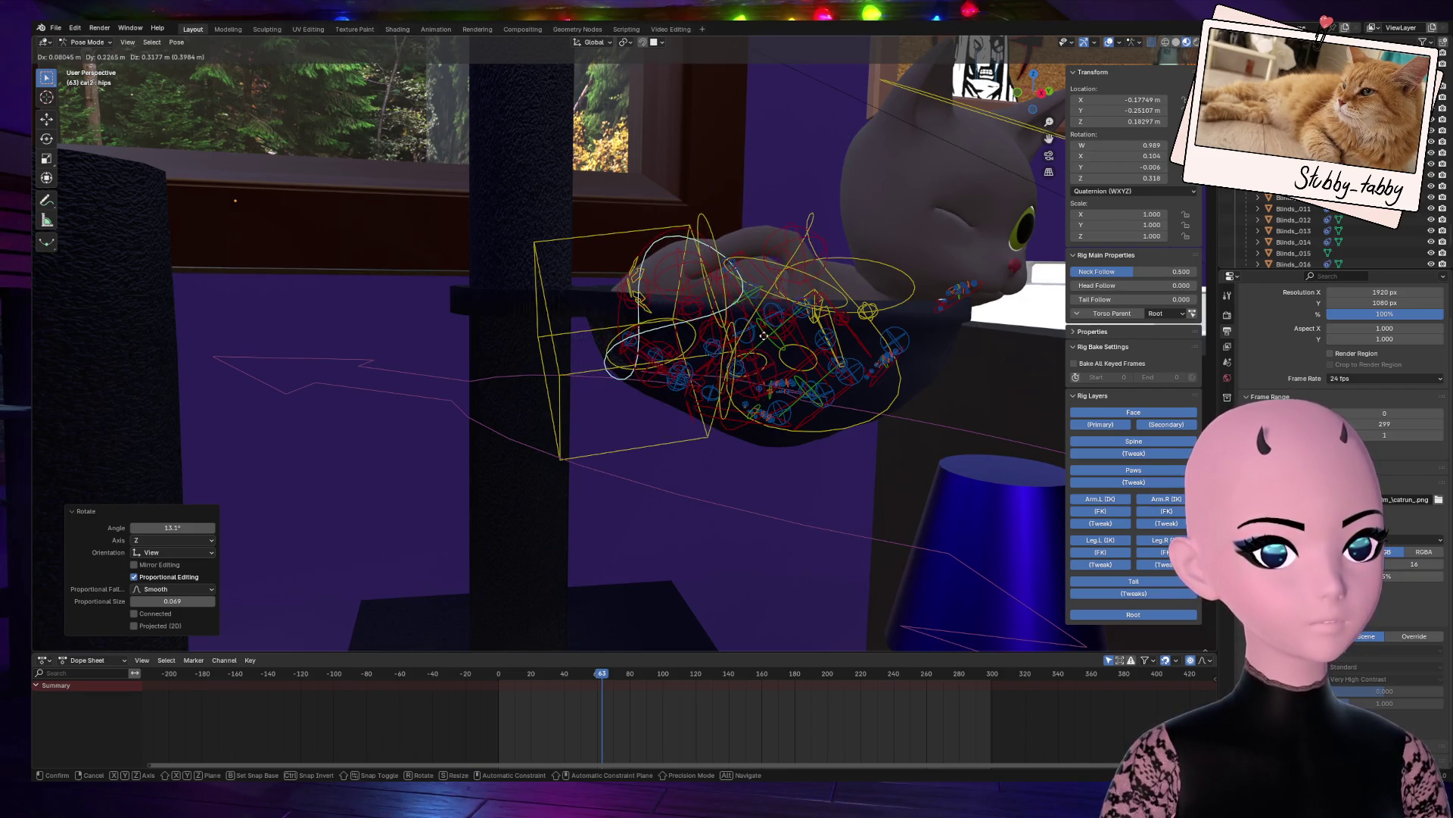
key("Escape")
middle_click_drag(1006, 113, 848, 317)
key("g")
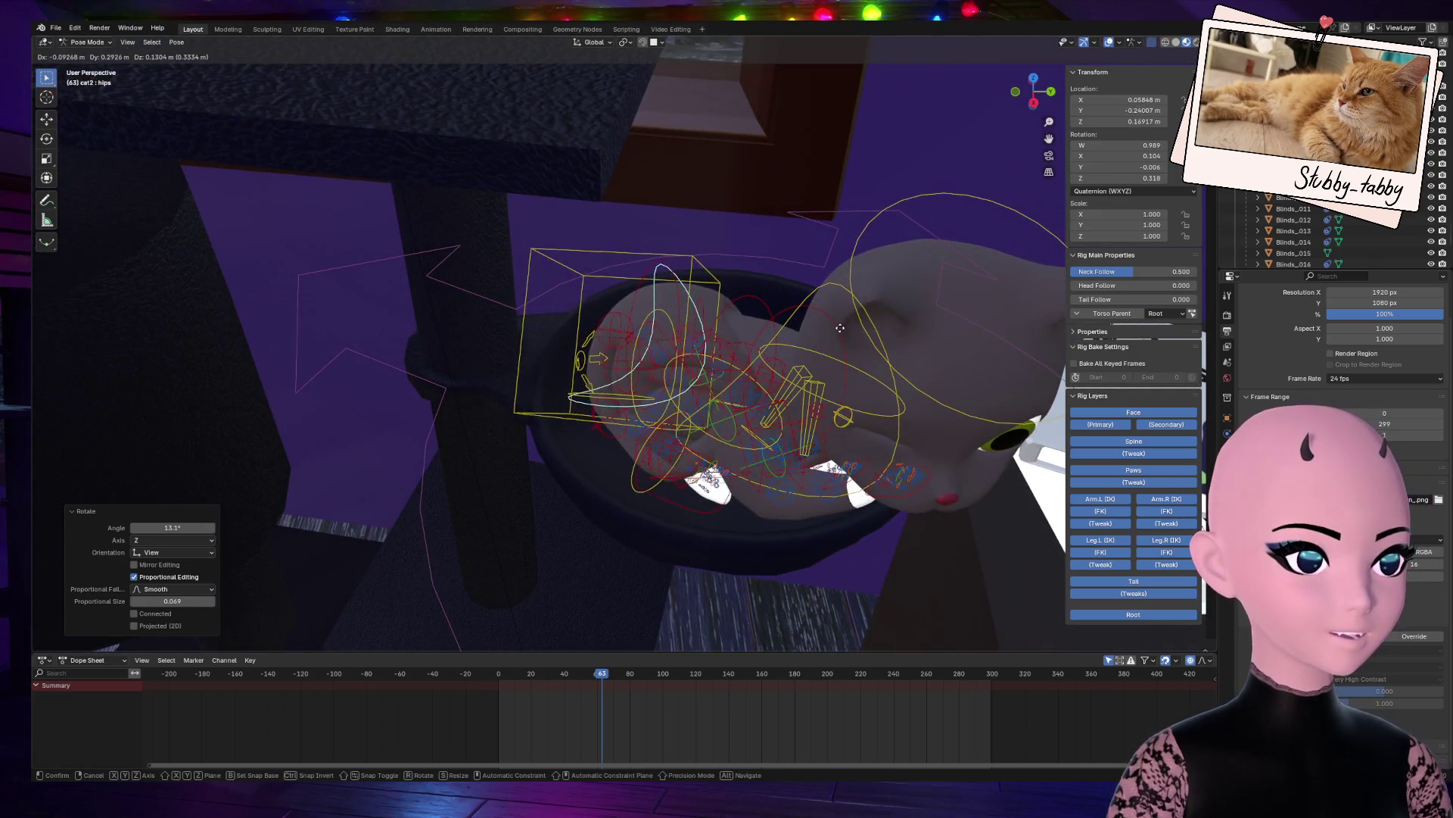
key("Escape")
mouse_move(832, 454)
middle_mouse_down()
mouse_move(741, 424)
mouse_move(810, 477)
mouse_move(789, 498)
middle_mouse_up()
left_click(719, 515)
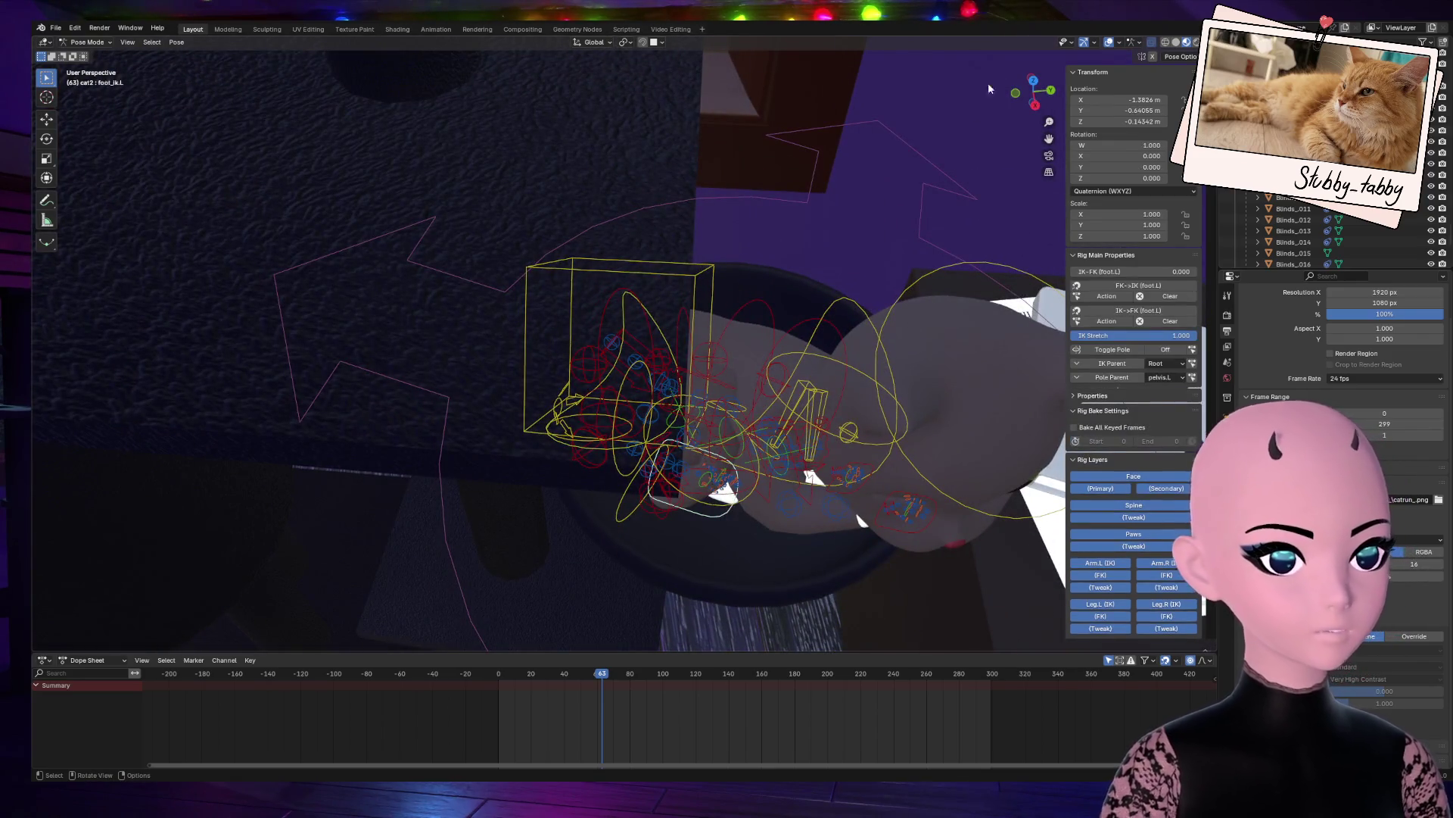
Step: Frame the left foot bone foot_ik.L and inspect the paws from several angles
key("KP_Decimal")
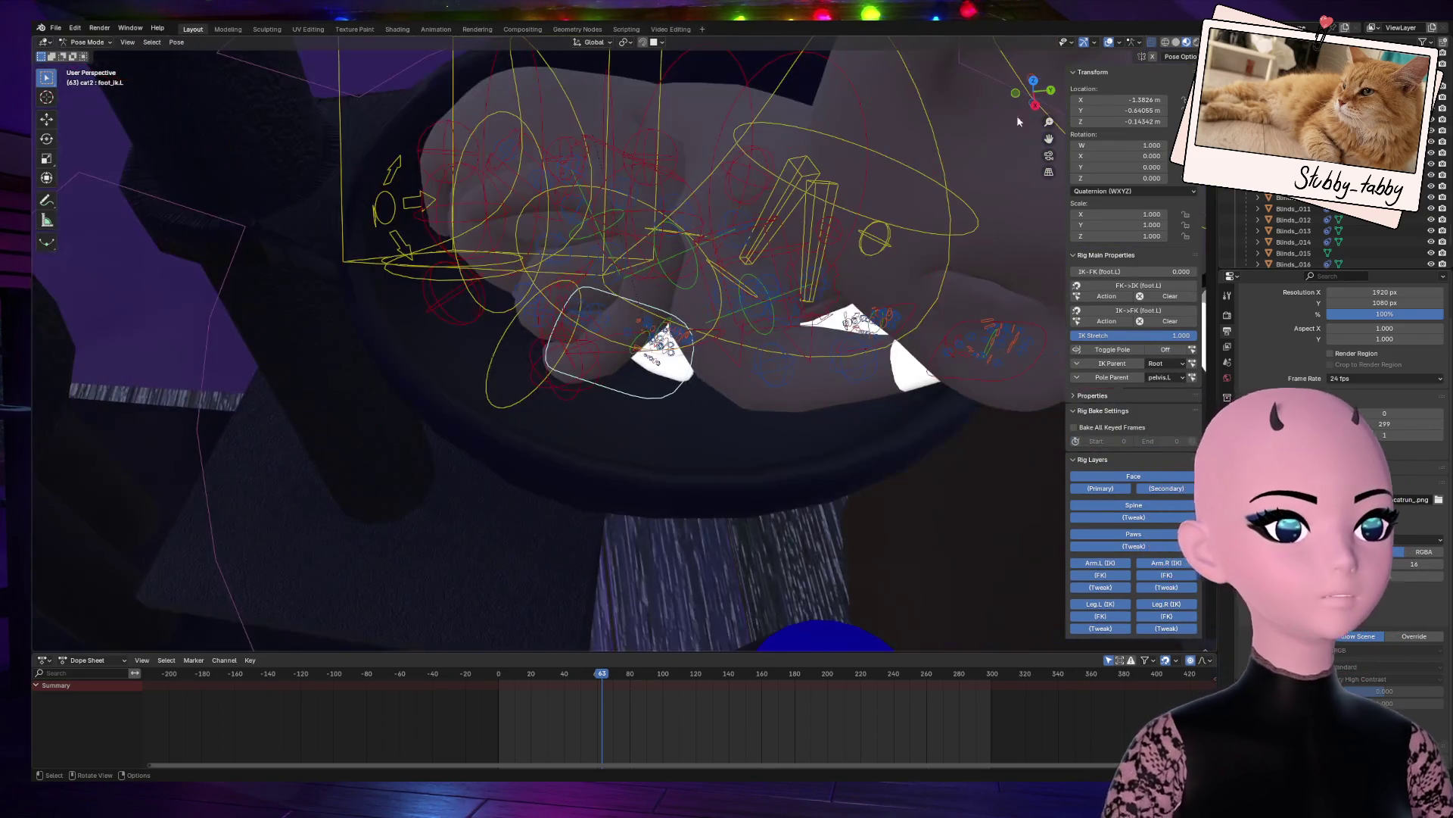
left_click_drag(1041, 101, 1018, 114)
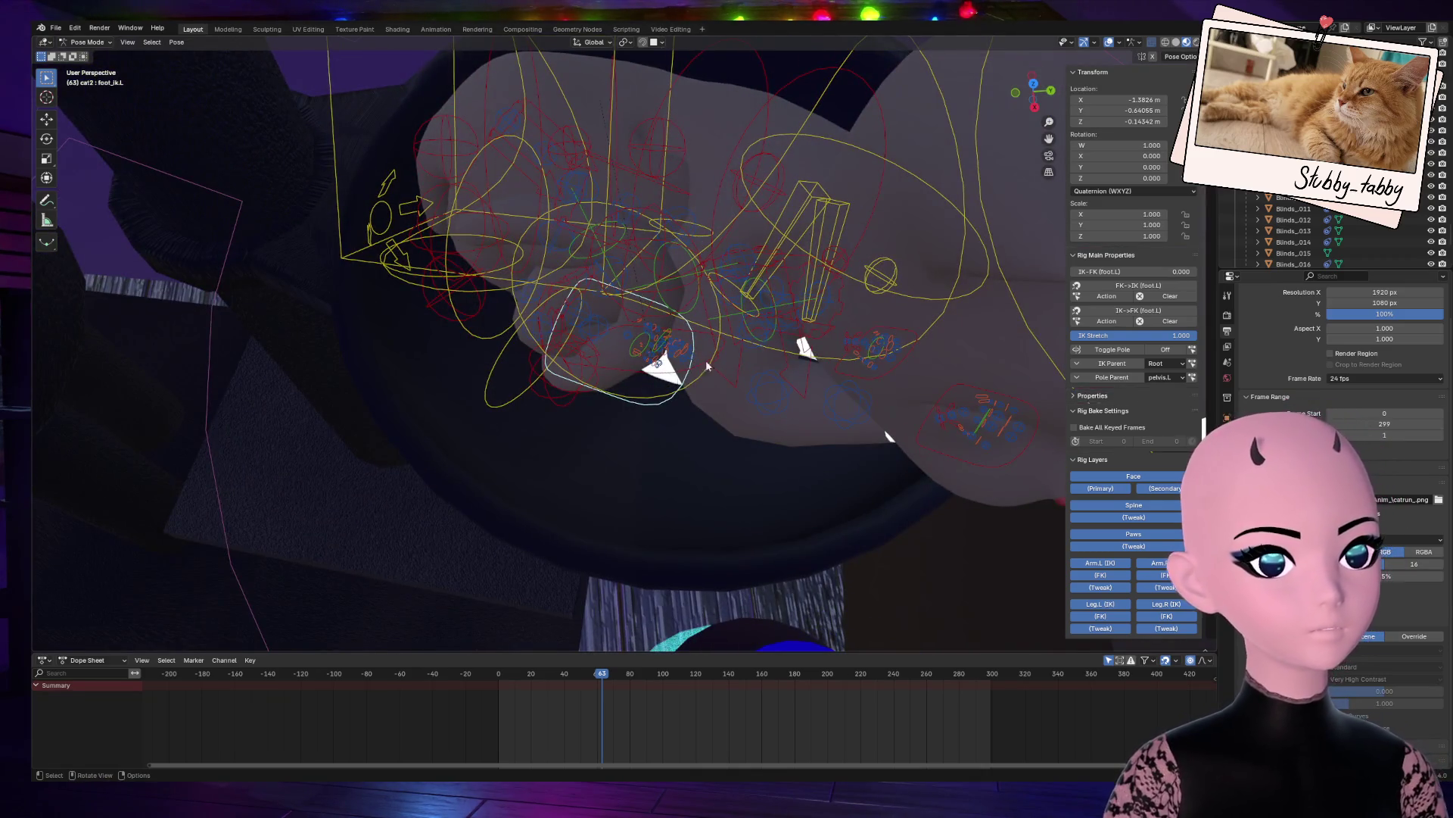
left_click_drag(1035, 86, 575, 430)
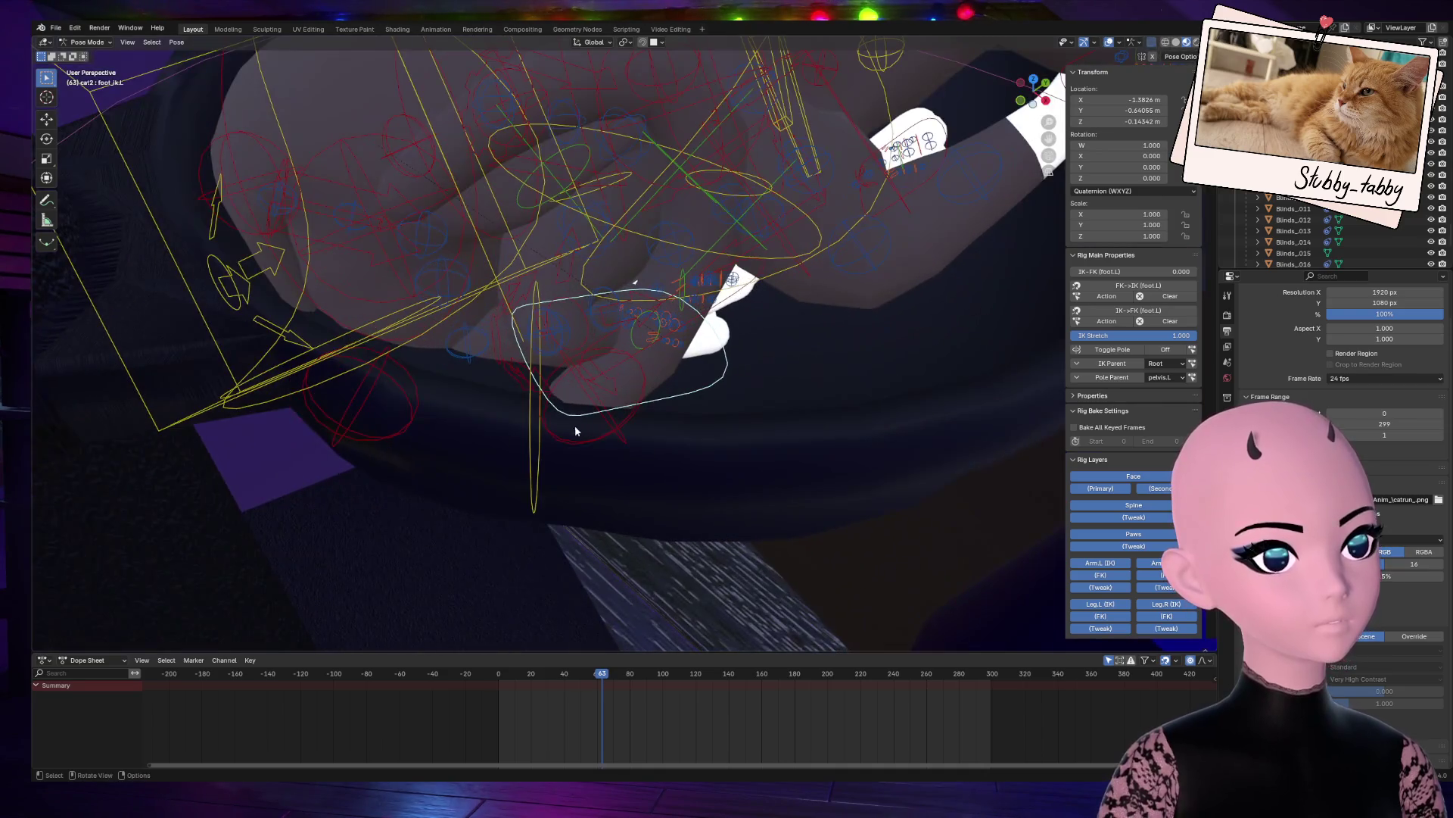
left_click(537, 429)
middle_click_drag(366, 293, 454, 265)
left_click(429, 325)
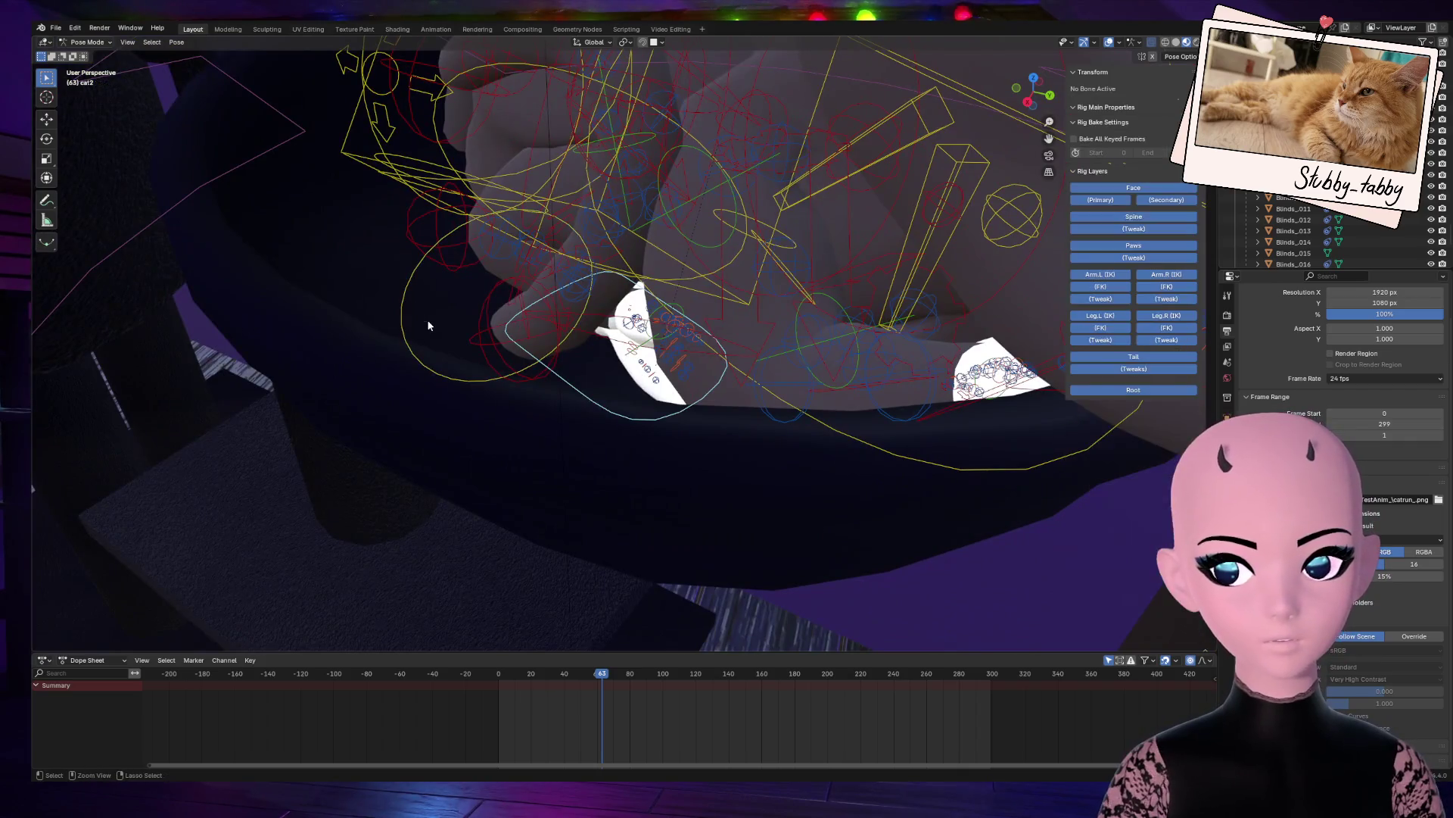
left_click(645, 405)
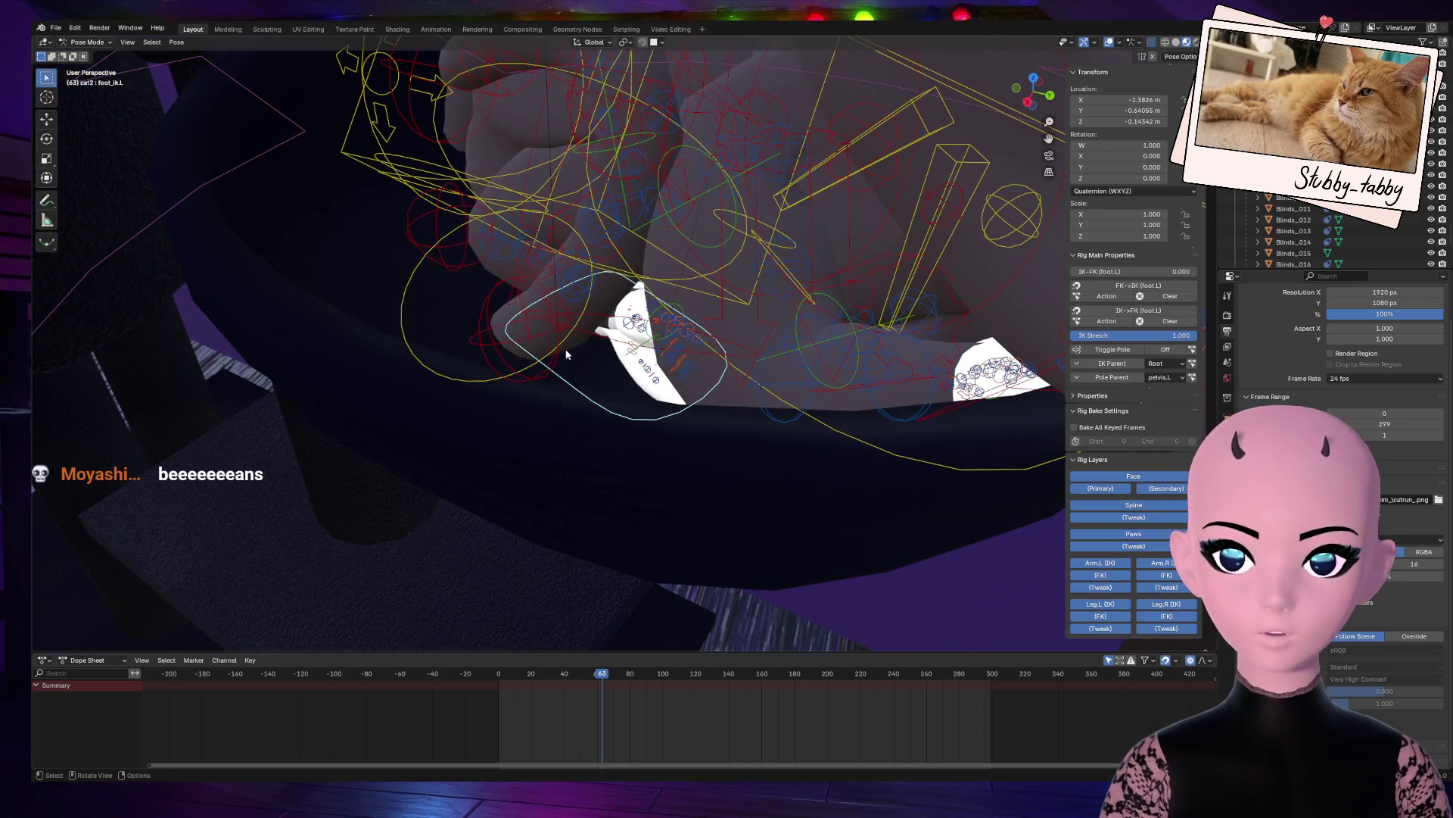
middle_click_drag(590, 348, 530, 363)
mouse_move(560, 303)
middle_mouse_down()
mouse_move(571, 203)
mouse_move(552, 212)
middle_mouse_up()
mouse_move(1033, 89)
left_mouse_down()
mouse_move(999, 104)
mouse_move(1023, 94)
left_mouse_up()
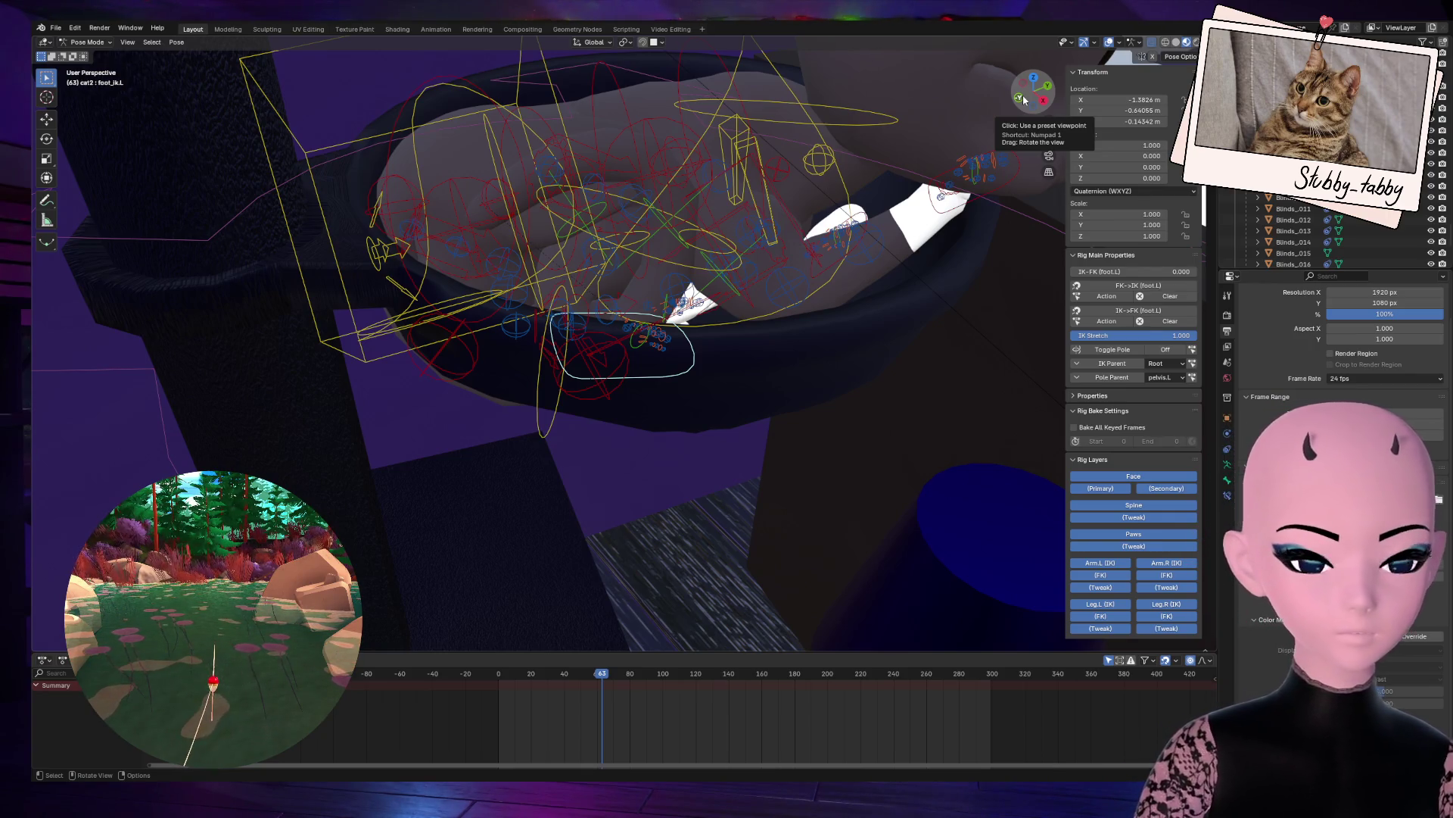
mouse_move(1023, 94)
left_mouse_down()
mouse_move(1037, 85)
mouse_move(851, 303)
left_mouse_up()
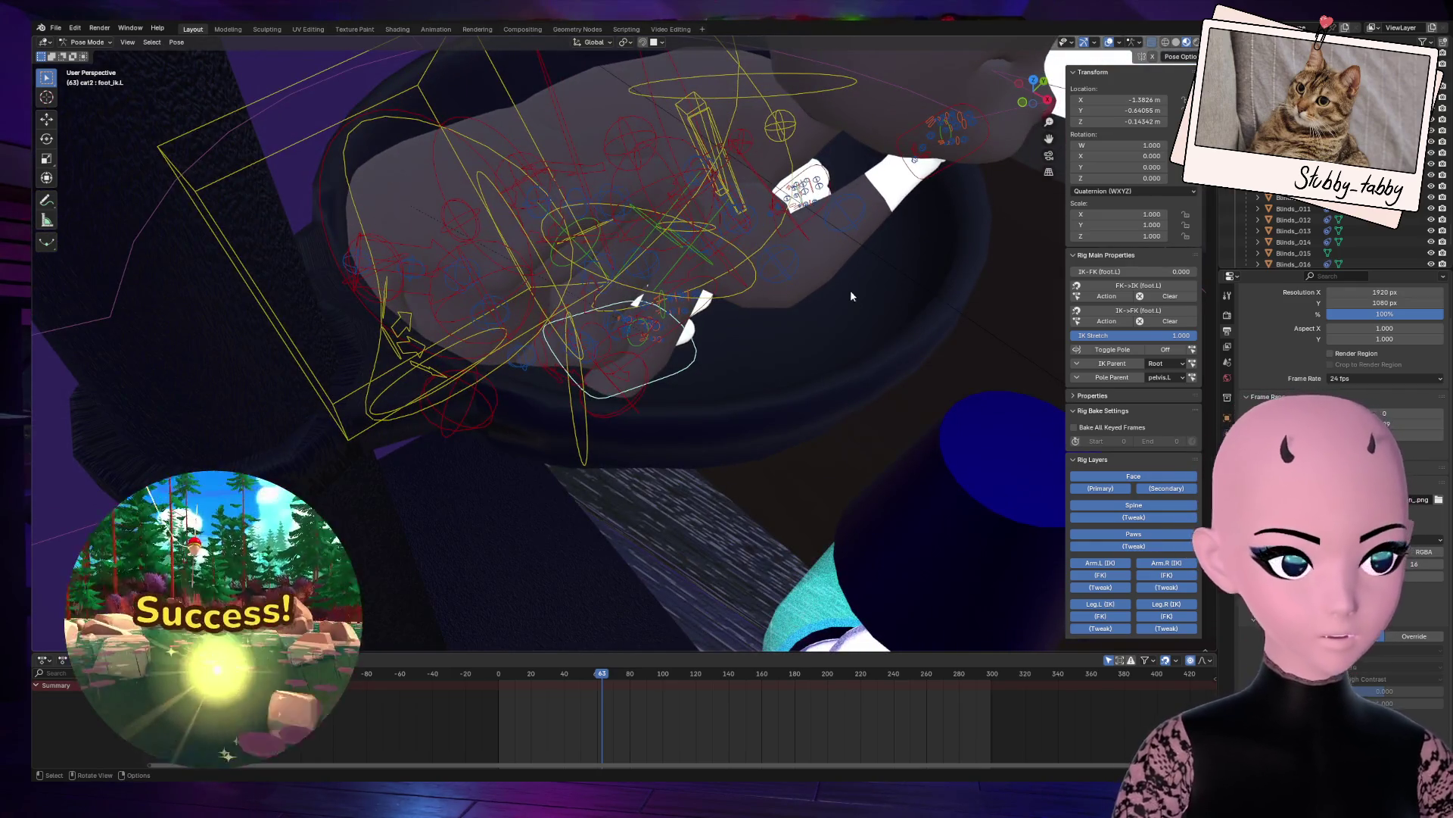
scroll(777, 333, "up", 3)
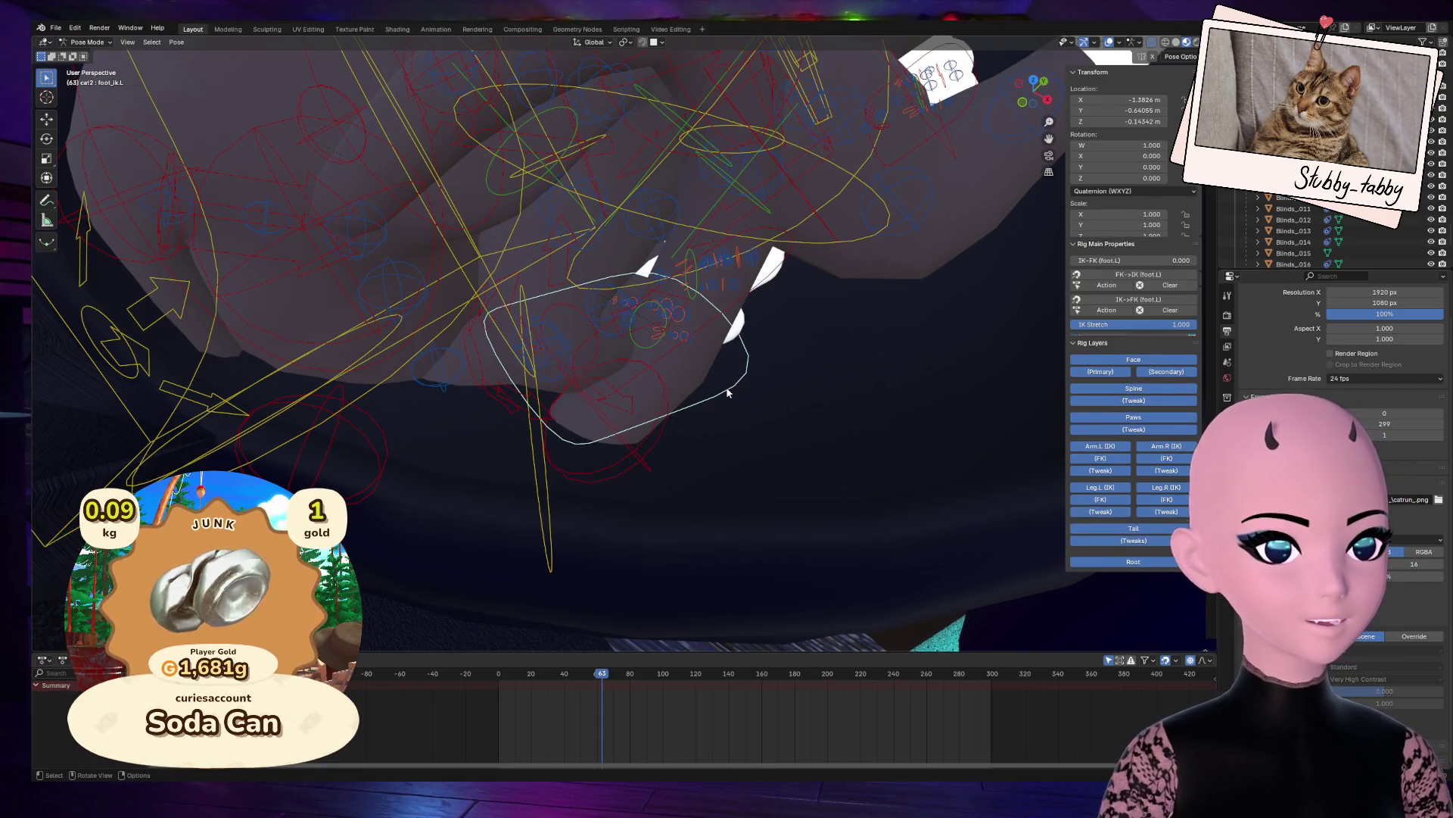
mouse_move(1015, 88)
left_mouse_down()
mouse_move(961, 178)
mouse_move(758, 369)
left_mouse_up()
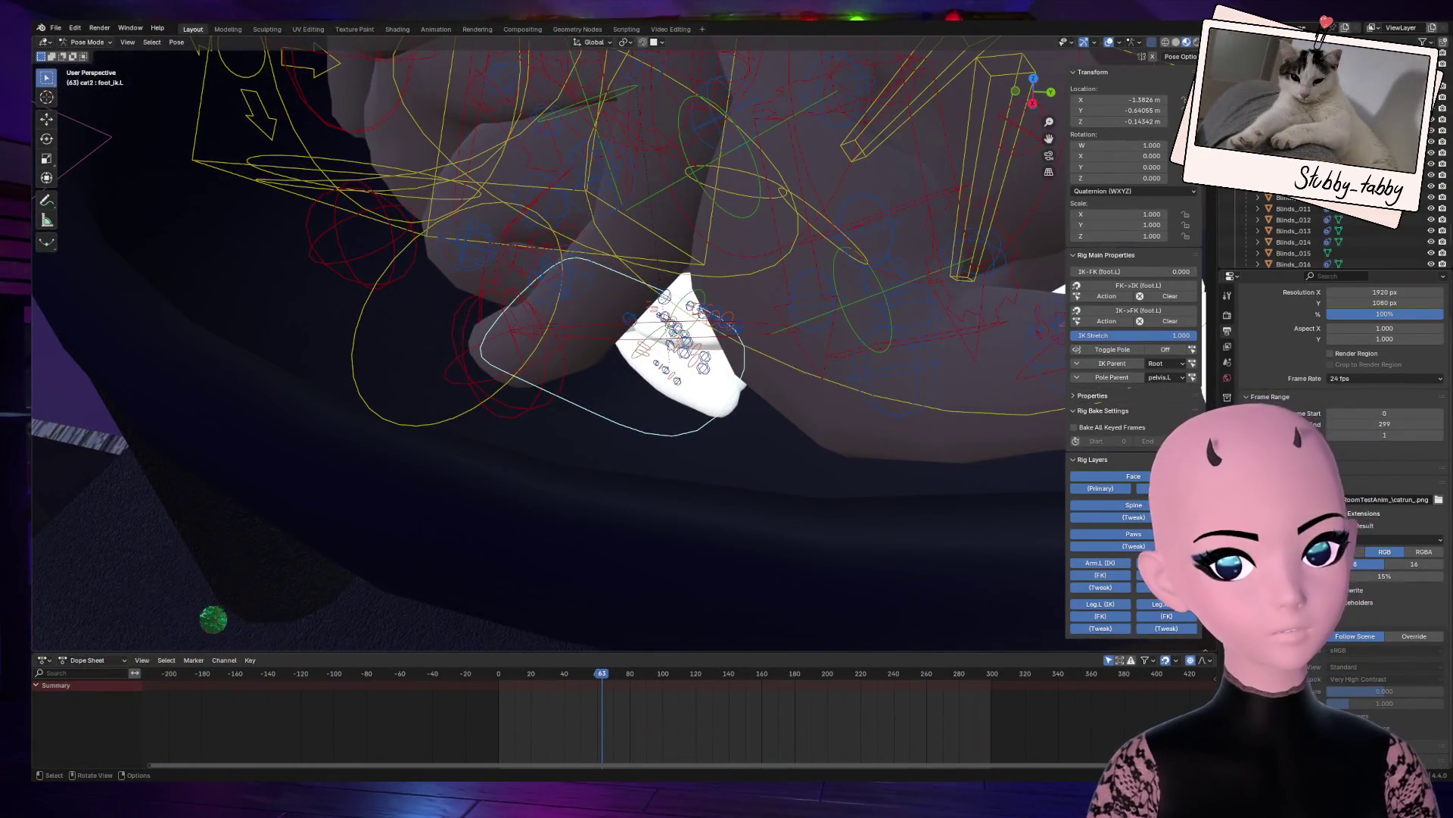
Step: Hide and unhide the left foot bone, then try moving it and cancel
key("h")
key("alt+h")
key("g")
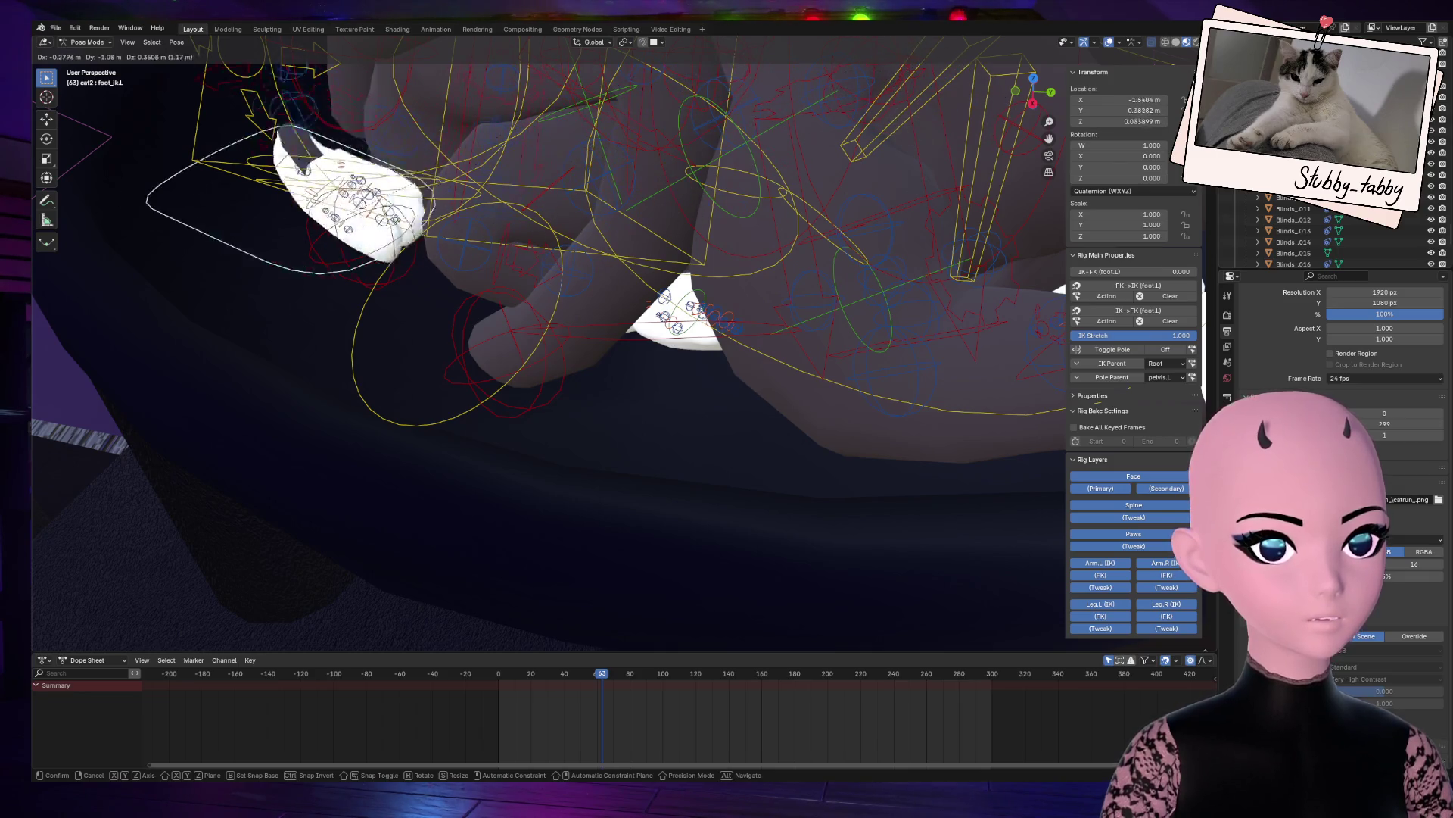
scroll(454, 287, "down", 5, "alt")
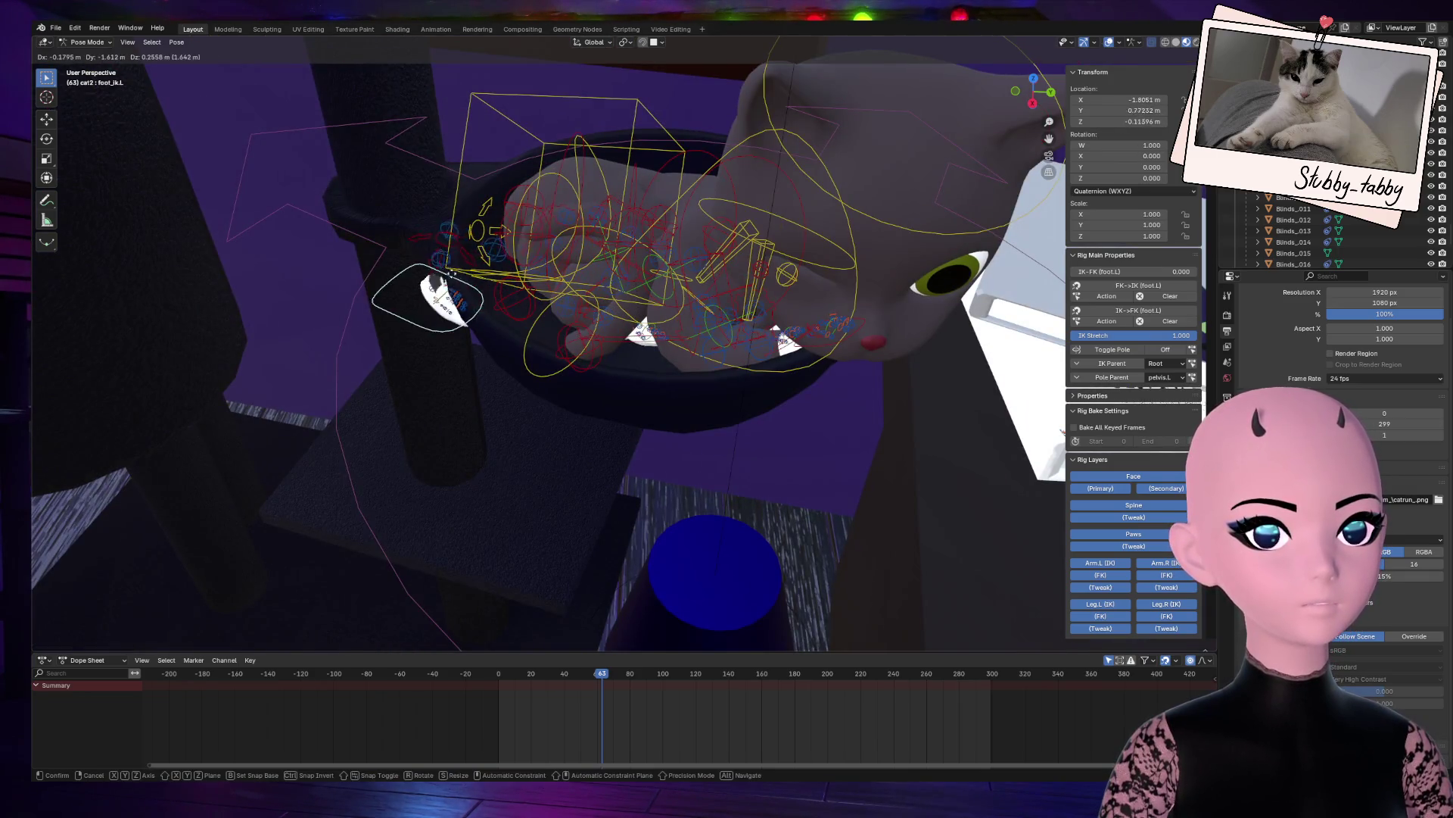
key("Escape")
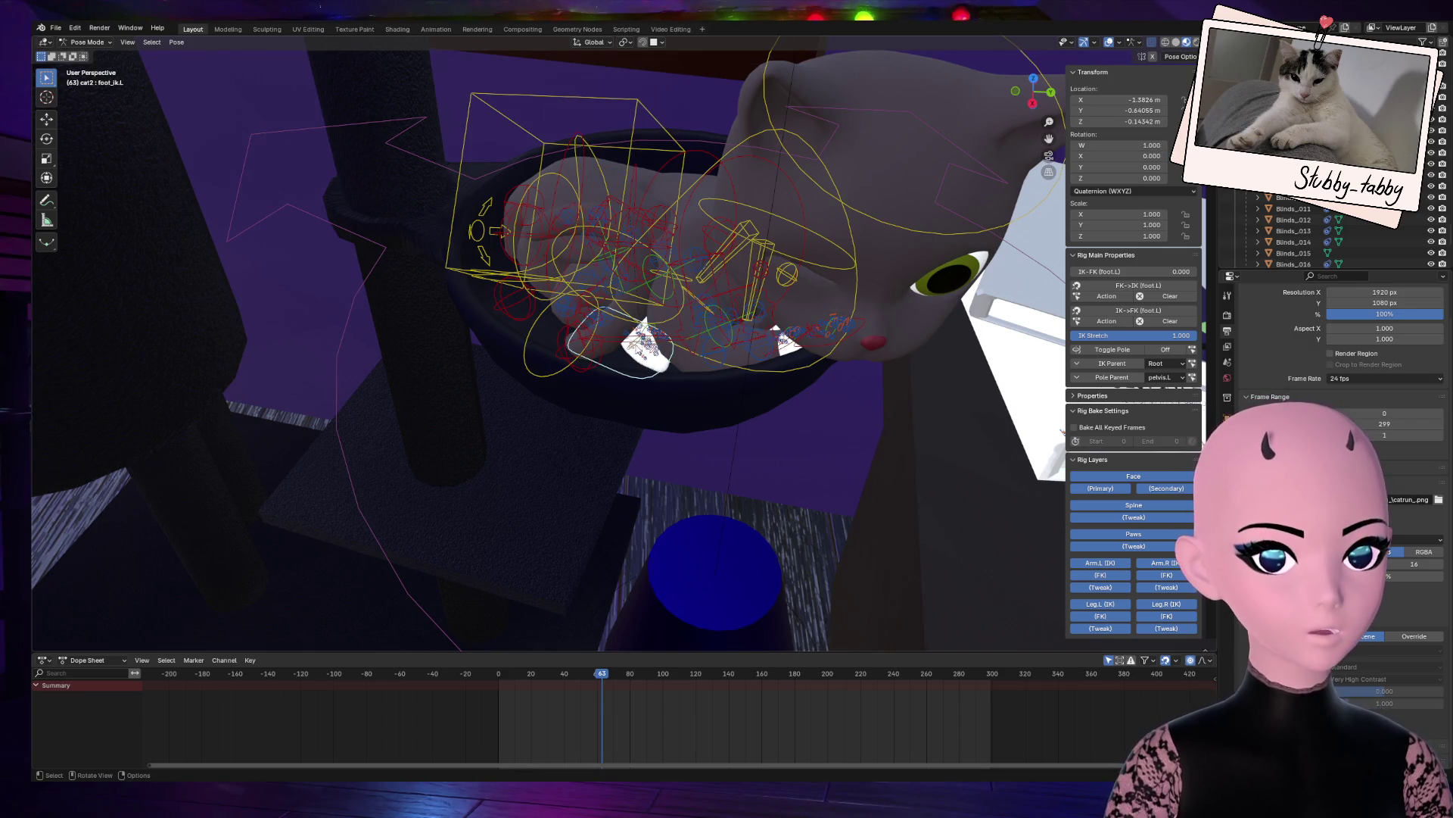
scroll(642, 350, "up", 5)
left_click_drag(1033, 92, 910, 203)
Step: Lower the right foot foot_ik.R into the bed, then shift it up and right
left_click(721, 215)
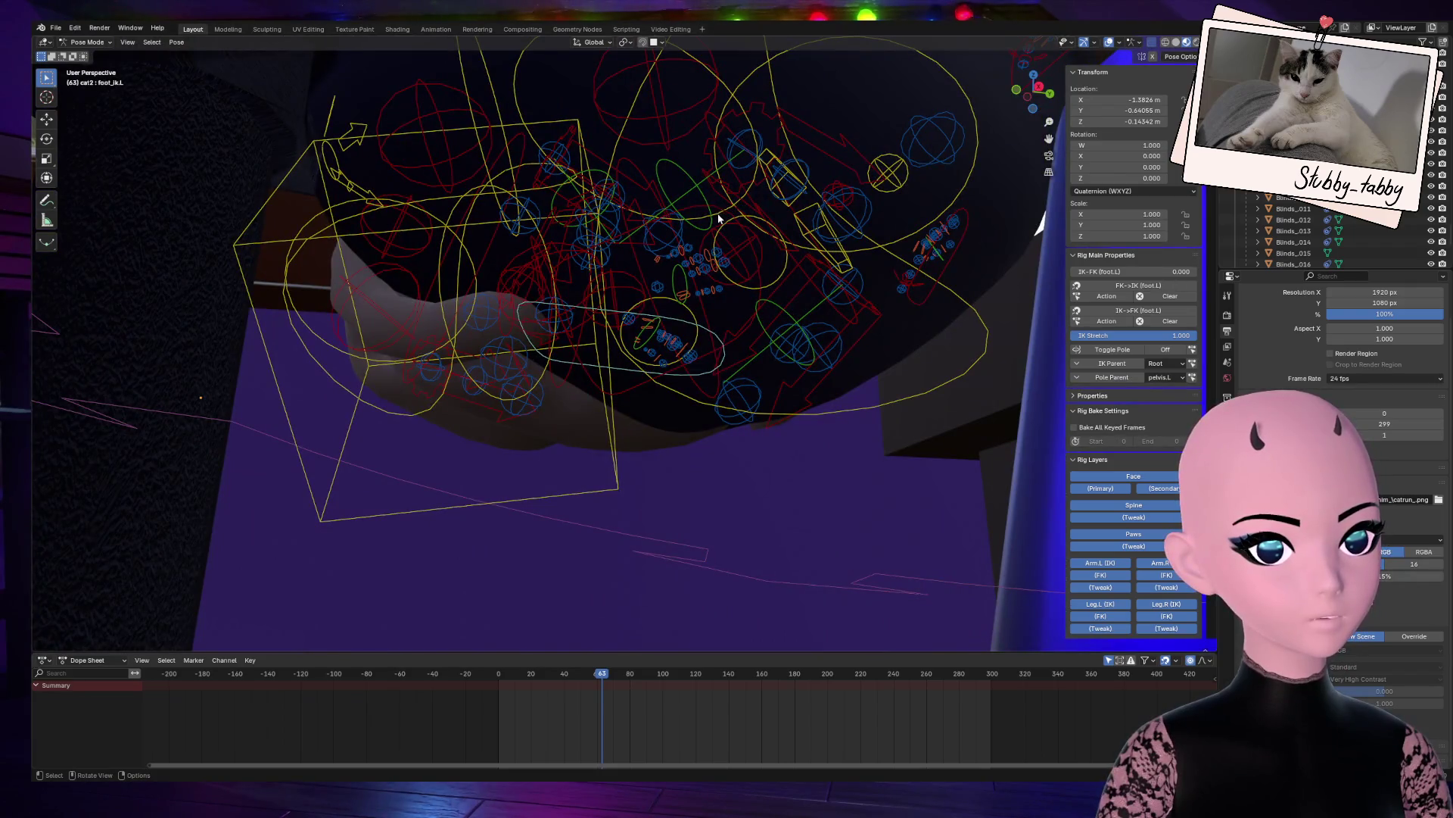
mouse_move(1010, 96)
left_mouse_down()
mouse_move(871, 174)
mouse_move(817, 181)
left_mouse_up()
key("g")
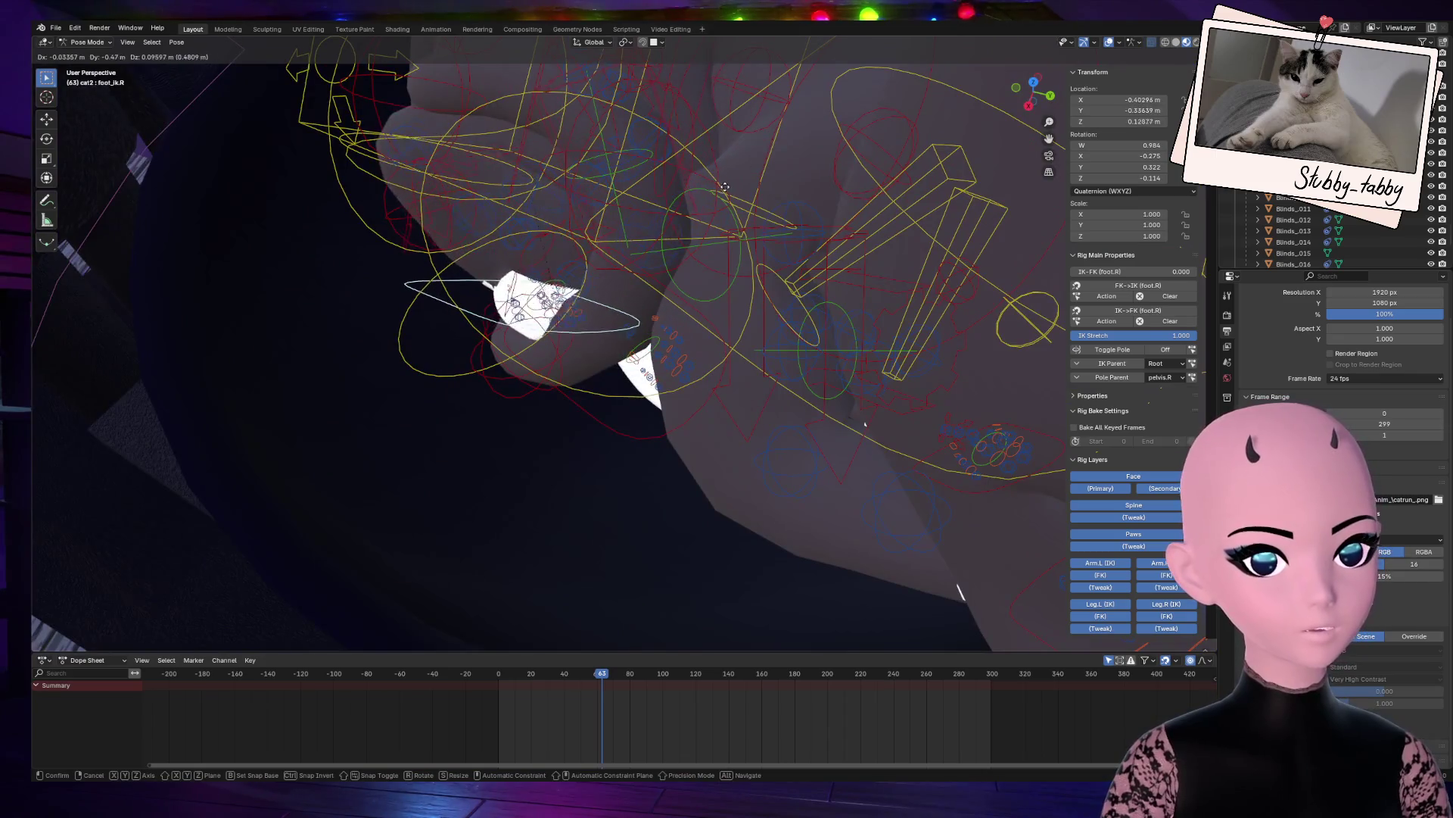
left_click(840, 349)
mouse_move(1014, 118)
left_mouse_down()
mouse_move(999, 128)
mouse_move(1033, 114)
mouse_move(882, 283)
left_mouse_up()
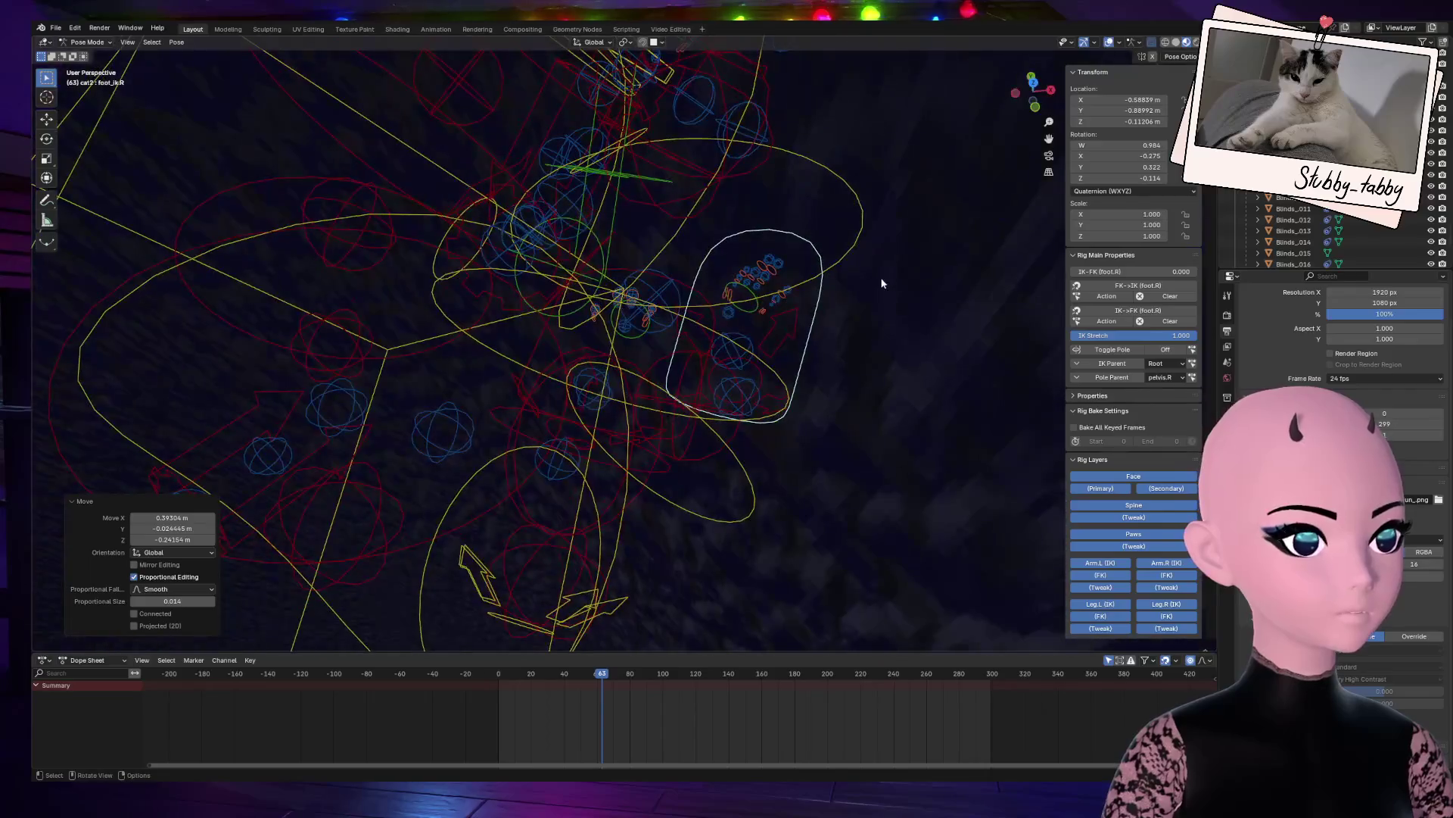
left_click_drag(1031, 68, 1015, 106)
key("g")
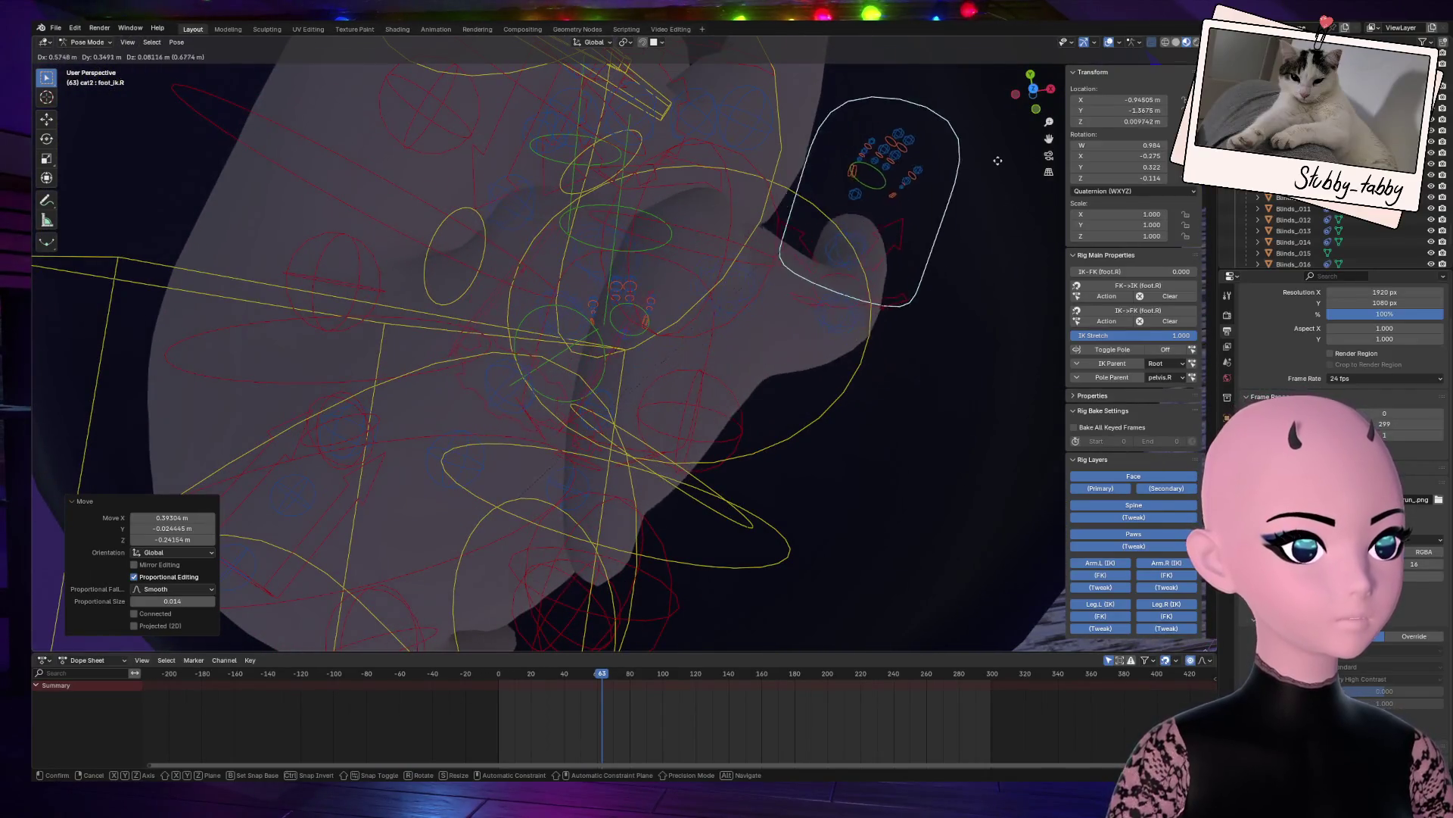
left_click(1008, 159)
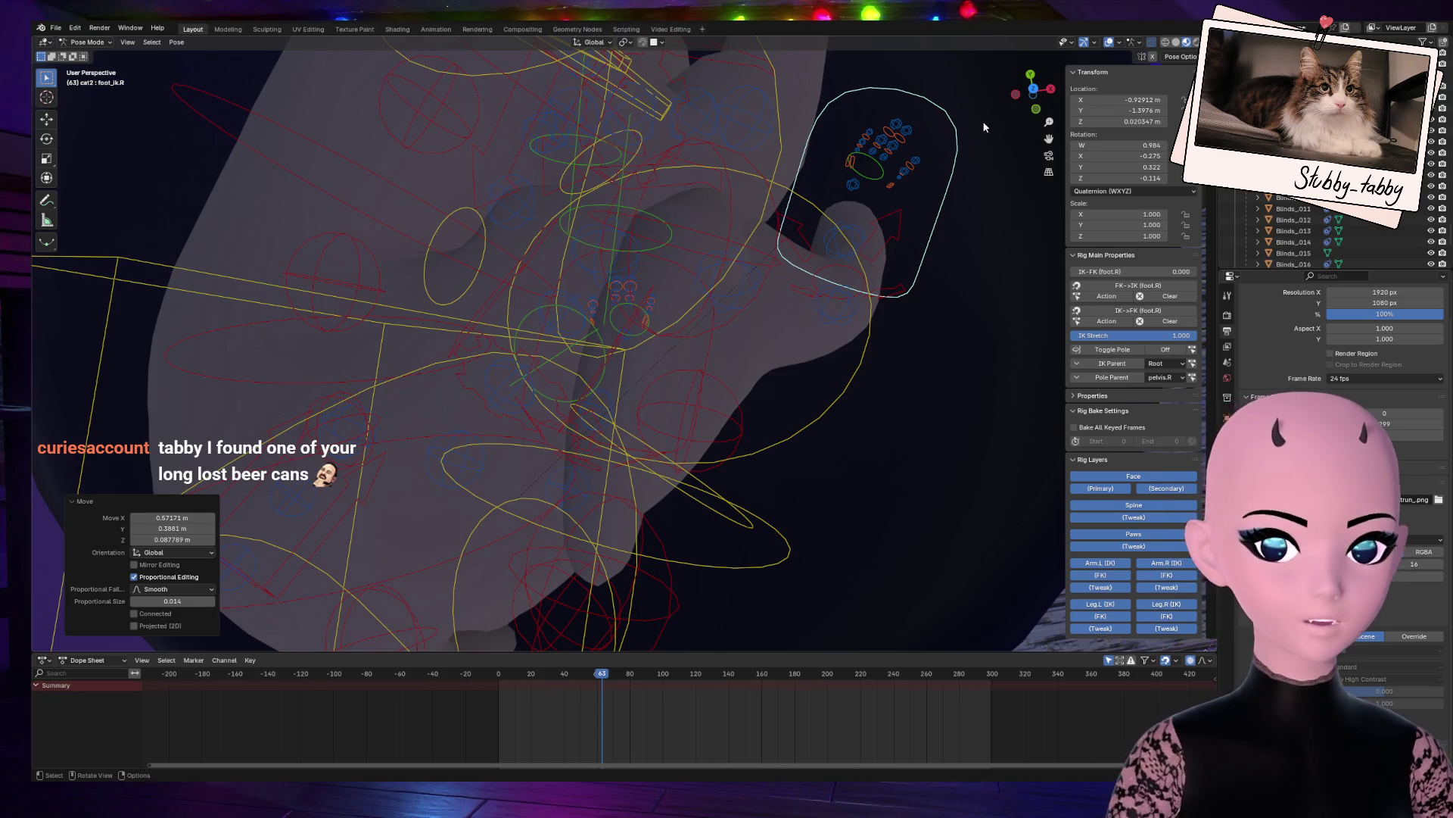
Step: Raise foot_ik.R 0.36 m along Z, then nudge it to X -0.99977, Y -0.98863, Z 0.32198 m
left_click_drag(1047, 86, 816, 221)
key("g")
key("z")
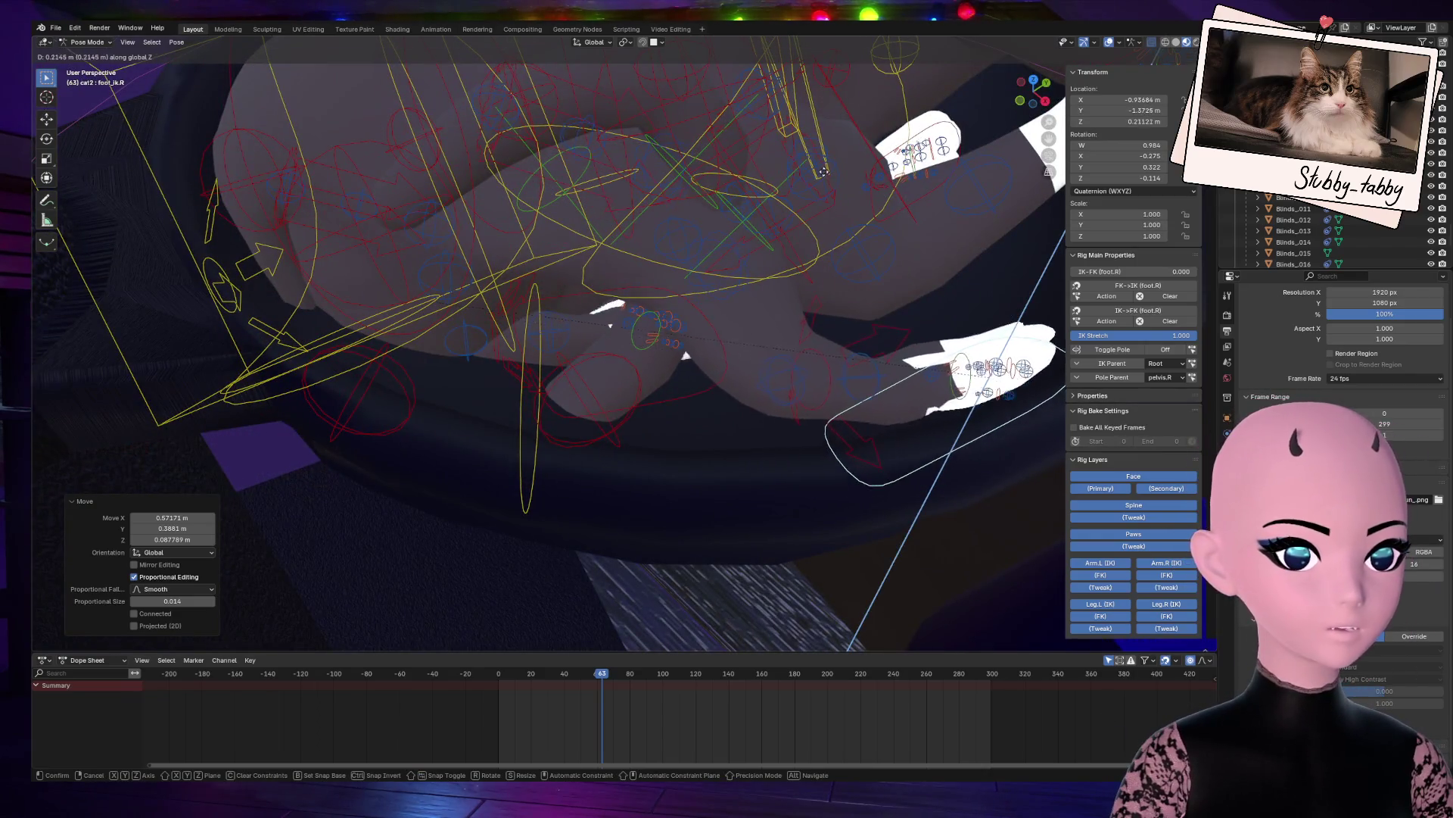
left_click(797, 127)
mouse_move(1033, 89)
left_mouse_down()
mouse_move(976, 106)
mouse_move(908, 190)
mouse_move(828, 455)
left_mouse_up()
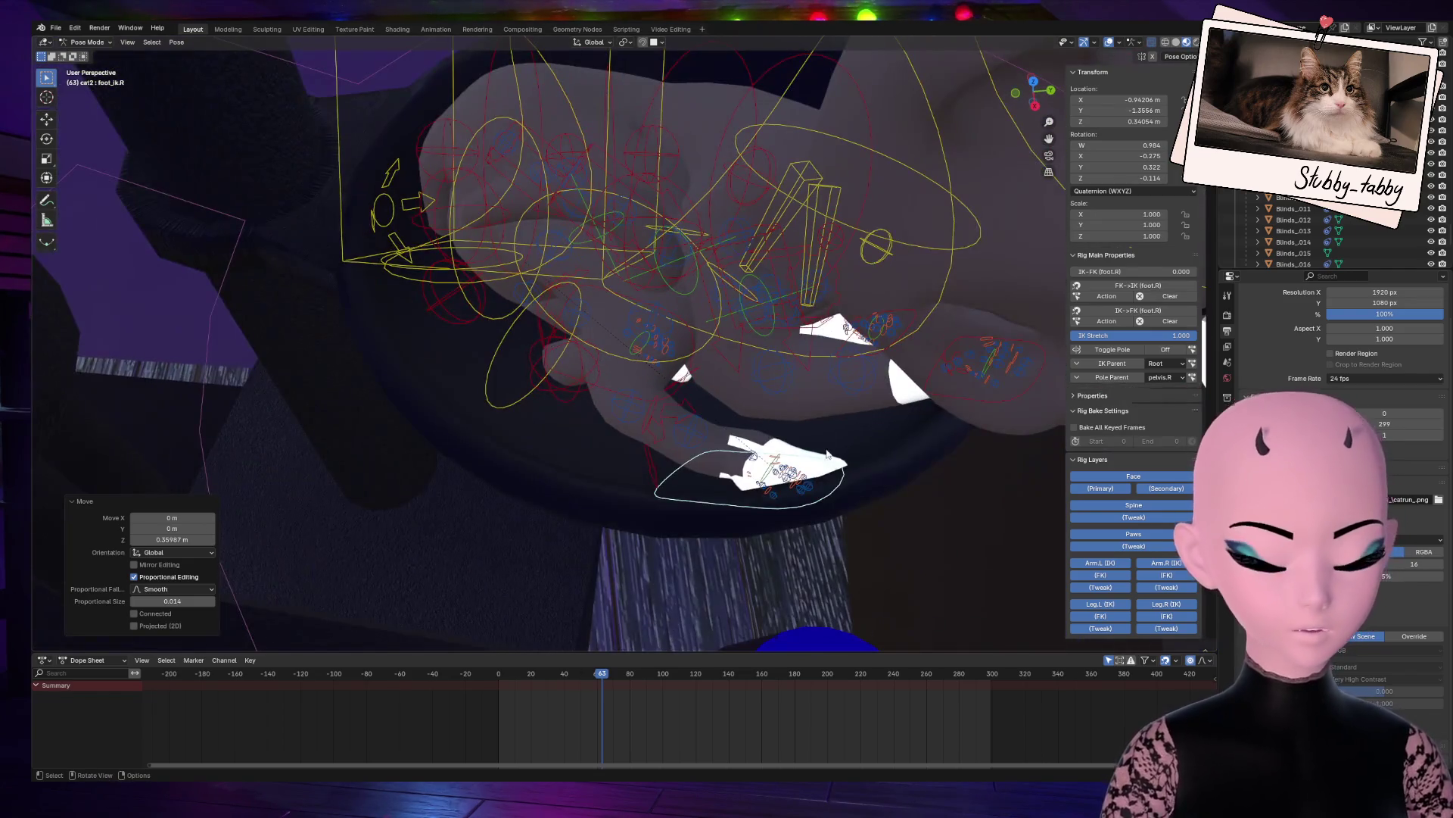
key("g")
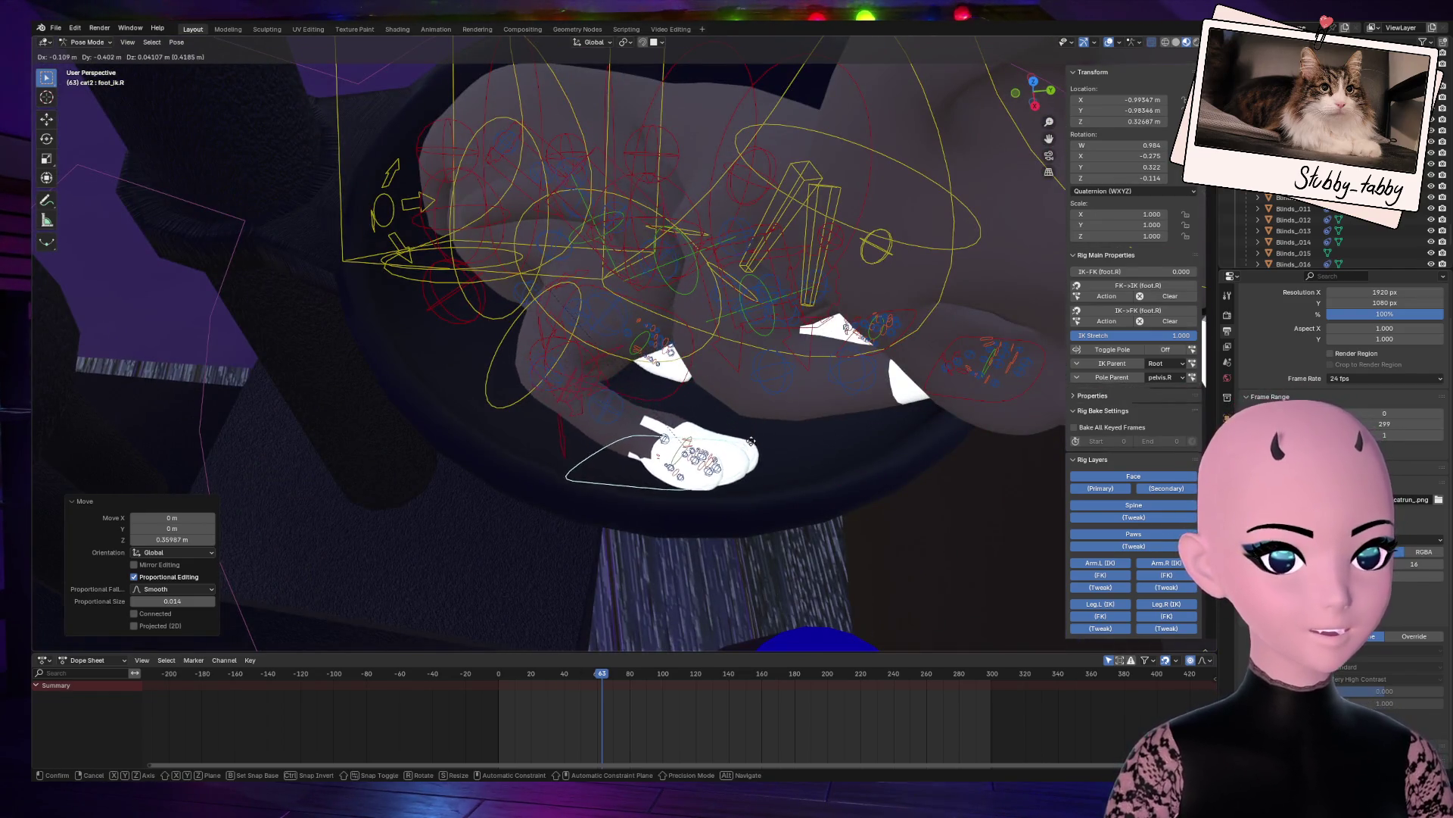
left_click(753, 448)
mouse_move(1025, 118)
left_mouse_down()
mouse_move(984, 197)
mouse_move(1022, 128)
mouse_move(1018, 140)
left_mouse_up()
left_click_drag(1042, 91, 1011, 113)
left_click(449, 234)
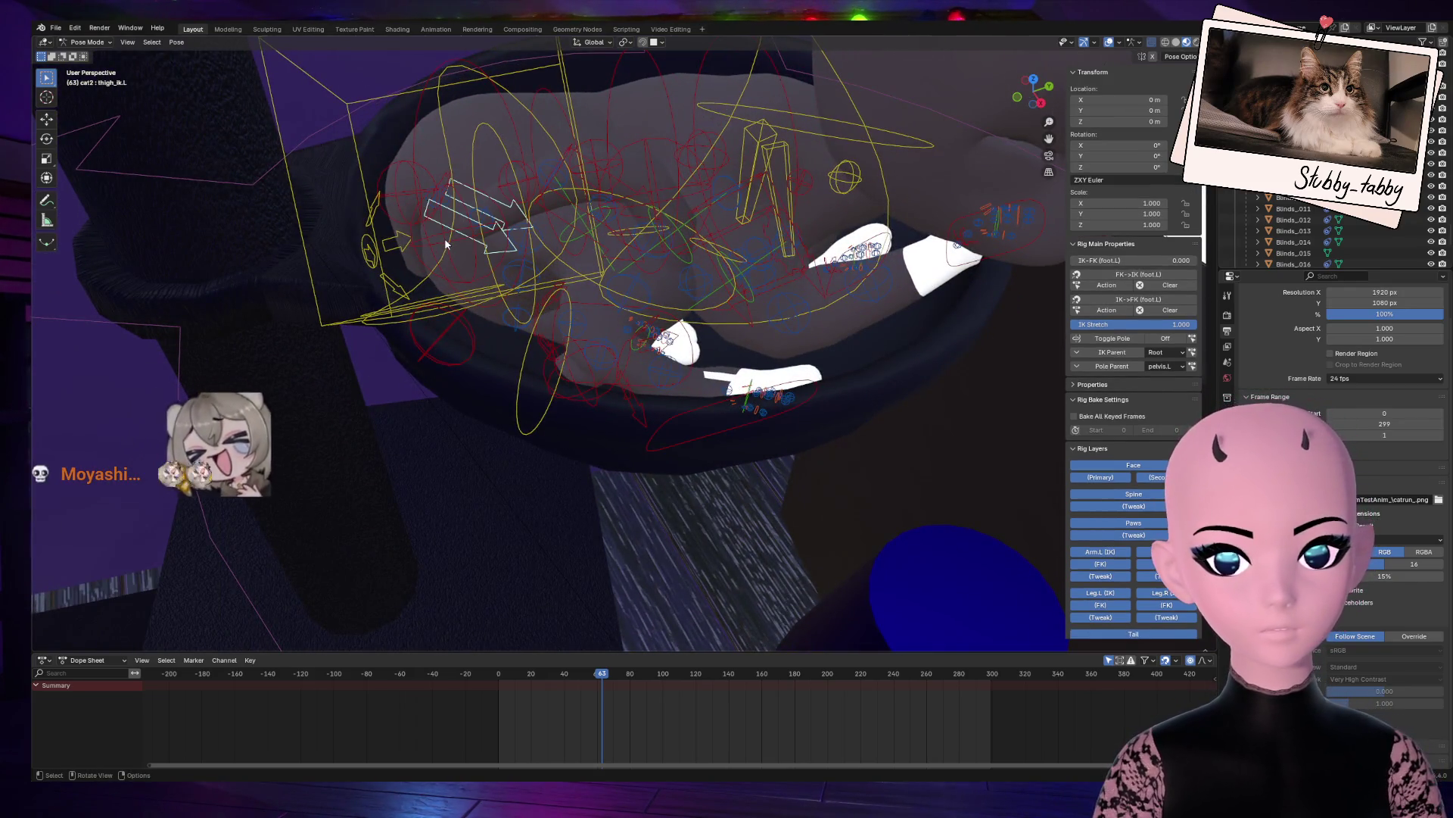
key("g")
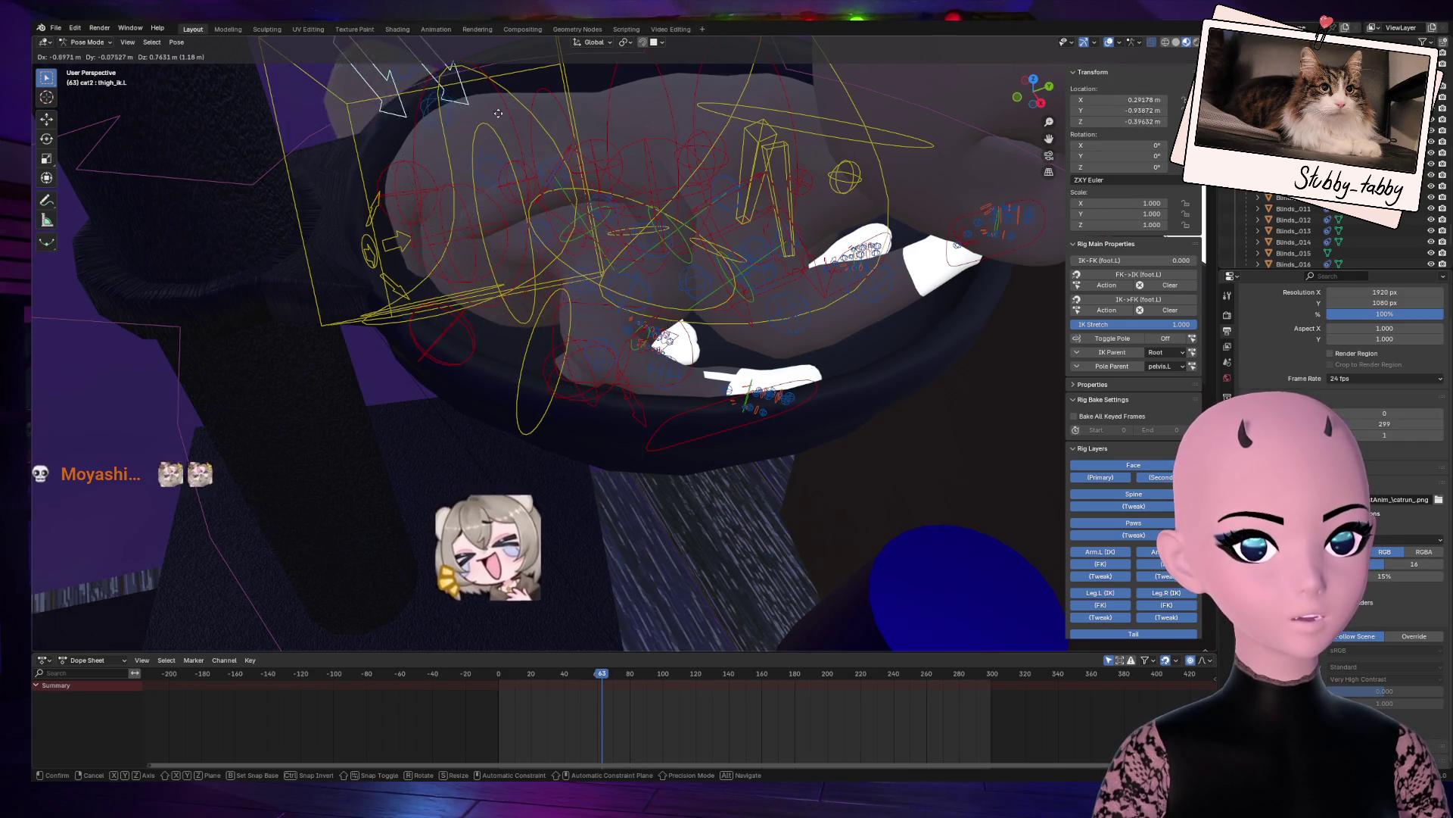
key("Escape")
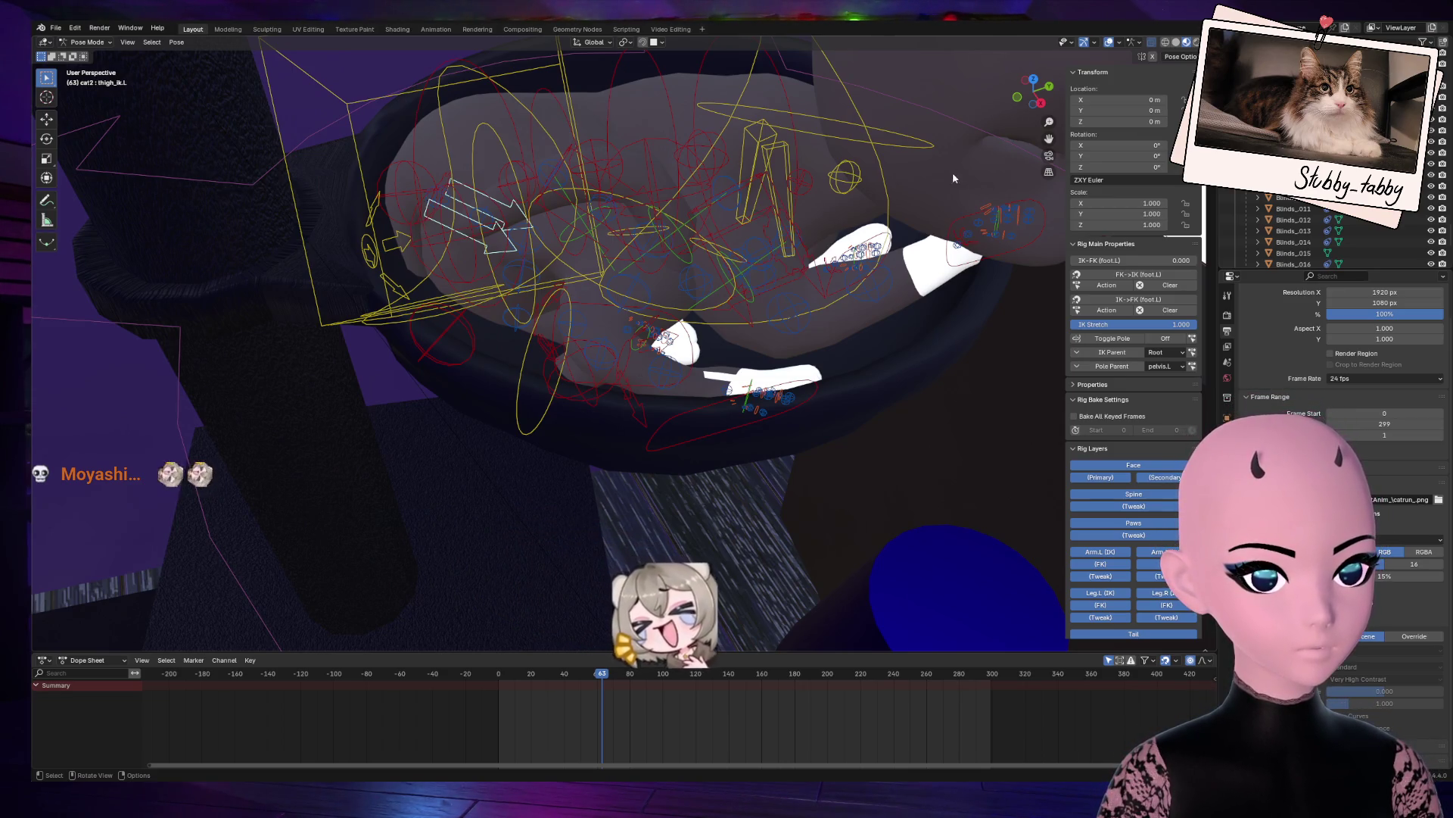
left_click(634, 411)
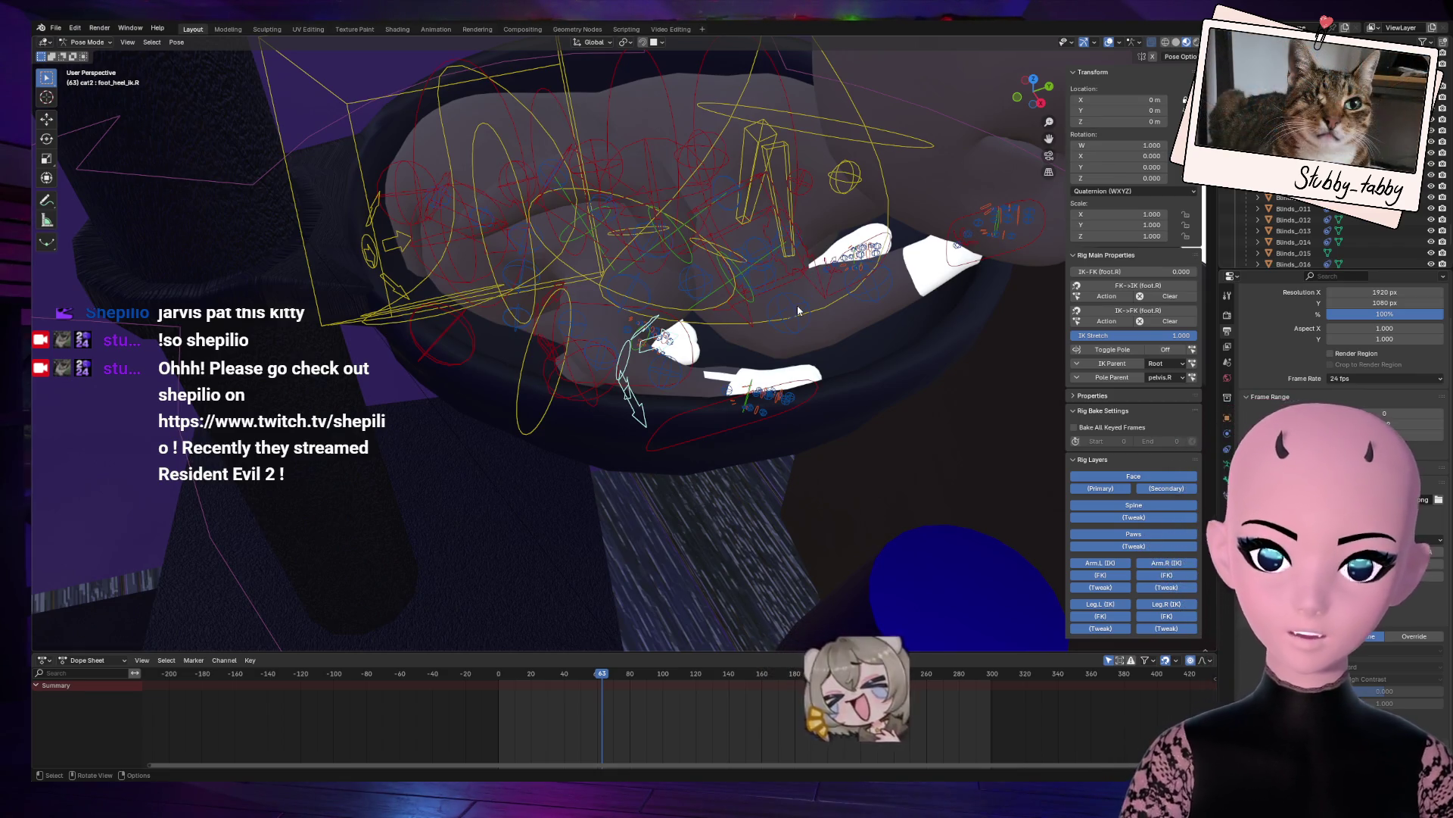
middle_click_drag(817, 268, 797, 314)
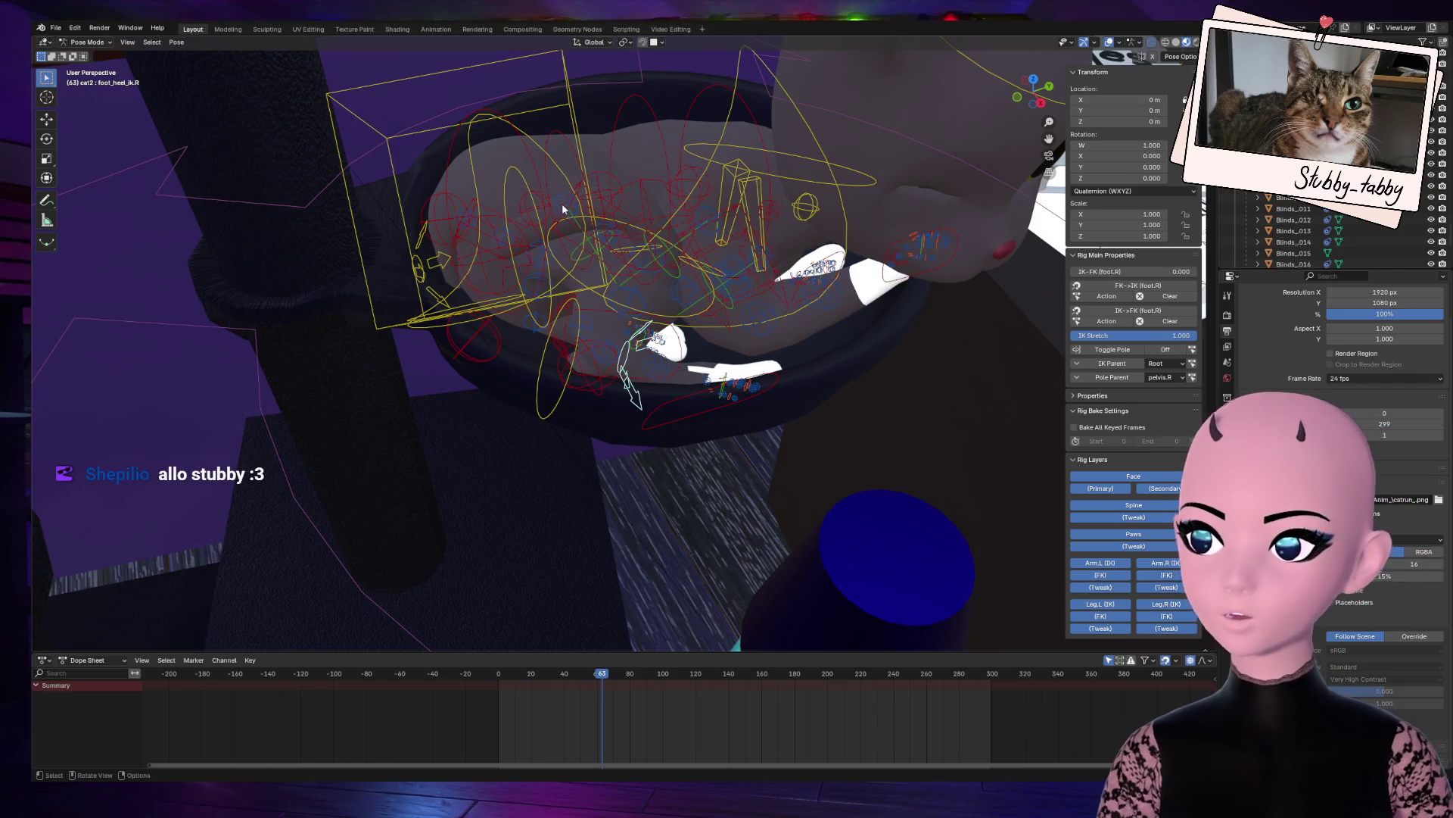
left_click_drag(1033, 89, 992, 103)
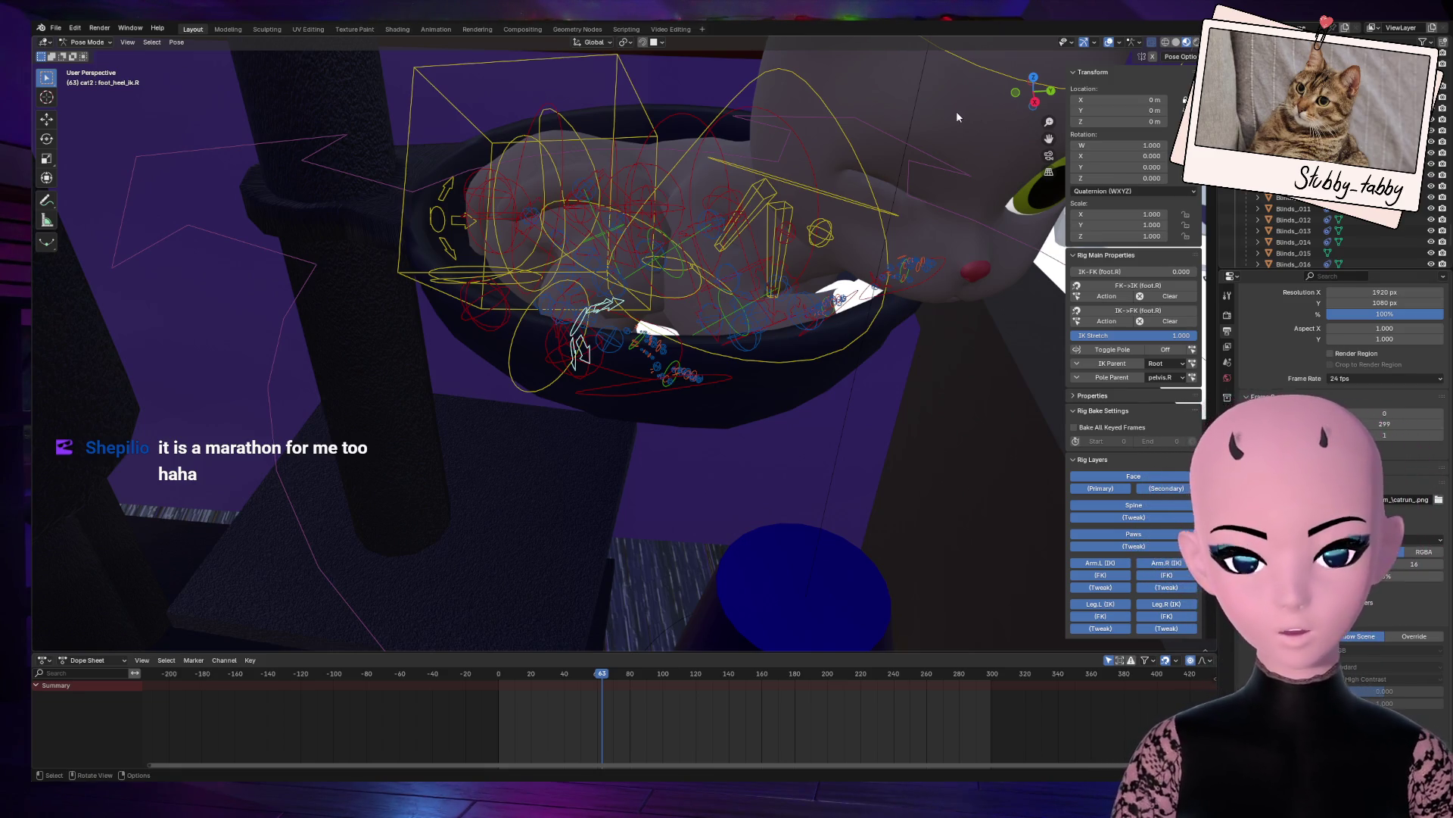
left_click_drag(1031, 89, 1015, 87)
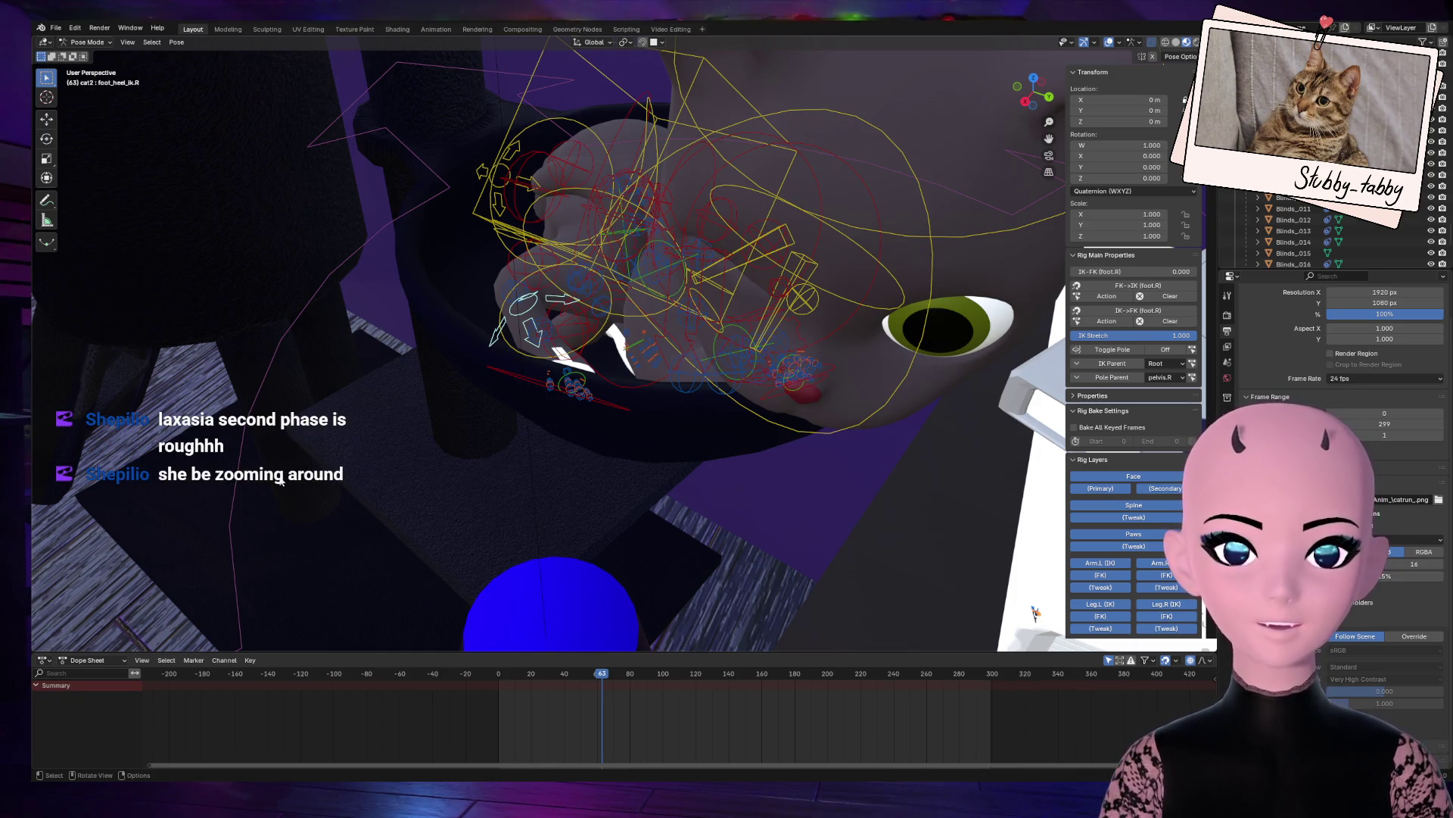
left_click_drag(1031, 89, 1031, 92)
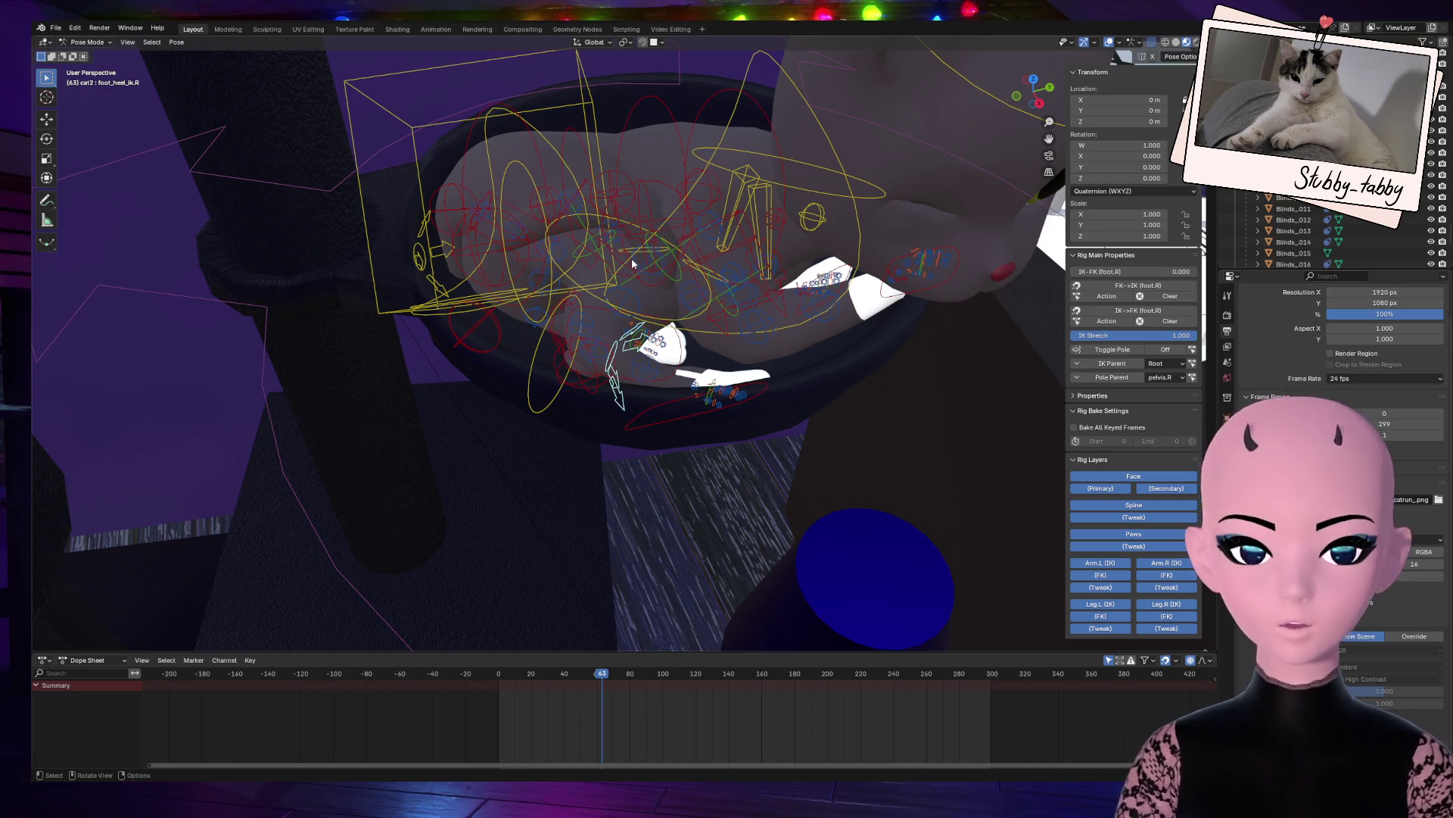
Step: Tilt the right heel control foot_heel_ik.R slightly, shifting it -0.13572 m in X
key("r")
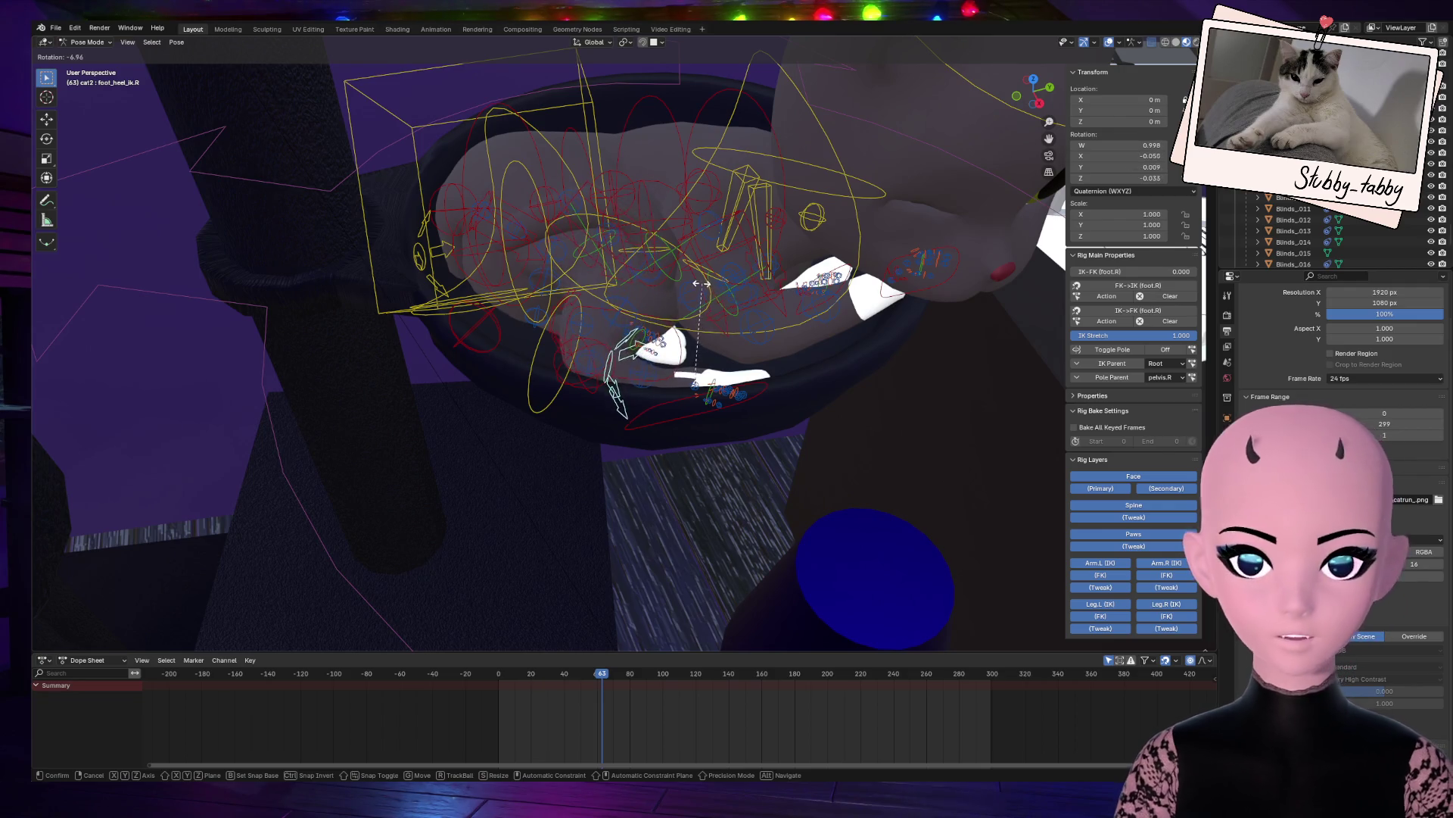
right_click(701, 273)
key("r")
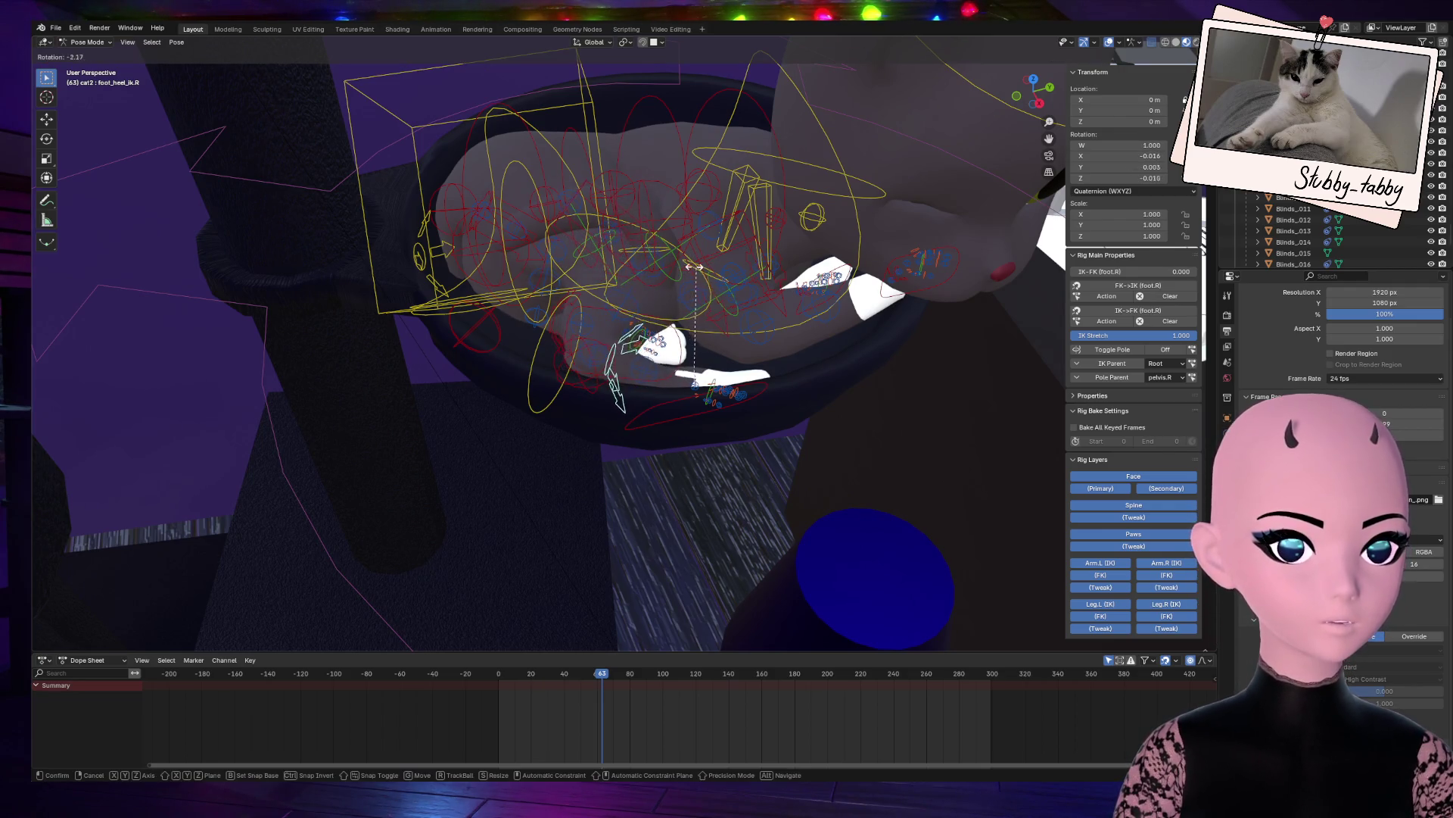
key("g")
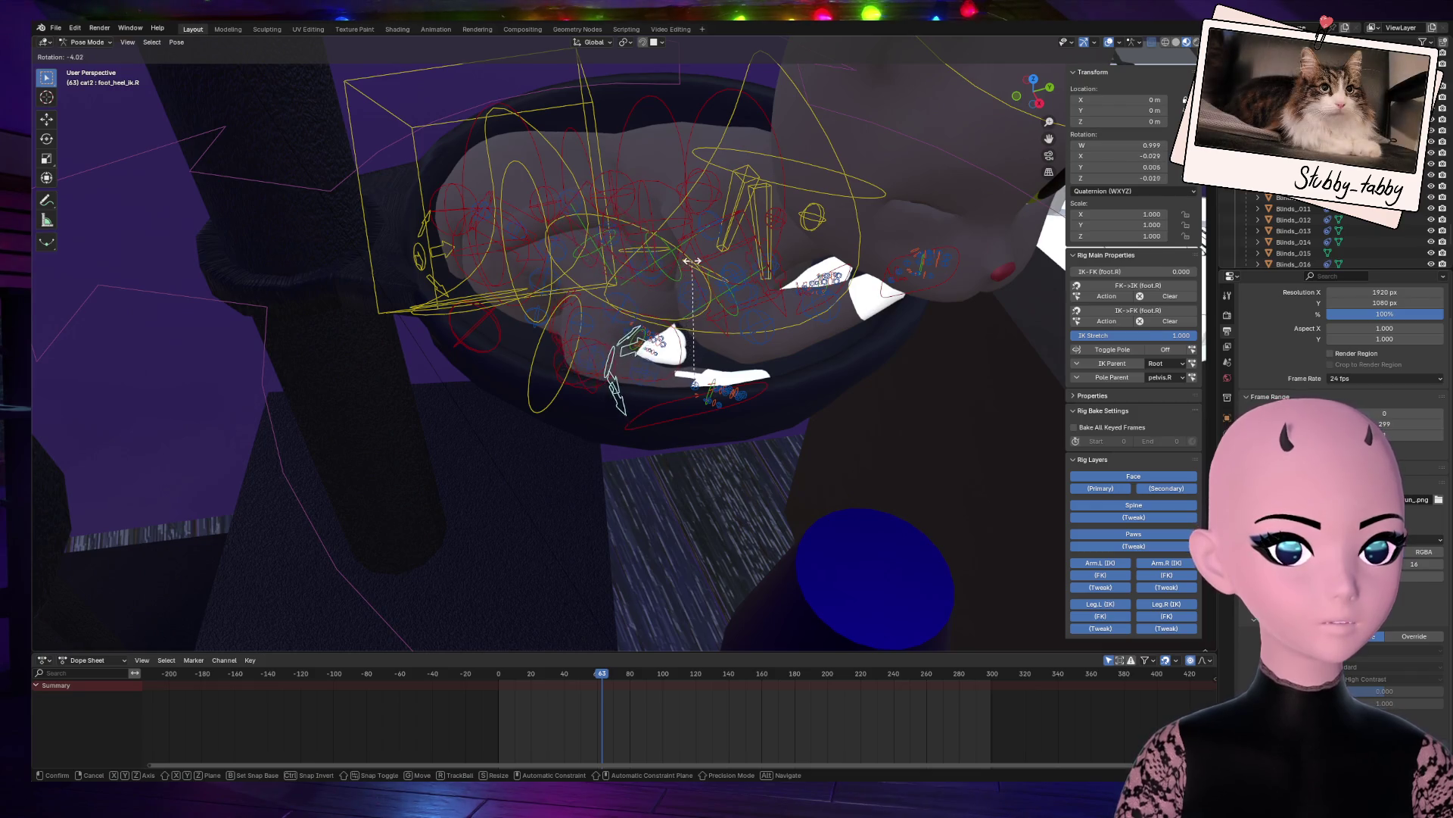
left_click(687, 267)
left_click_drag(1034, 90, 980, 100)
left_click(426, 250)
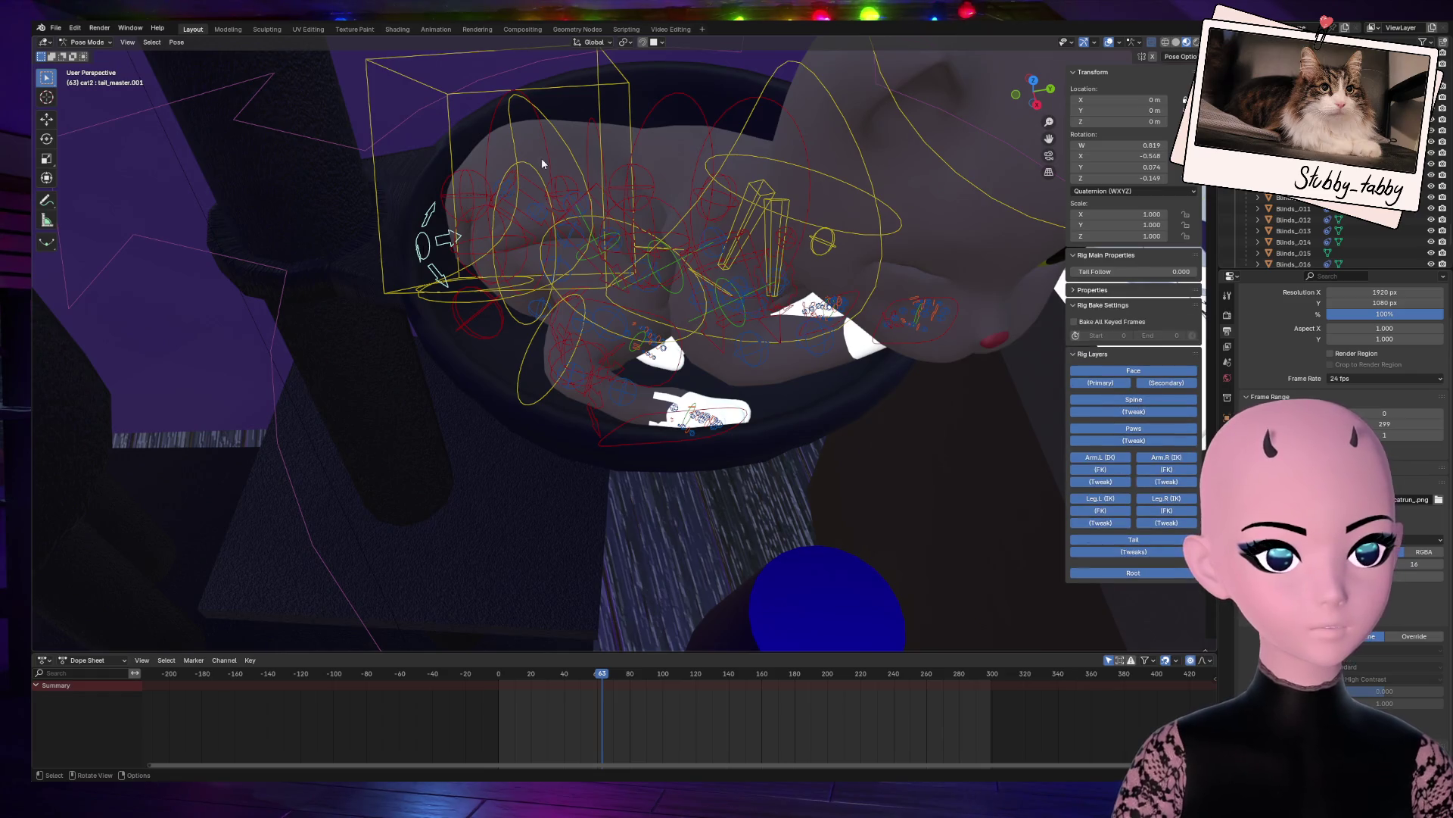
key("r")
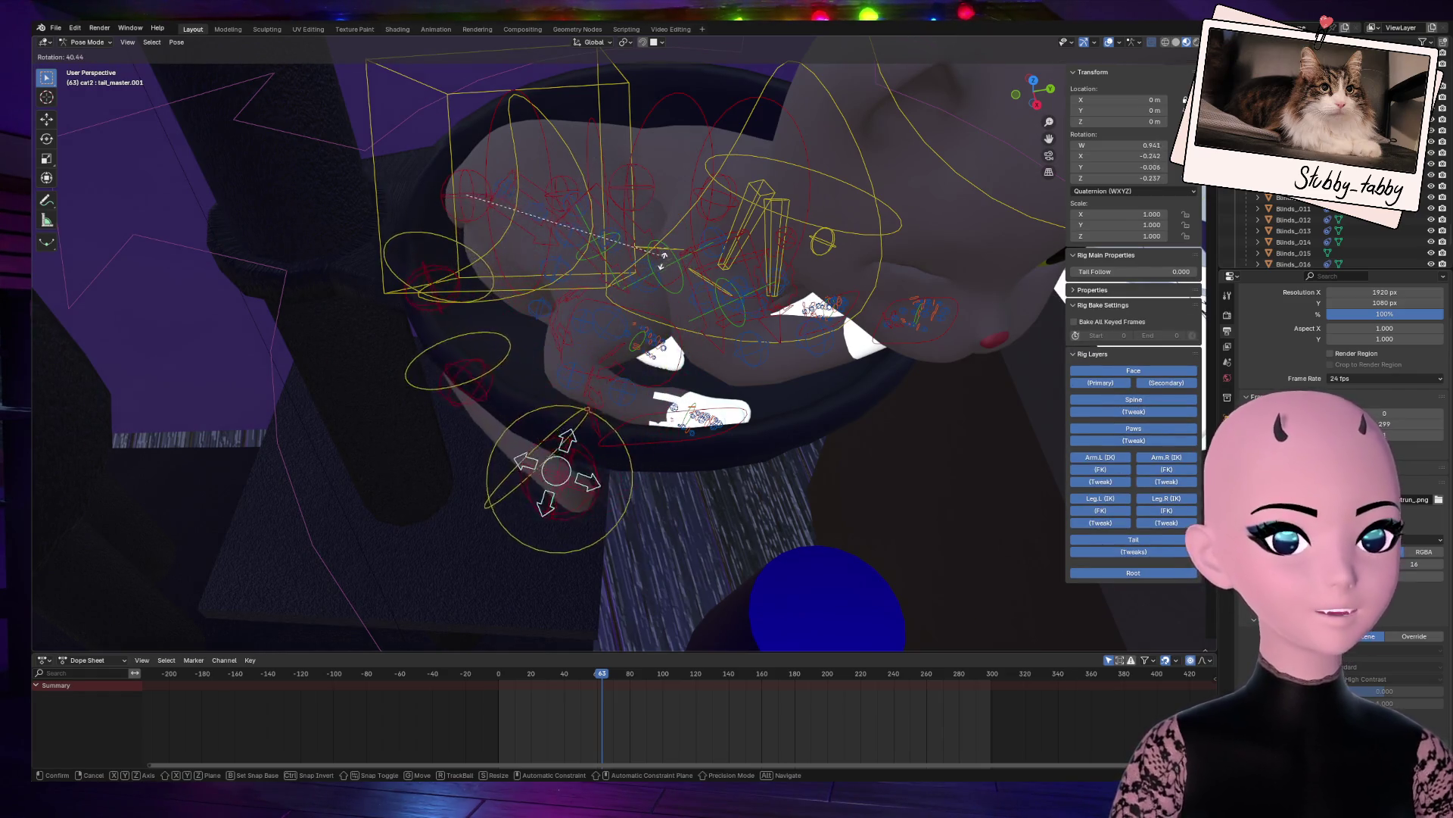
left_click(634, 295)
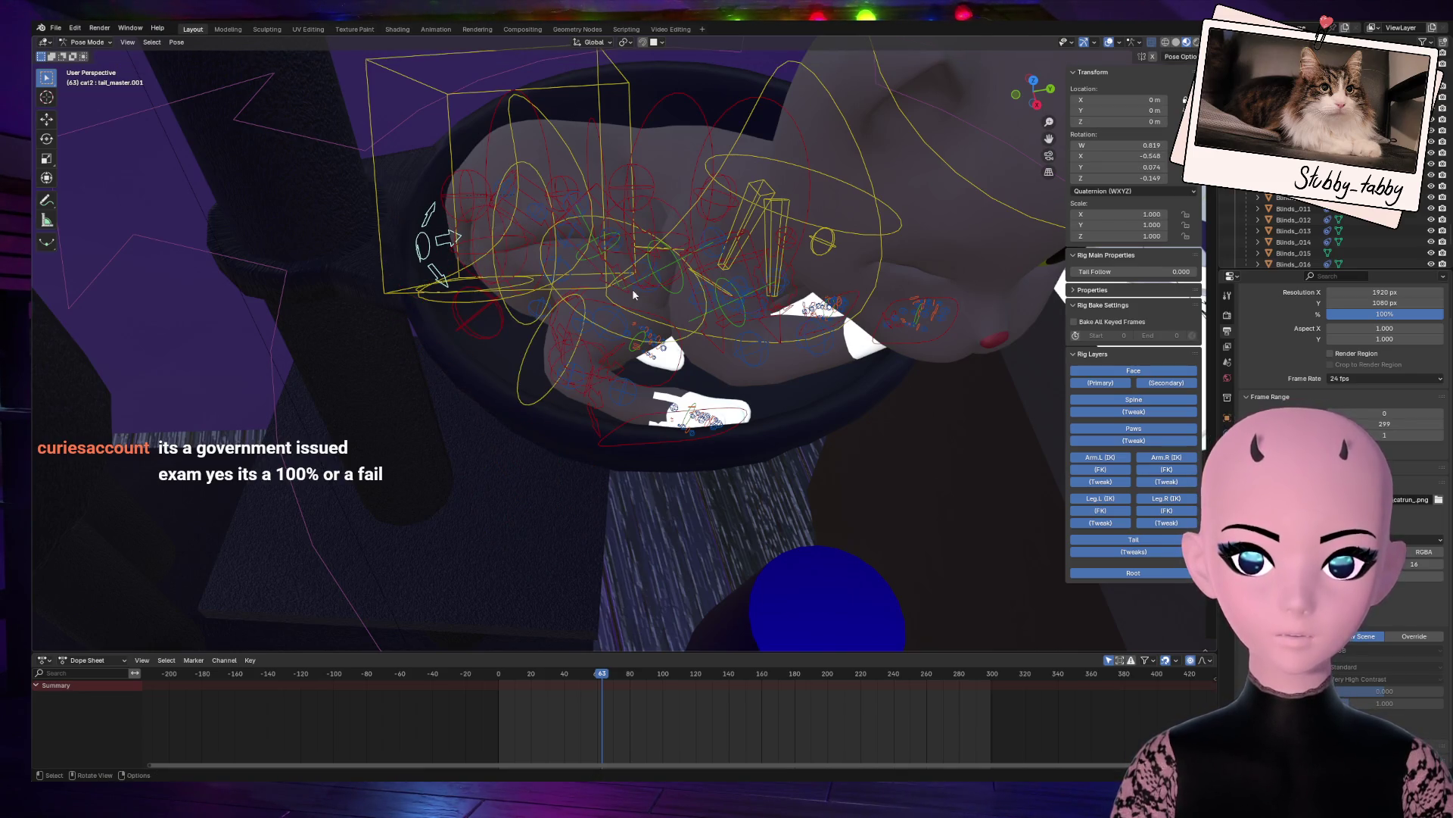
key("KP_5")
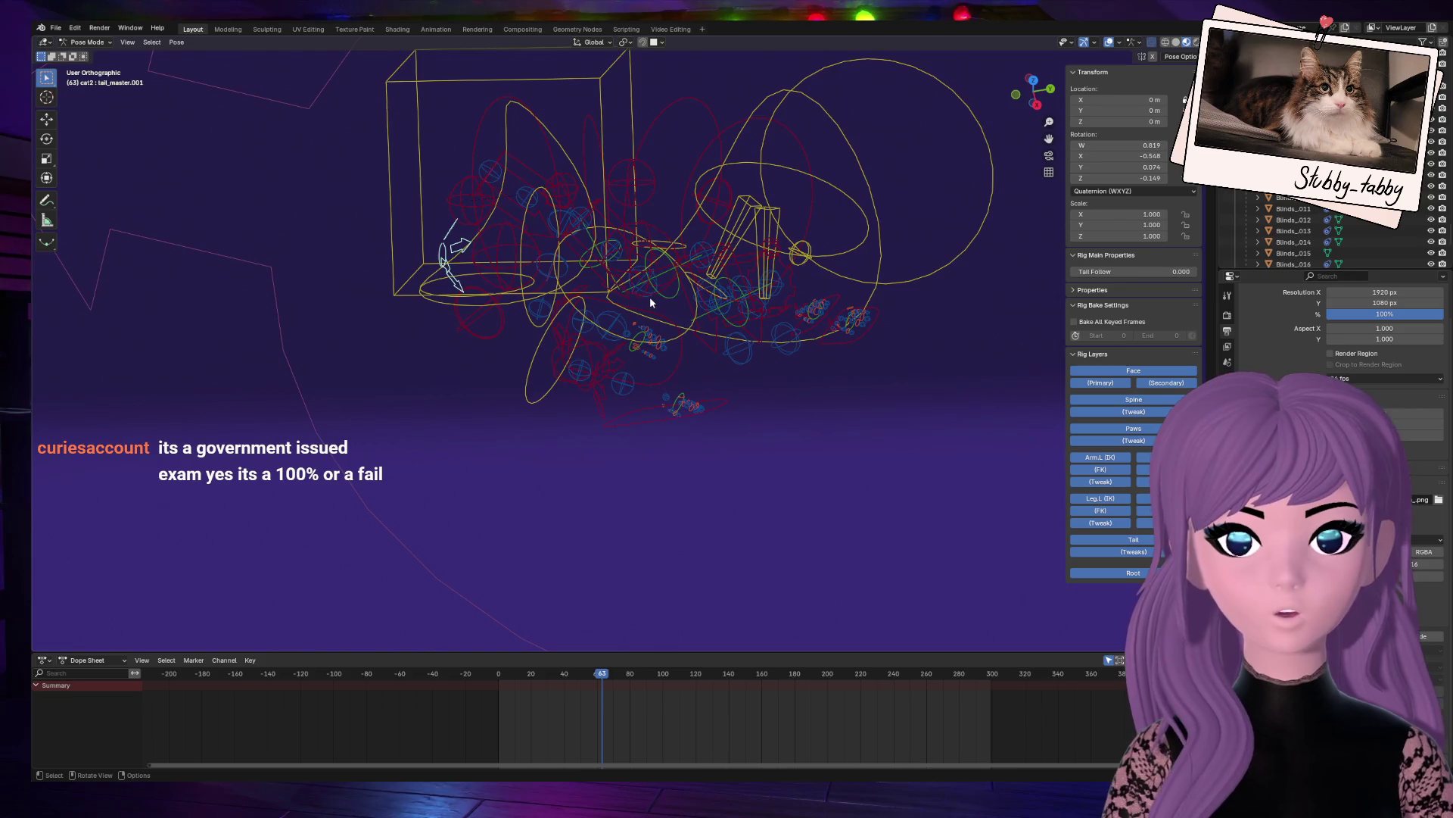
scroll(650, 296, "down", 10)
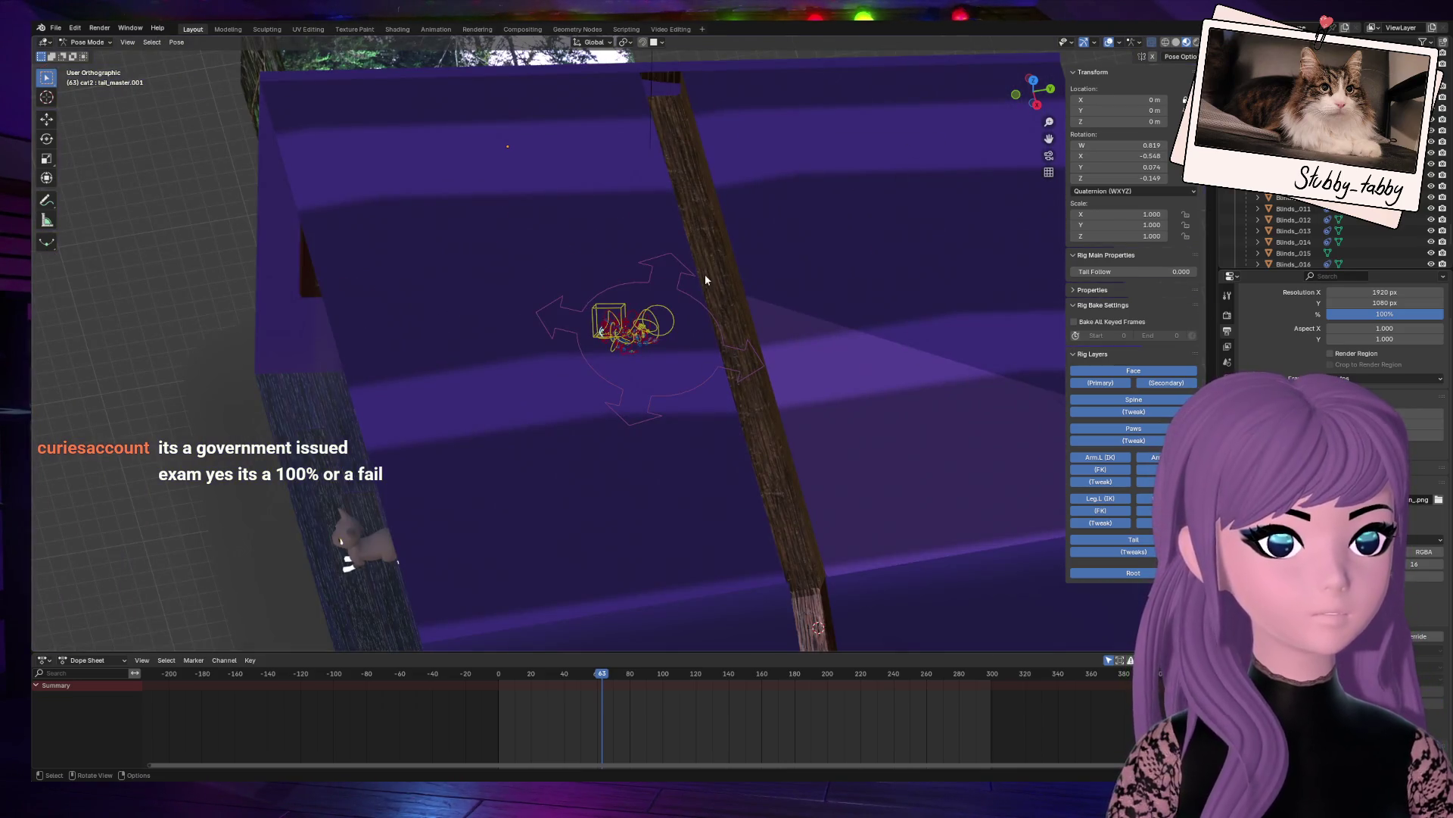
key("KP_5")
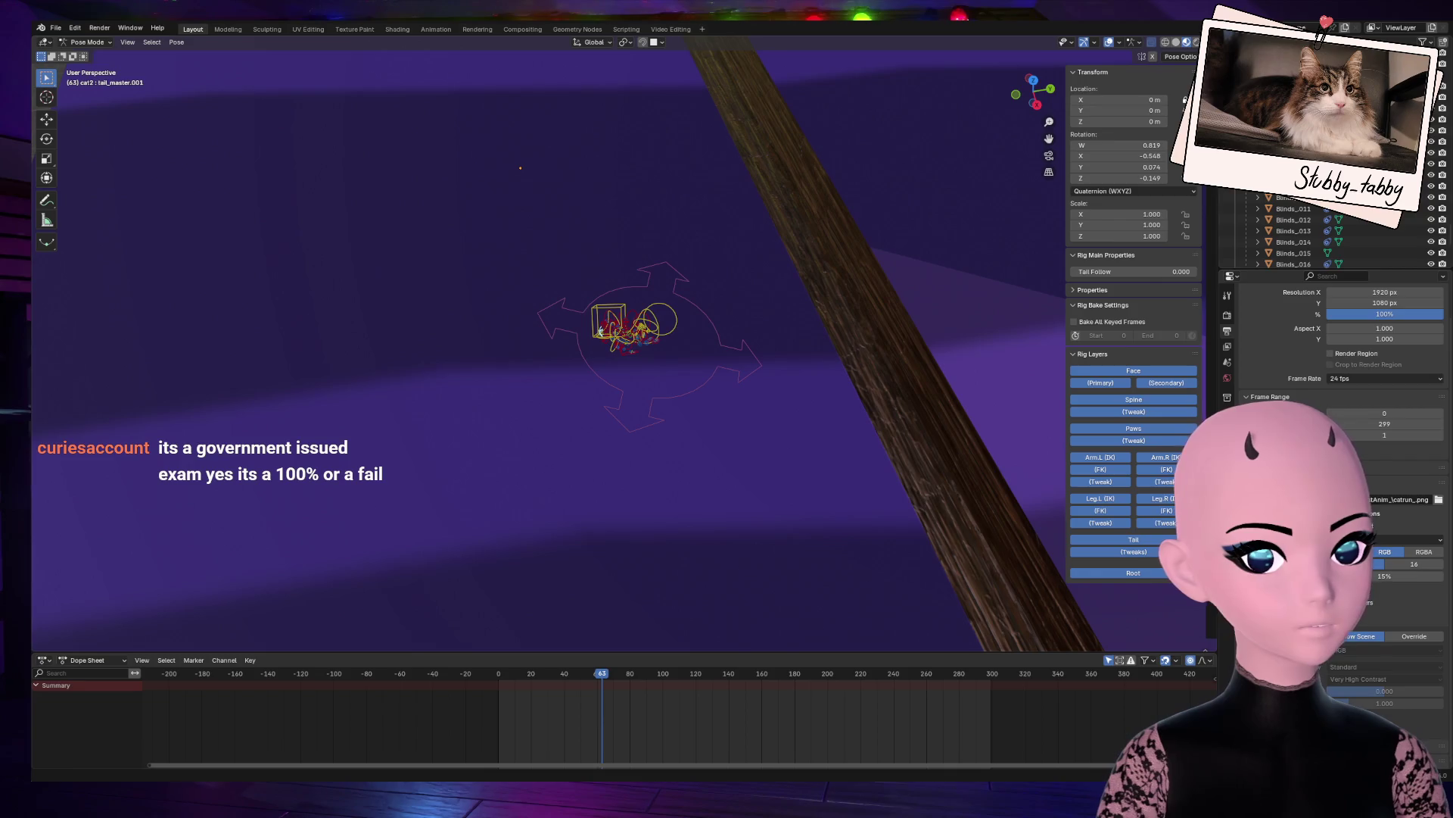
left_click_drag(1034, 80, 999, 84)
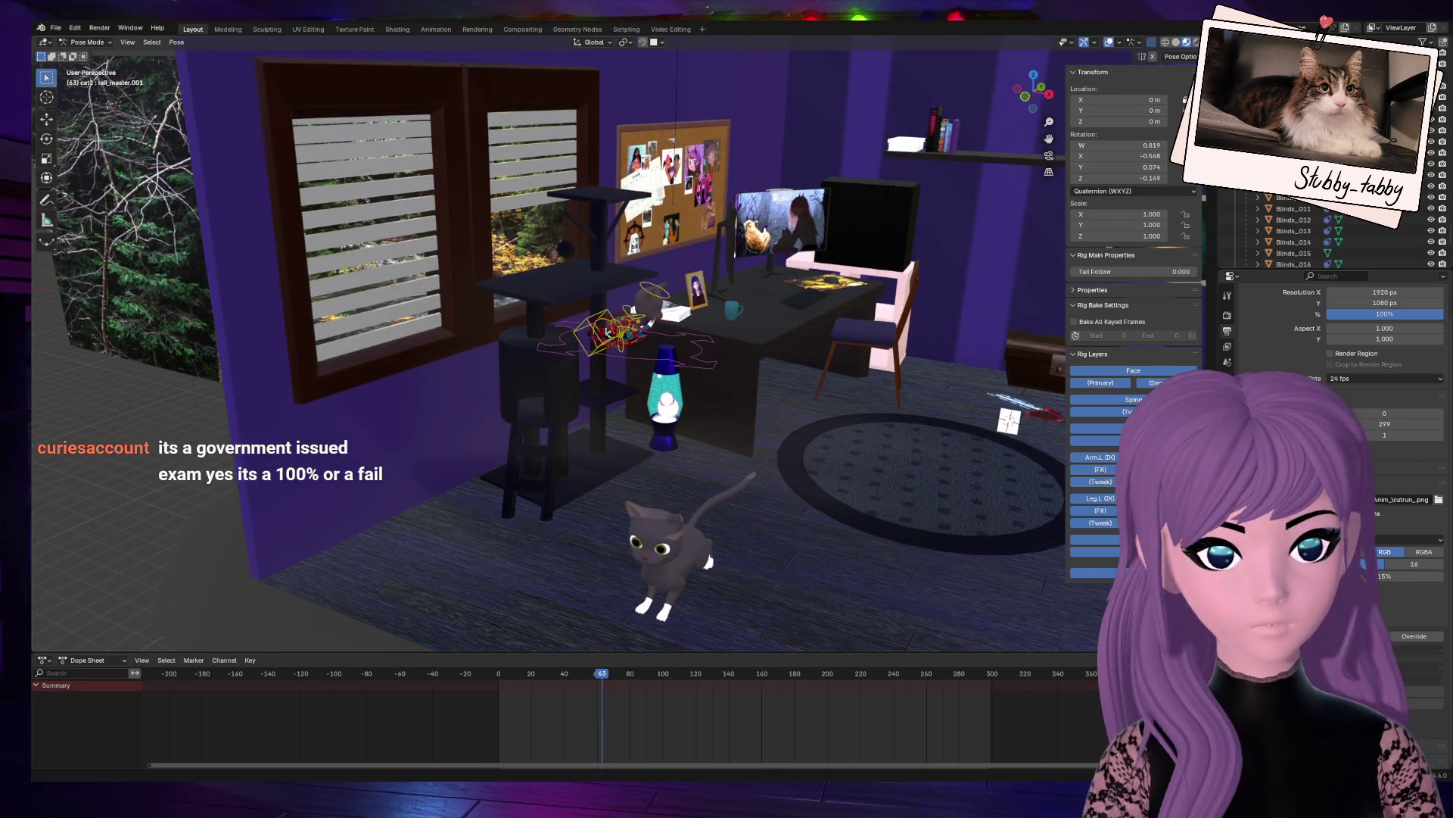
key("KP_Decimal")
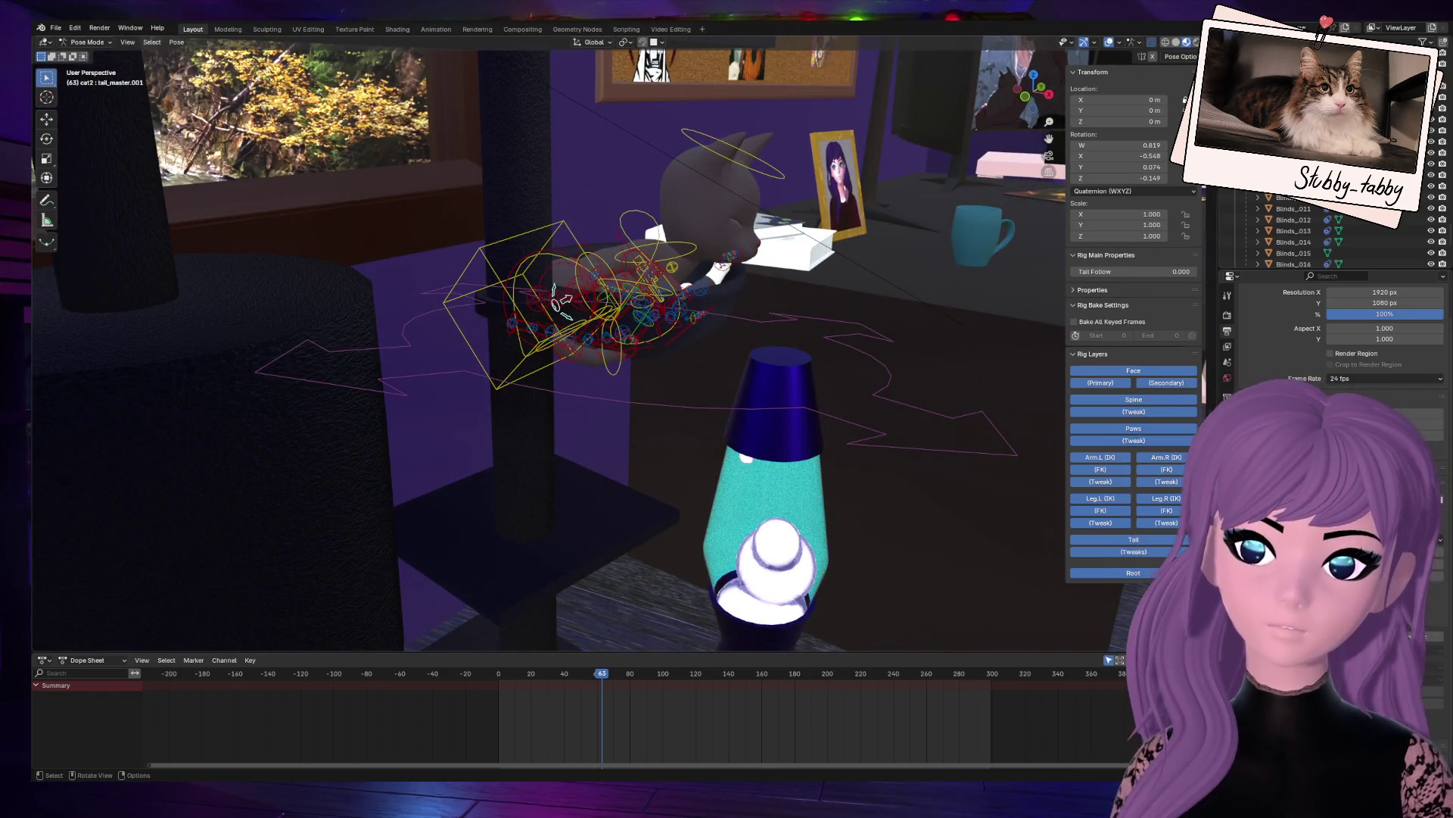
scroll(549, 340, "up", 3)
left_click_drag(1033, 91, 1010, 106)
scroll(646, 221, "up", 2)
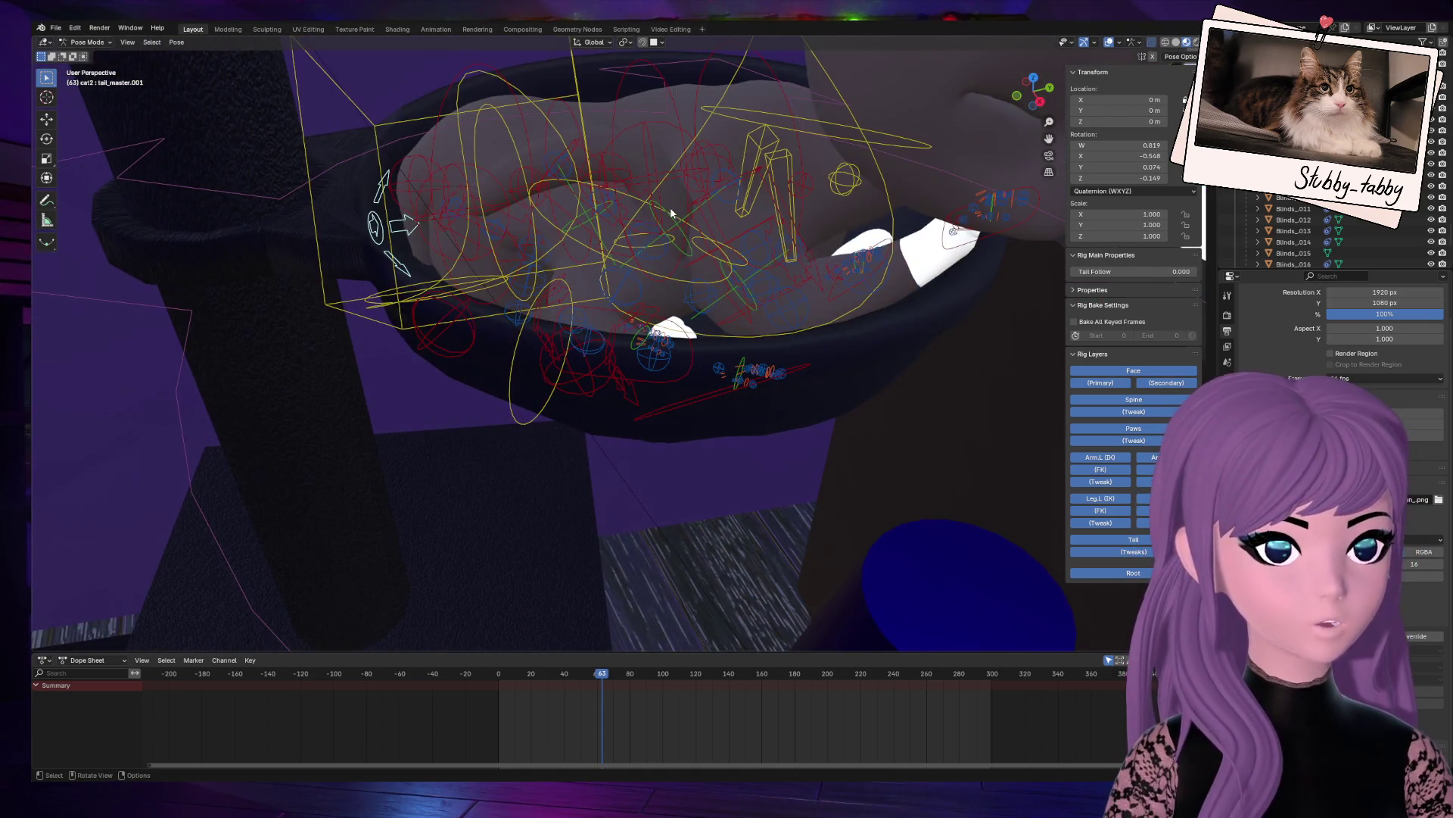
Step: Rotate the tail master control twice to swing the tail toward the bed edge
key("r")
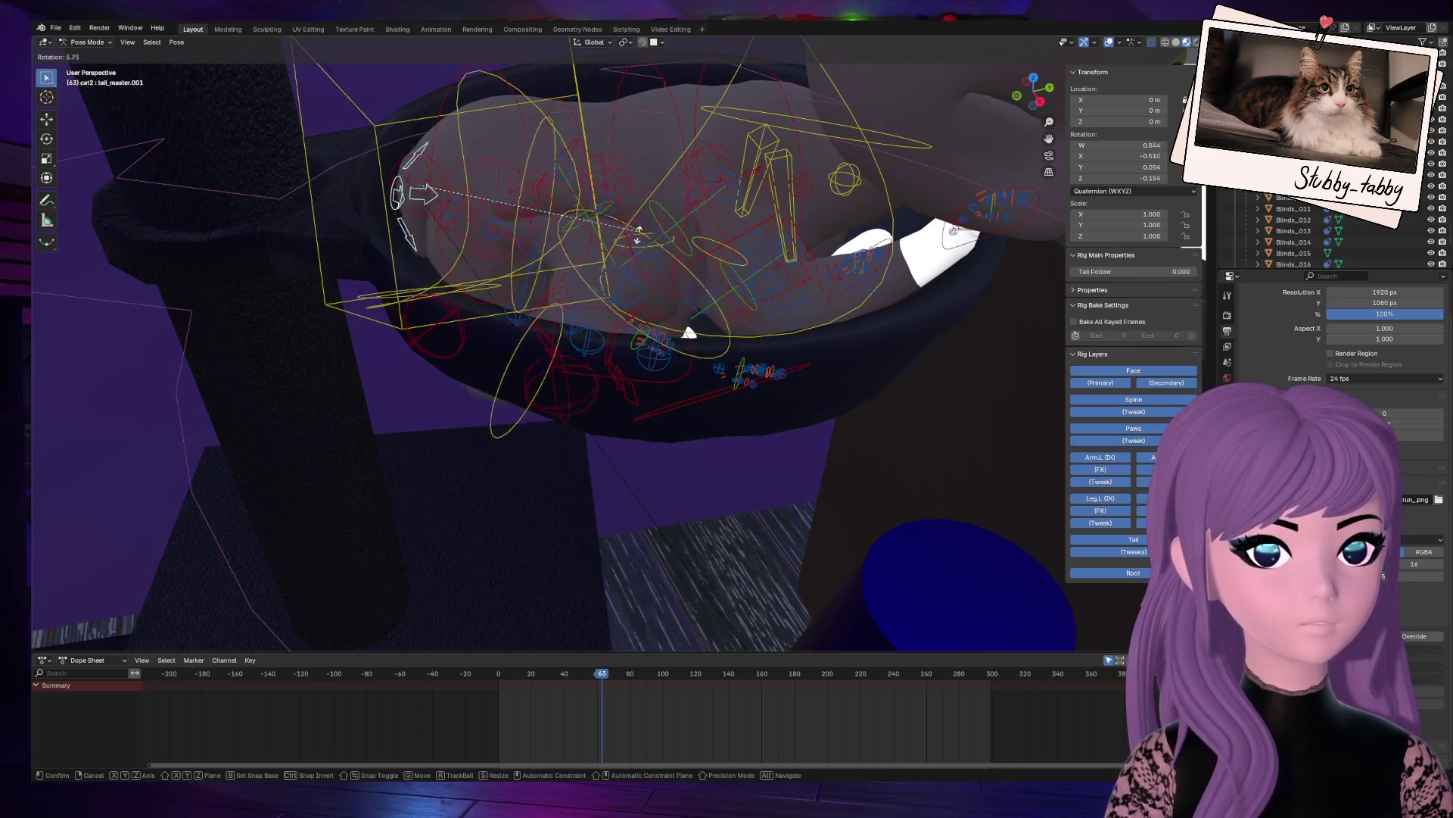
left_click(639, 289)
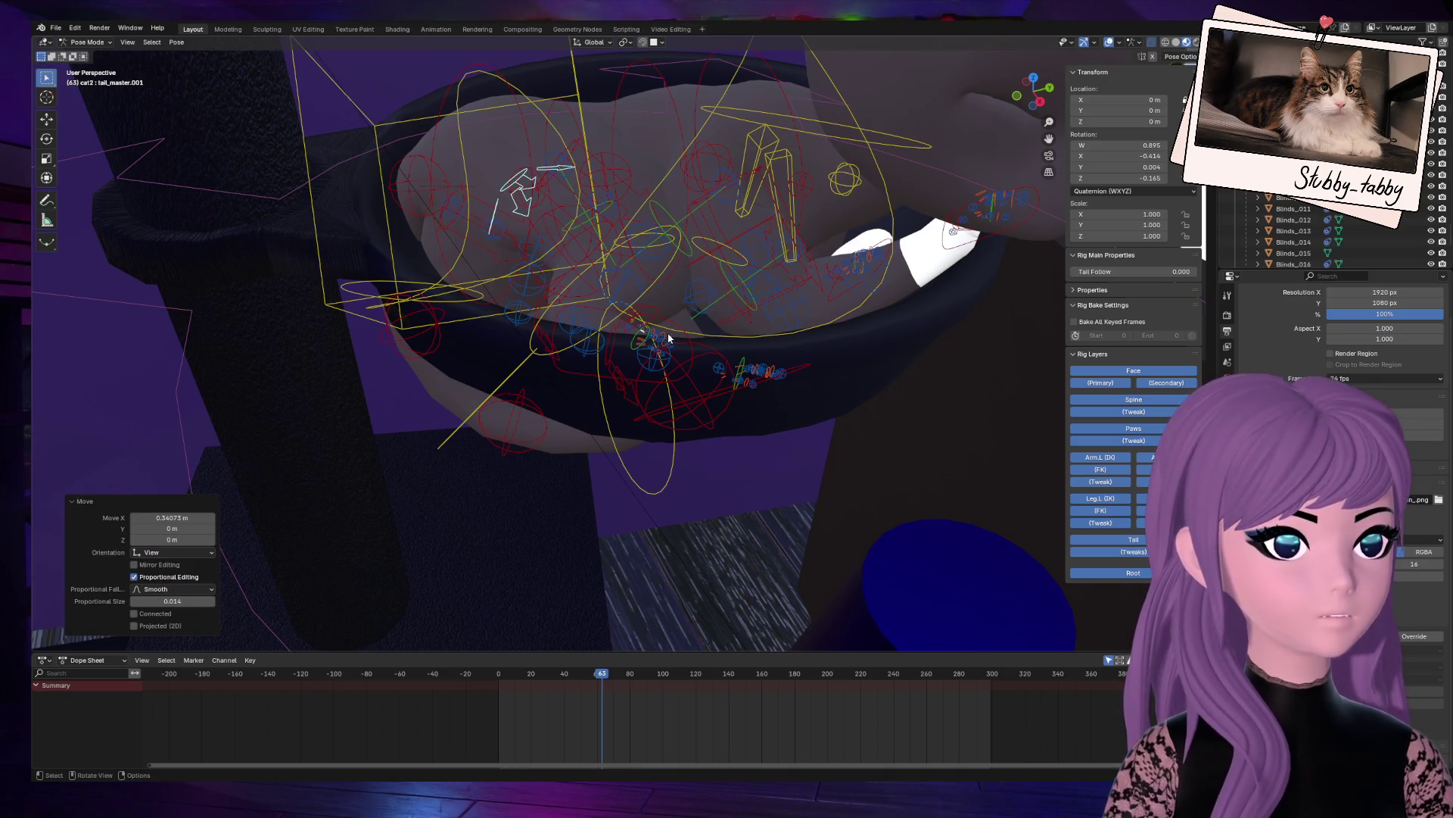
scroll(668, 339, "up", 4)
mouse_move(1033, 85)
left_mouse_down()
mouse_move(1043, 97)
mouse_move(1013, 122)
left_mouse_up()
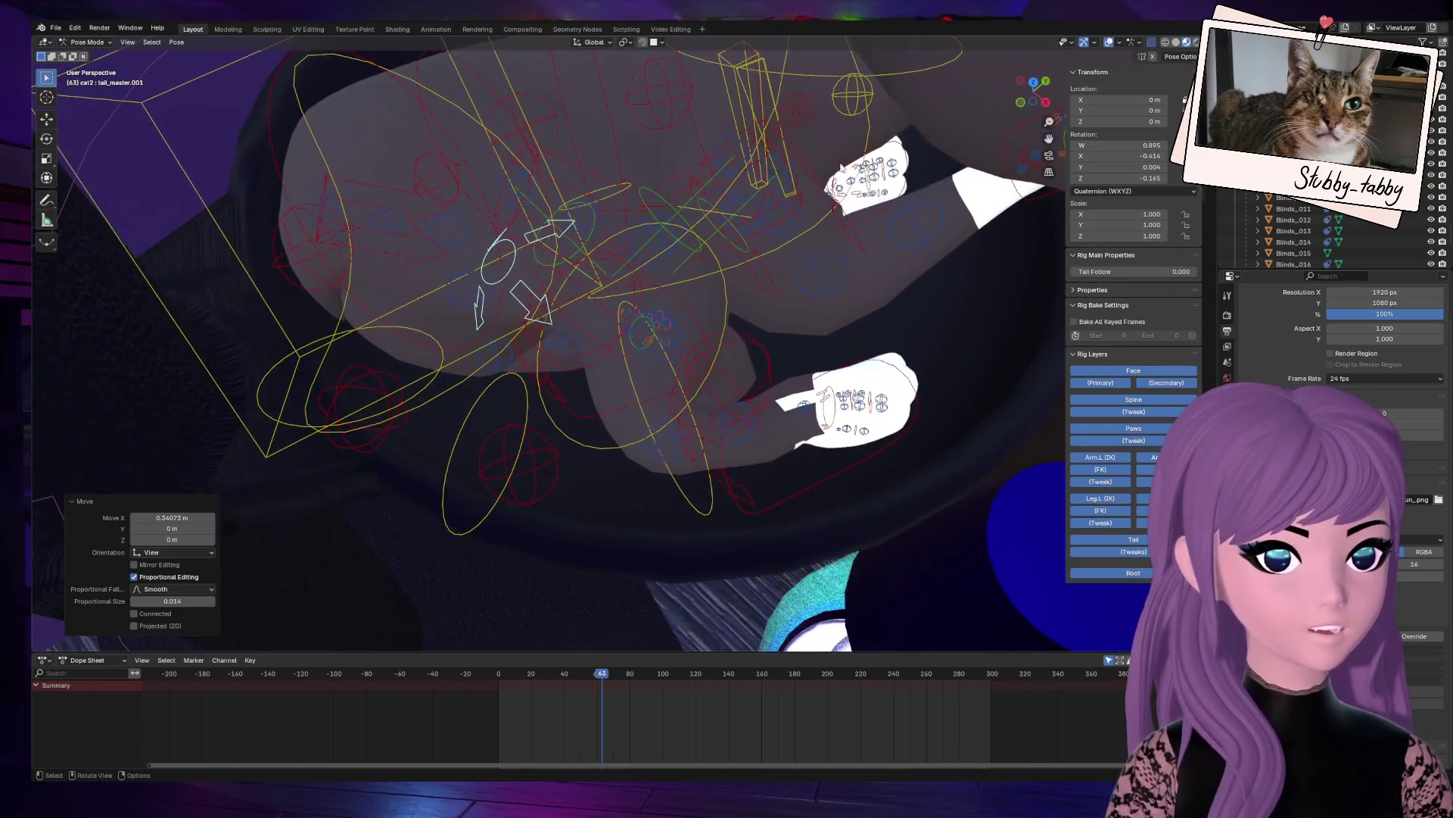
key("r")
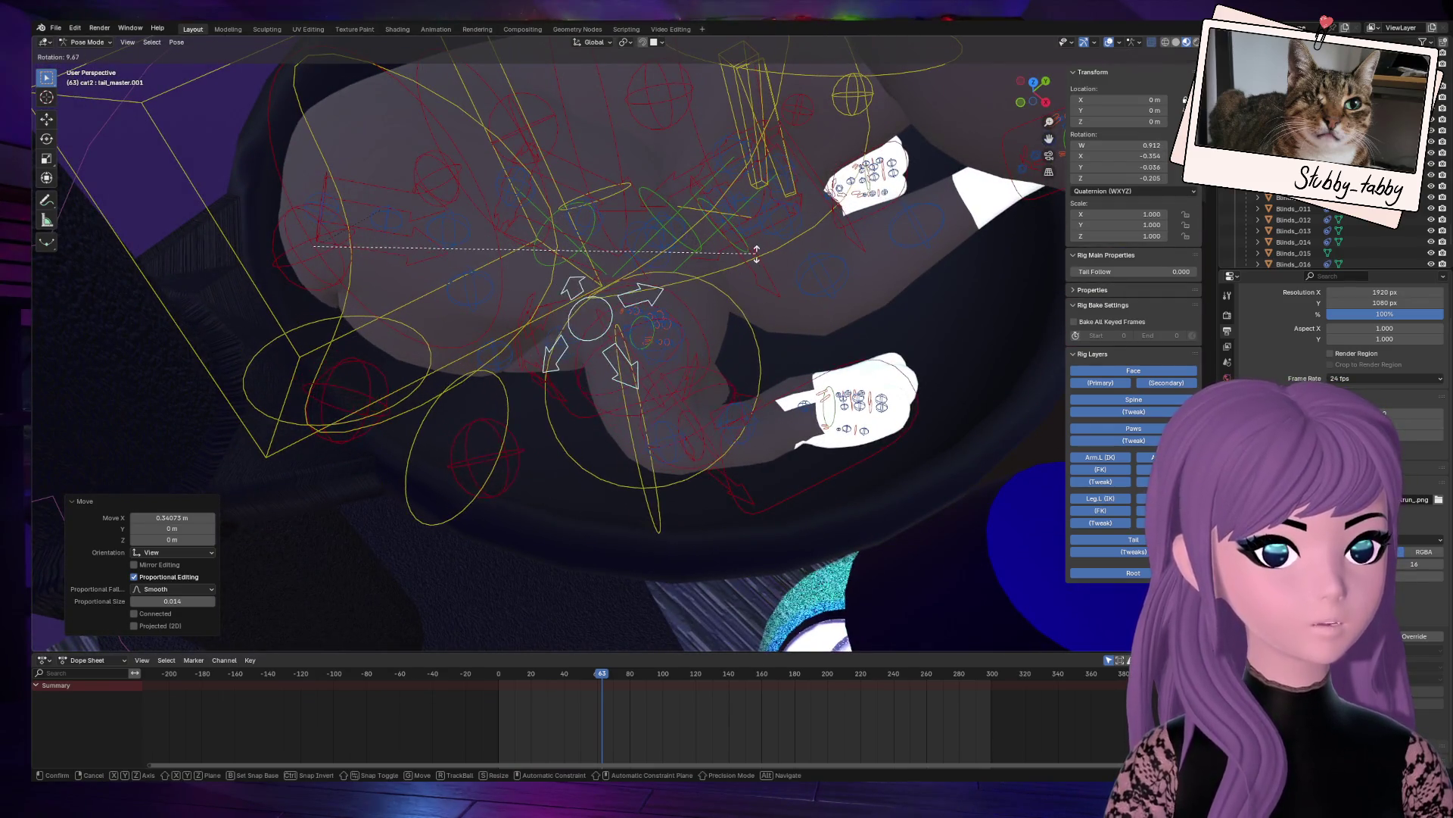
left_click(757, 254)
left_click_drag(1029, 106, 1037, 101)
Step: Bend tail.002, tail.003 and tail.004 in turn, leaving the tip at -9.15°
left_click(454, 430)
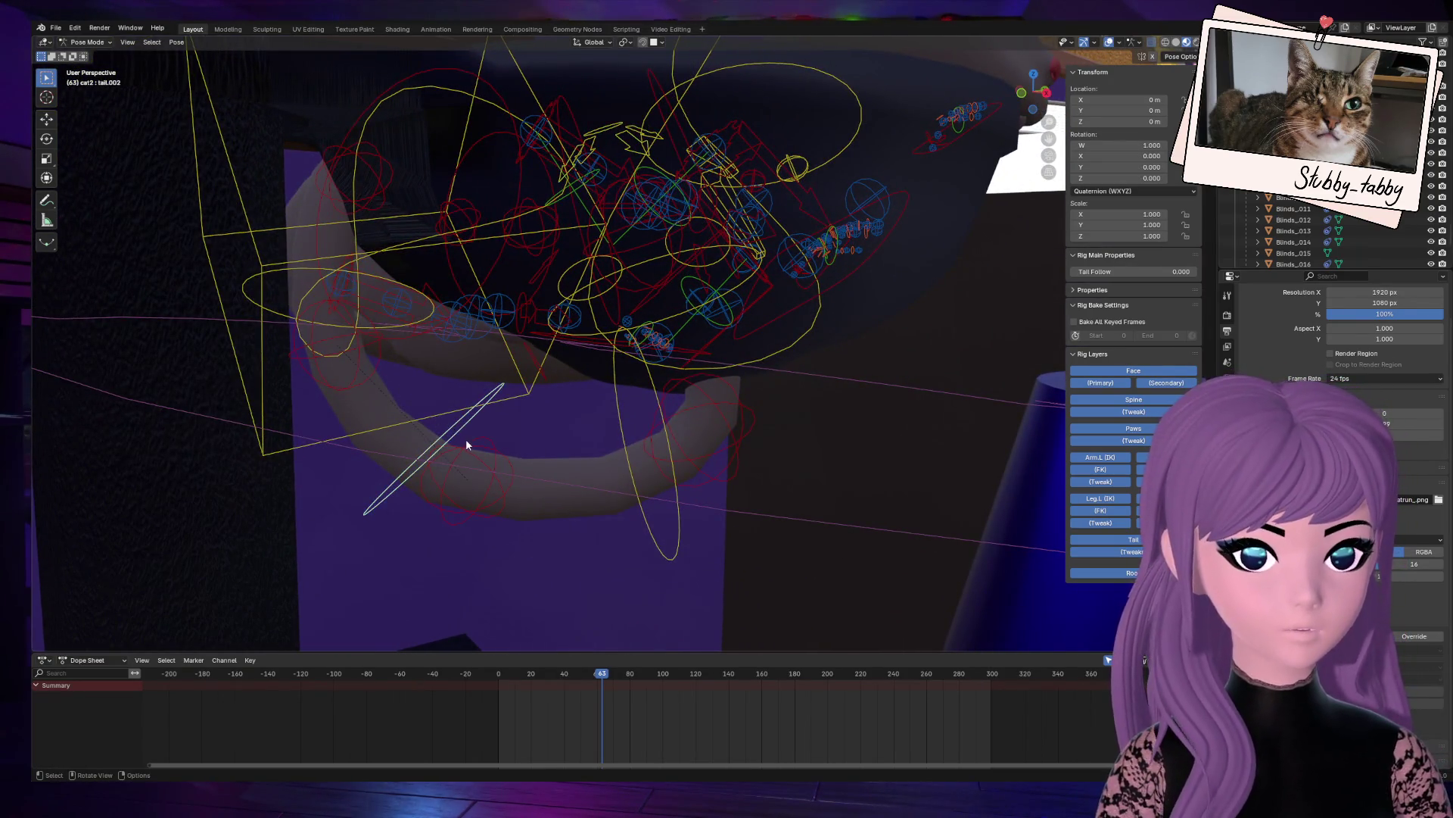
key("r")
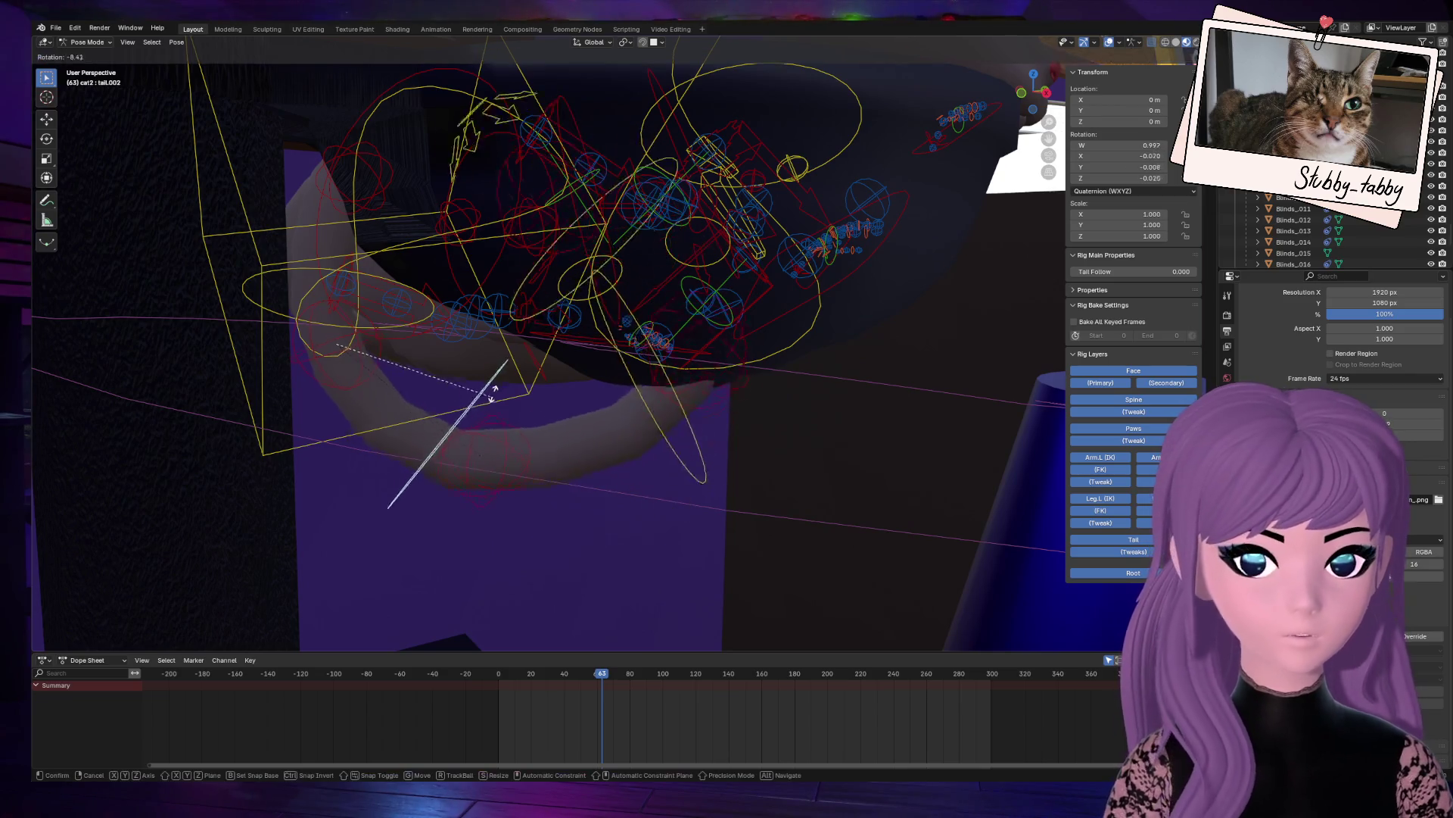
left_click(506, 419)
left_click(679, 400)
key("r")
left_click(788, 373)
left_click(860, 350)
key("r")
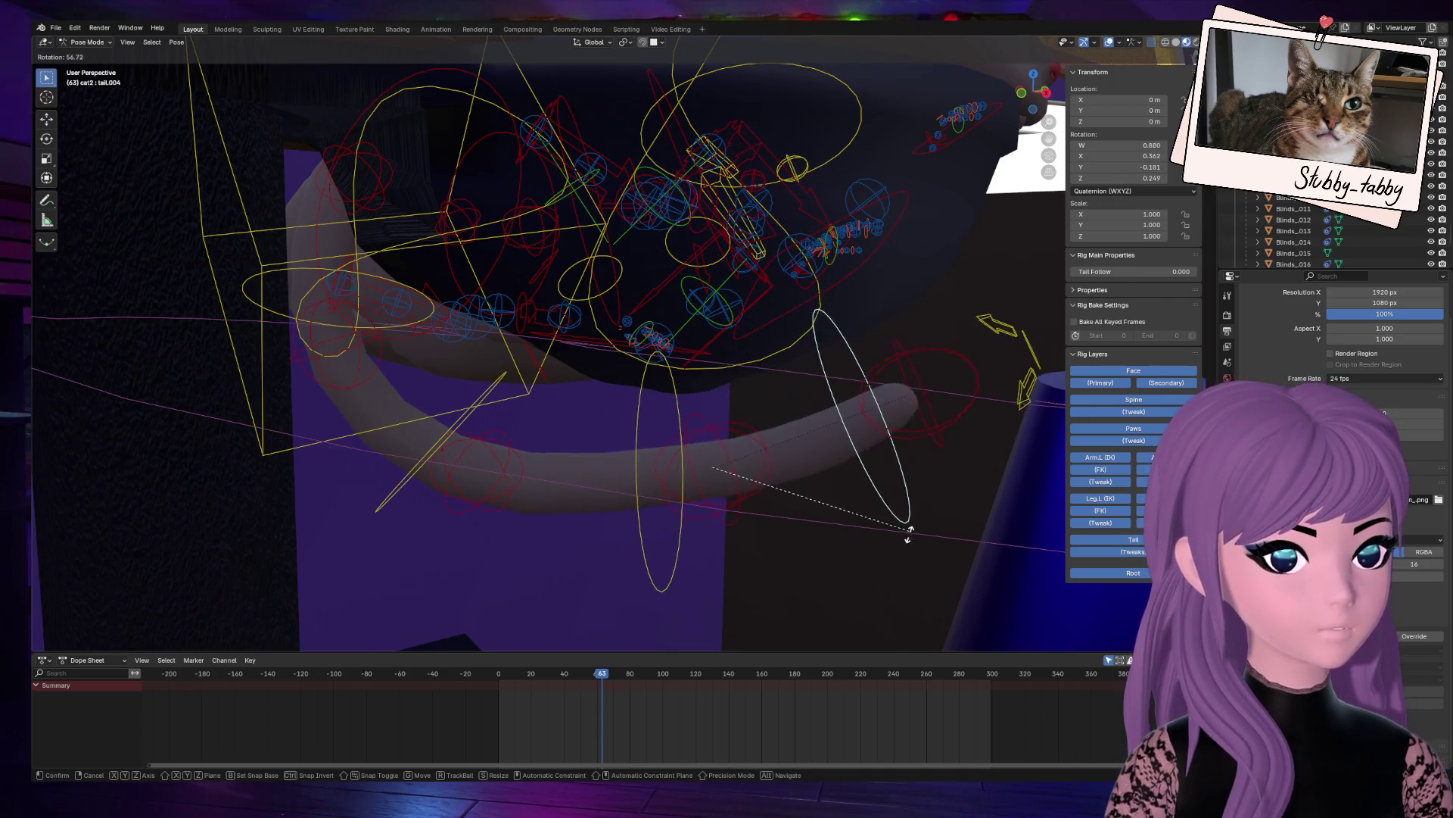
left_click(904, 533)
key("r")
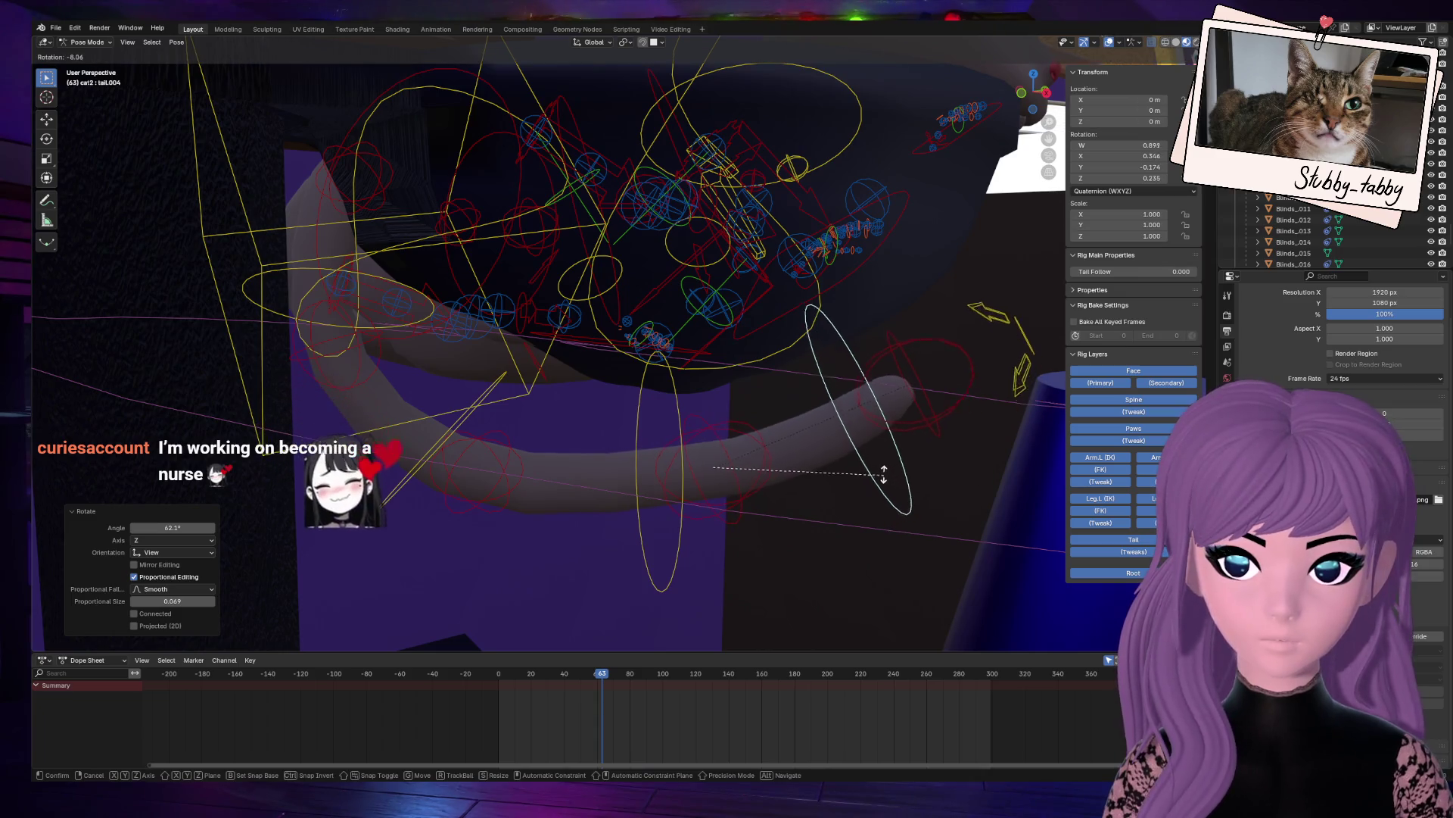
left_click(878, 475)
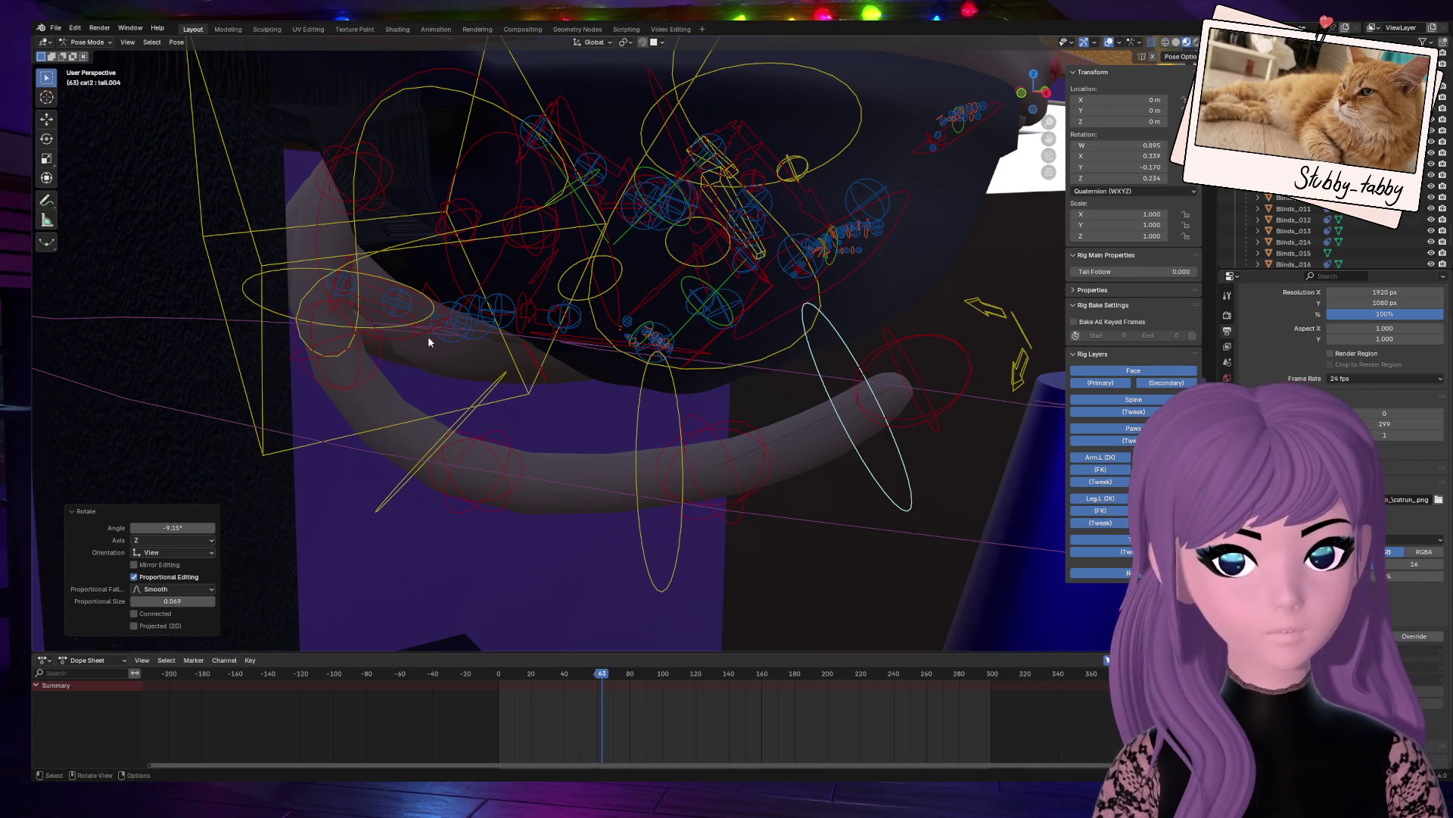
Step: Rotate the tail.001 bone about -11.2° to curl the tail base
left_click(475, 416)
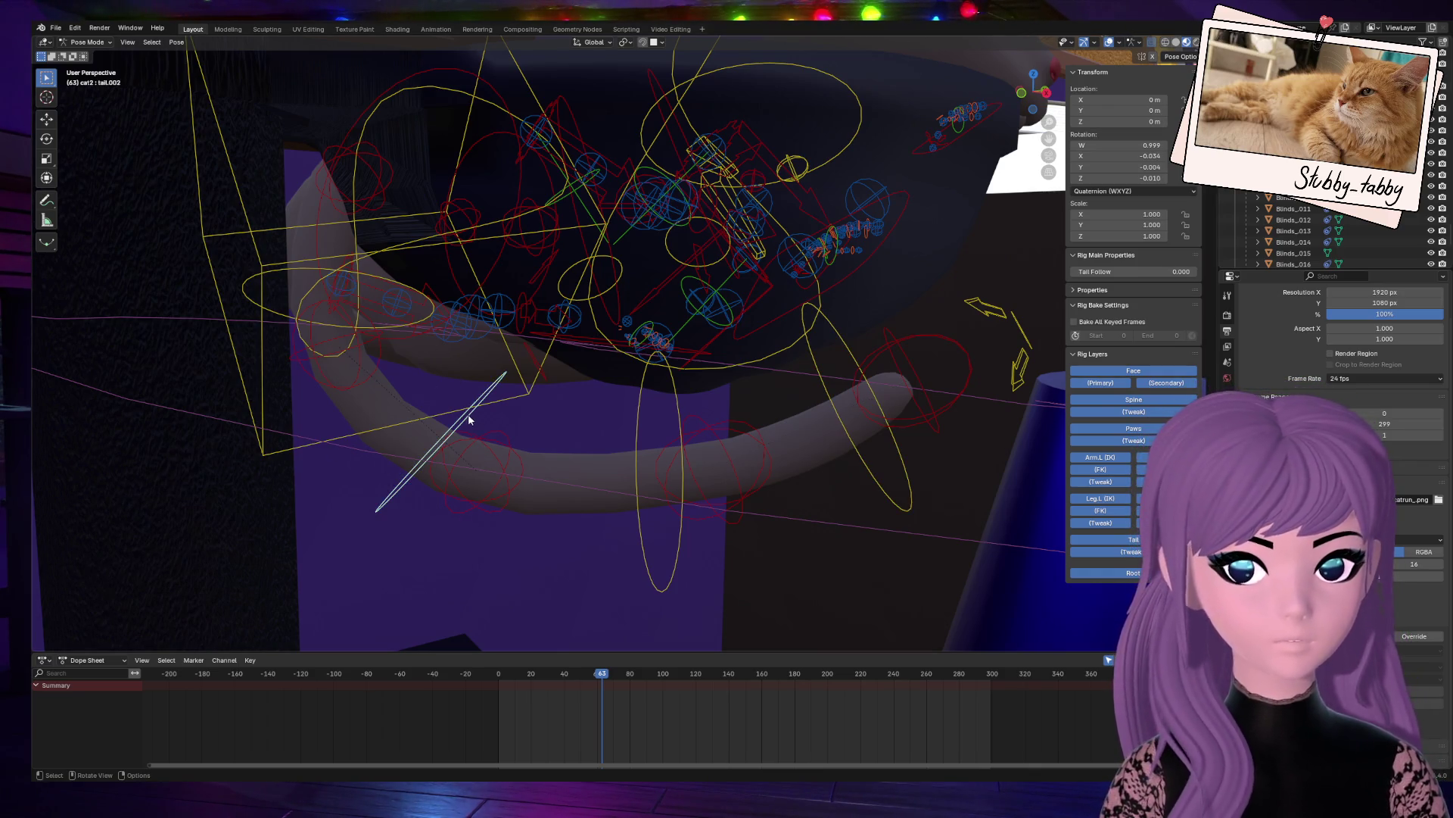
key("r")
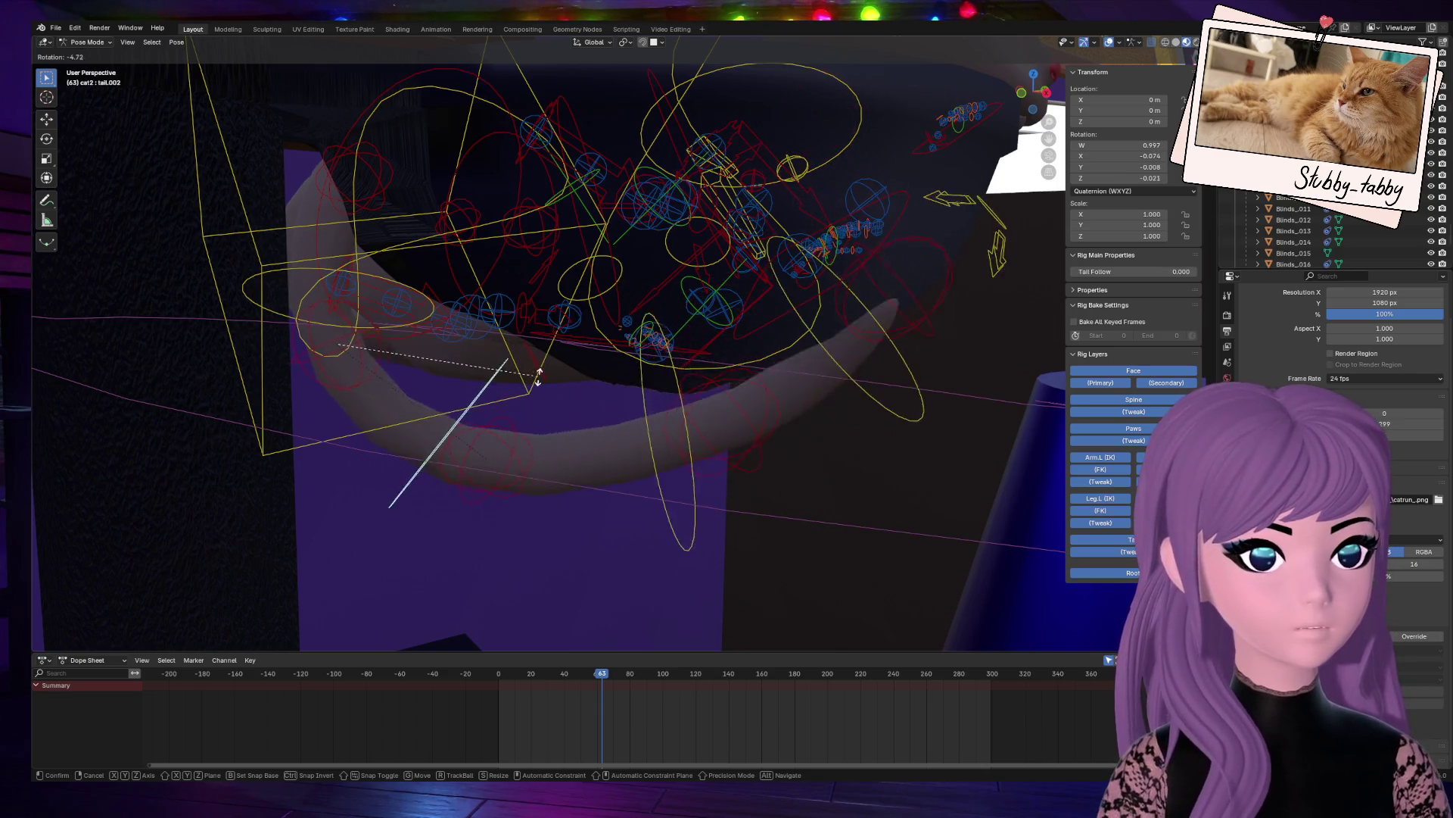
key("Escape")
left_click(410, 305)
key("r")
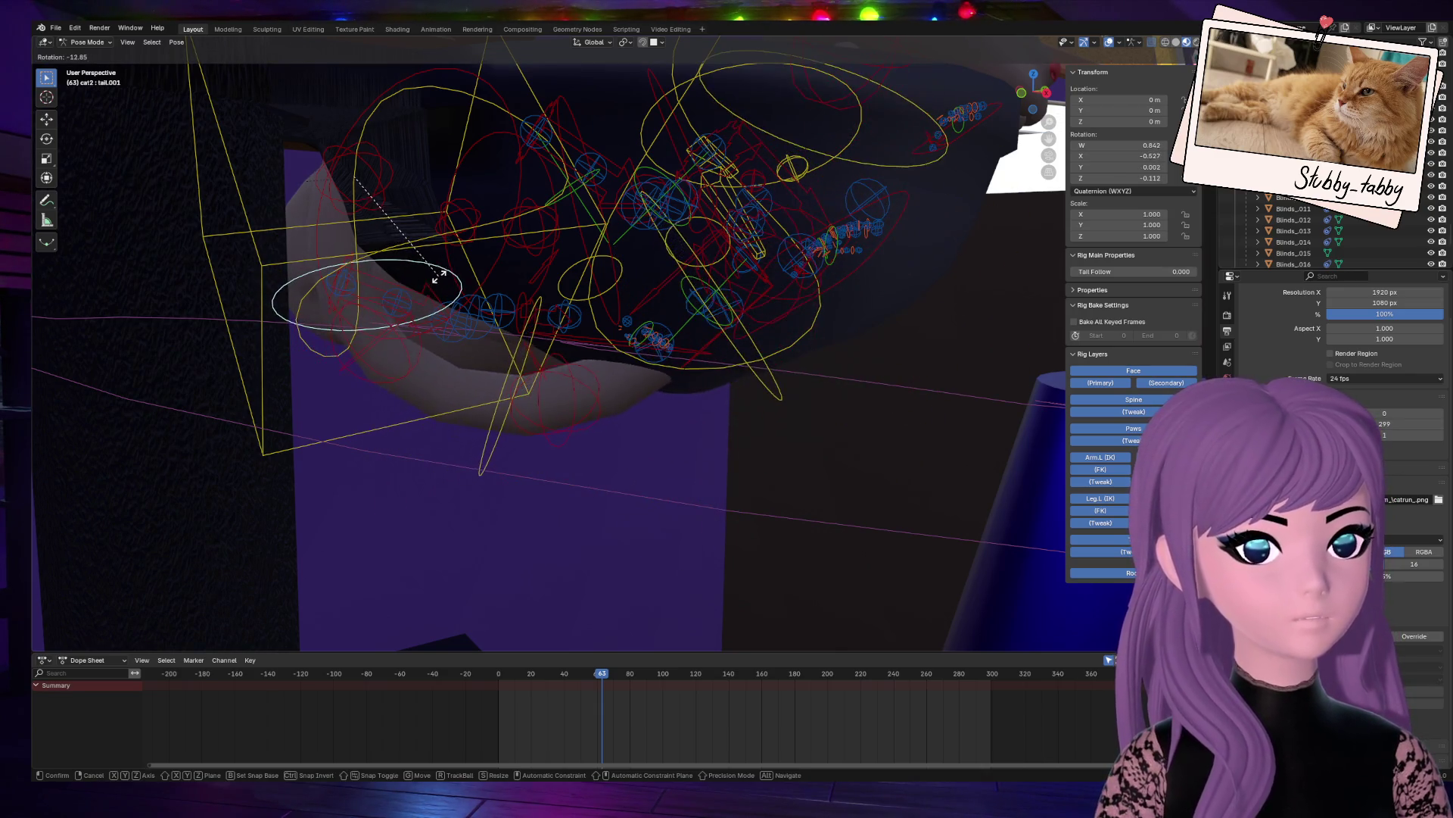
left_click(438, 283)
middle_click_drag(438, 283, 747, 333)
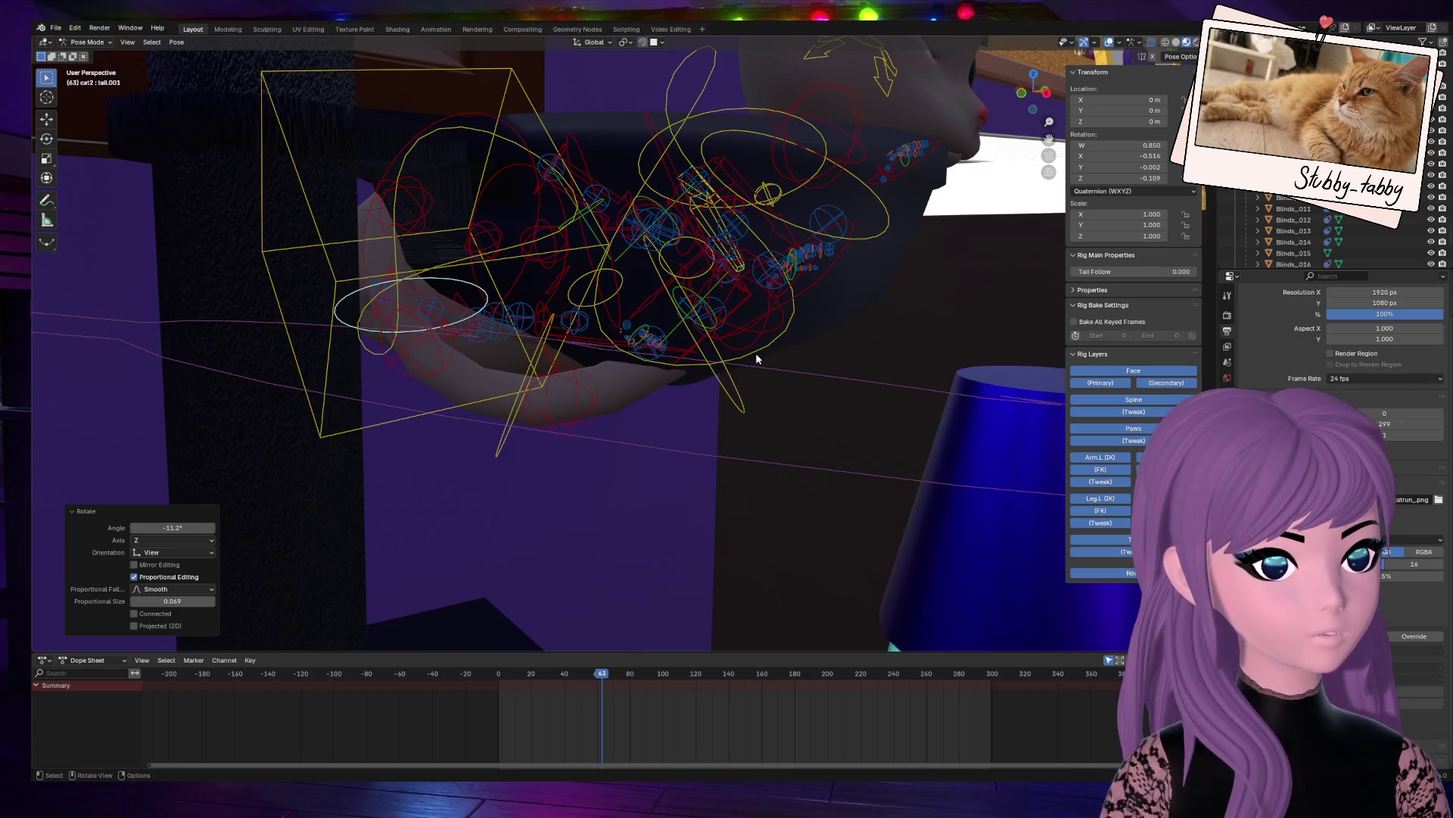
Step: Rotate tail.003 by 13° and check the curled tail from above
left_click(731, 389)
key("r")
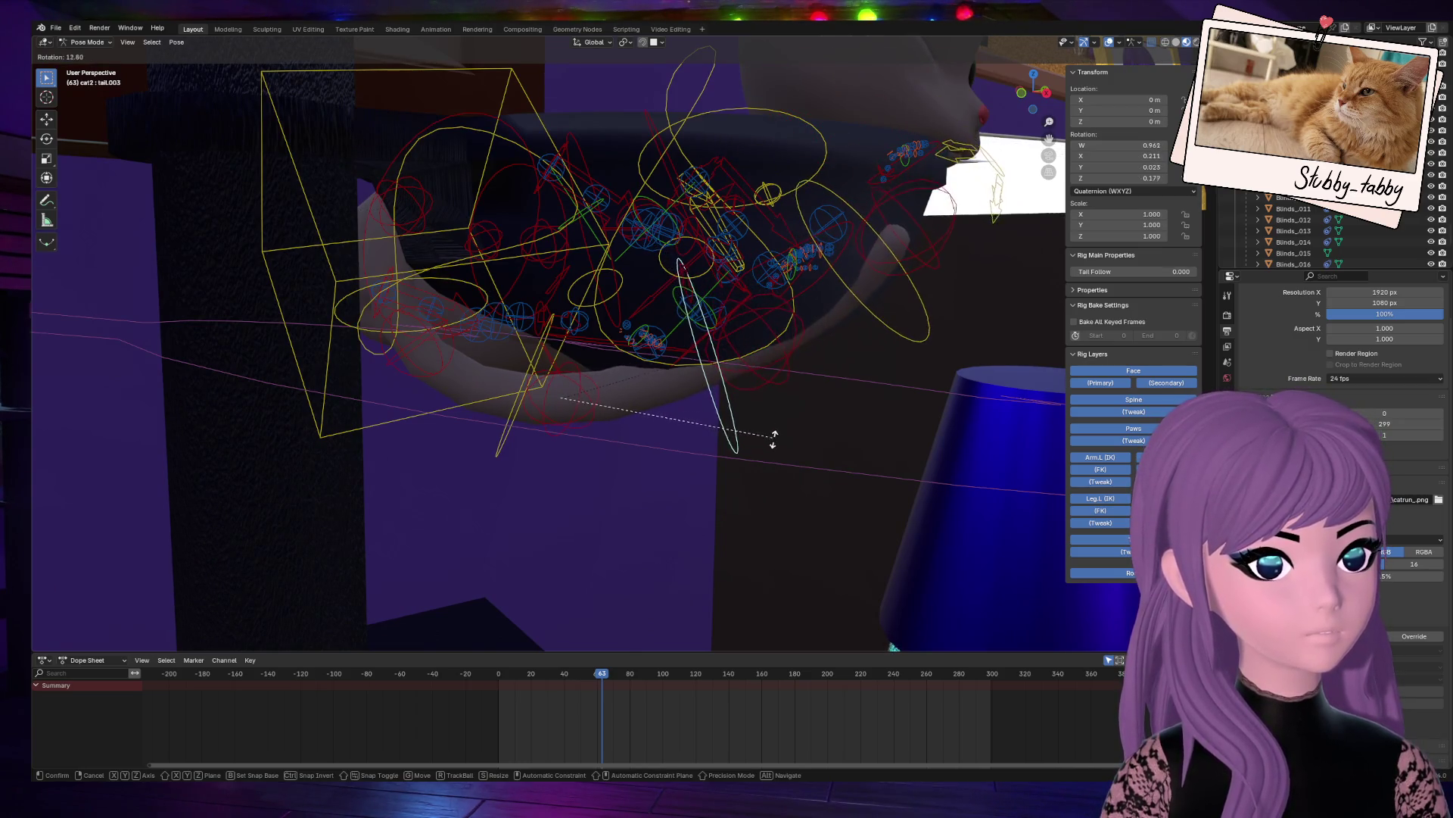
left_click(774, 439)
mouse_move(1033, 91)
left_mouse_down()
mouse_move(962, 125)
mouse_move(984, 113)
mouse_move(972, 120)
left_mouse_up()
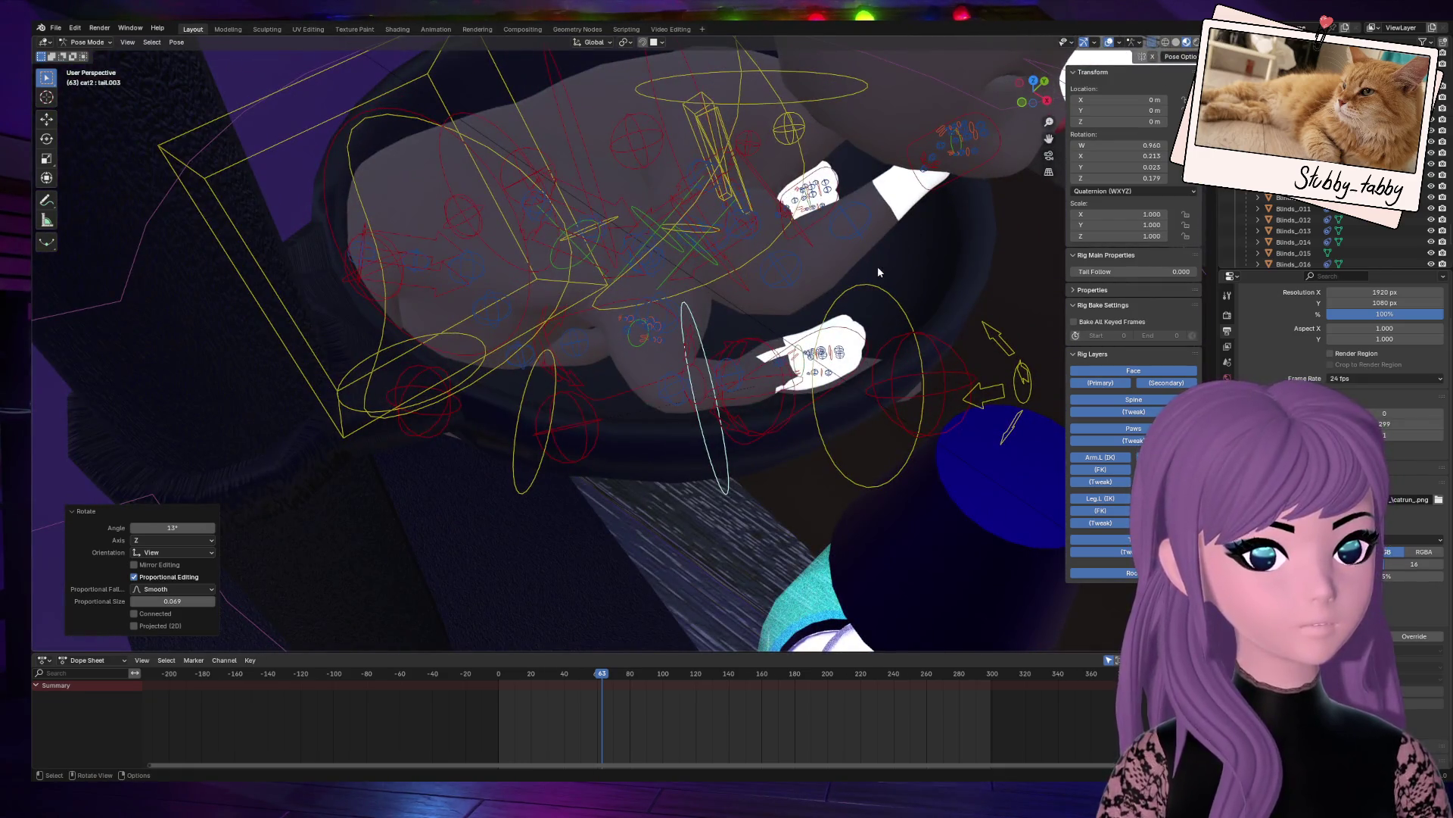
mouse_move(1033, 91)
left_mouse_down()
mouse_move(984, 121)
mouse_move(1050, 95)
mouse_move(1014, 108)
mouse_move(1025, 97)
left_mouse_up()
Step: Select the cat's hips bone and try a rotation, then cancel it
left_click(492, 120)
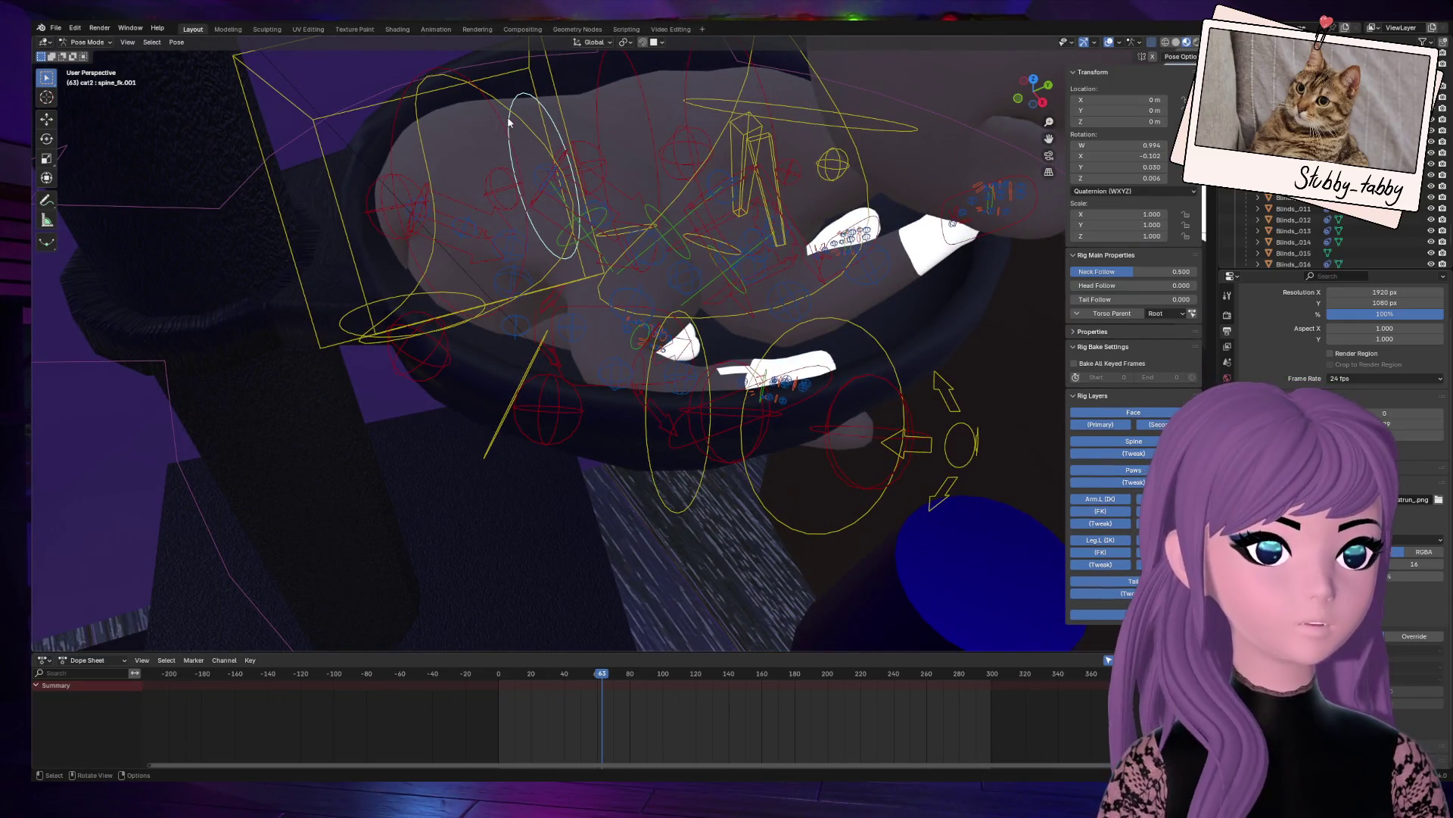
left_click(494, 107)
left_click_drag(1034, 91, 1031, 92)
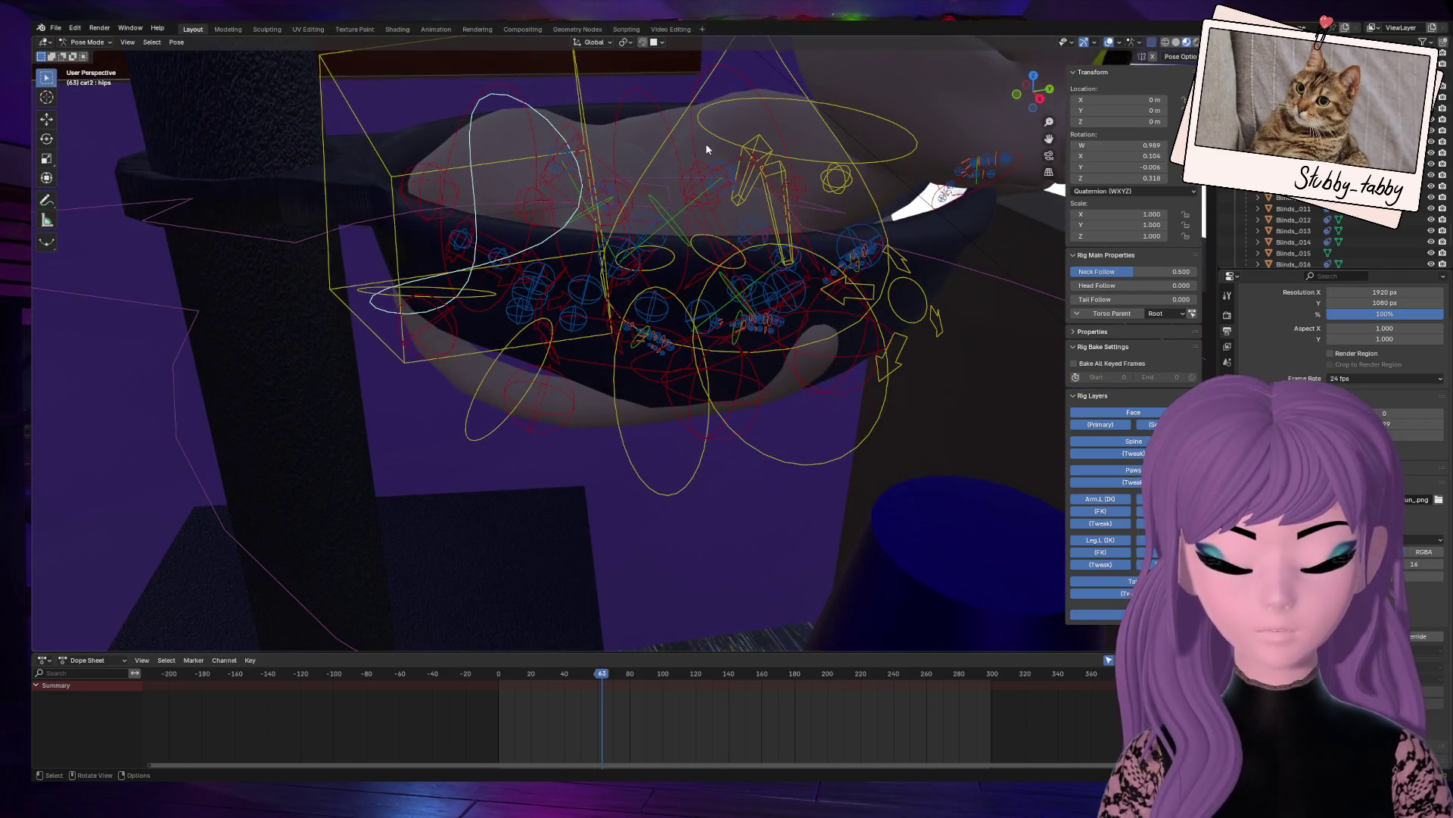
key("r")
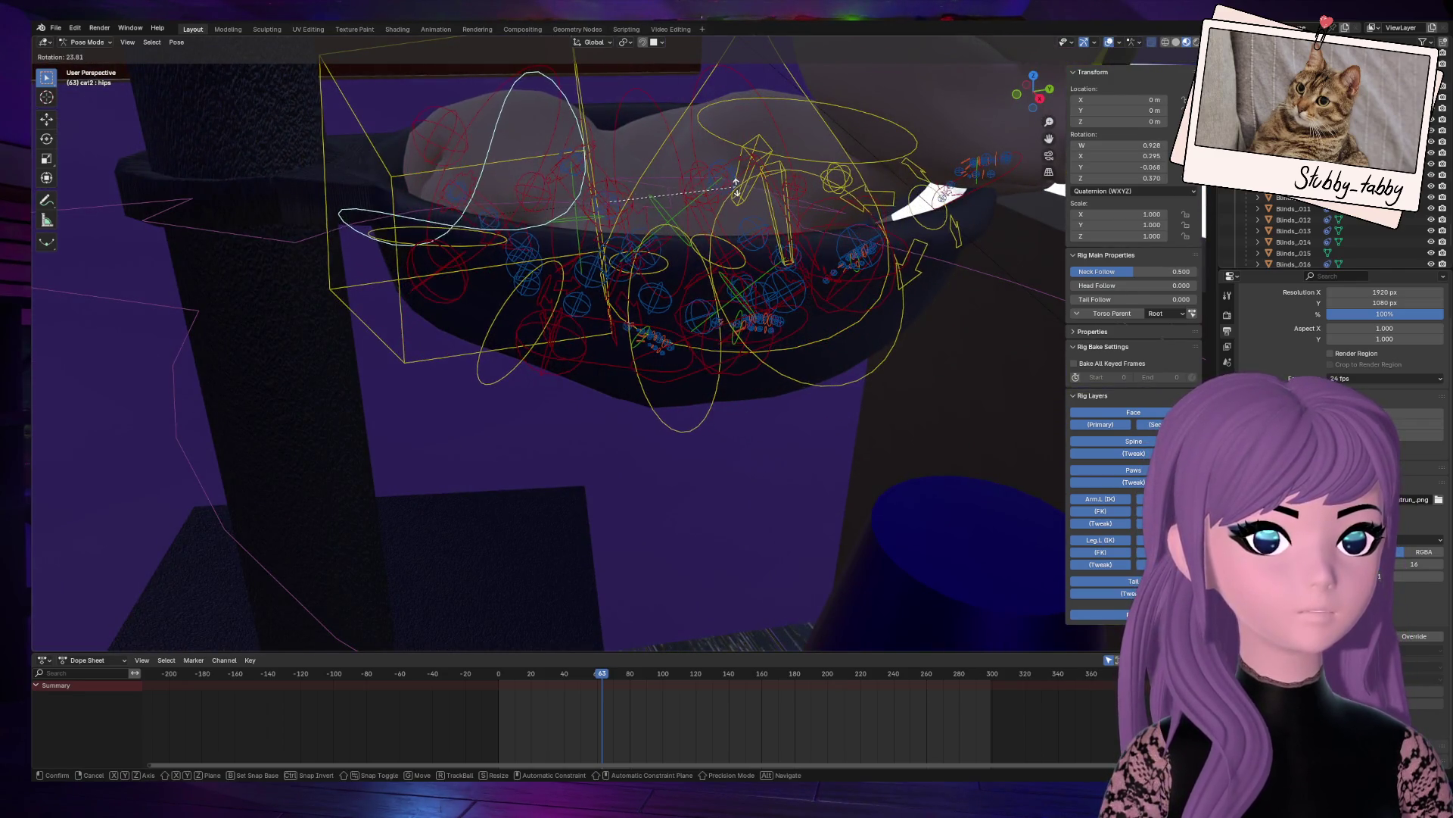
right_click(729, 180)
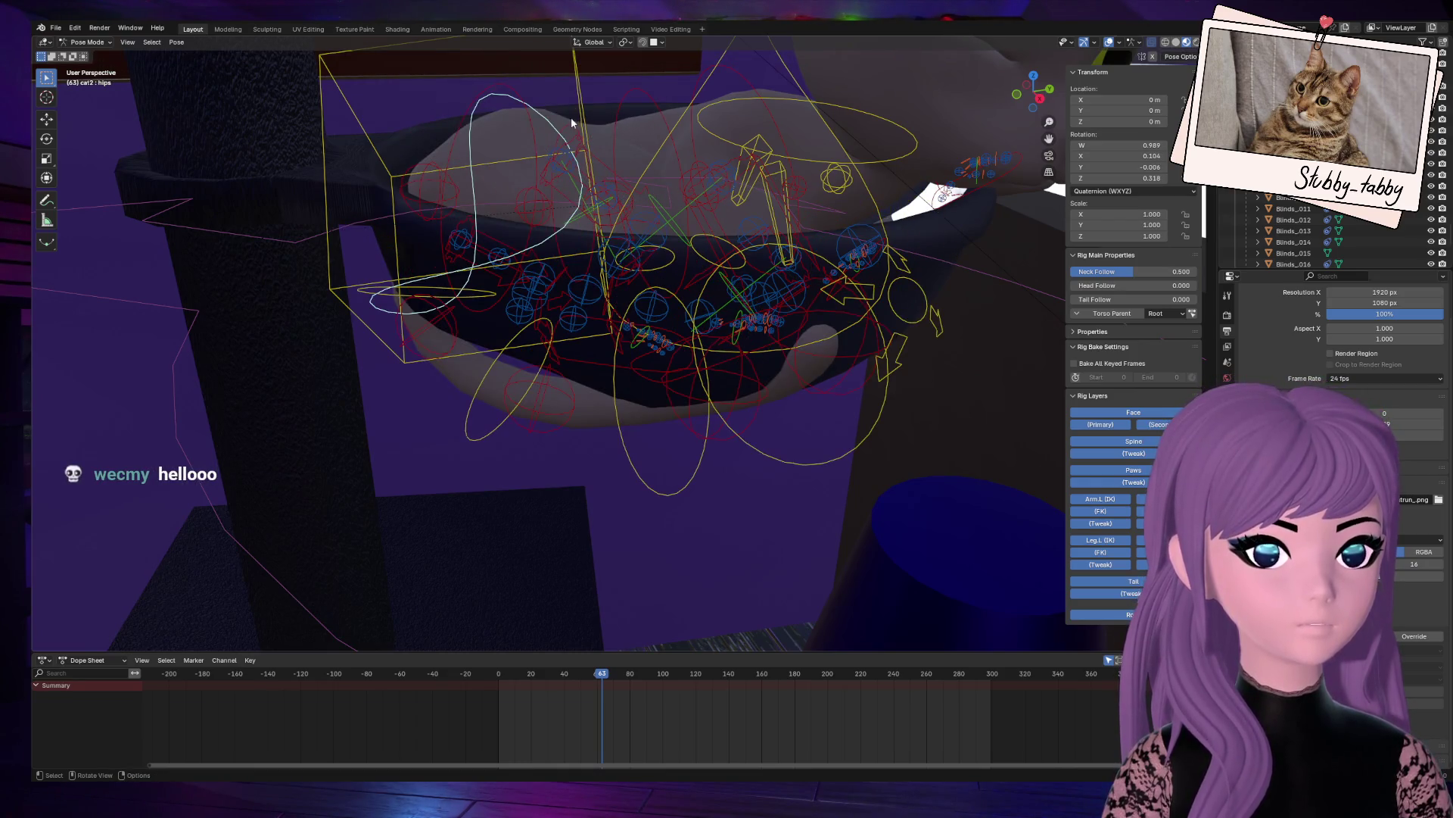
Step: Rotate the lower spine_fk bone about 5.28° and inspect the pose
left_click(646, 143)
key("r")
left_click(664, 121)
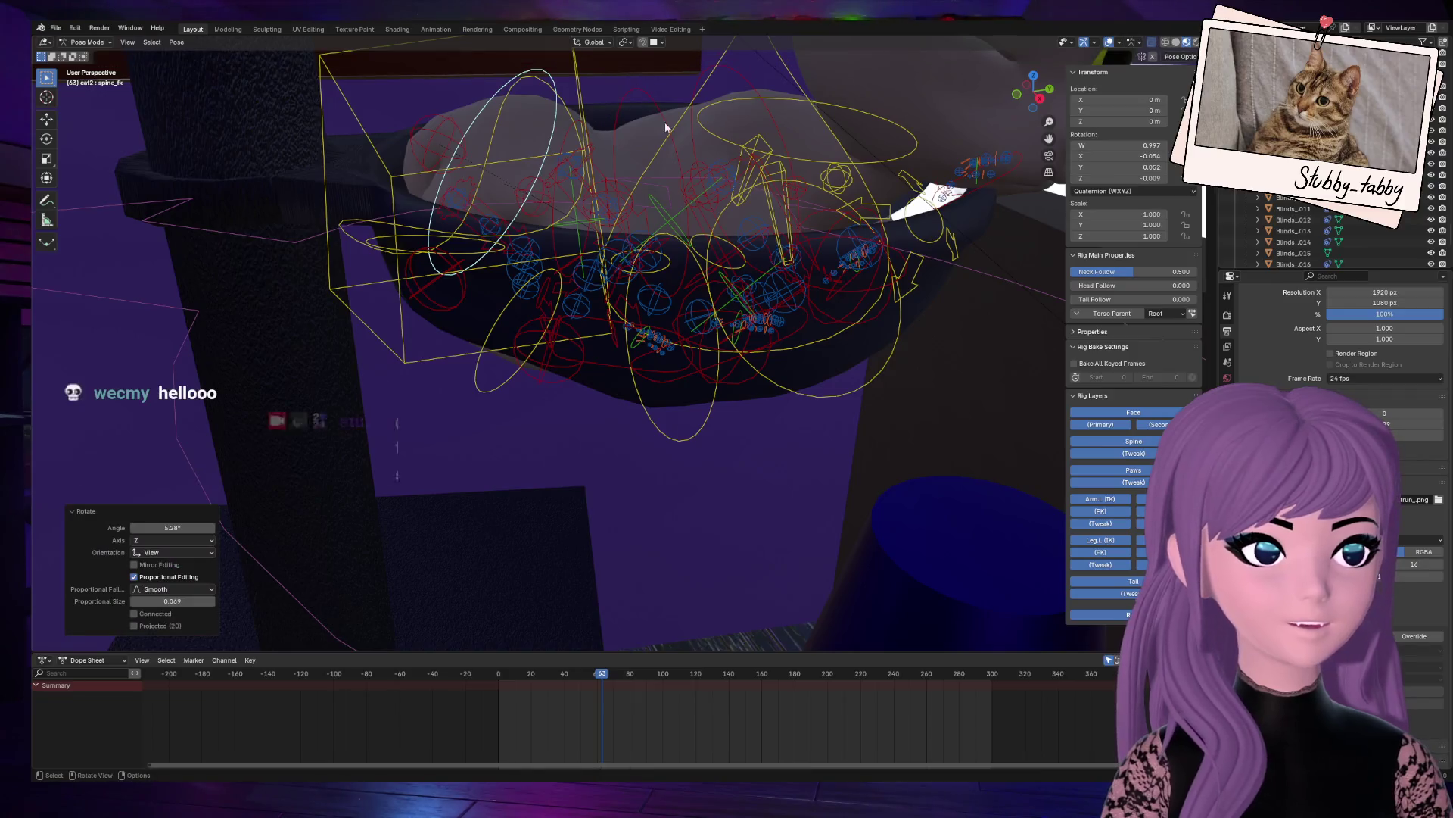
mouse_move(1024, 97)
left_mouse_down()
mouse_move(996, 165)
mouse_move(997, 104)
left_mouse_up()
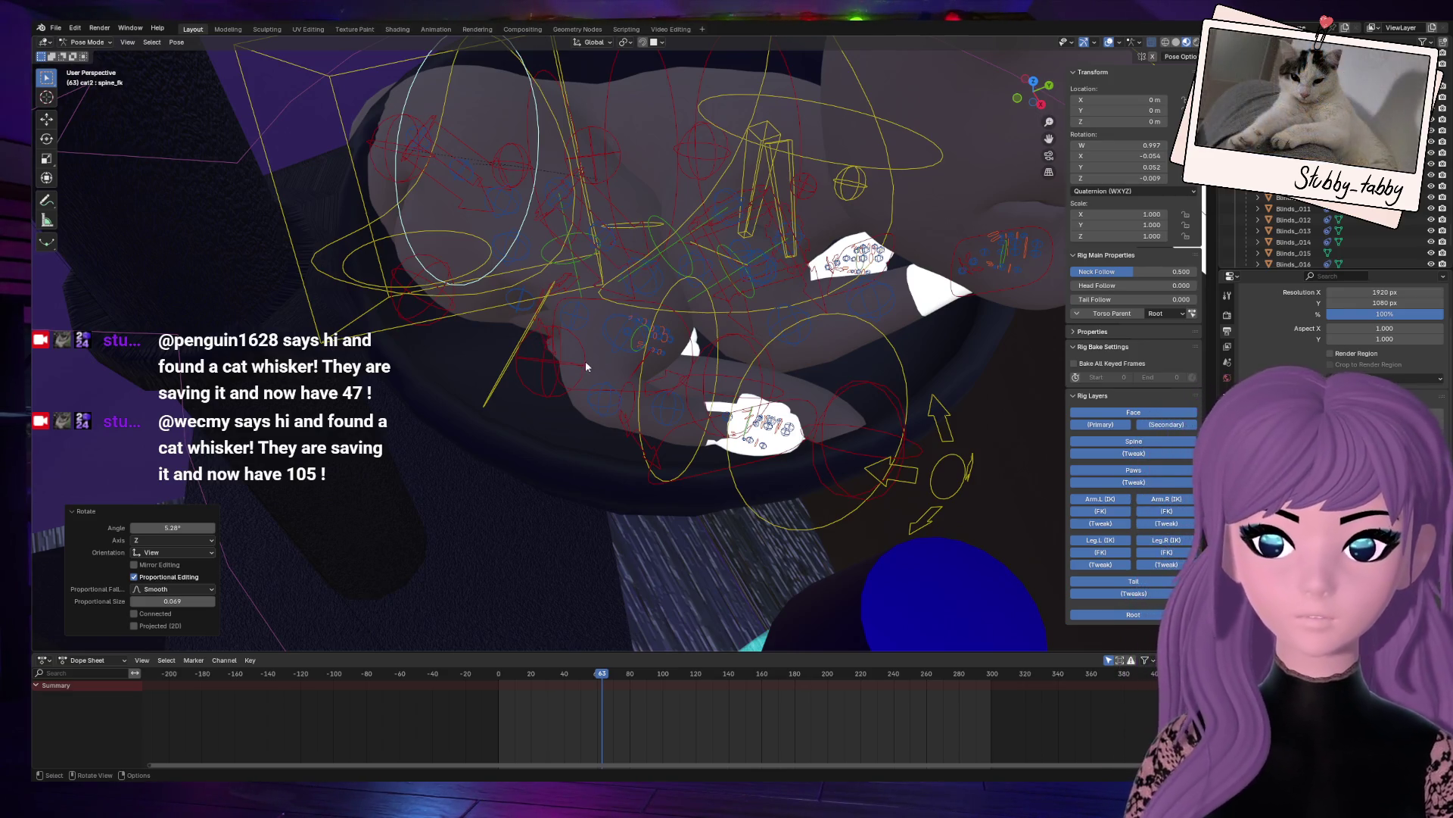
mouse_move(1034, 89)
left_mouse_down()
mouse_move(1056, 103)
mouse_move(1011, 94)
mouse_move(1048, 97)
mouse_move(1031, 87)
left_mouse_up()
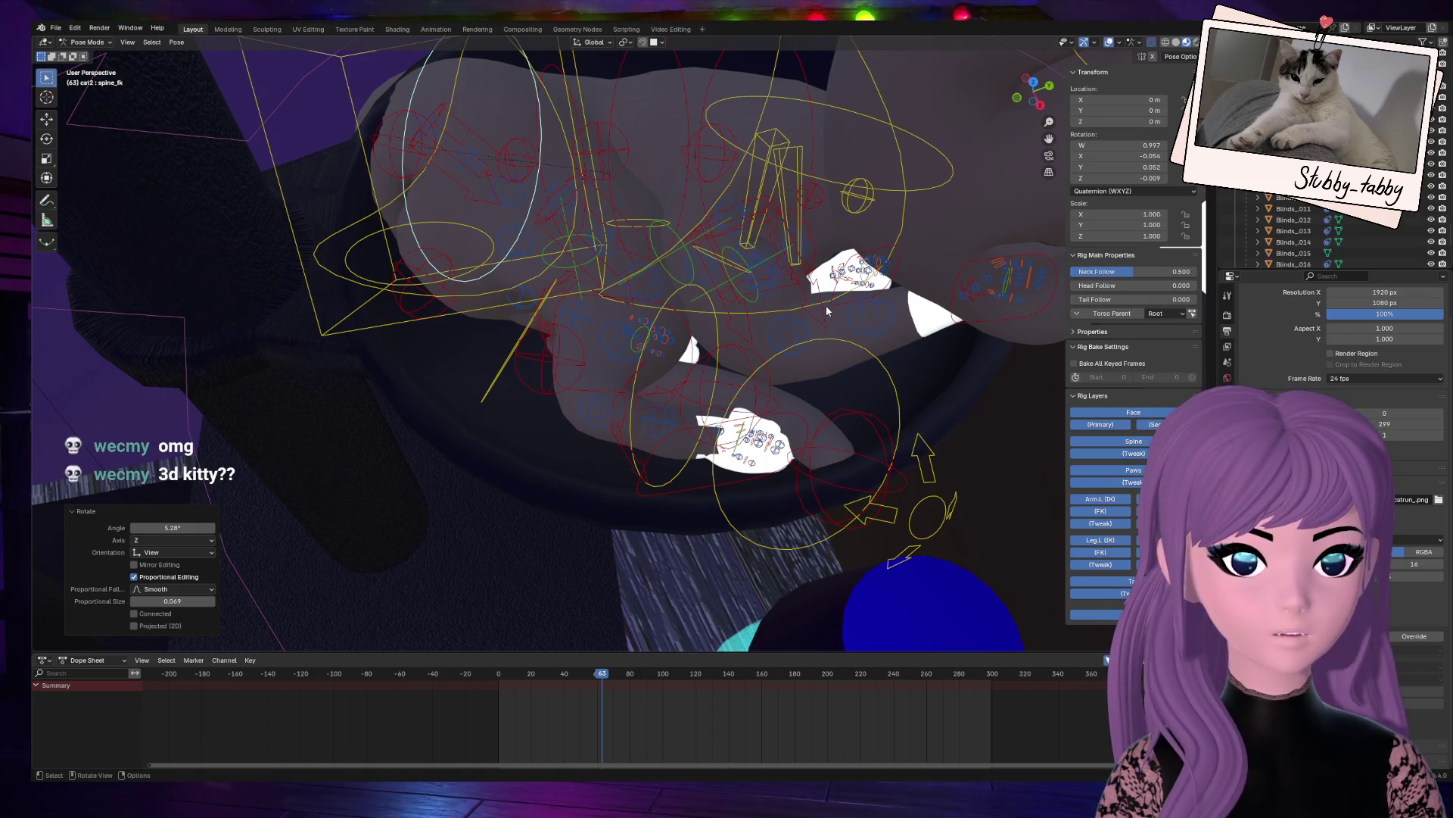
Step: Orbit toward the cat and lava lamp, then save the file
key("KP_6")
middle_click_drag(825, 306, 727, 326)
middle_click_drag(848, 200, 848, 201)
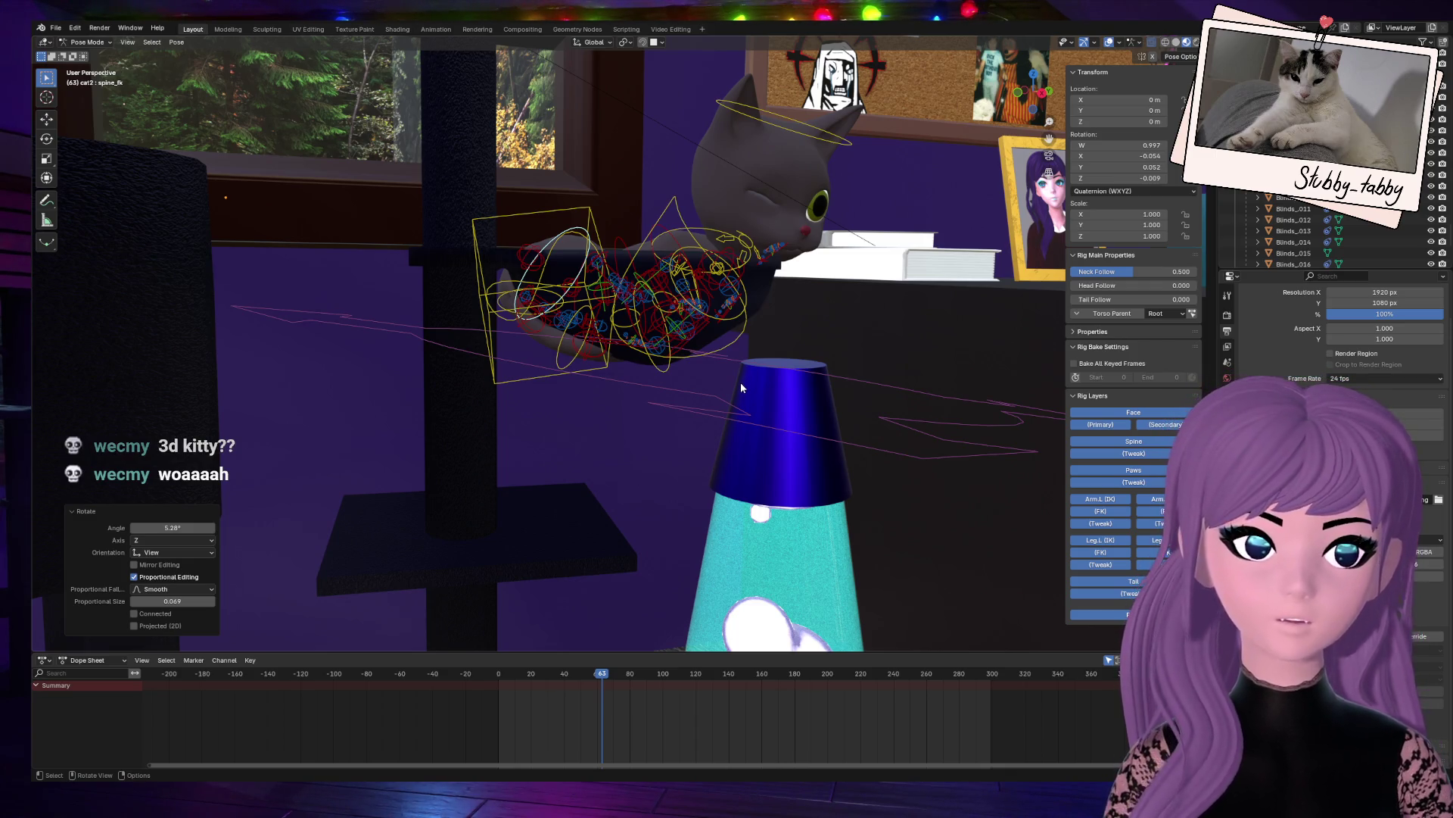
key("ctrl+s")
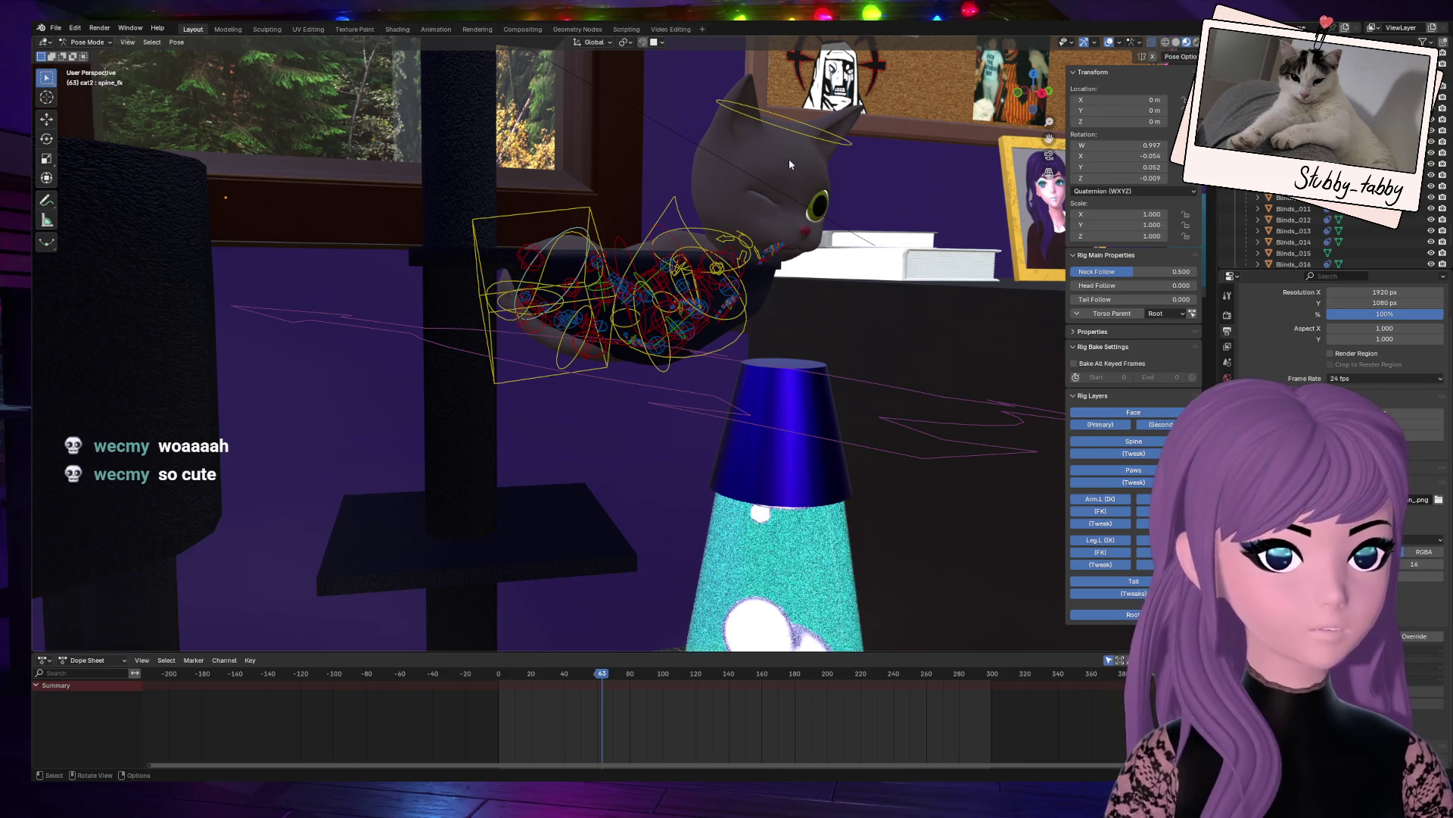
Step: Zoom out and look at the cat curled in its desk bed through the scene camera
key("KP_0")
key("KP_0")
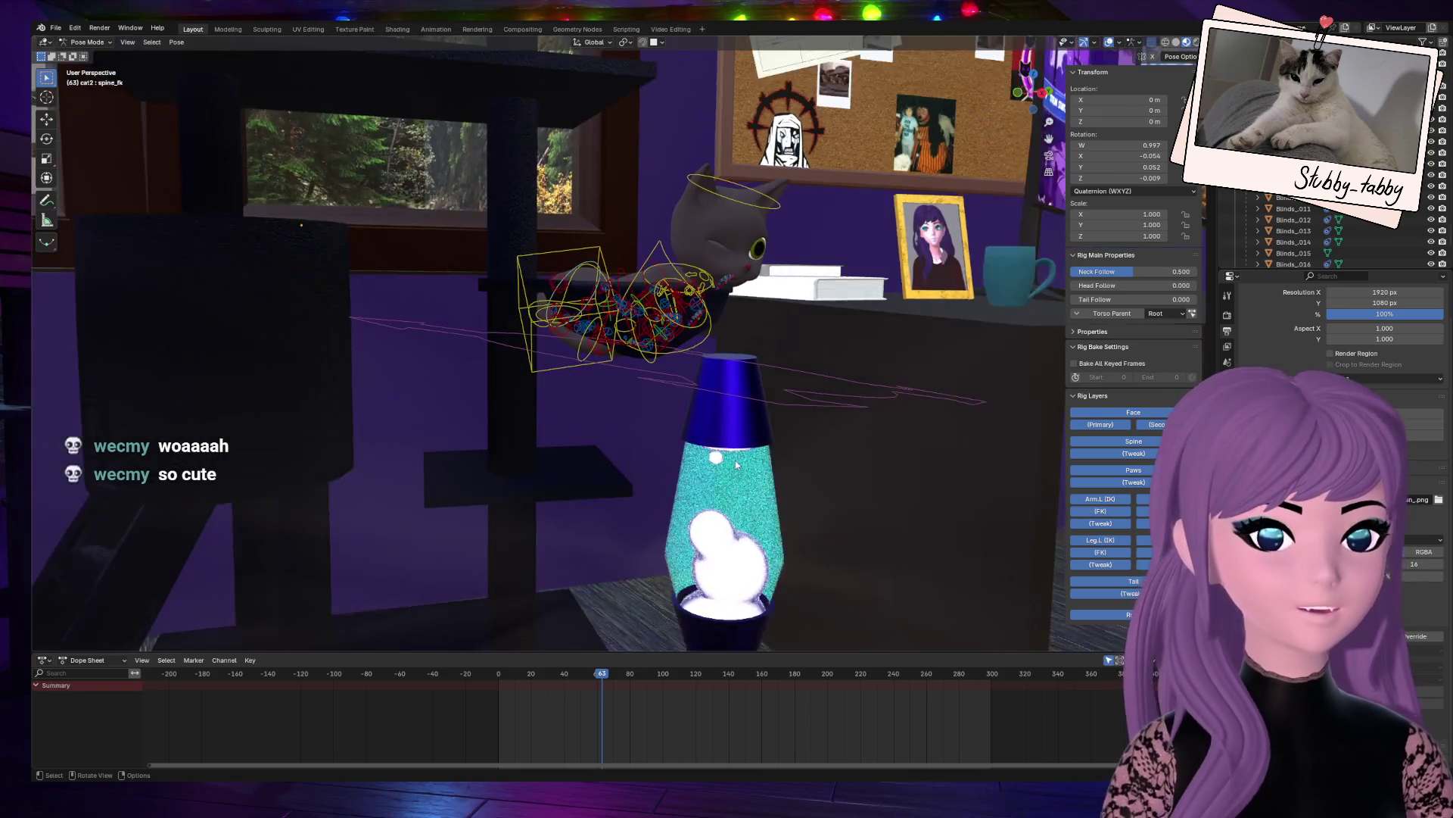
scroll(720, 397, "down", 2)
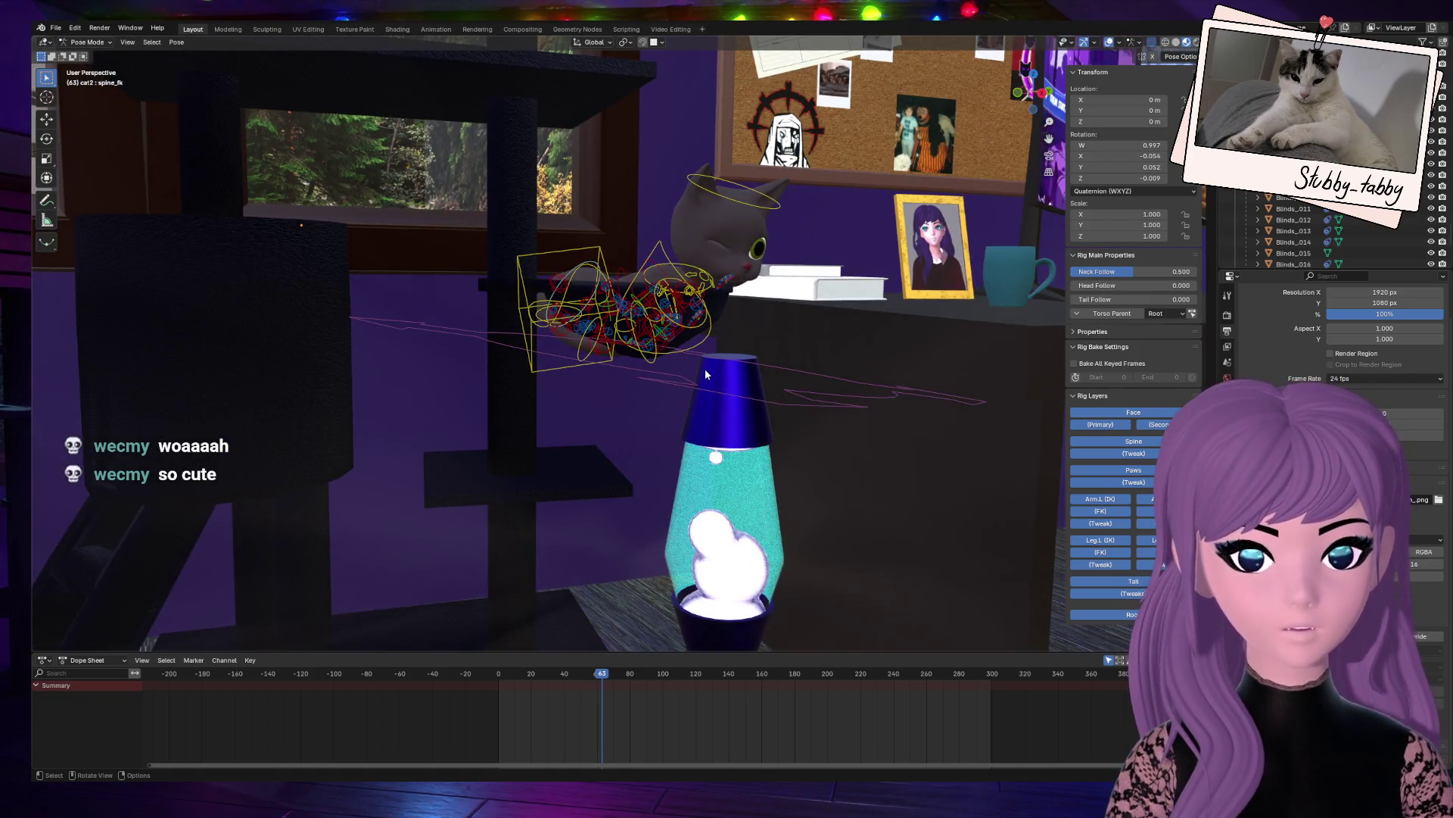
key("KP_0")
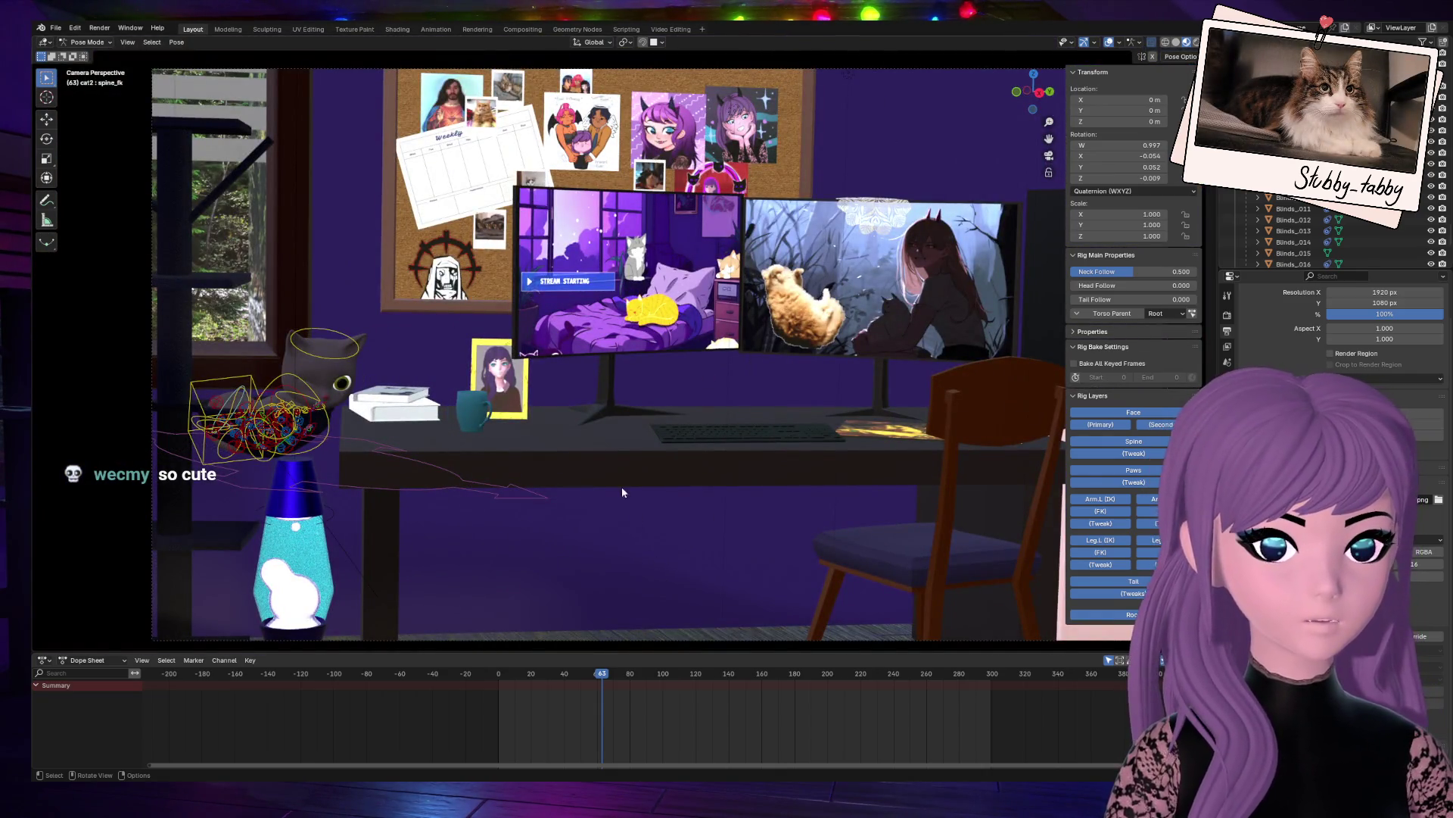
Step: Switch to Object Mode and select the Cube.013 object
left_click(87, 42)
left_click(85, 57)
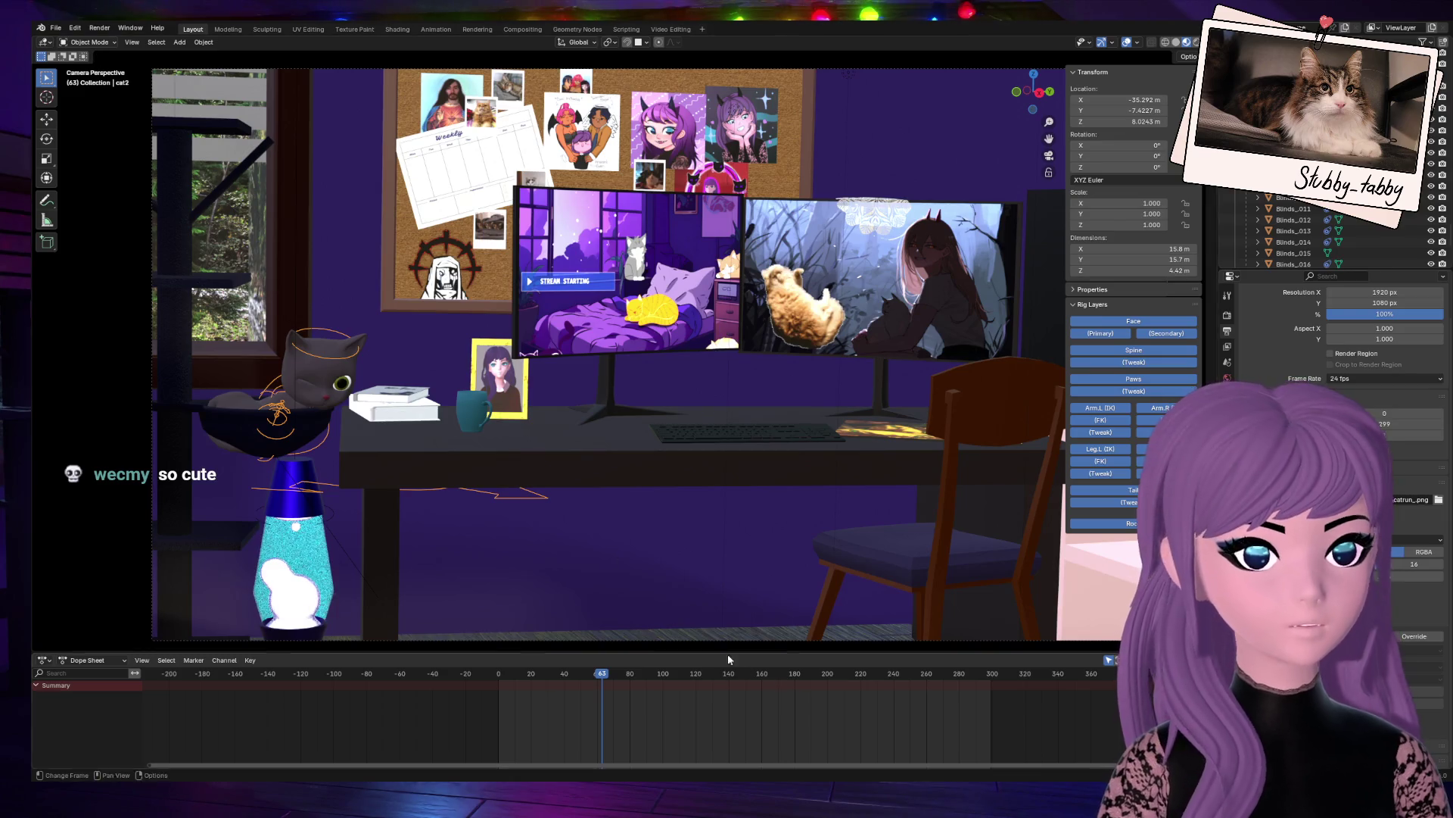
left_click(663, 580)
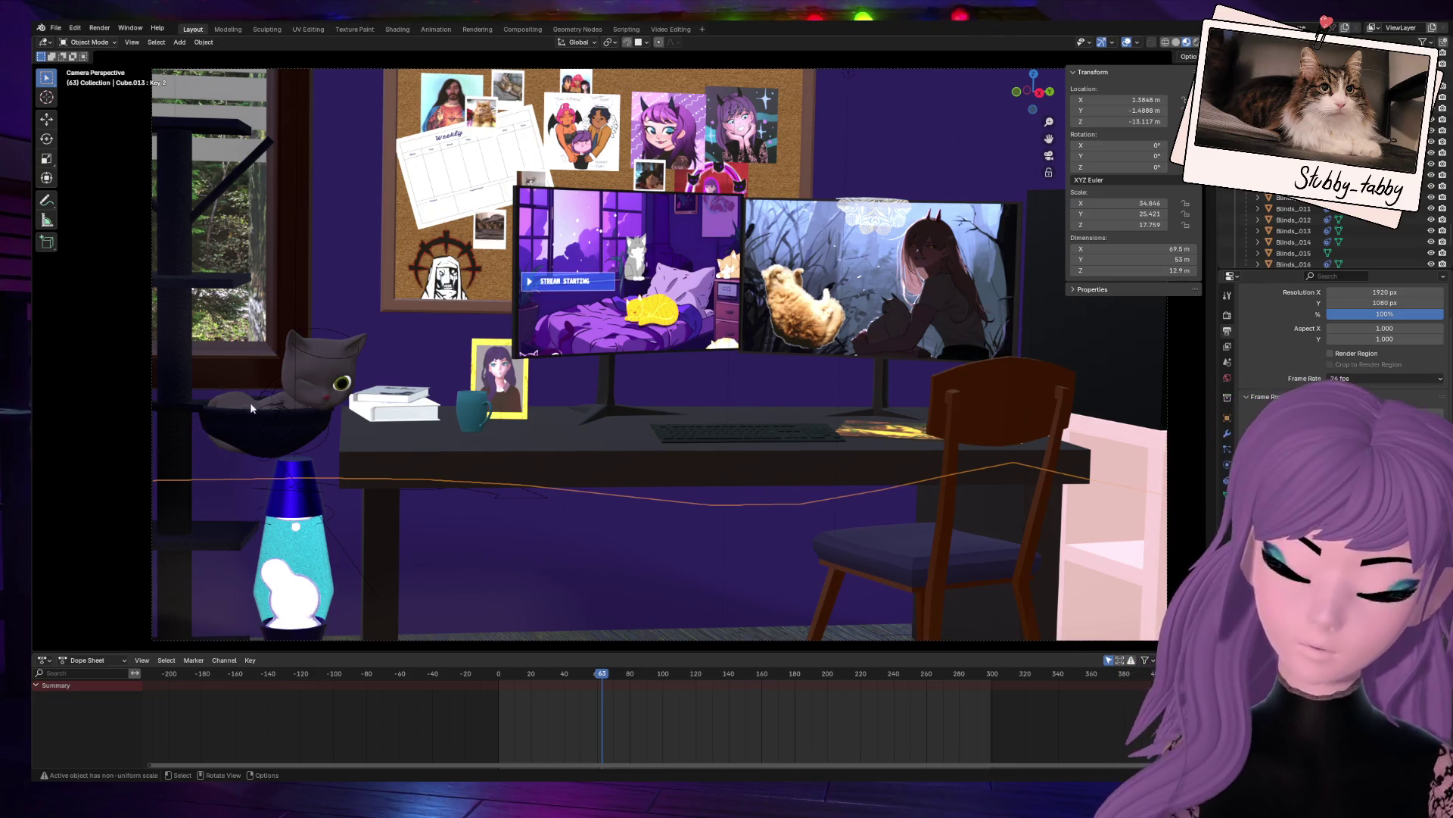
Step: Play the animation, rewind to the start, replay it and stop at frame 248
key("space")
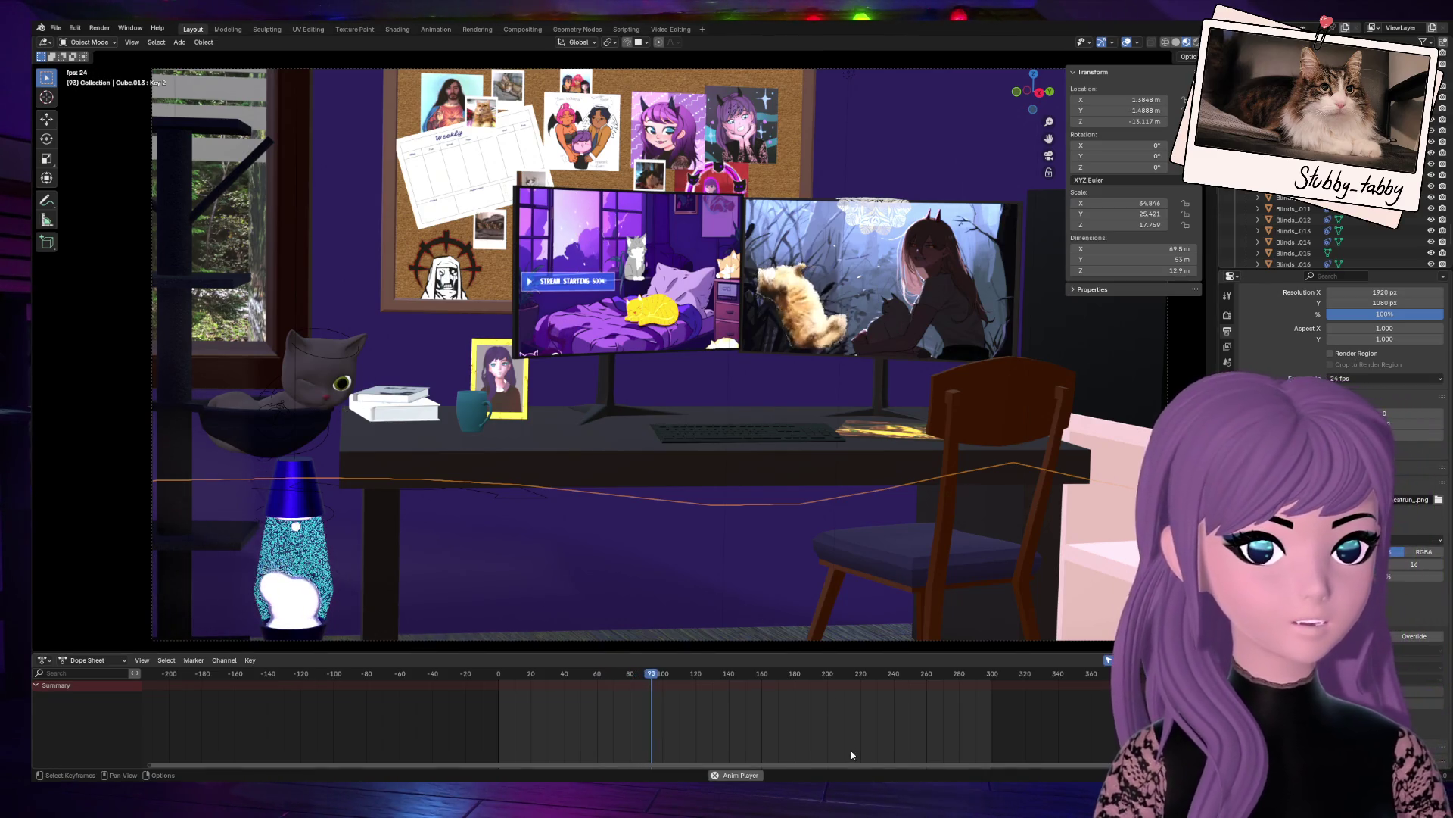
left_click(502, 678)
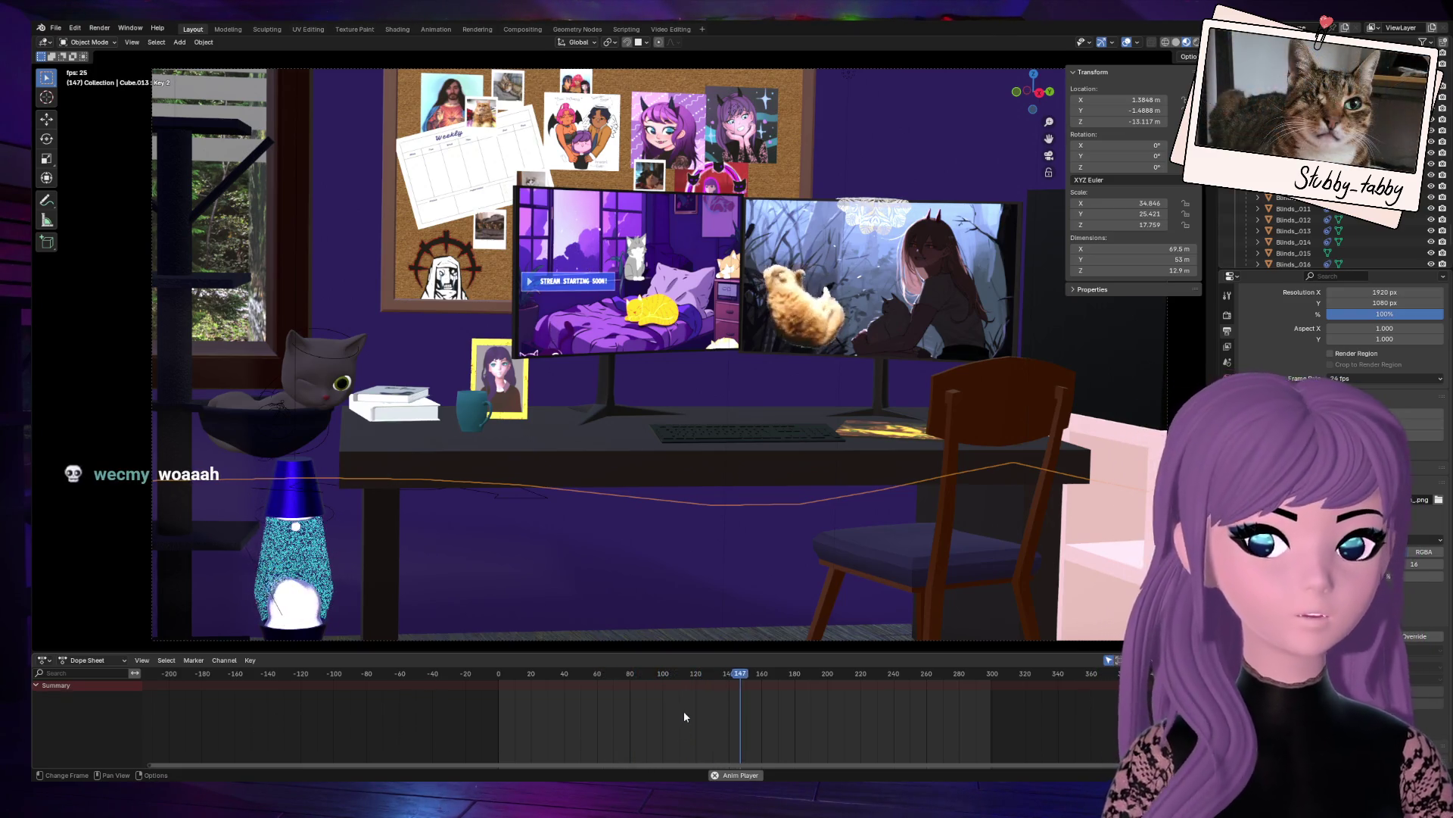
key("space")
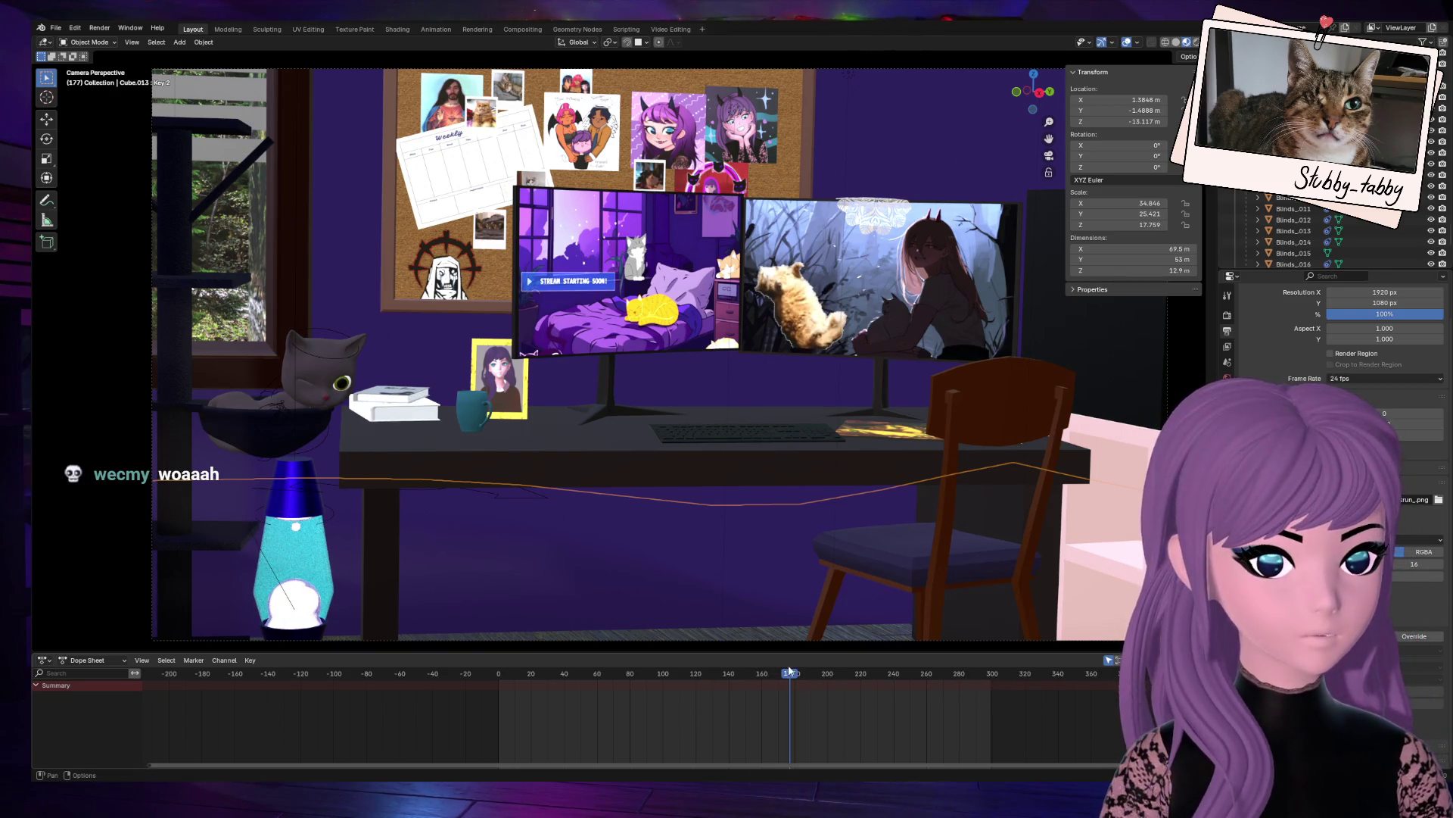
mouse_move(757, 674)
left_mouse_down()
mouse_move(492, 684)
mouse_move(503, 690)
left_mouse_up()
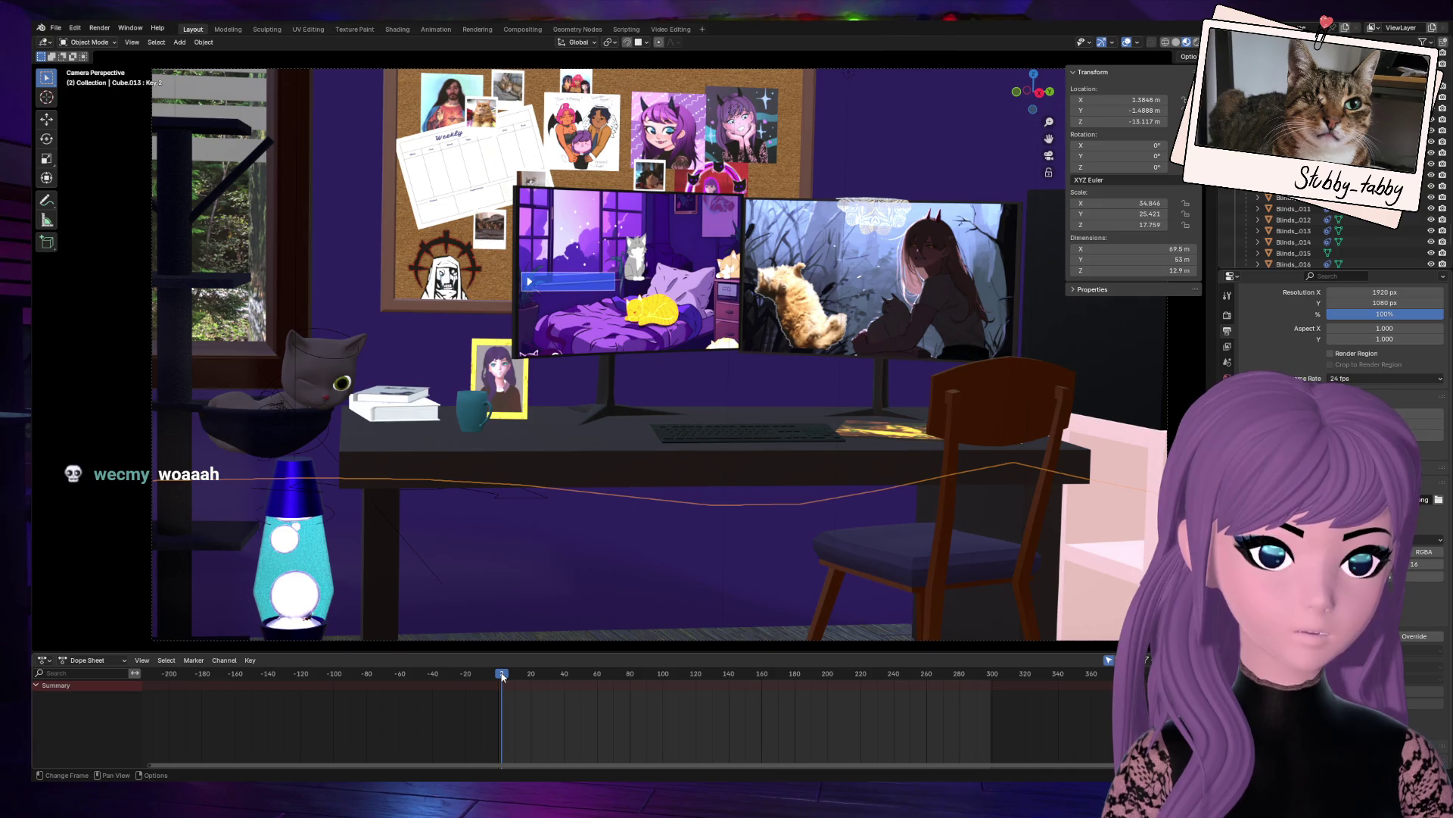
key("space")
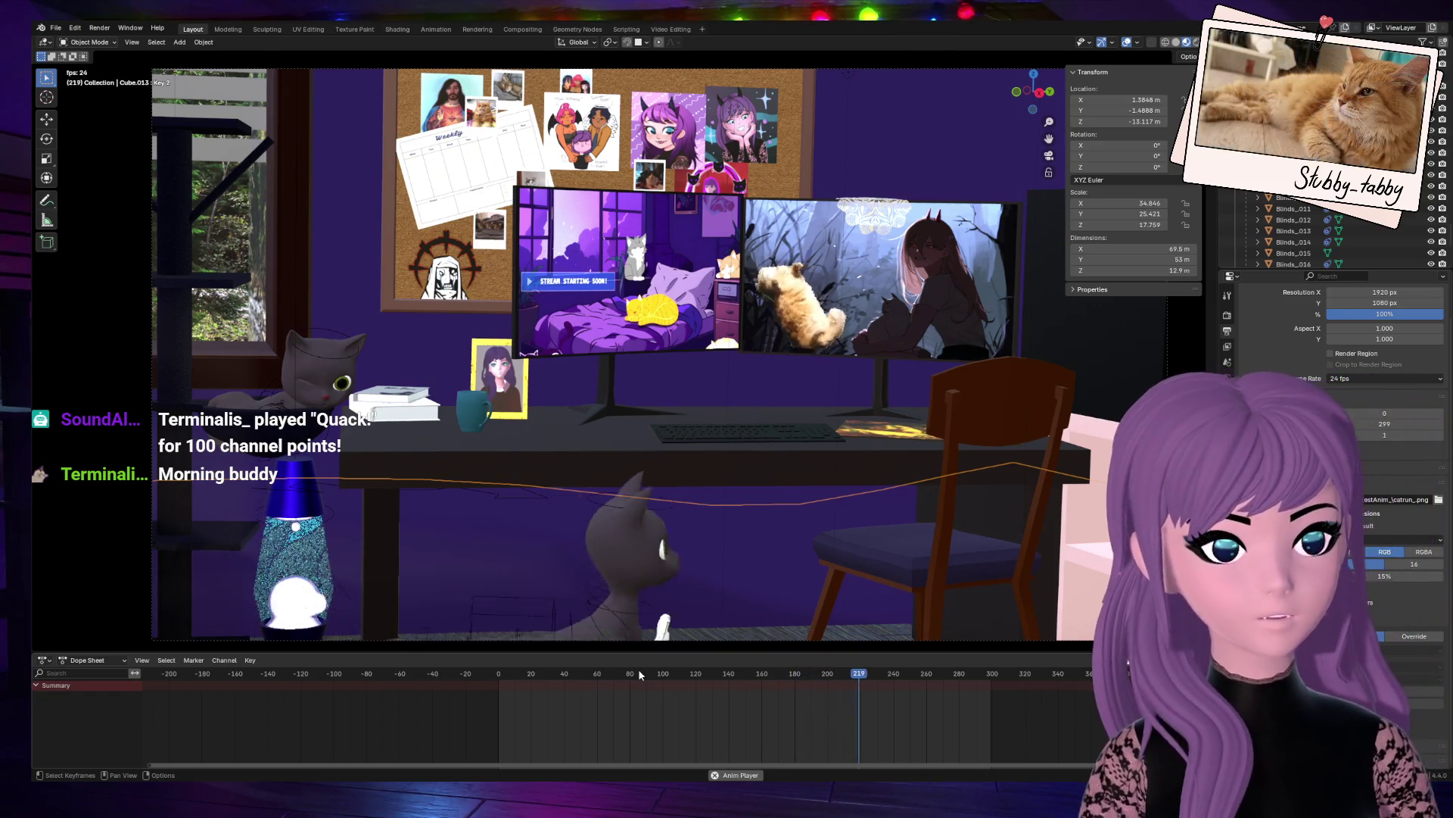
key("space")
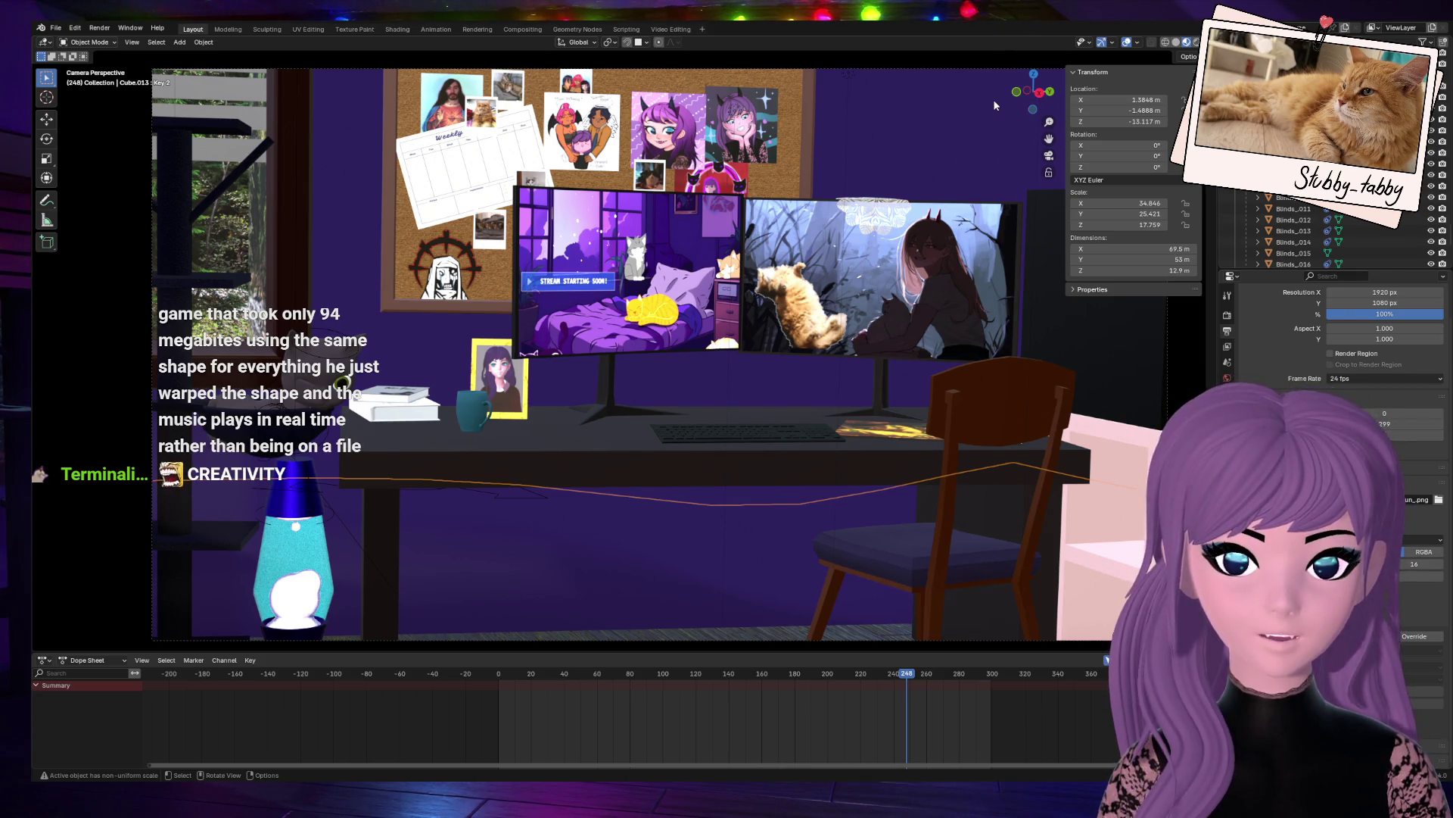
Step: Select the cat rig and zoom in on the cat in its bed
left_click_drag(1014, 90, 625, 321)
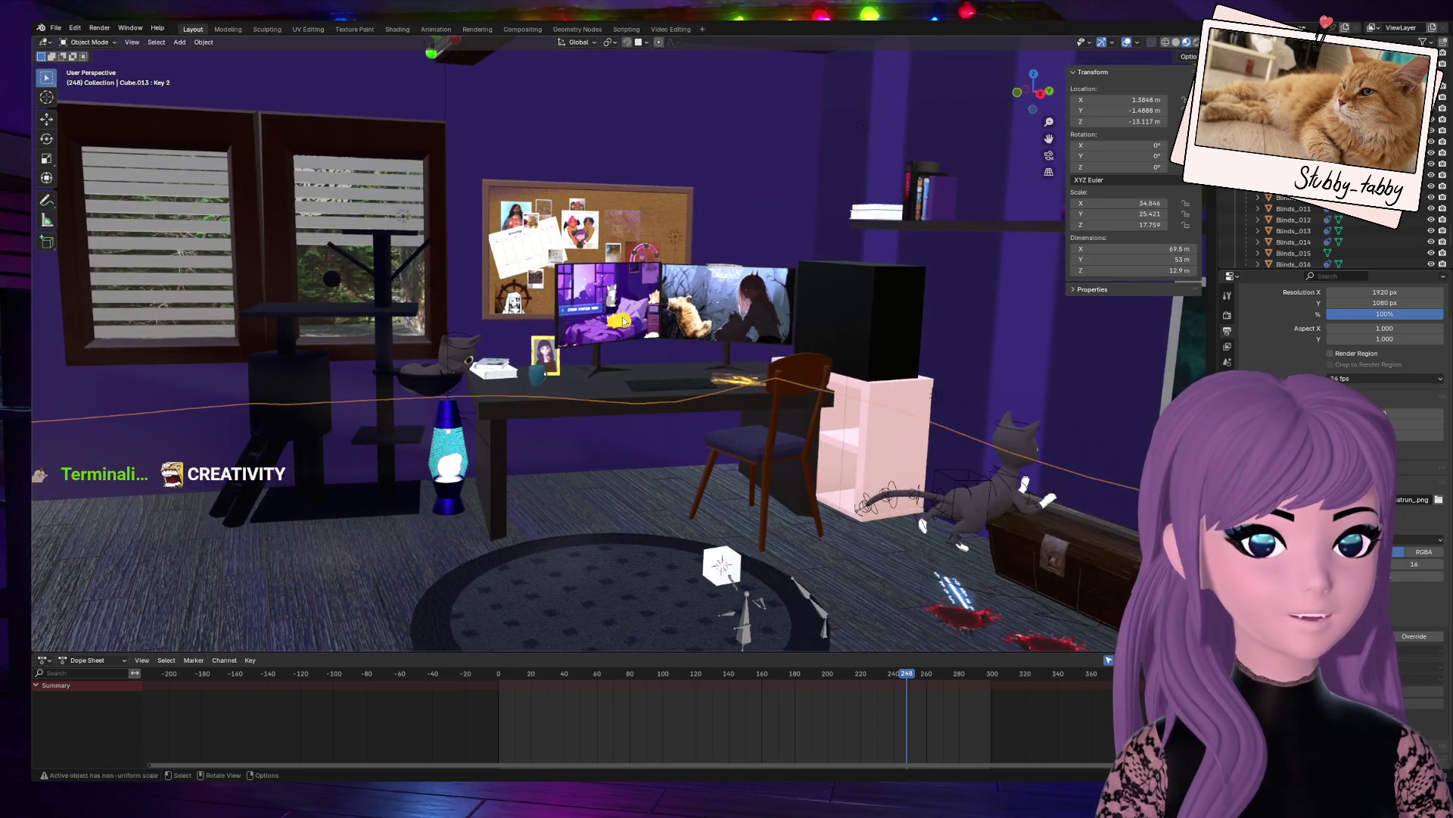
left_click(466, 339)
scroll(494, 328, "up", 2)
scroll(496, 330, "up", 10)
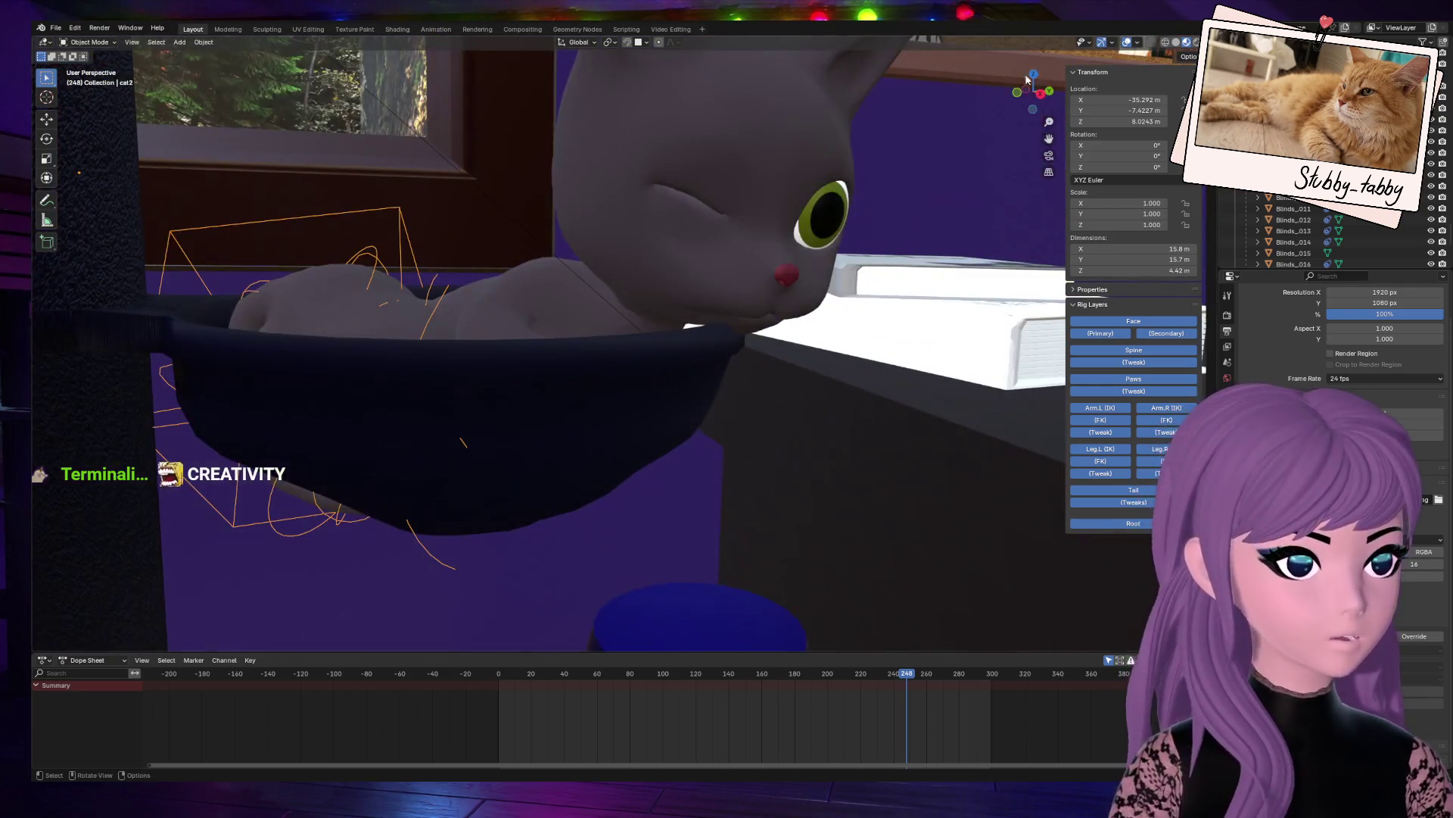
left_click_drag(1031, 89, 1030, 122)
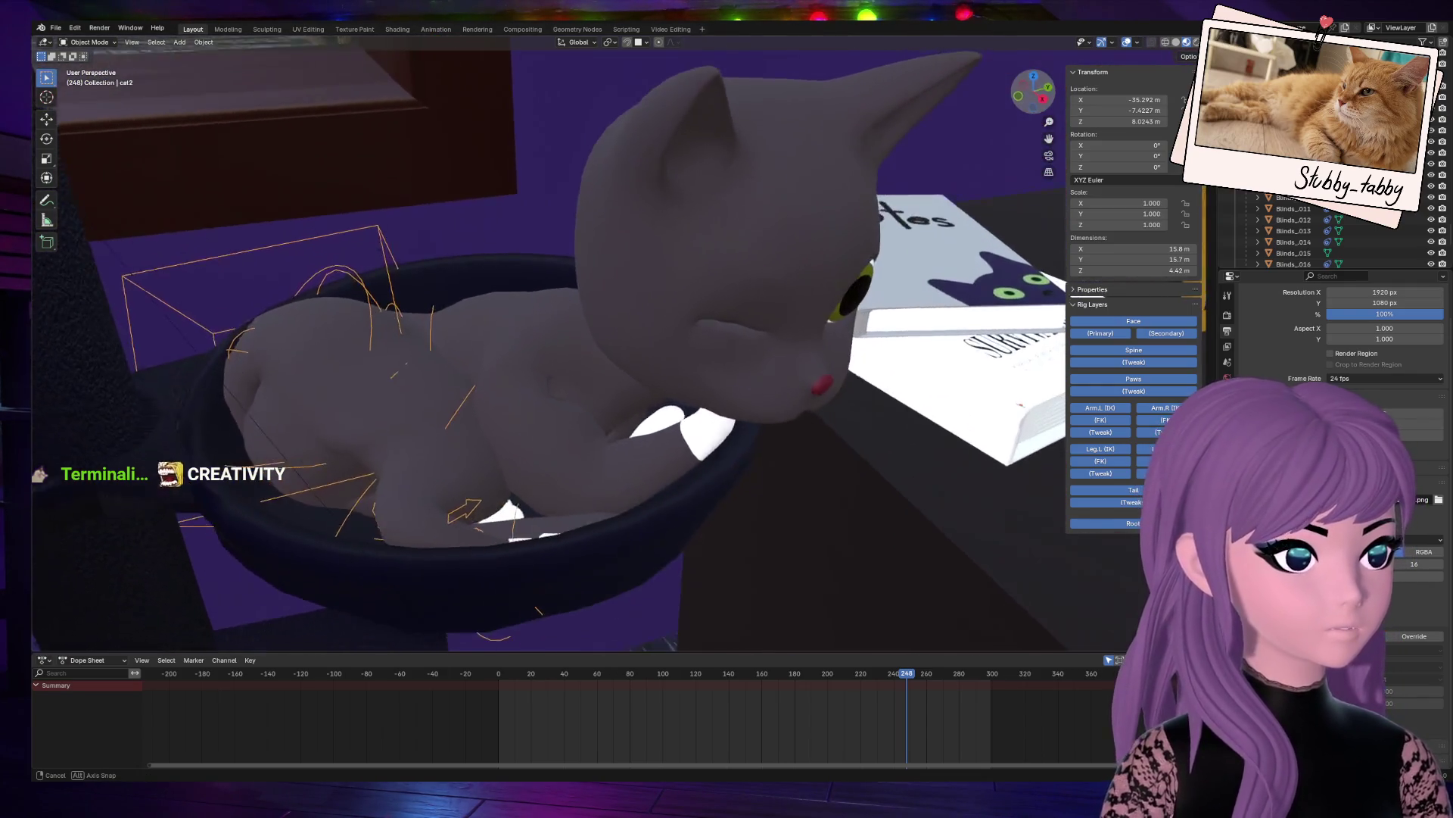
scroll(667, 315, "down", 10)
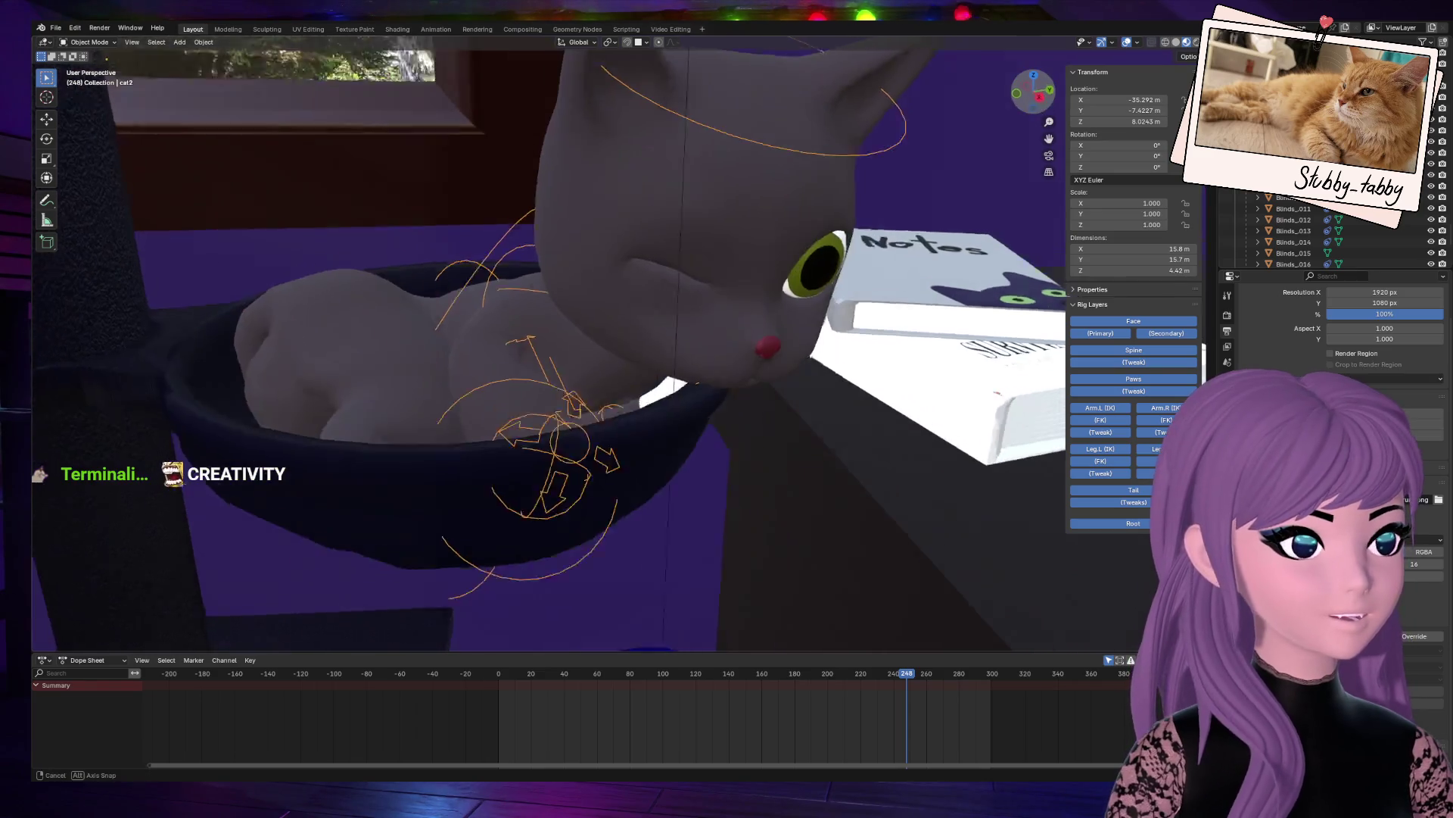
Step: Switch the cat rig to Pose Mode and orbit to look down on it
left_click(87, 43)
left_click(85, 78)
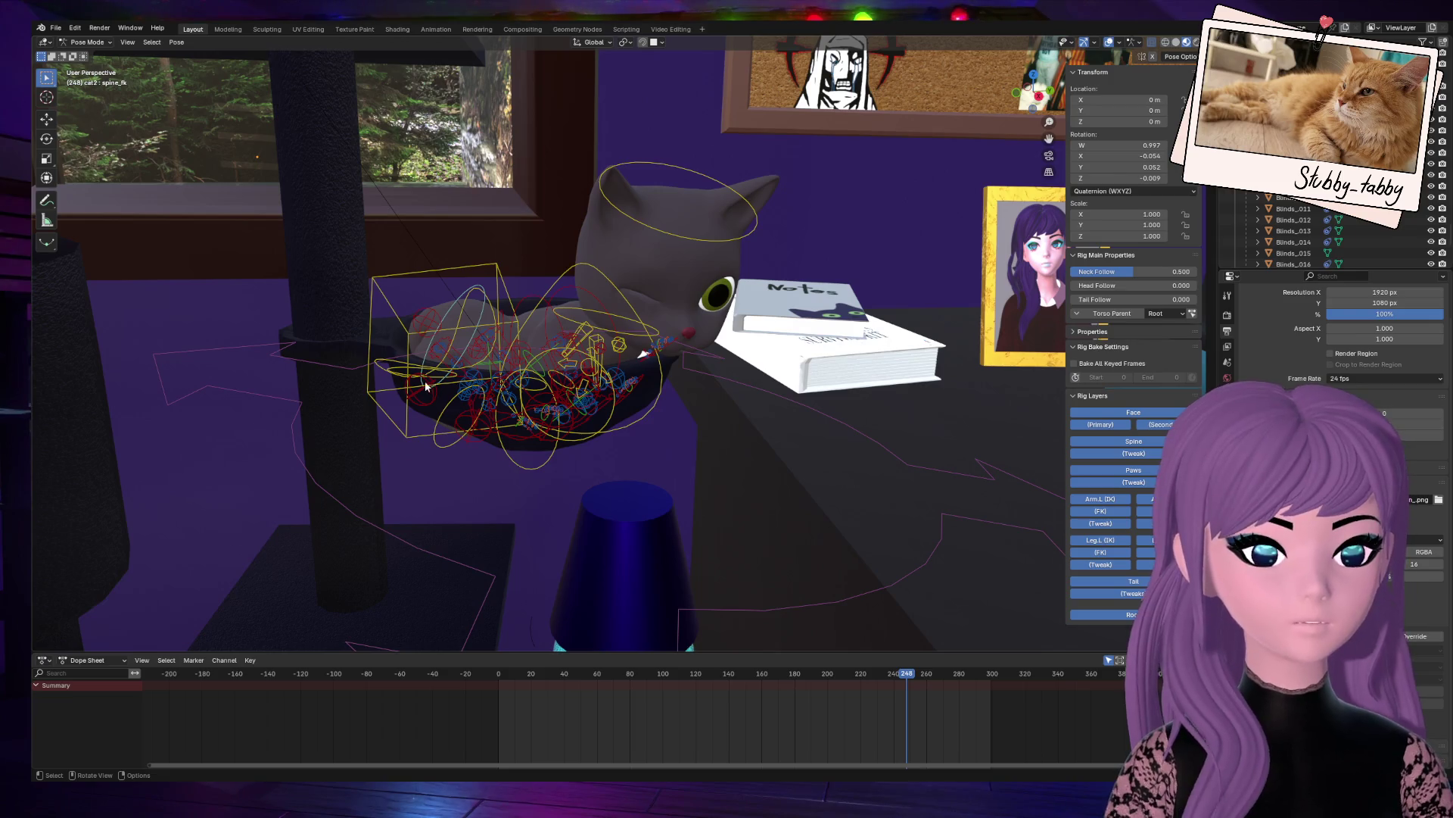
scroll(425, 380, "down", 3)
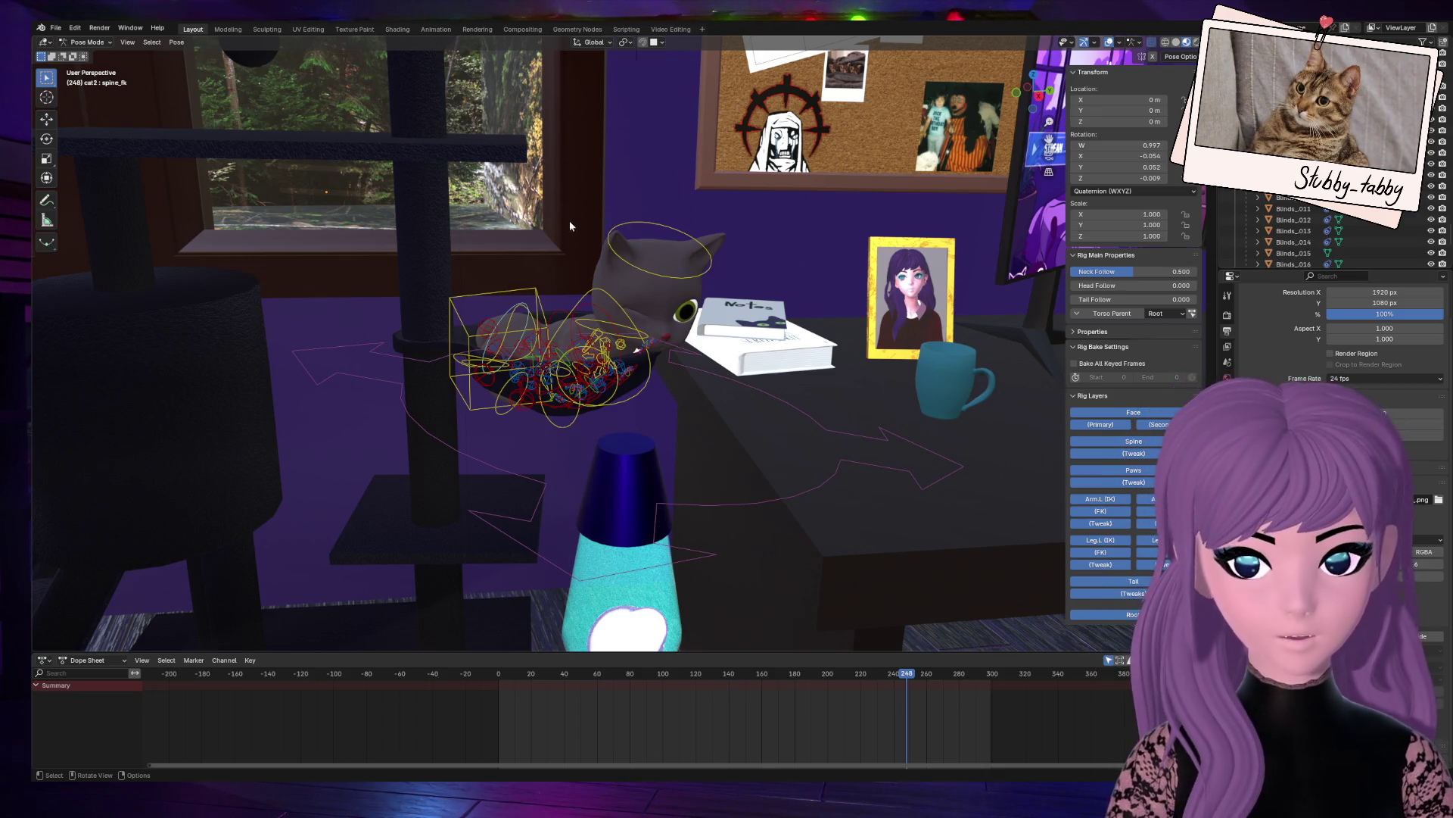
scroll(673, 218, "up", 4)
mouse_move(1034, 91)
left_mouse_down()
mouse_move(1019, 53)
mouse_move(1036, 280)
mouse_move(737, 194)
left_mouse_up()
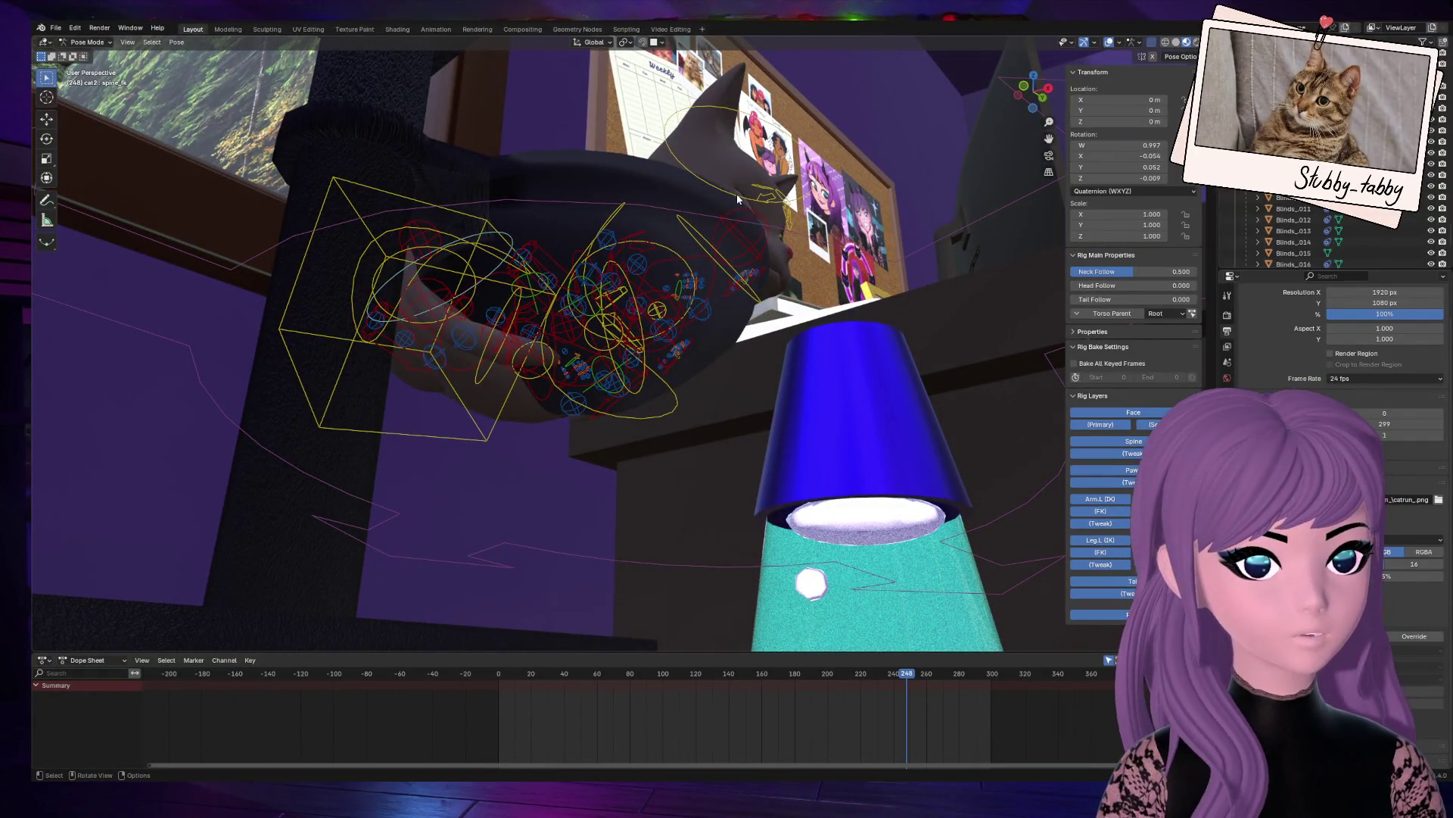
left_click(386, 195)
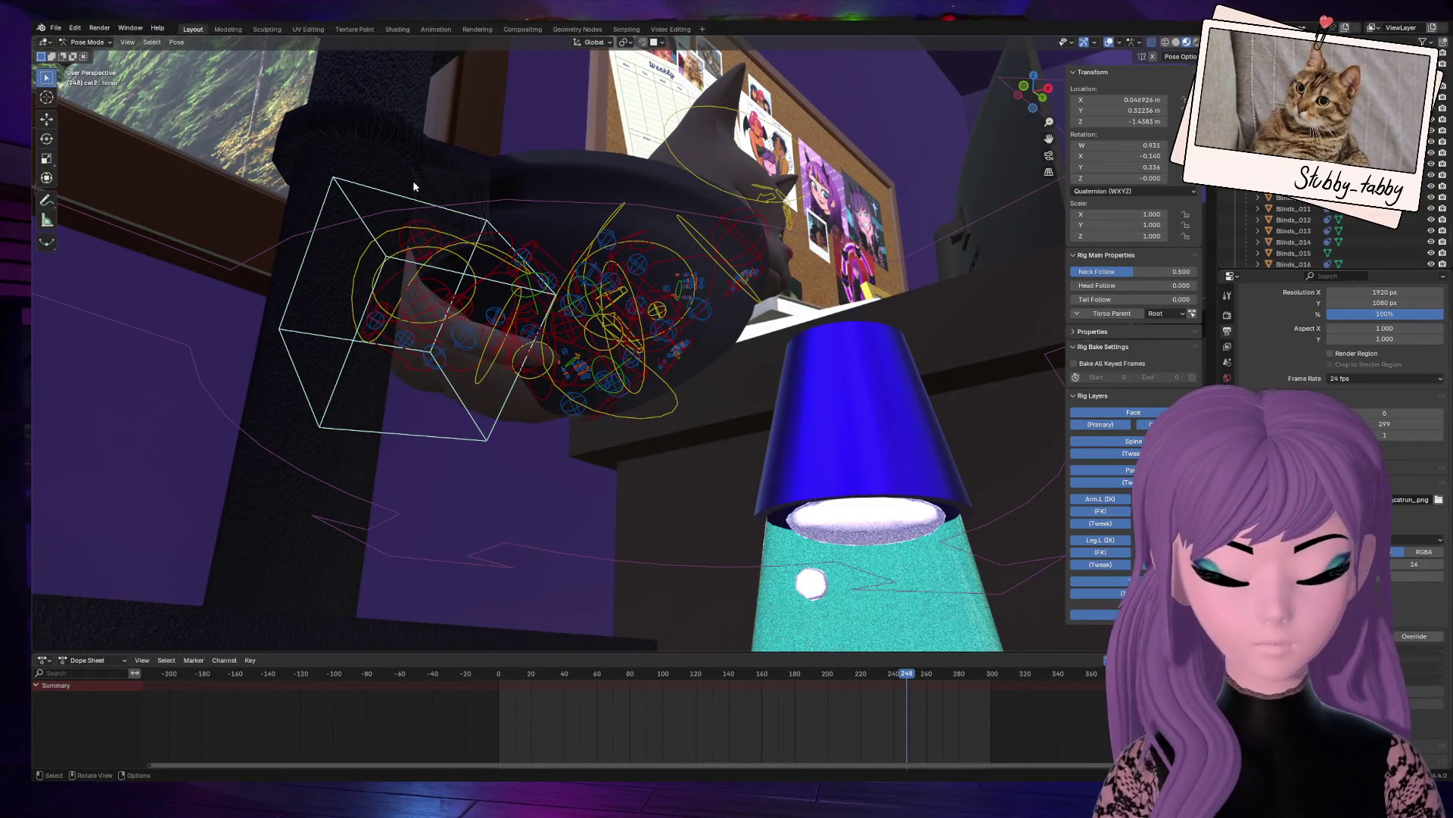
key("r")
key("z")
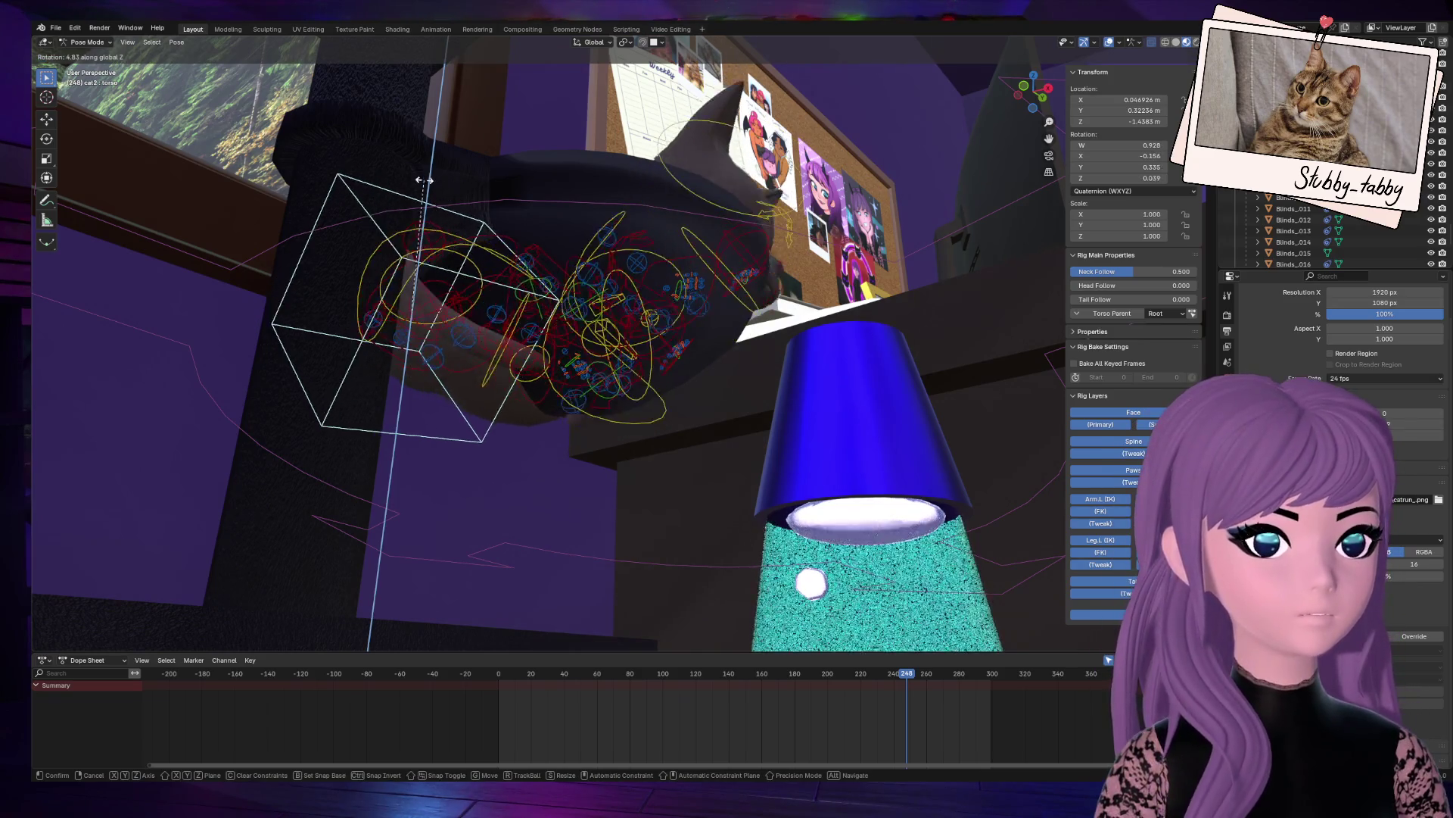
key("Escape")
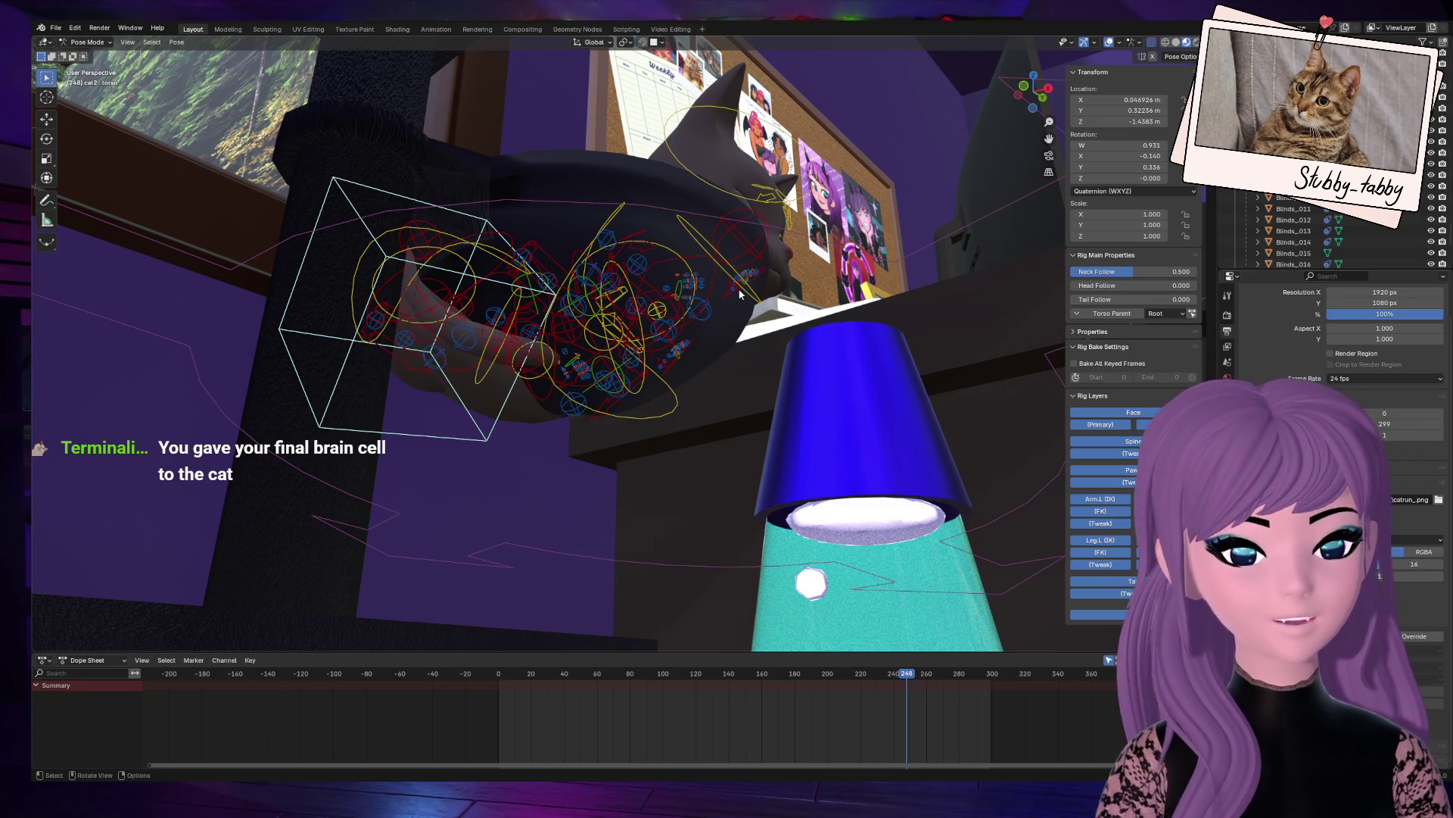
mouse_move(1014, 92)
left_mouse_down()
mouse_move(999, 163)
mouse_move(968, 127)
left_mouse_up()
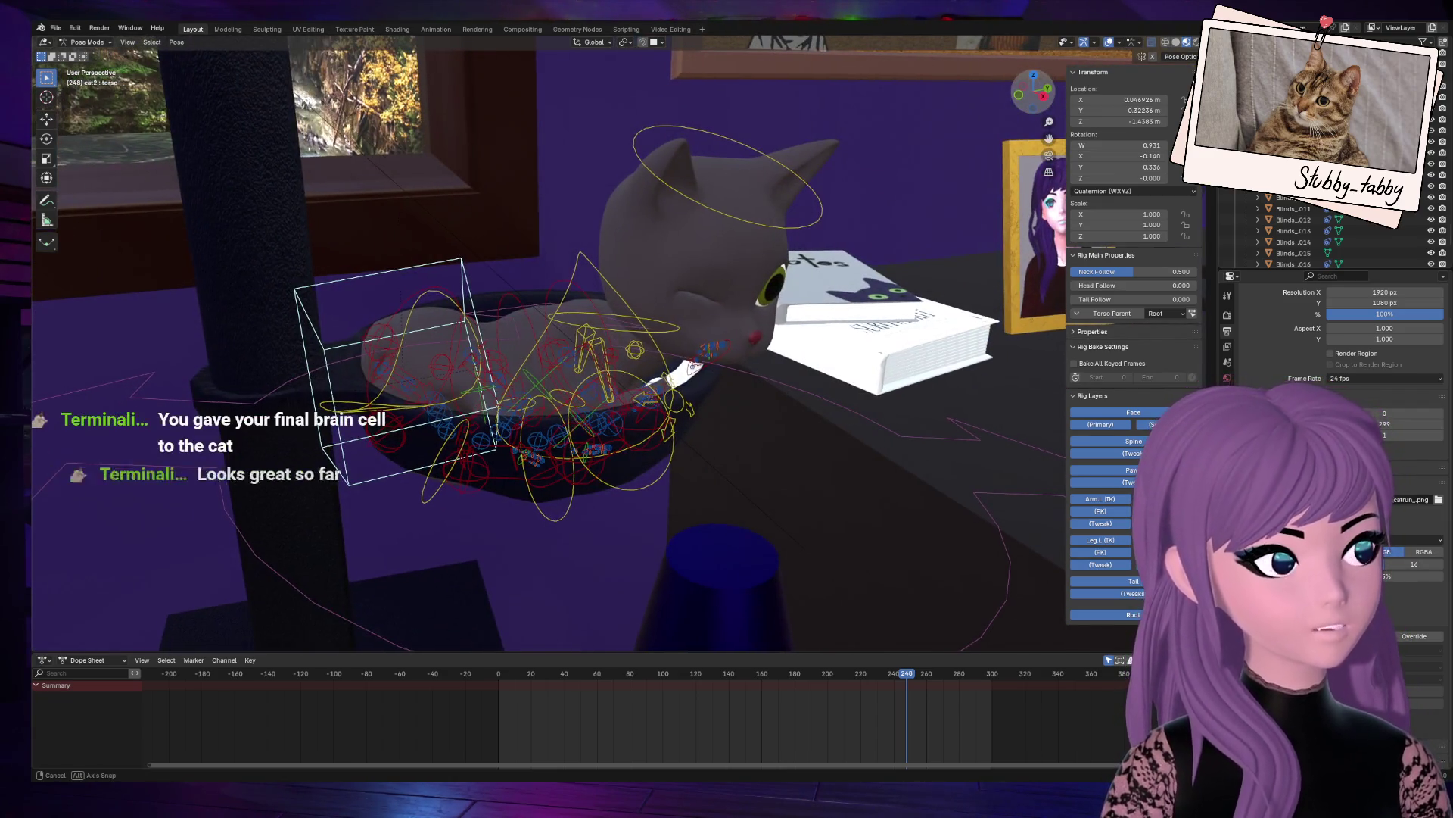
scroll(666, 258, "down", 10)
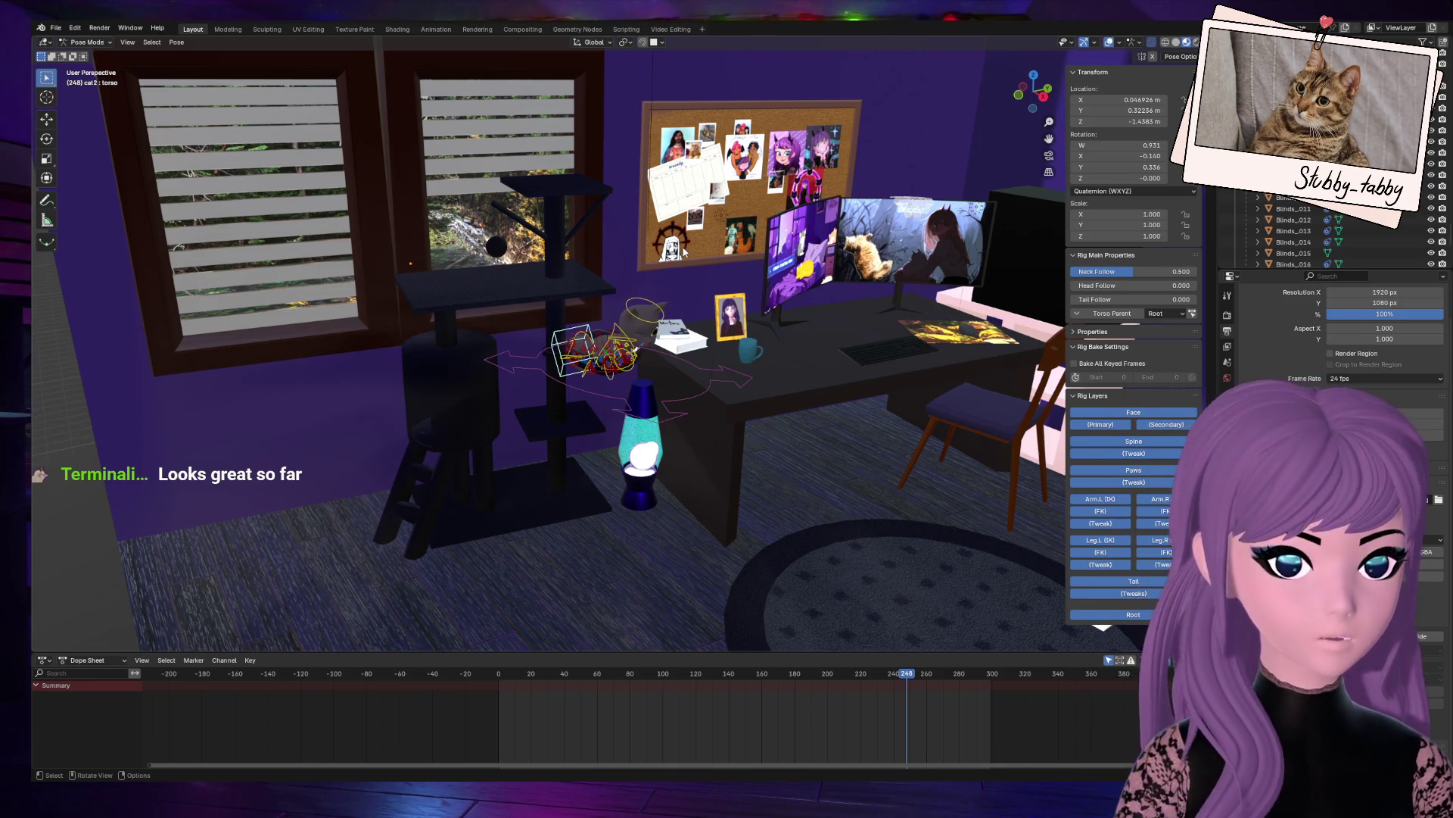
Step: Zoom and orbit around the cat and book, then across the room toward the desk
scroll(659, 288, "up", 10)
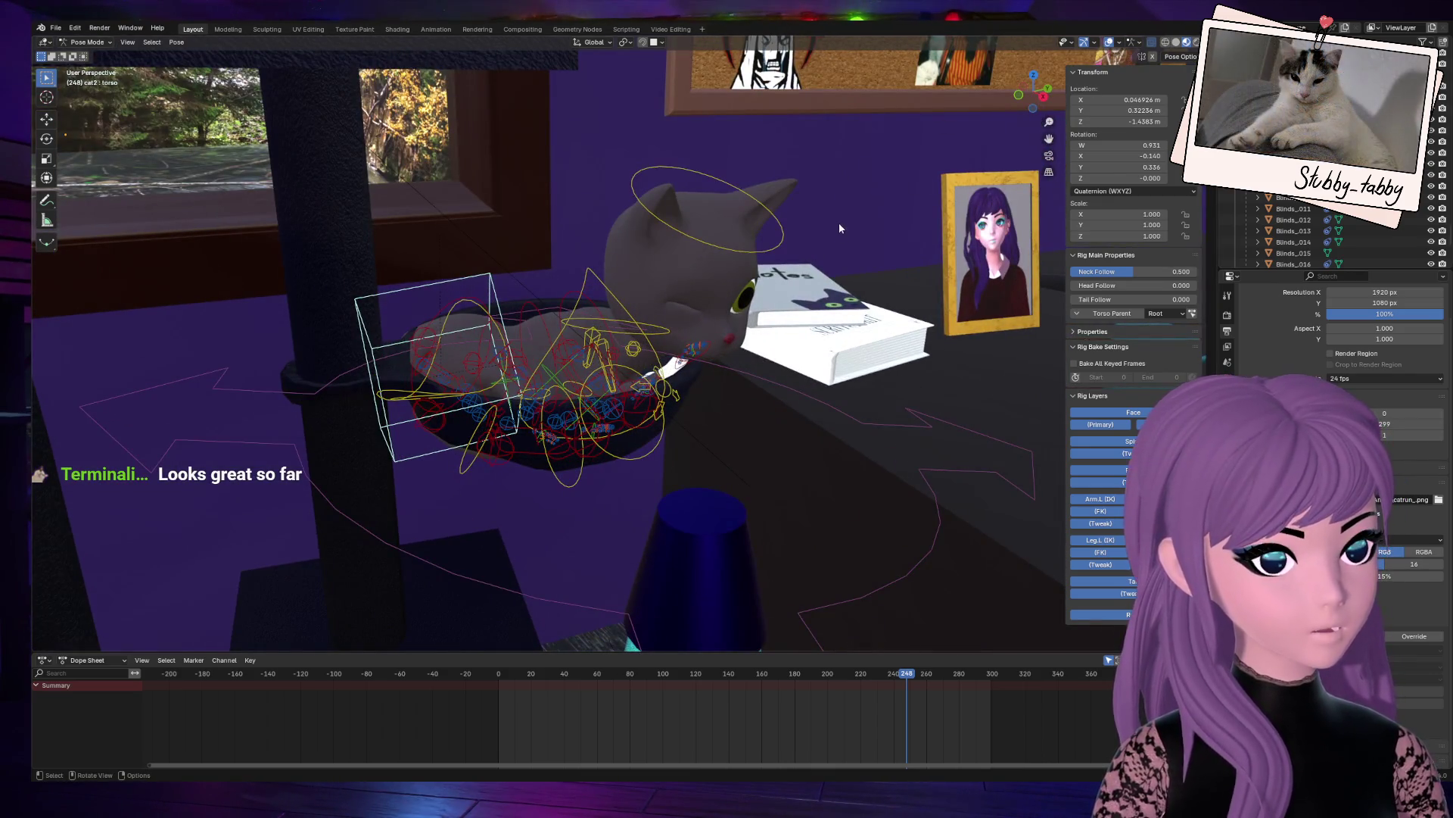
scroll(747, 263, "up", 3)
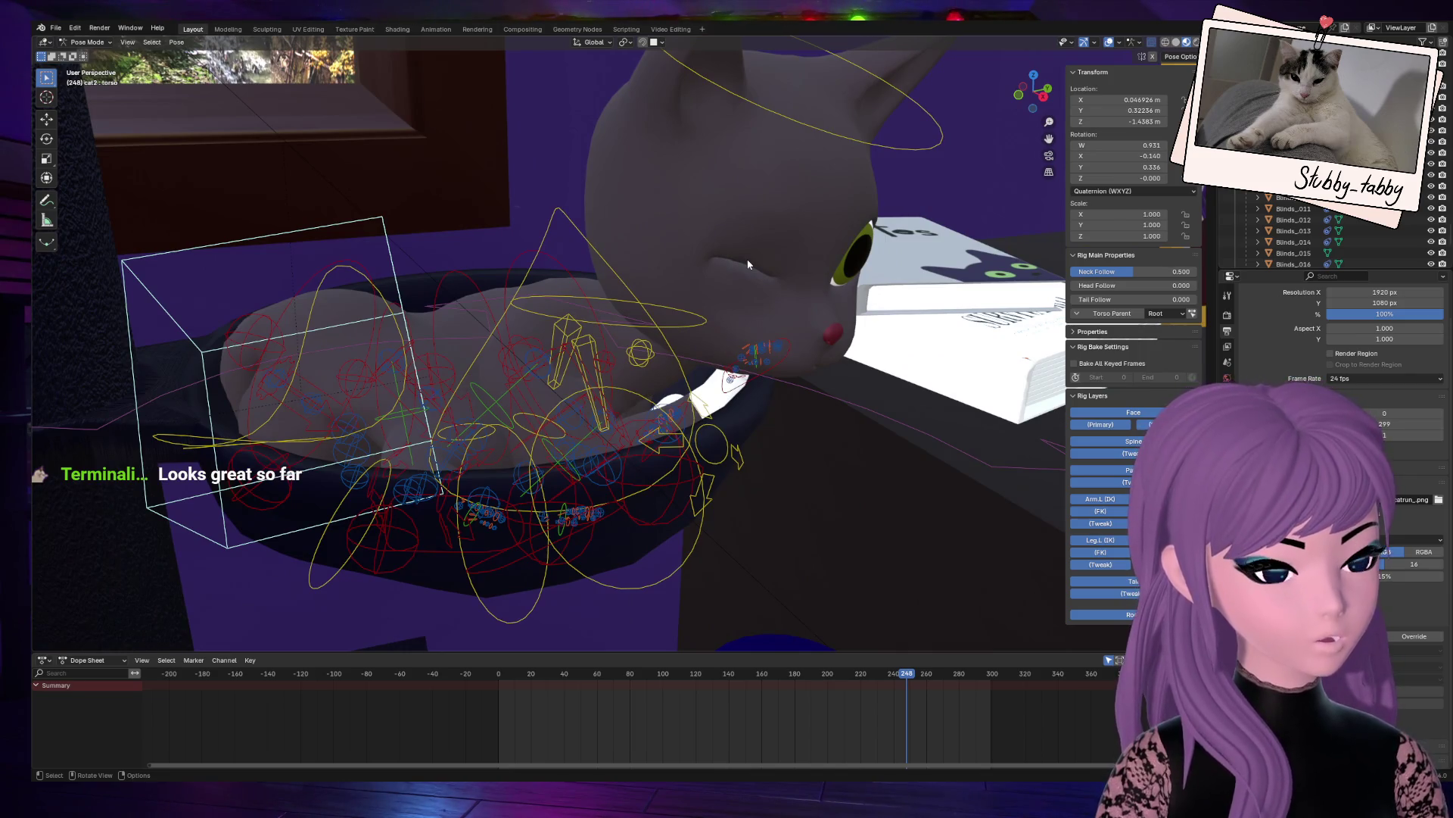
scroll(734, 253, "down", 3)
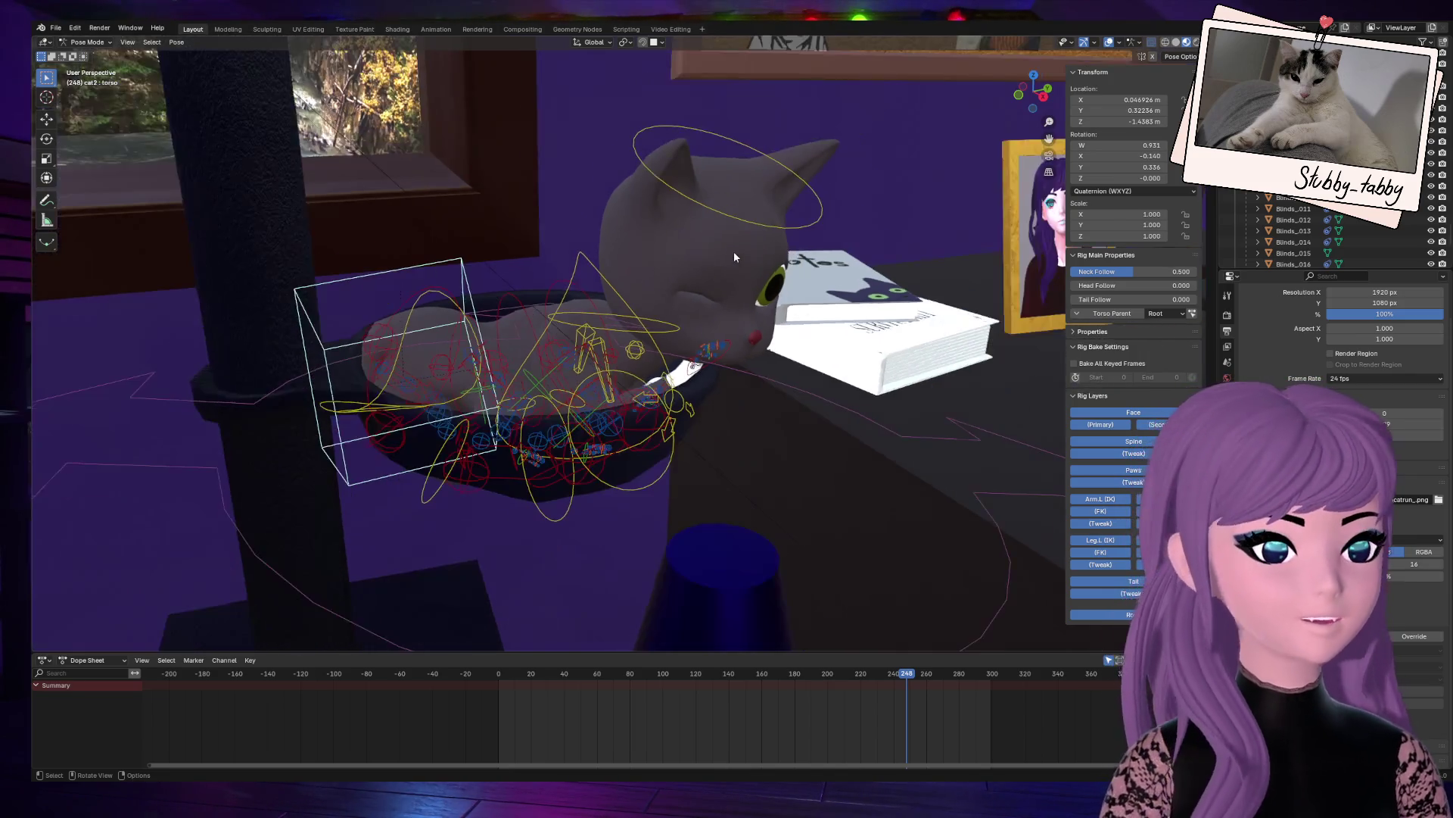
mouse_move(1040, 100)
left_mouse_down()
mouse_move(969, 102)
mouse_move(1039, 99)
left_mouse_up()
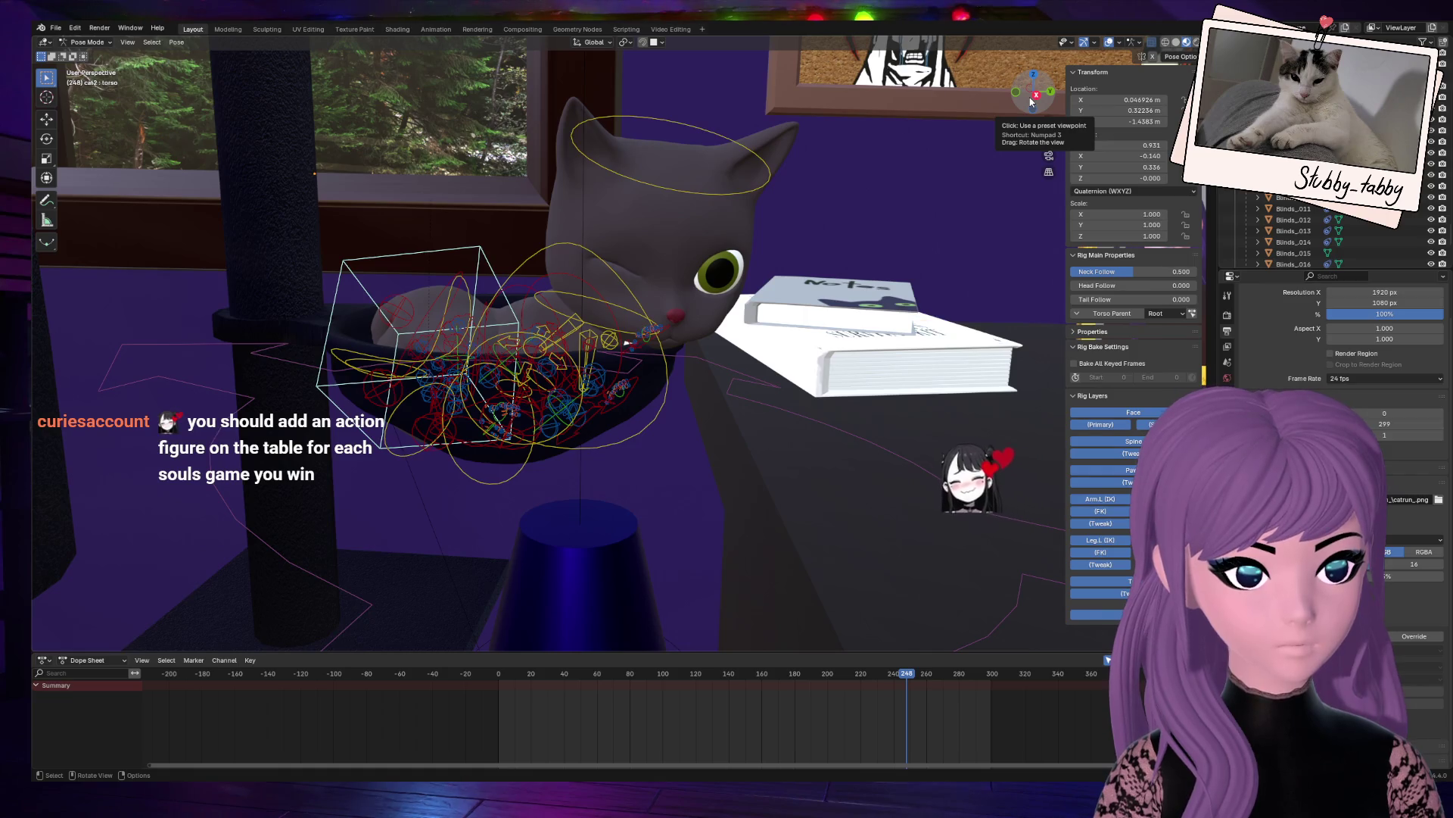
scroll(866, 229, "down", 5)
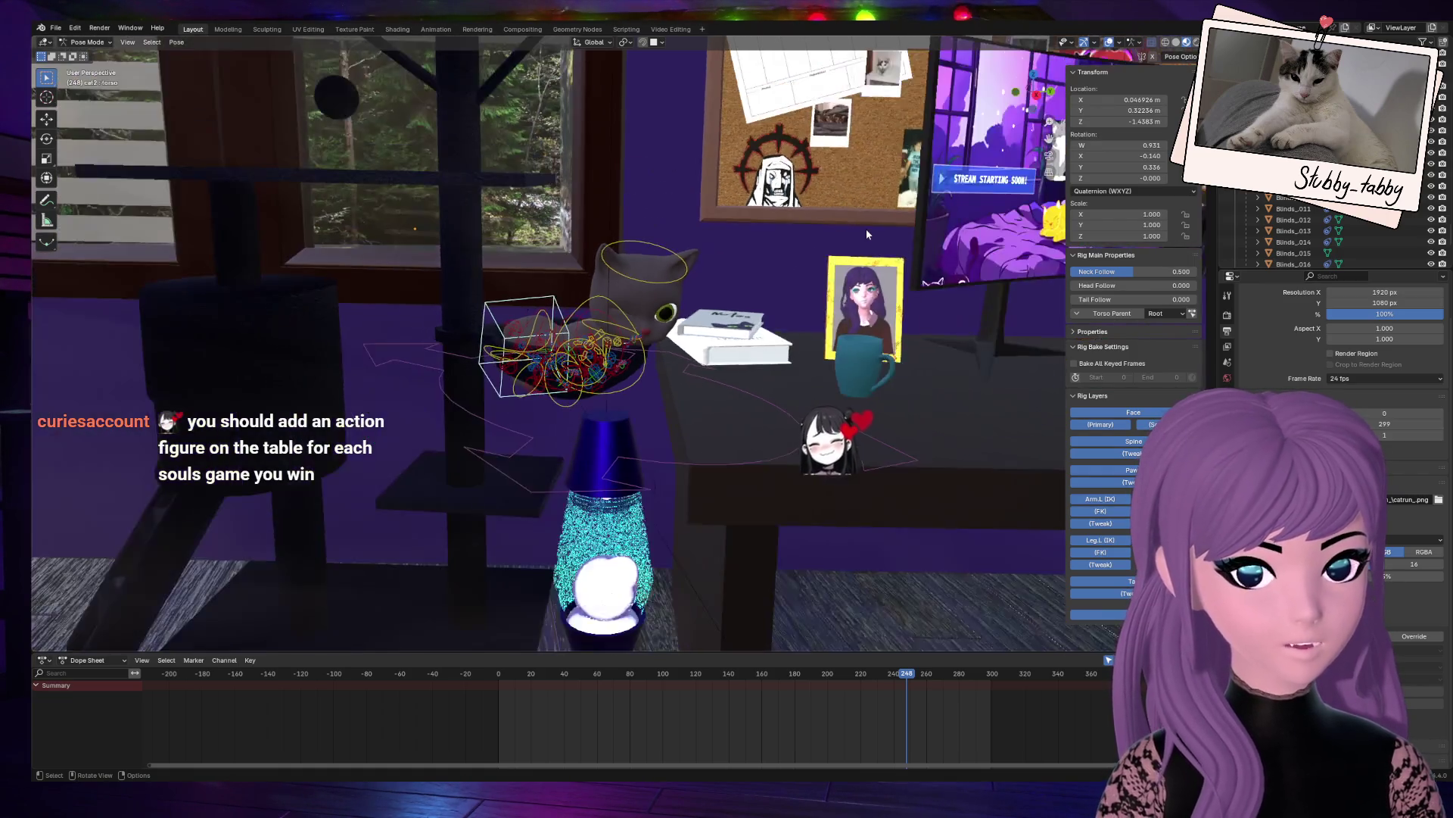
scroll(866, 229, "down", 2)
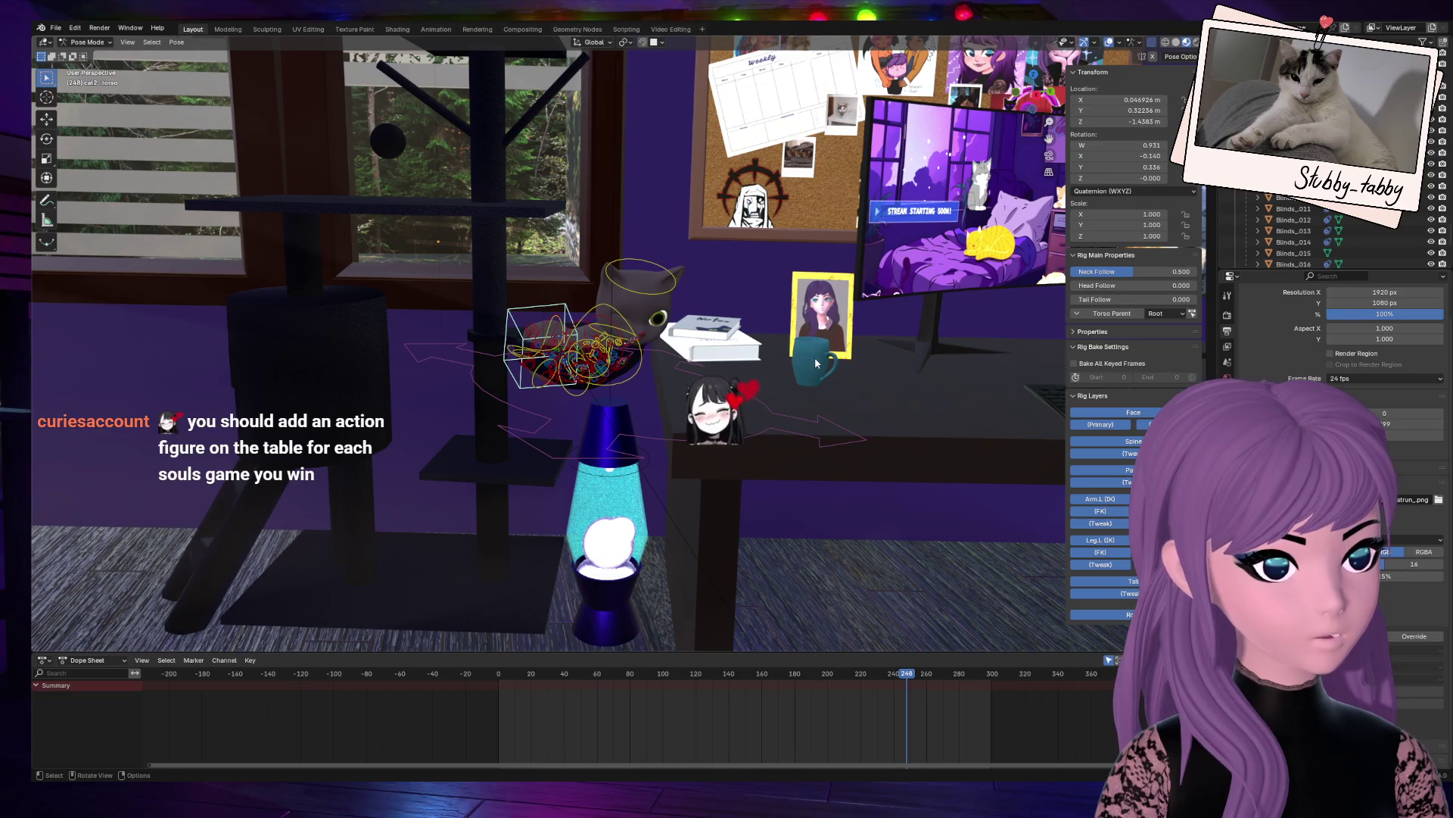
middle_click_drag(815, 361, 681, 363)
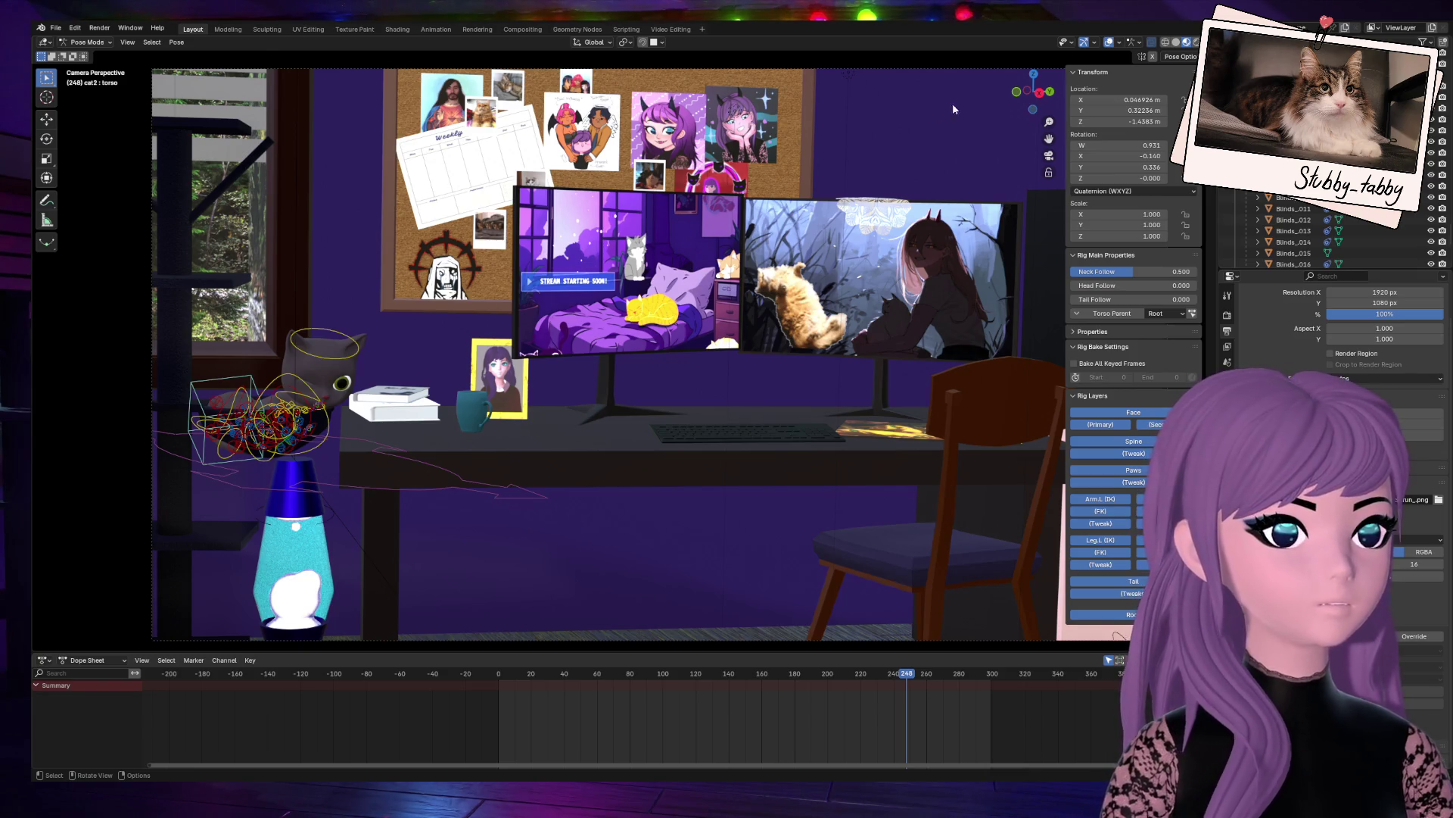
Step: Orbit to face the desk and monitors, then view the scene through the camera
scroll(953, 108, "down", 3)
mouse_move(953, 108)
middle_mouse_down()
mouse_move(848, 185)
mouse_move(658, 210)
middle_mouse_up()
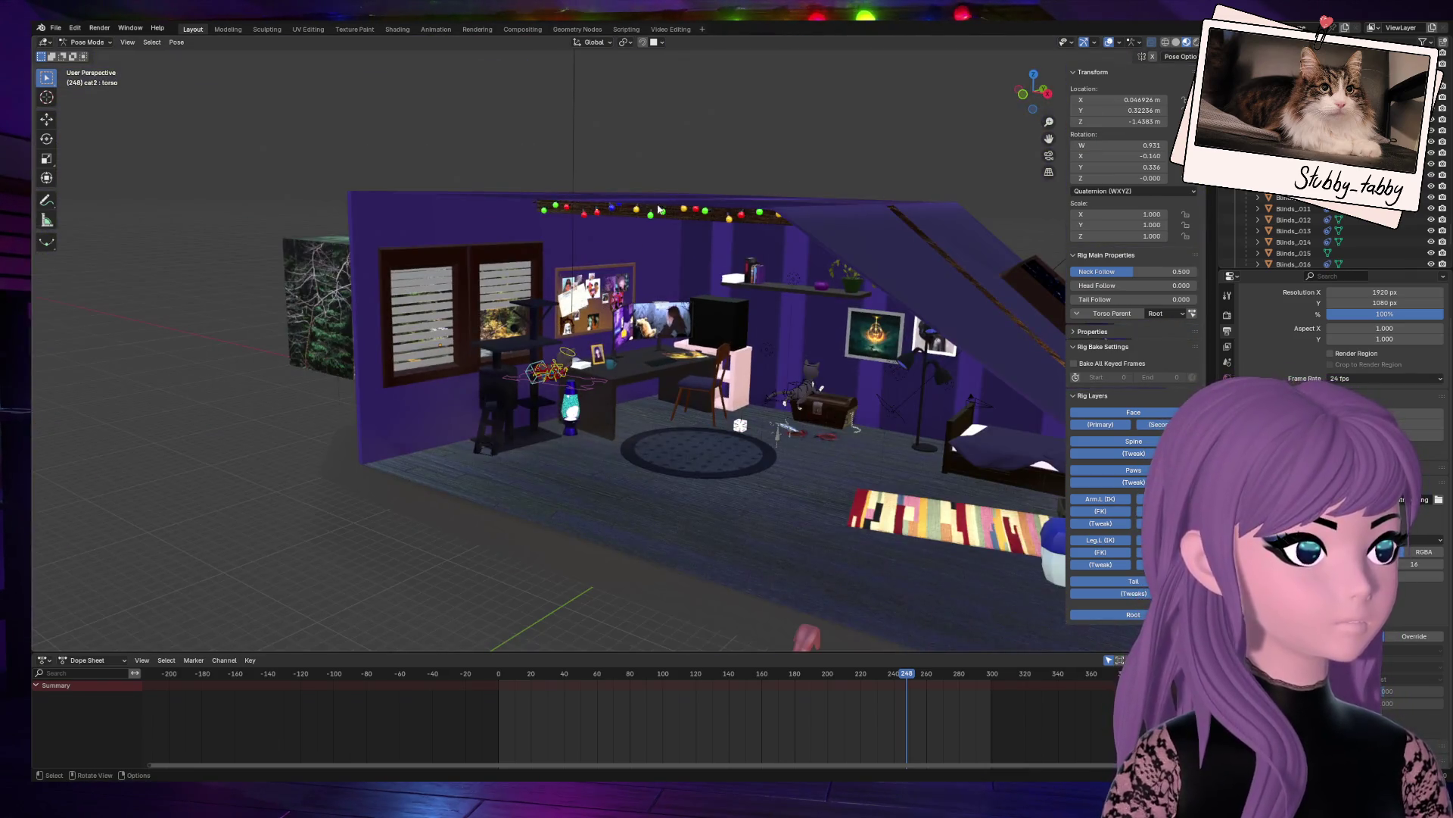
scroll(640, 214, "up", 8)
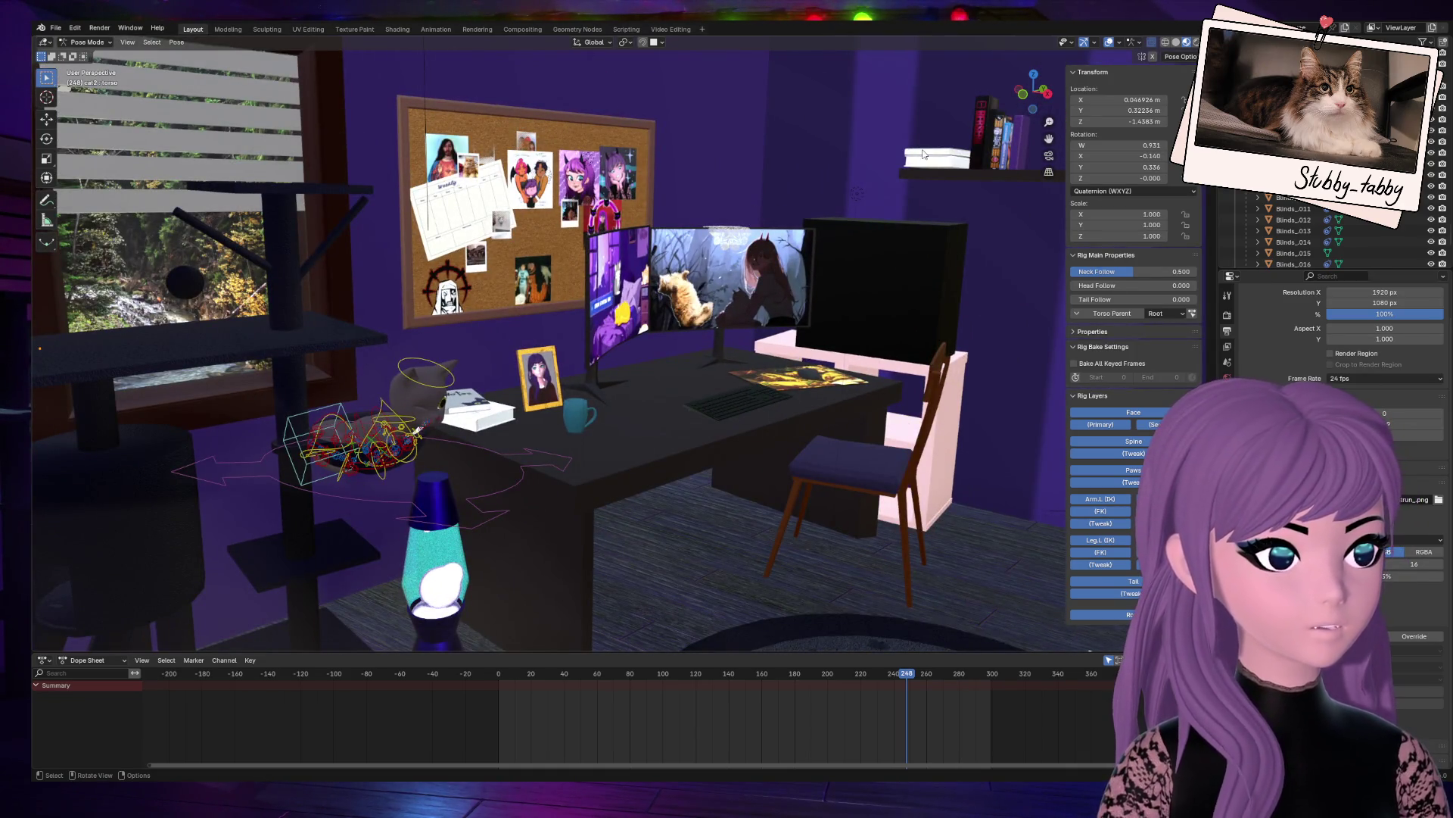
left_click_drag(1034, 90, 1039, 92)
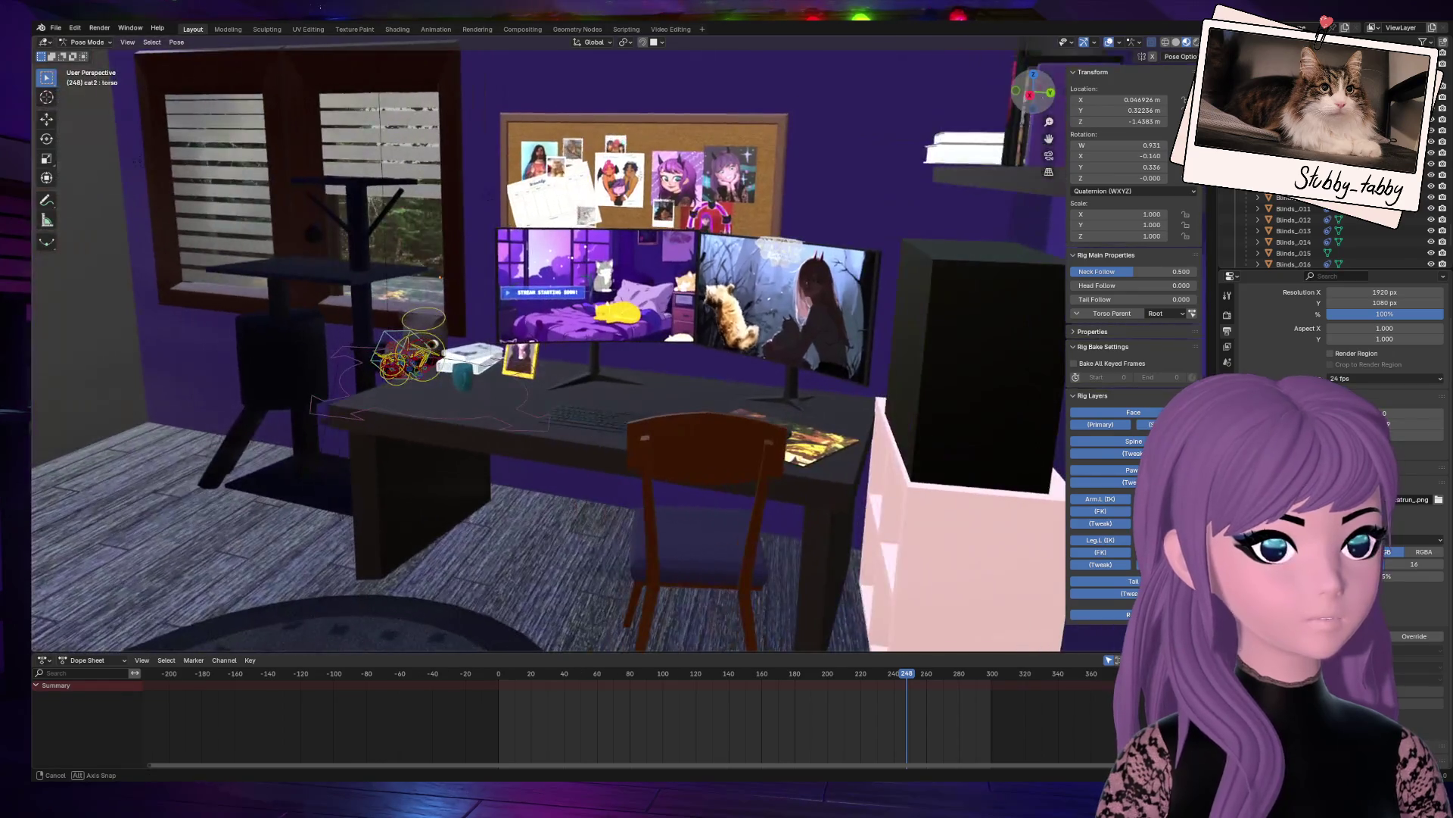
left_click(1049, 155)
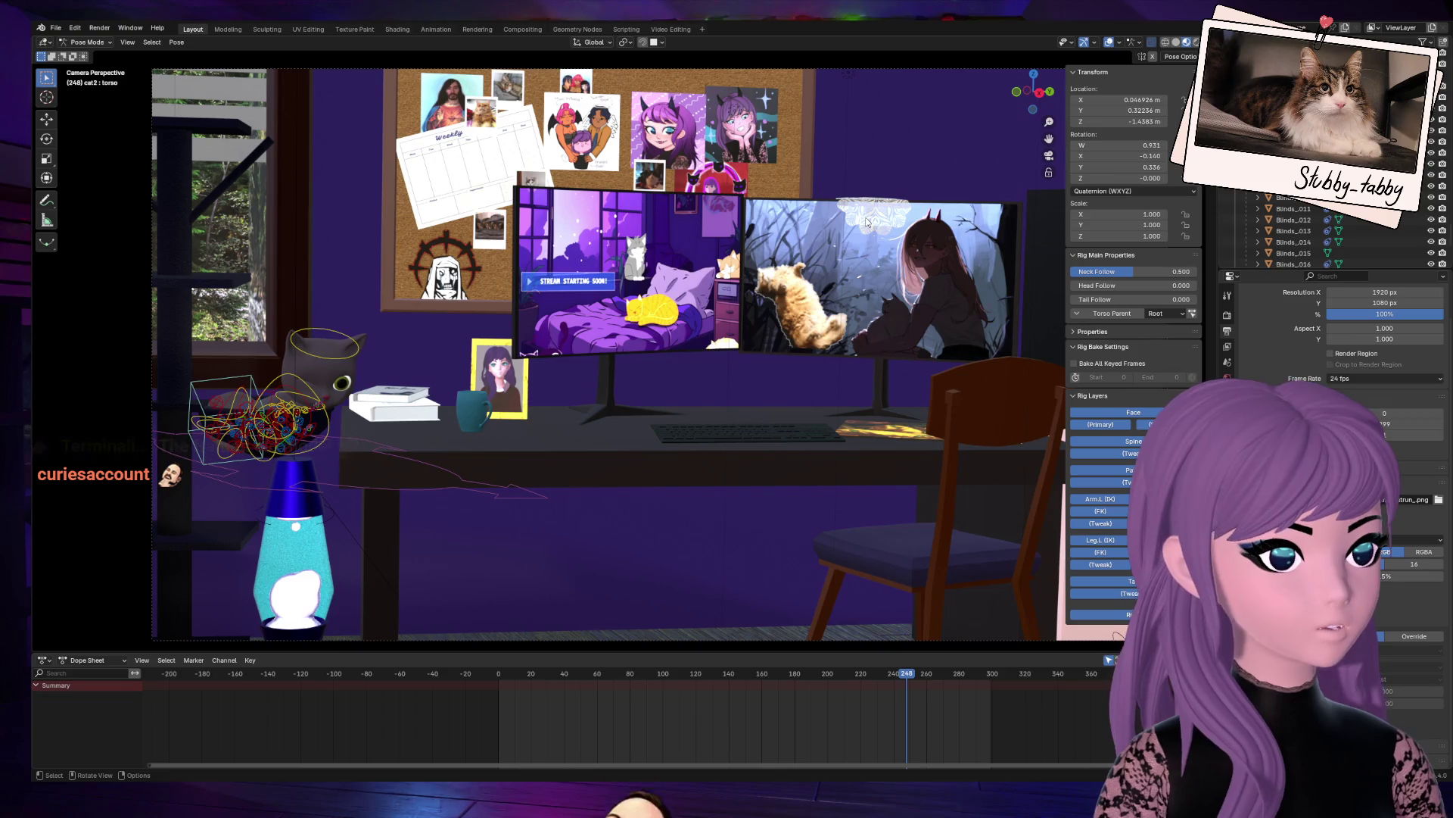
Step: Leave the camera view and switch the cat rig back to Object Mode
middle_click_drag(1045, 121, 746, 269)
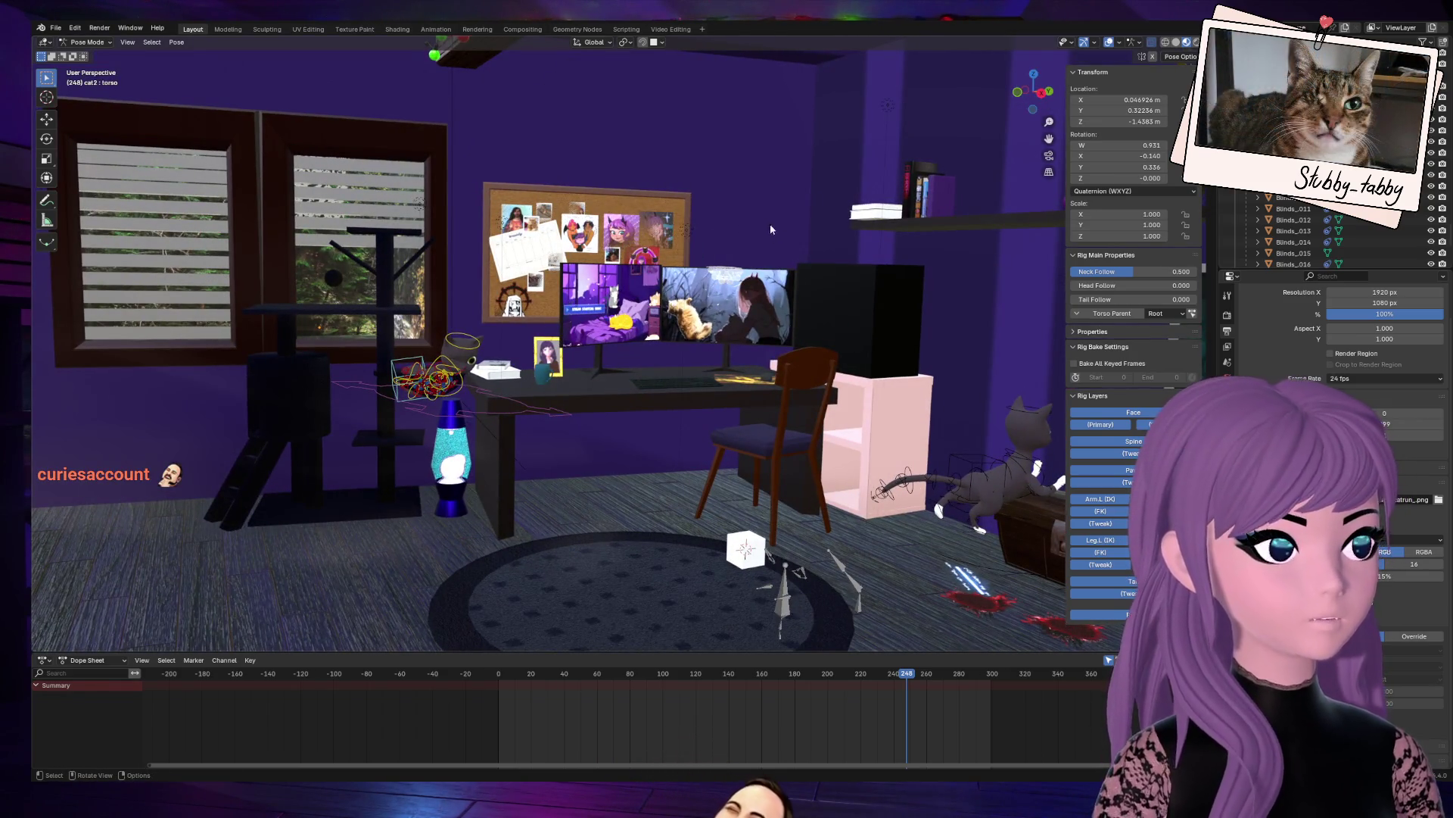
scroll(175, 75, "up", 2)
left_click(87, 41)
left_click(83, 55)
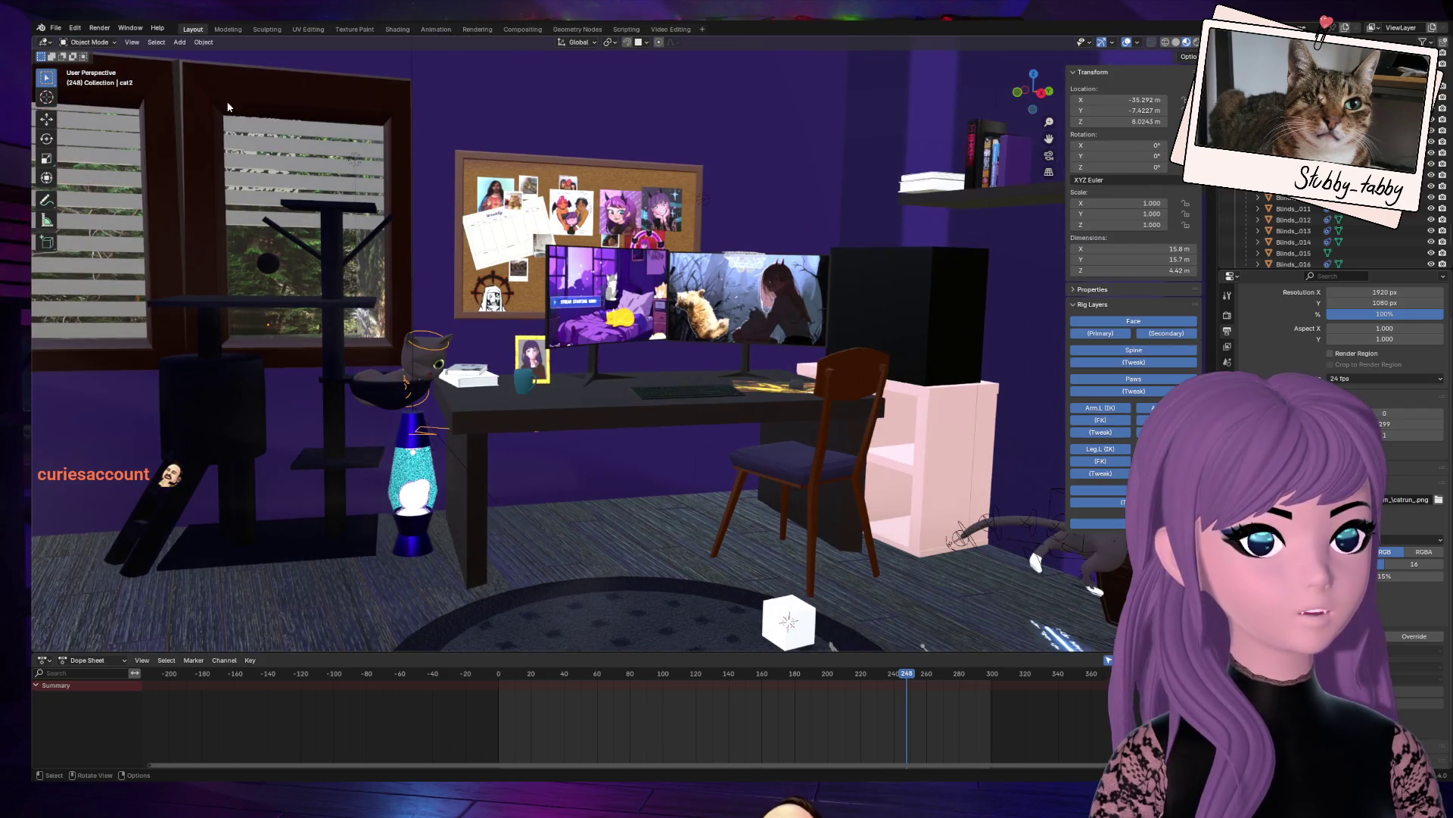
Step: Select the lace doily on the right monitor and frame it in the view
left_click(746, 279)
key("KP_Decimal")
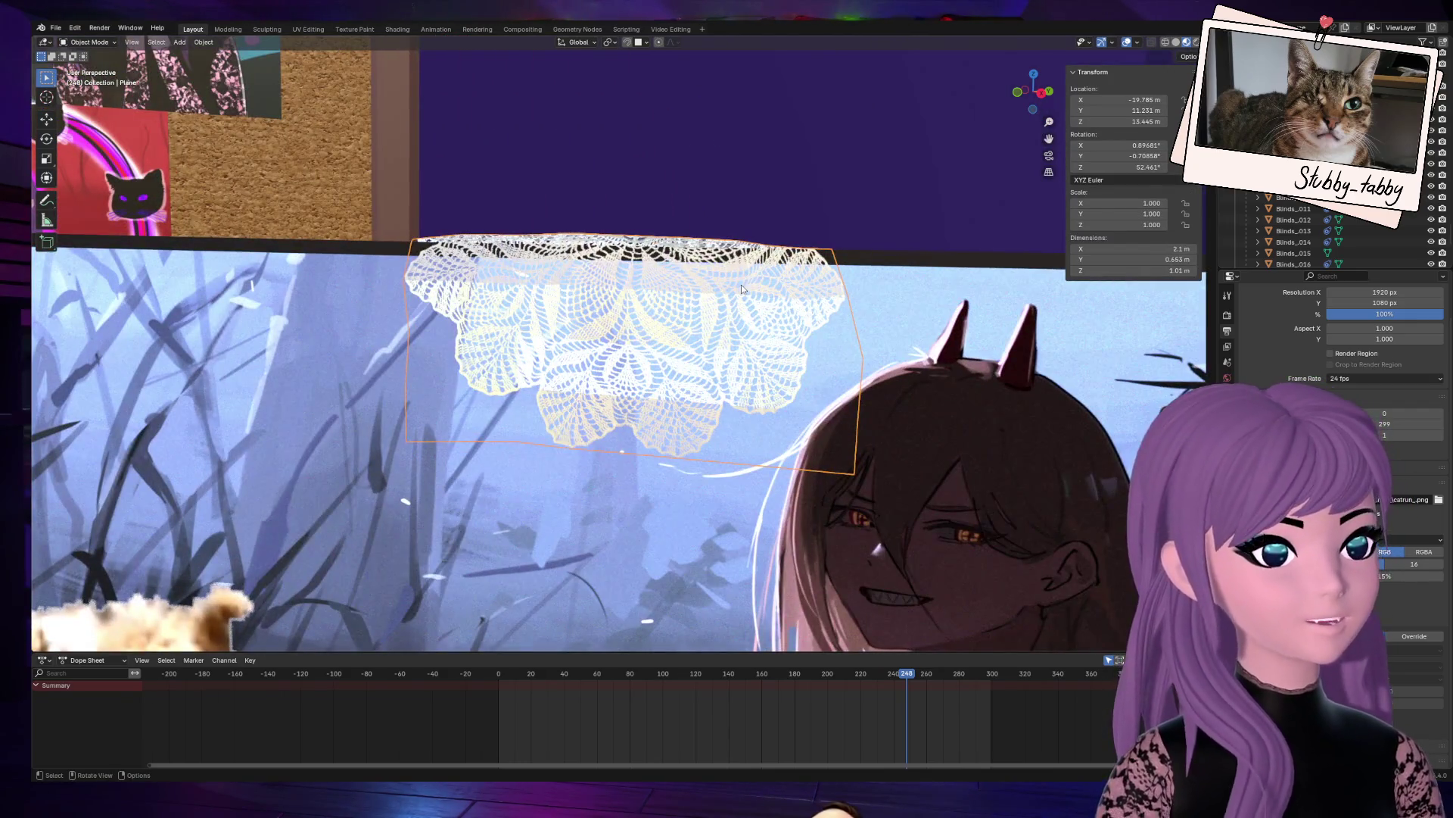
scroll(731, 329, "down", 2)
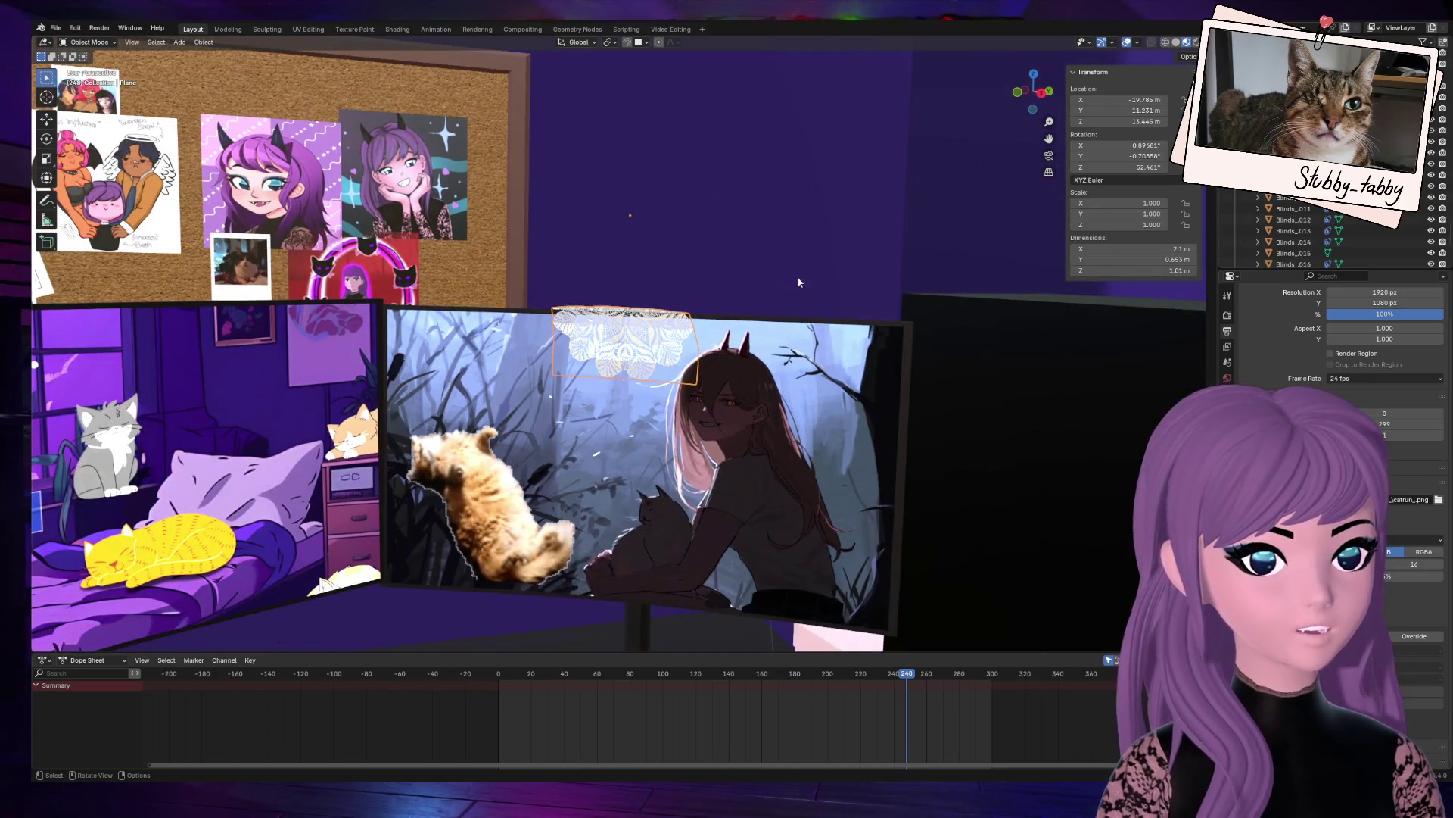
left_click_drag(1056, 96, 819, 323)
Step: Orbit around the monitors, then return to the camera's view of the desk
left_click_drag(1033, 91, 656, 469)
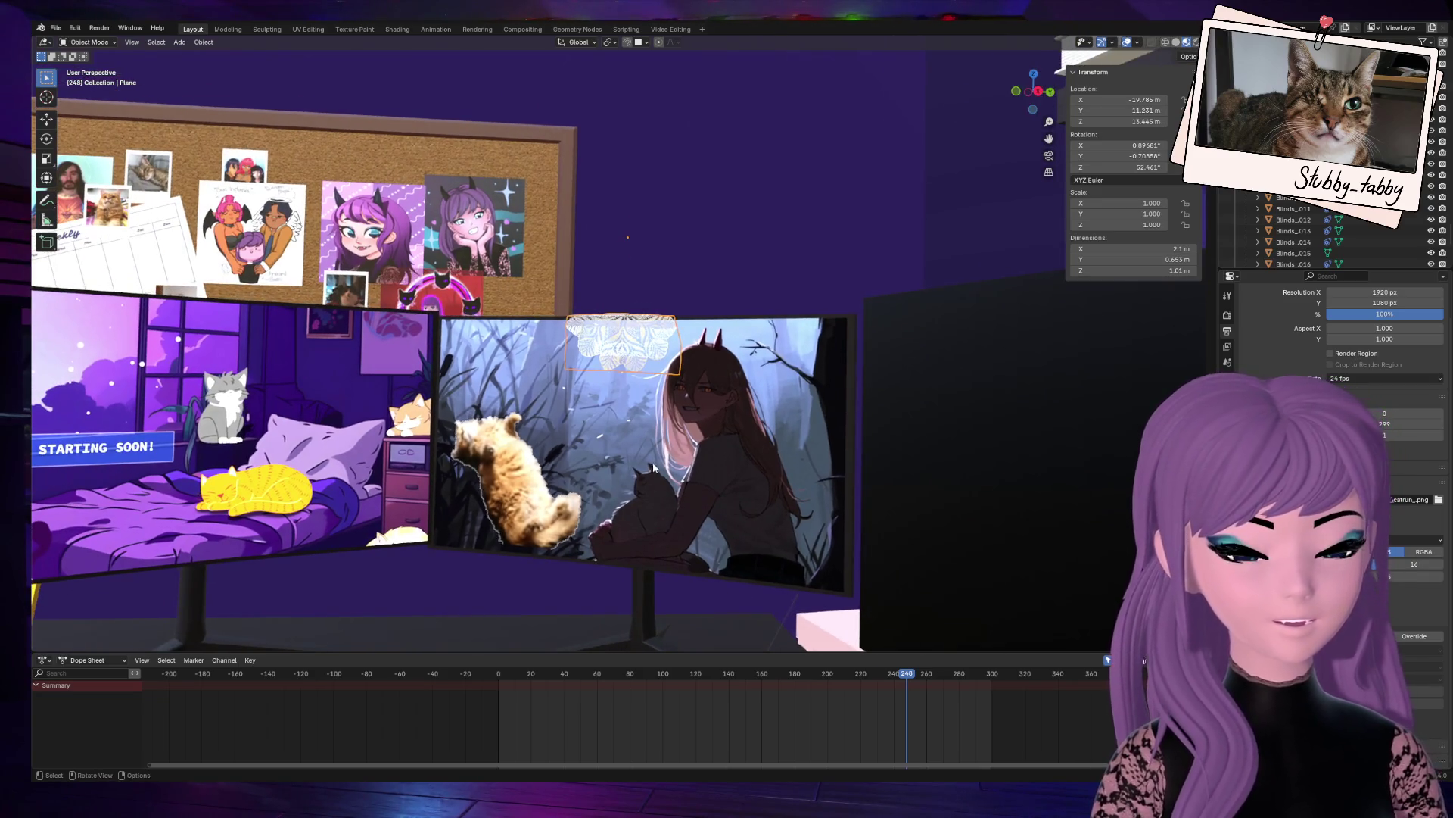
scroll(675, 492, "down", 2)
left_click_drag(1041, 97, 679, 422)
scroll(679, 422, "up", 2)
scroll(677, 431, "up", 1)
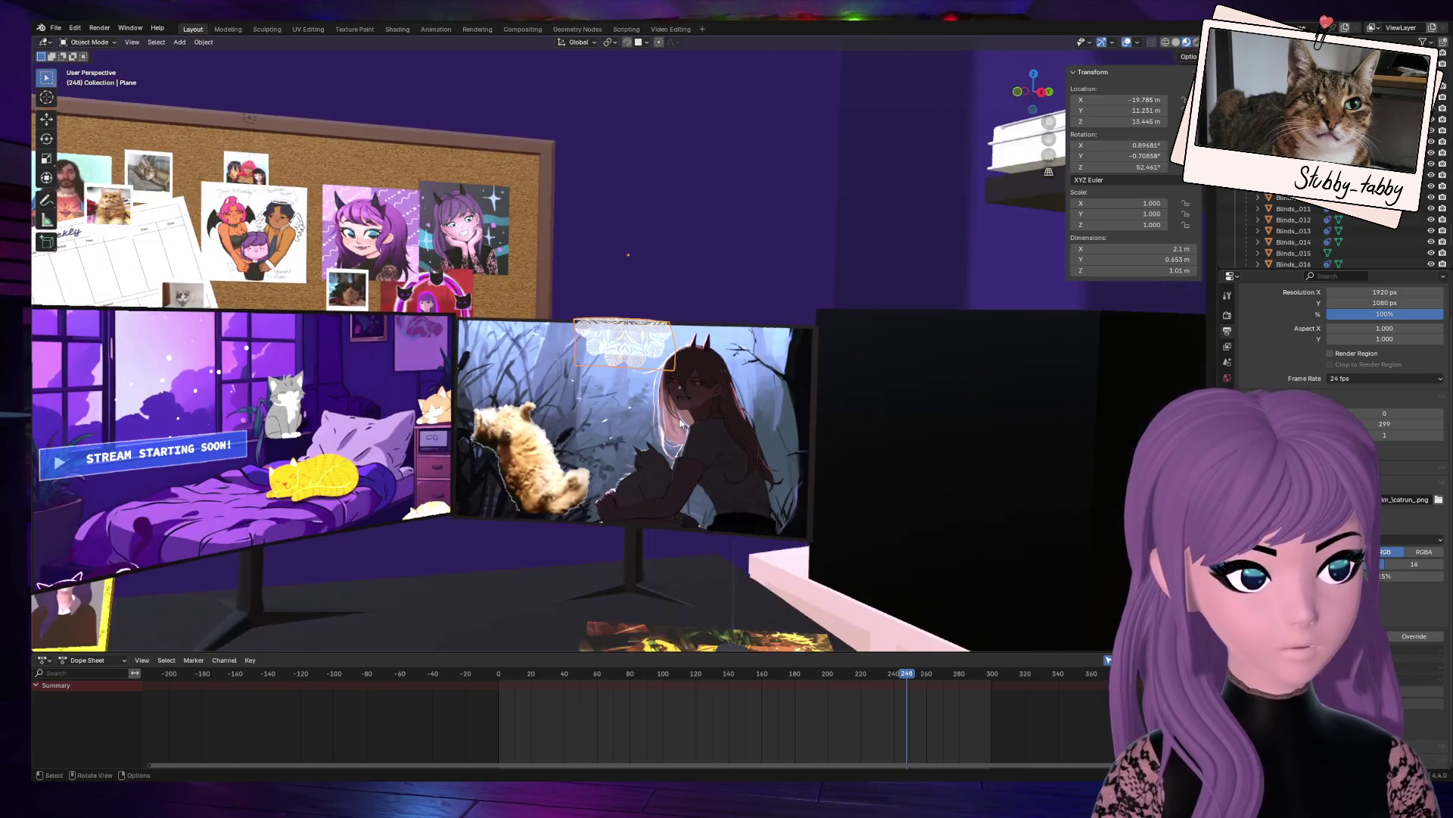
mouse_move(1014, 100)
left_mouse_down()
mouse_move(931, 208)
mouse_move(590, 430)
left_mouse_up()
key("KP_0")
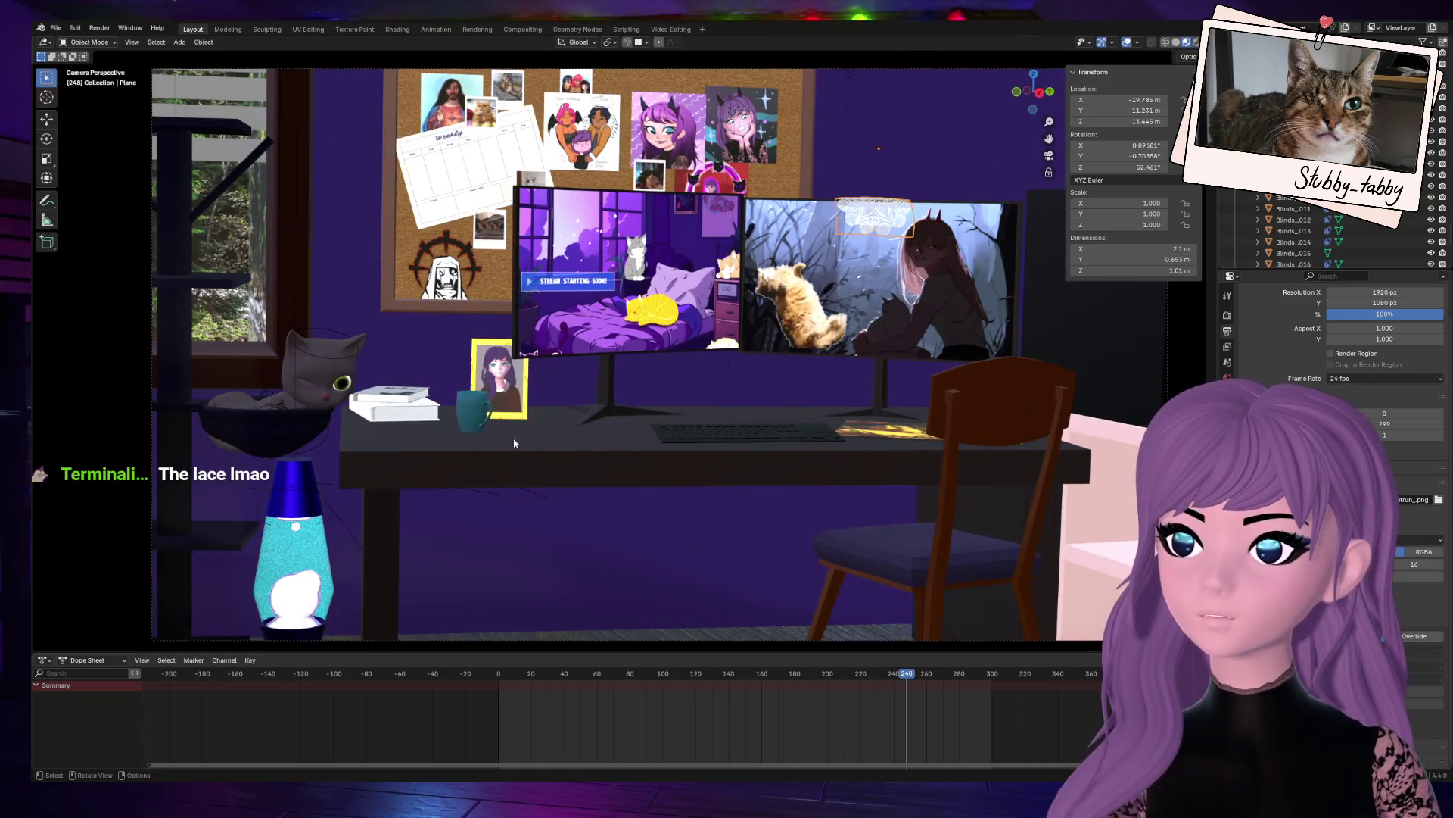
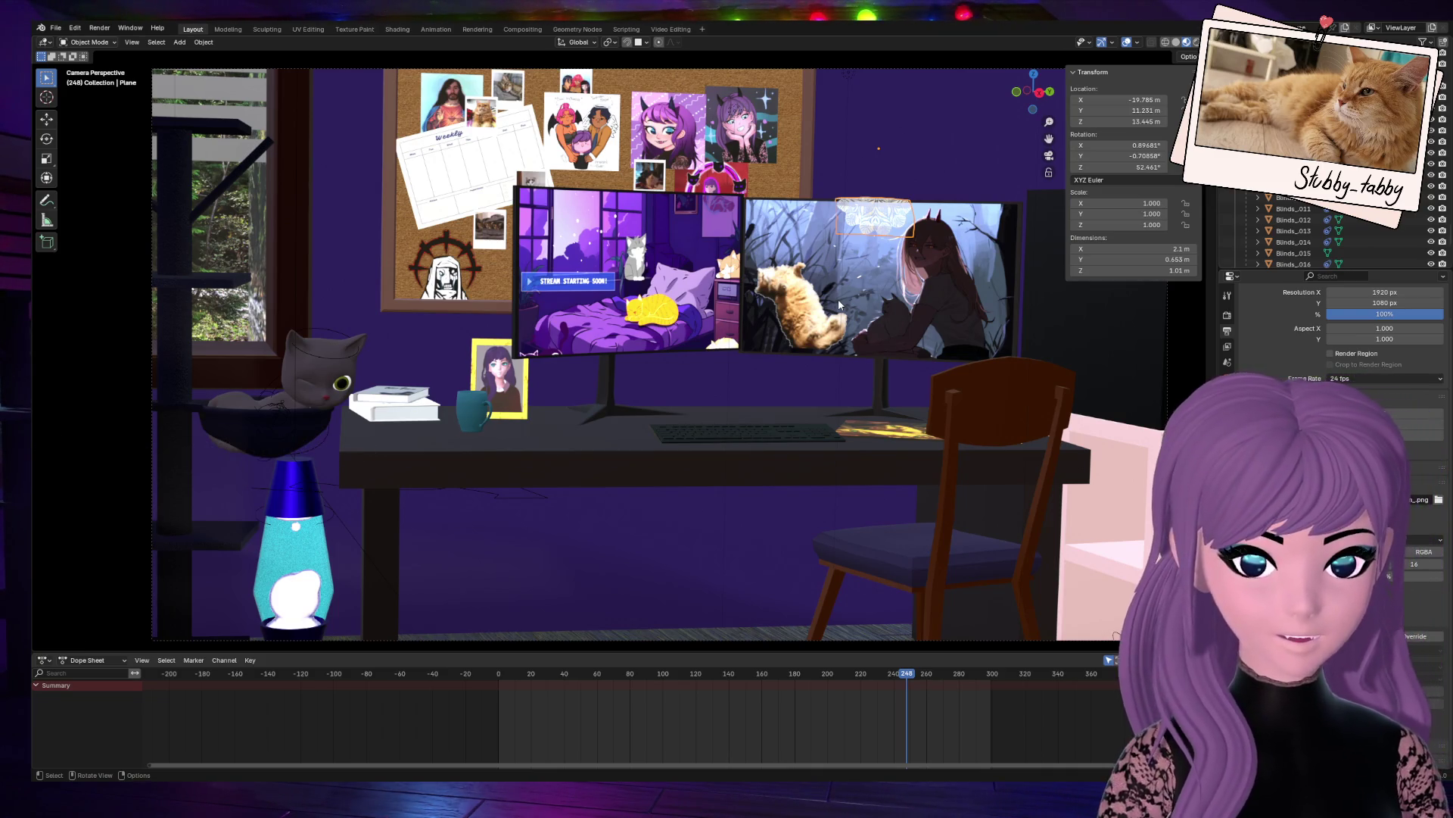
Step: Frame the spiderweb in the skylight and orbit around it up close
left_click_drag(1034, 91, 855, 246)
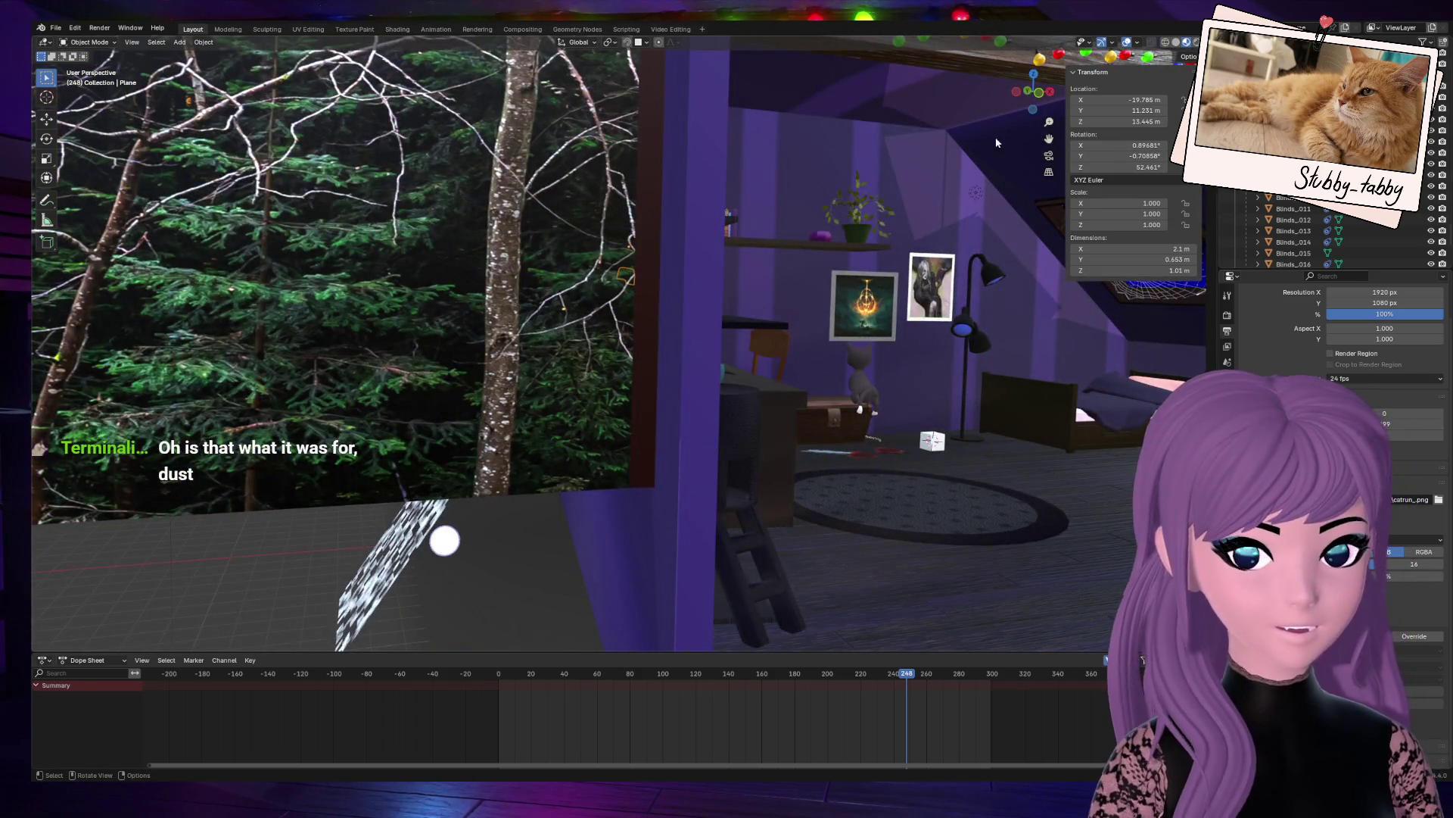
mouse_move(1050, 137)
left_mouse_down()
mouse_move(946, 190)
mouse_move(863, 204)
mouse_move(844, 250)
left_mouse_up()
left_click(842, 261)
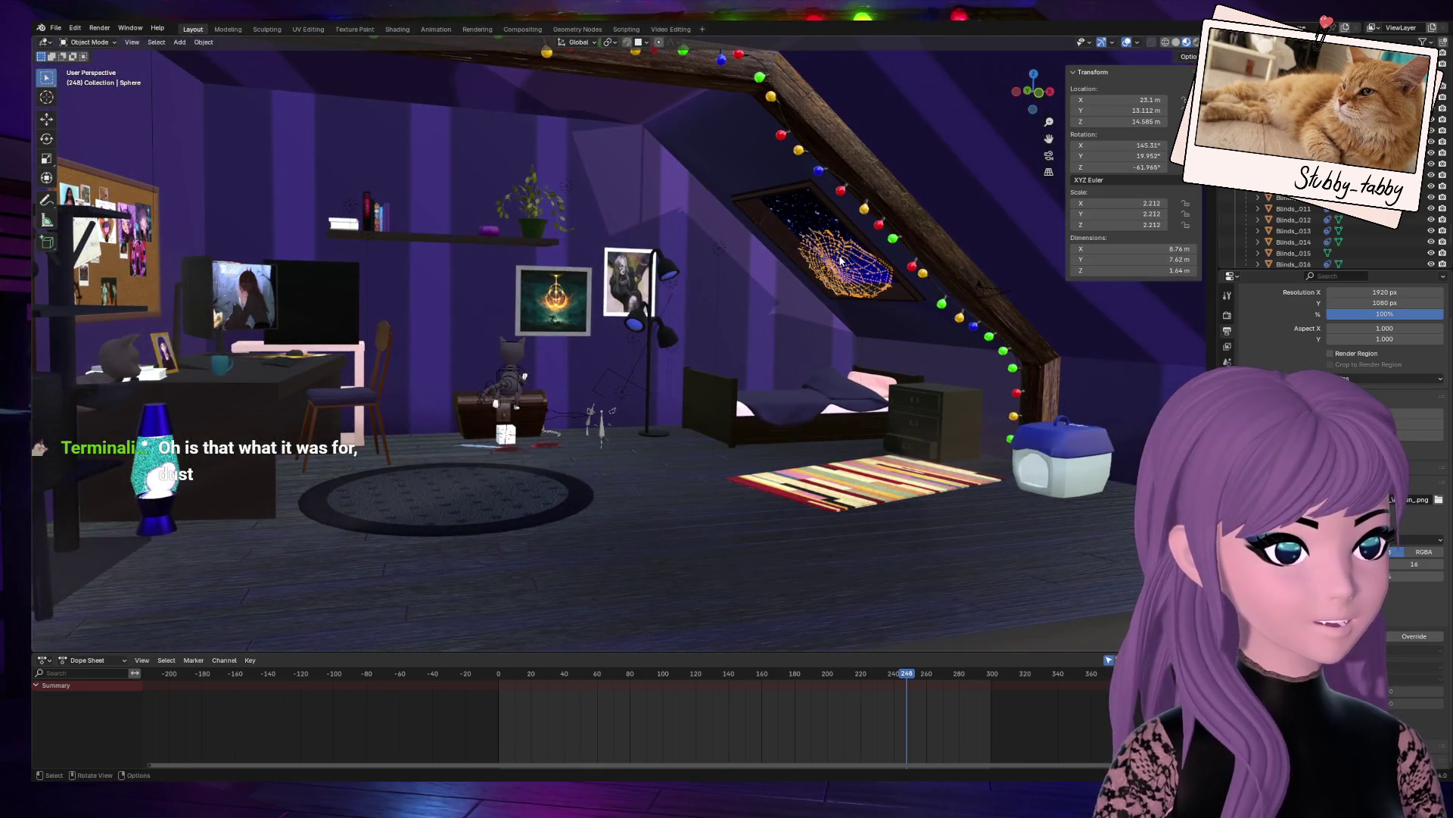
key("KP_Decimal")
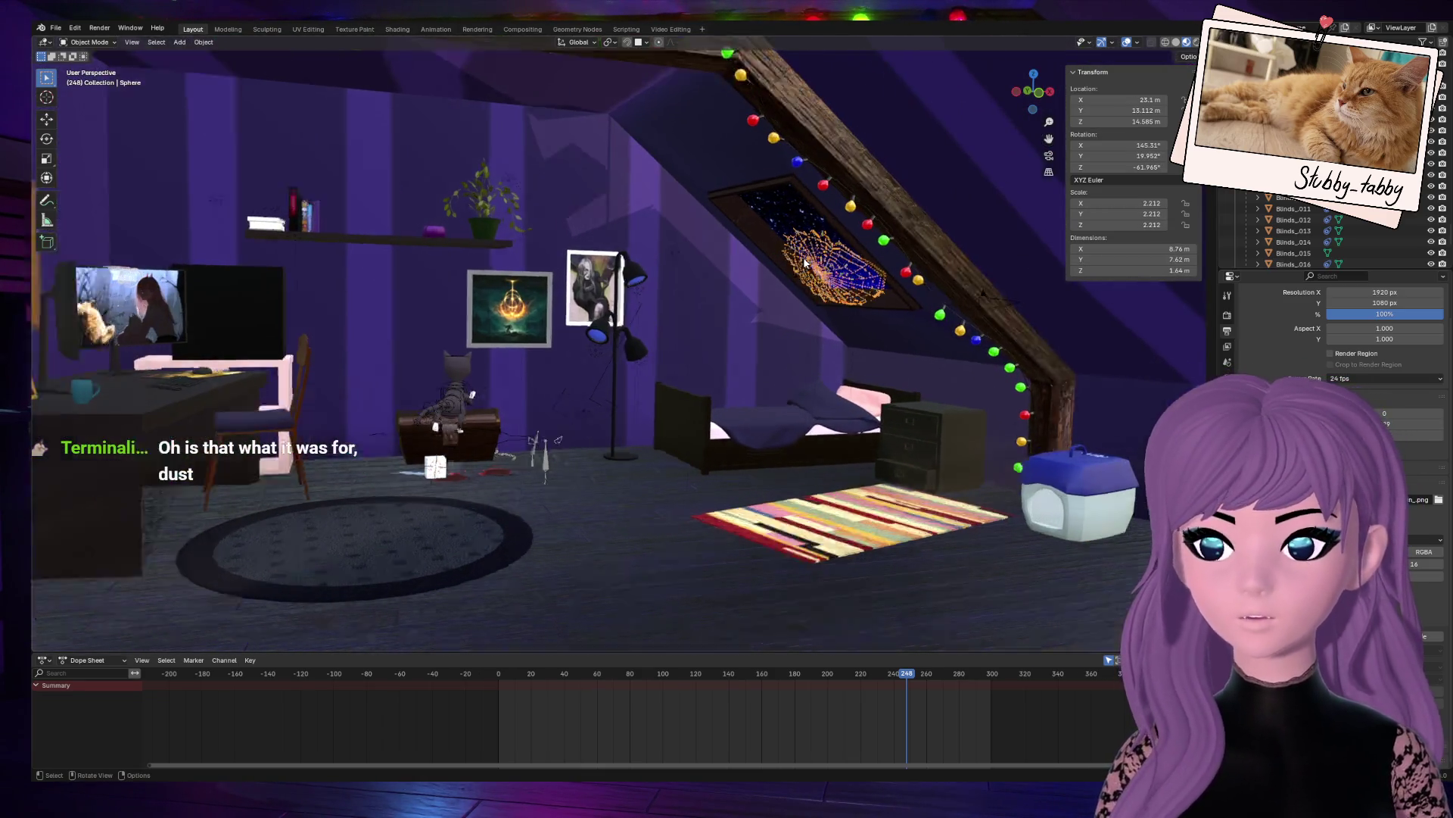
middle_click_drag(1024, 130, 909, 189)
left_click_drag(1033, 91, 653, 397)
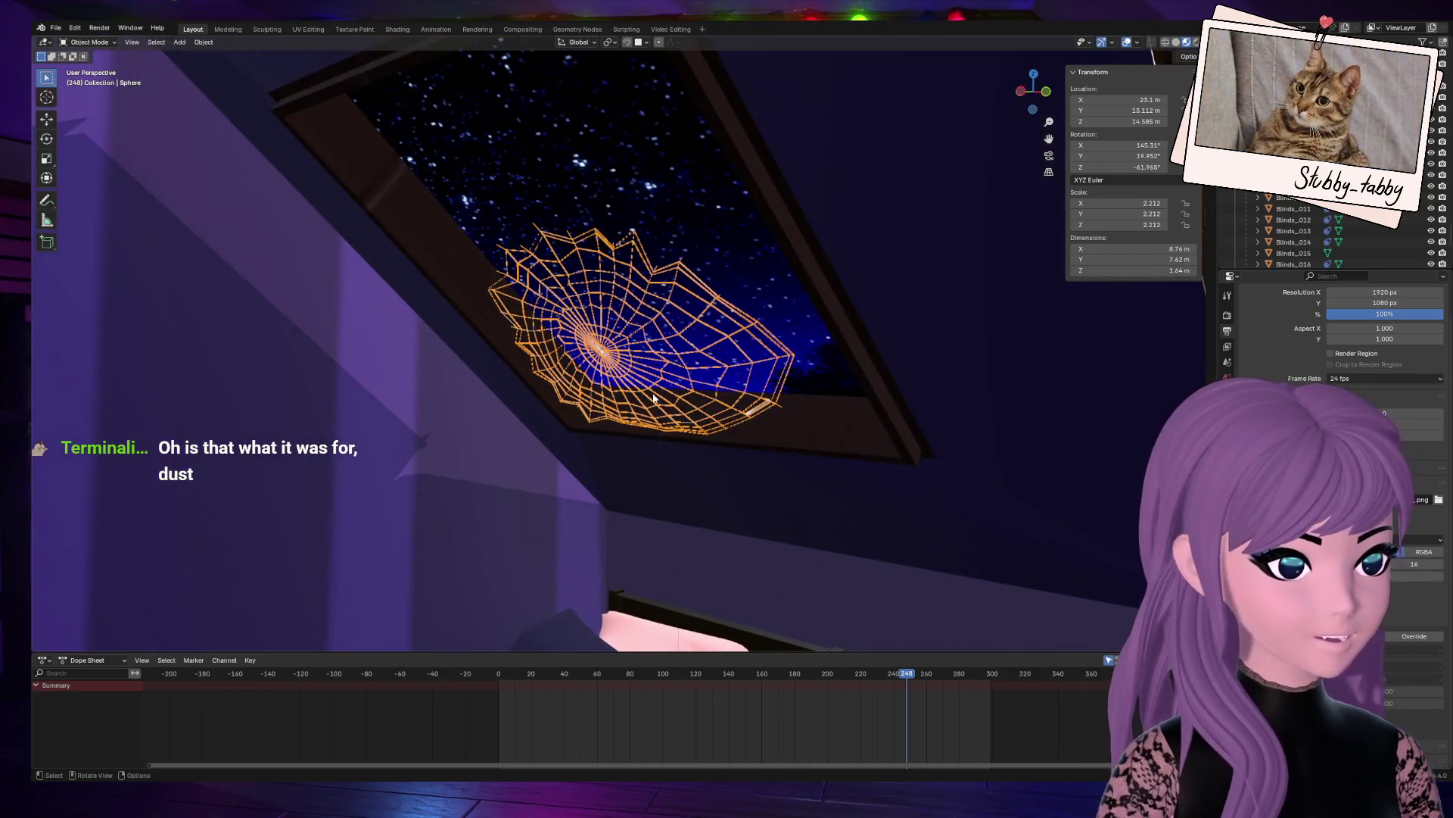
middle_click_drag(623, 415, 570, 437)
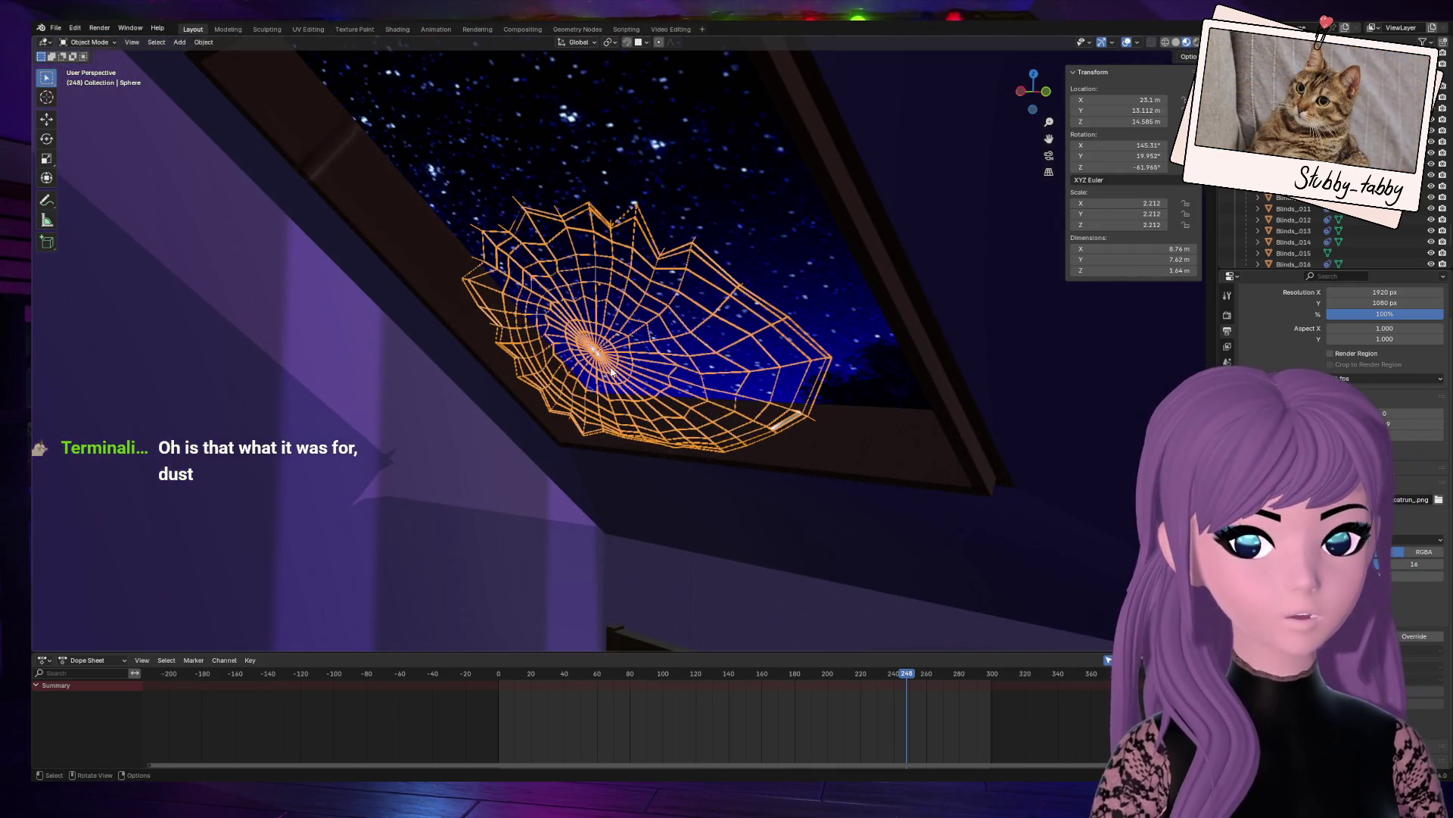
scroll(919, 190, "down", 3)
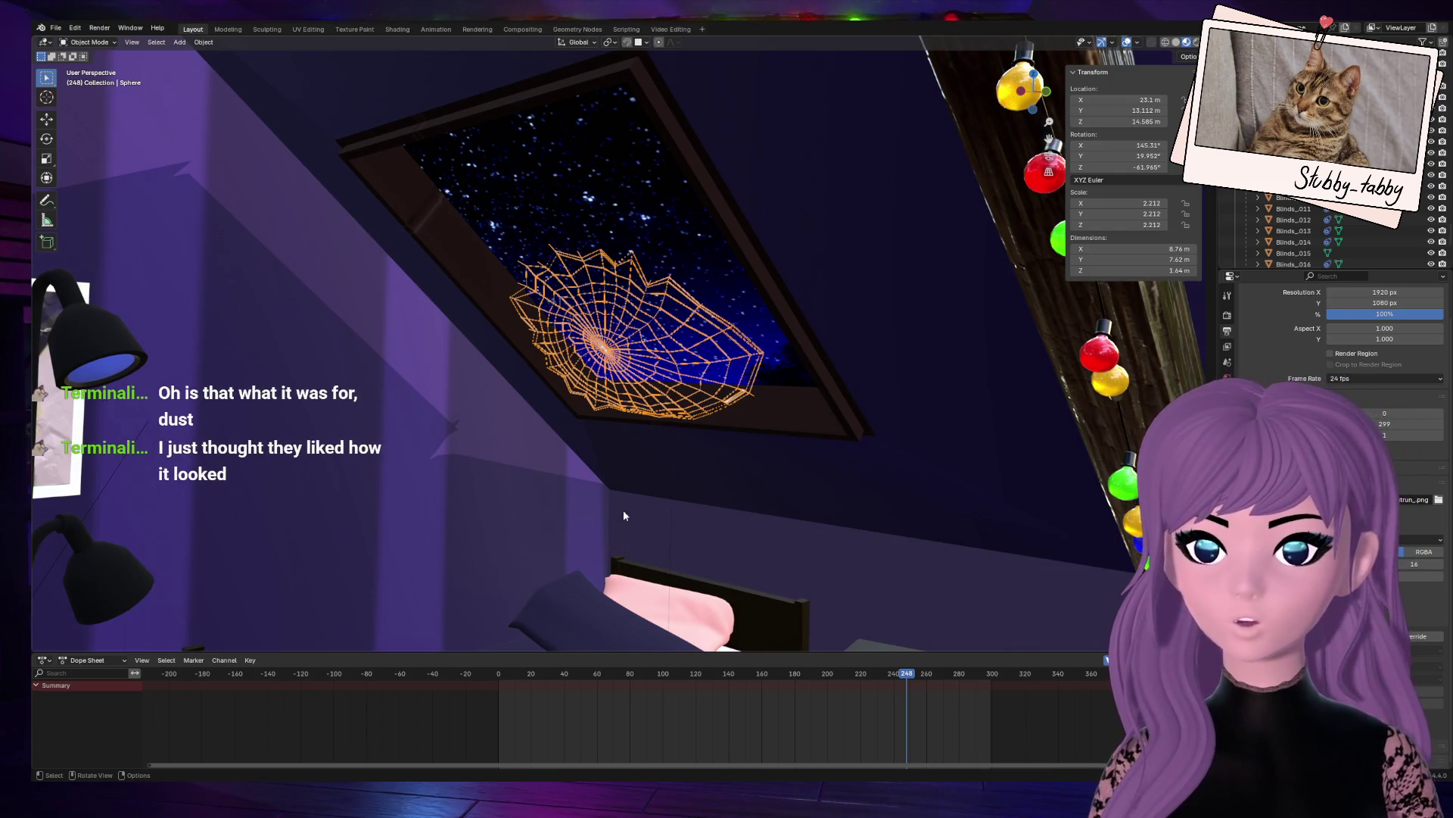
Step: Select the room and orbit to a wide, high view of the beam, desk, chest and bed
left_click(613, 539)
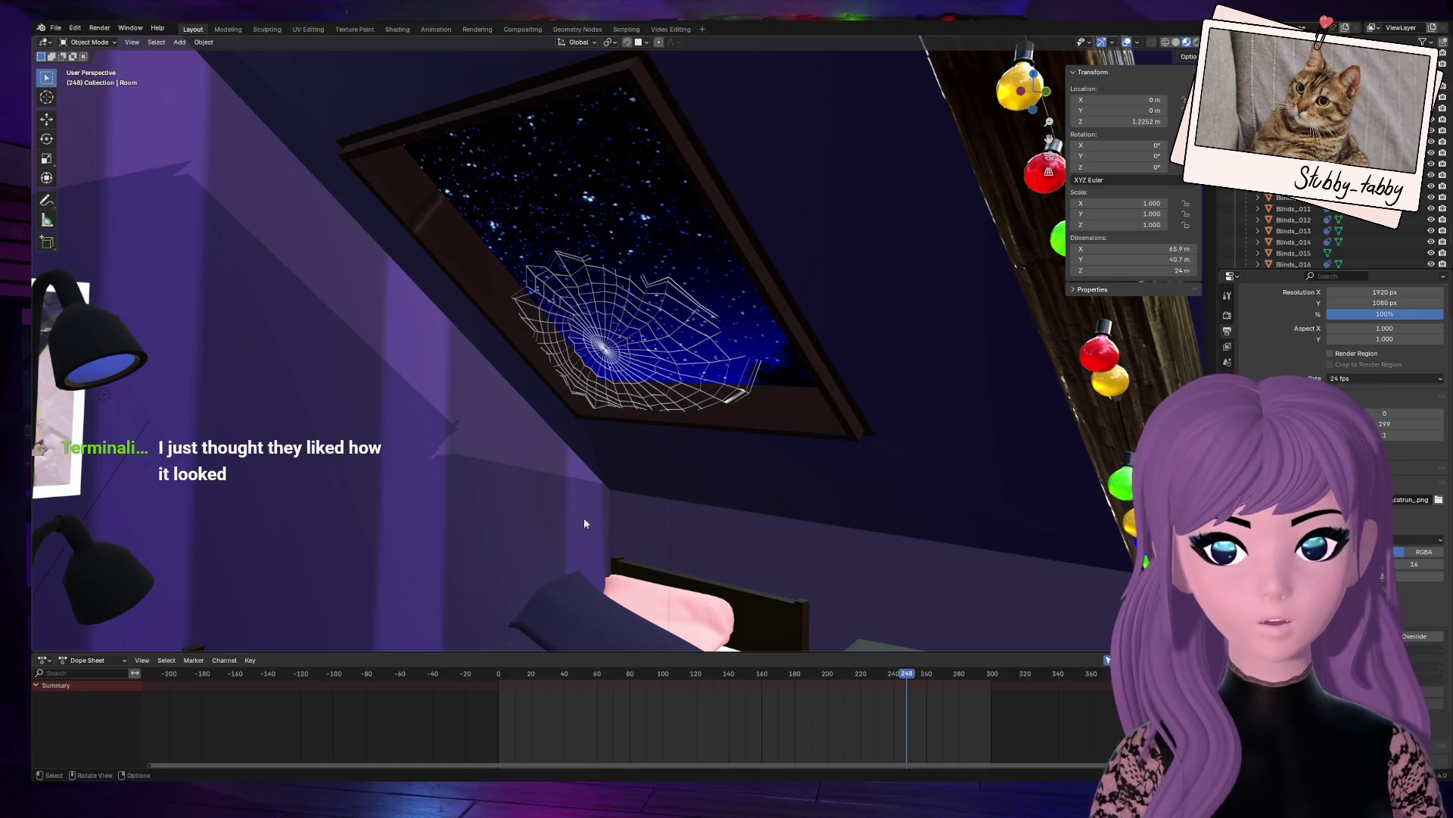
scroll(583, 516, "down", 3)
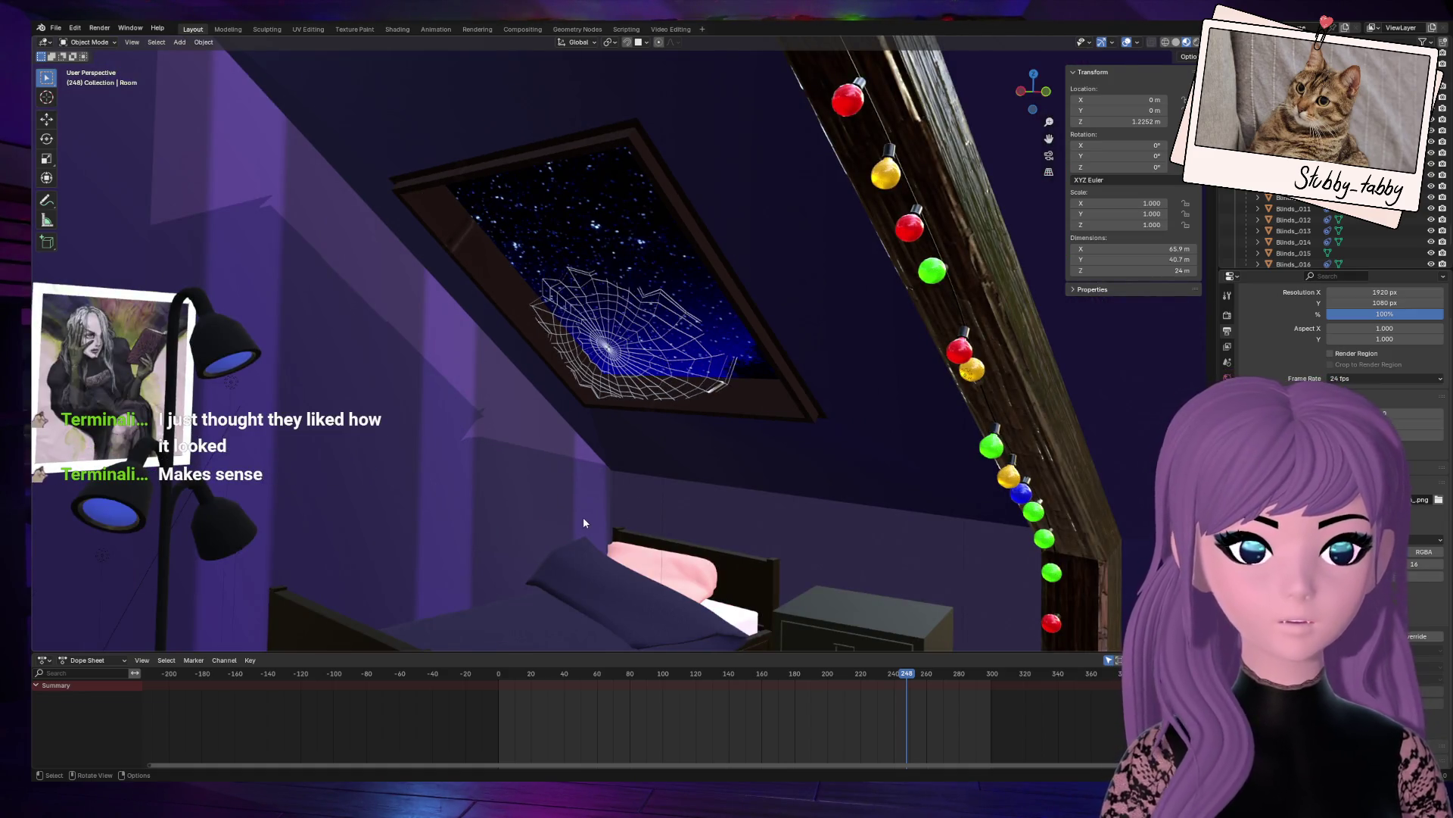
mouse_move(1034, 91)
left_mouse_down()
mouse_move(1060, 162)
mouse_move(1015, 152)
mouse_move(908, 182)
mouse_move(980, 175)
left_mouse_up()
left_click_drag(1034, 91, 1044, 121)
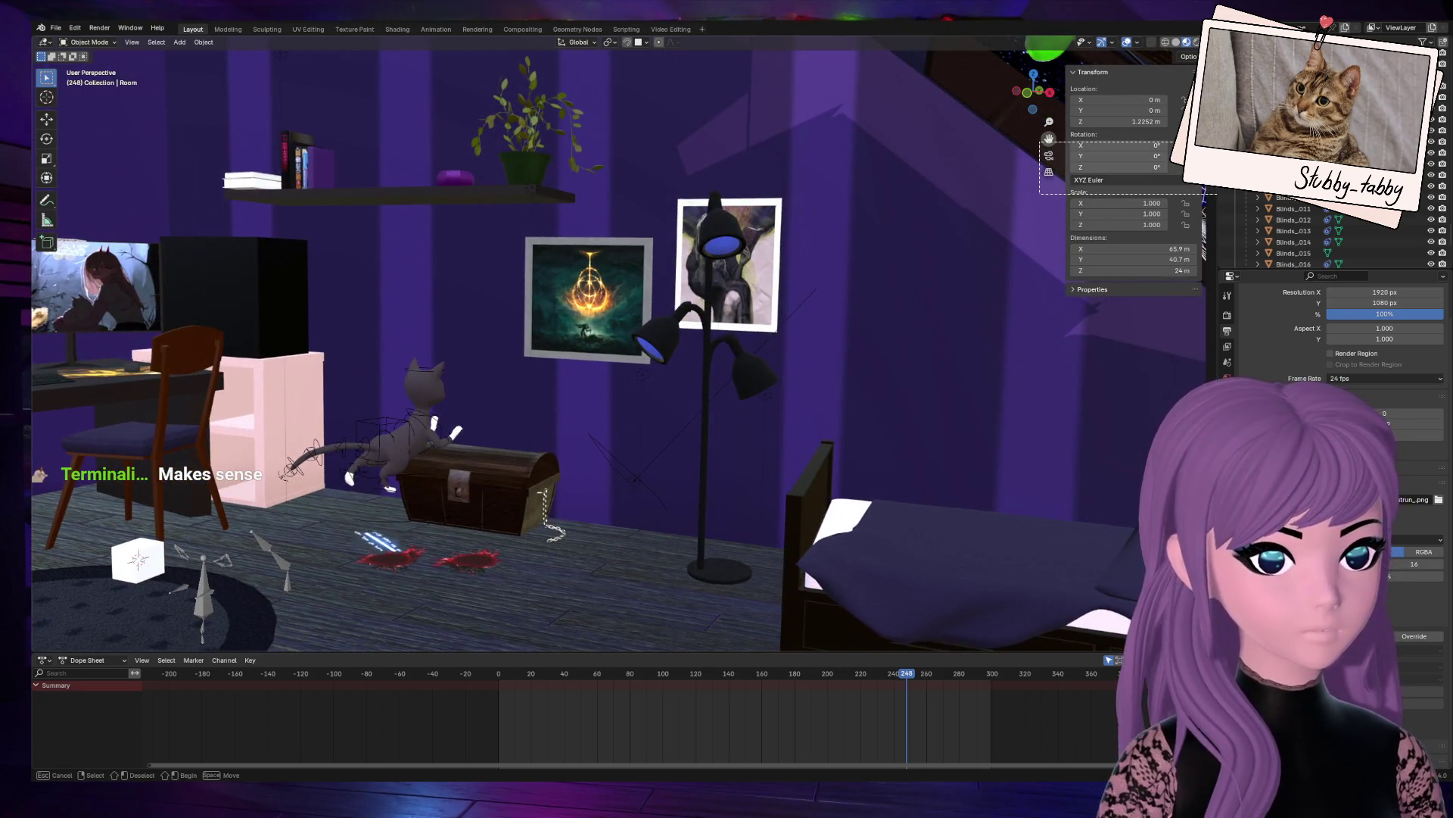
middle_click_drag(793, 374, 789, 374)
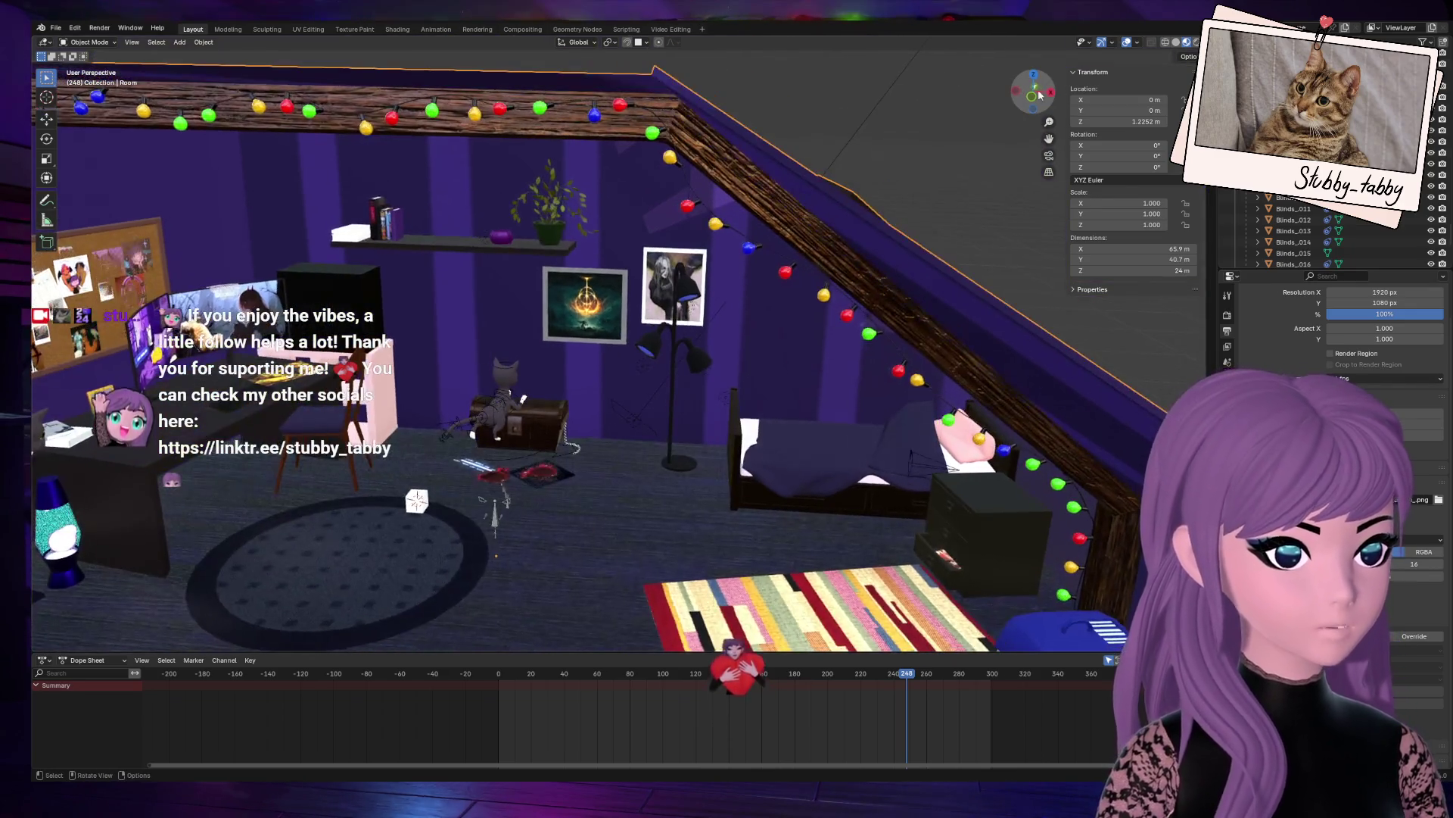
left_click(983, 573)
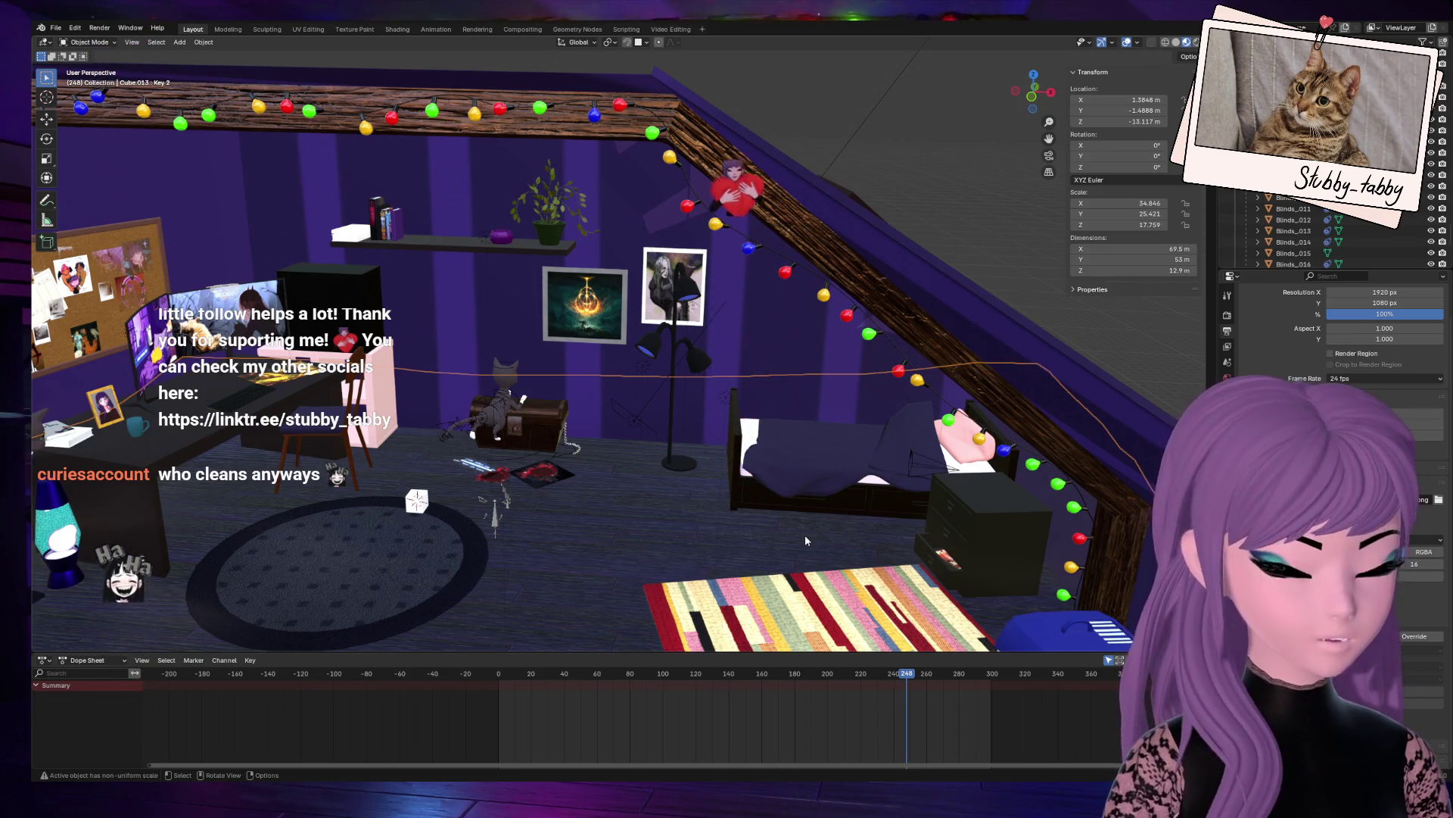
Step: Hide the selection, frame the nightstand, then pull back to the desk and window
key("h")
left_click(940, 557)
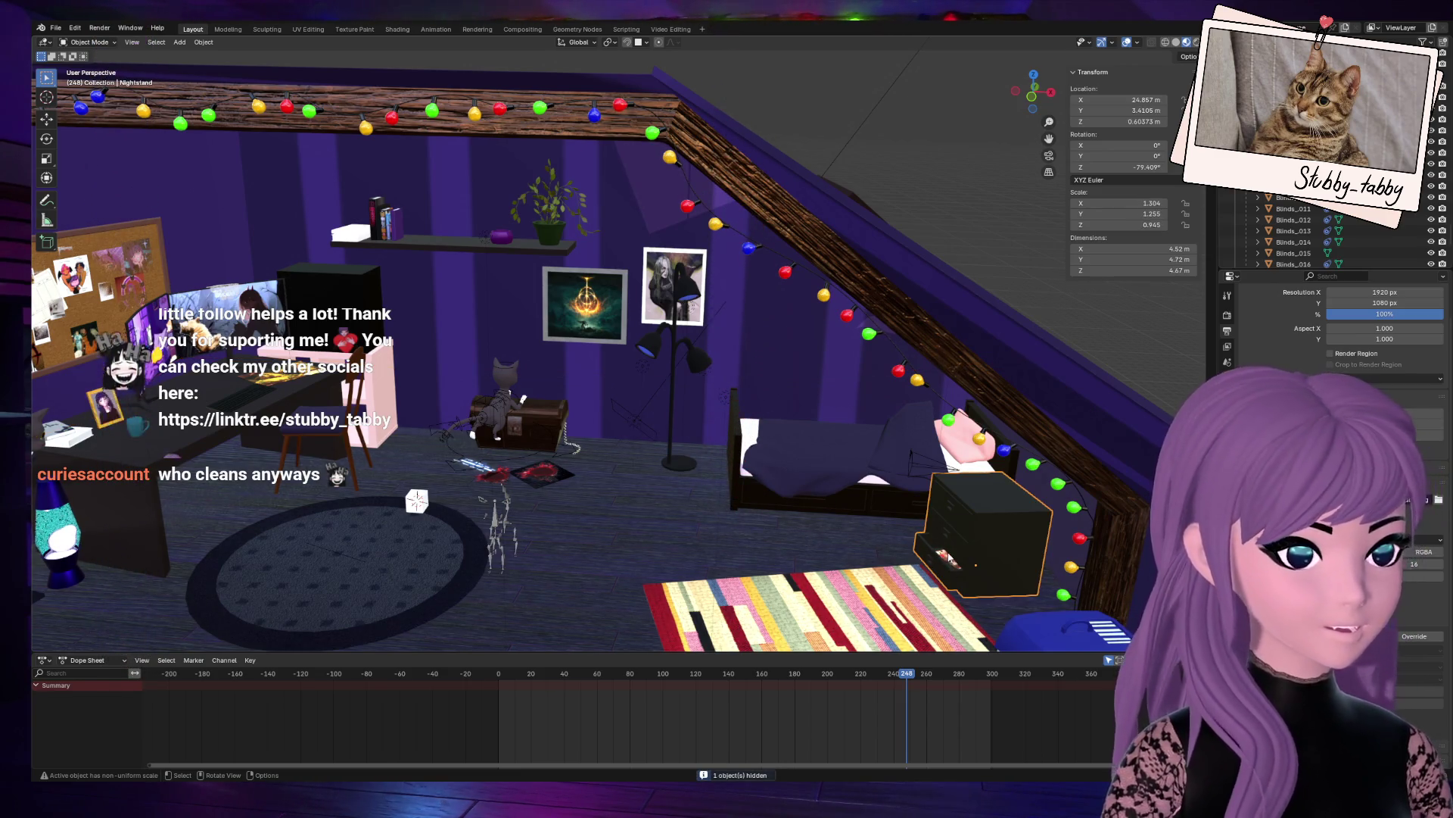
key("KP_Decimal")
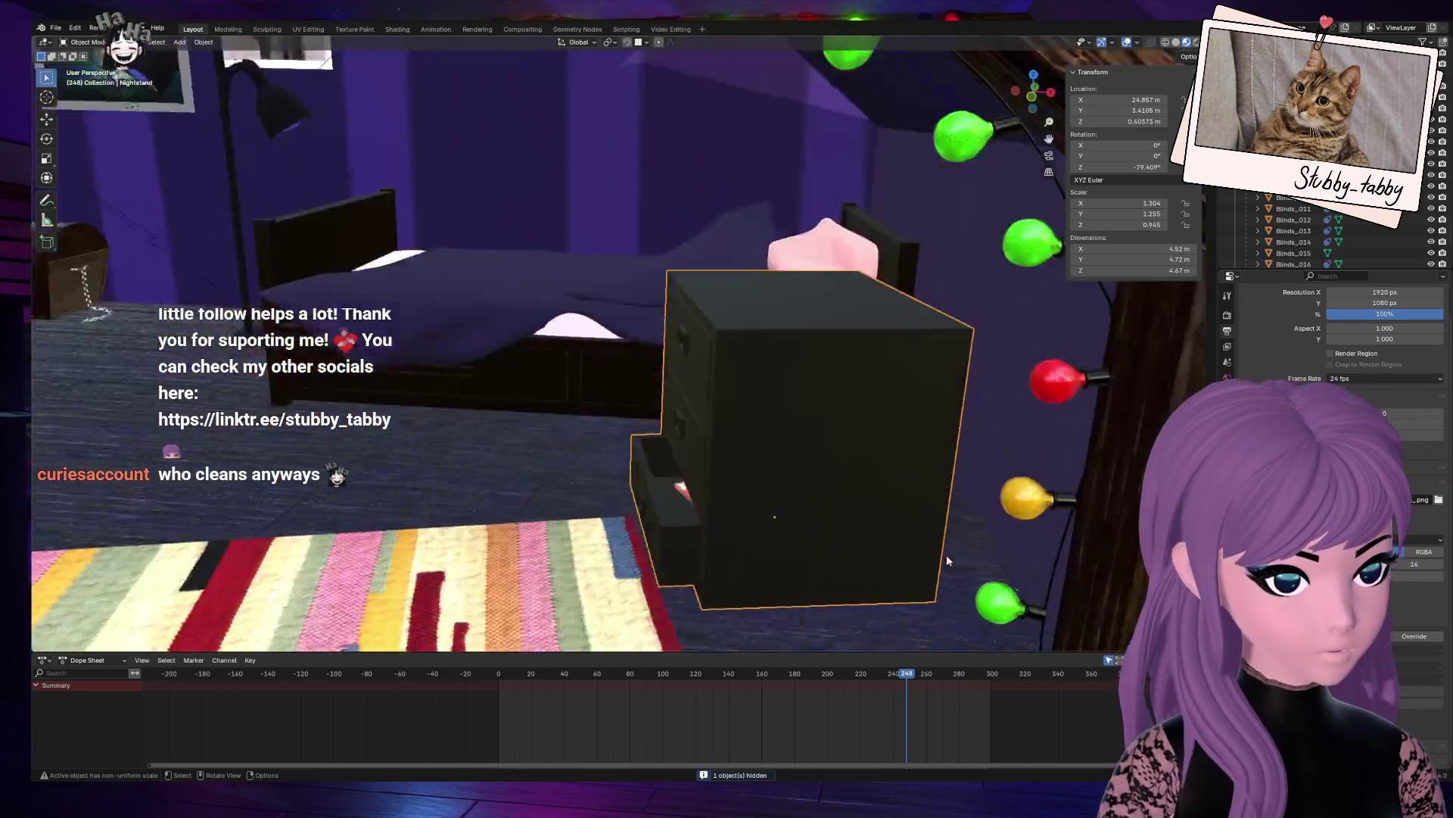
mouse_move(946, 556)
middle_mouse_down()
mouse_move(943, 605)
mouse_move(920, 545)
mouse_move(953, 485)
mouse_move(1067, 43)
middle_mouse_up()
left_click_drag(1048, 139, 1241, 227)
mouse_move(1049, 138)
left_mouse_down()
mouse_move(1196, 170)
mouse_move(975, 96)
left_mouse_up()
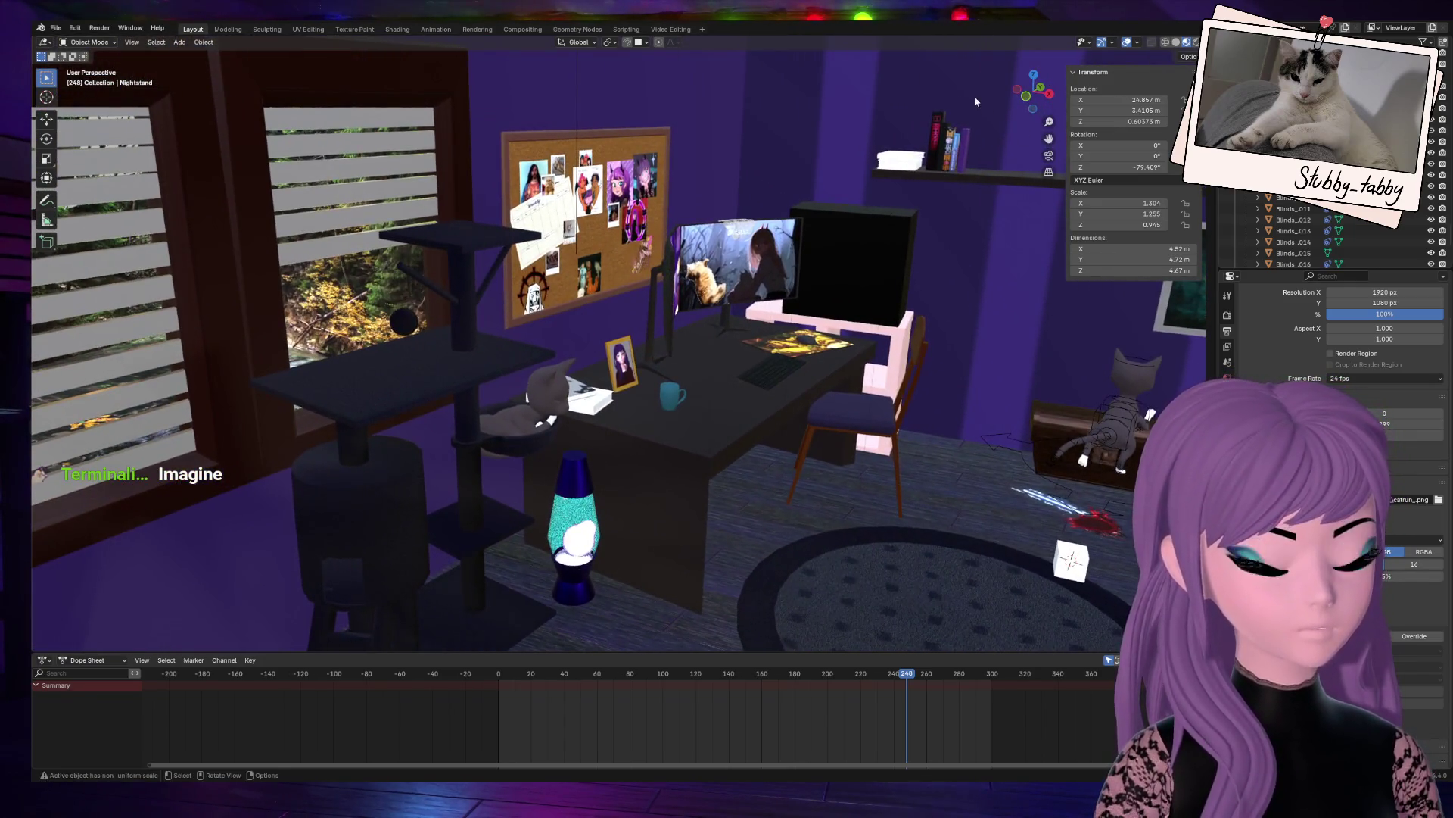
Step: Check the scene camera view, then delete the white hexagon Cube.010 from the rug
key("KP_0")
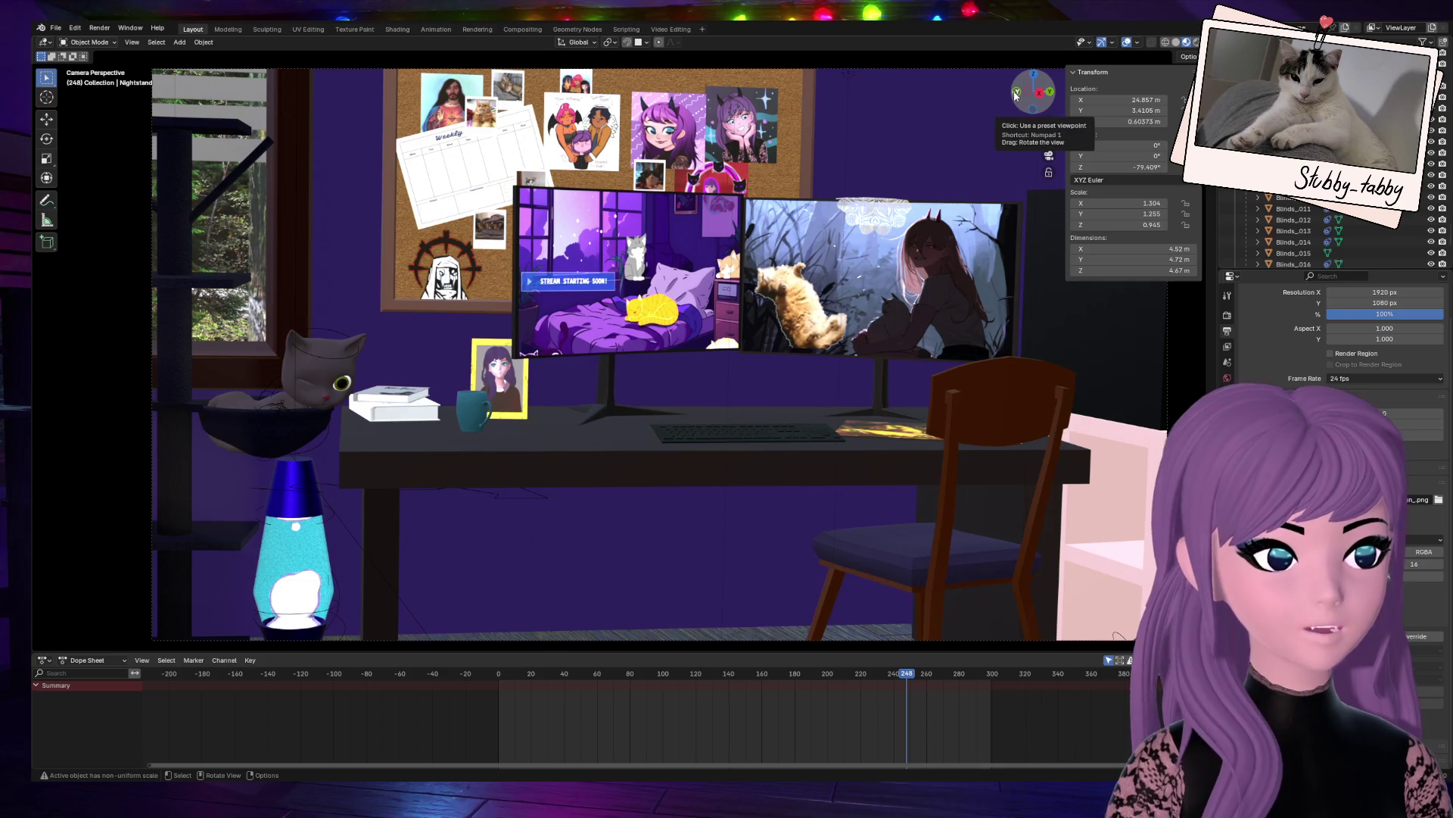
key("KP_0")
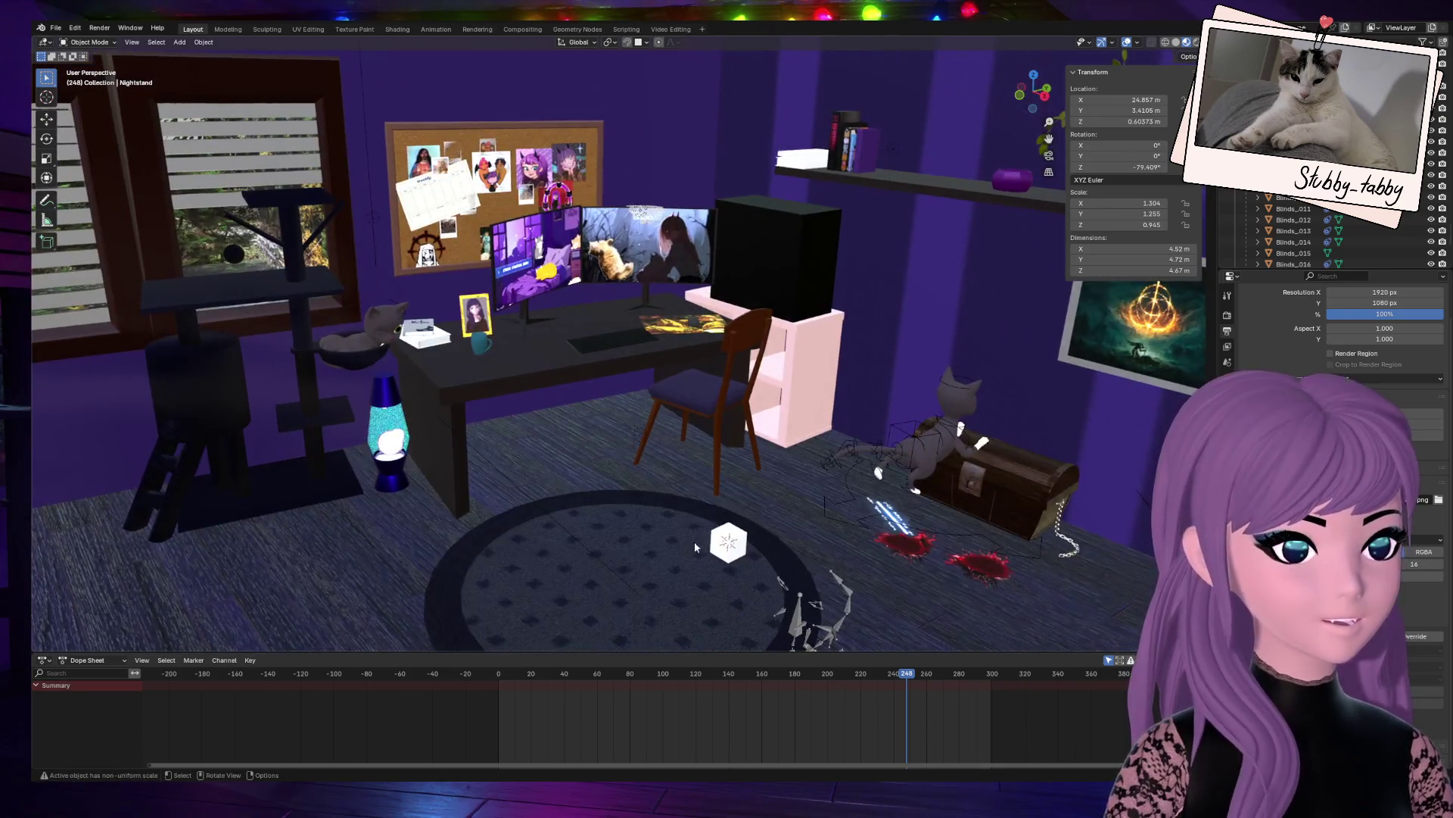
left_click(728, 539)
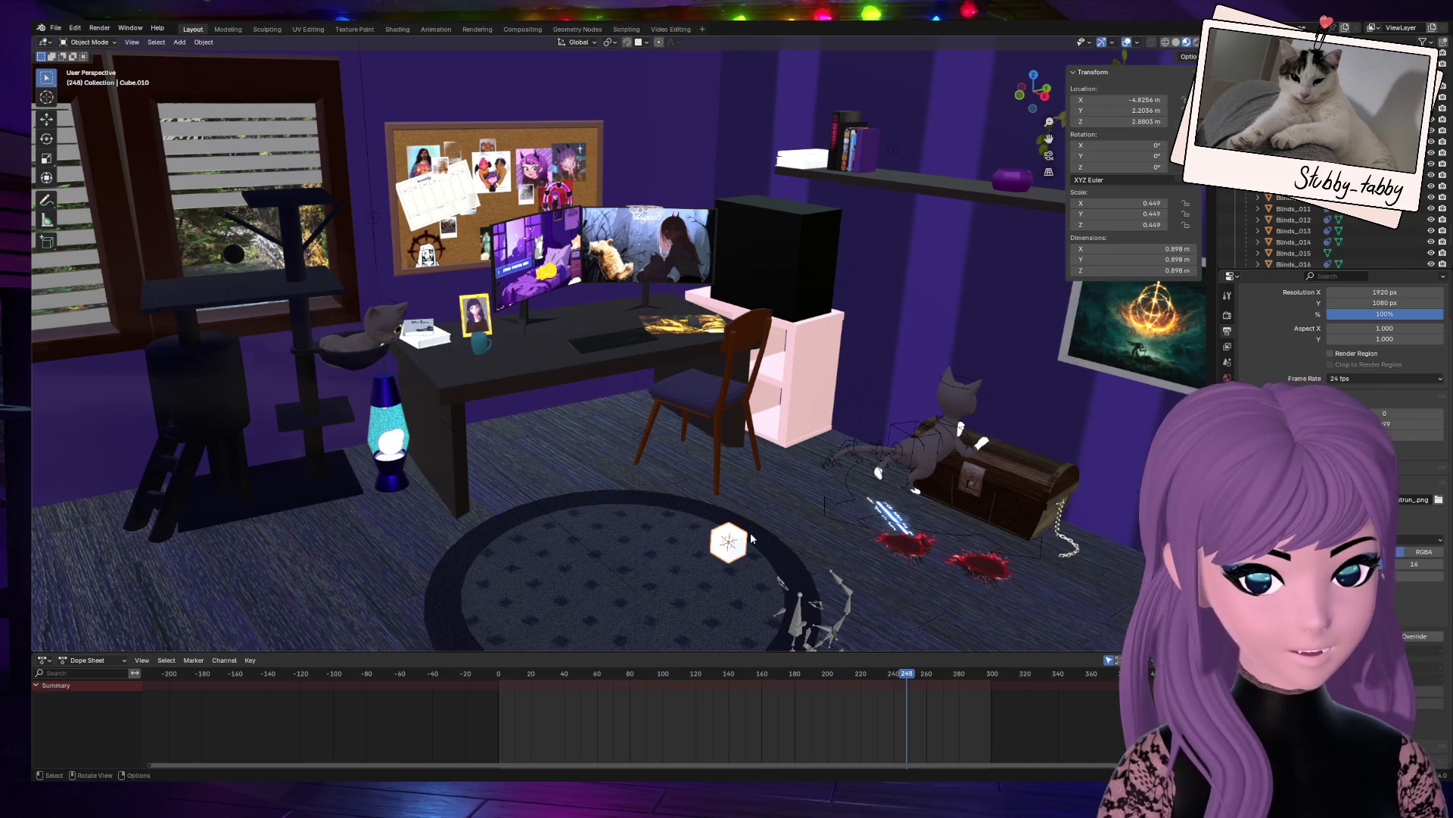
key("Delete")
Step: Add a torus and raise it along the Z axis
key("shift+a")
mouse_move(751, 533)
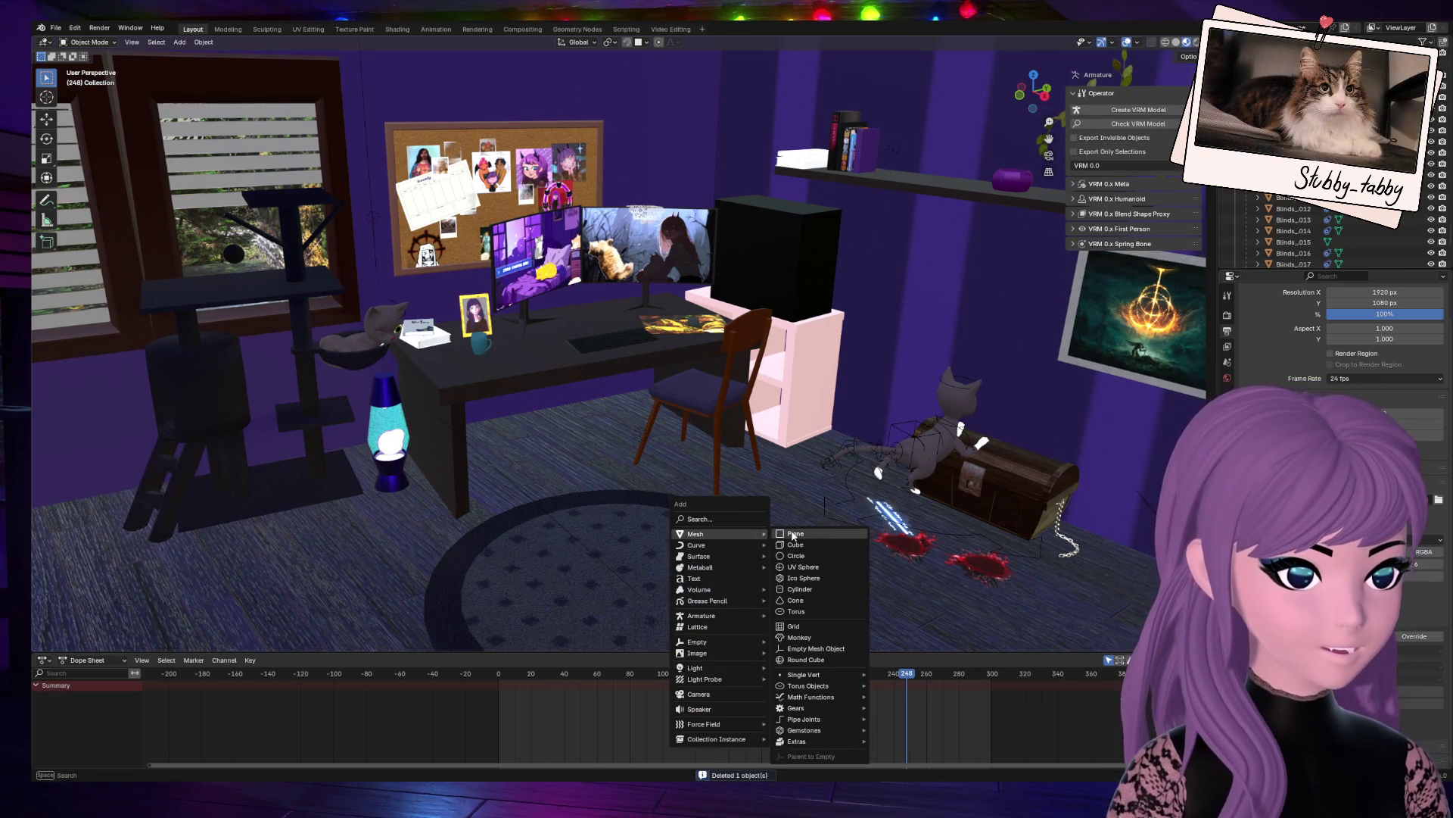
left_click(798, 612)
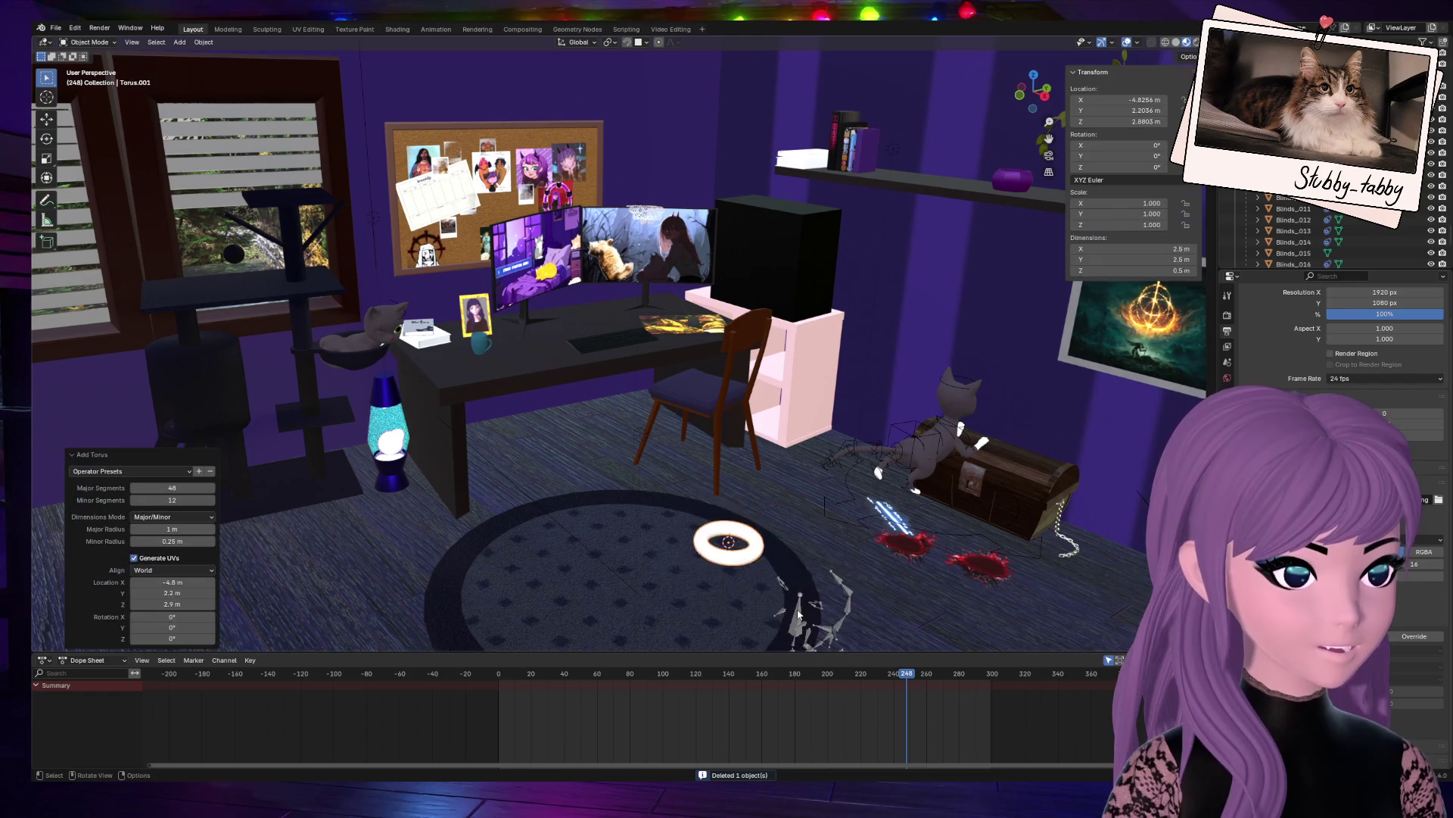
key("g")
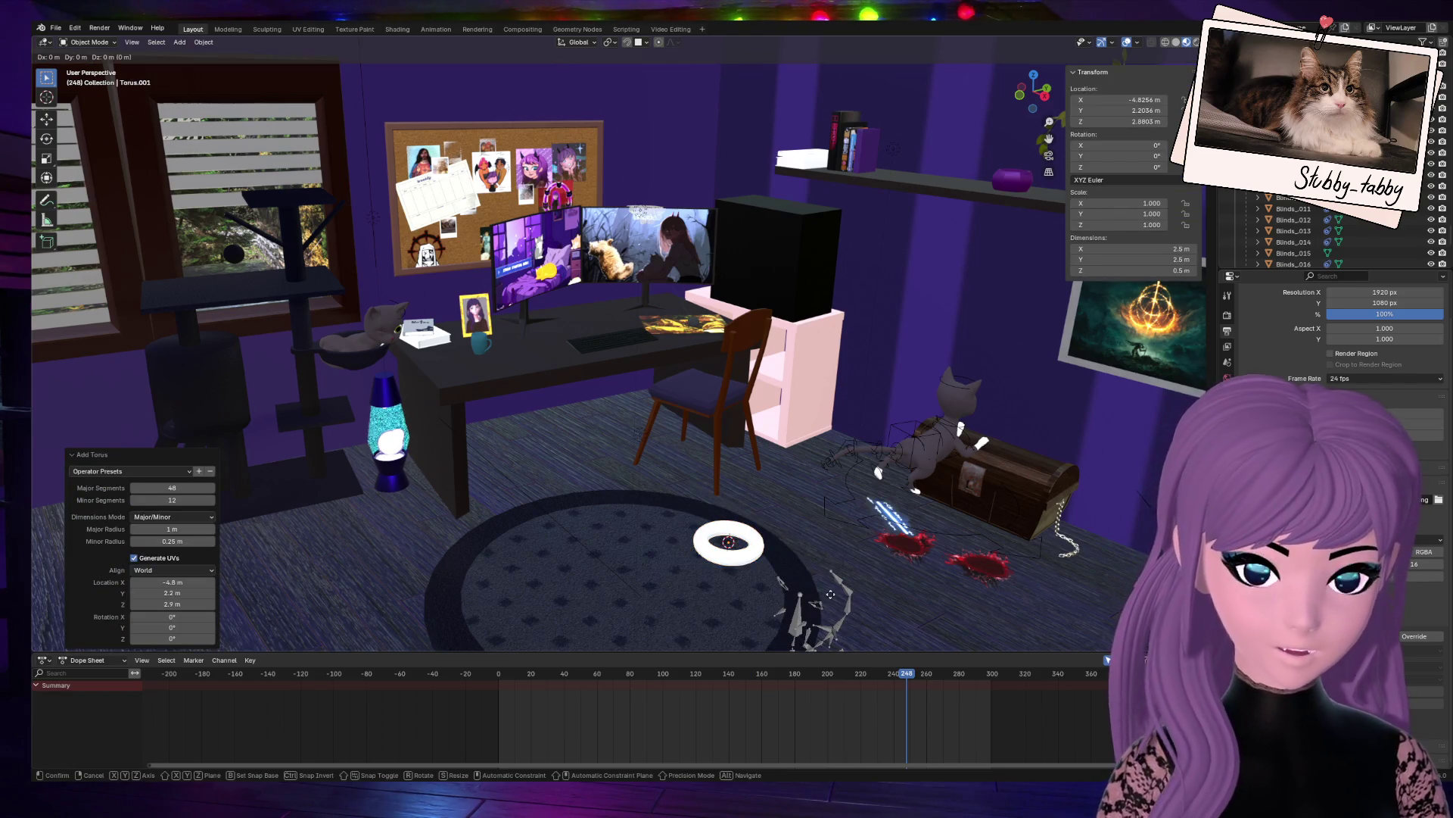
key("z")
left_click(808, 447)
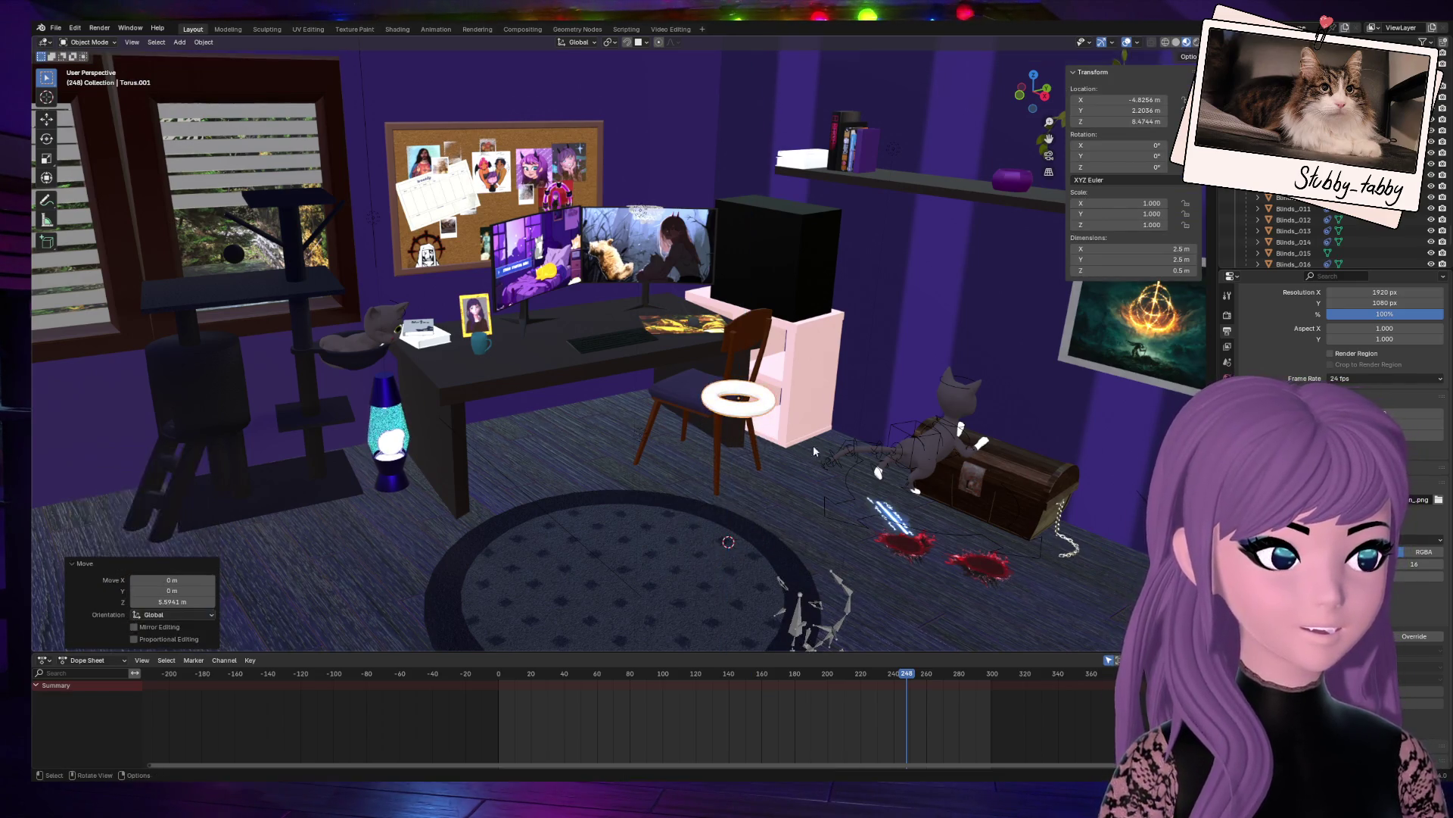
middle_click_drag(809, 448, 856, 516)
Step: Move the torus onto the wooden chair seat
key("g")
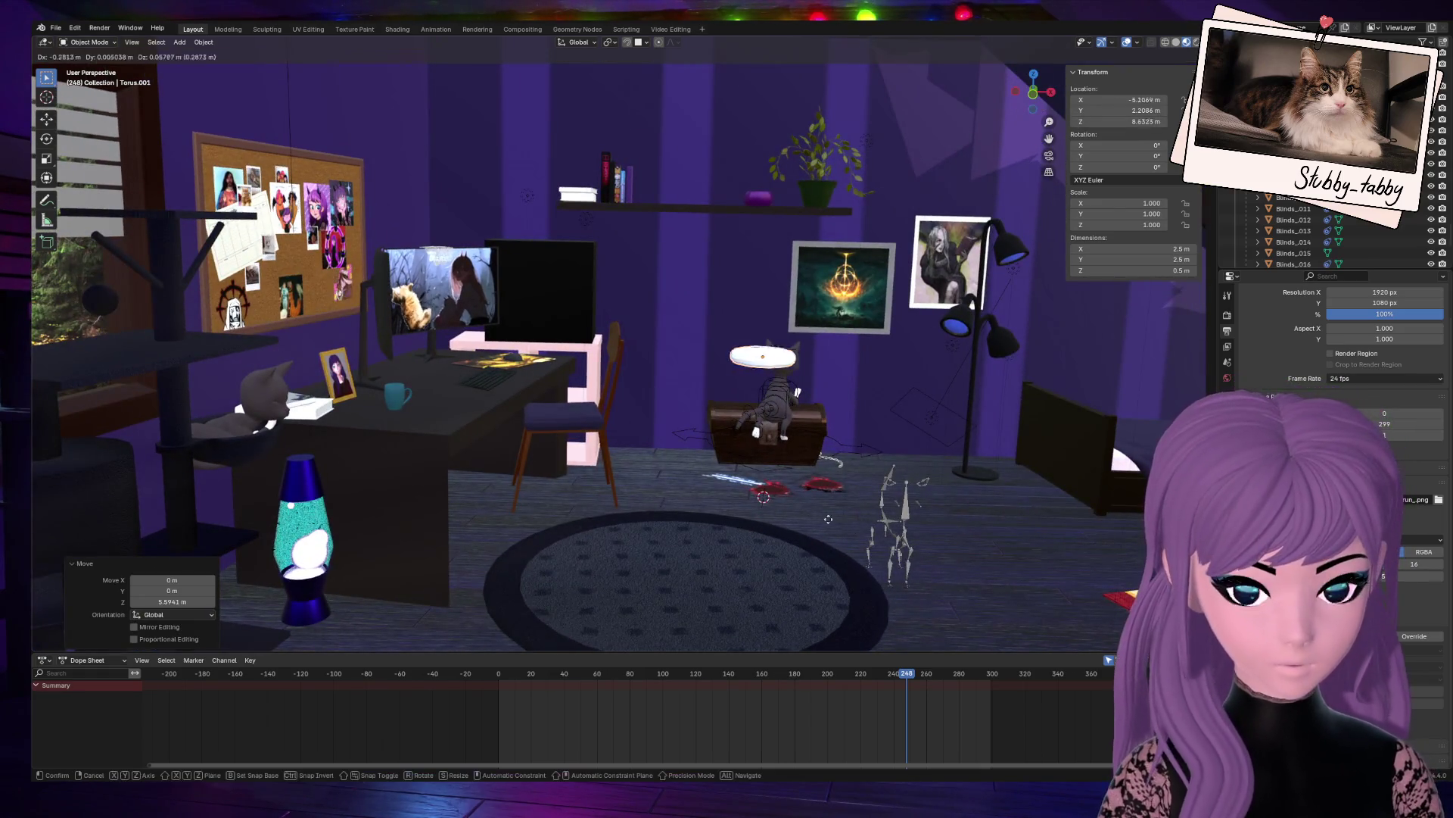
left_click(985, 138)
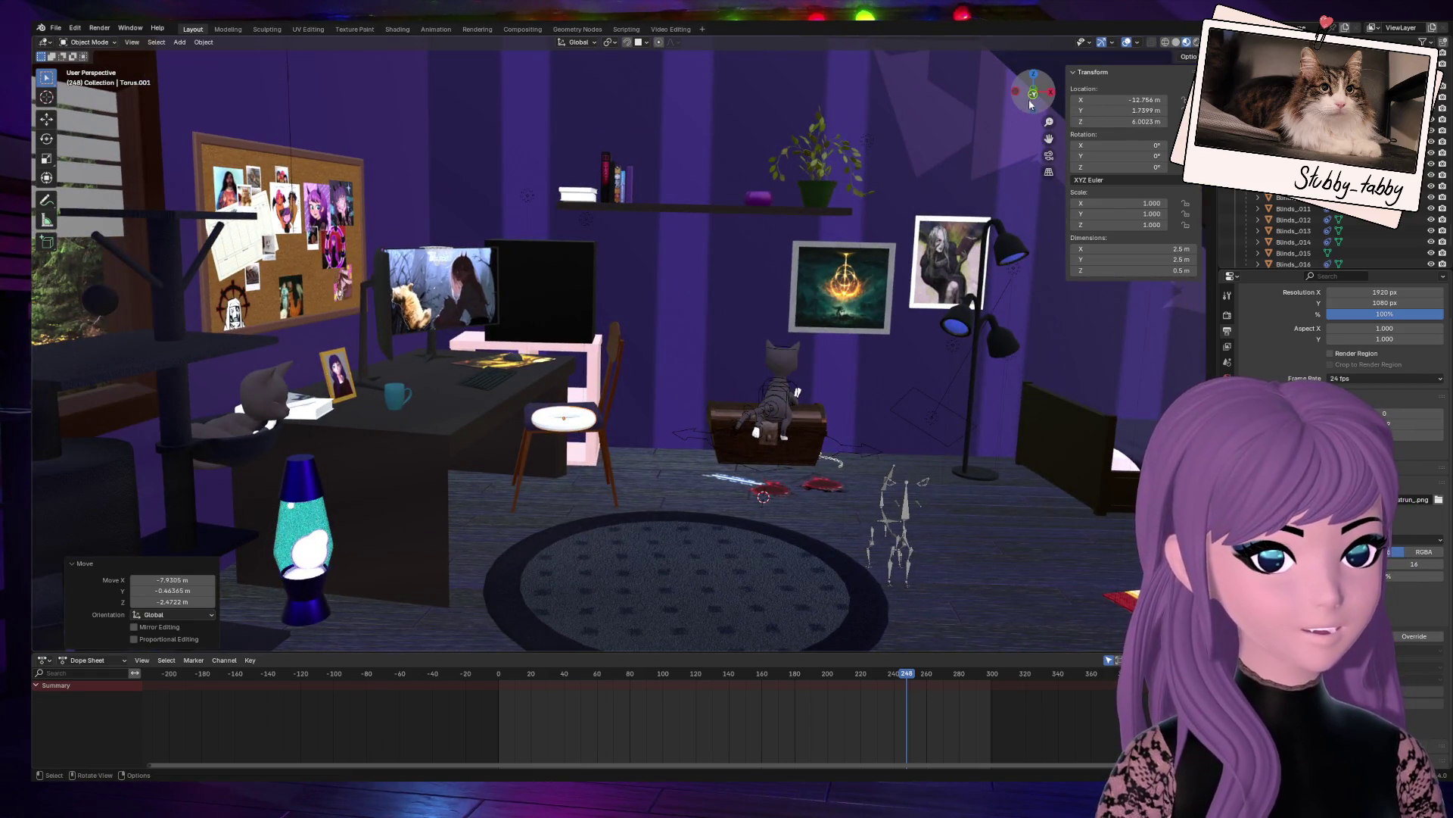
scroll(685, 433, "up", 6)
key("g")
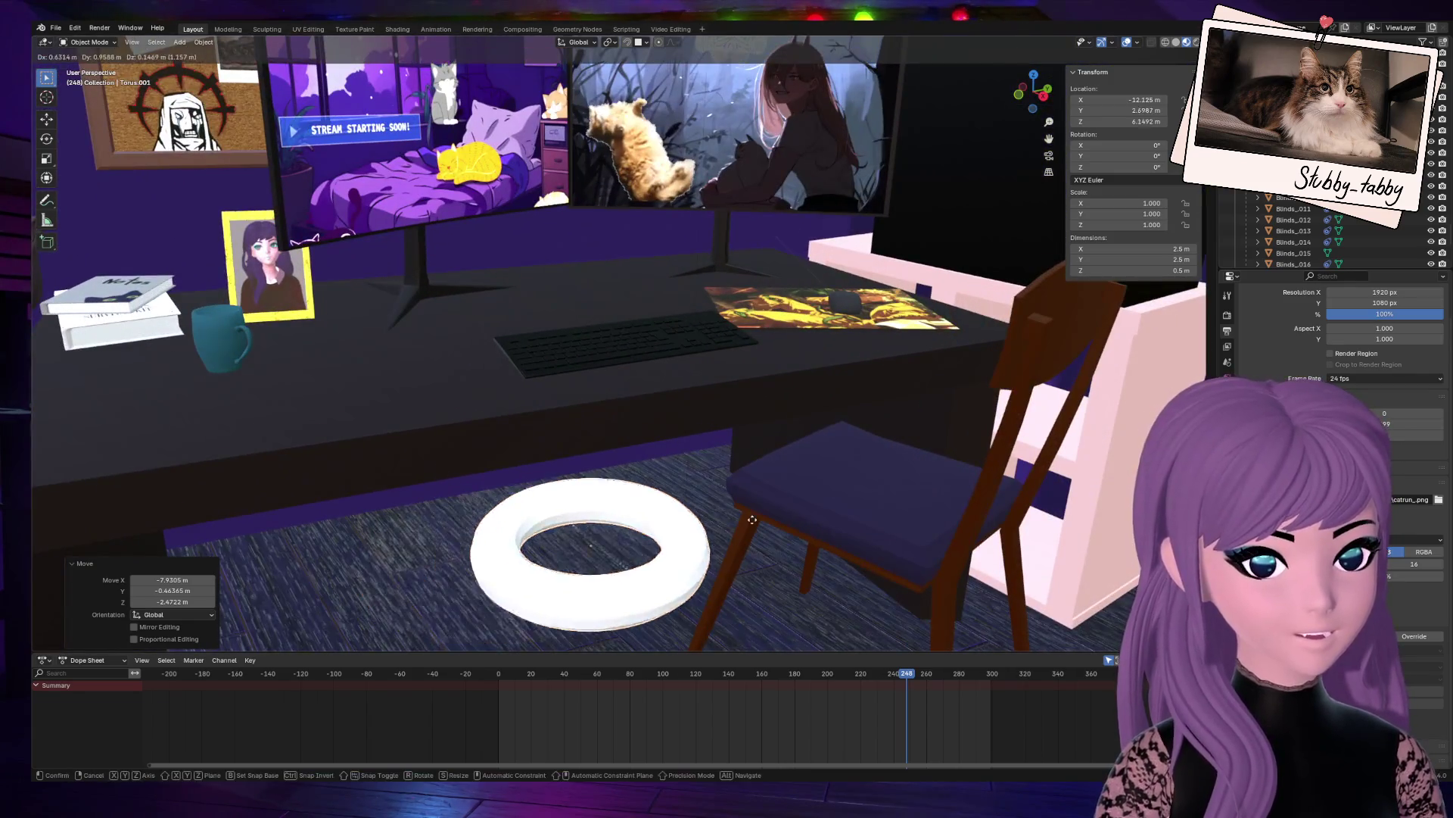
left_click(1071, 367)
mouse_move(1033, 92)
left_mouse_down()
mouse_move(909, 227)
mouse_move(833, 455)
mouse_move(774, 570)
left_mouse_up()
key("g")
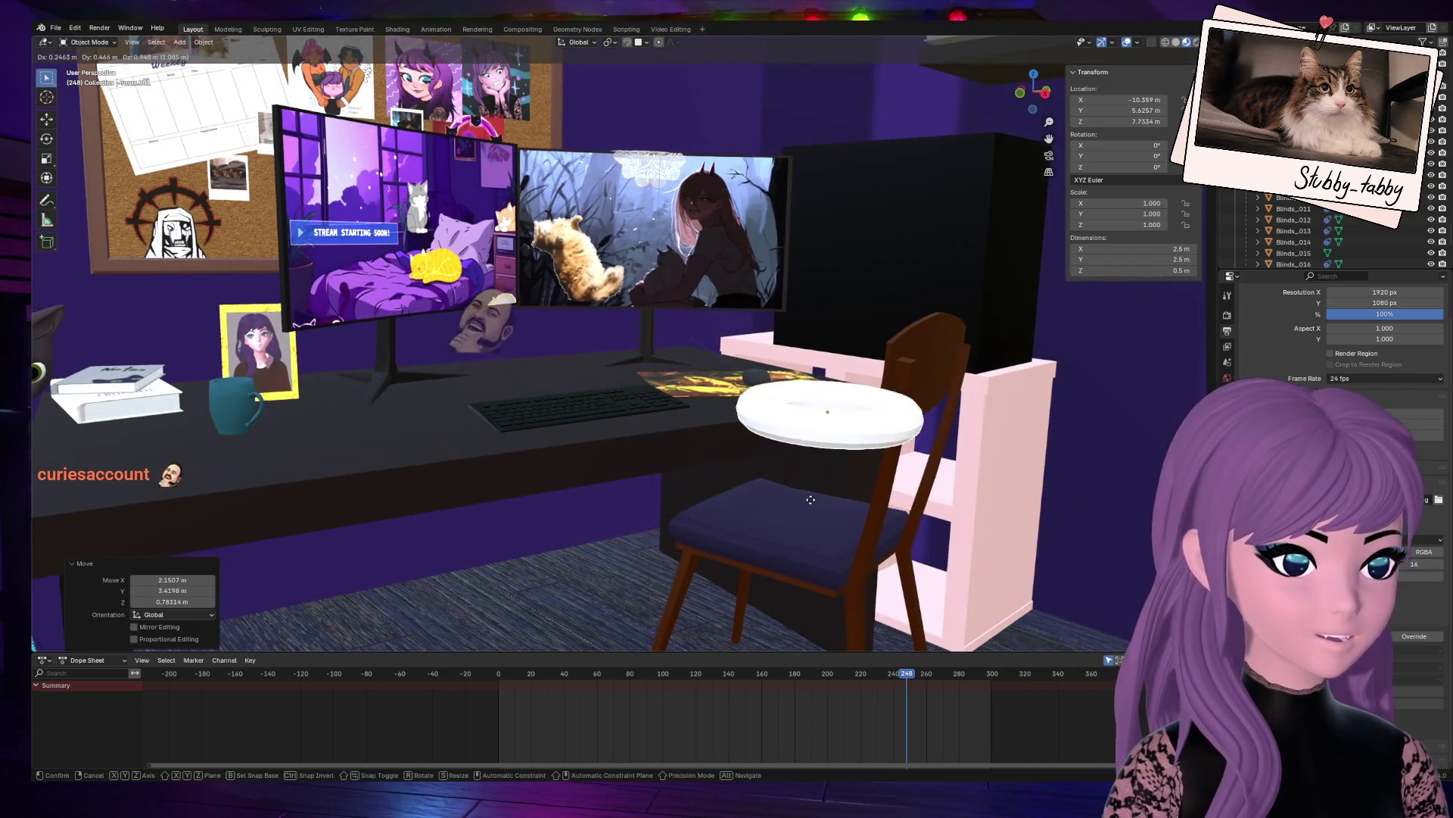
left_click(793, 549)
Step: Lower the ring onto the chair seat, checking it through the scene camera
mouse_move(793, 550)
middle_mouse_down()
mouse_move(966, 595)
mouse_move(547, 439)
middle_mouse_up()
key("g")
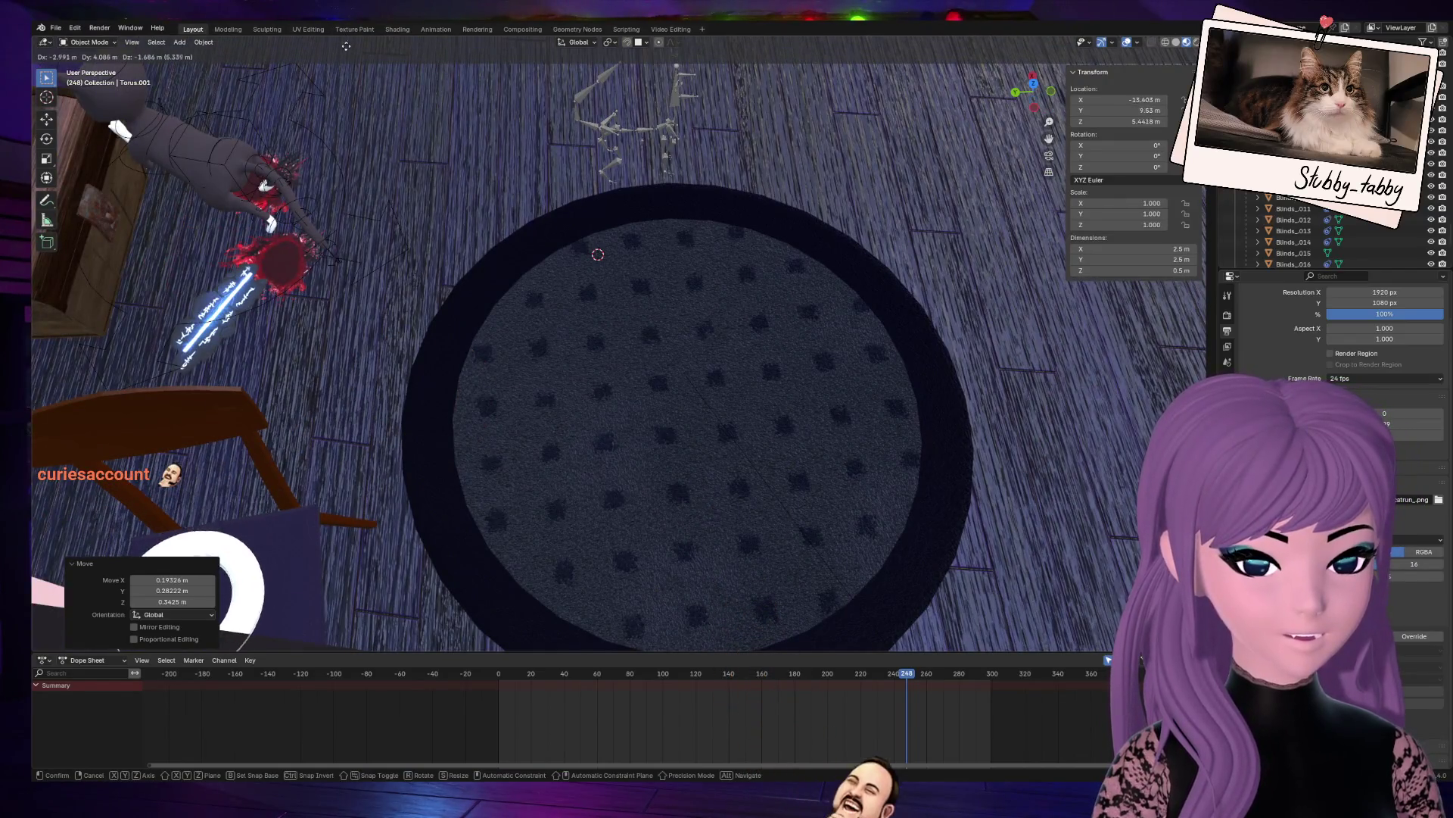
left_click(367, 636)
middle_click_drag(1052, 90, 882, 364)
scroll(882, 364, "up", 3)
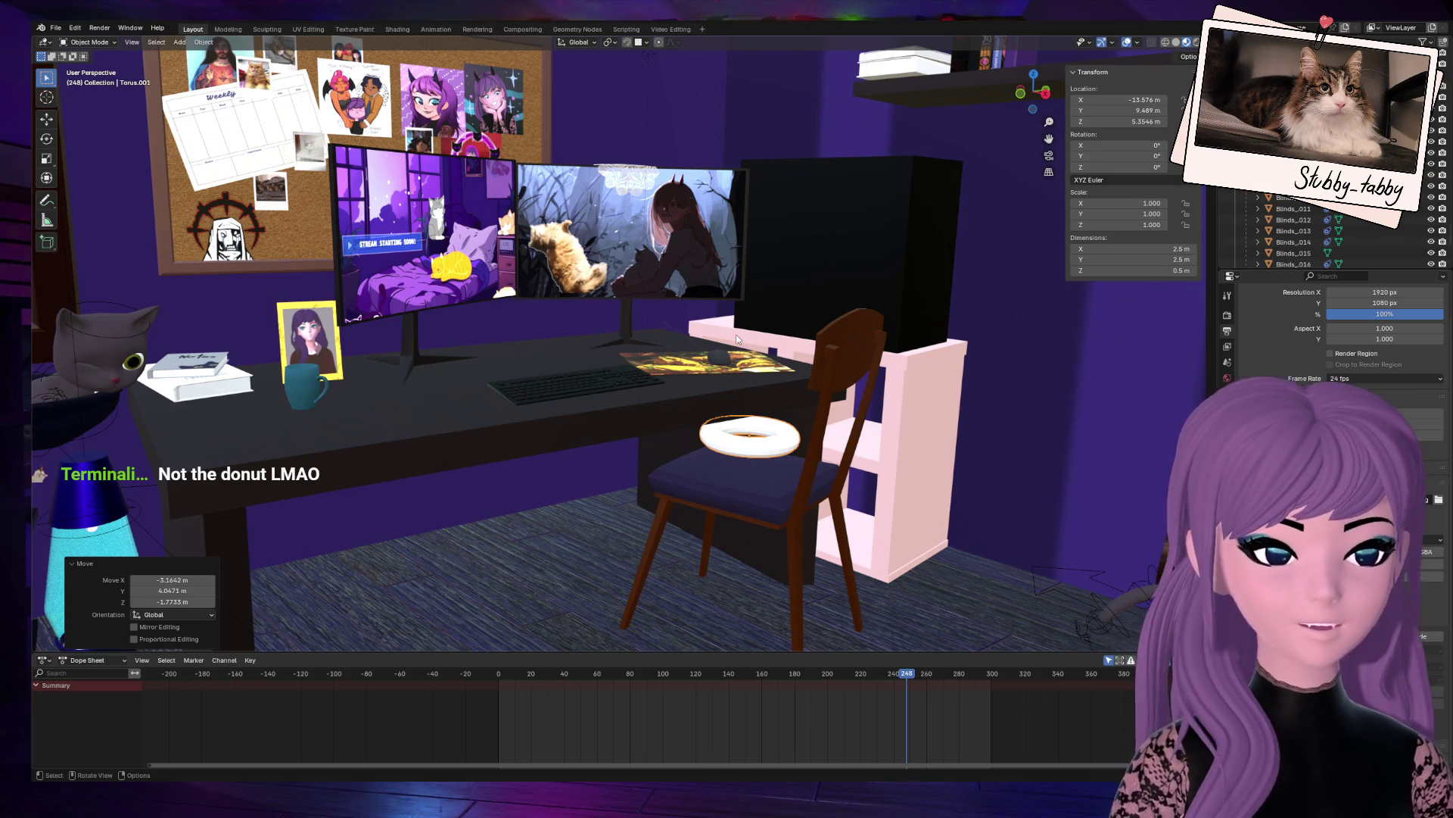
left_click_drag(1033, 91, 1014, 97)
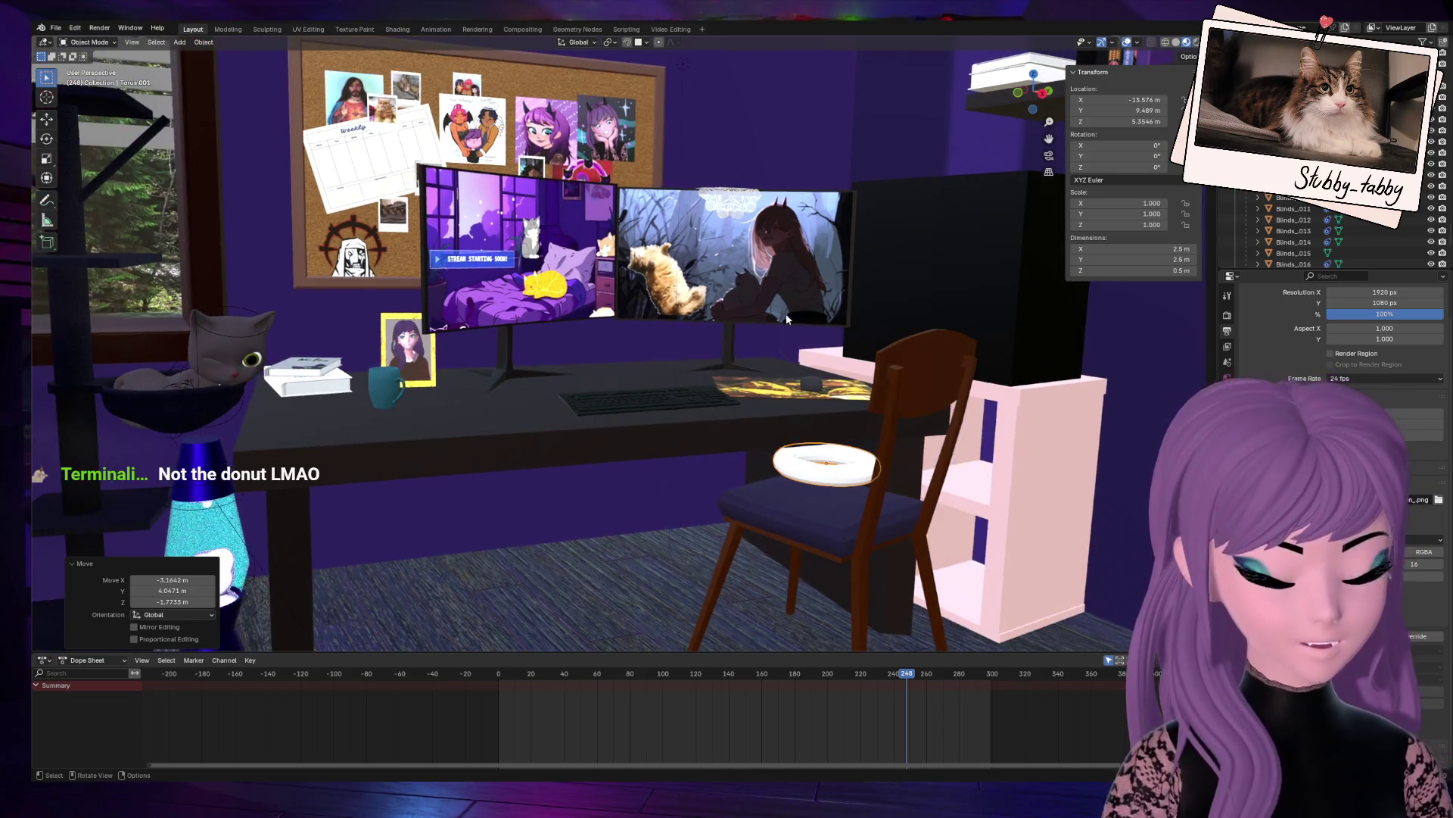
key("KP_0")
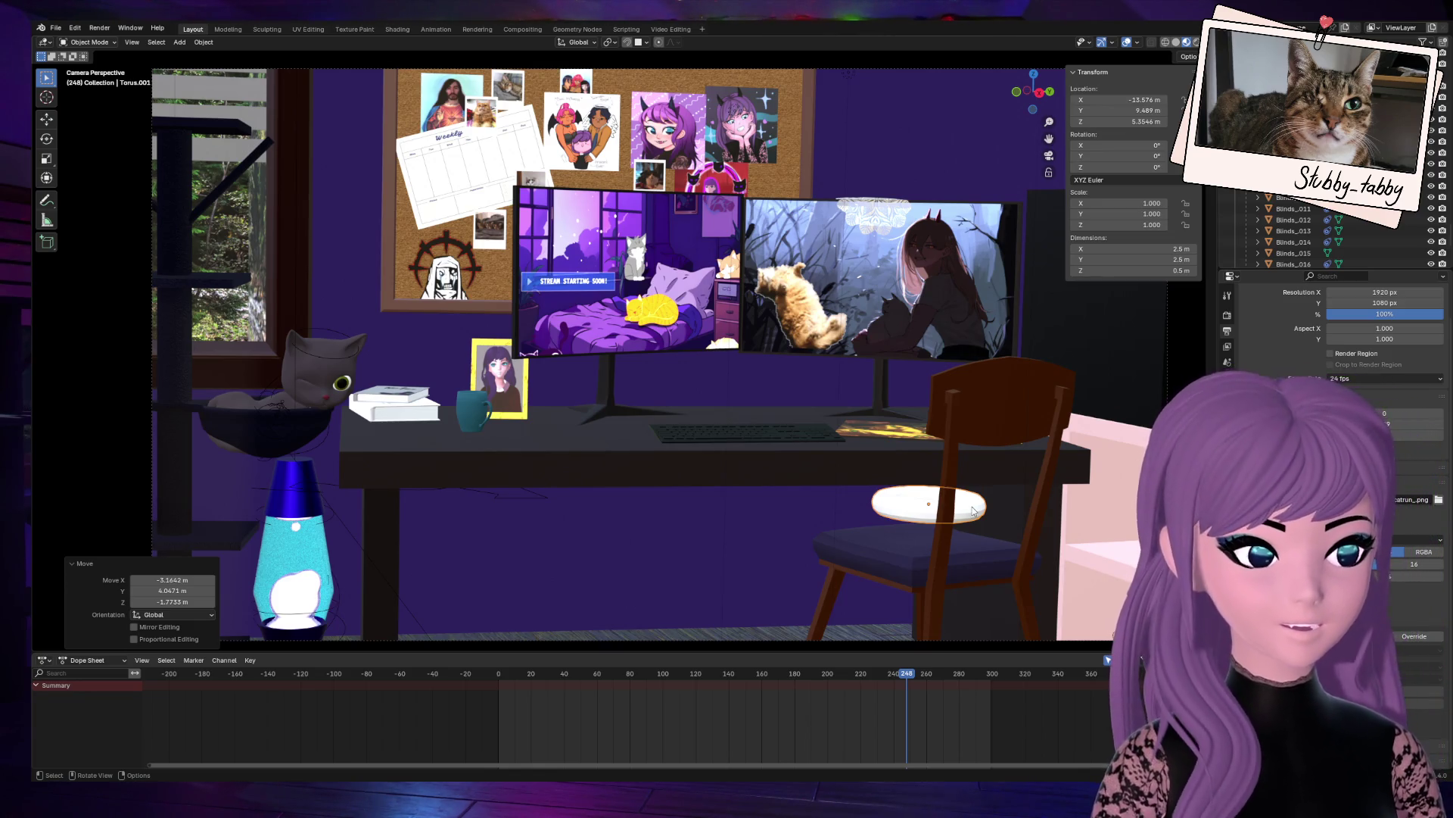
left_click_drag(974, 511, 962, 536)
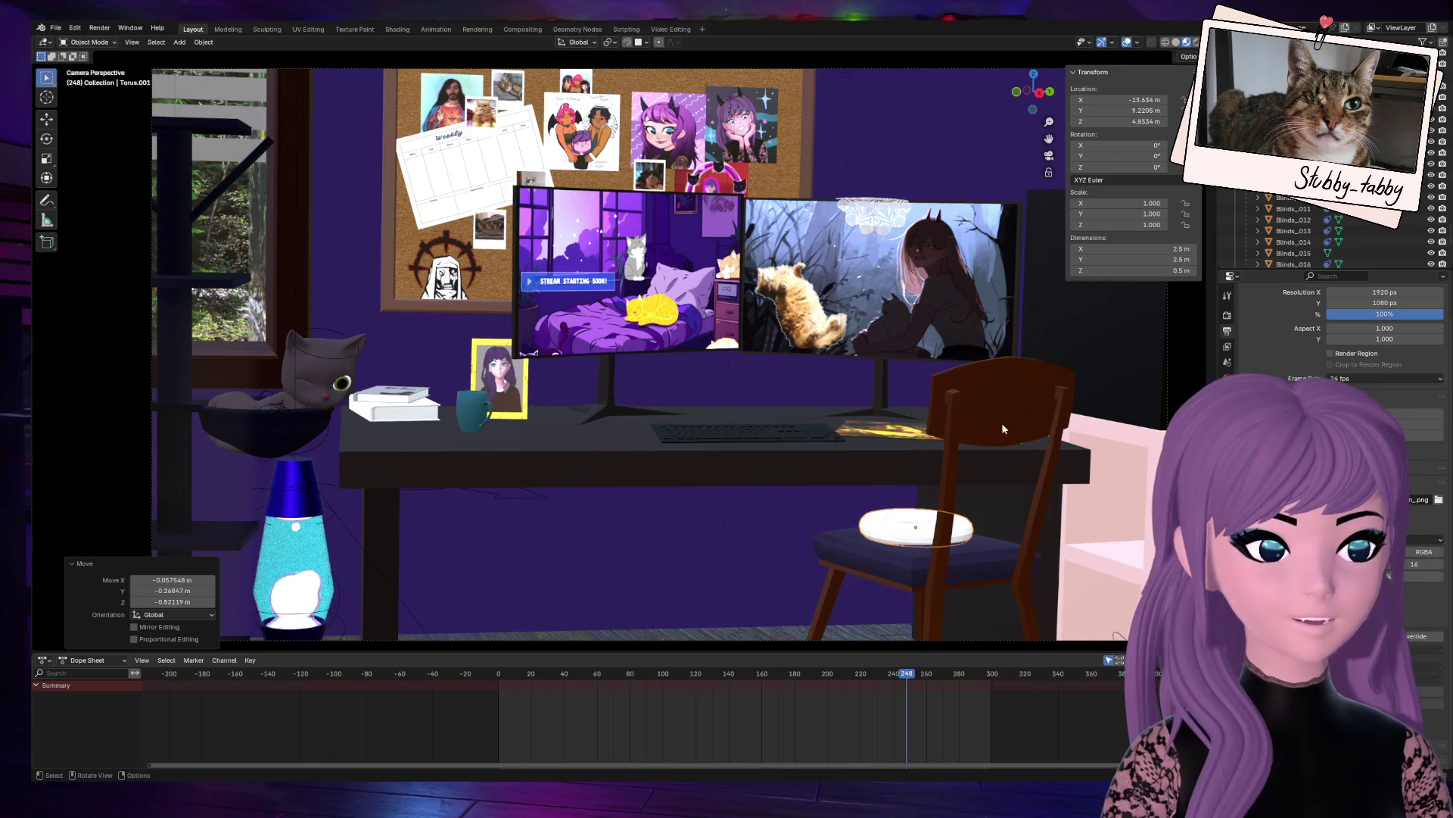
Step: Nudge the ring right, raise it 0.2 m on Z, and enter Edit Mode
middle_click_drag(1025, 116, 542, 493)
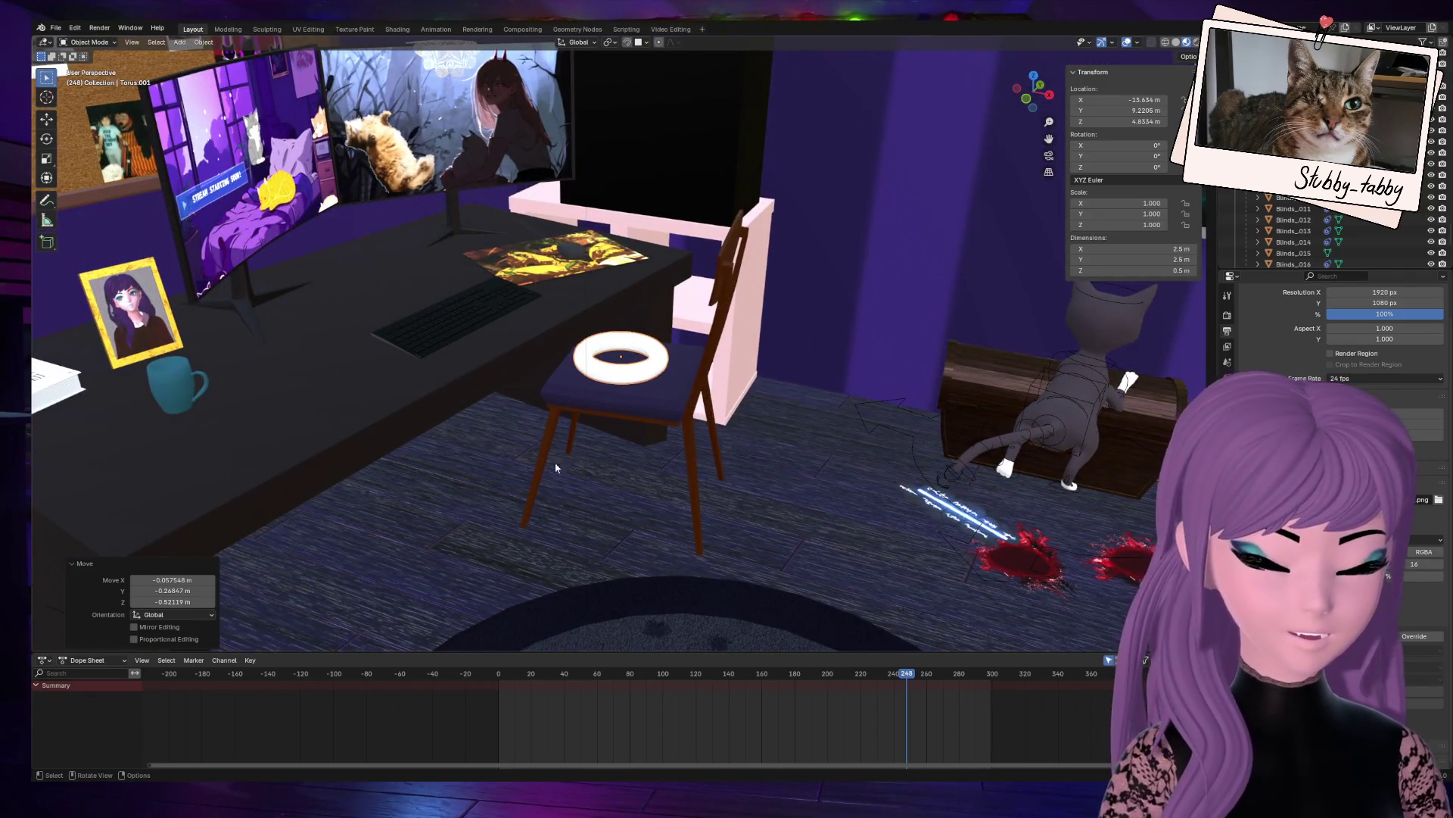
scroll(642, 363, "up", 2)
left_click_drag(642, 363, 662, 365)
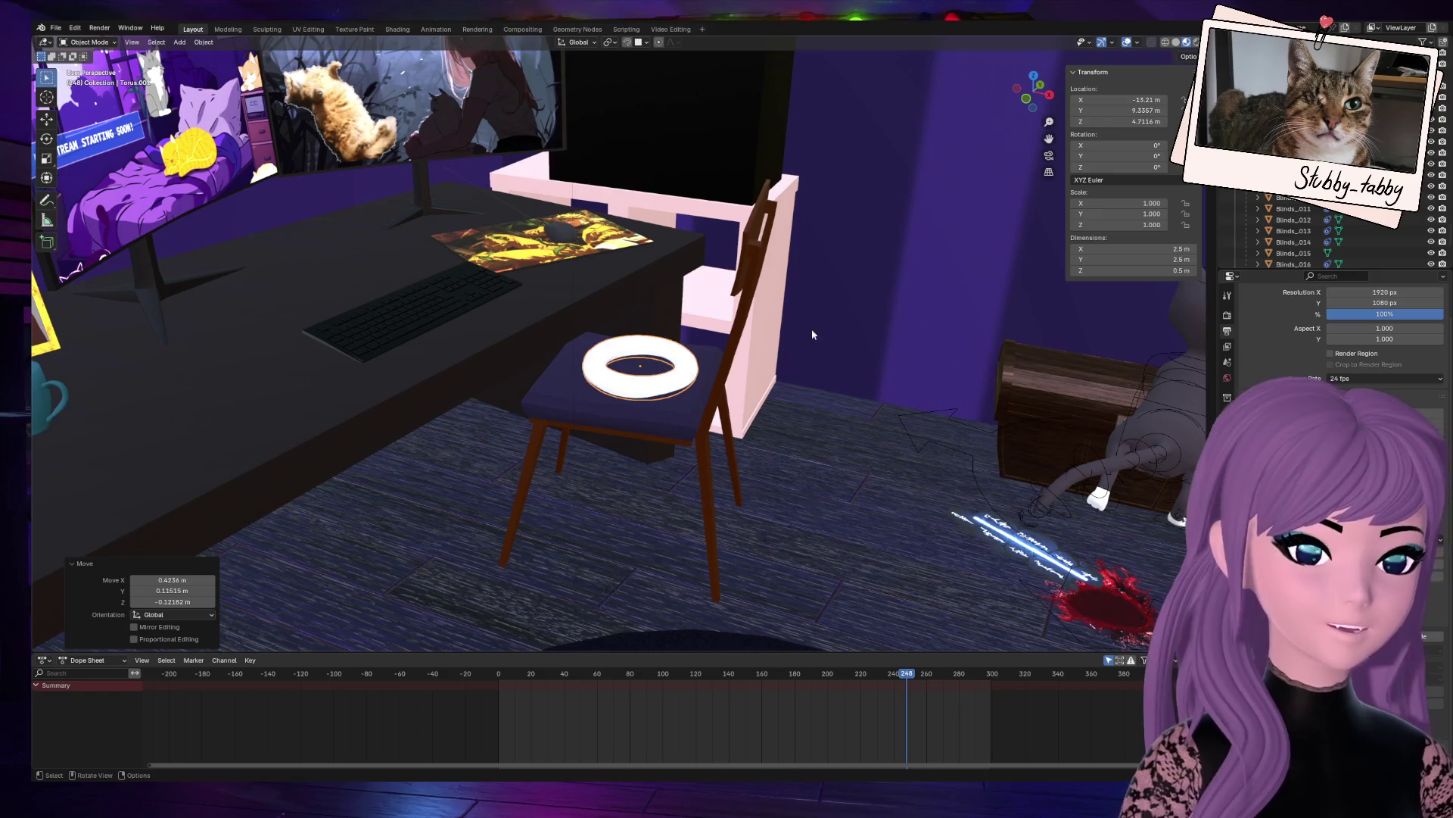
key("g")
key("z")
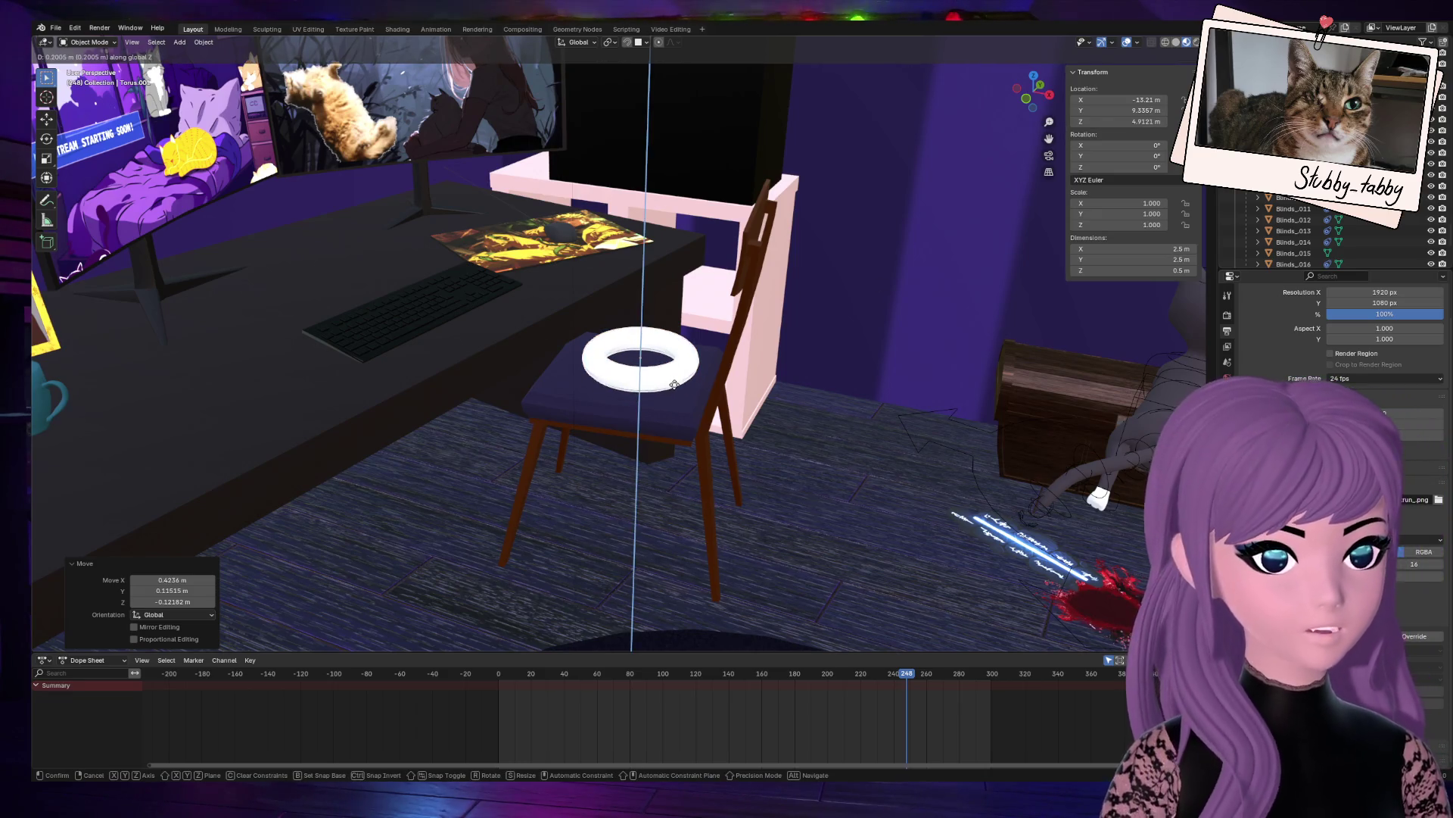
left_click(677, 386)
mouse_move(1034, 80)
left_mouse_down()
mouse_move(870, 303)
mouse_move(803, 433)
left_mouse_up()
left_click_drag(1022, 93, 984, 129)
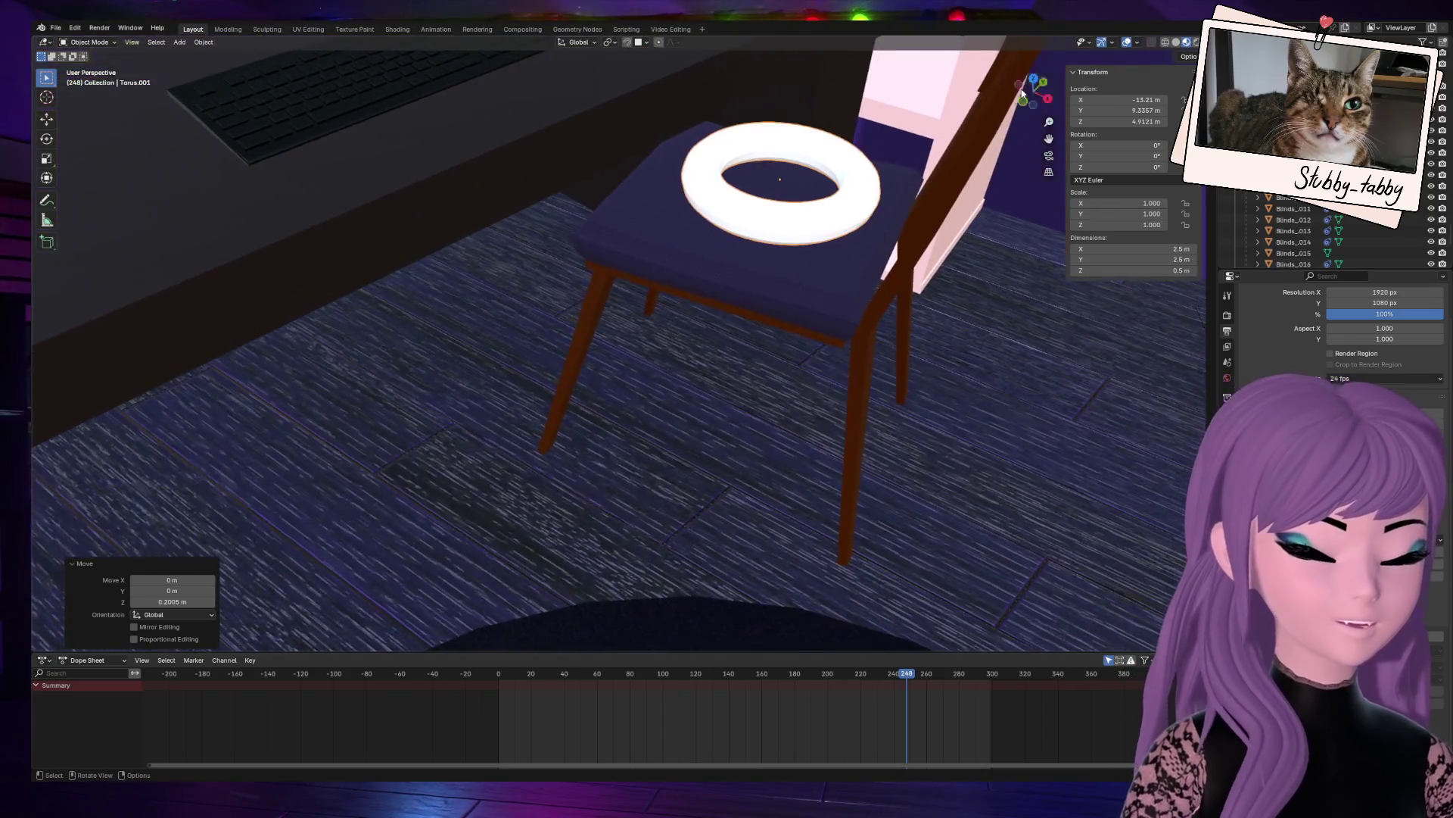
scroll(783, 342, "down", 2)
key("Tab")
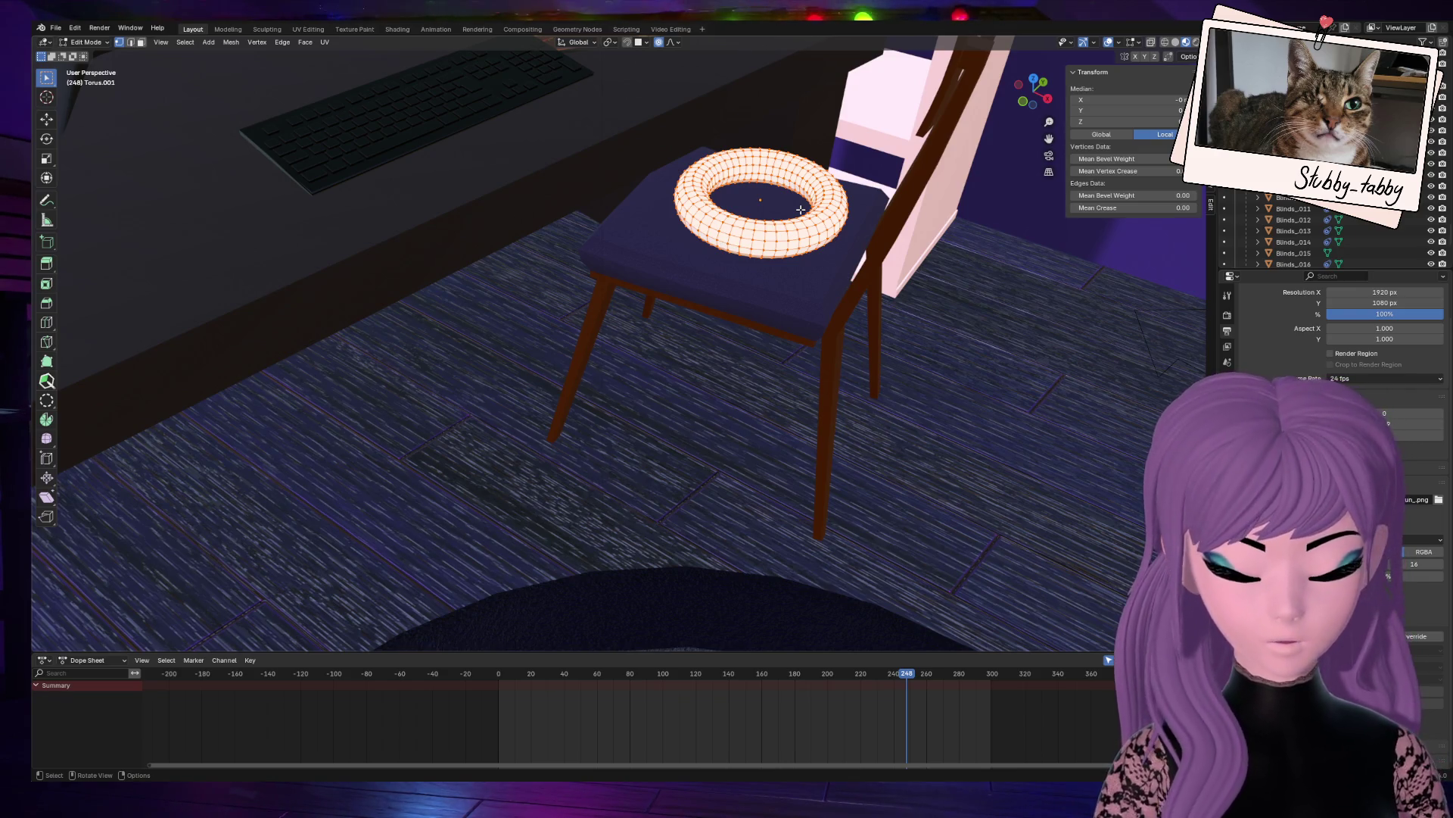
Step: Select the whole ring mesh, fatten it about 0.21 m, and rescale it to 1.387
key("alt+a")
key("a")
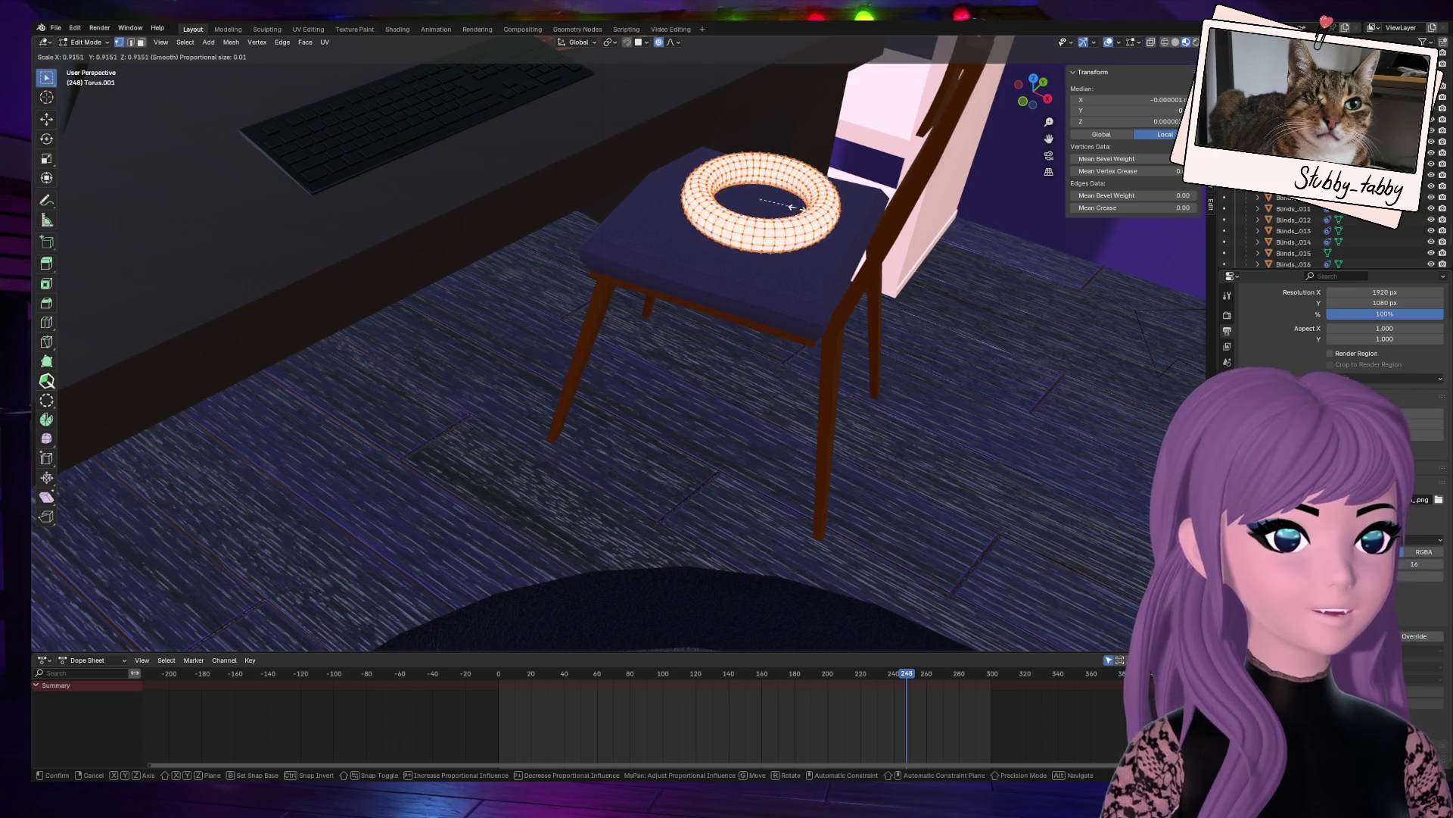
key("alt+s")
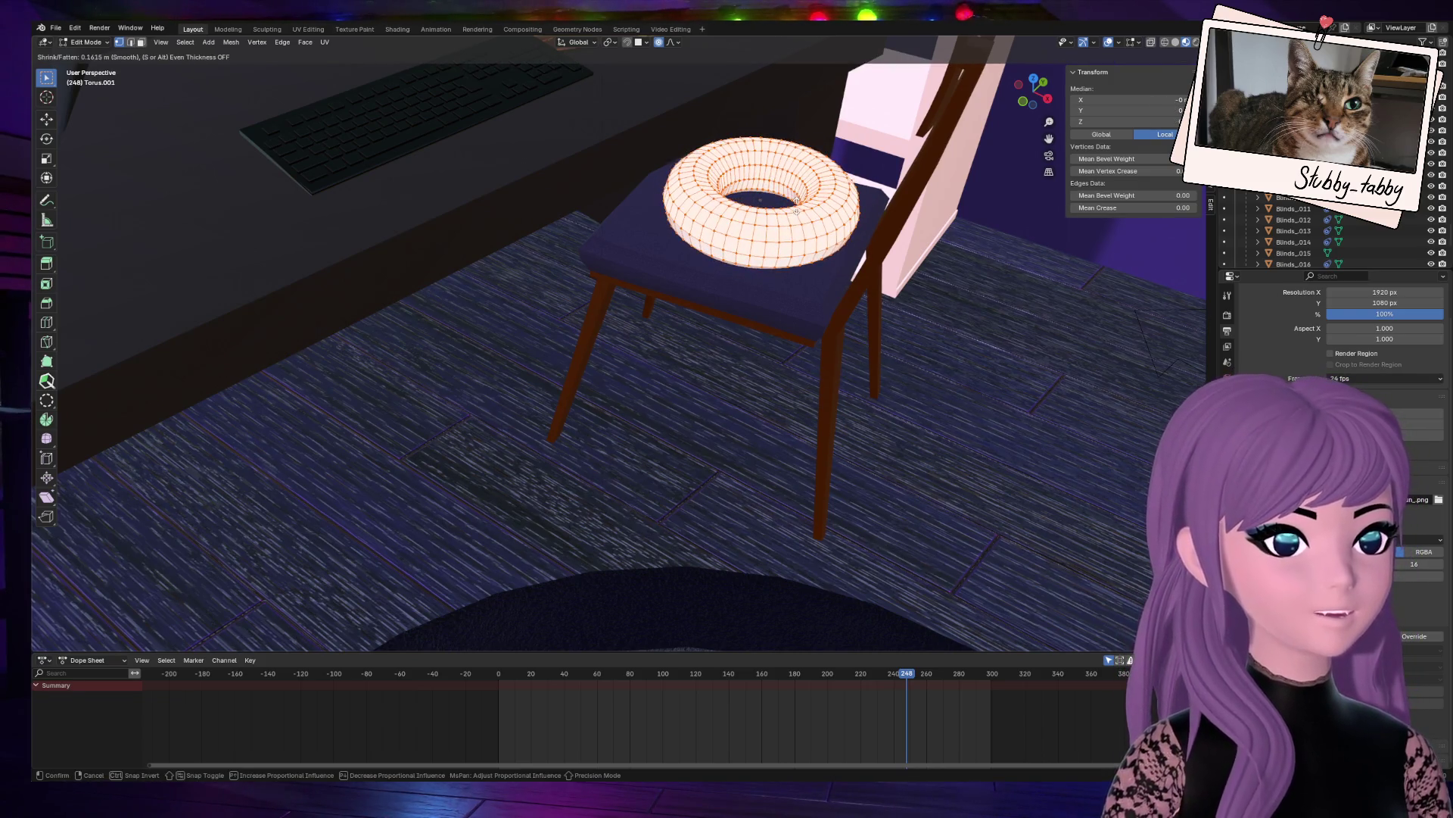
left_click(794, 206)
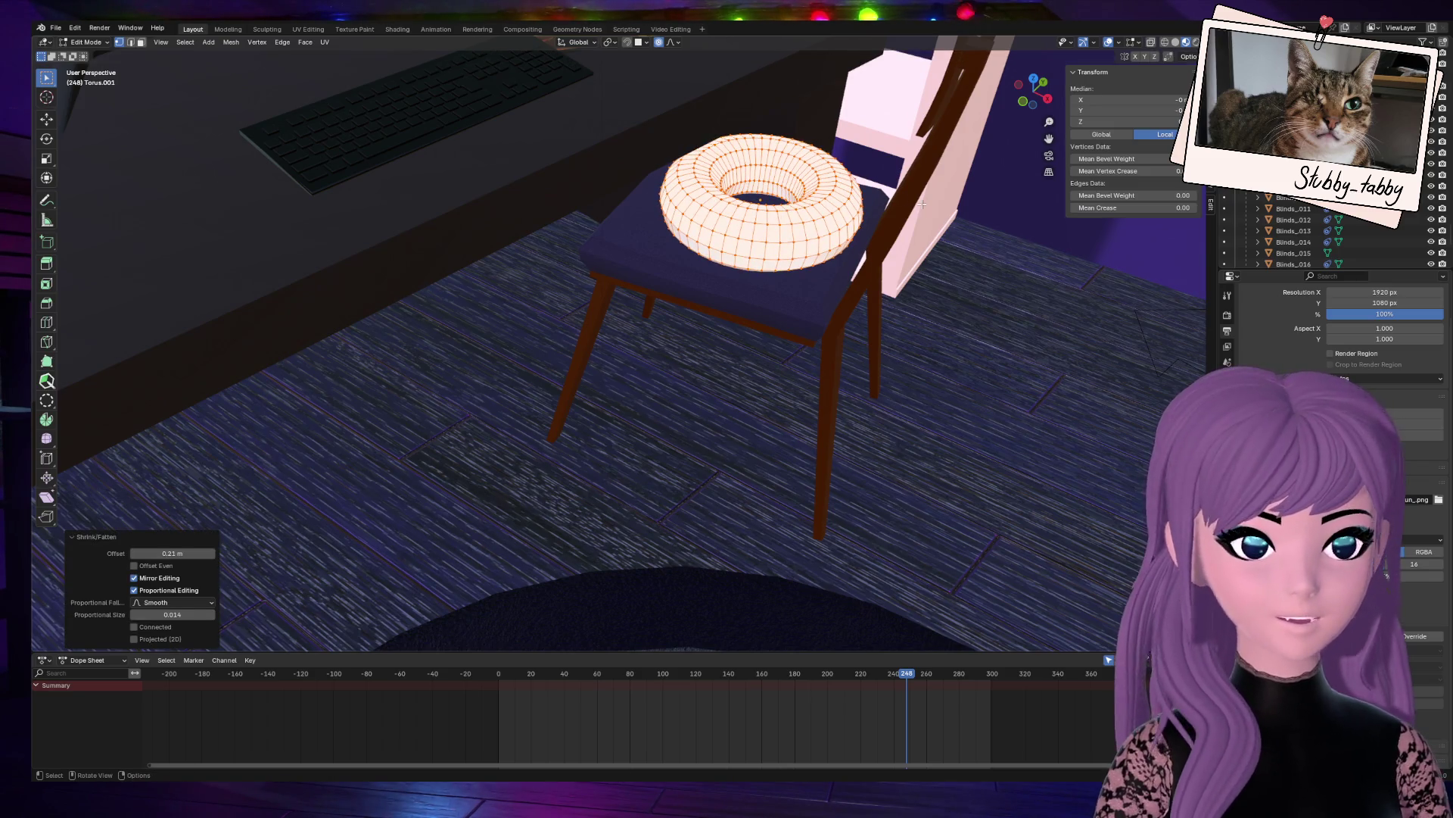
key("s")
left_click(884, 204)
key("s")
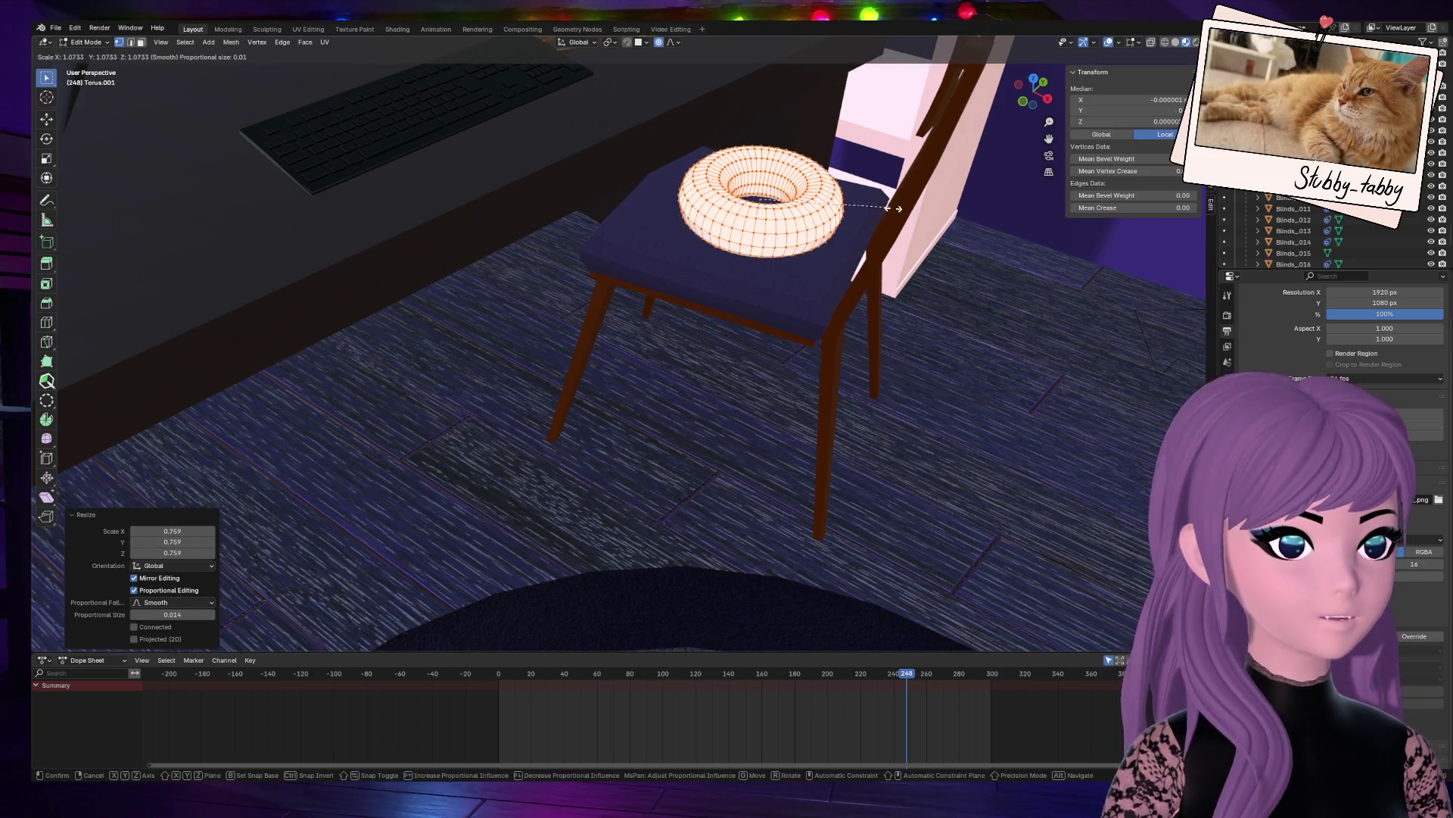
left_click(933, 215)
Step: Flatten the ring vertically to 0.697 and reposition it on the seat
left_click_drag(1024, 88, 994, 126)
middle_click_drag(979, 154, 770, 327)
scroll(976, 153, "down", 3)
key("s")
key("z")
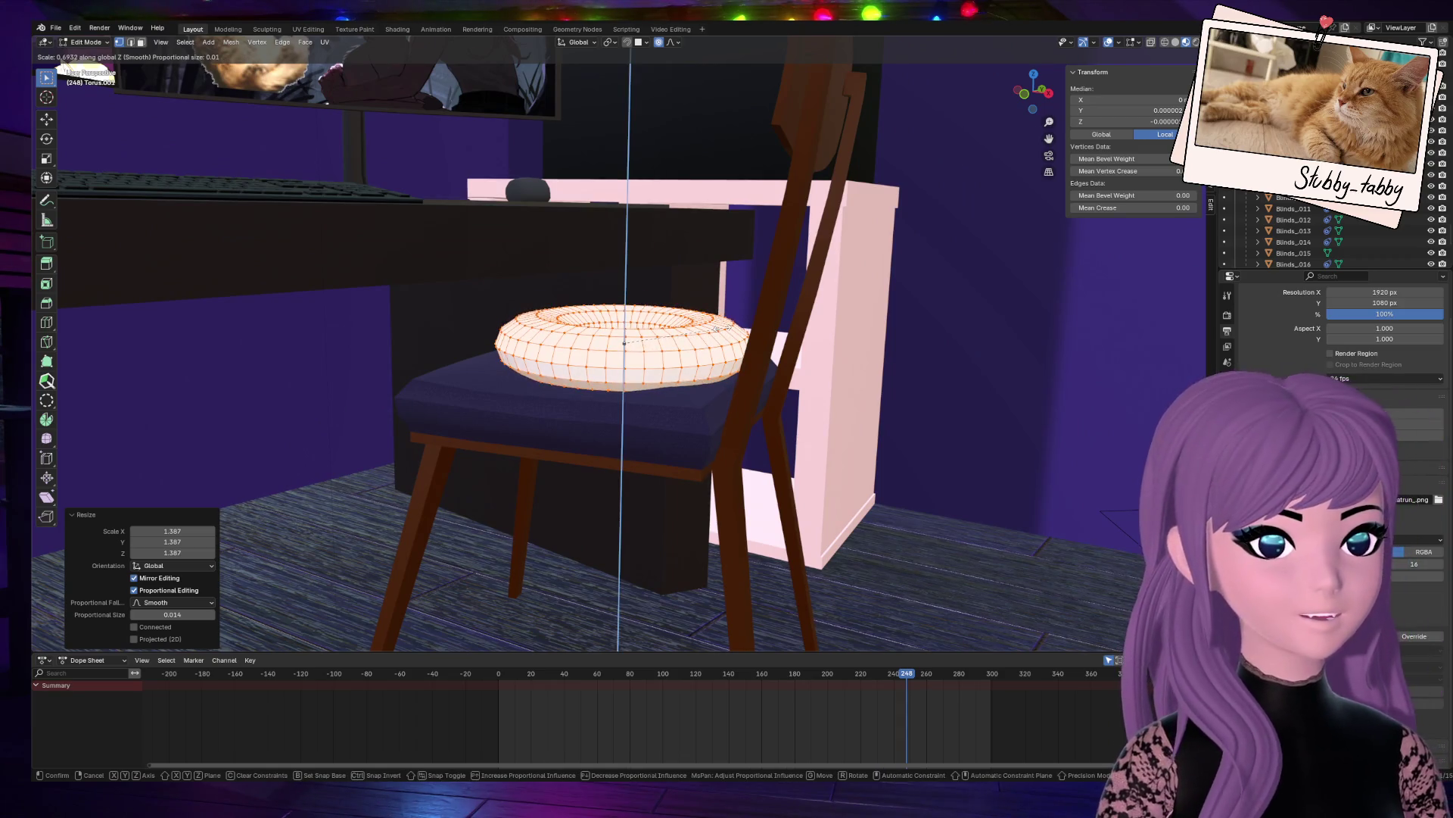
left_click(760, 399)
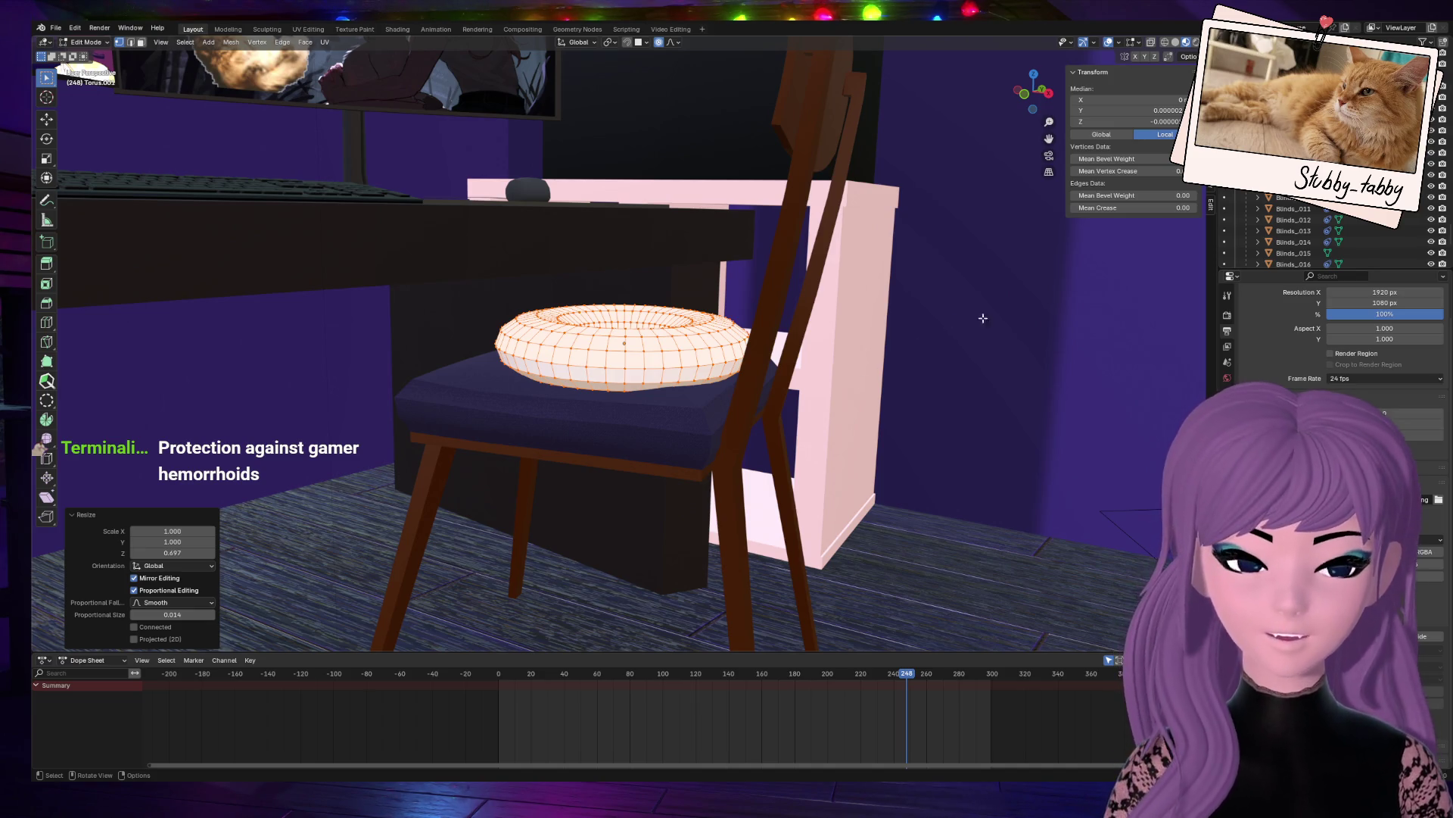
mouse_move(1037, 93)
left_mouse_down()
mouse_move(1003, 99)
mouse_move(1021, 94)
left_mouse_up()
key("g")
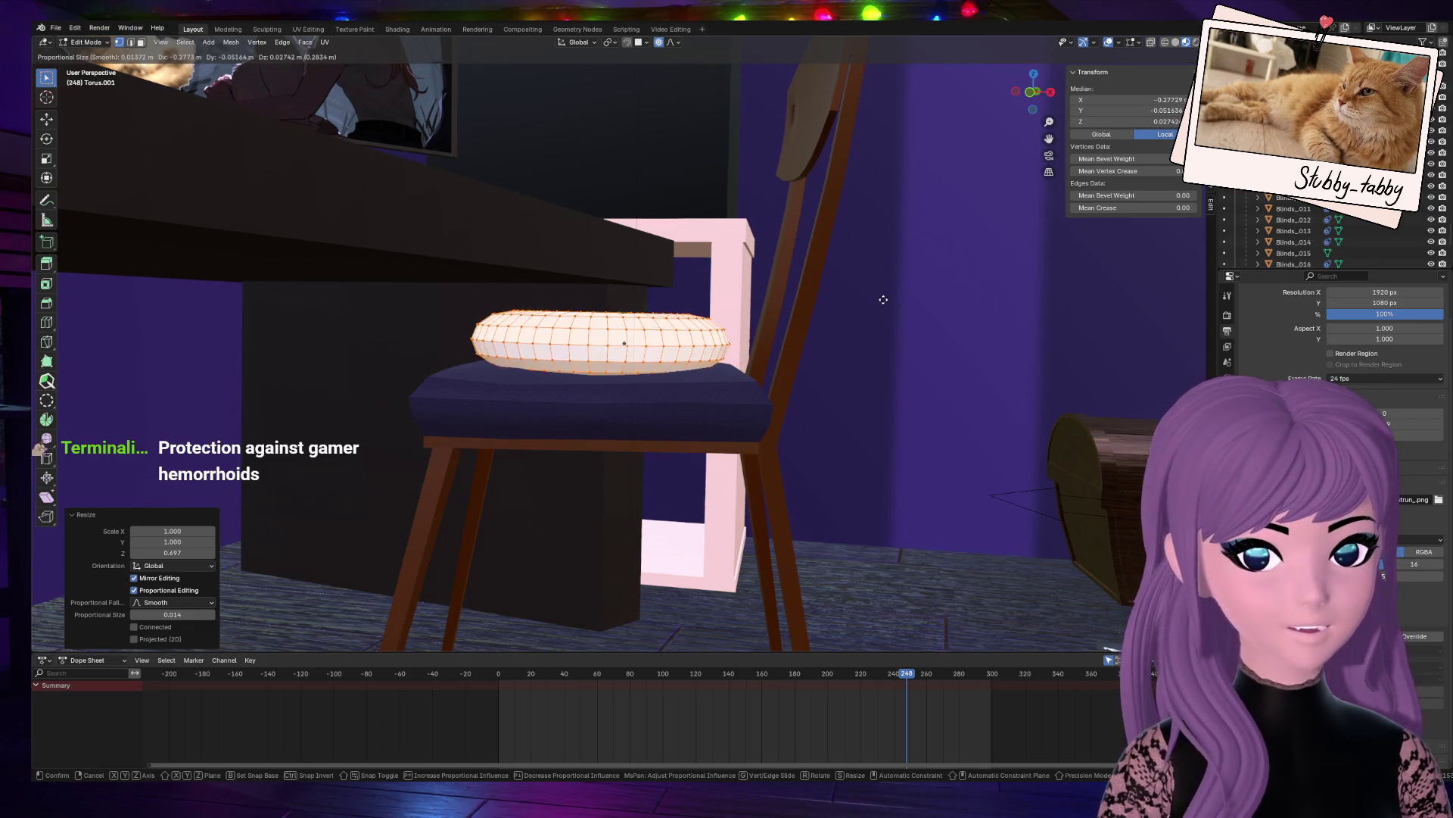
left_click(881, 298)
mouse_move(1033, 92)
left_mouse_down()
mouse_move(1014, 121)
mouse_move(1036, 60)
left_mouse_up()
Step: Shrink the cushion to 0.968 and give it a new magenta material
key("s")
left_click(878, 299)
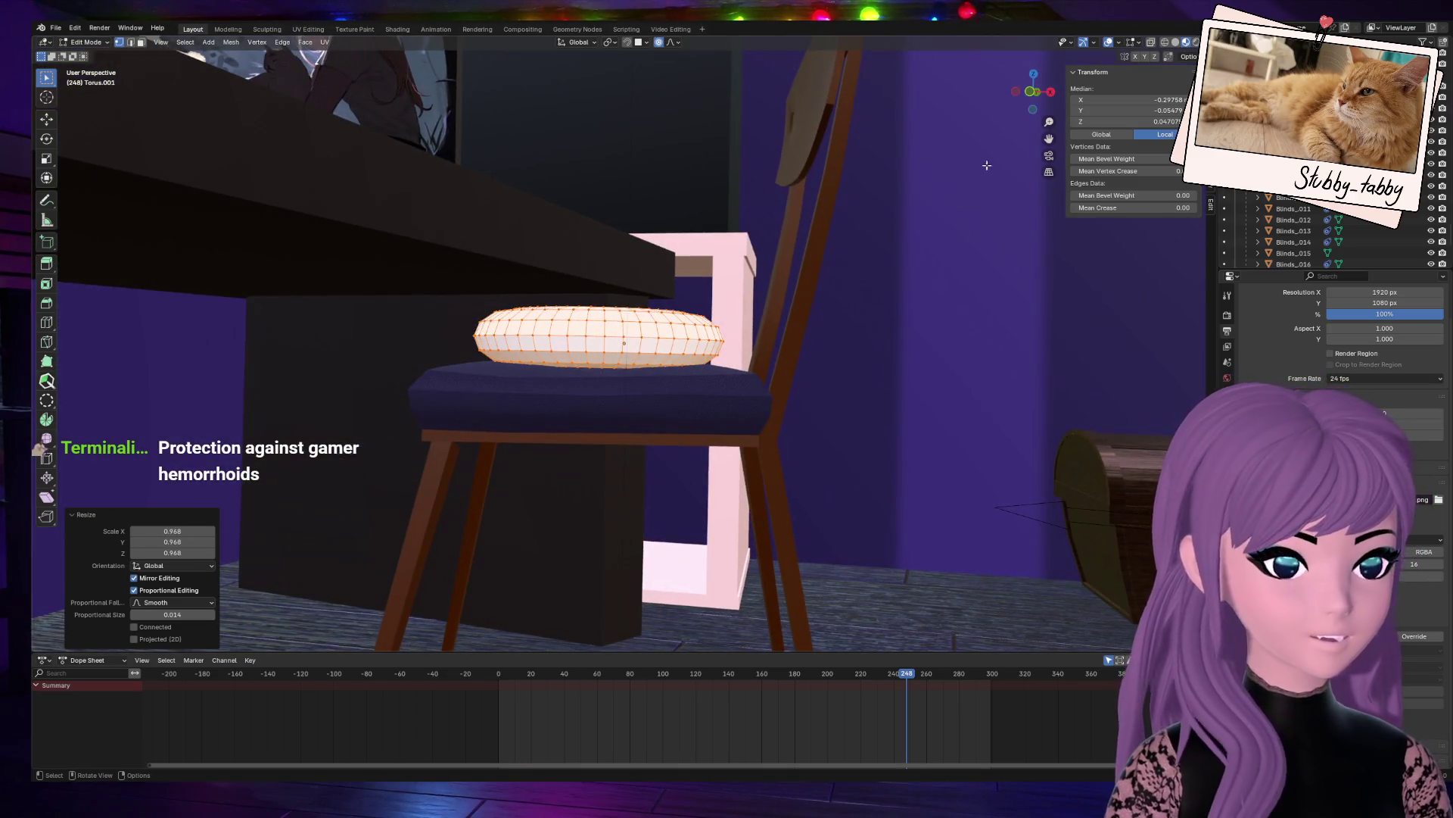
left_click(1227, 474)
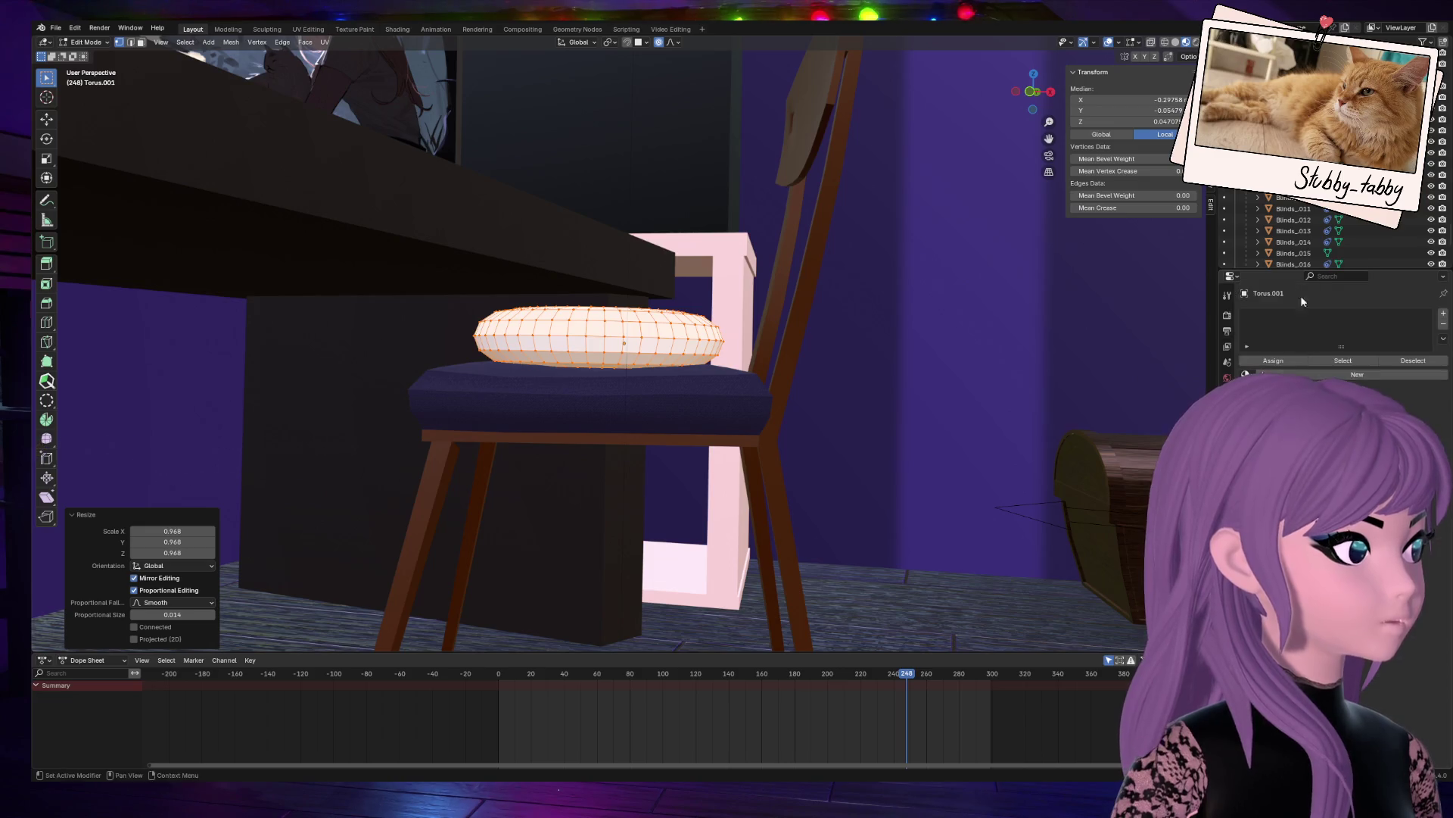
left_click(1261, 374)
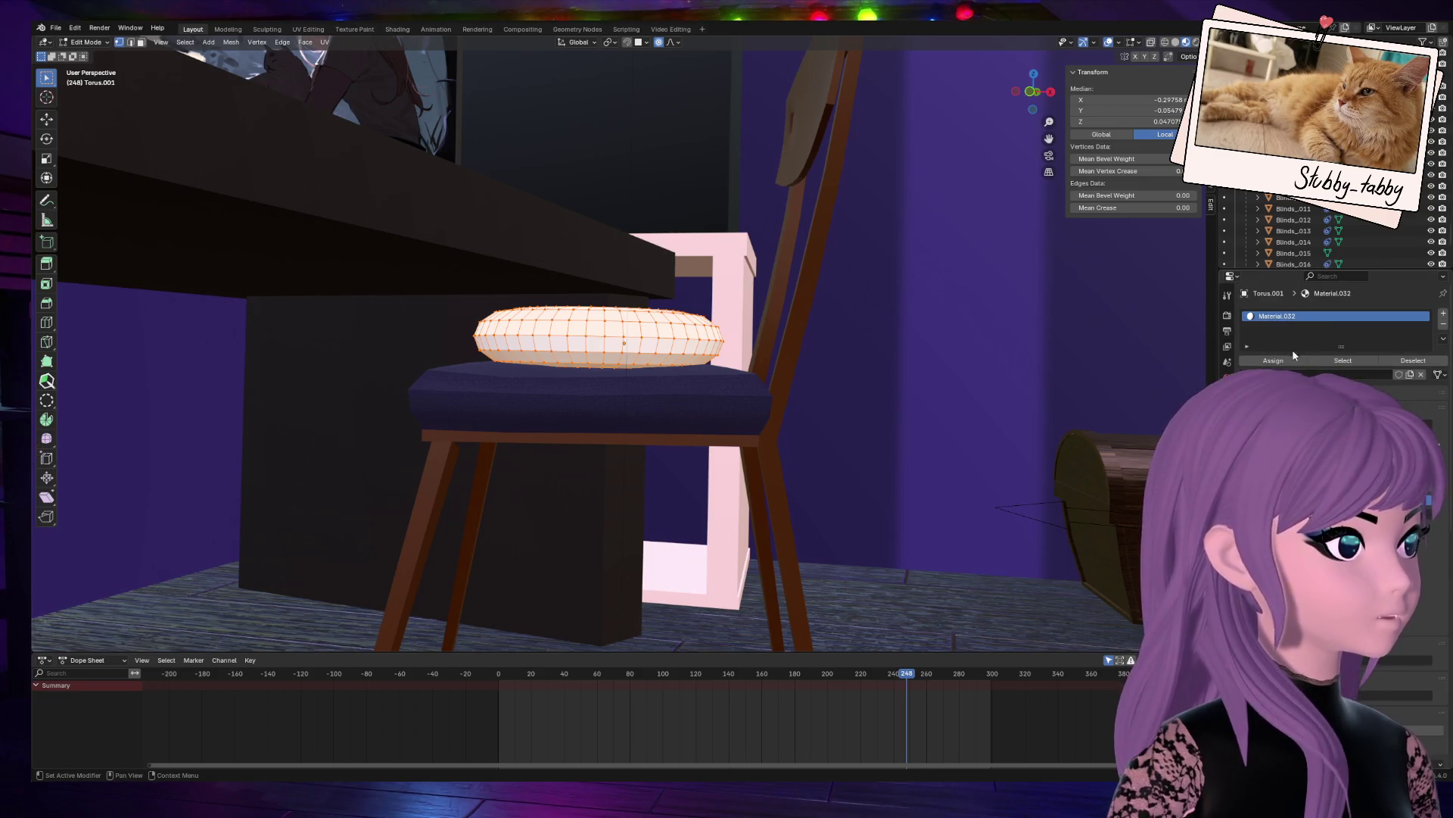
left_click(1378, 428)
left_click(1397, 282)
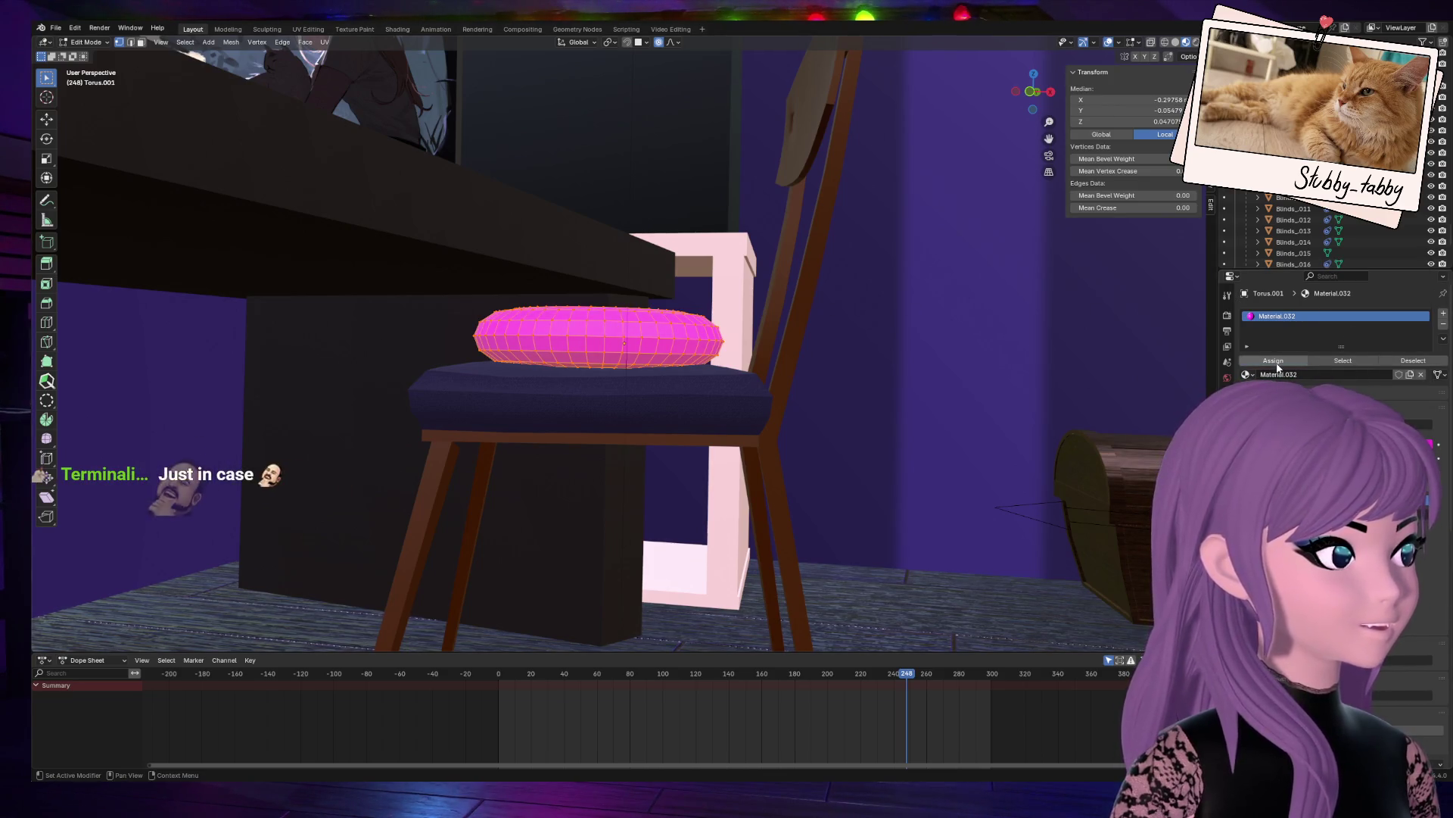
Step: Return to Object Mode and shade the cushion smooth
key("Tab")
mouse_move(923, 65)
middle_mouse_down()
mouse_move(974, 108)
mouse_move(935, 113)
middle_mouse_up()
key("KP_0")
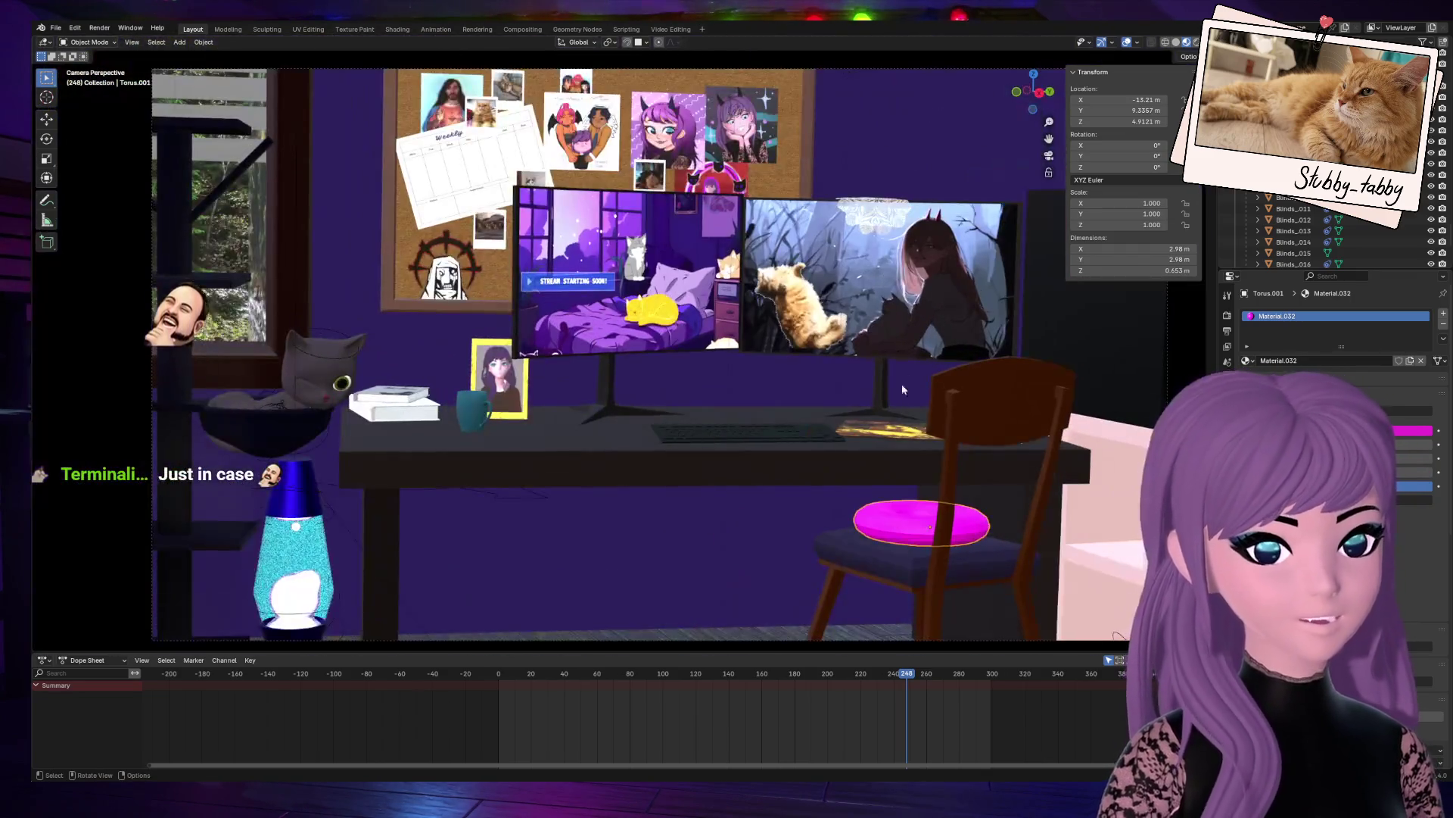
right_click(892, 518)
left_click(894, 521)
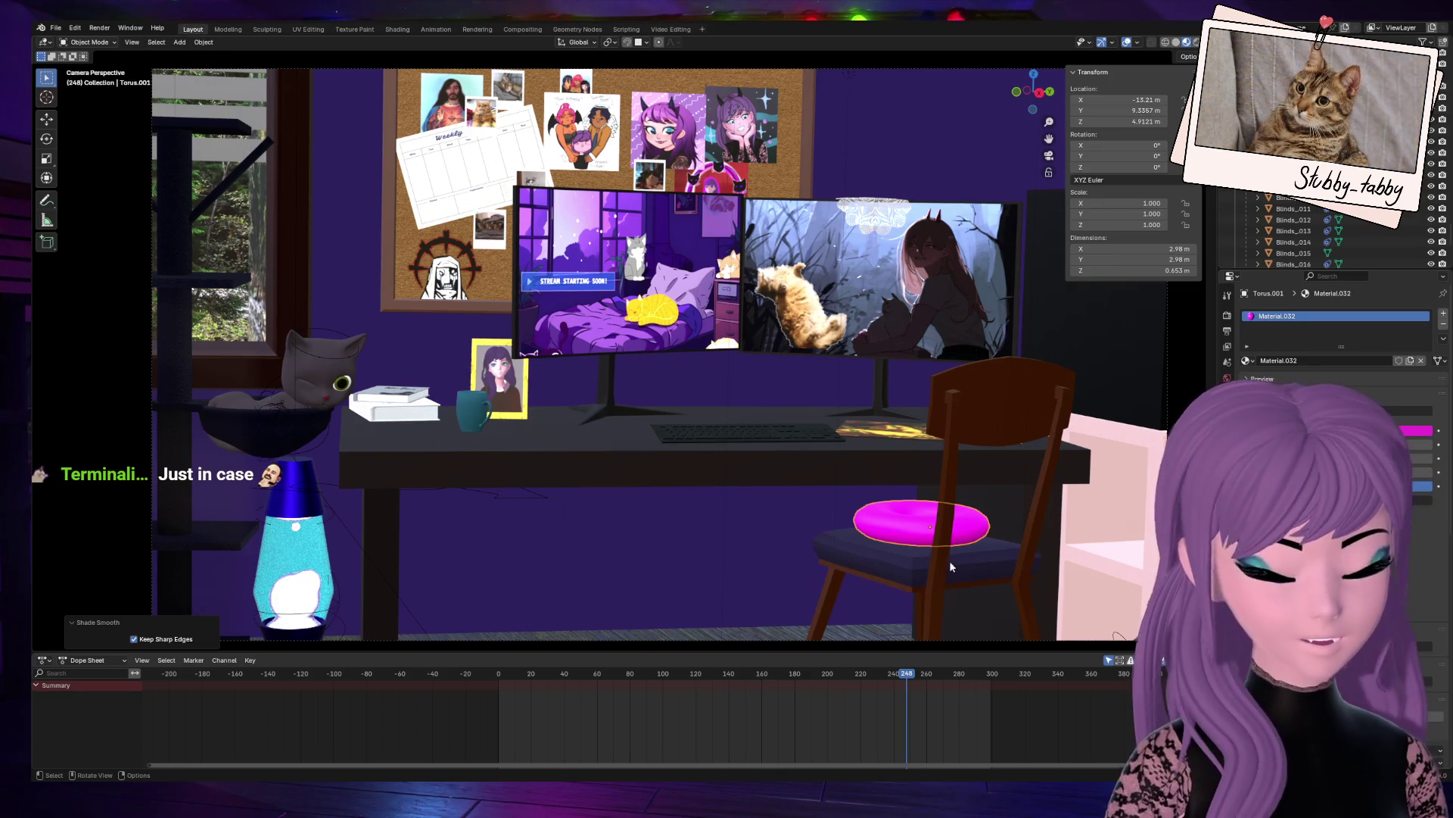
key("s")
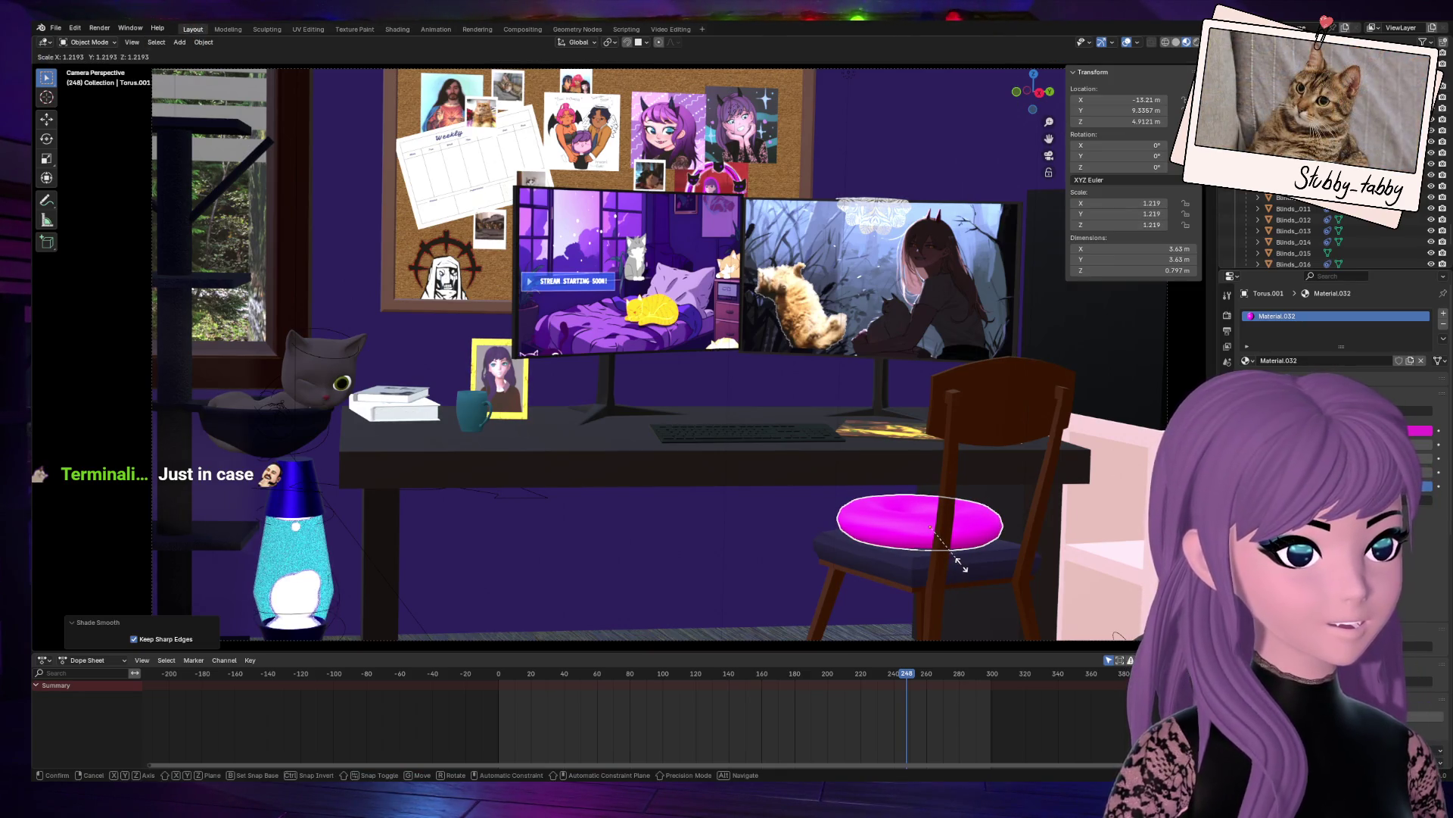
key("Escape")
Step: Lower the cushion slightly along Z, frame it, and re-enter Edit Mode
key("g")
key("z")
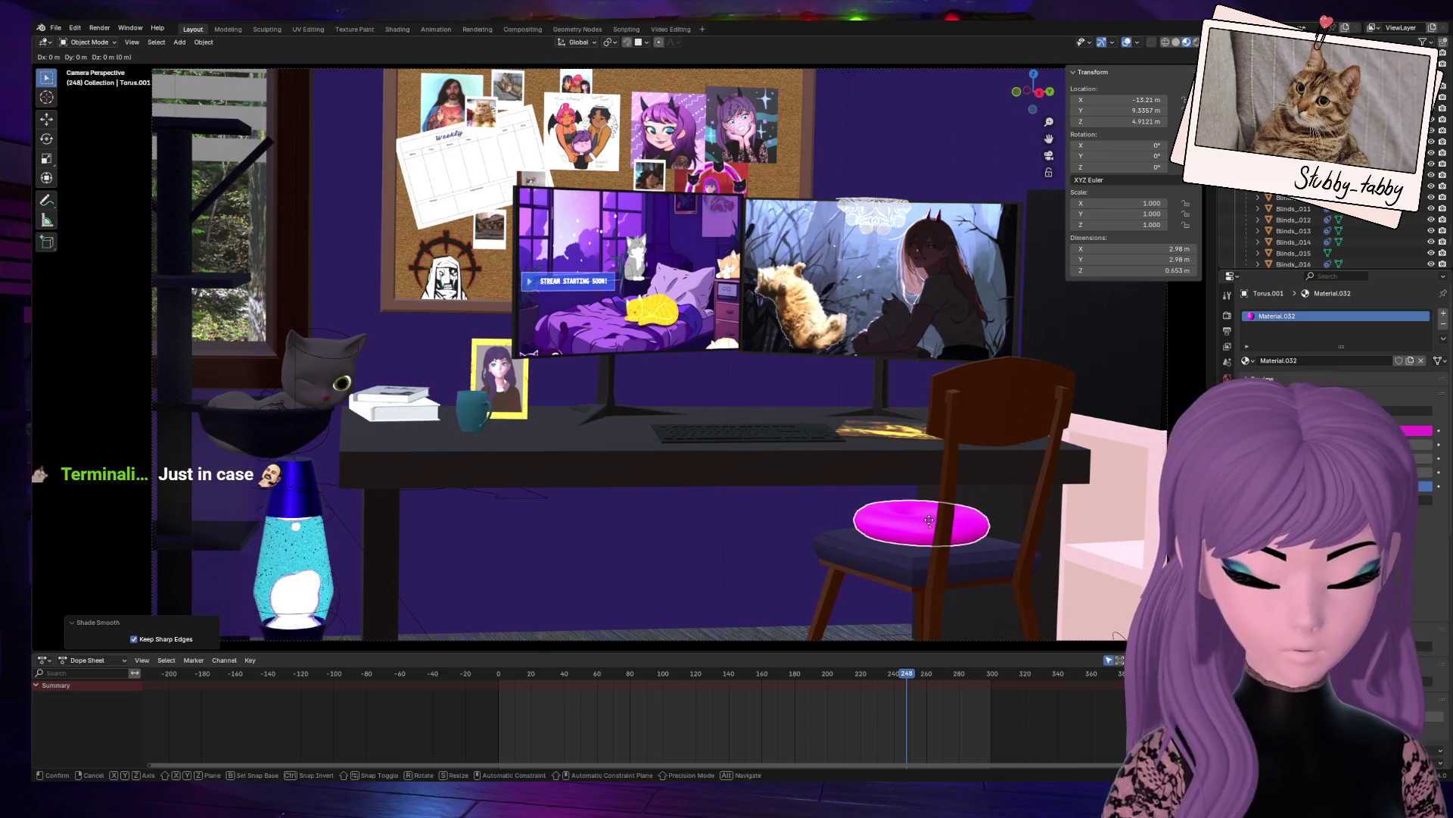
key("Return")
left_click_drag(1033, 93, 757, 452)
scroll(759, 457, "up", 2)
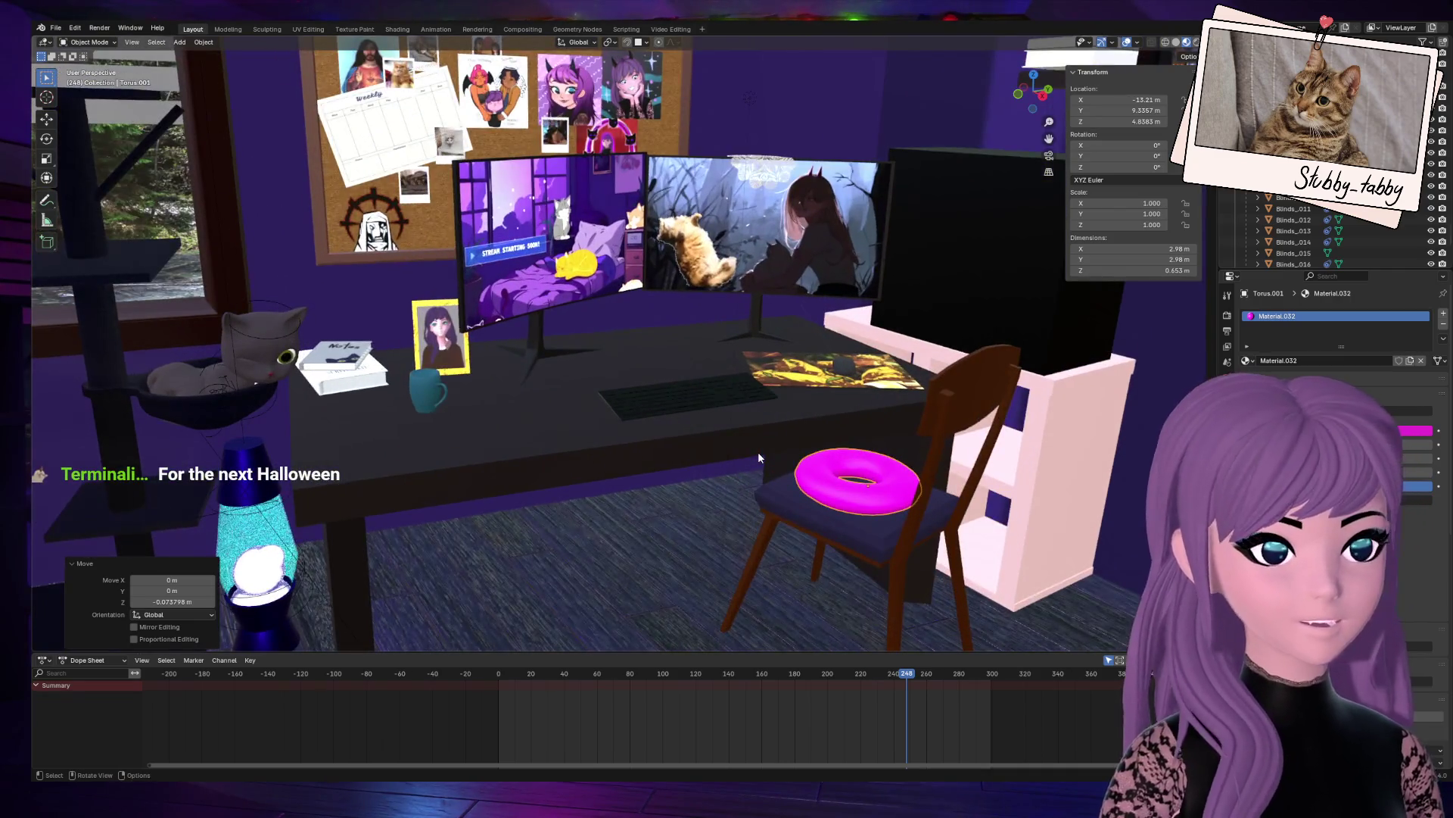
key("KP_Decimal")
mouse_move(758, 456)
middle_mouse_down()
mouse_move(909, 230)
mouse_move(754, 379)
middle_mouse_up()
key("Tab")
Step: Cancel an inflate attempt and orbit around the magenta cushion on the chair seat
key("alt+s")
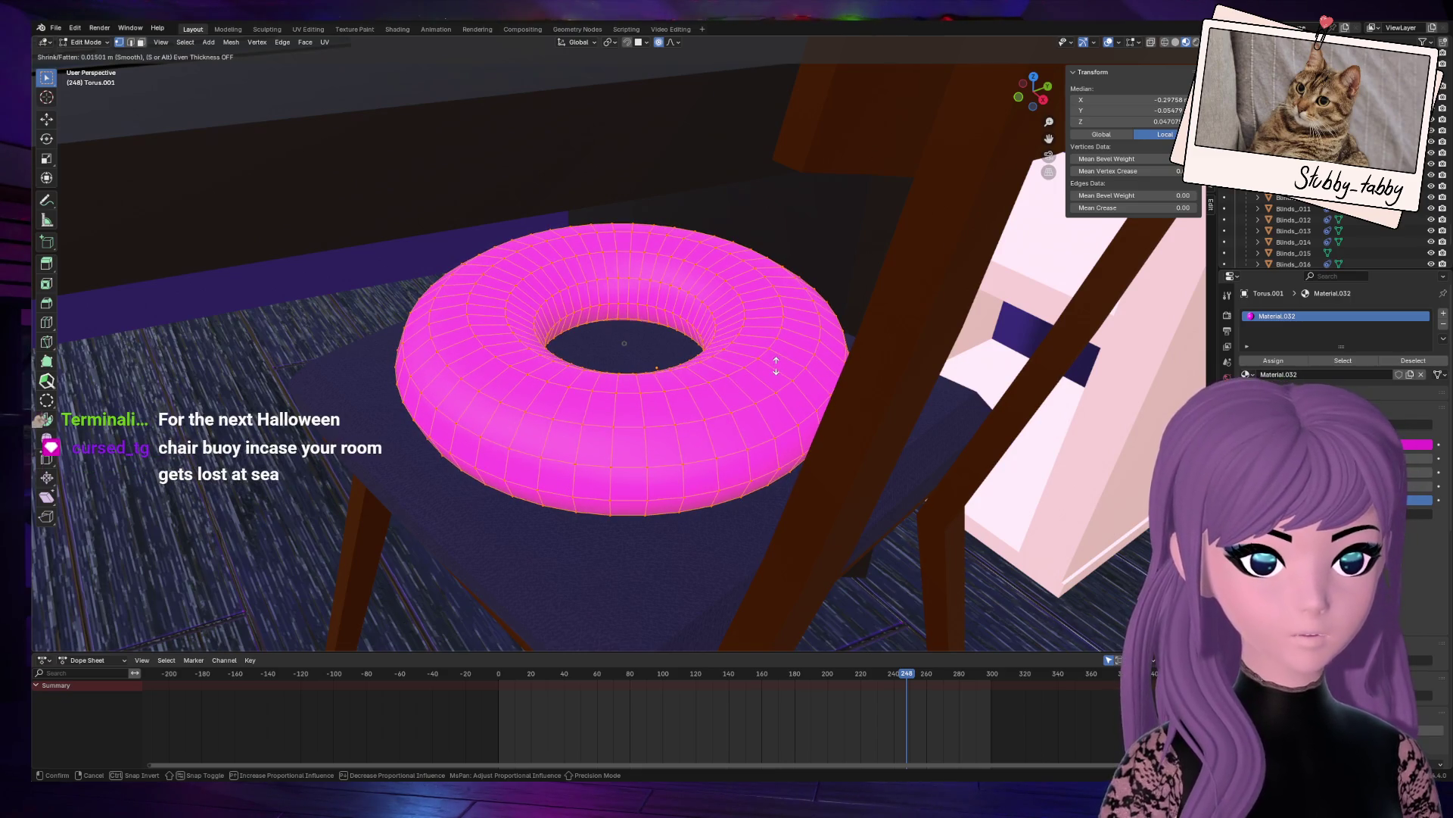
right_click(776, 365)
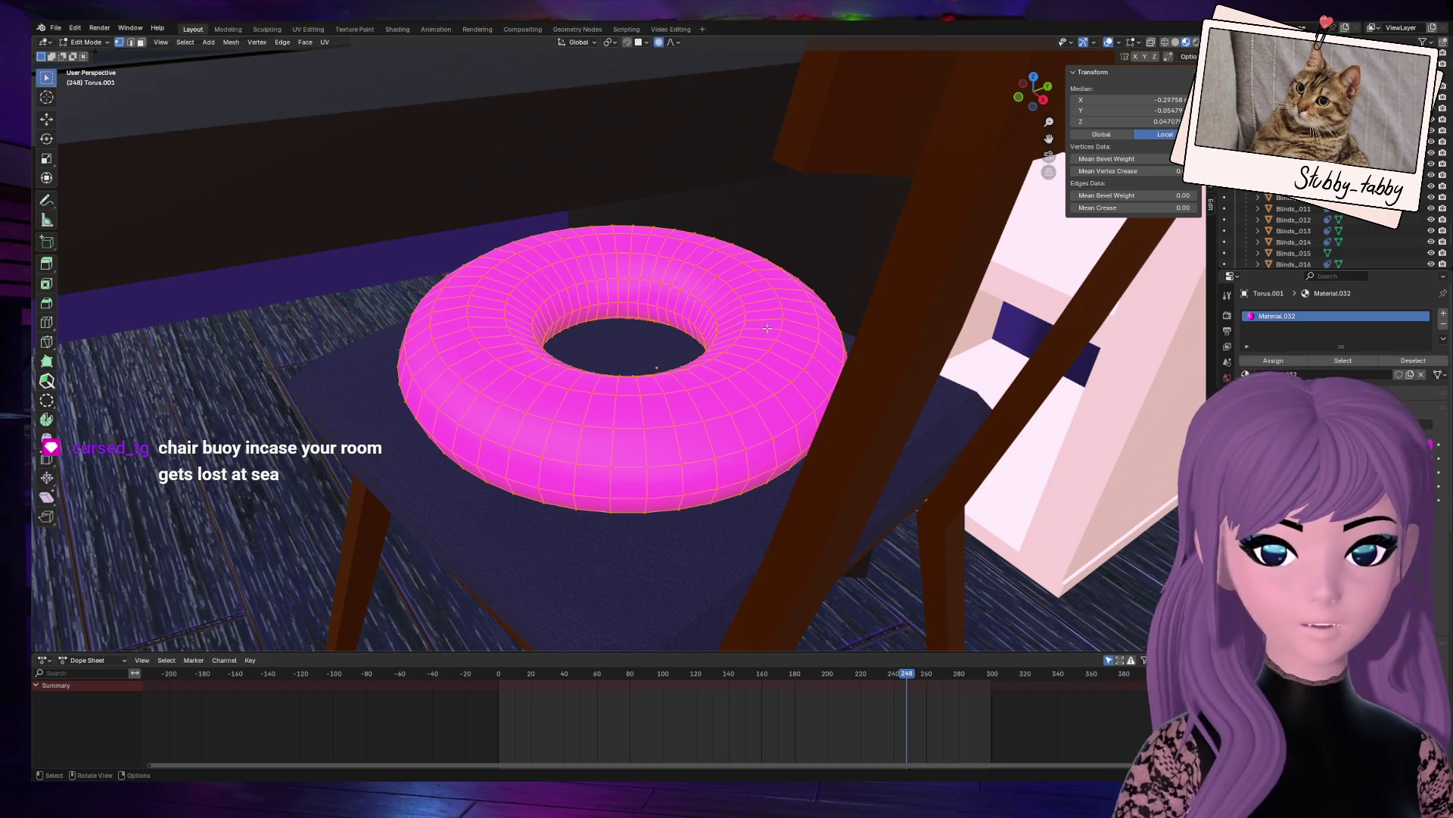
mouse_move(1033, 90)
left_mouse_down()
mouse_move(1045, 144)
mouse_move(1018, 90)
mouse_move(976, 93)
left_mouse_up()
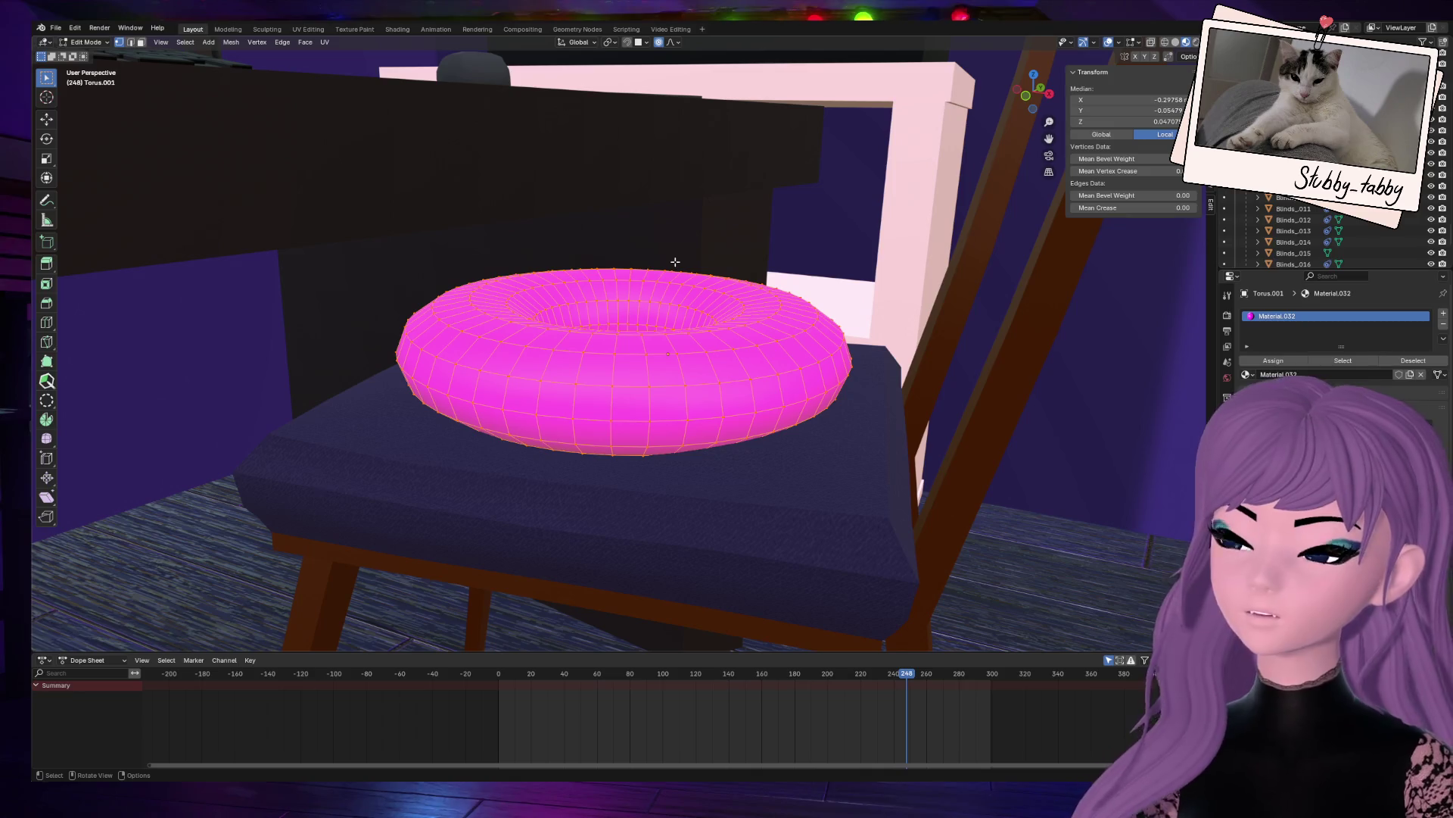
scroll(675, 261, "down", 2)
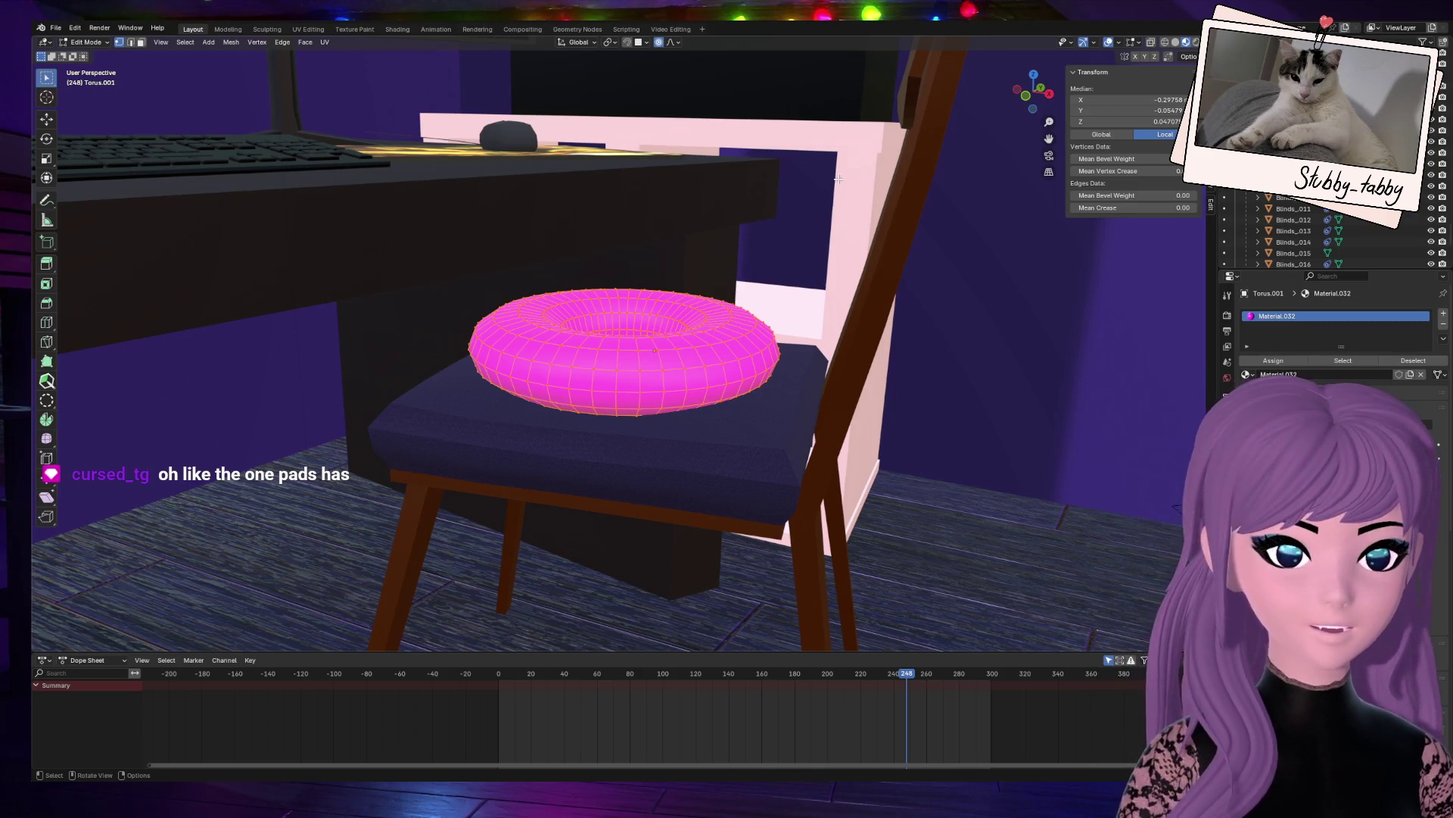
mouse_move(1033, 91)
left_mouse_down()
mouse_move(1015, 144)
mouse_move(1033, 96)
left_mouse_up()
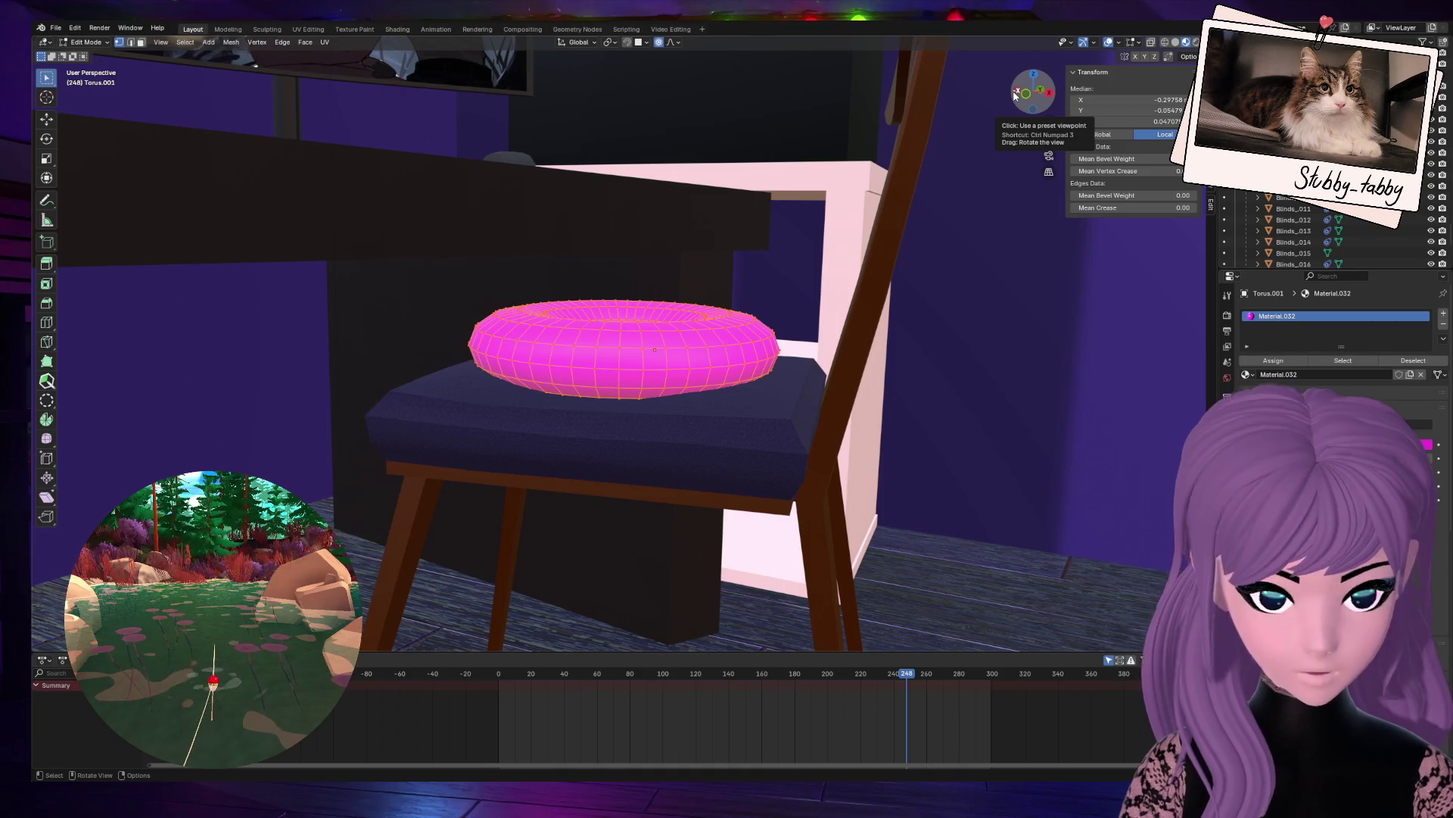
scroll(726, 286, "down", 6)
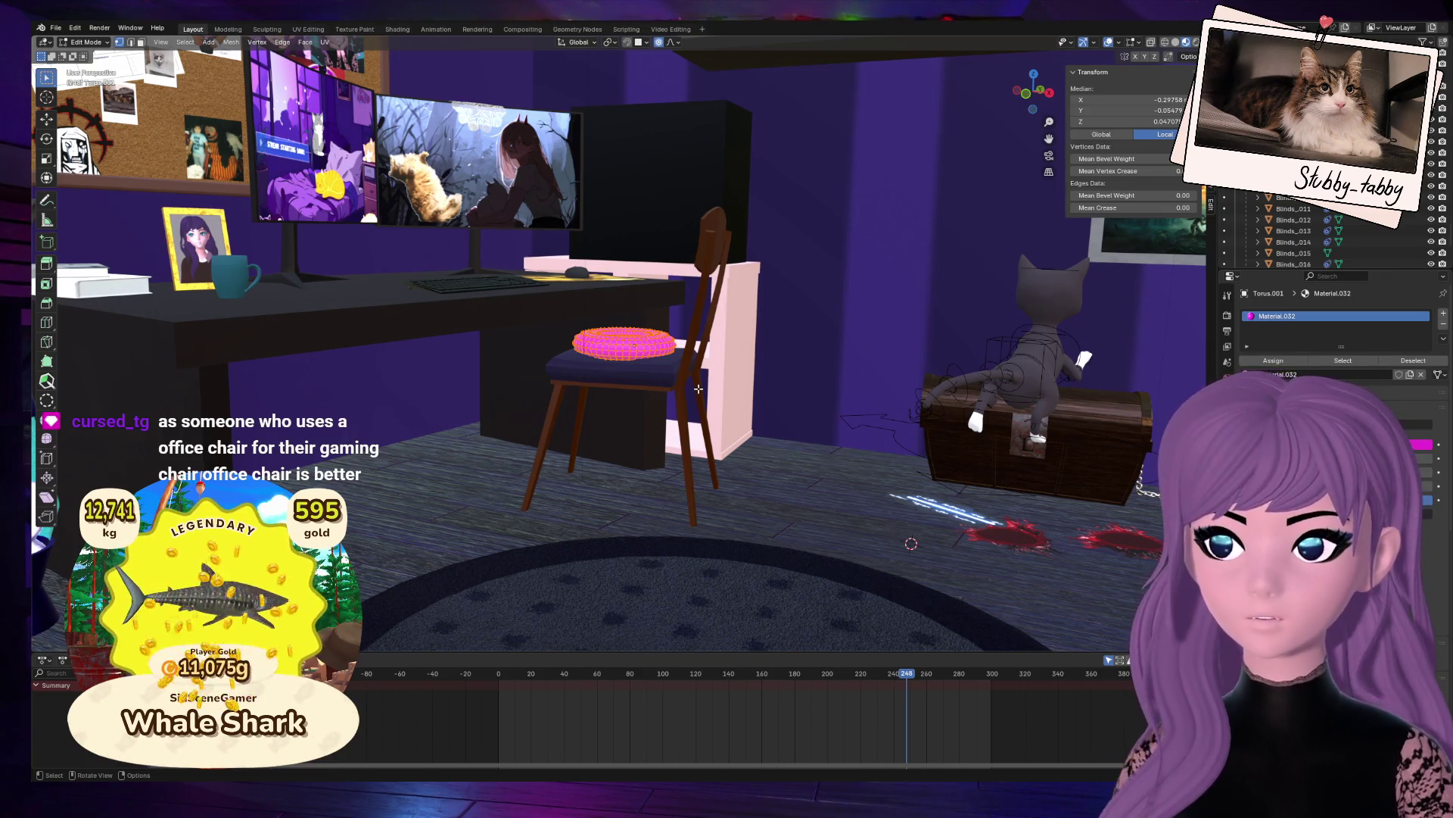
scroll(697, 388, "up", 4)
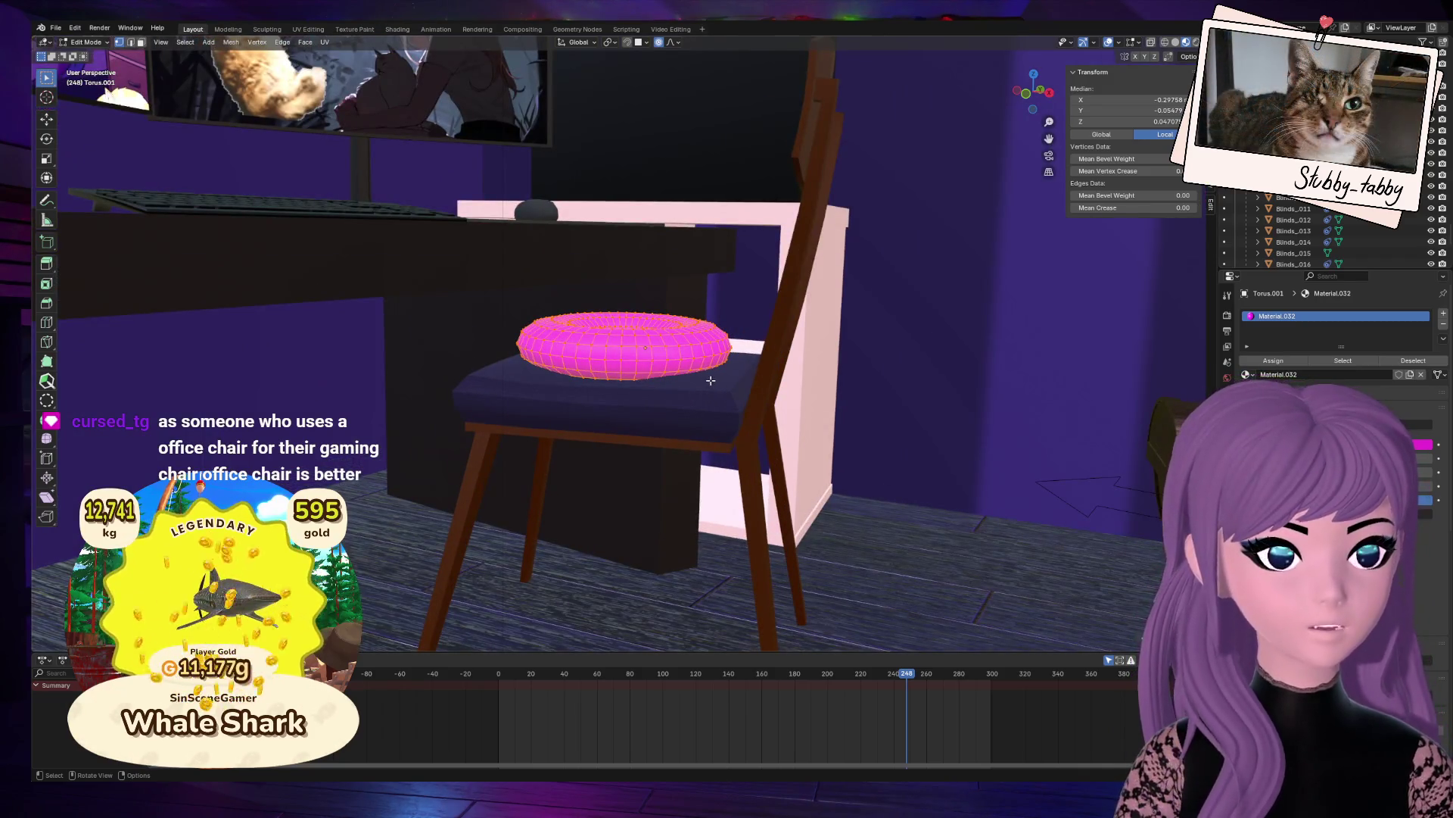
left_click_drag(1034, 89, 678, 541)
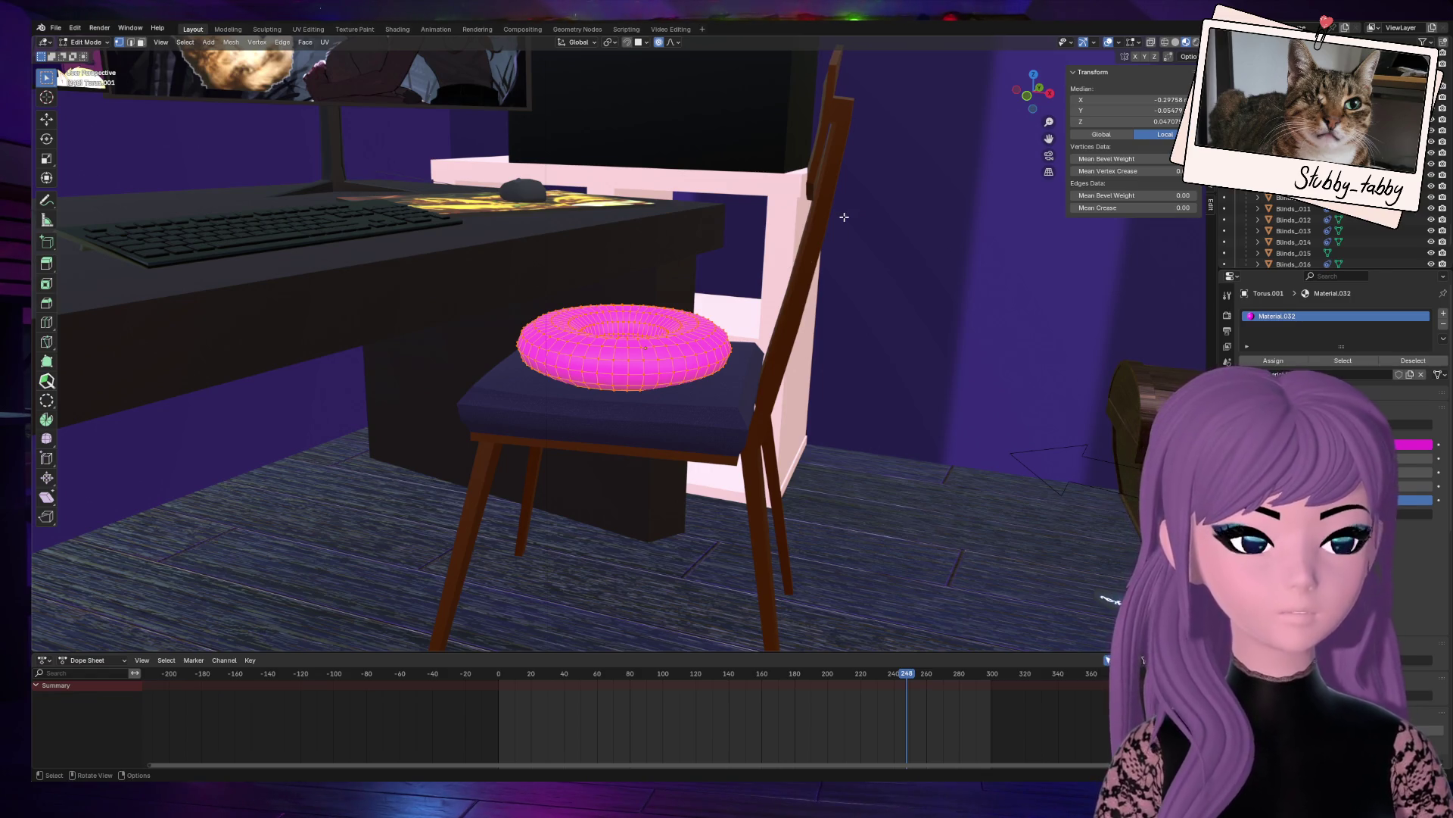
left_click_drag(1033, 91, 1014, 95)
Step: Move the torus vertices with smooth proportional falloff, then return to Object Mode
scroll(628, 481, "up", 3)
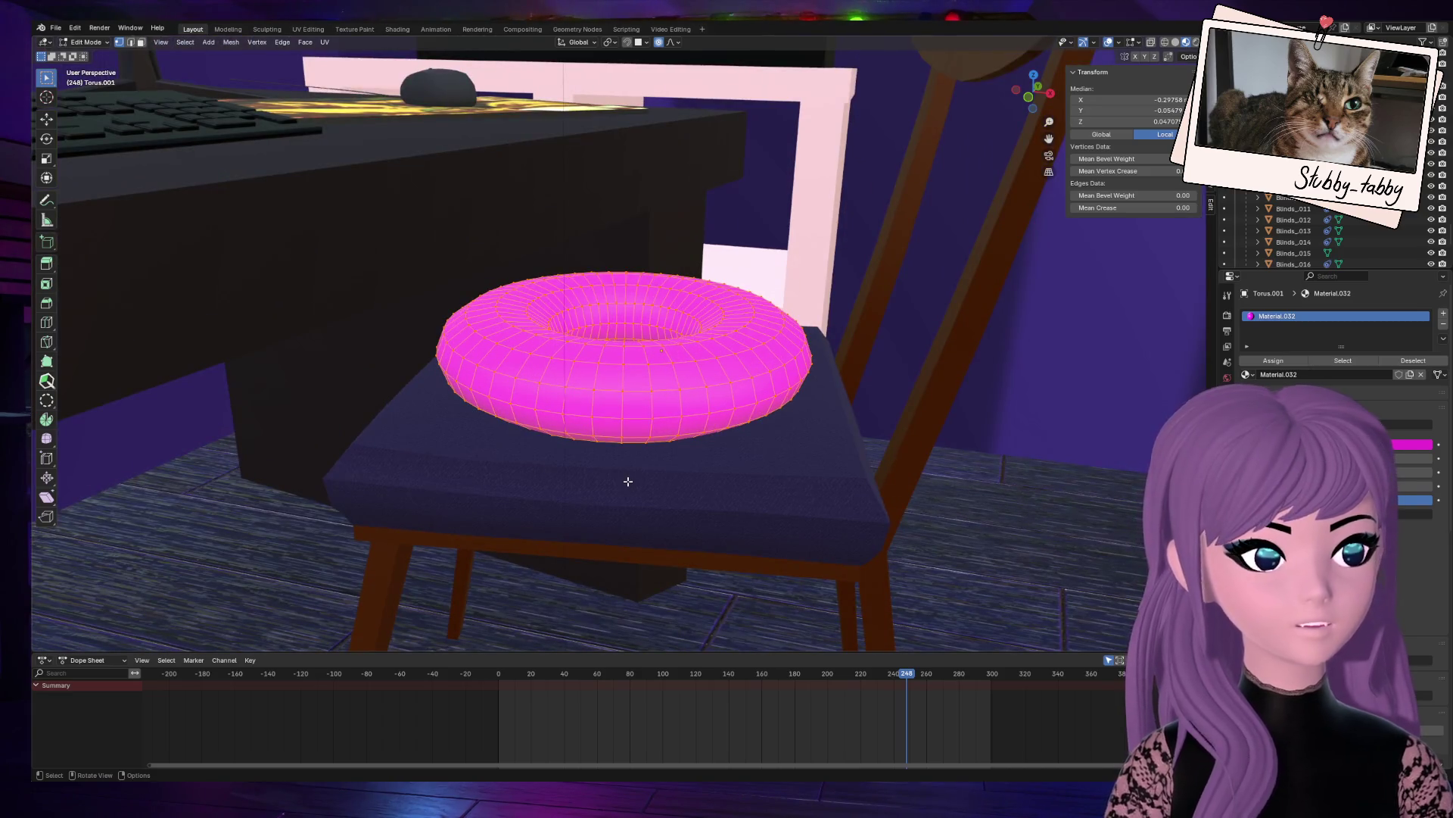
left_click_drag(1034, 90, 995, 178)
key("g")
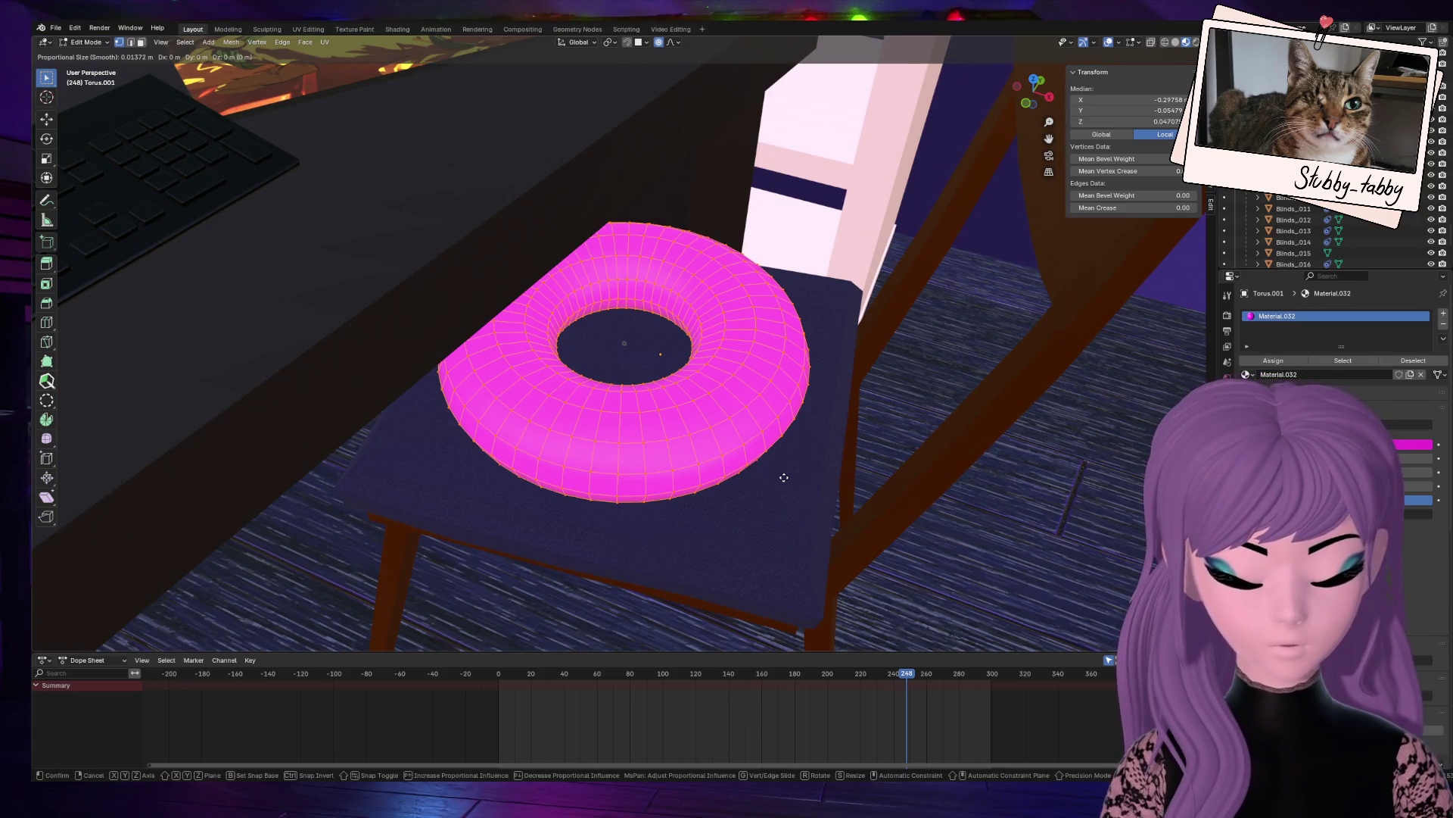
left_click(810, 480)
left_click_drag(1032, 88, 1035, 89)
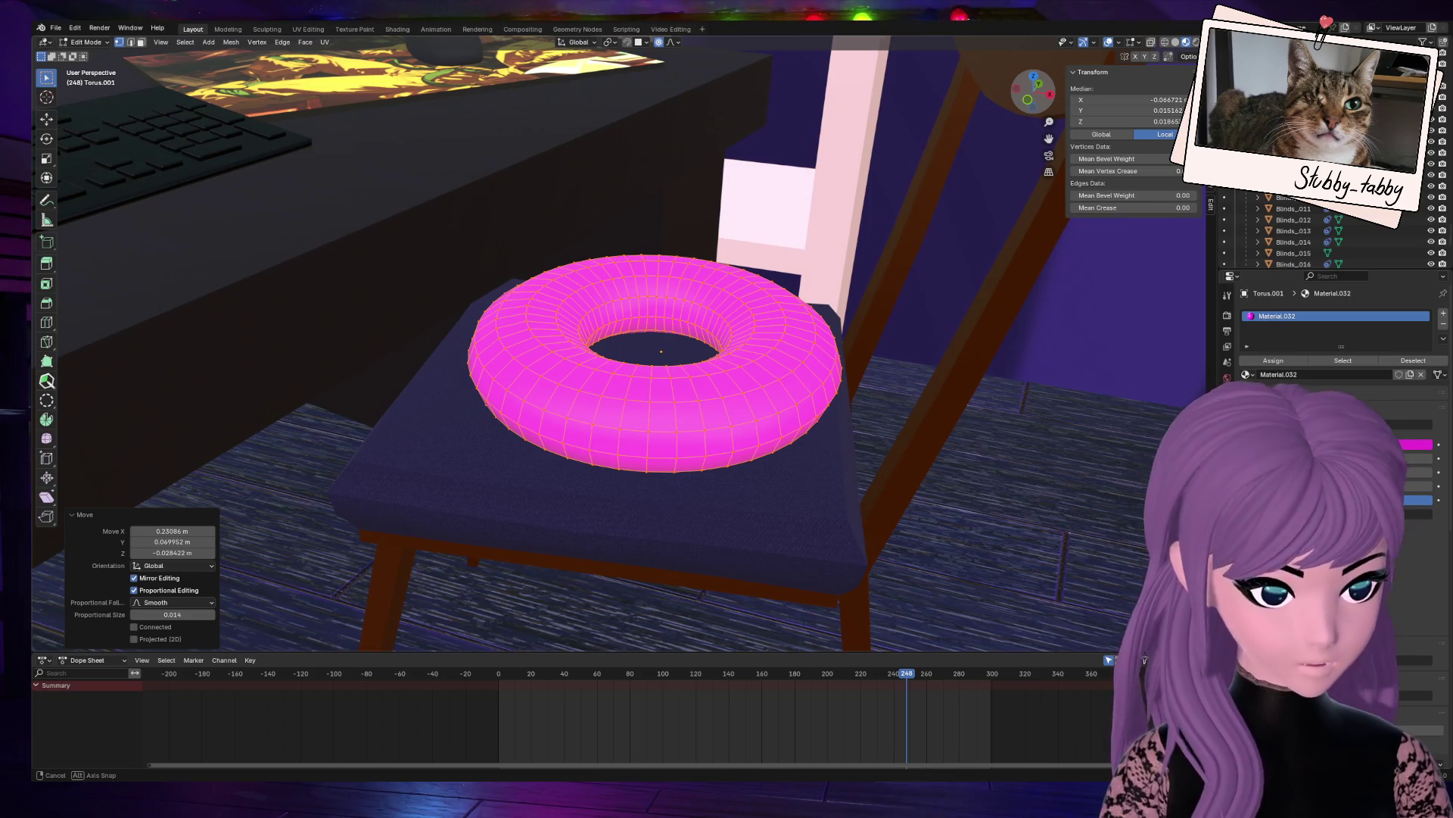
left_click_drag(1033, 90, 1029, 61)
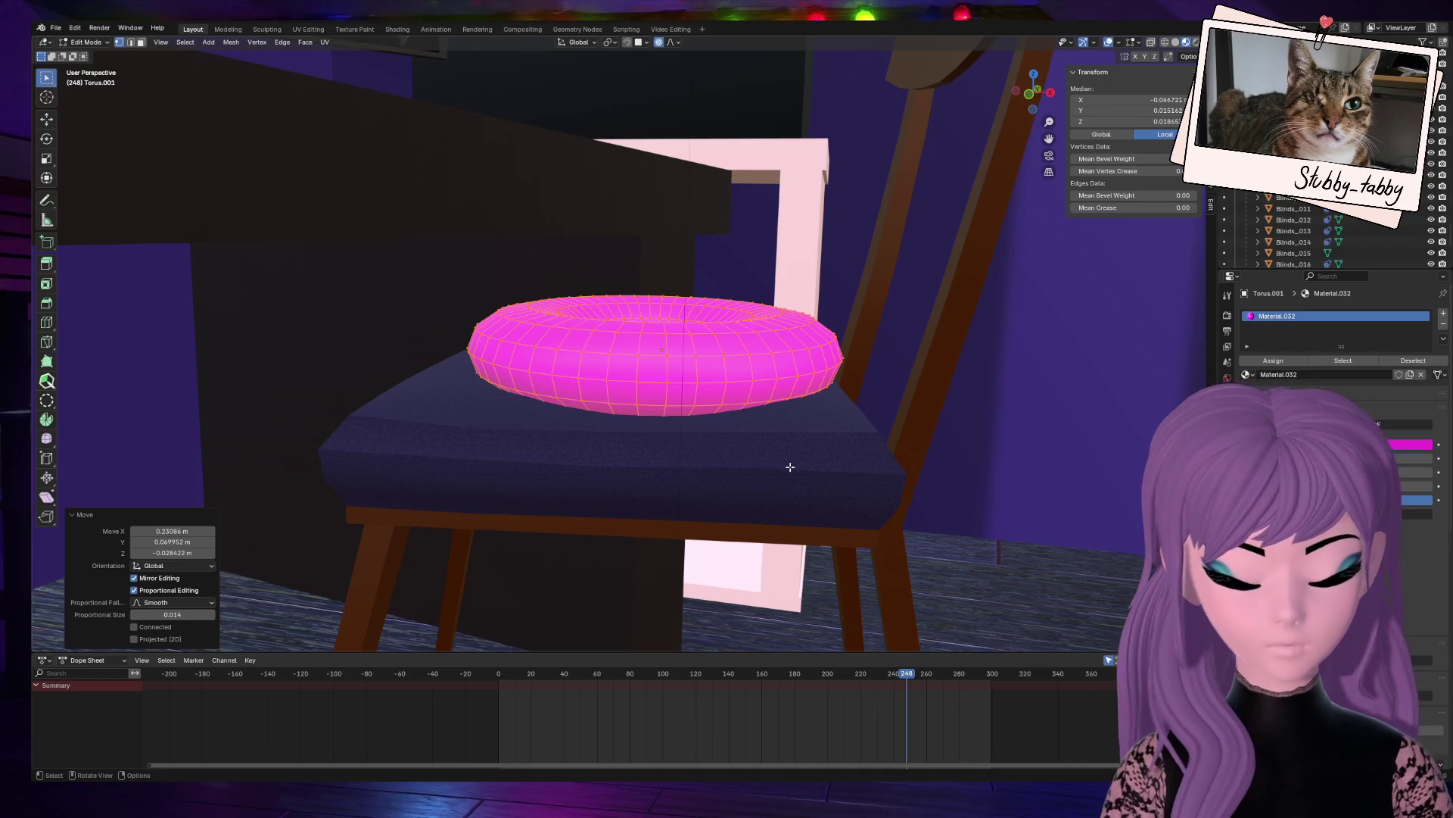
key("Tab")
scroll(835, 393, "down", 4)
mouse_move(836, 393)
middle_mouse_down()
mouse_move(780, 492)
mouse_move(556, 327)
middle_mouse_up()
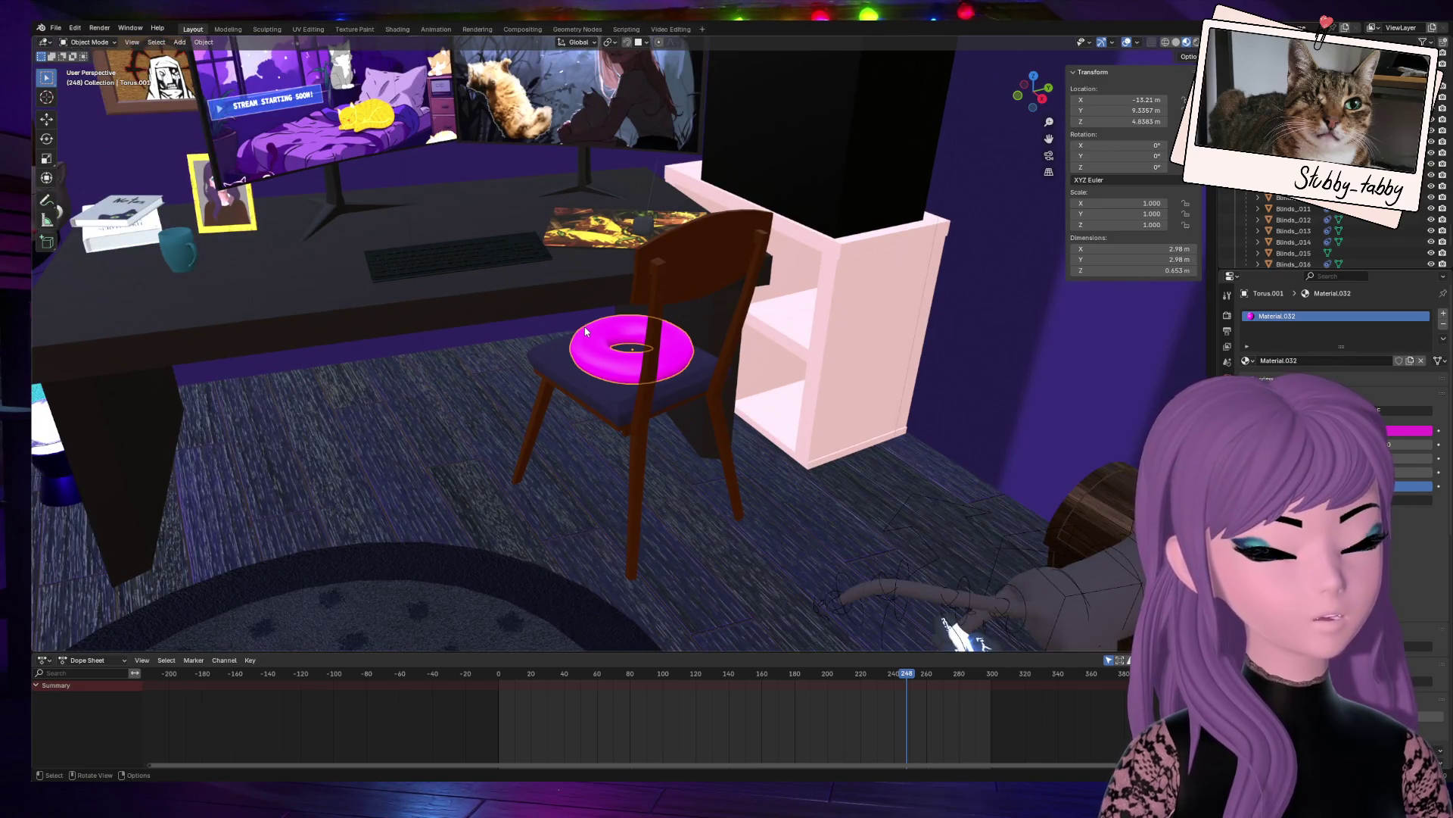
Step: Hide Cube.005 from the viewport
key("KP_0")
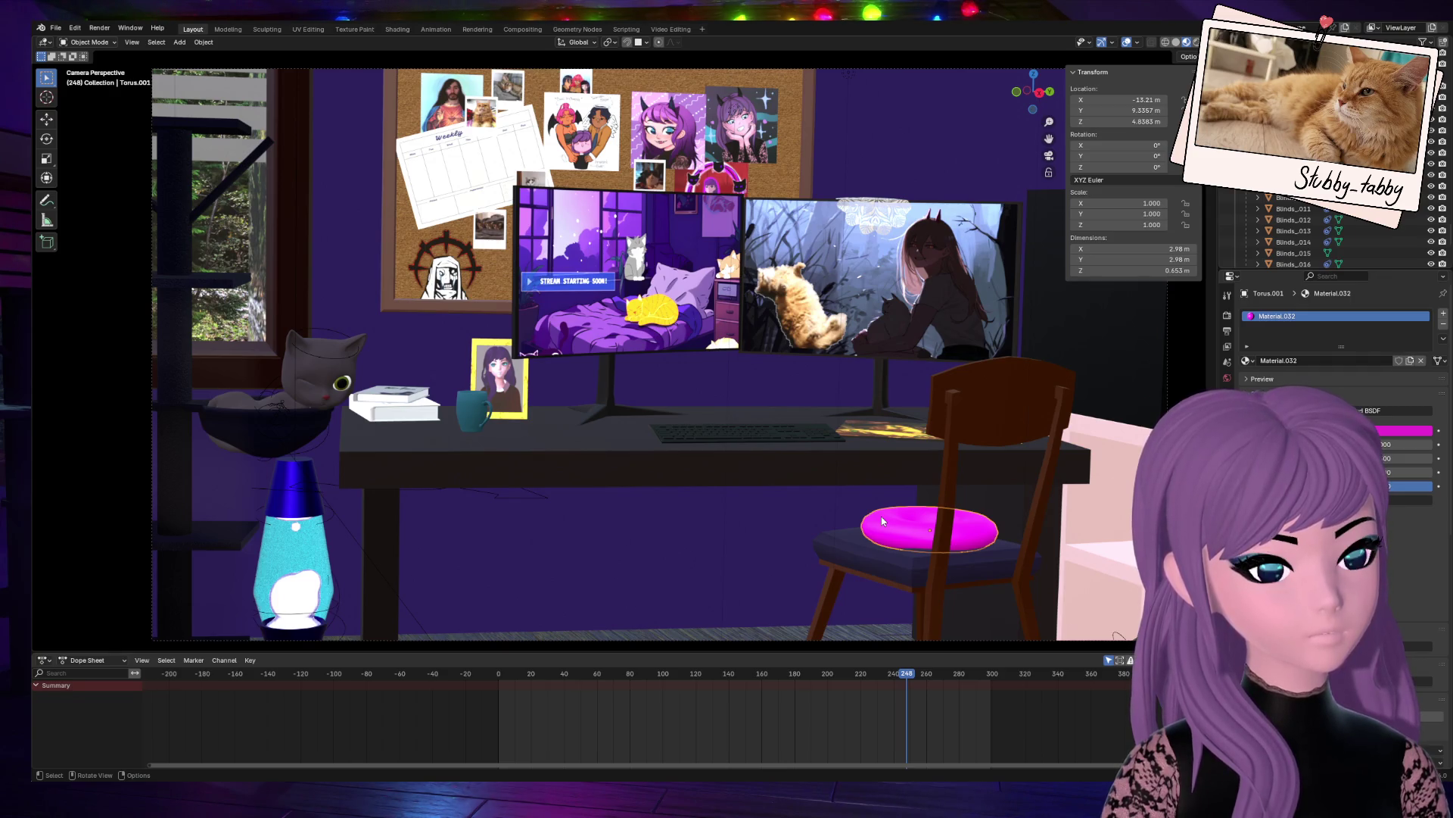
left_click(322, 367)
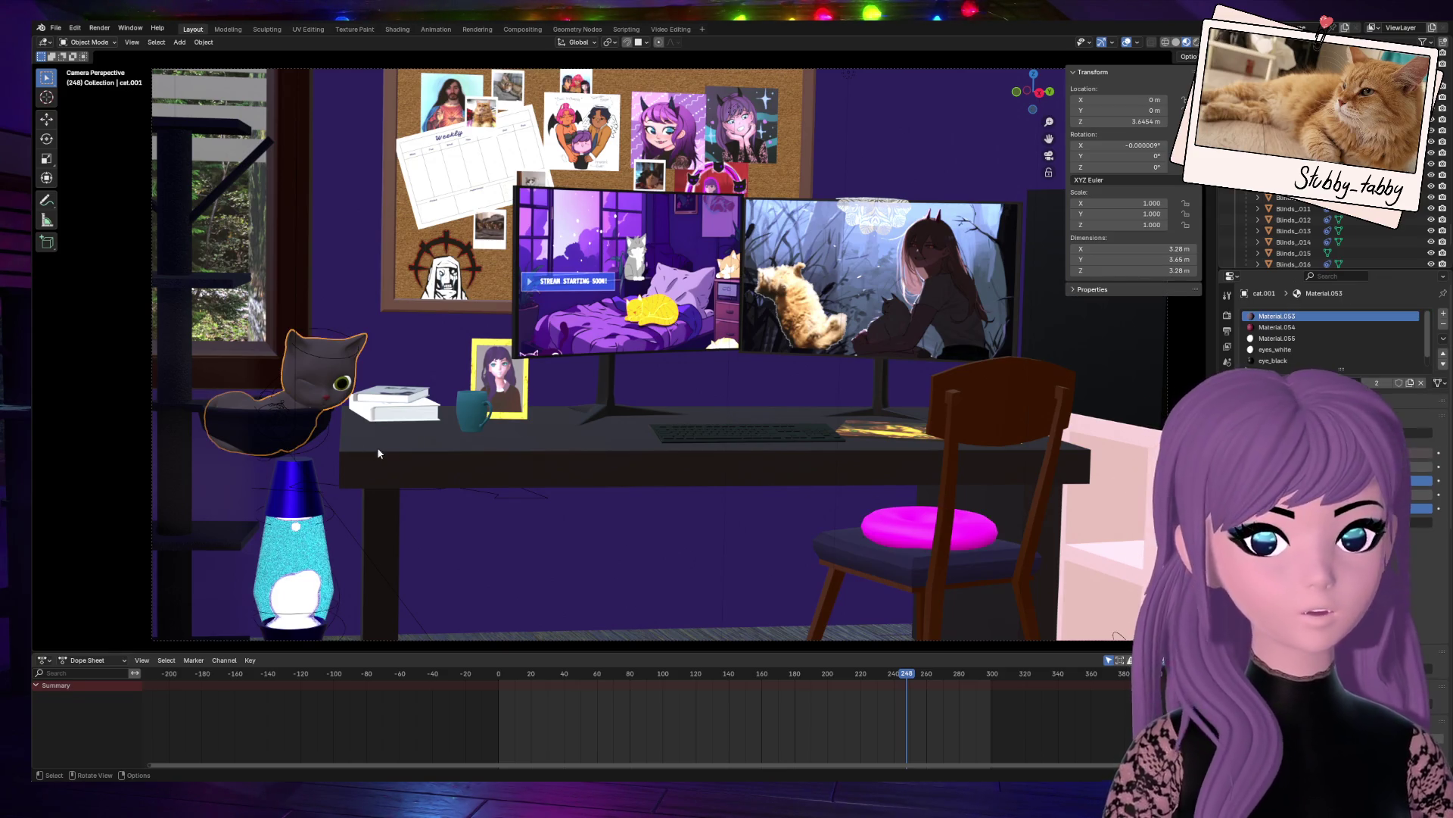
left_click_drag(1034, 91, 1015, 97)
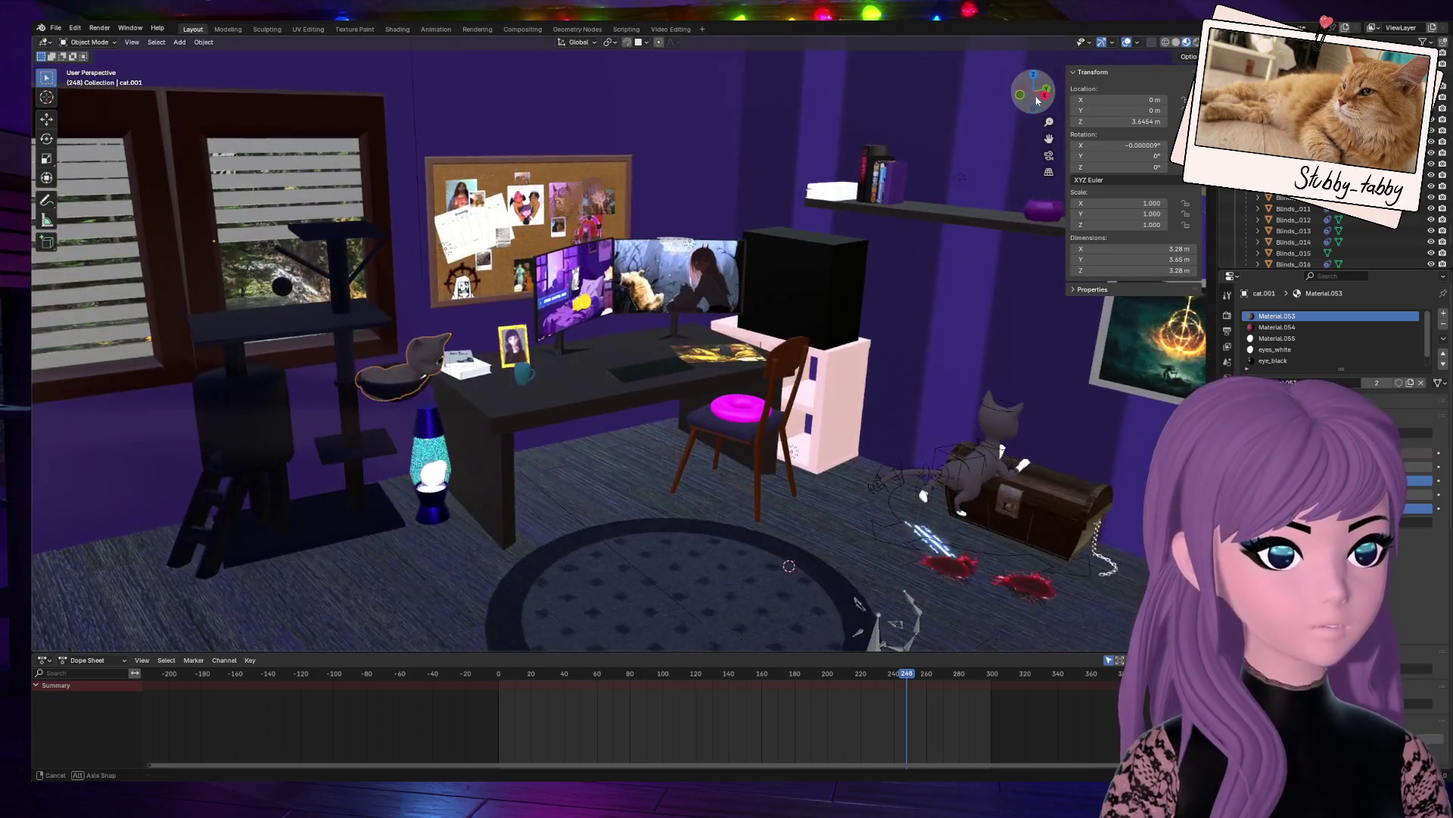
left_click(365, 380)
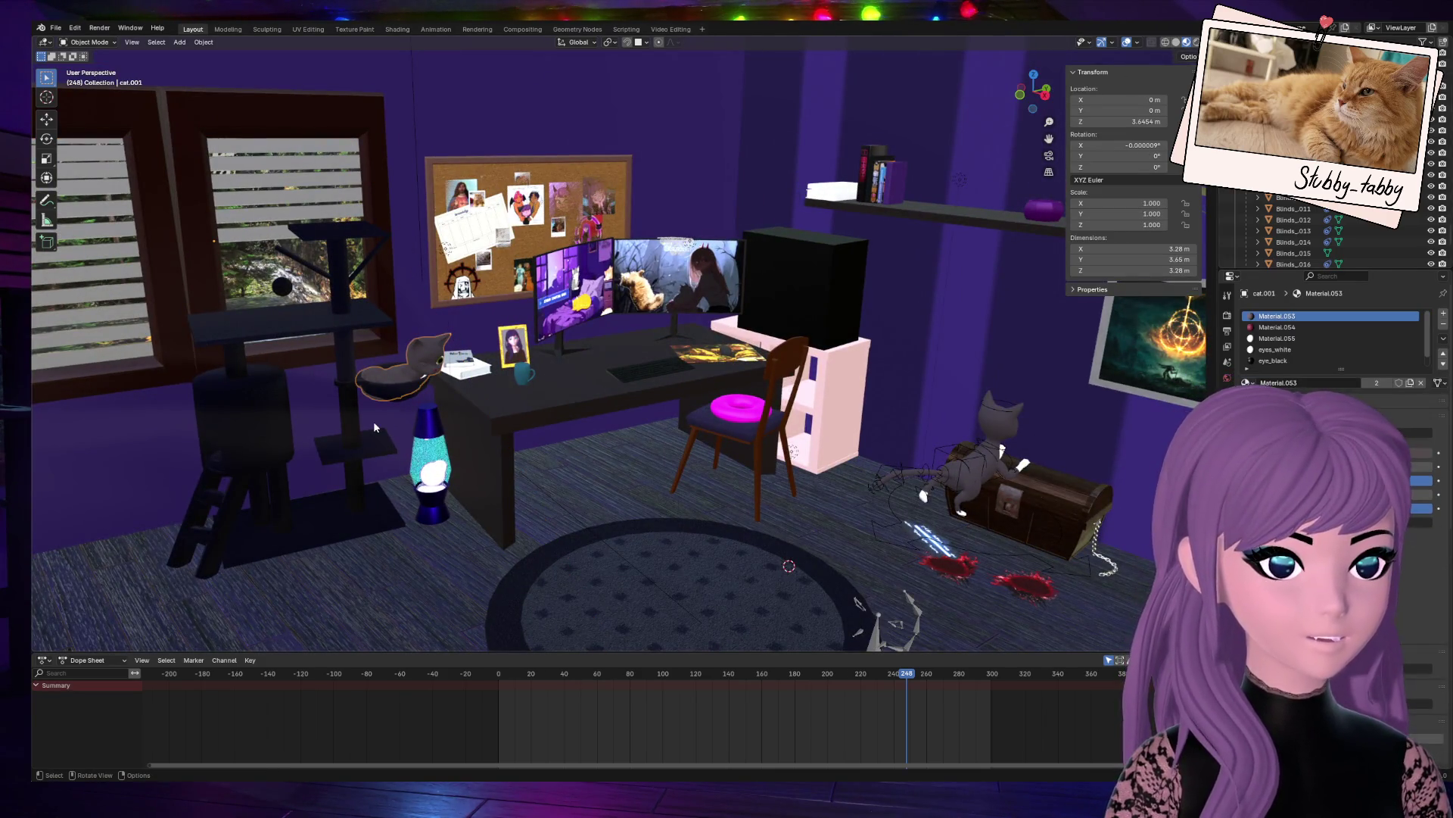
key("h")
Step: Frame the cat in the cat-tree basket and cycle the selection to the cat2 armature
left_click(420, 359)
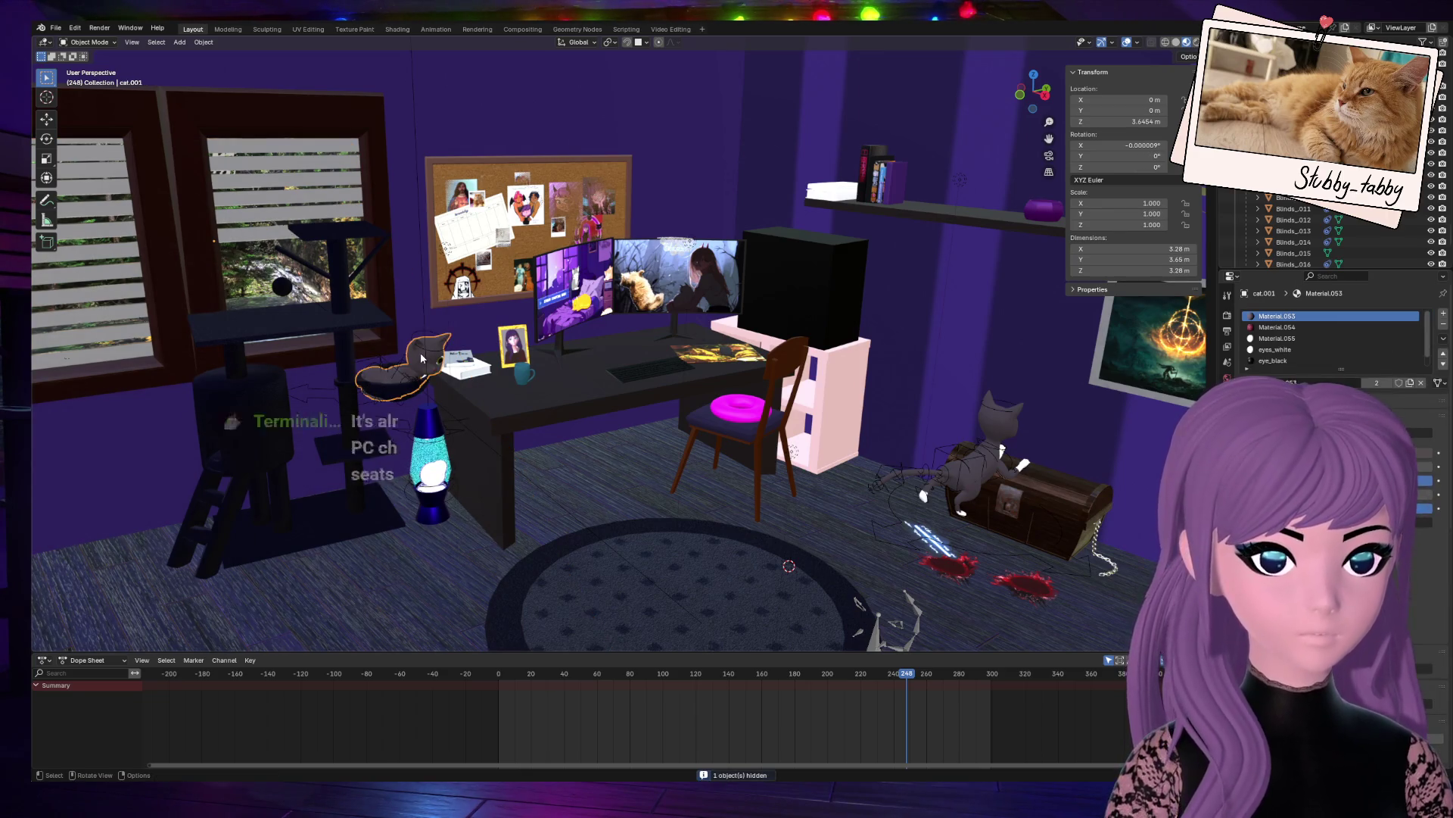
key("KP_Decimal")
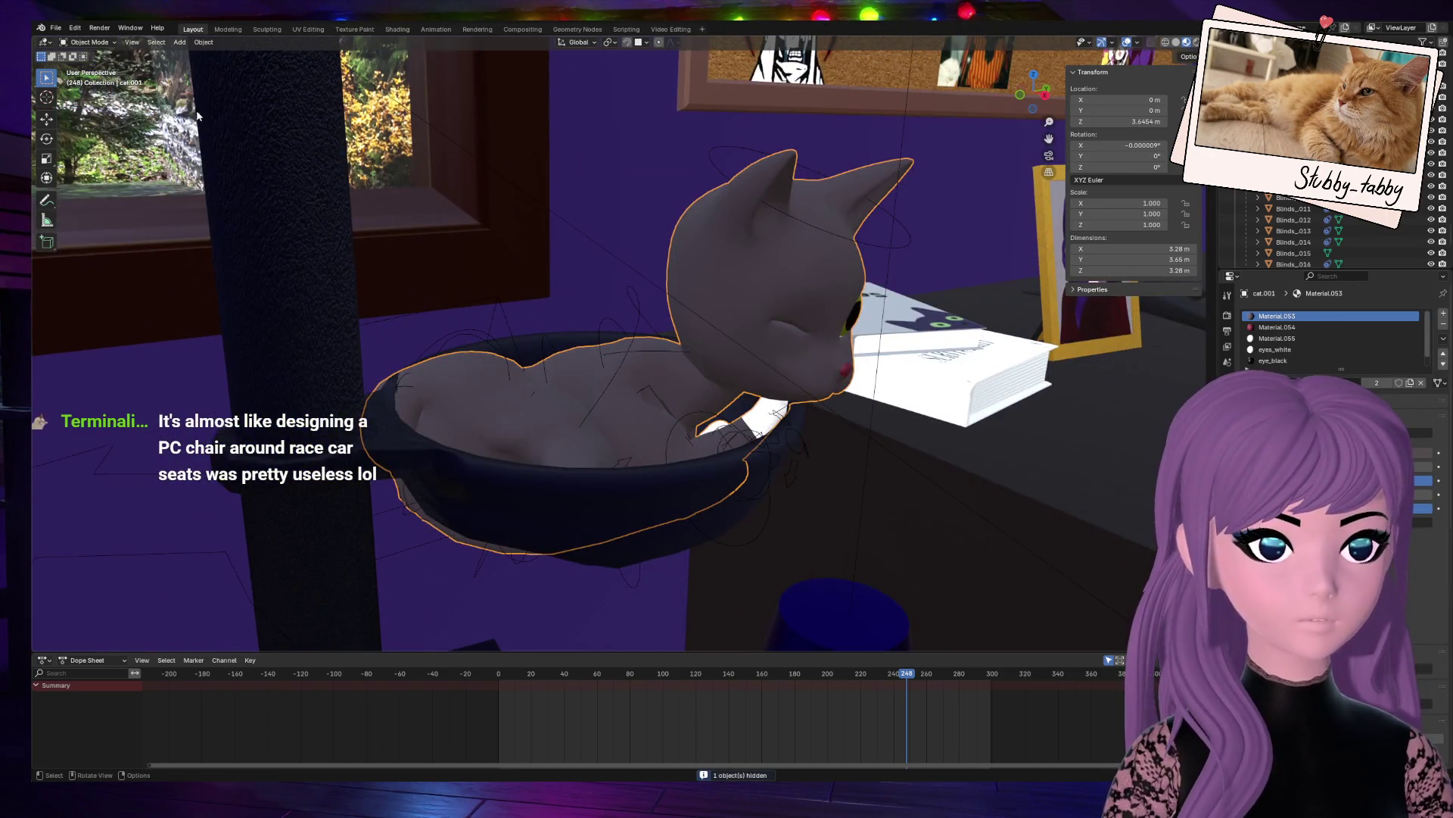
left_click(620, 327)
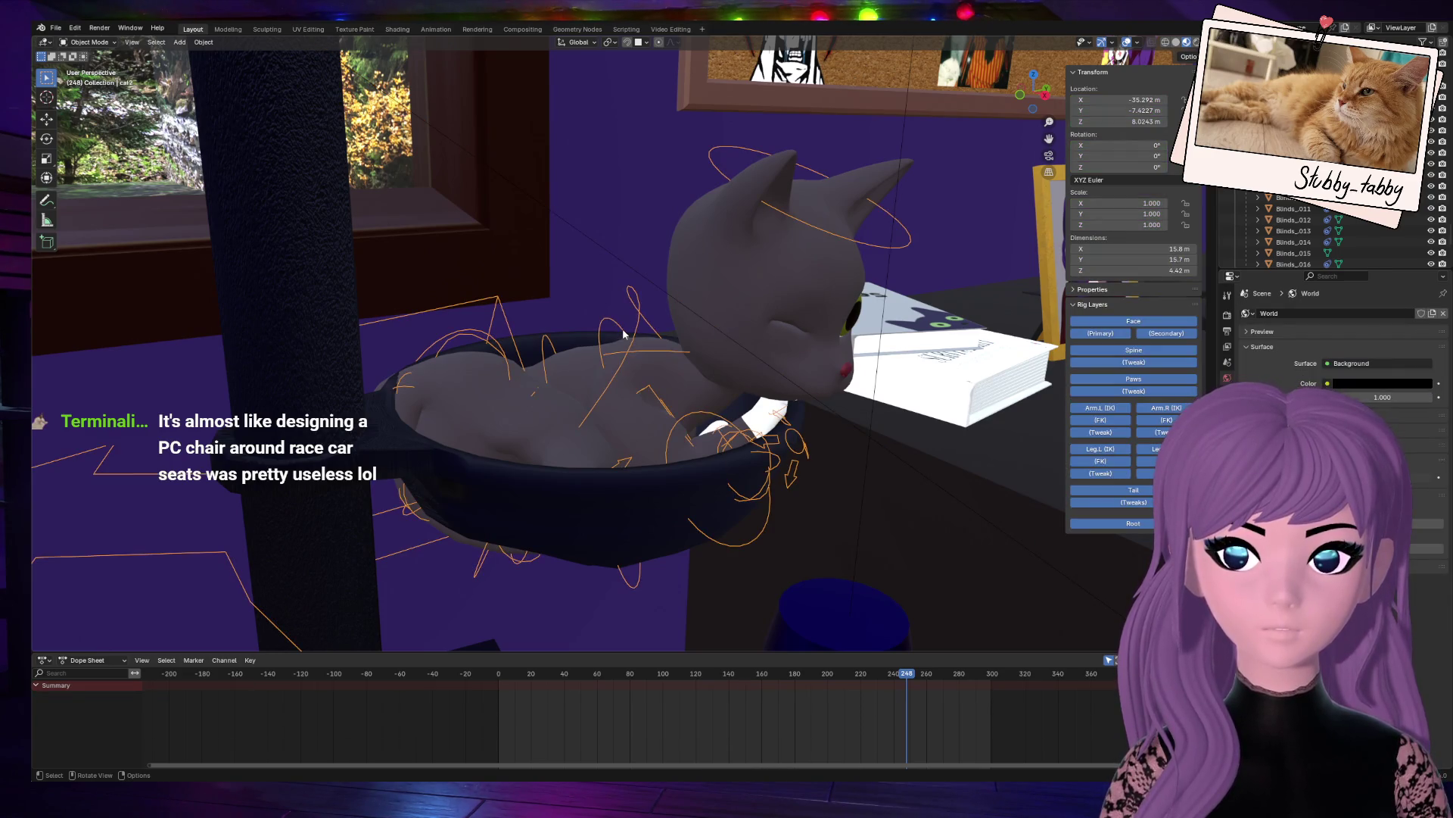
left_click(608, 325)
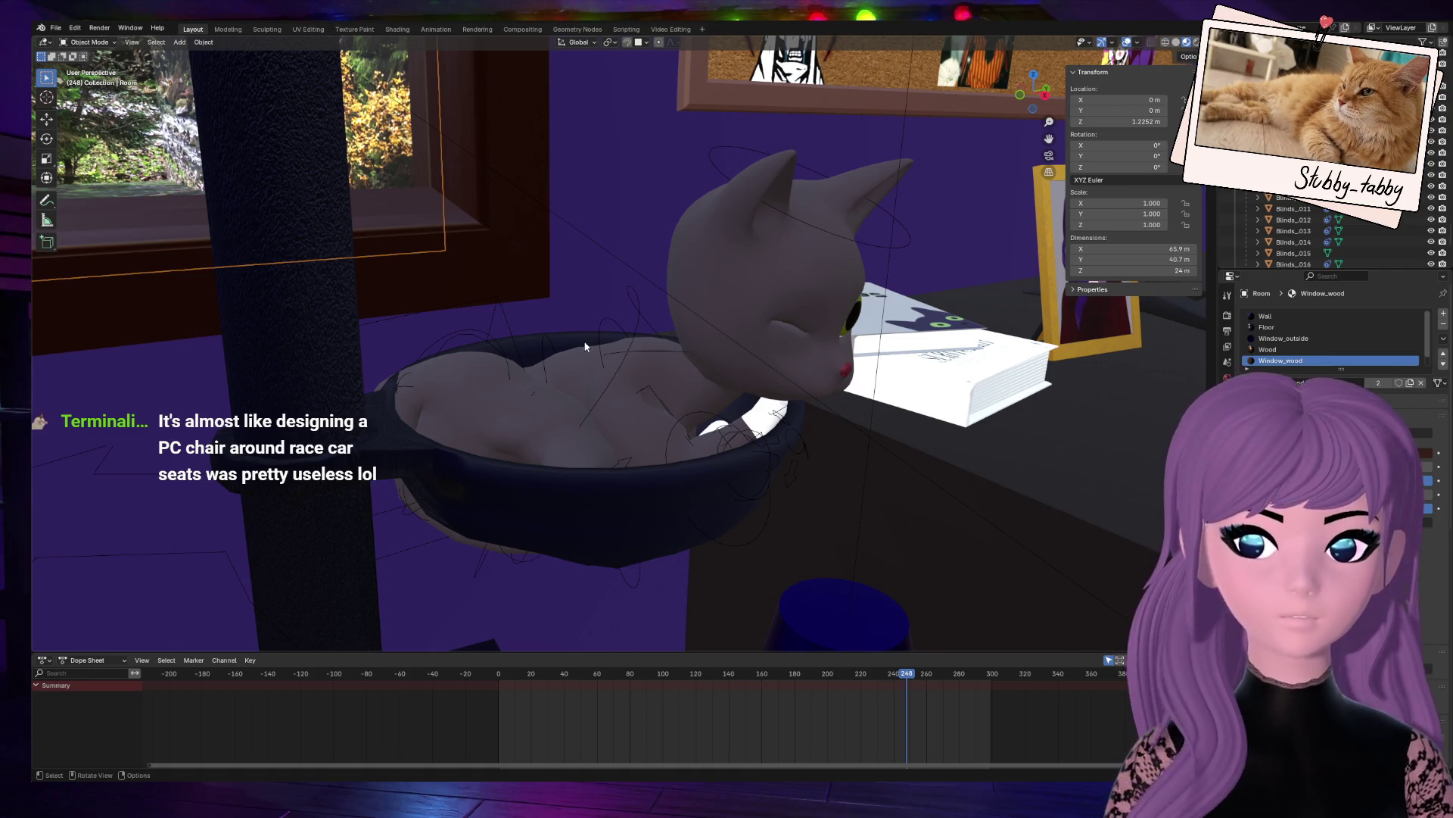
left_click(612, 356)
left_click(616, 355)
left_click(616, 356)
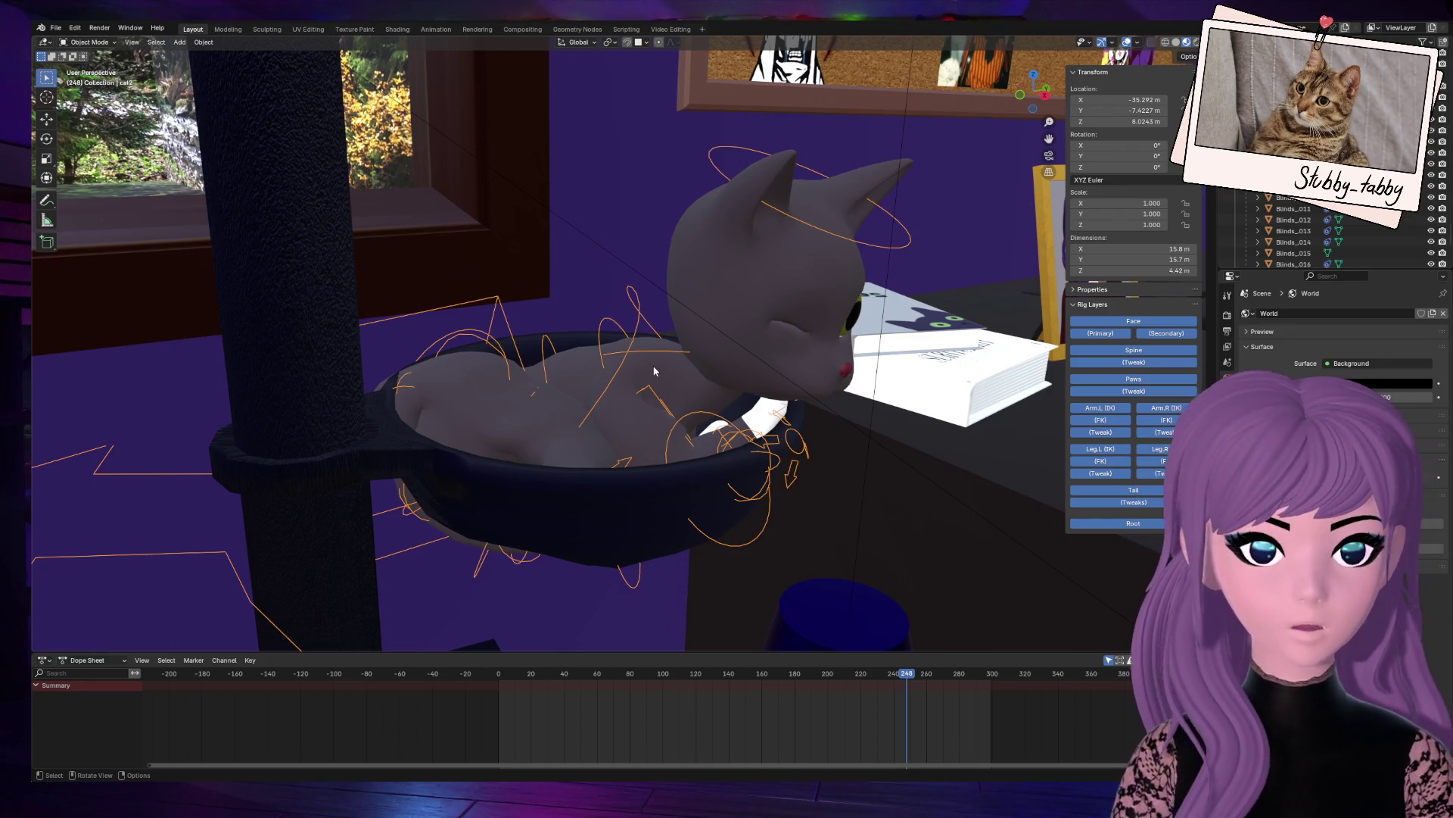
left_click_drag(1033, 92, 972, 132)
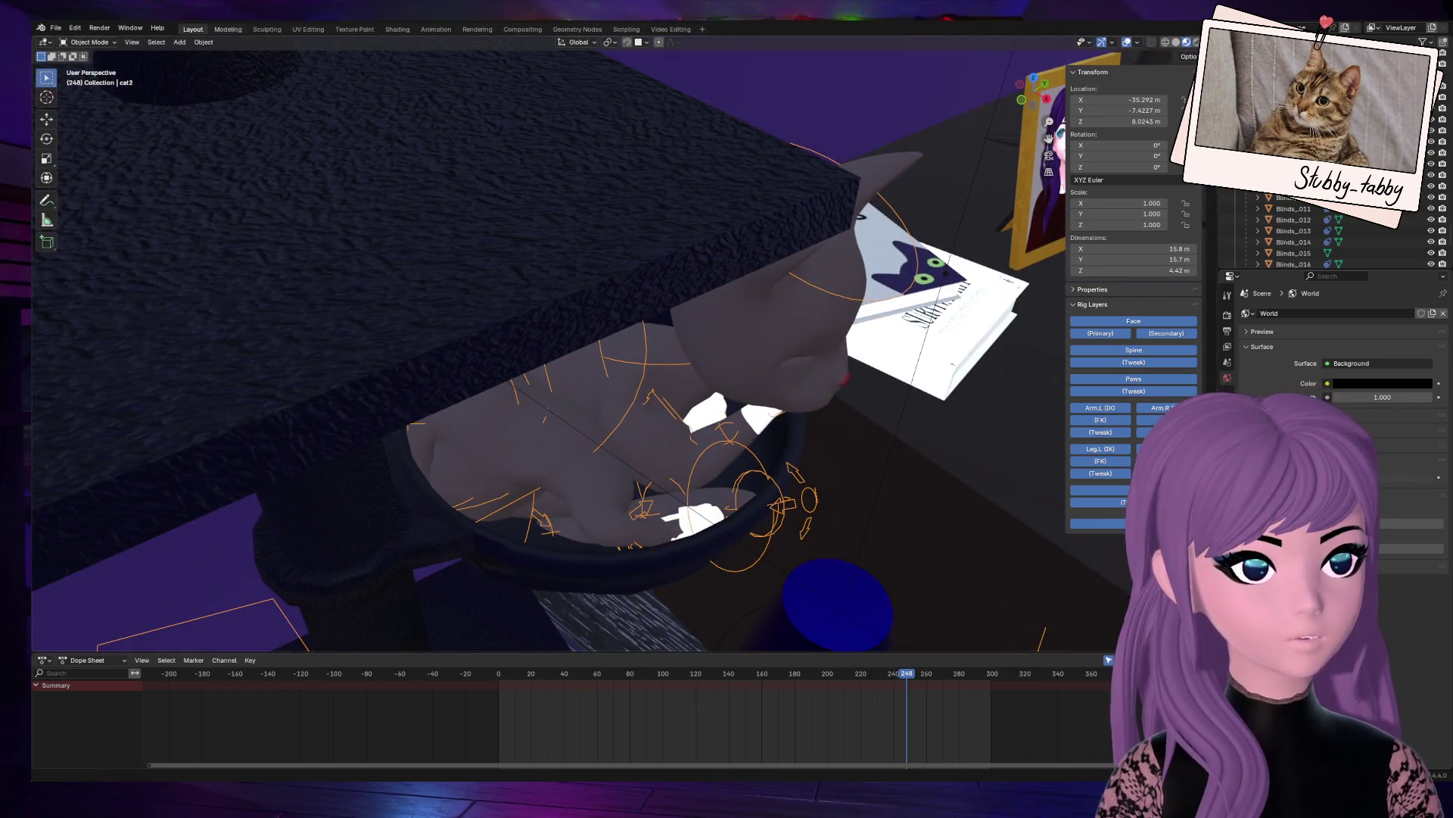
Step: Put the cat rig into Pose Mode and orbit around it
left_click(97, 42)
left_click(89, 79)
left_click_drag(1033, 84, 991, 106)
mouse_move(571, 322)
middle_mouse_down()
mouse_move(545, 330)
mouse_move(570, 322)
mouse_move(564, 367)
mouse_move(534, 371)
mouse_move(734, 317)
middle_mouse_up()
Step: Rotate and move the spine_fk.003 bone to reshape the cat's back
left_click(583, 363)
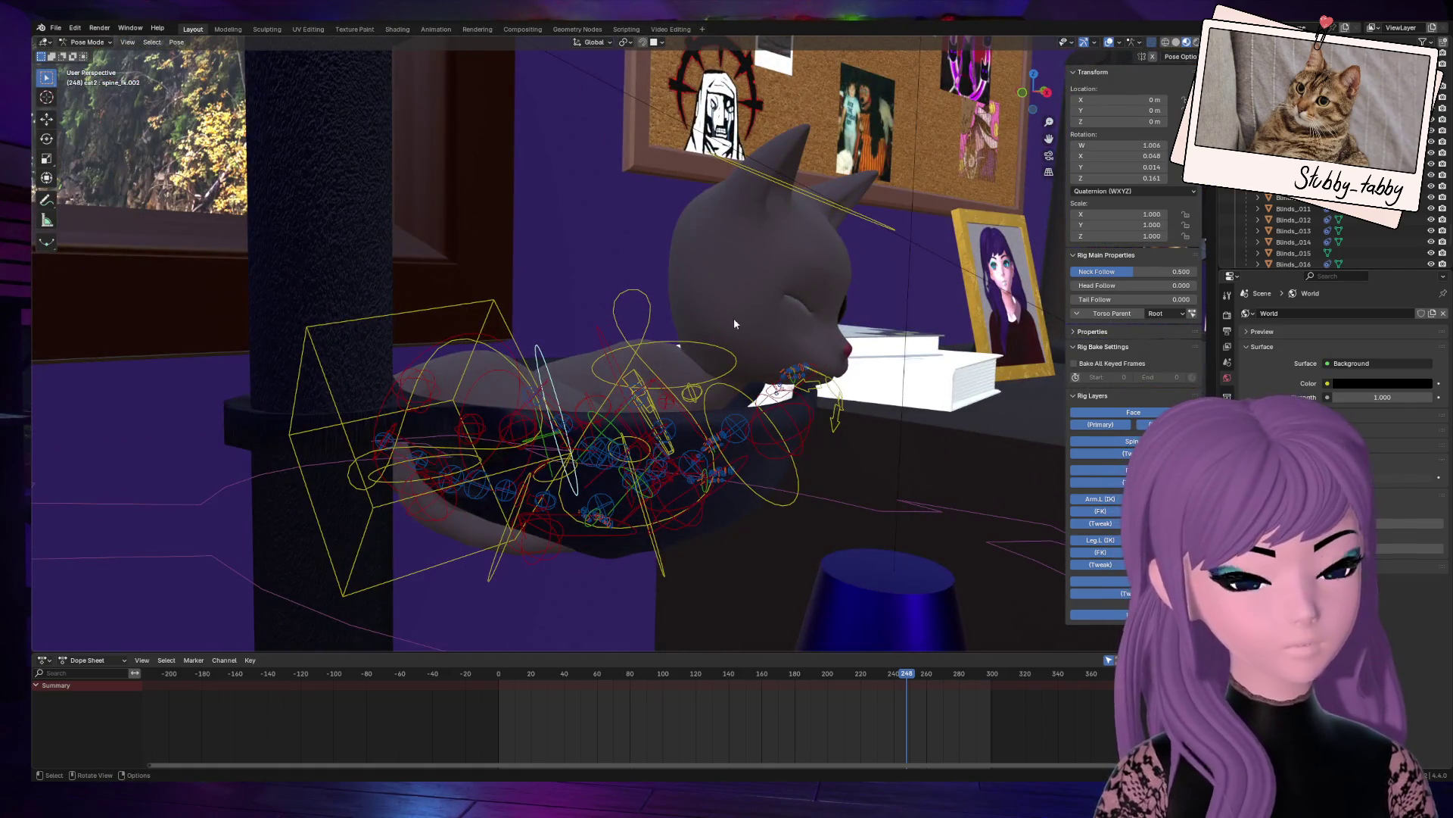
key("g")
key("Escape")
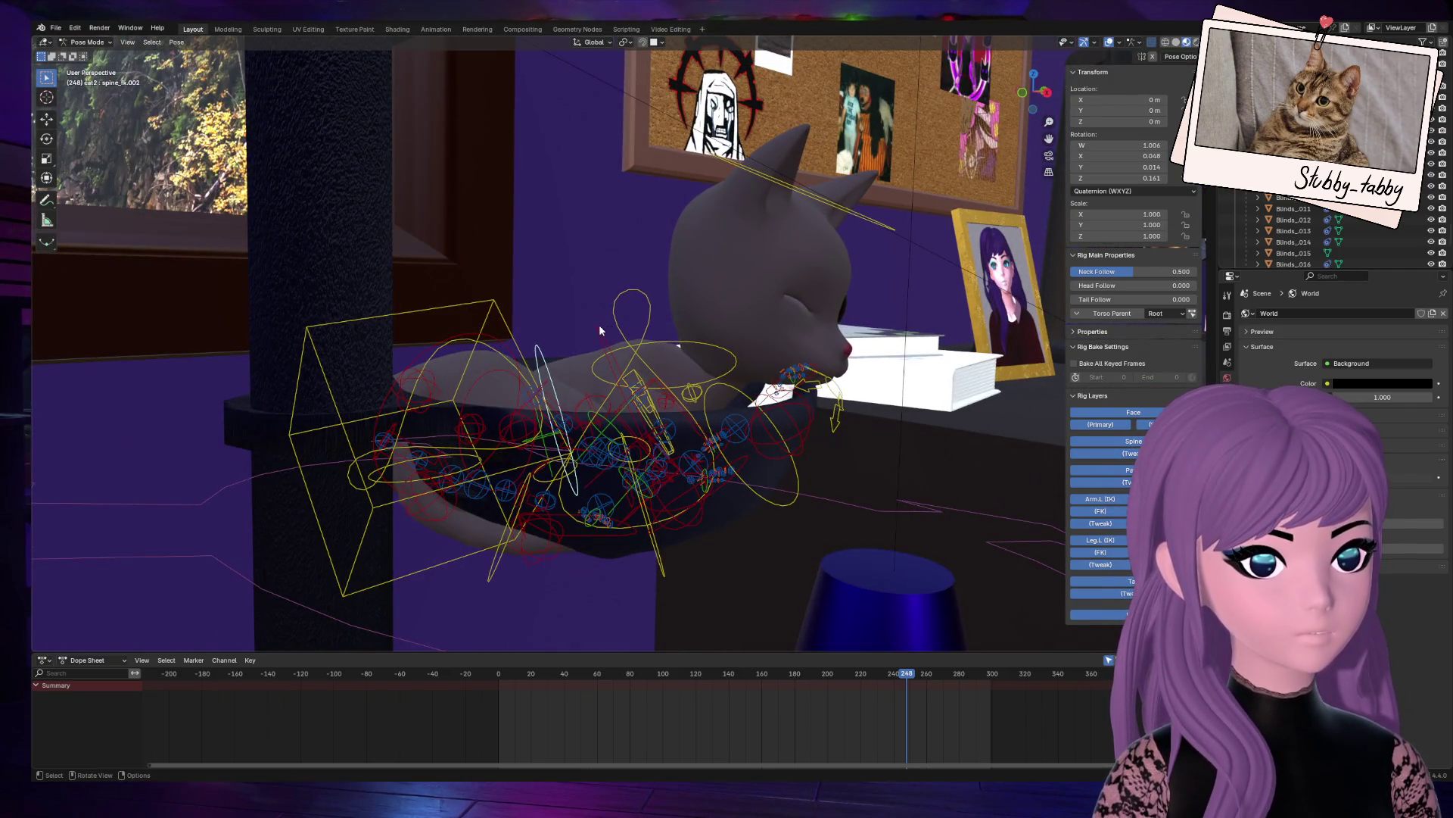
left_click(599, 331)
key("r")
left_click(662, 235)
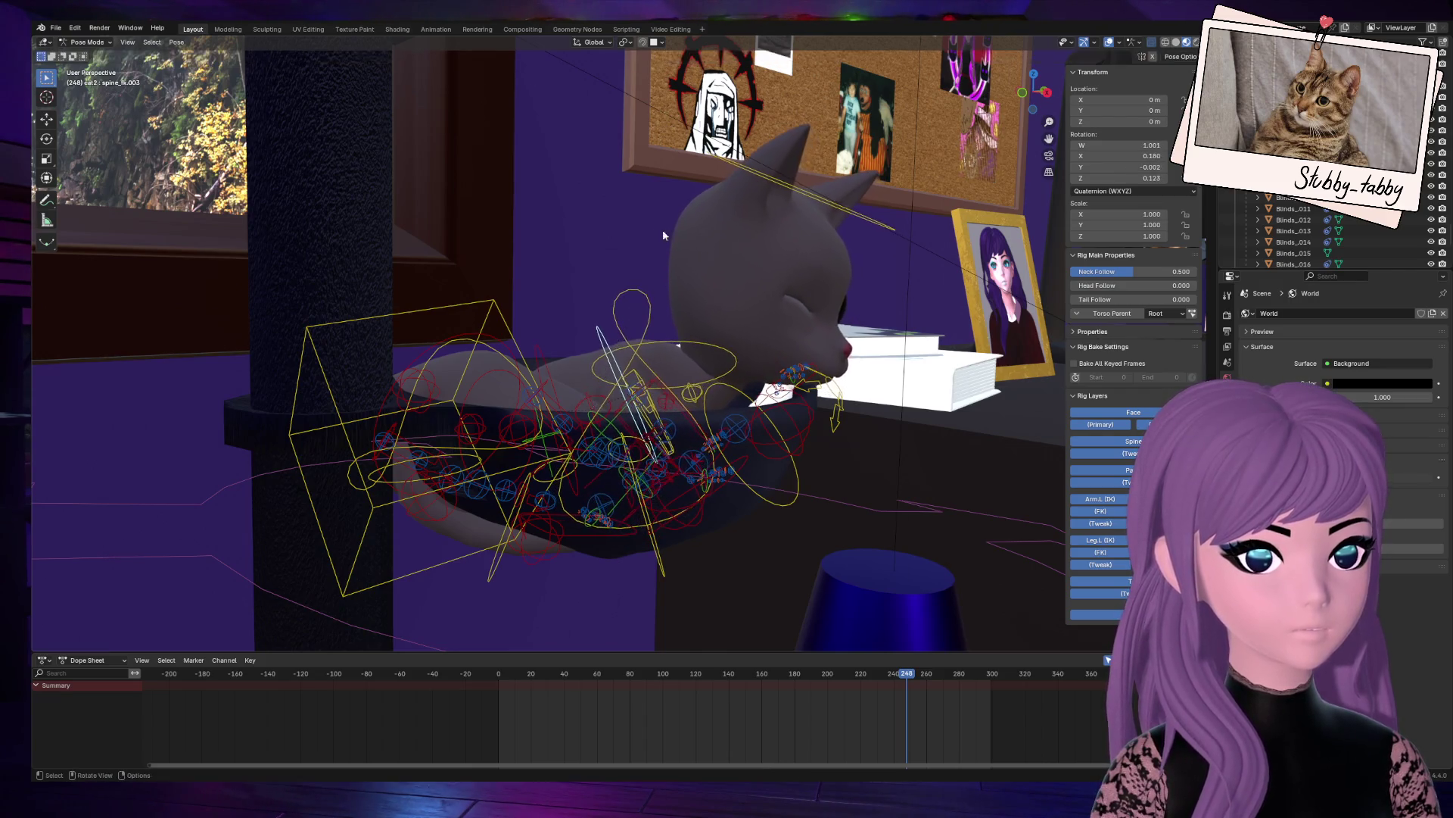
key("g")
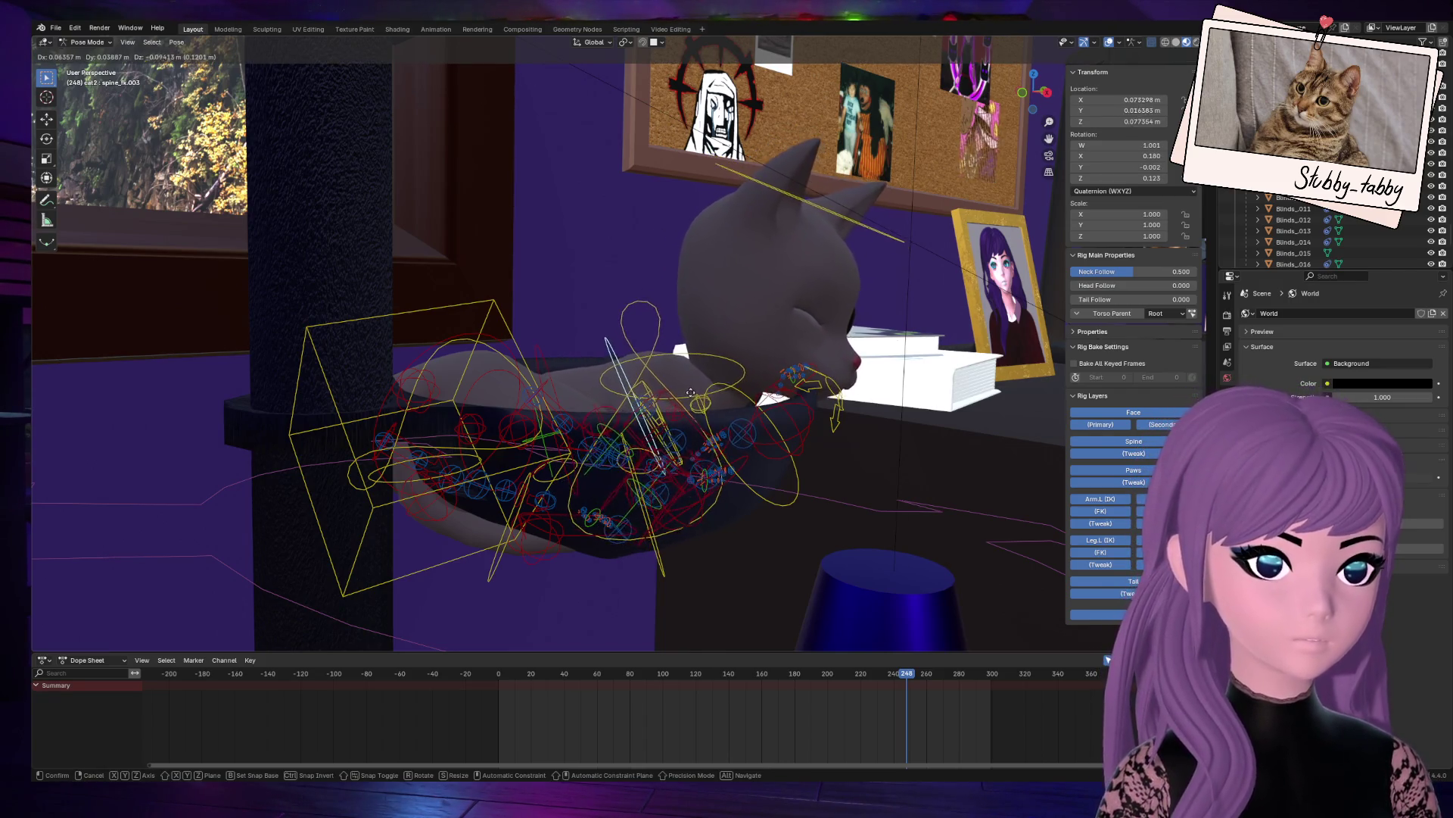
left_click(691, 392)
Step: Move the spine_fk.002 bone to lift the cat's head above the bed rim
mouse_move(691, 393)
middle_mouse_down()
mouse_move(727, 393)
mouse_move(643, 371)
middle_mouse_up()
left_click(546, 343)
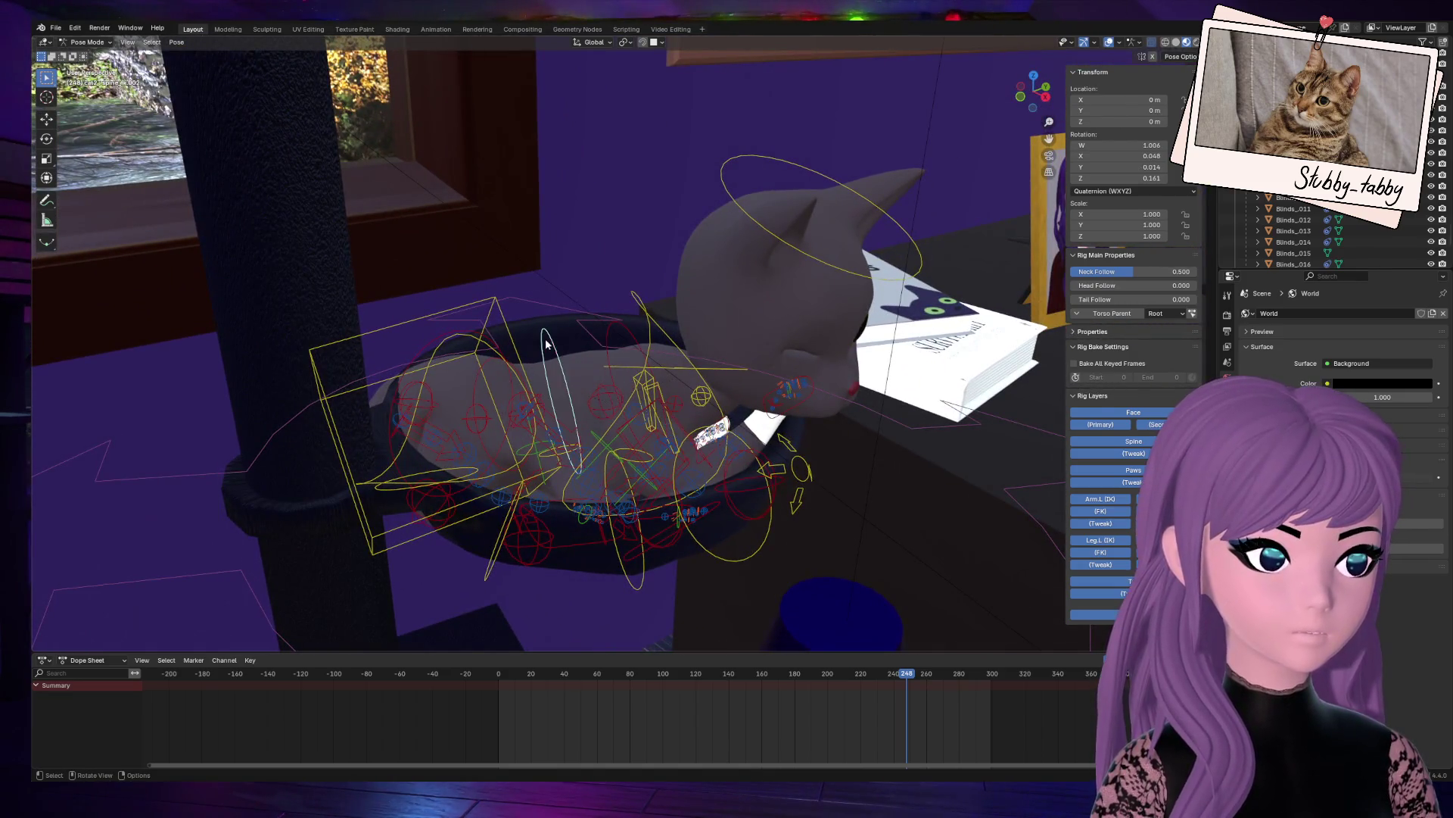
mouse_move(545, 343)
middle_mouse_down()
mouse_move(561, 424)
mouse_move(843, 397)
middle_mouse_up()
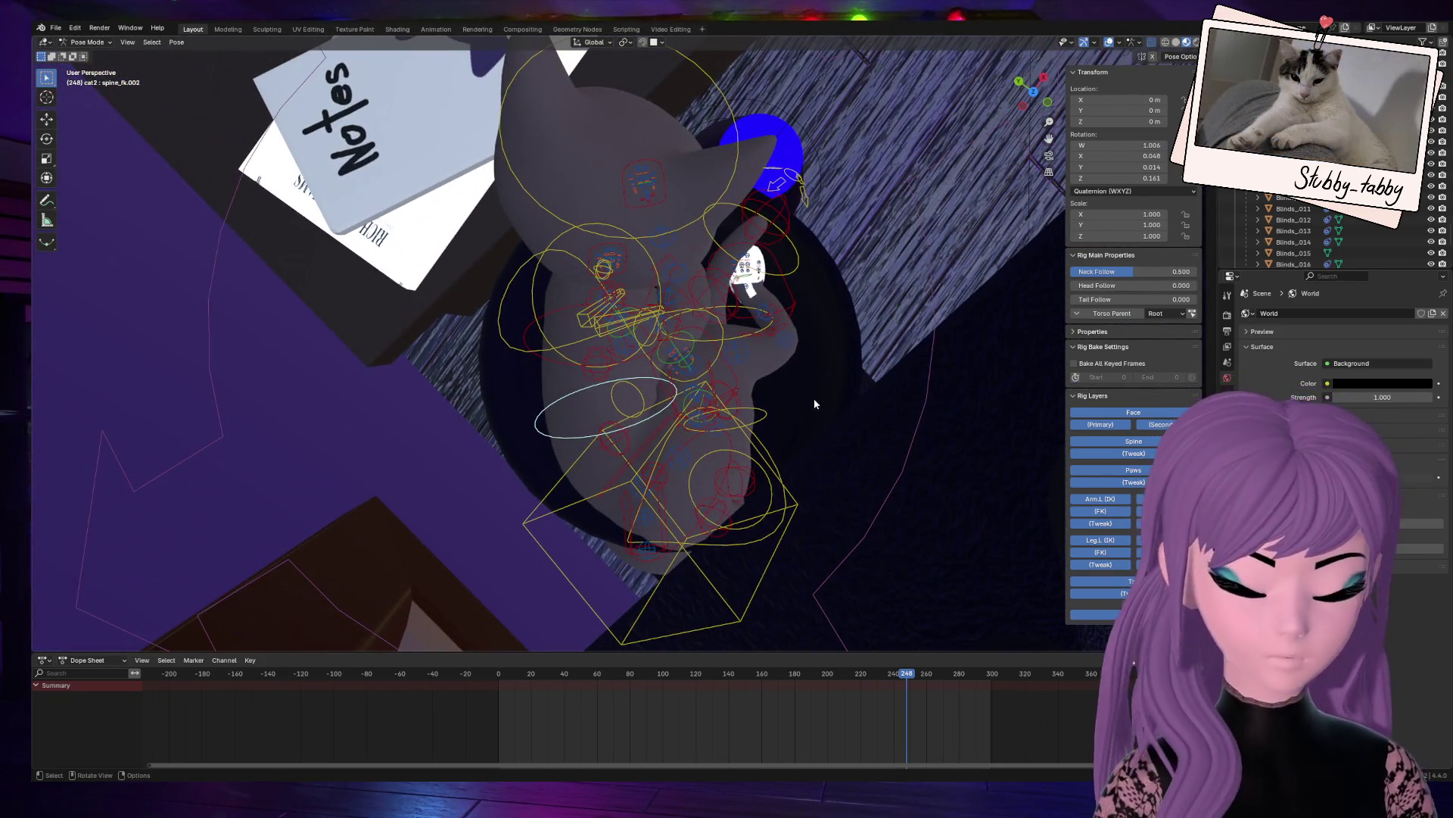
key("g")
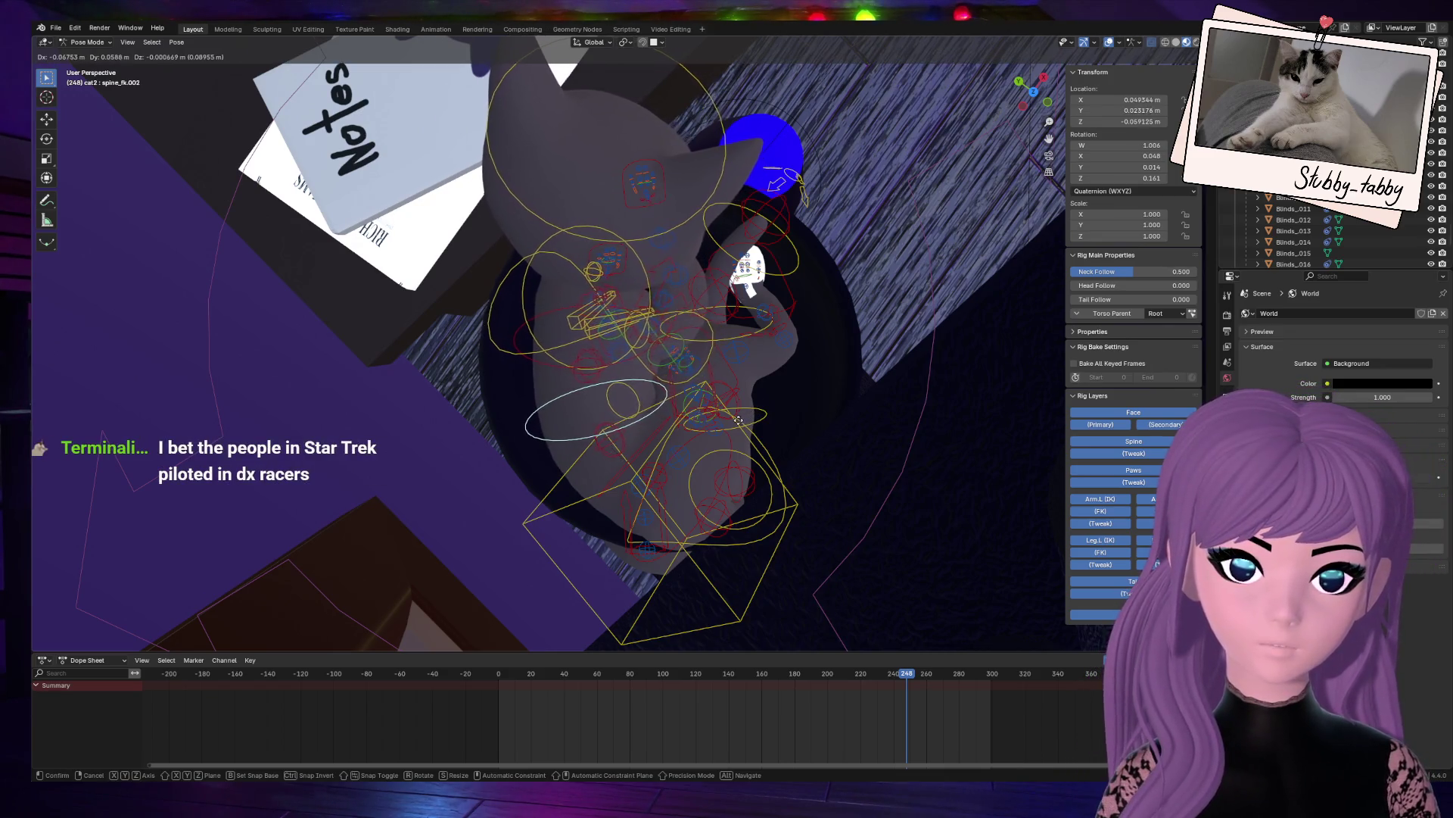
left_click(739, 421)
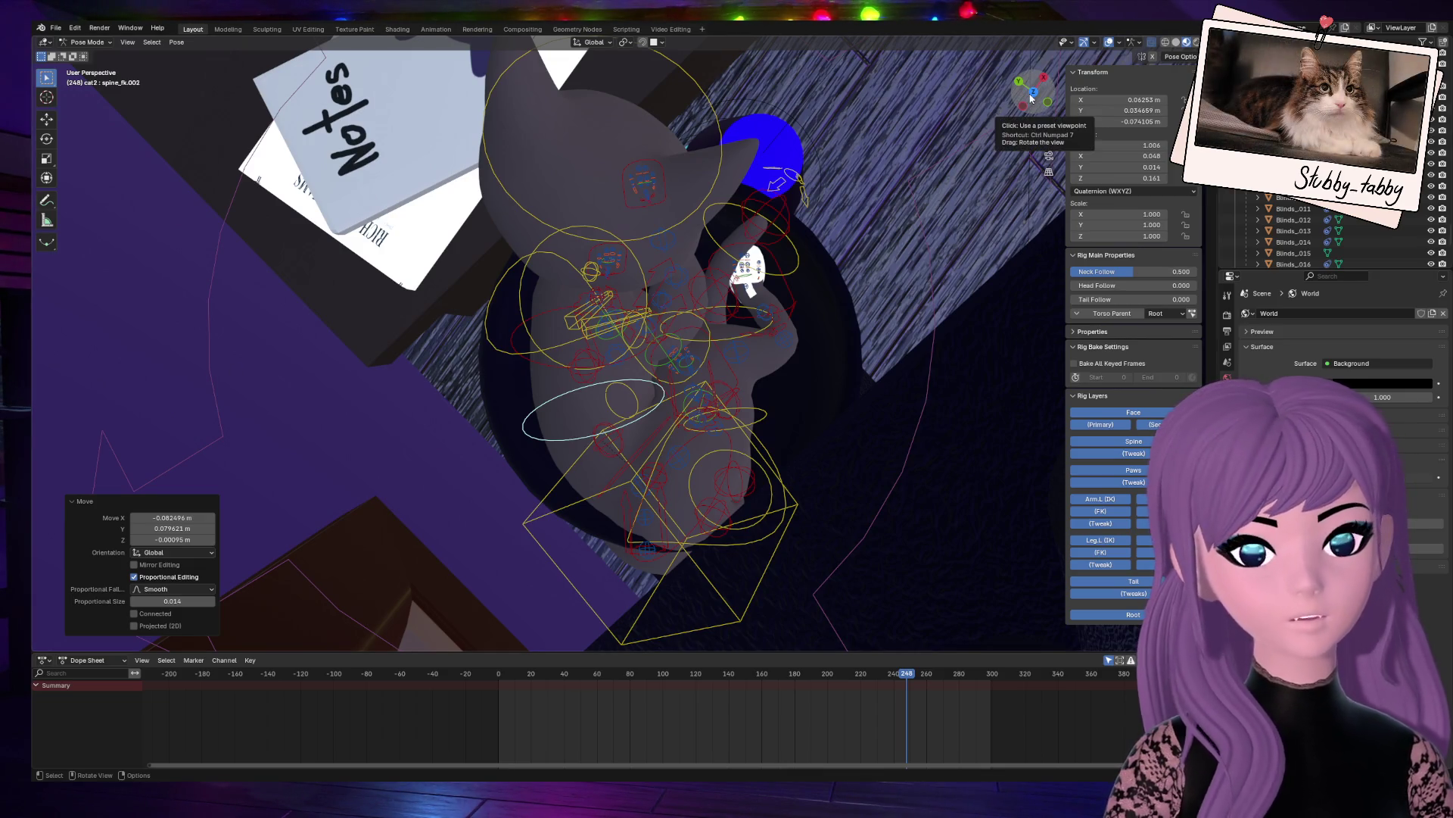
mouse_move(1033, 97)
left_mouse_down()
mouse_move(935, 113)
mouse_move(887, 87)
mouse_move(1025, 97)
left_mouse_up()
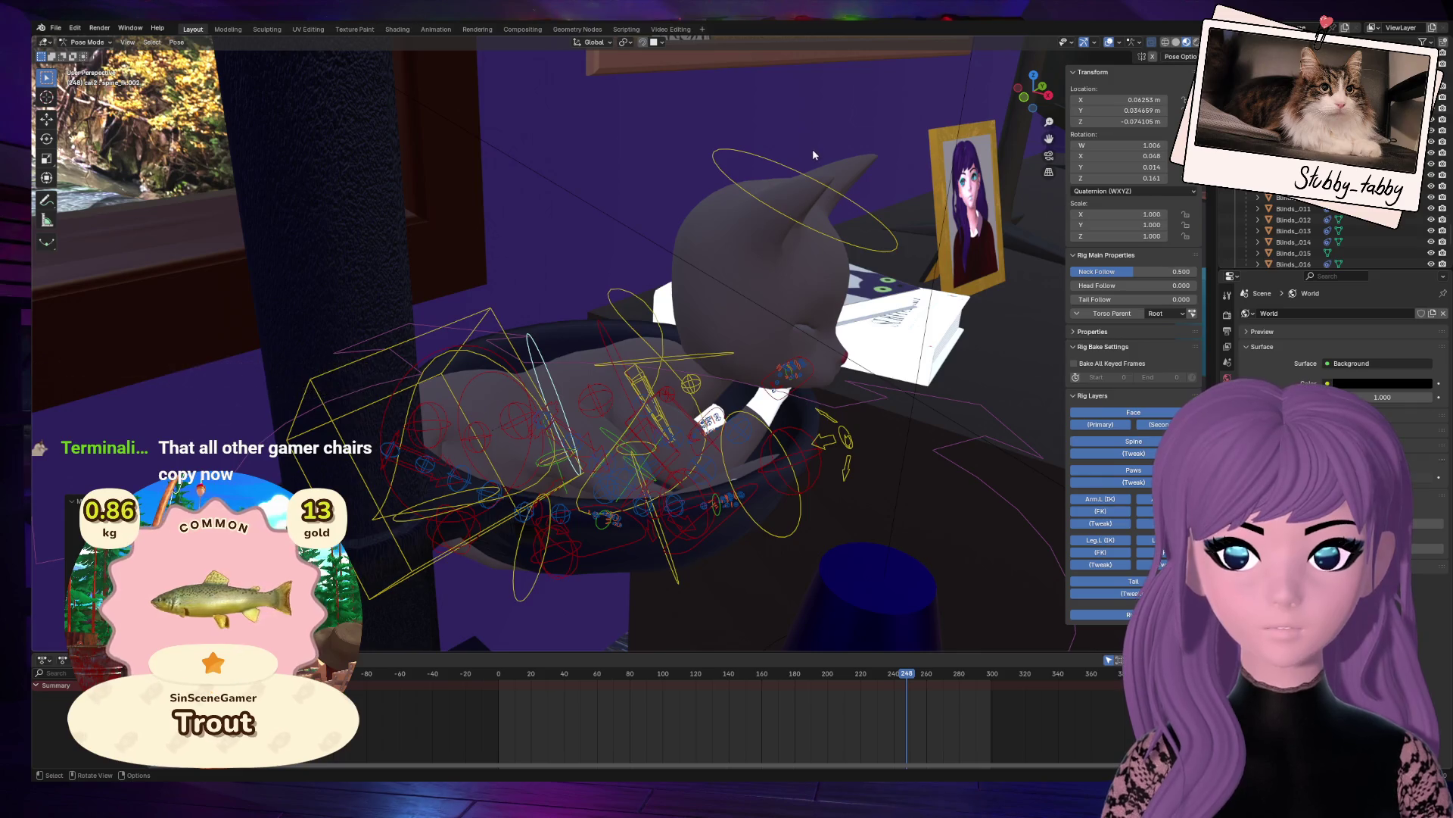
Step: Inspect the cat in its bed from above and the side, checking the tail and thigh bones
mouse_move(887, 141)
middle_mouse_down()
mouse_move(836, 246)
mouse_move(621, 479)
mouse_move(529, 470)
middle_mouse_up()
scroll(530, 470, "up", 3)
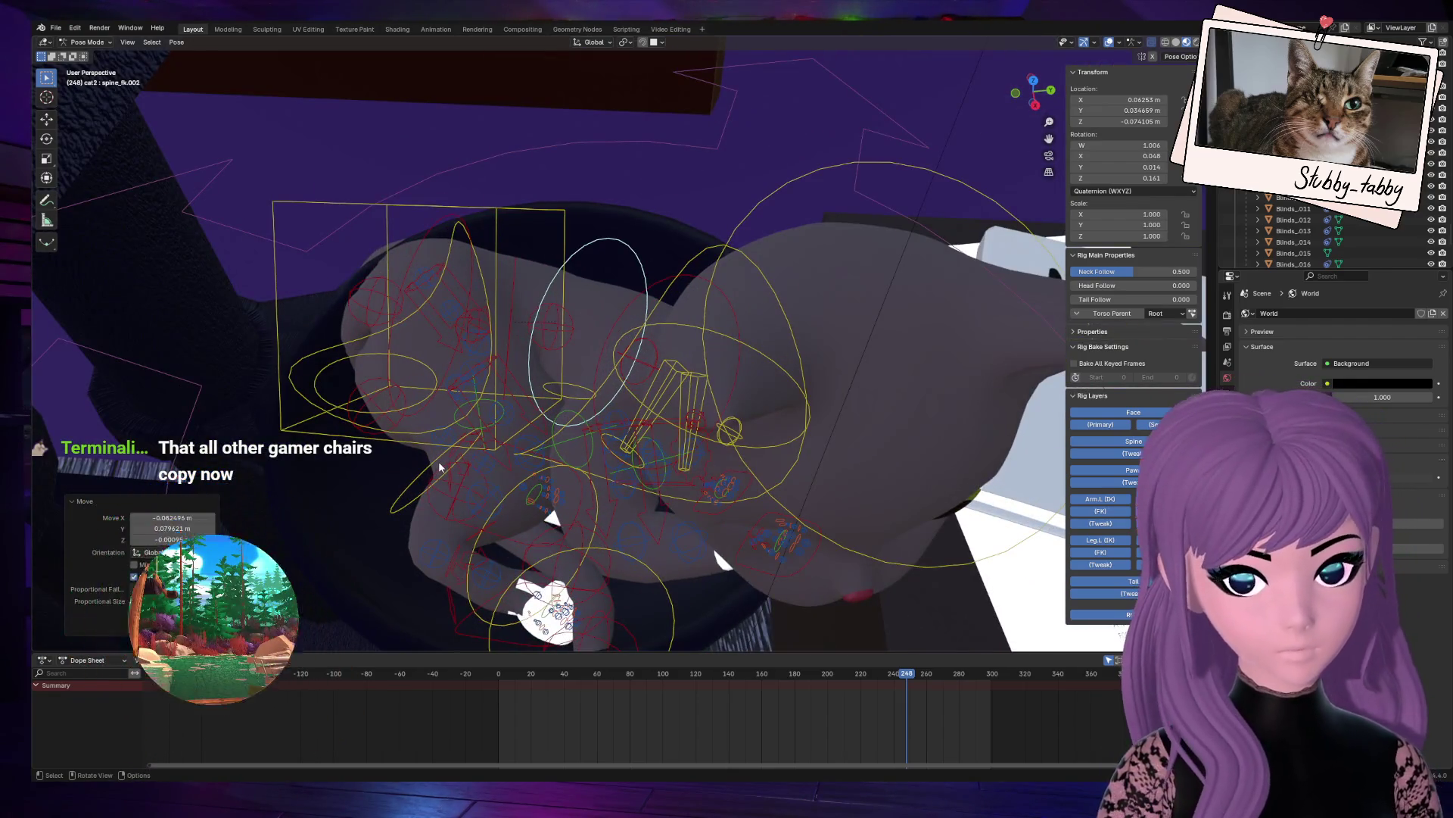
left_click(438, 461)
left_click_drag(1034, 89, 901, 139)
left_click(333, 410)
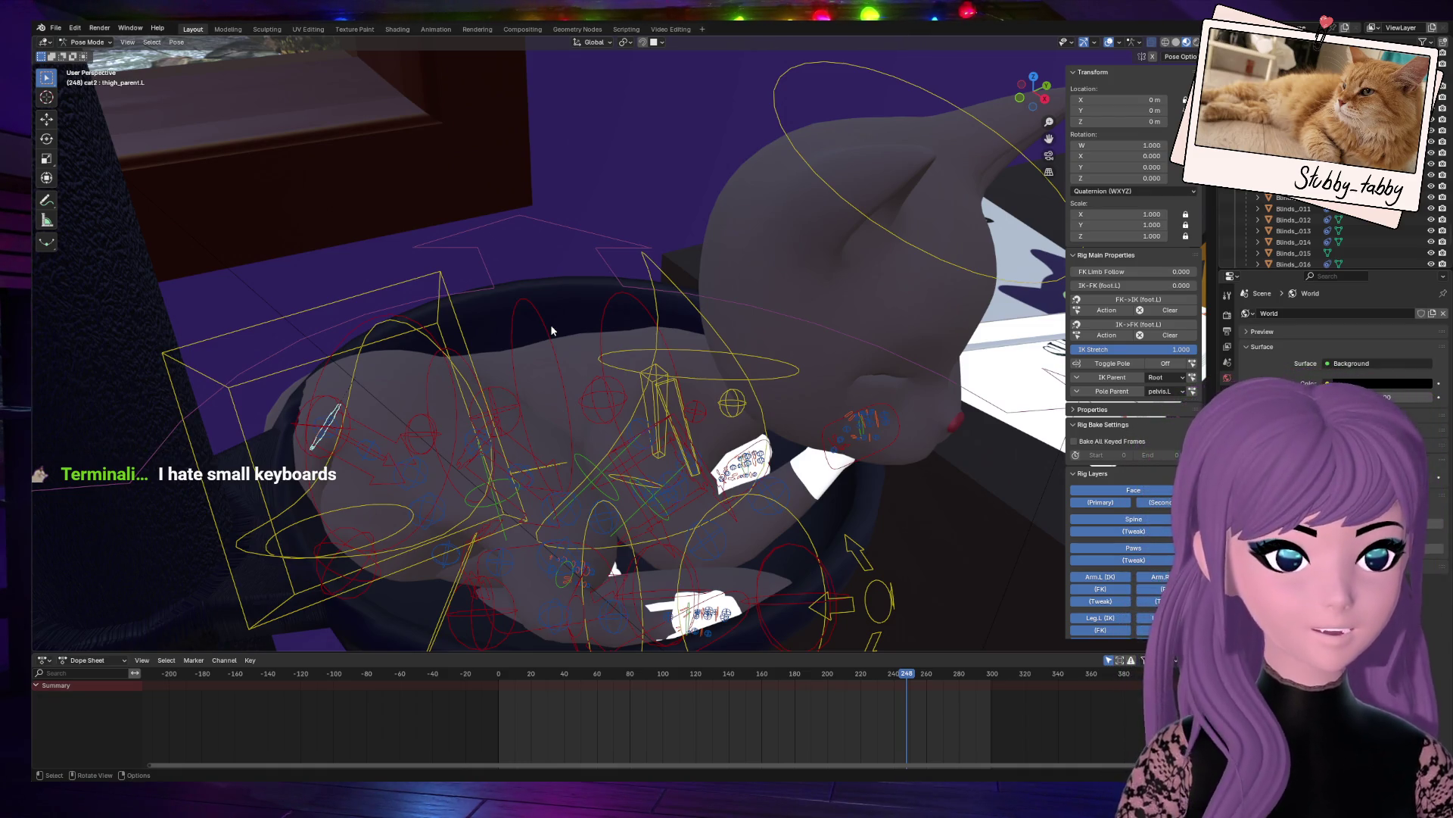
middle_click_drag(1081, 76, 533, 506)
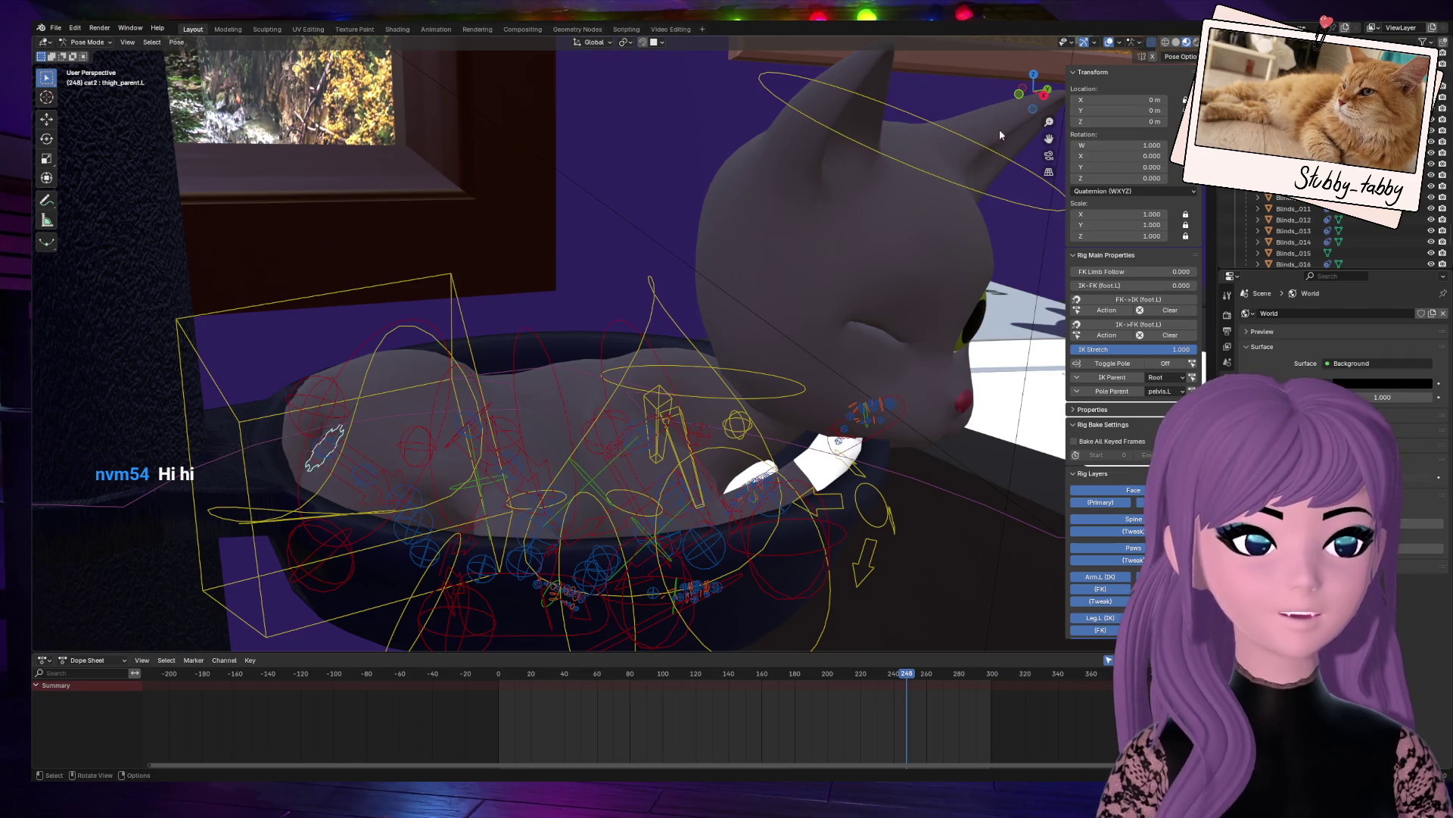
mouse_move(1034, 93)
left_mouse_down()
mouse_move(1029, 143)
mouse_move(984, 227)
left_mouse_up()
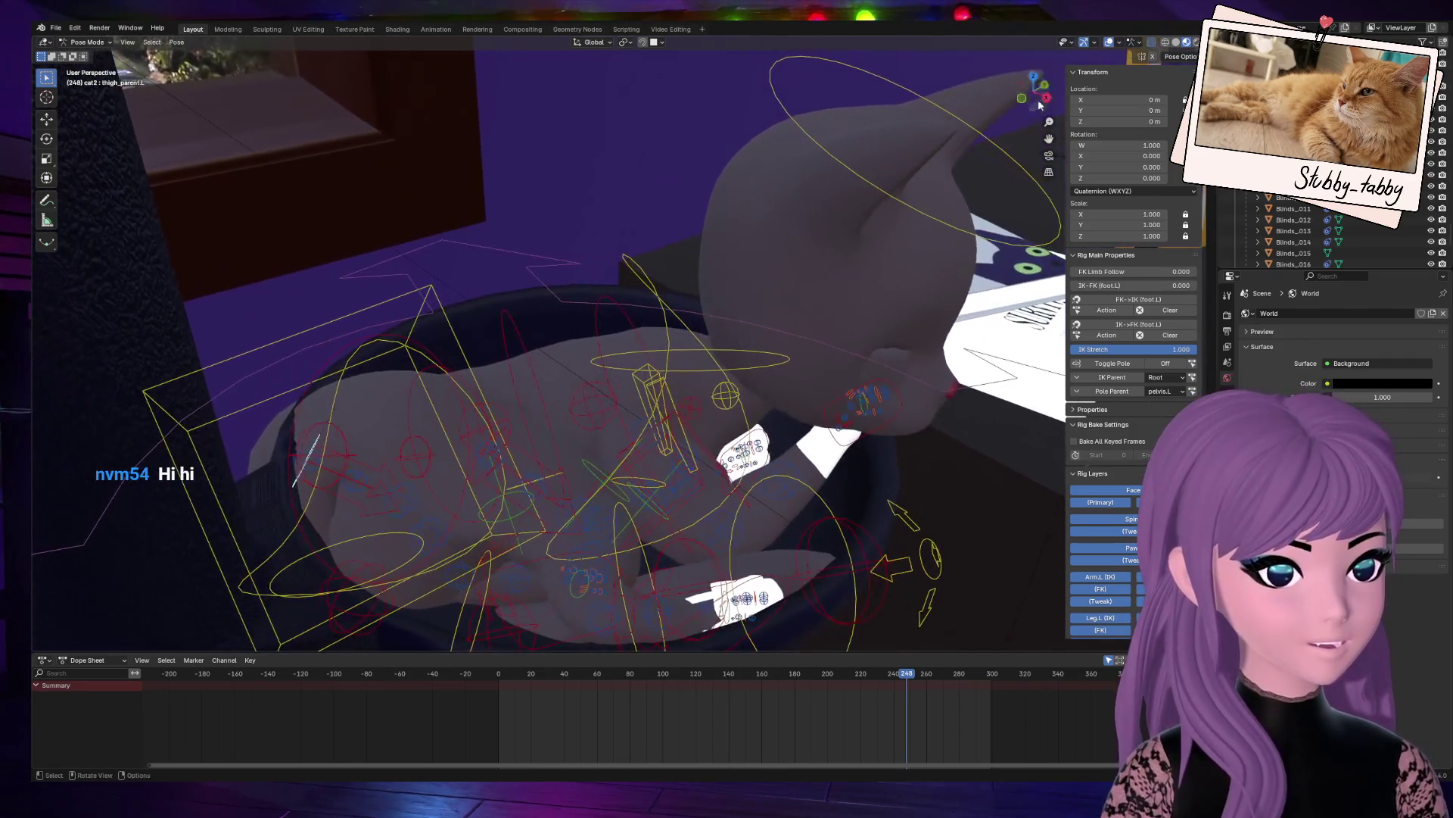
Step: Move the hand_ik.R control about 0.11 m forward and 0.10 m up beside the face
left_click(853, 439)
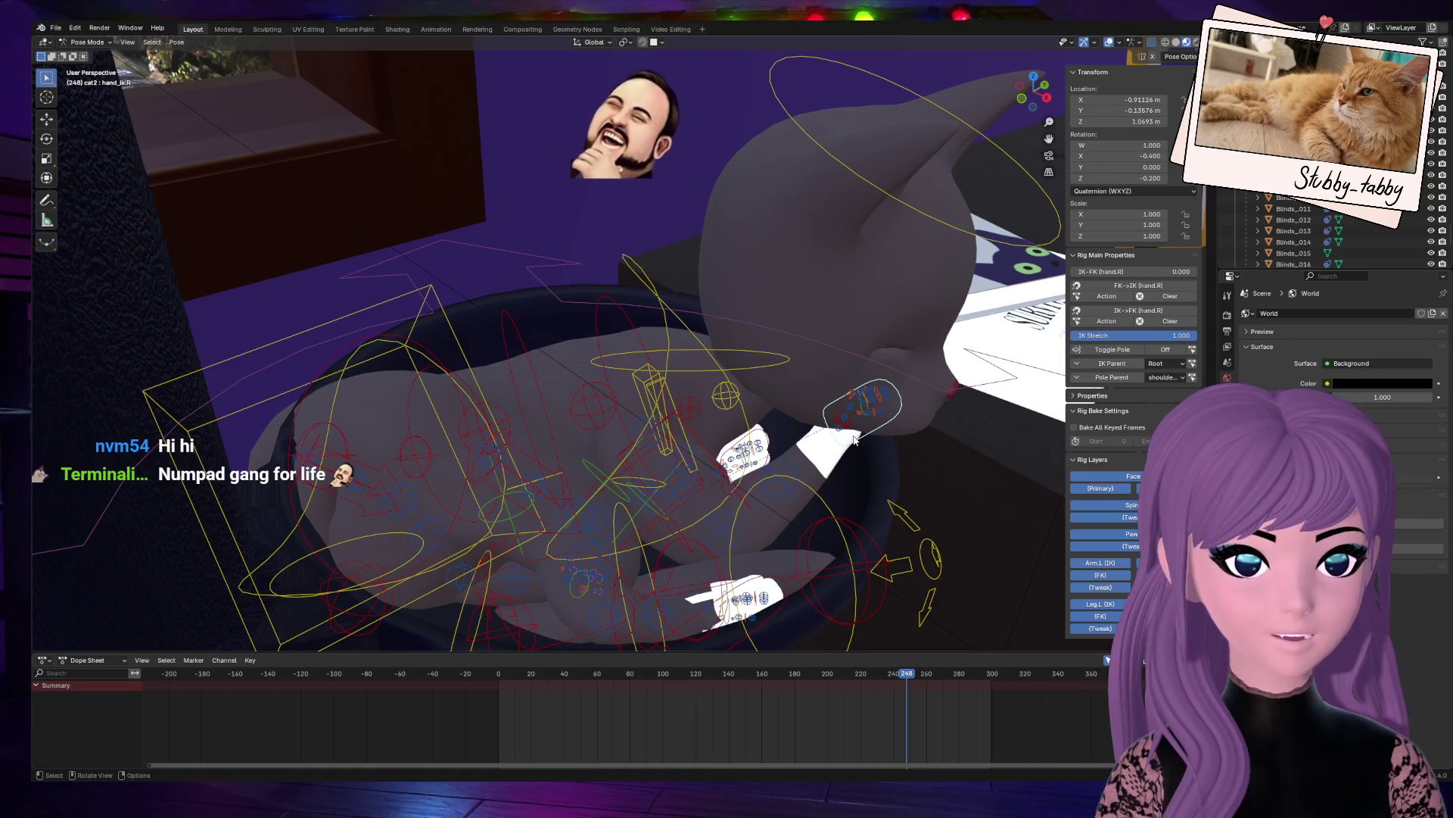
left_click_drag(1030, 115, 997, 60)
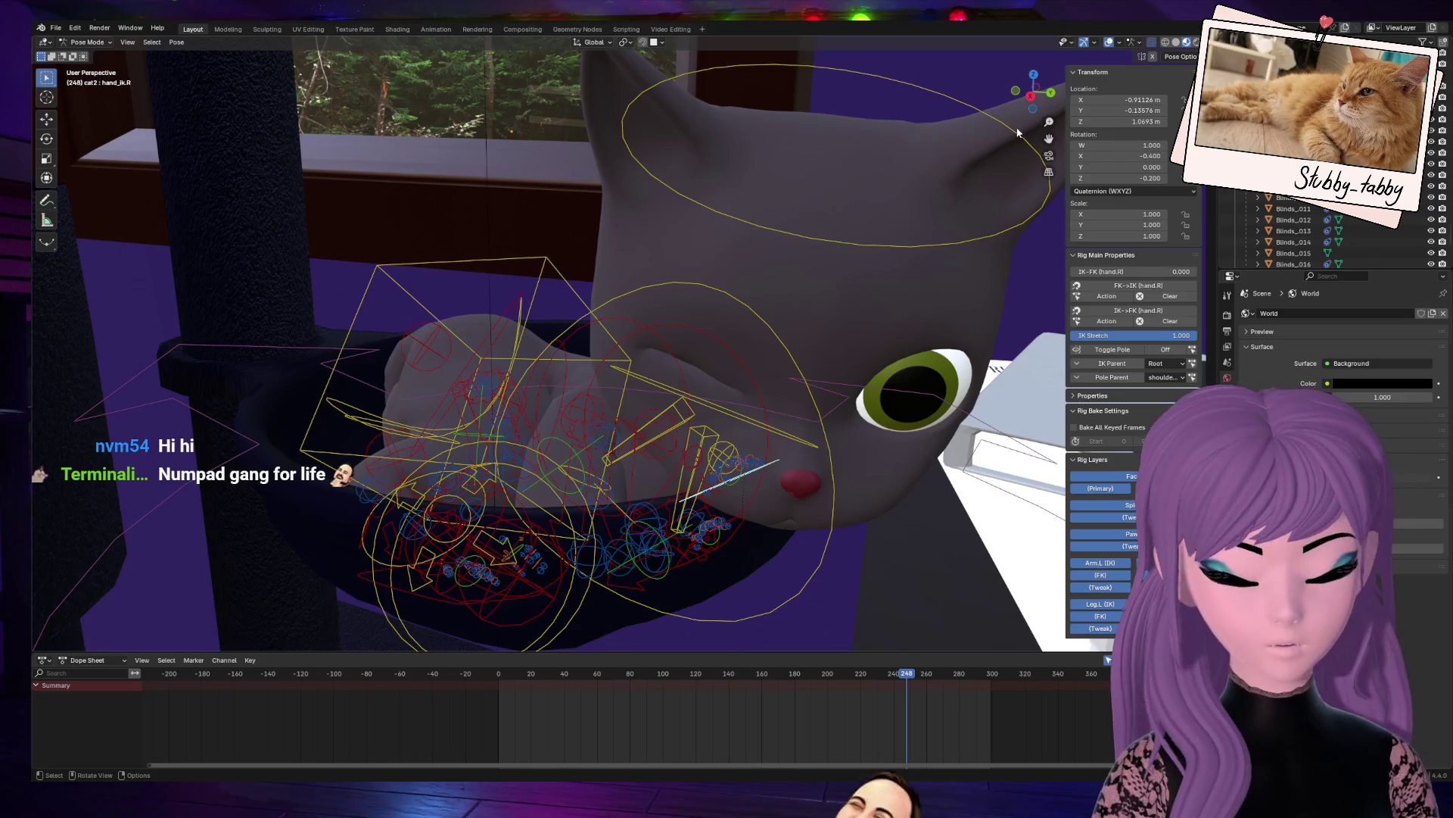
key("g")
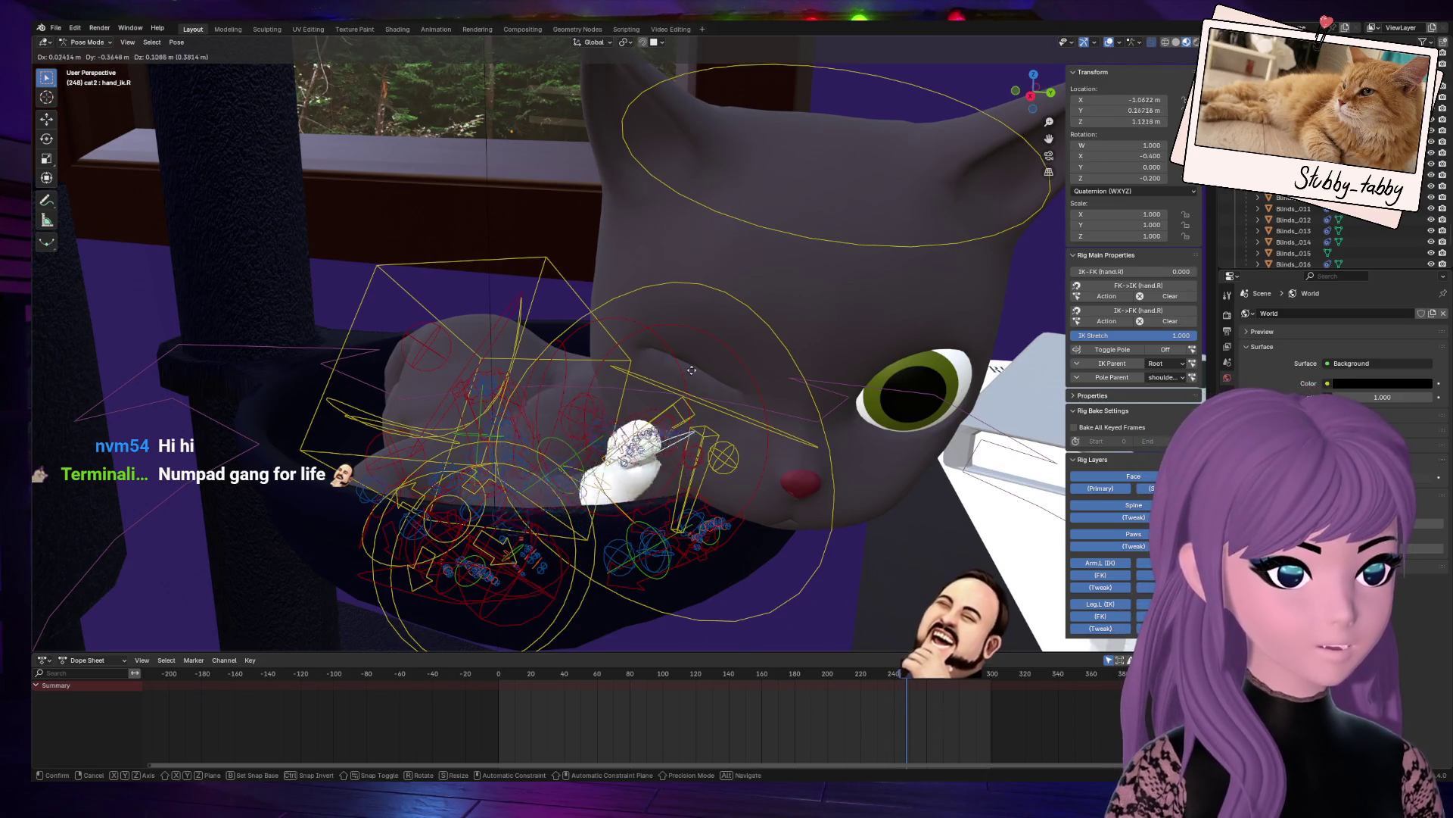
left_click(701, 416)
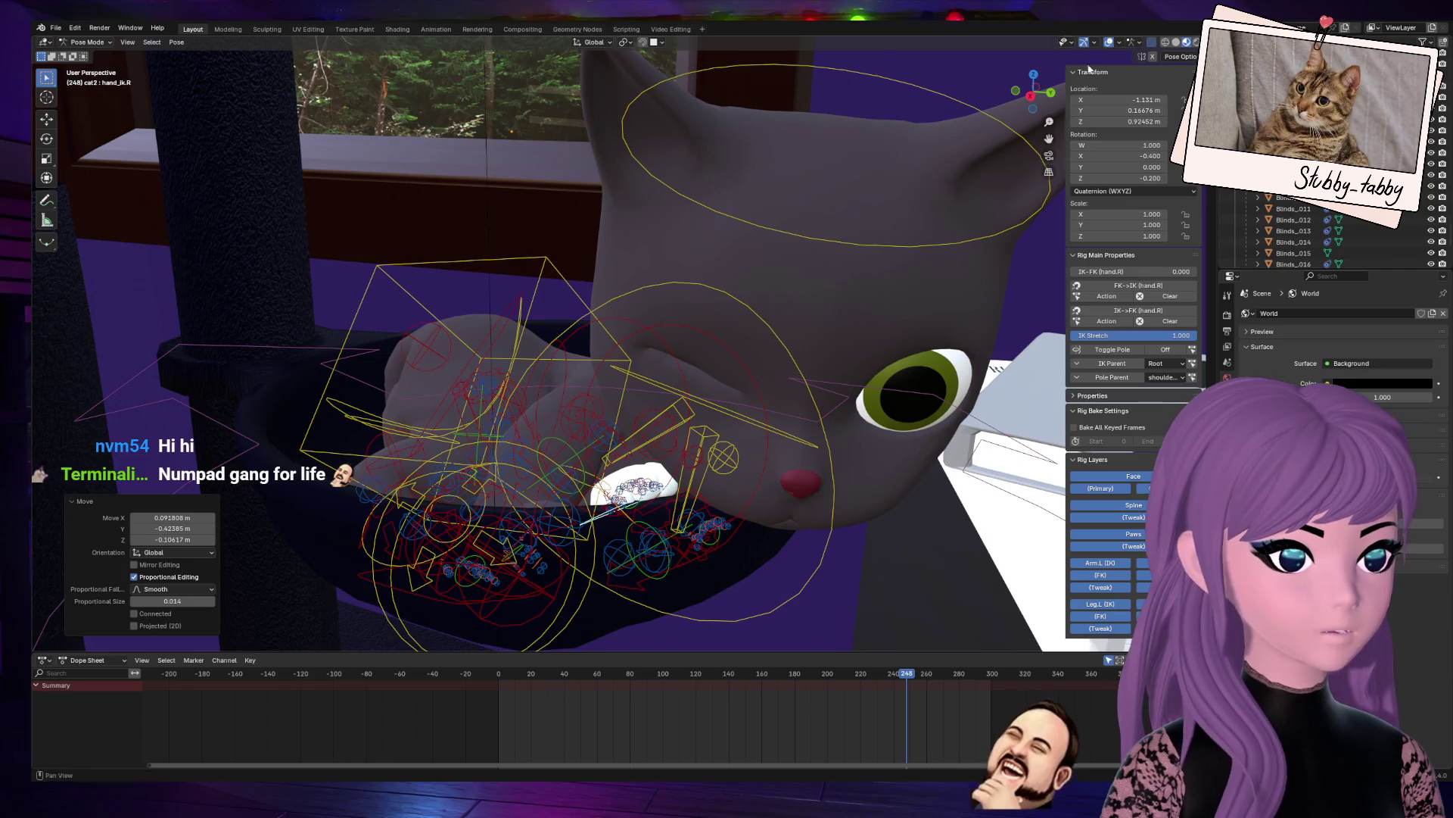
mouse_move(1033, 91)
left_mouse_down()
mouse_move(1007, 73)
mouse_move(1022, 85)
mouse_move(999, 76)
mouse_move(972, 98)
mouse_move(1022, 91)
mouse_move(1003, 85)
mouse_move(1048, 95)
left_mouse_up()
key("g")
left_click(955, 456)
Step: In camera view, move the cat's torso control to a better spot
key("KP_0")
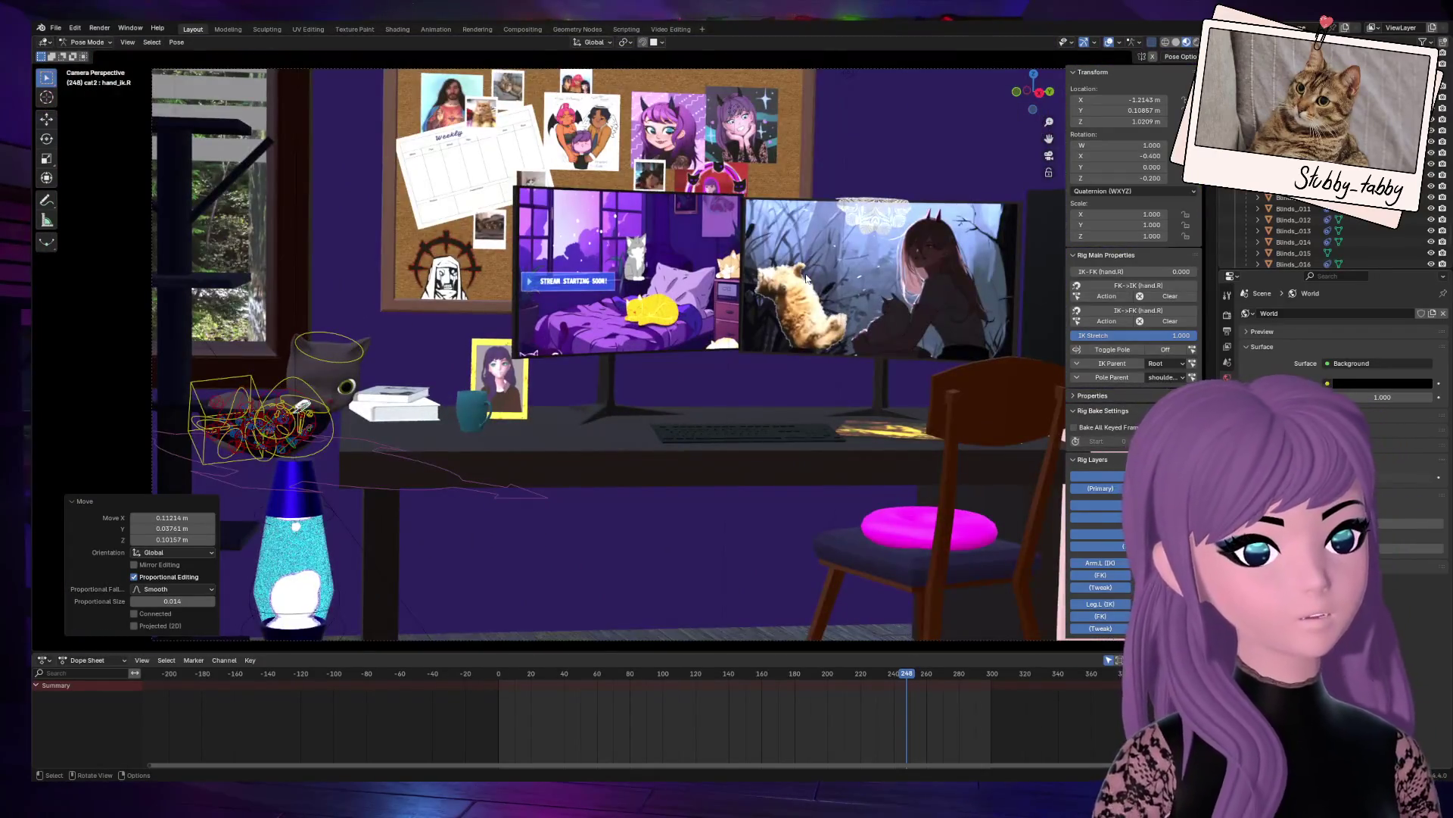
left_click(245, 491)
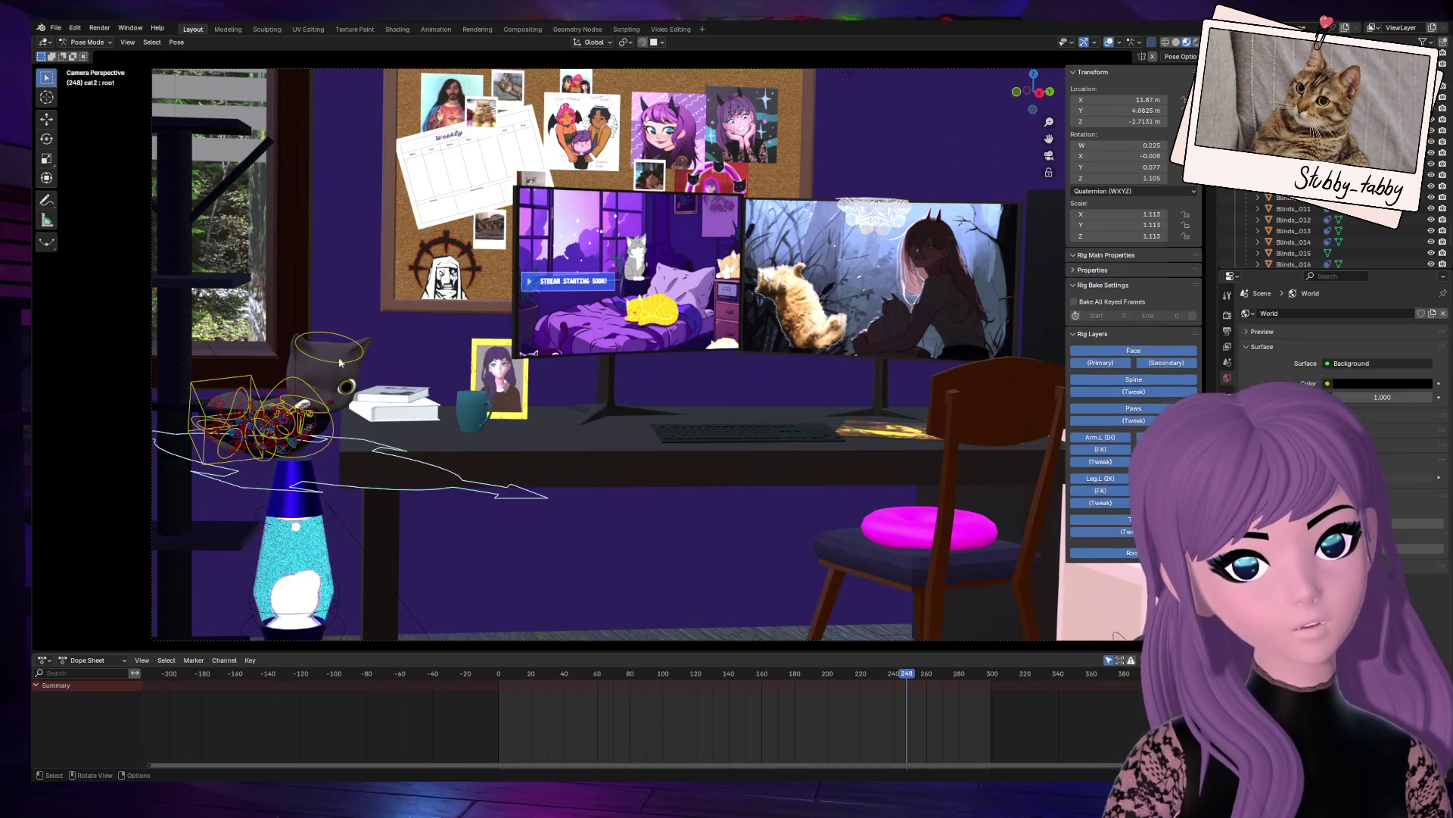
left_click(254, 382)
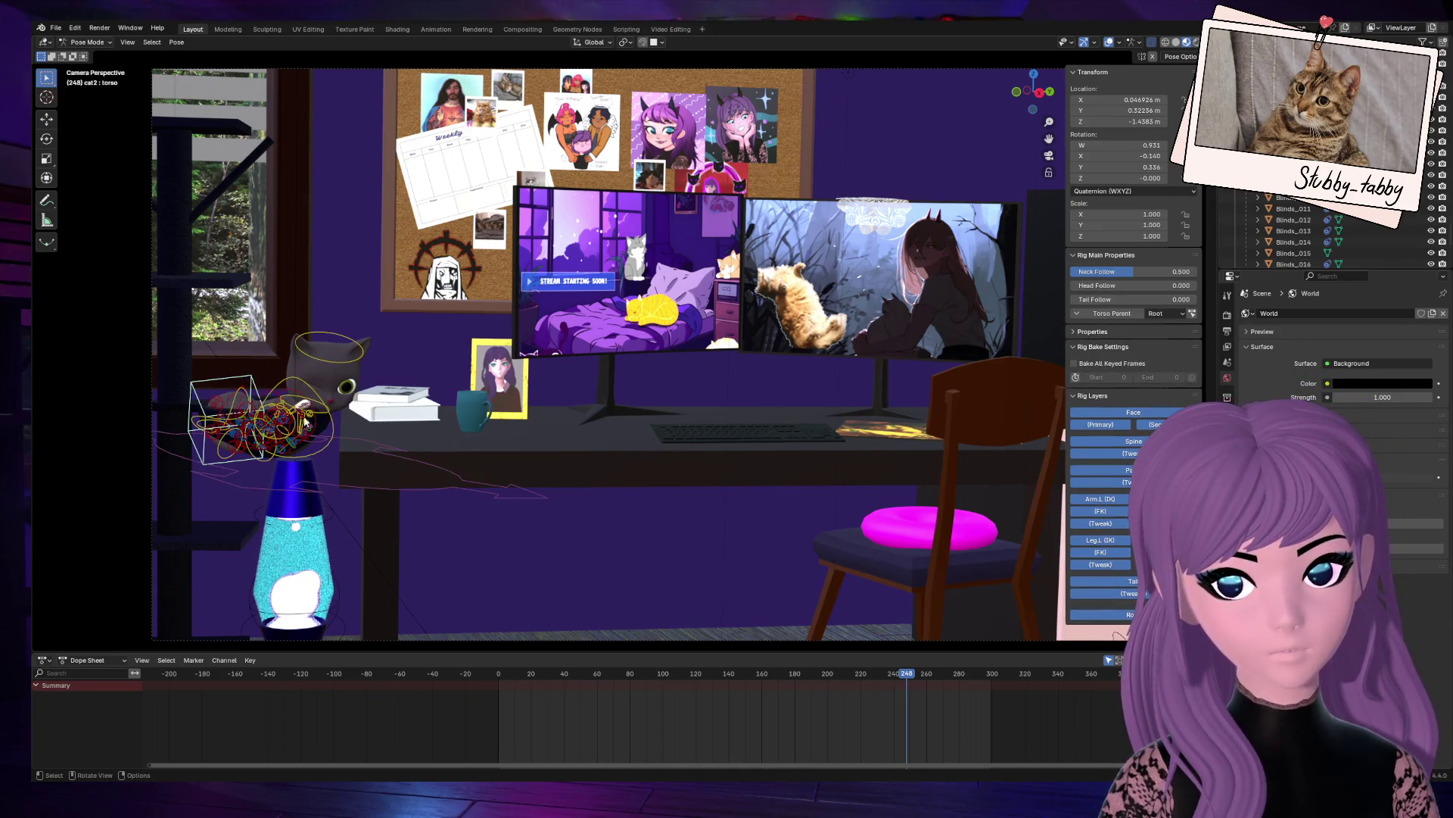
key("g")
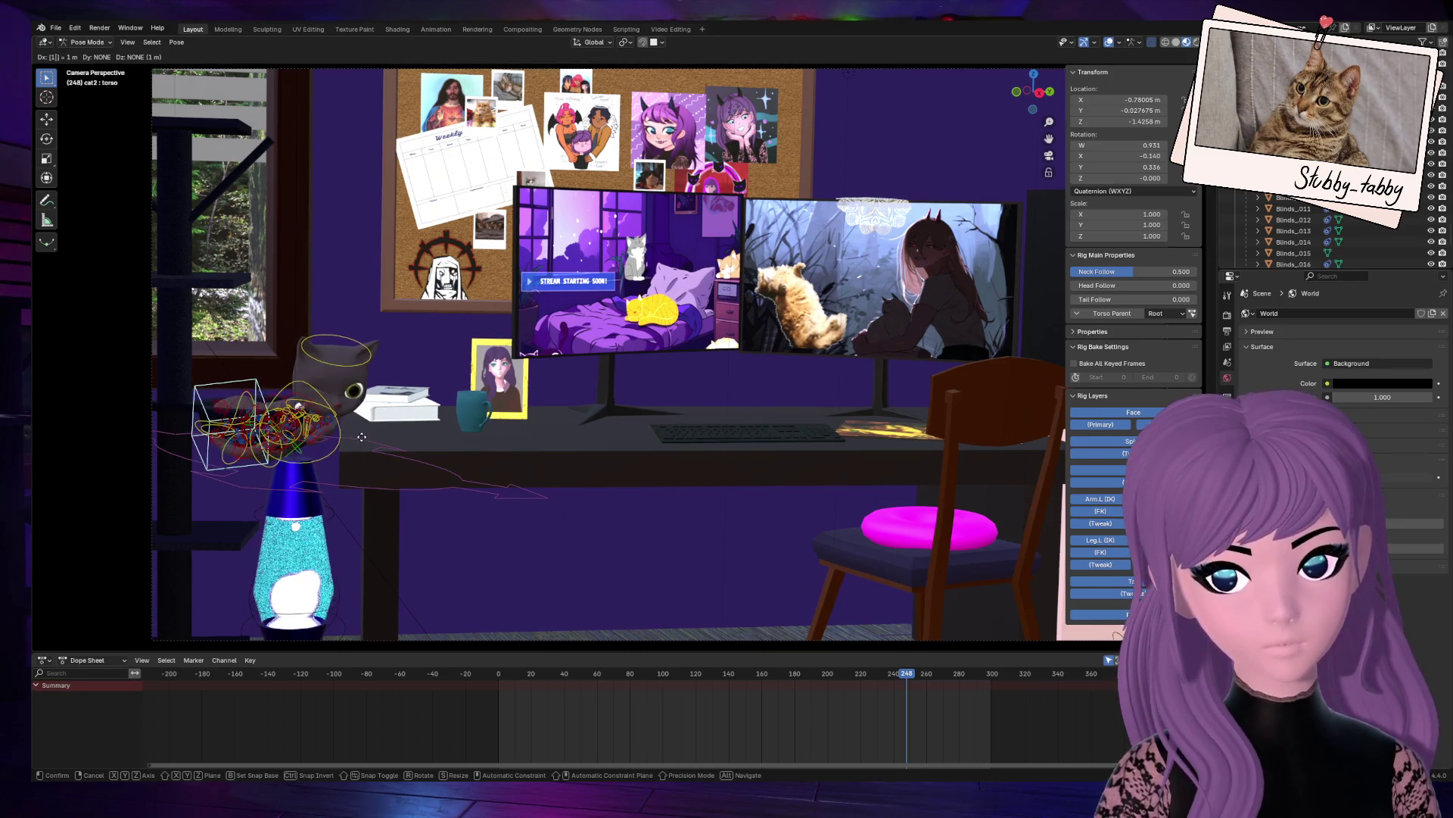
key("1")
key("Return")
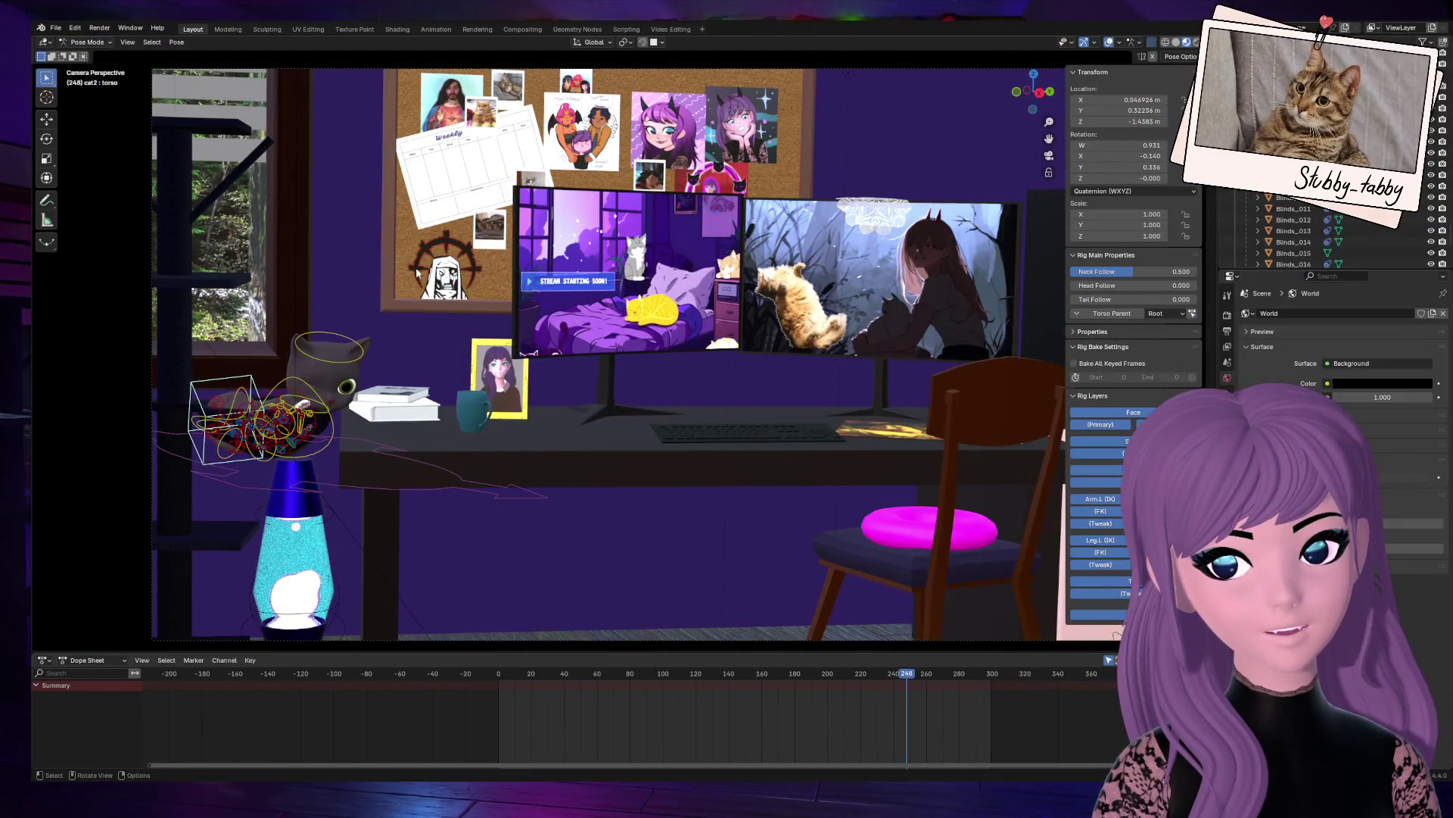
key("g")
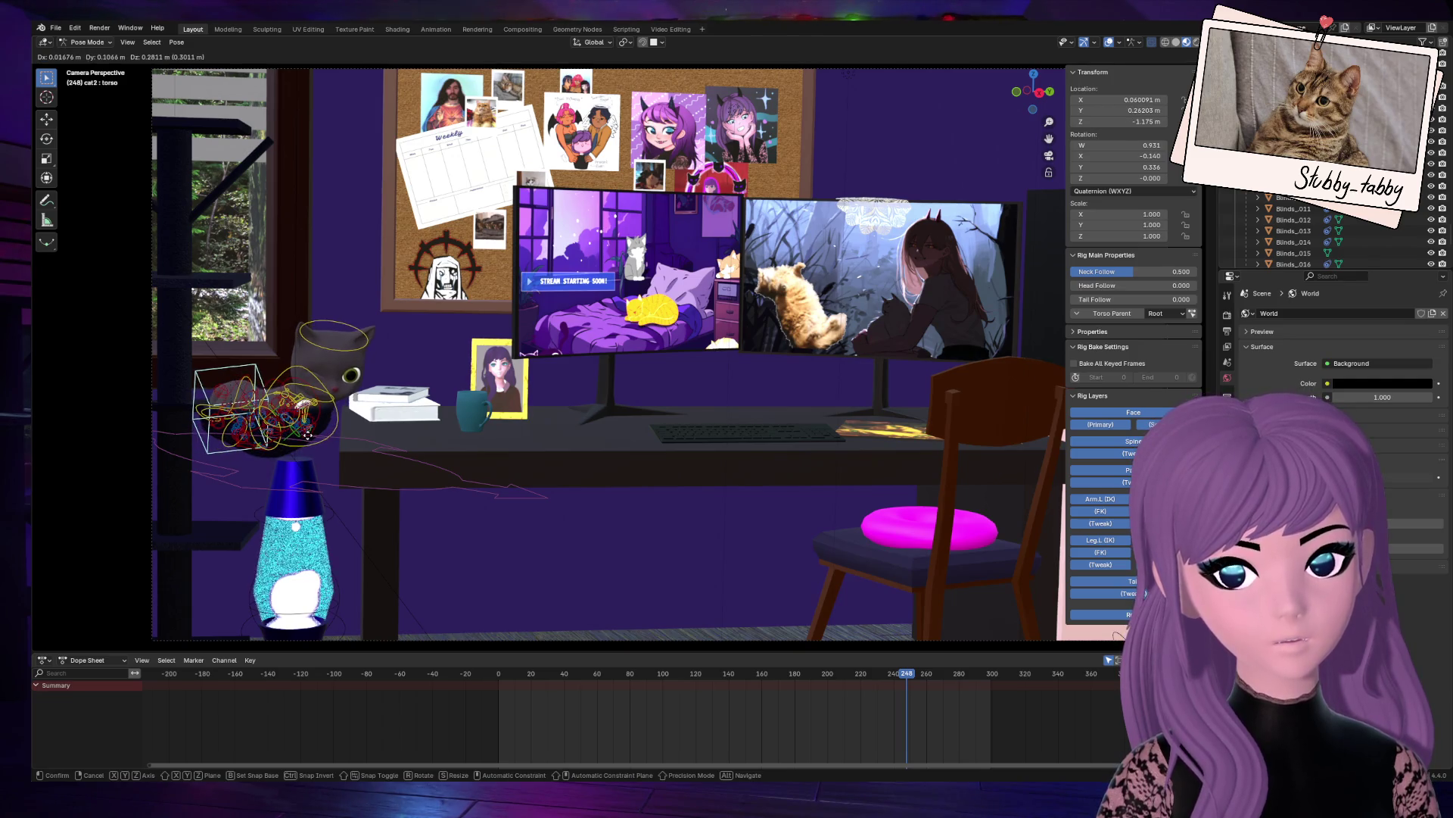
left_click(311, 447)
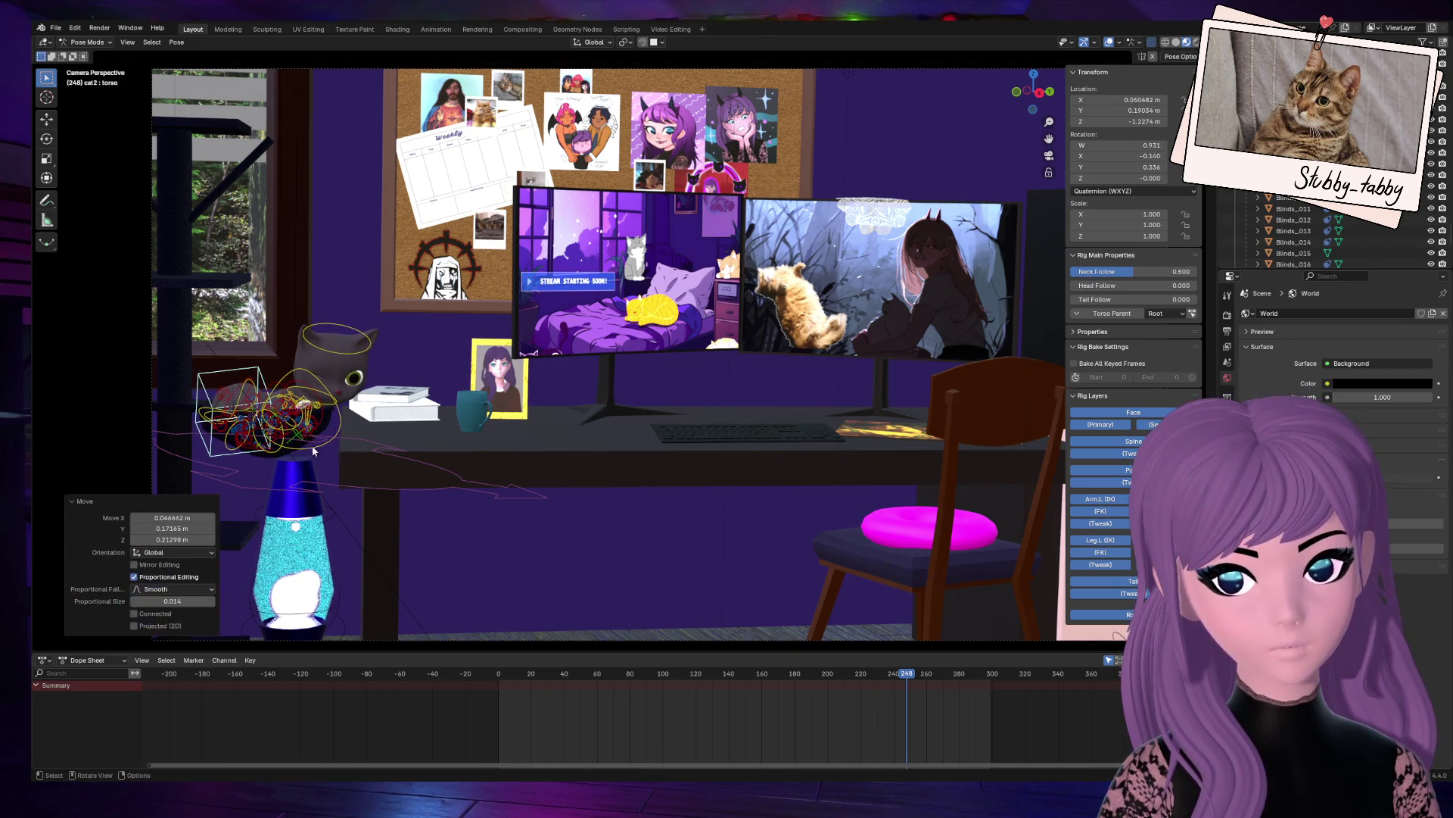
Step: Leave Pose Mode and select the table and cat bed objects
key("Tab")
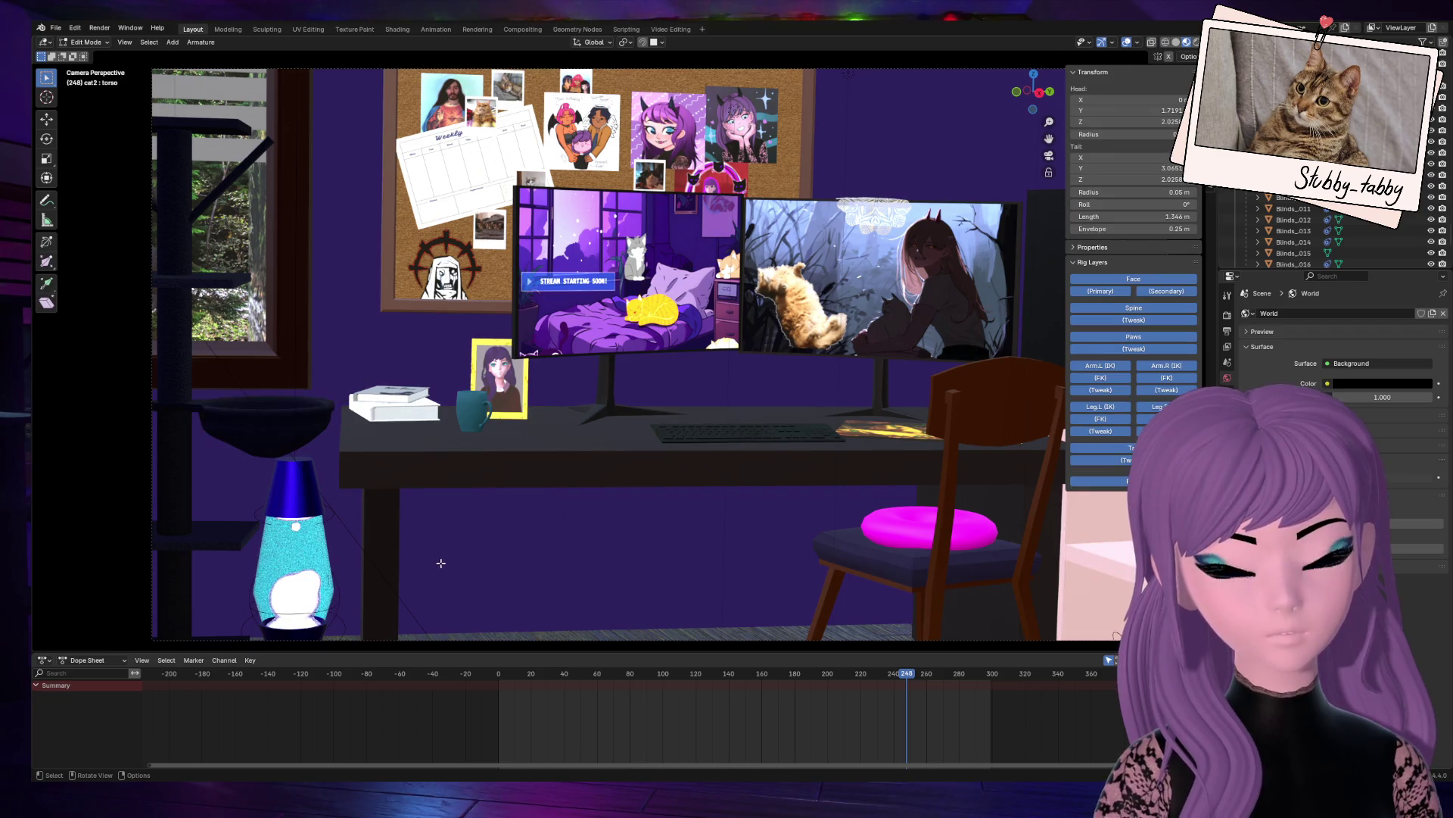
key("Tab")
left_click(87, 42)
left_click(91, 54)
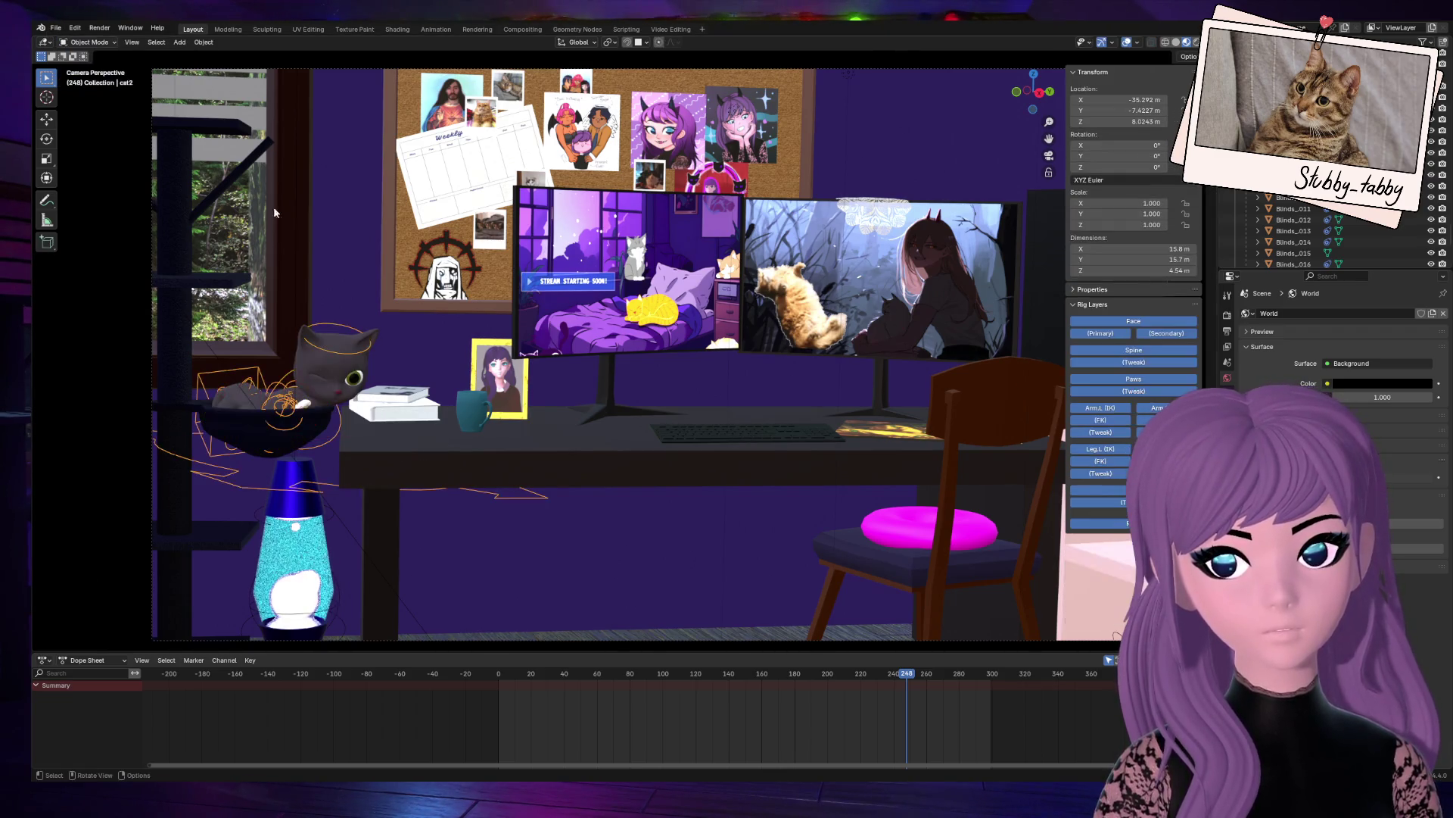
left_click(529, 439)
left_click(241, 397)
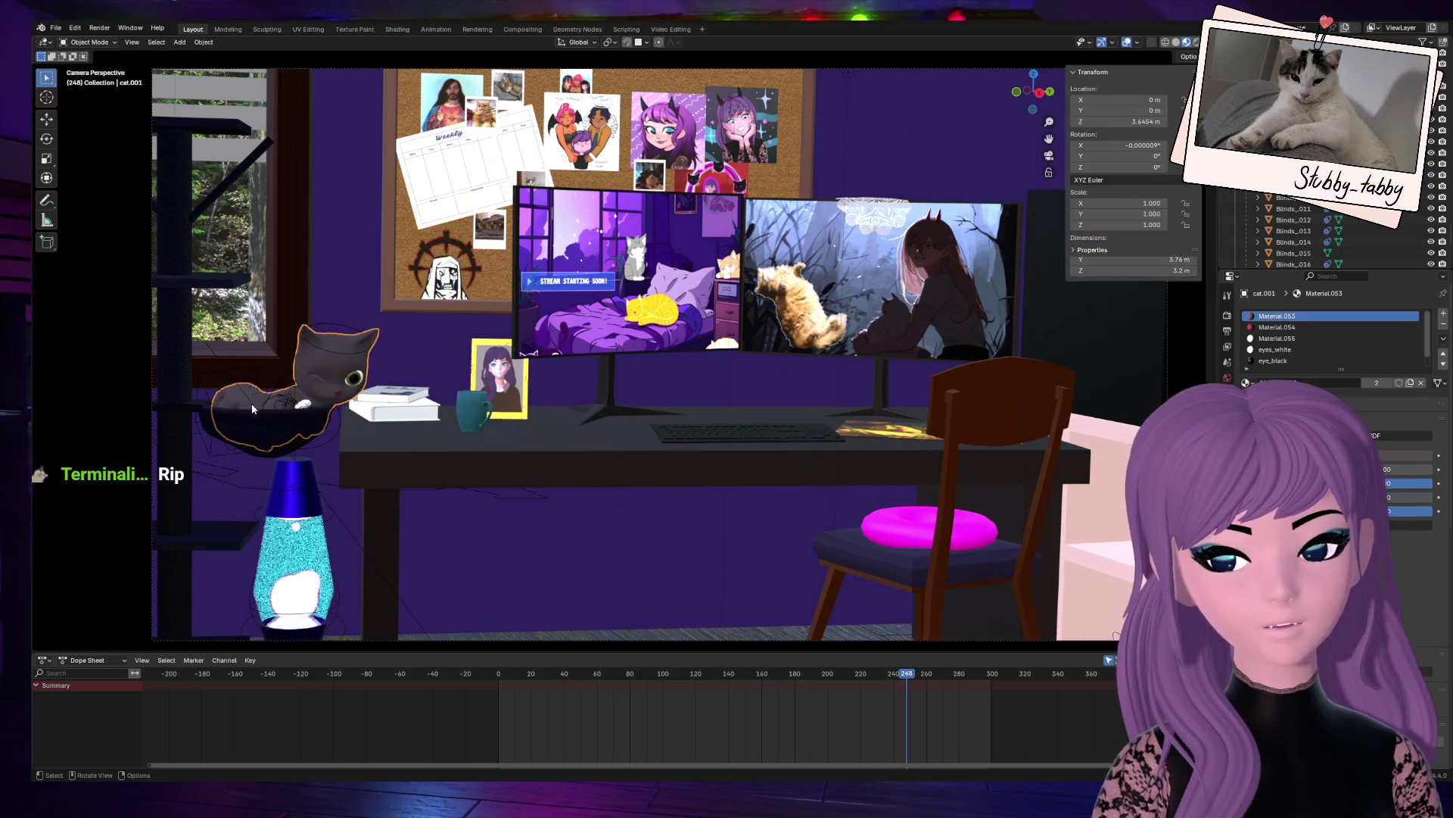
Step: Reselect the cat2 rig, return it to Pose Mode and select the torso control
left_click(89, 42)
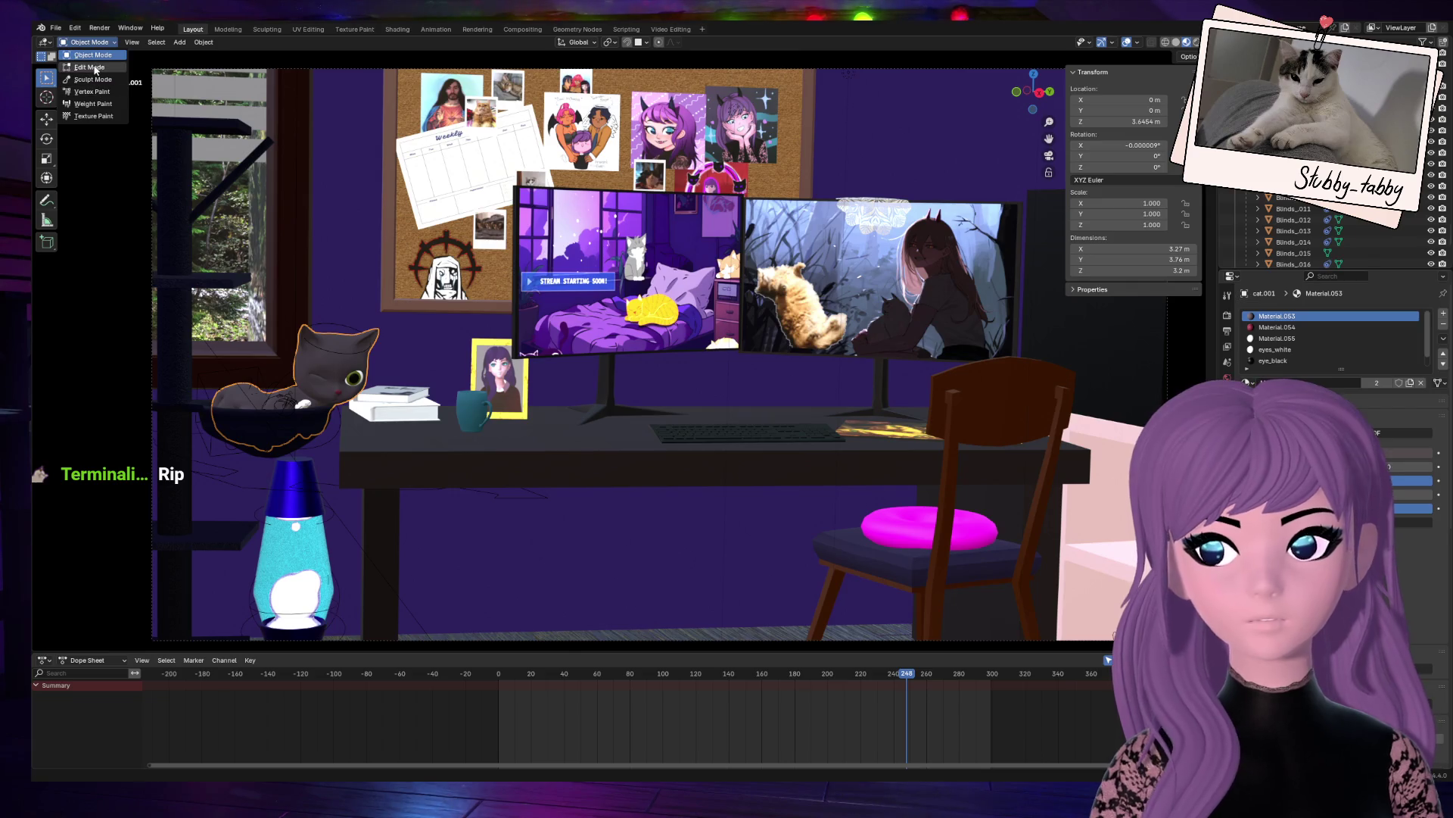
left_click(335, 439)
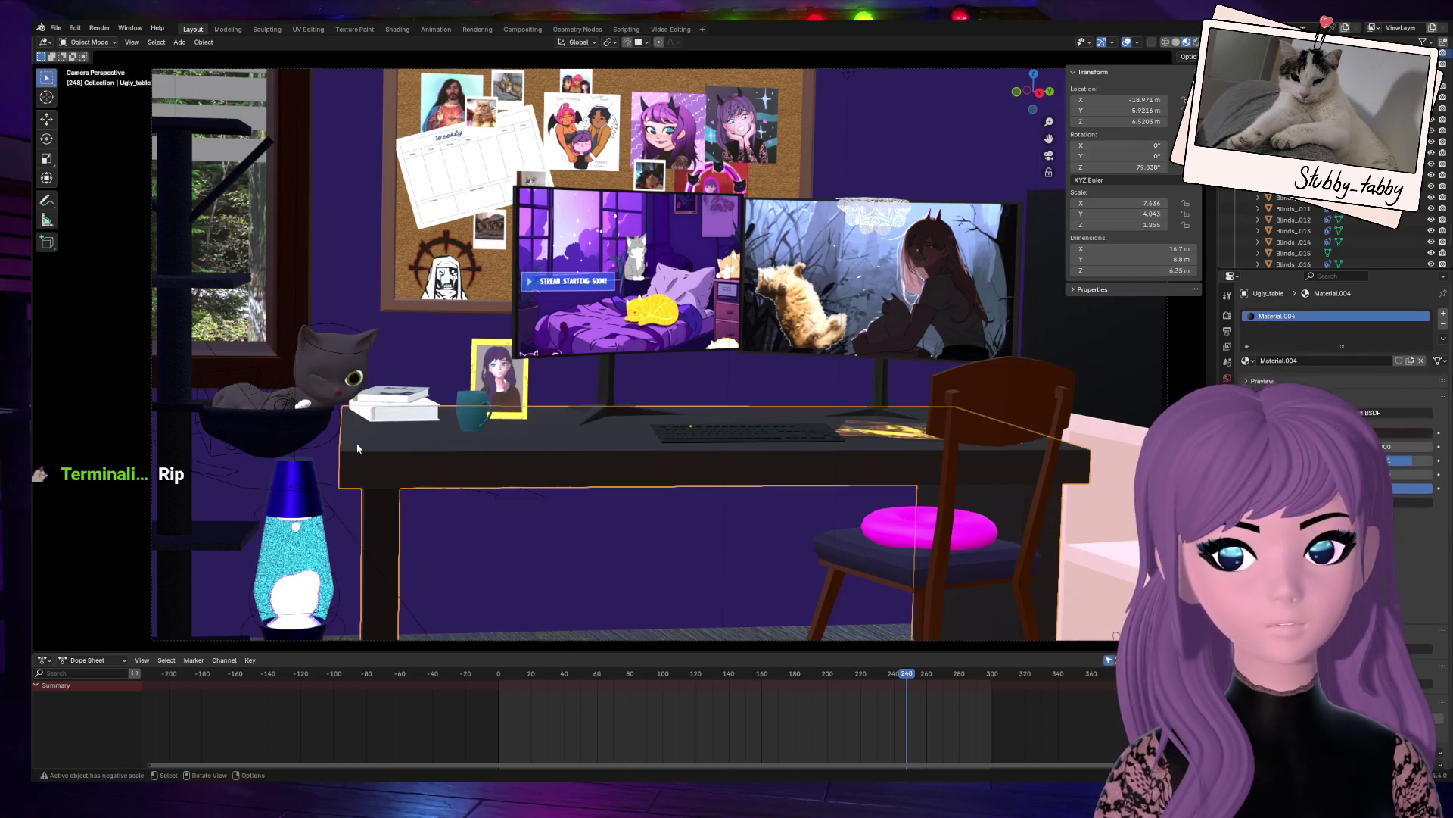
left_click(91, 43)
left_click(91, 79)
left_click(233, 374)
Step: Frame the torso and rotate the cat's hips control by -34.9°
key("KP_Decimal")
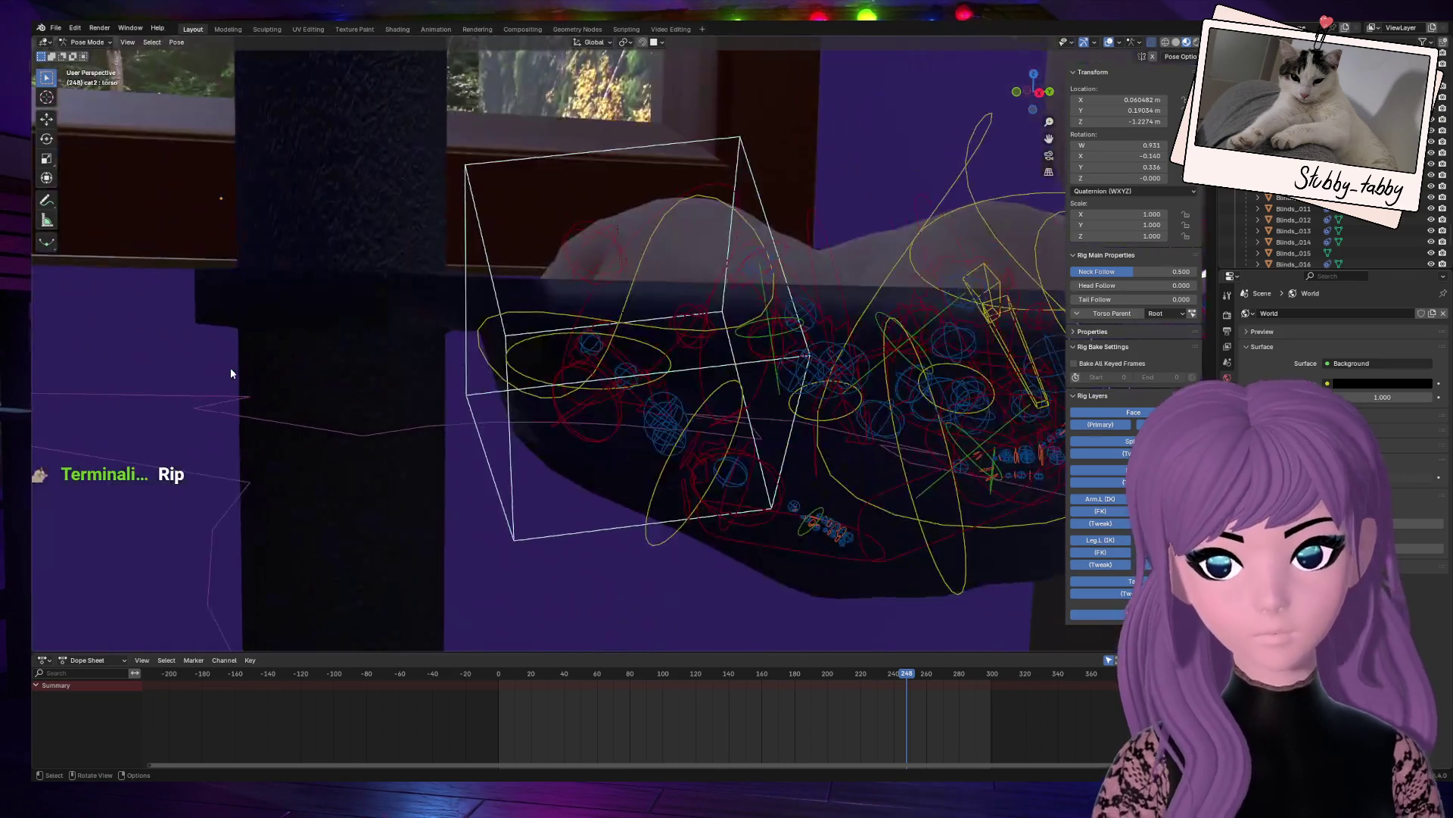
scroll(318, 354, "down", 3)
mouse_move(1030, 85)
left_mouse_down()
mouse_move(1040, 159)
mouse_move(1055, 134)
left_mouse_up()
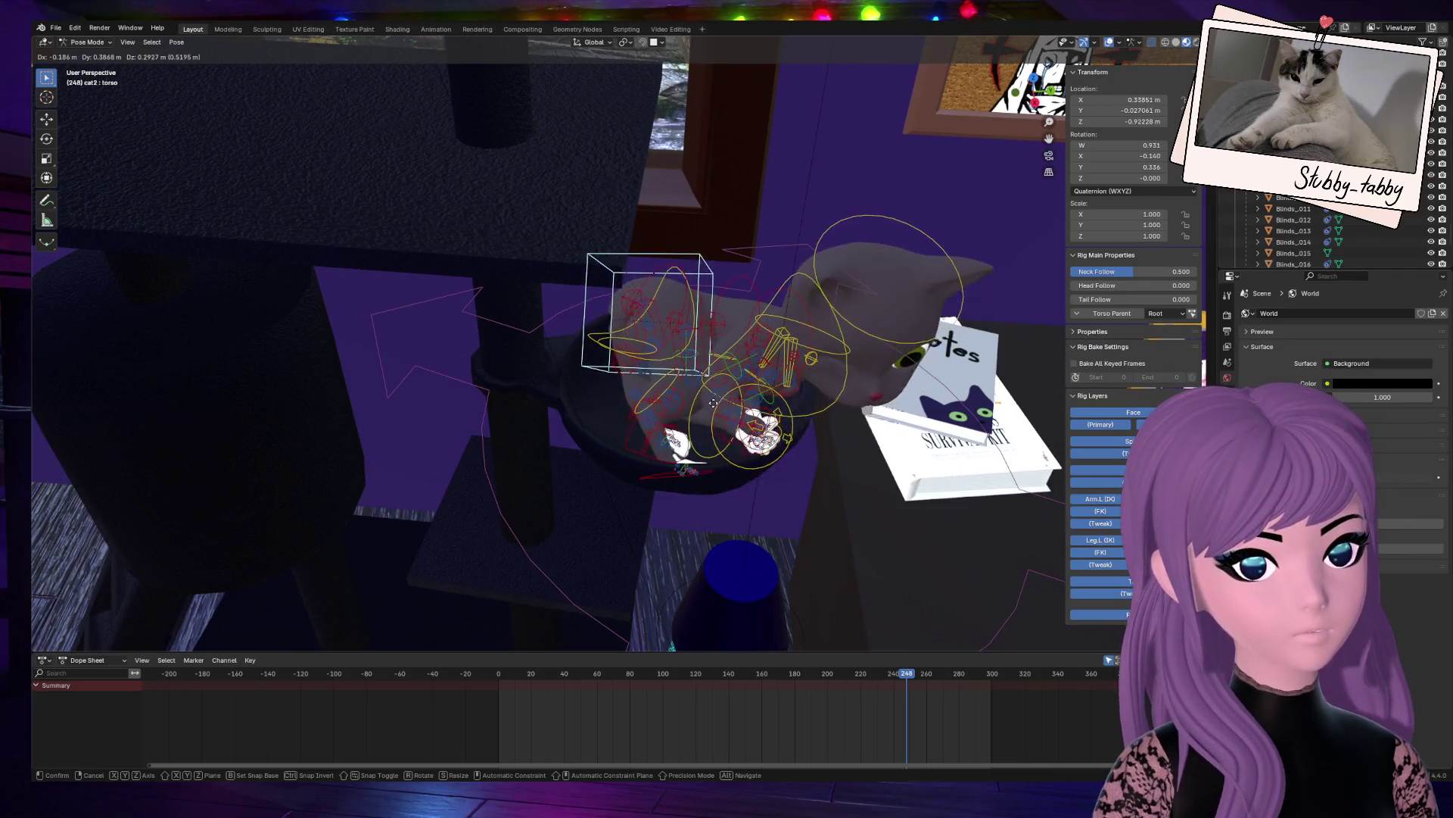
scroll(664, 434, "up", 2)
left_click(647, 295)
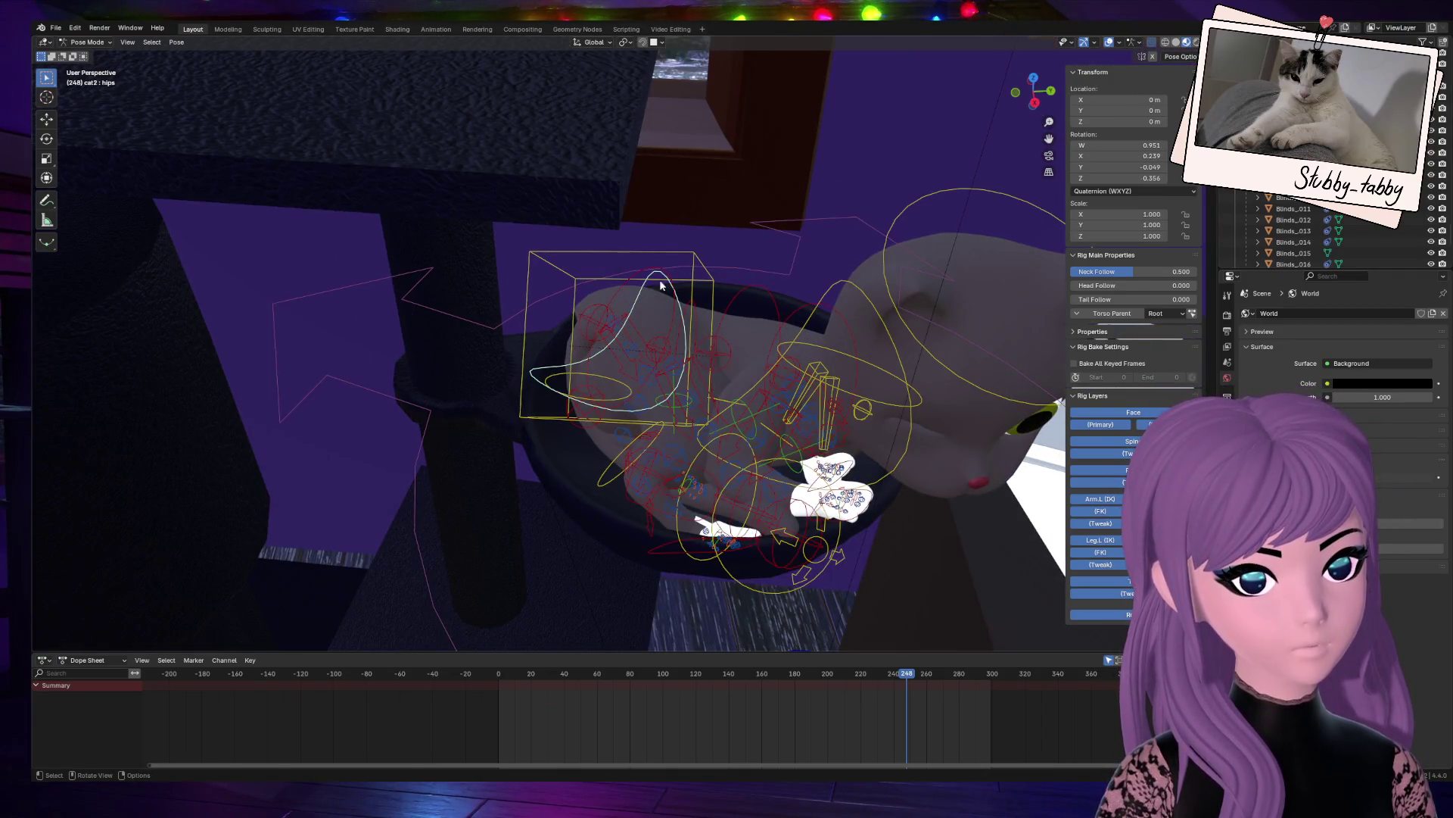
key("r")
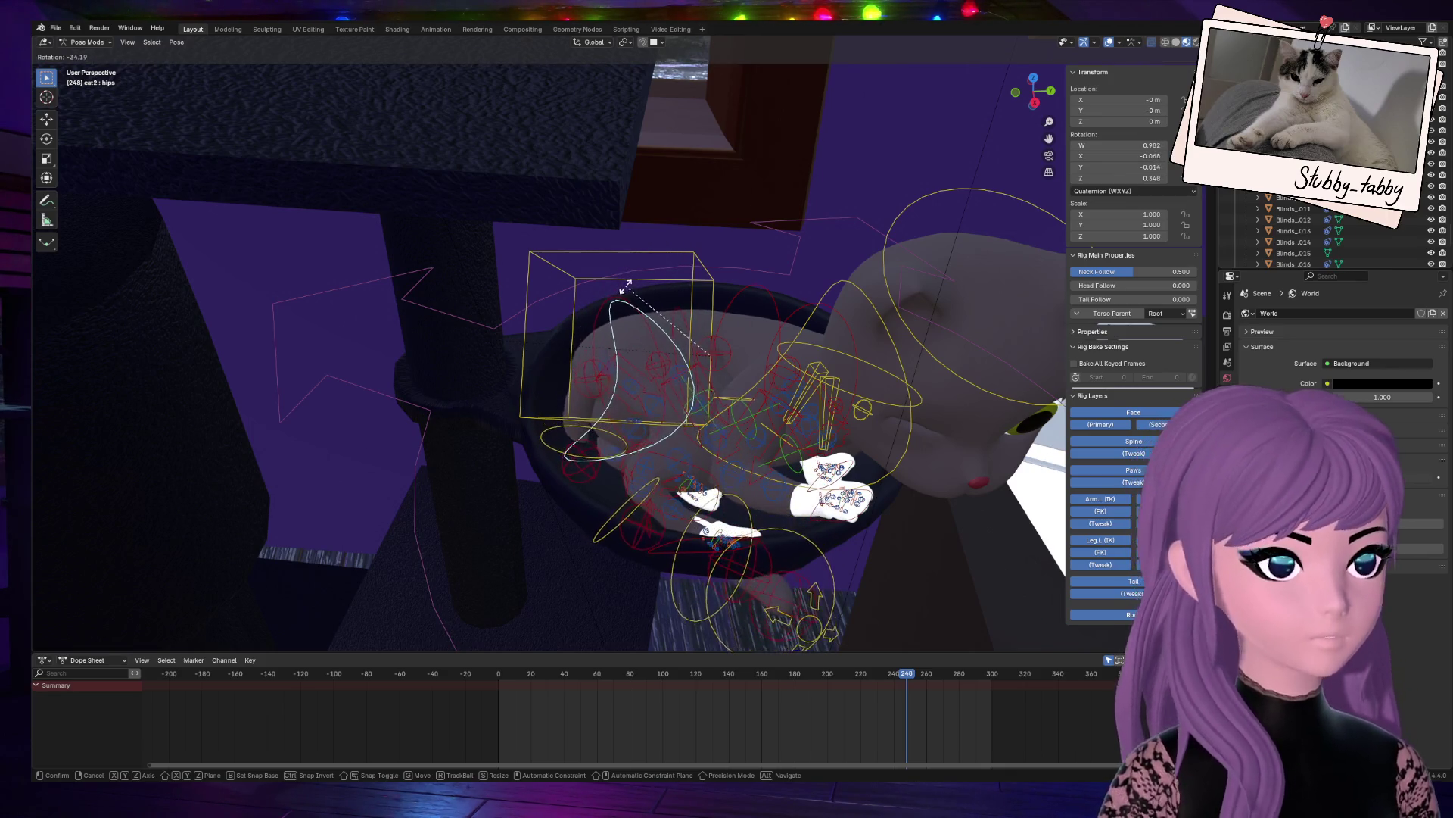
left_click(628, 274)
mouse_move(1033, 87)
left_mouse_down()
mouse_move(976, 95)
mouse_move(1019, 97)
mouse_move(984, 53)
mouse_move(833, 228)
left_mouse_up()
key("r")
key("Escape")
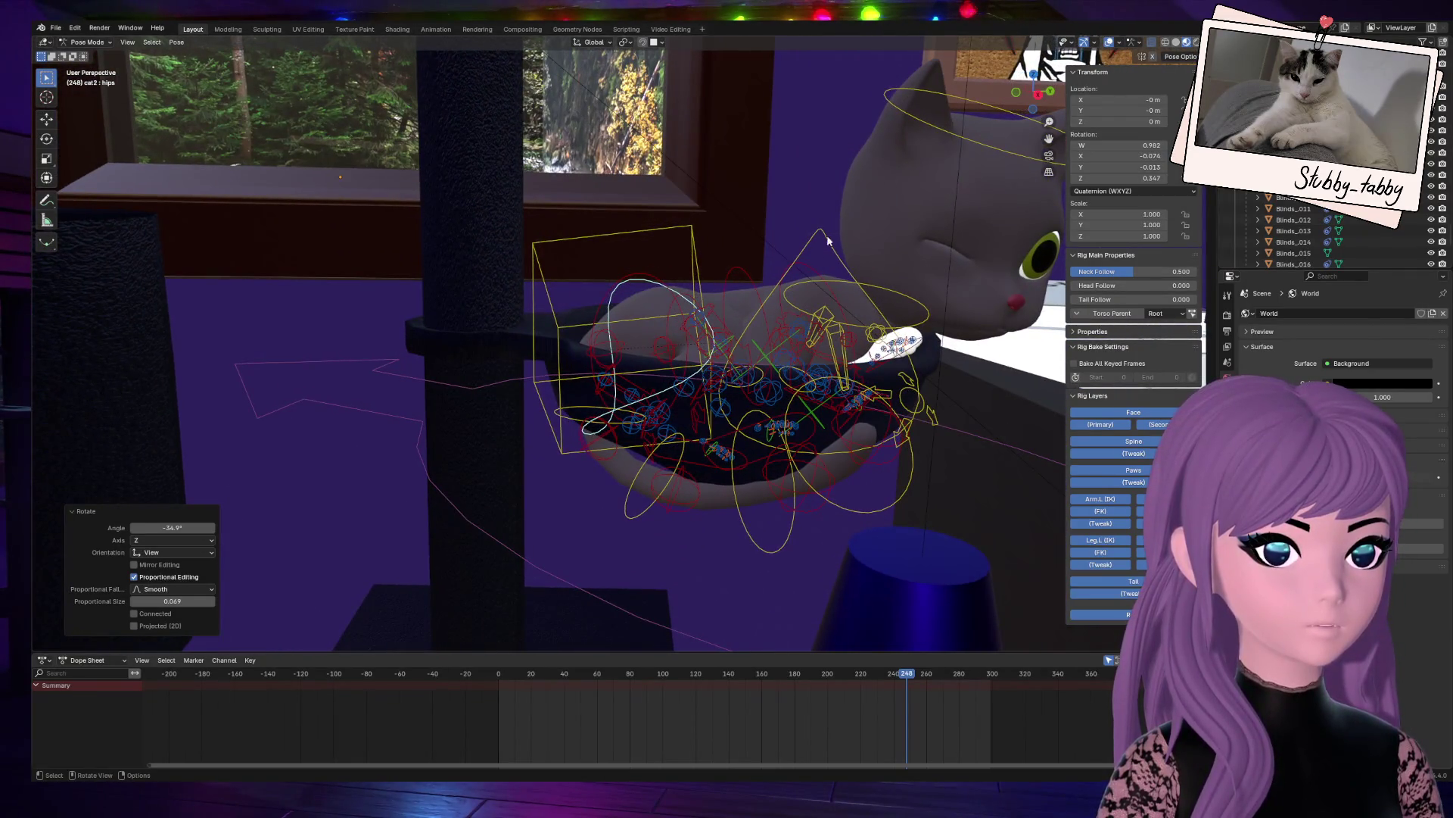
Step: Rotate the root control 8.13° and move the whole rig deeper into the bed
left_click(504, 529, "shift")
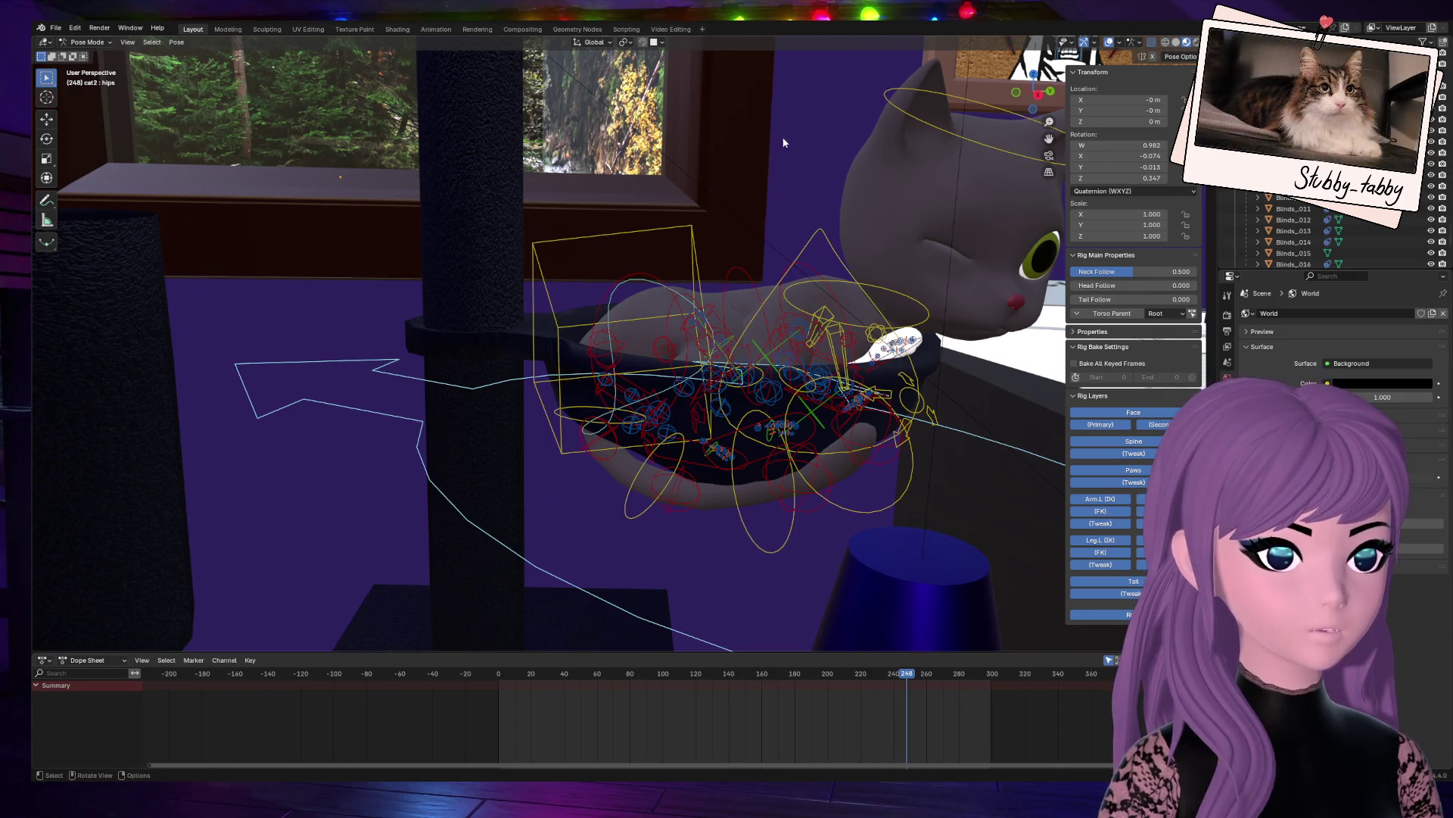
key("r")
left_click(832, 171)
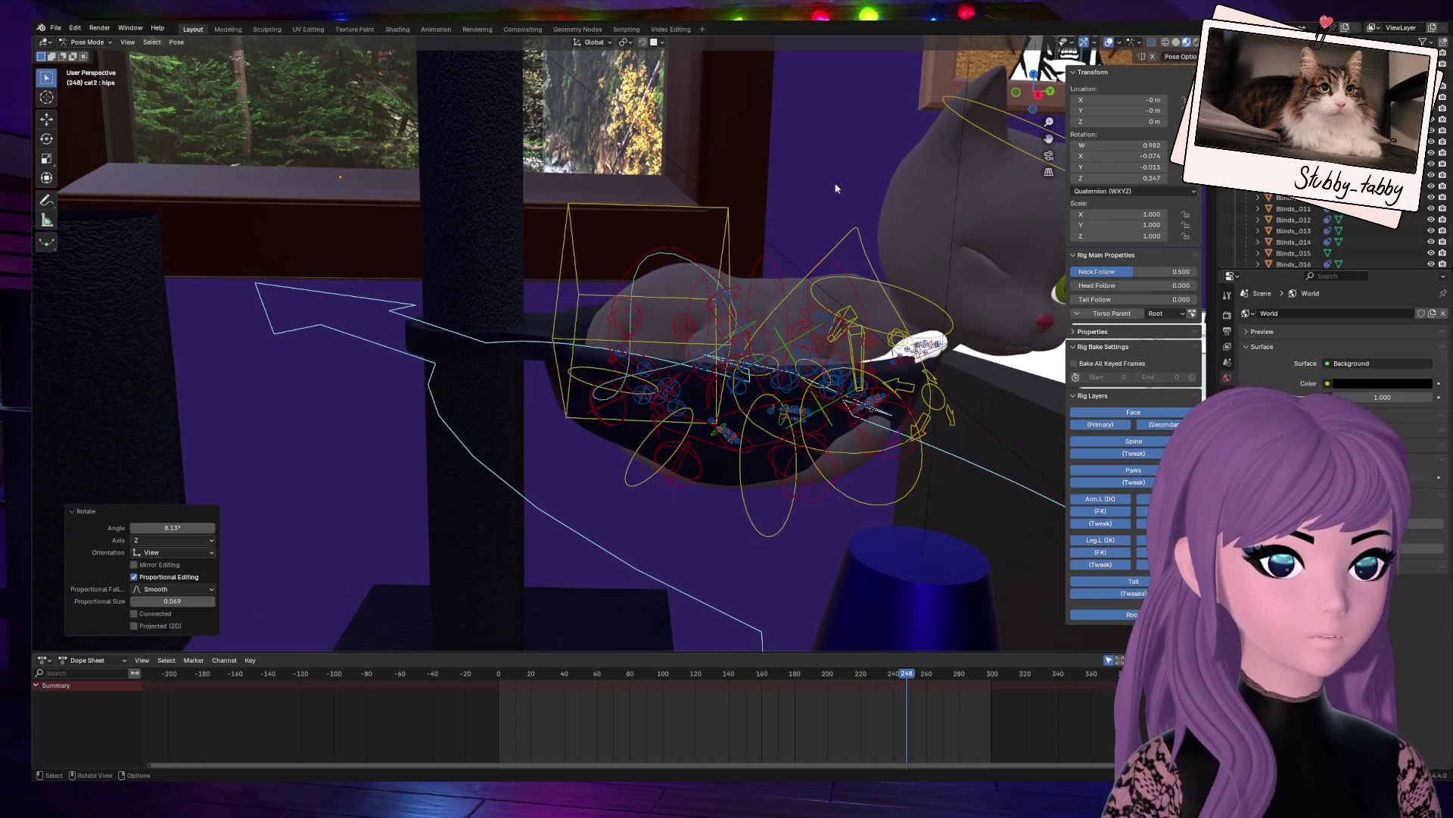
key("g")
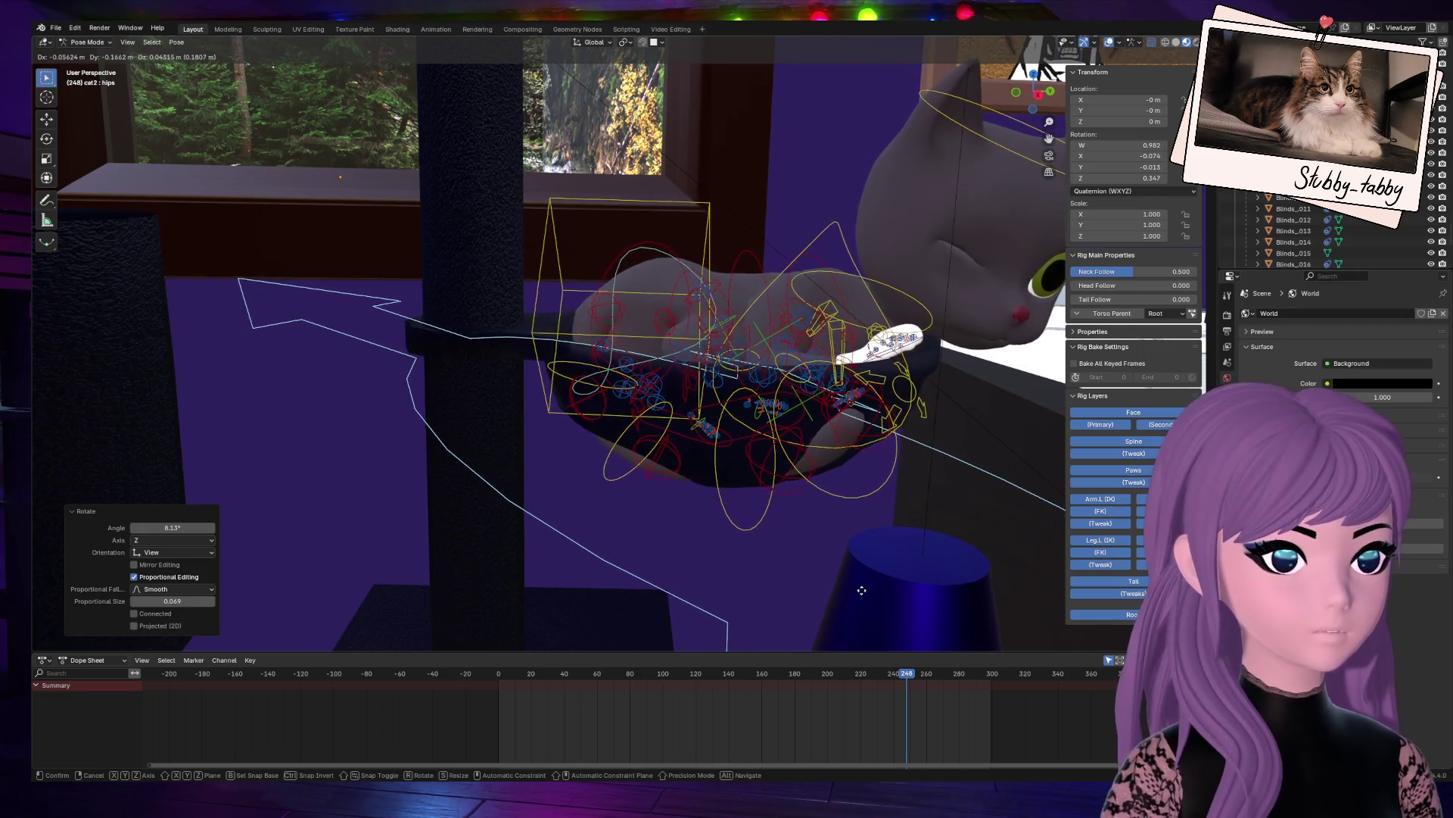
left_click(862, 591)
Step: Check the new pose from several angles and reselect the torso and hips controls
mouse_move(1043, 108)
left_mouse_down()
mouse_move(1022, 197)
mouse_move(931, 356)
mouse_move(893, 362)
left_mouse_up()
middle_click_drag(893, 362, 863, 308)
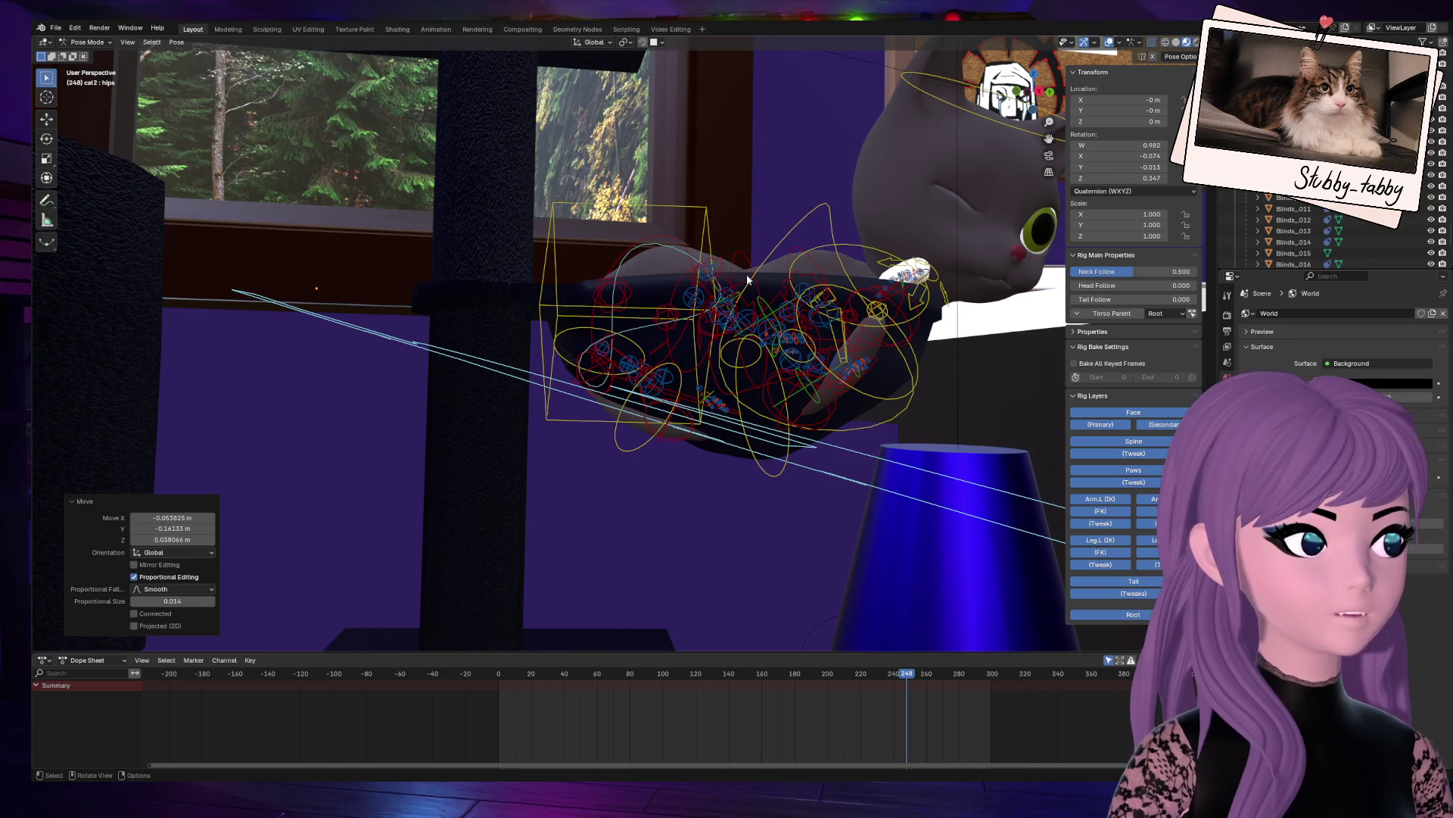
mouse_move(1049, 75)
middle_mouse_down()
mouse_move(590, 114)
mouse_move(514, 102)
middle_mouse_up()
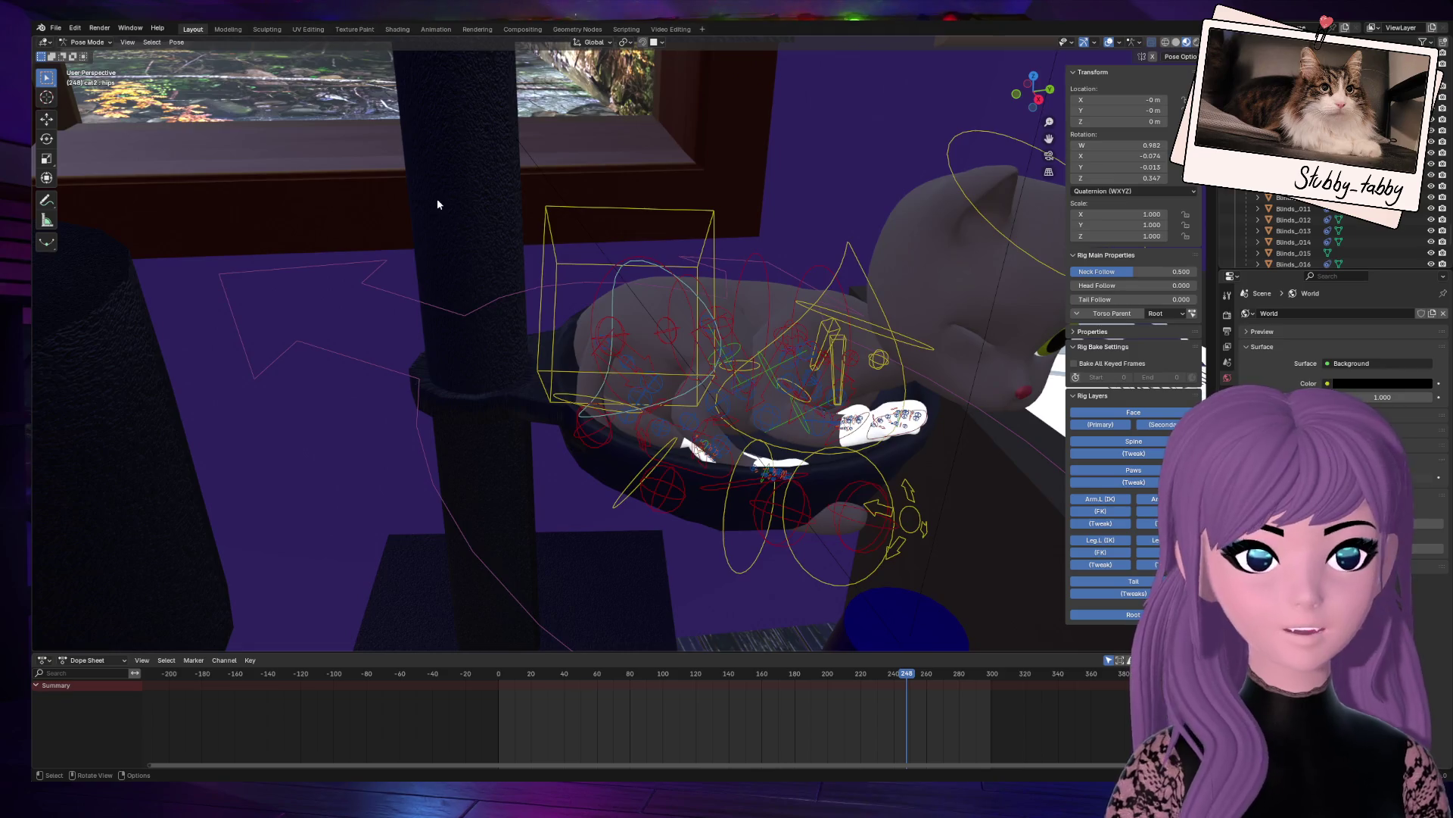
middle_click_drag(437, 198, 498, 243)
left_click(664, 259)
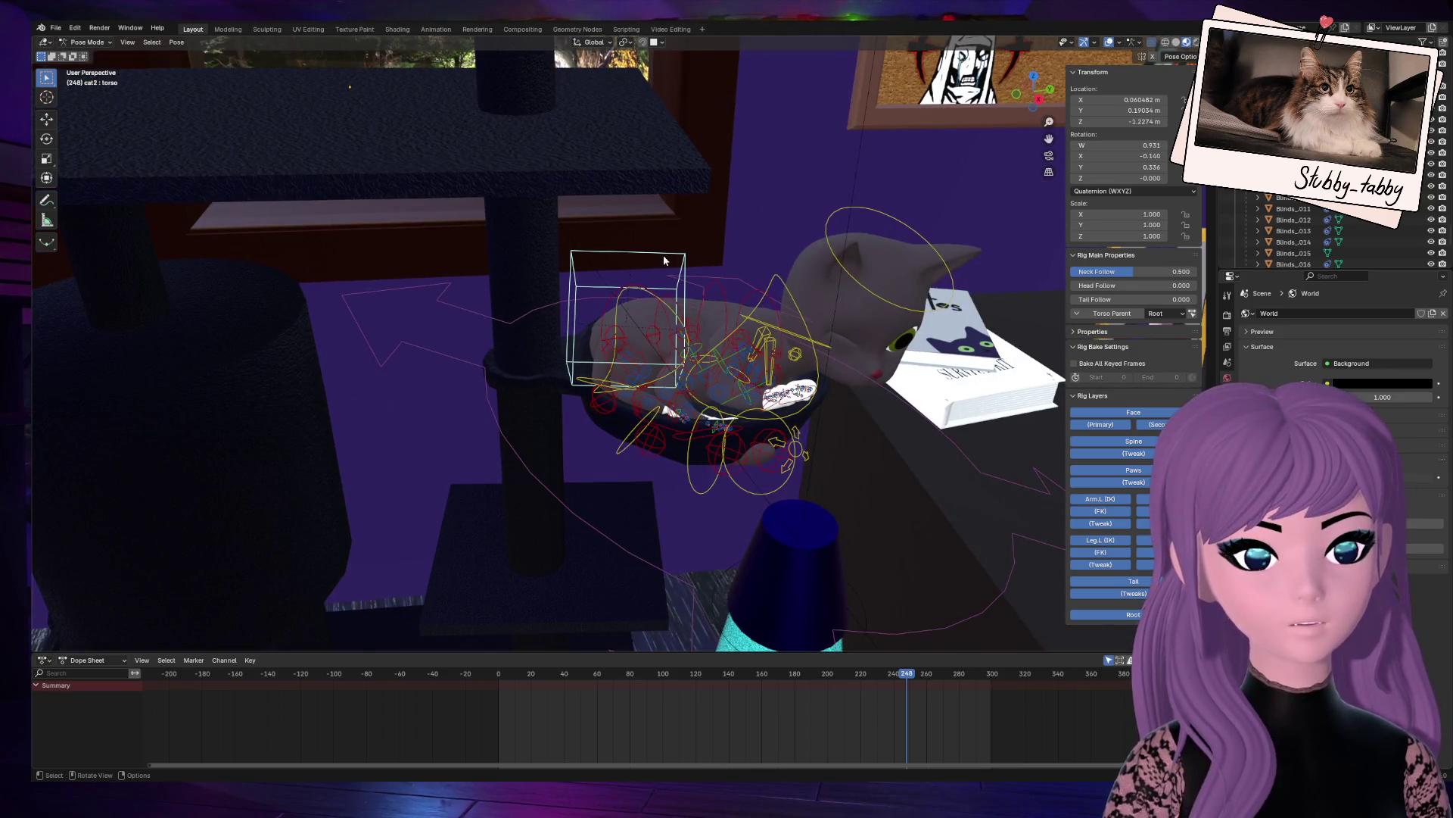
scroll(782, 340, "up", 2)
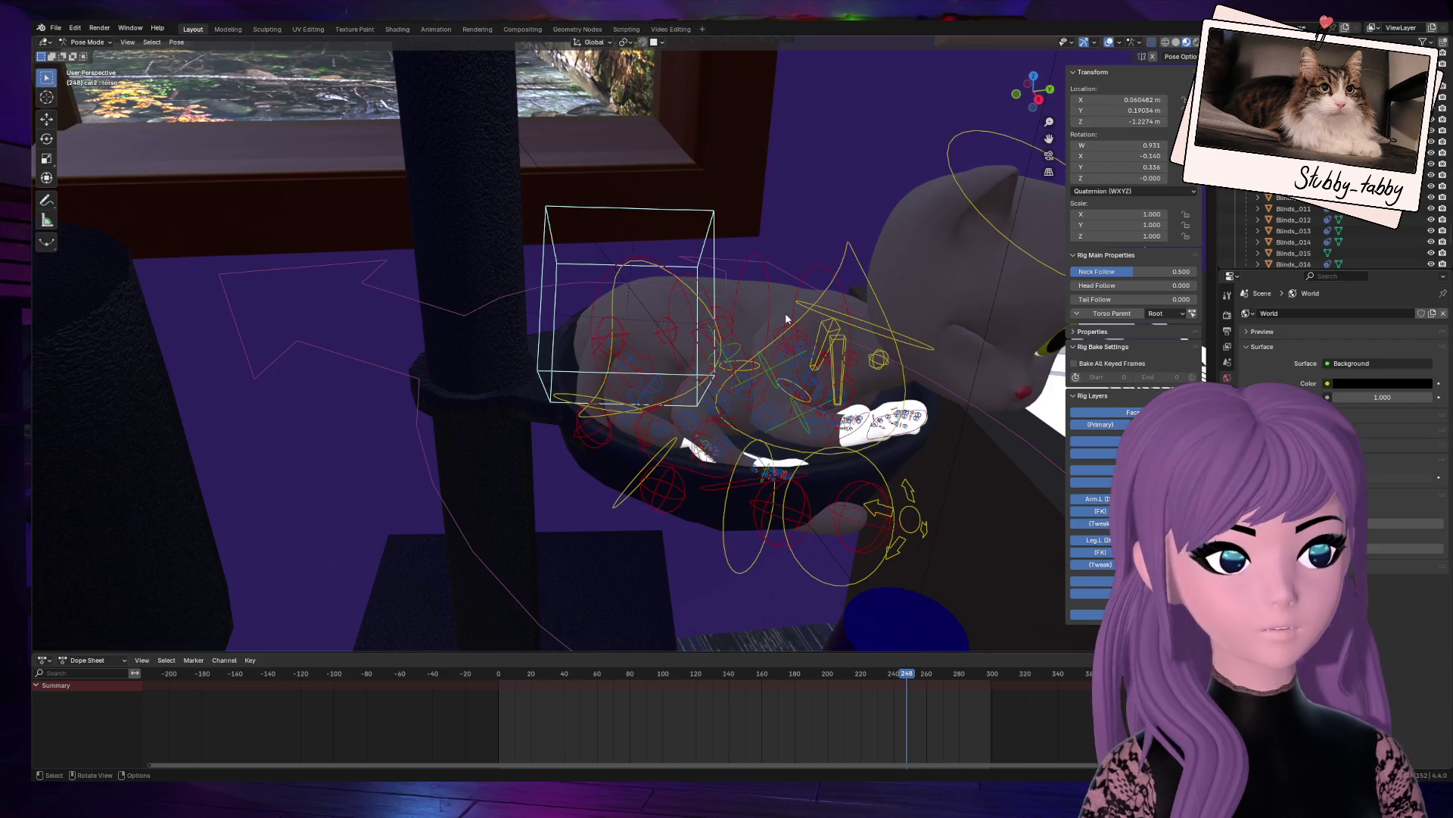
key("KP_Decimal")
left_click(788, 228)
left_click_drag(1033, 89, 798, 333)
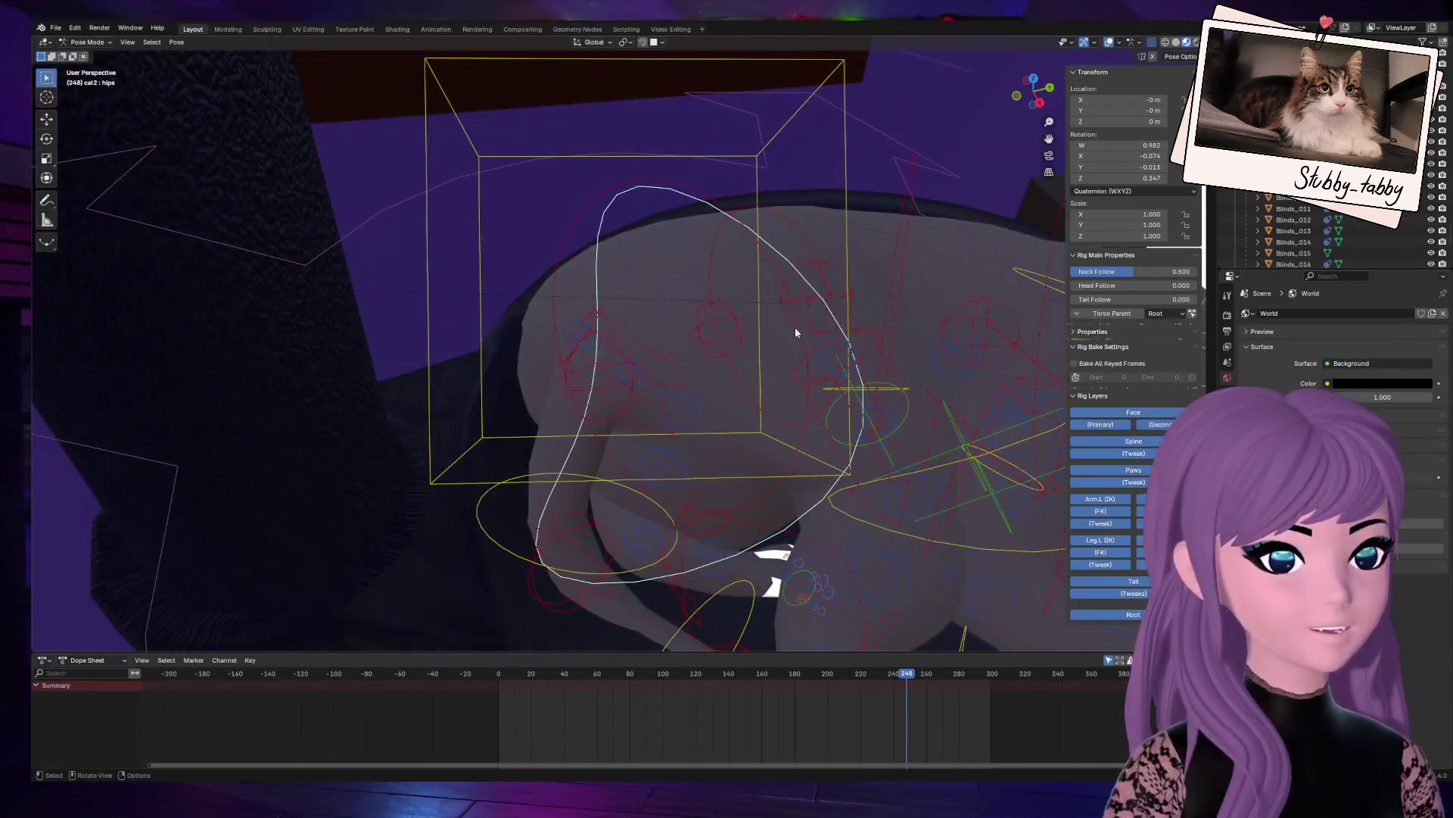
left_click(809, 255)
left_click_drag(1034, 89, 740, 419)
middle_click_drag(740, 420, 832, 441)
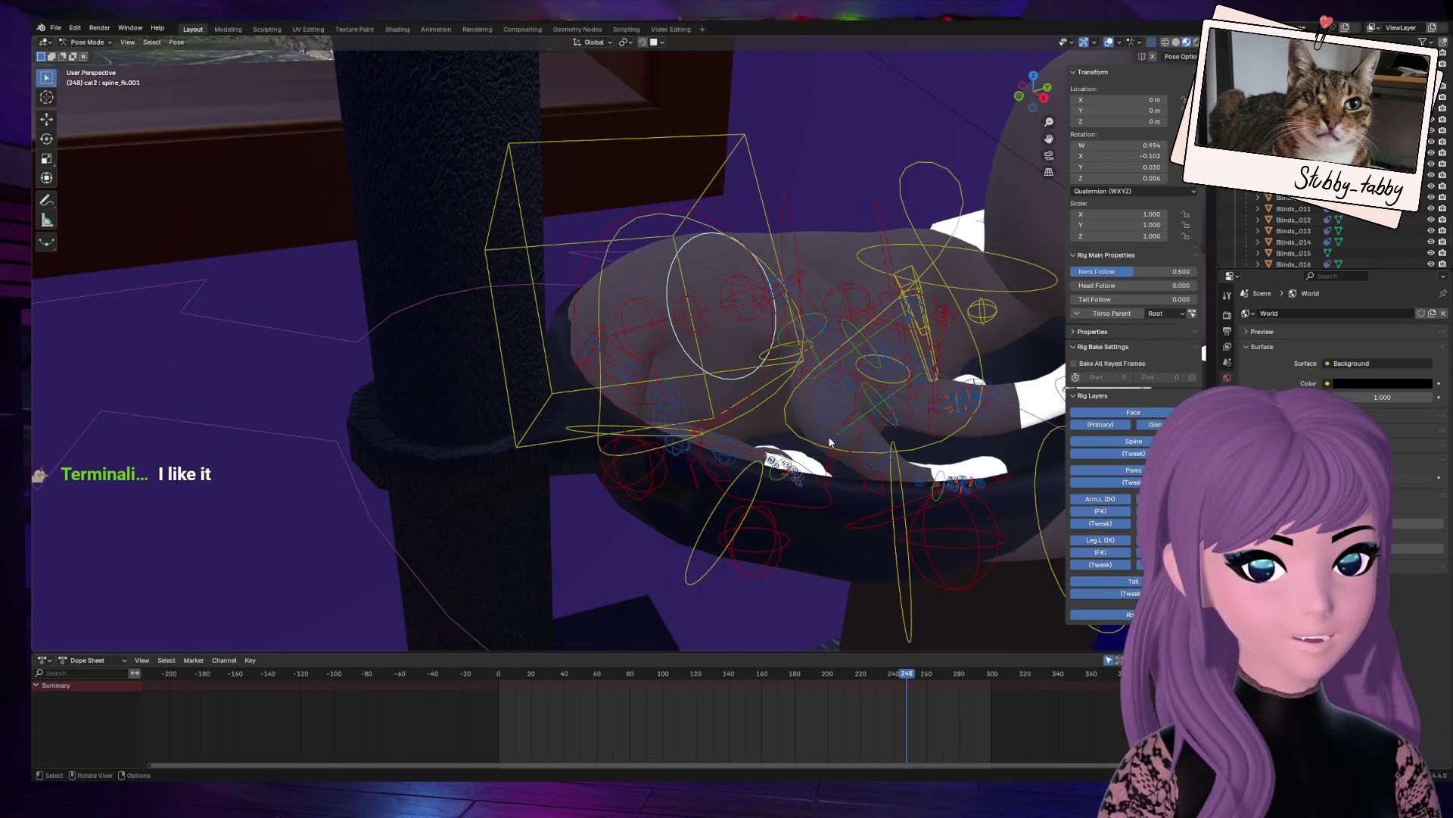
left_click_drag(1033, 89, 885, 227)
middle_click_drag(885, 227, 848, 276)
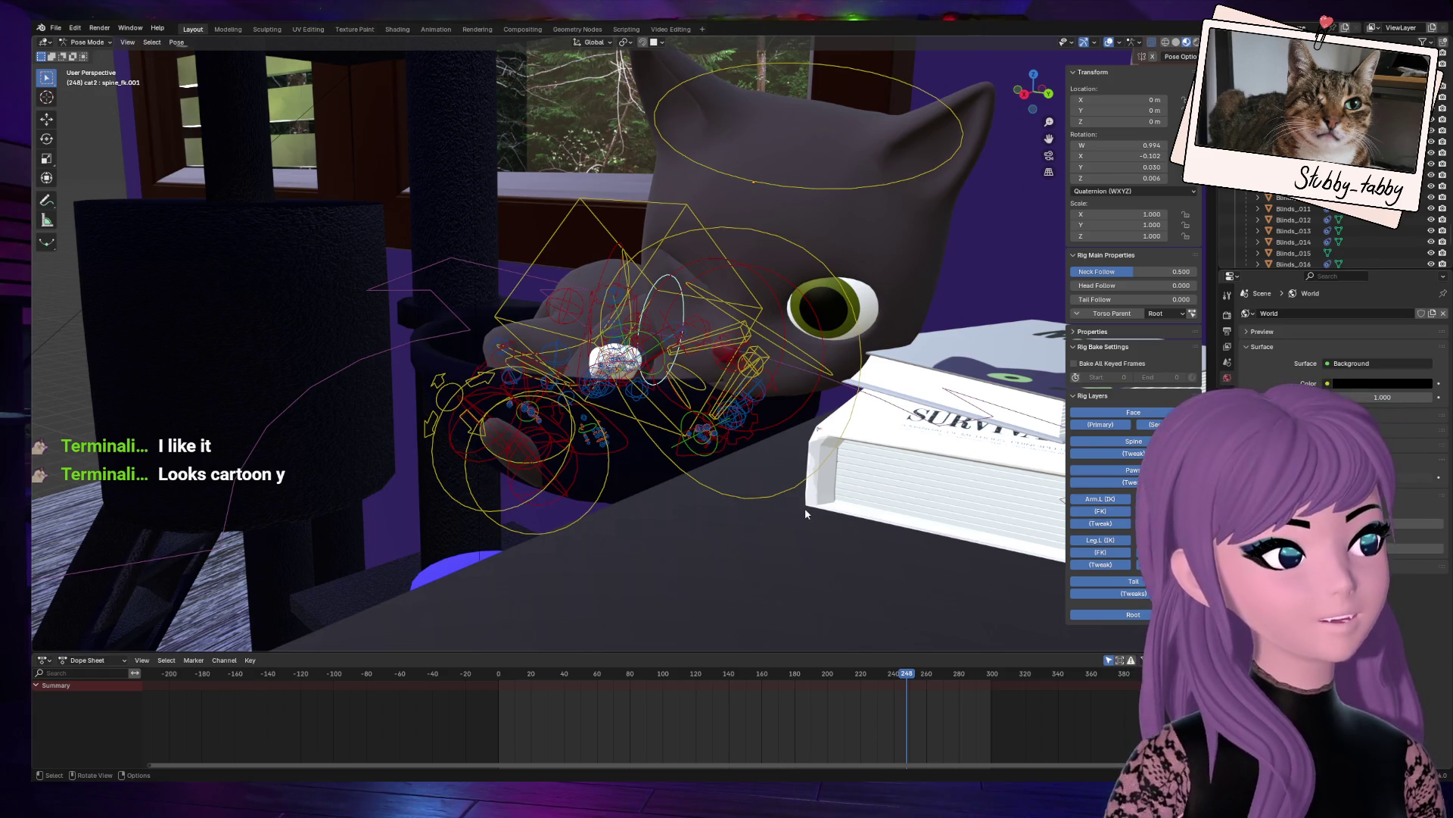
left_click_drag(1037, 89, 925, 112)
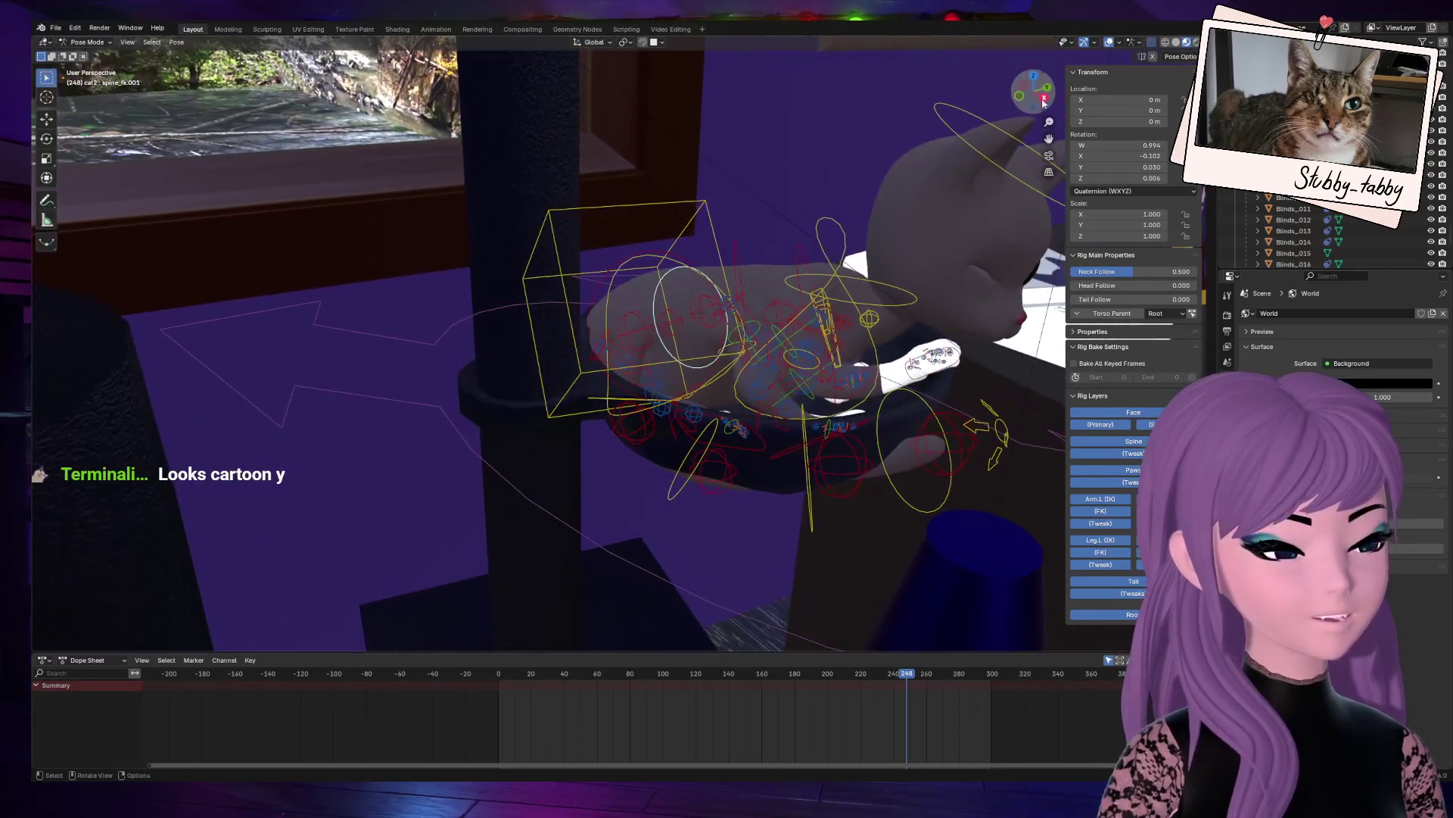
key("g")
key("Escape")
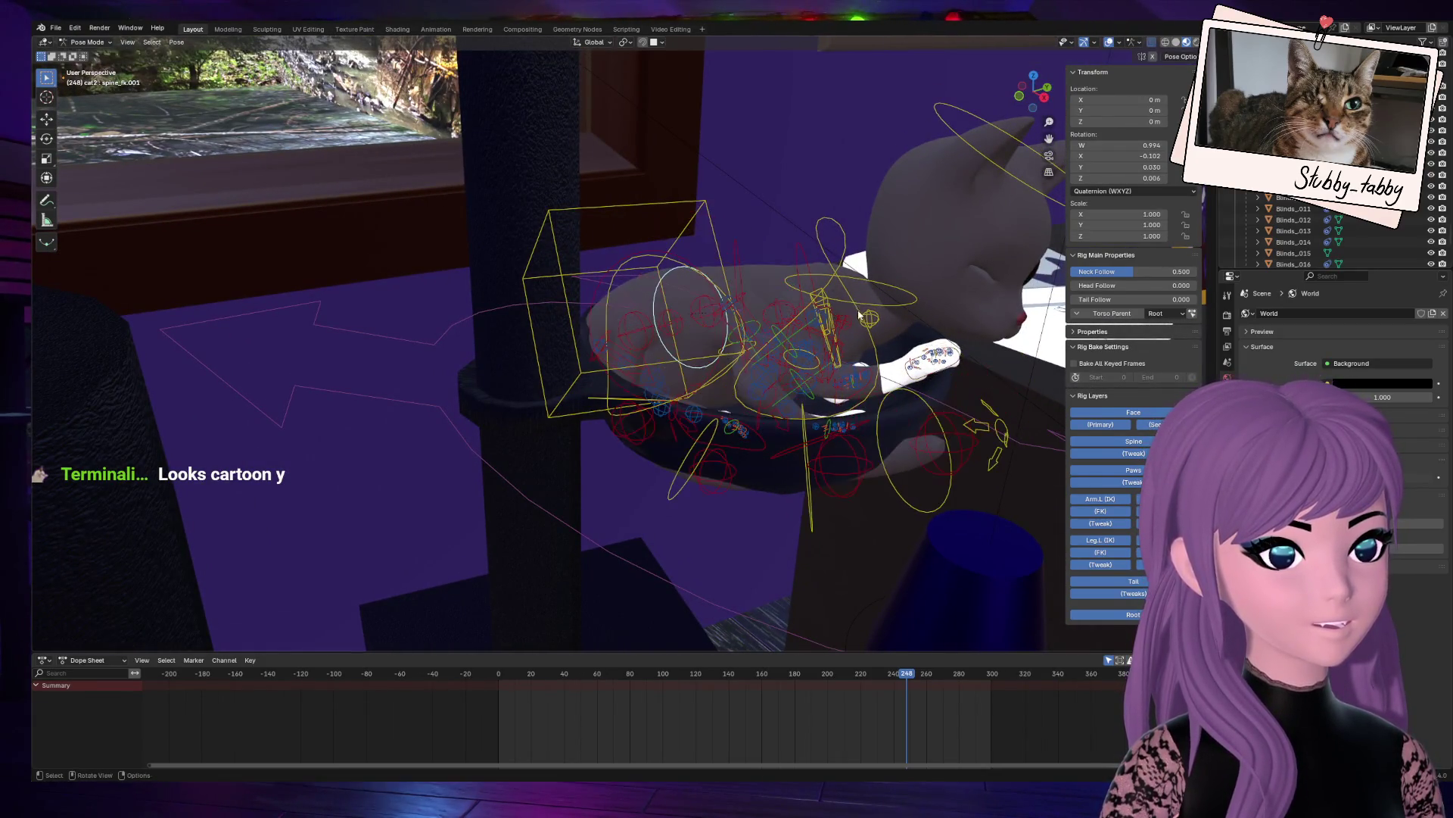
mouse_move(1033, 89)
left_mouse_down()
mouse_move(1020, 140)
mouse_move(1030, 95)
mouse_move(1050, 85)
mouse_move(1031, 94)
left_mouse_up()
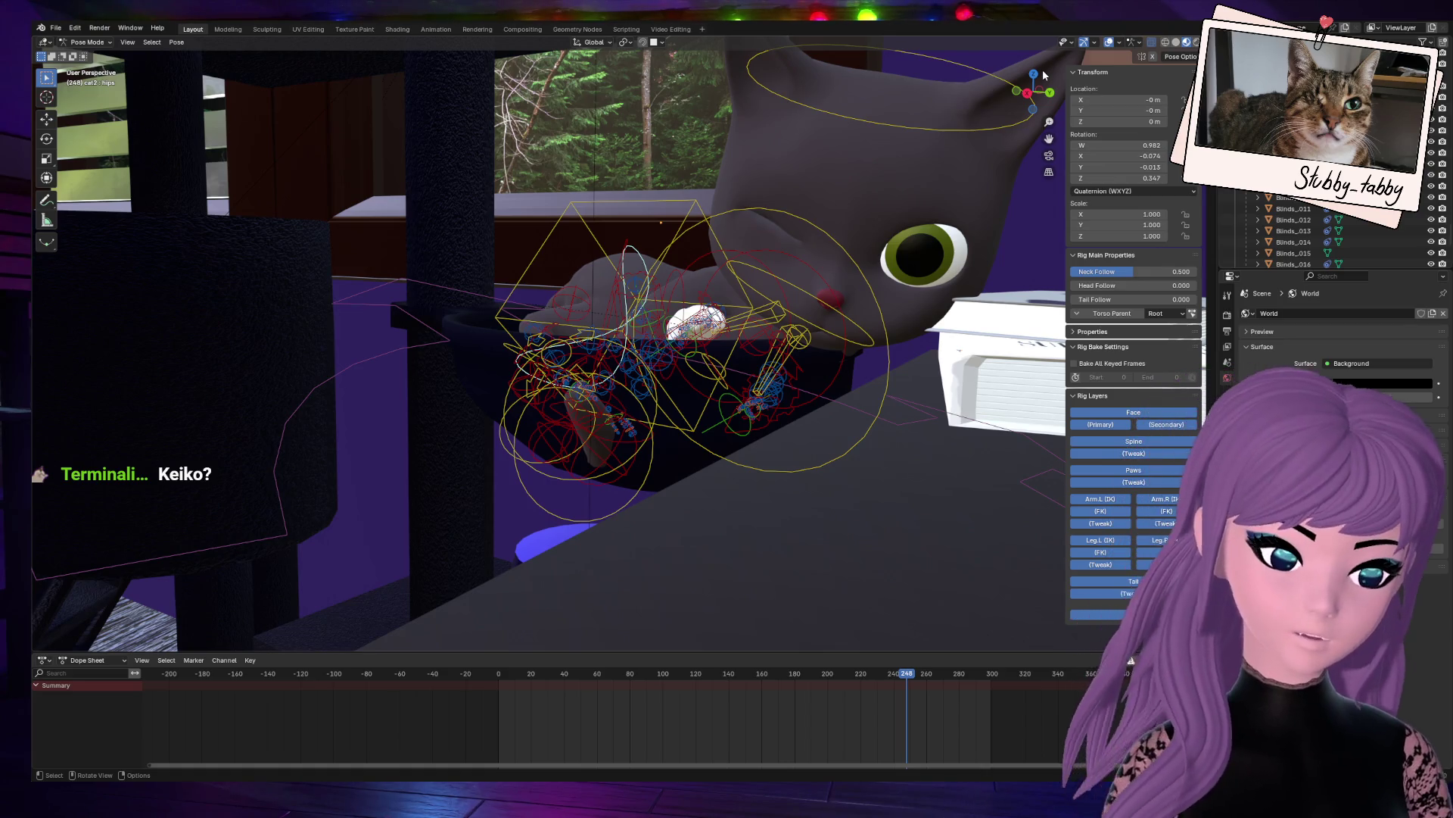
mouse_move(1039, 80)
left_mouse_down()
mouse_move(1039, 98)
mouse_move(1040, 83)
left_mouse_up()
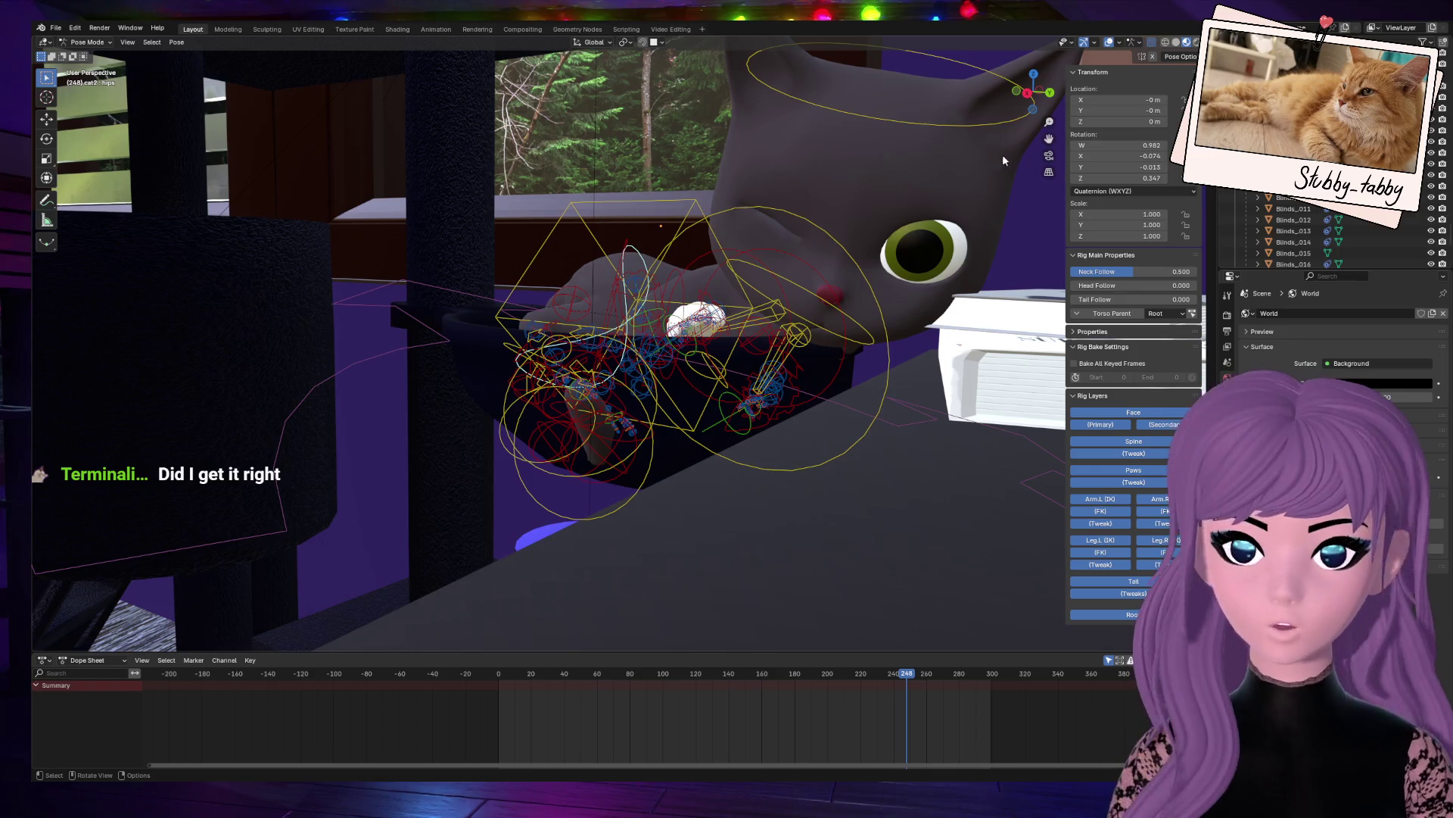
left_click_drag(1034, 93, 979, 224)
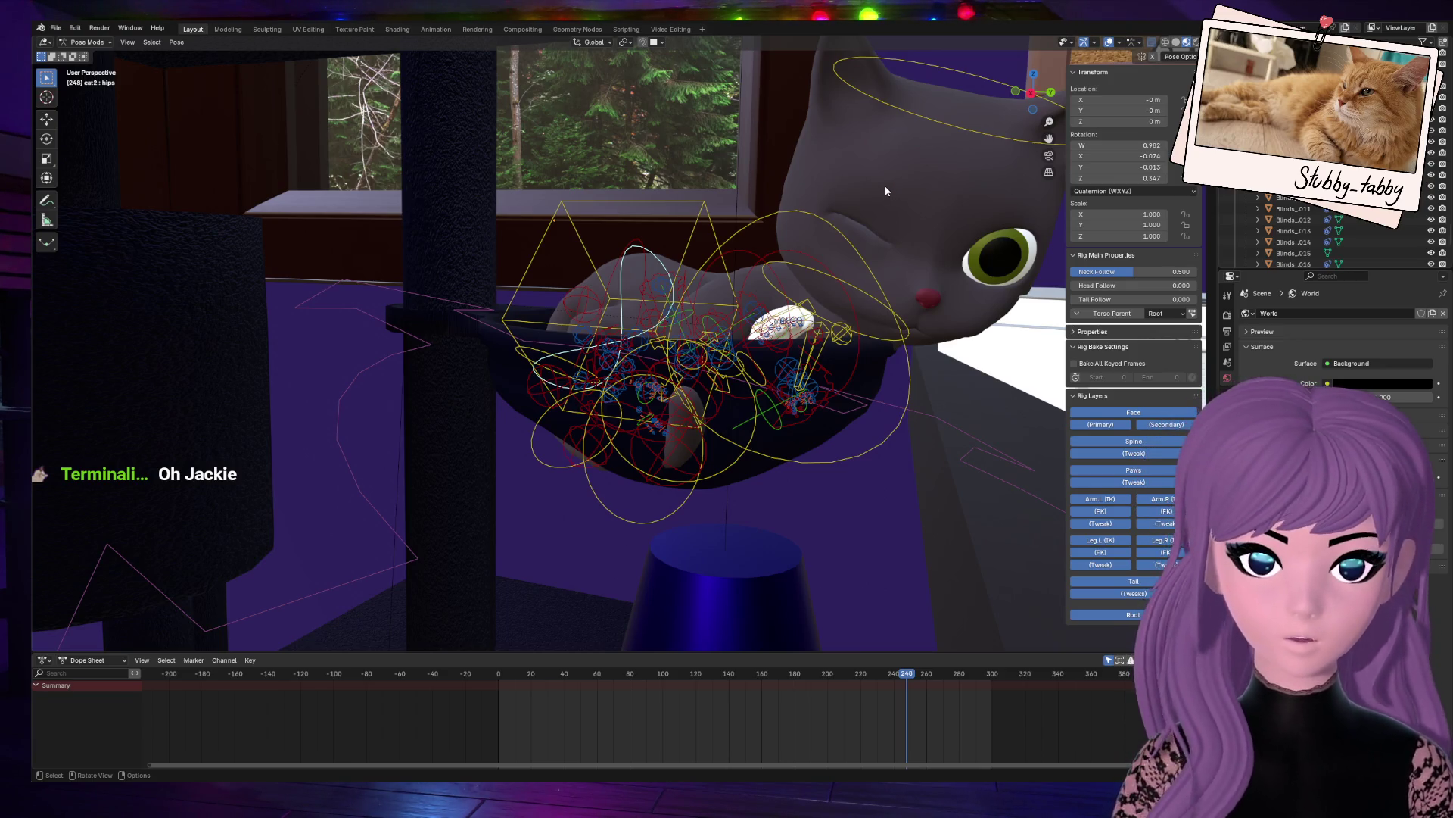
middle_click_drag(886, 190, 905, 200)
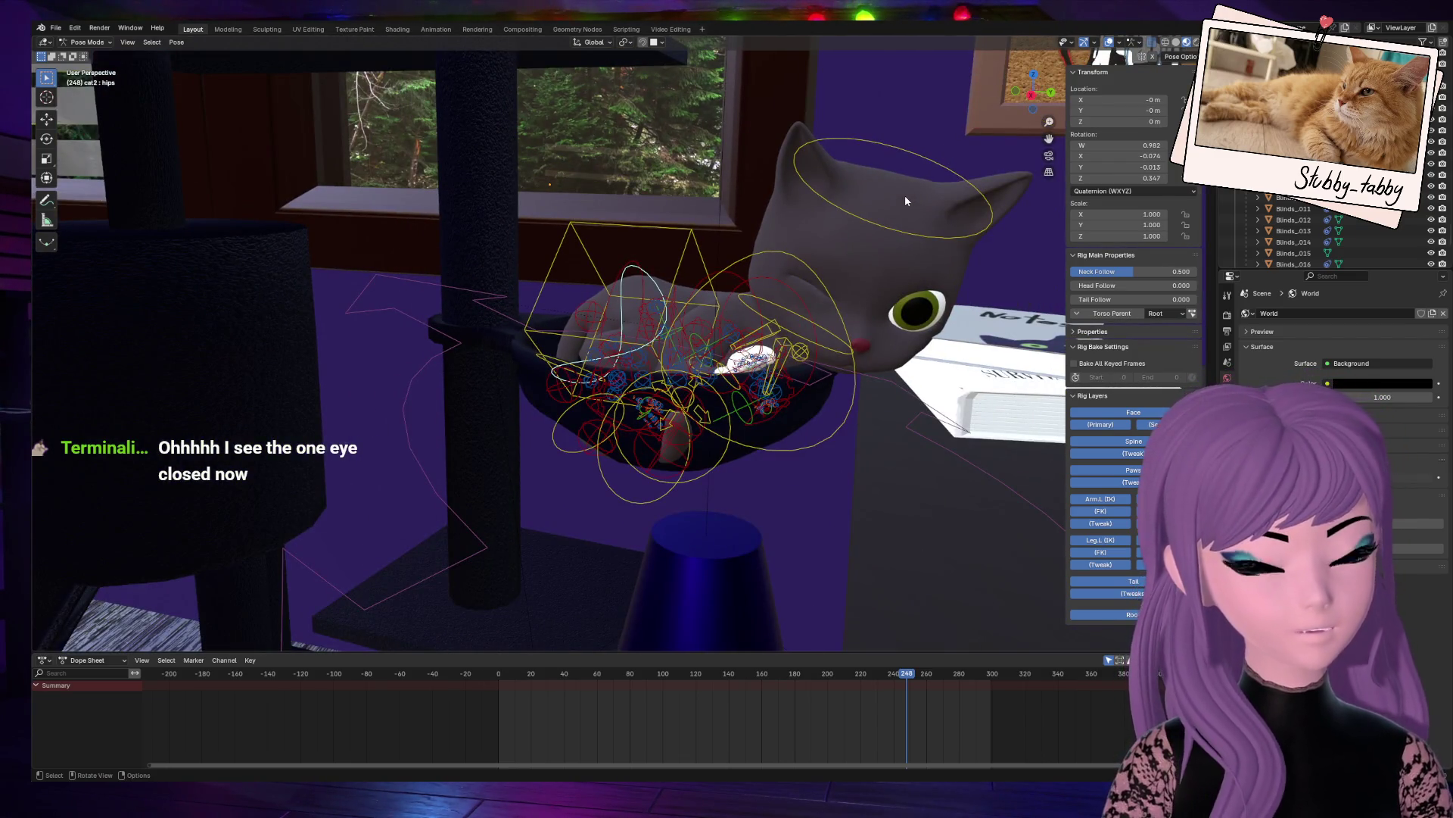
mouse_move(1033, 91)
left_mouse_down()
mouse_move(1060, 159)
mouse_move(1049, 138)
left_mouse_up()
scroll(766, 205, "up", 5)
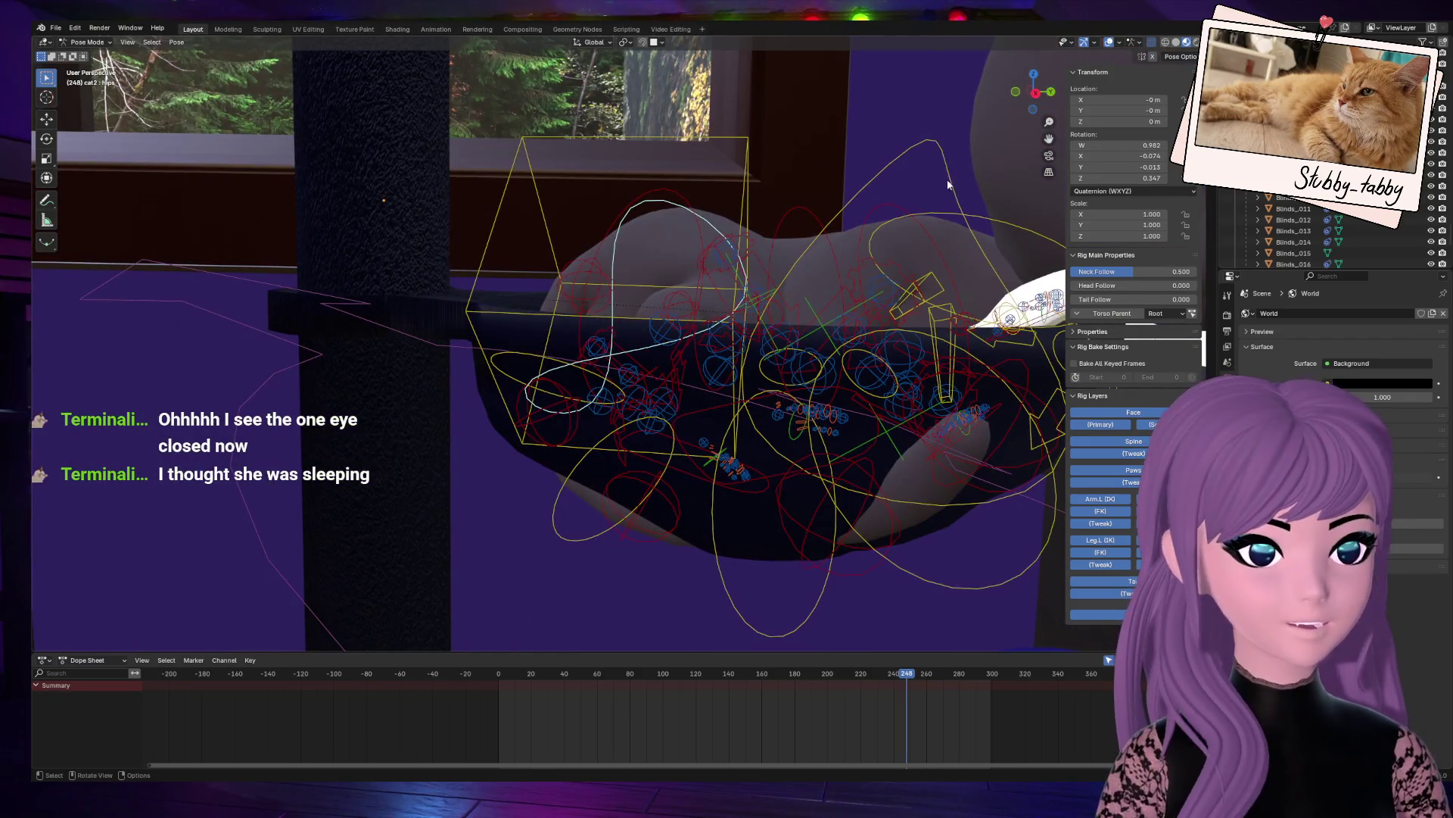
middle_click_drag(963, 167, 931, 152)
scroll(869, 242, "down", 4)
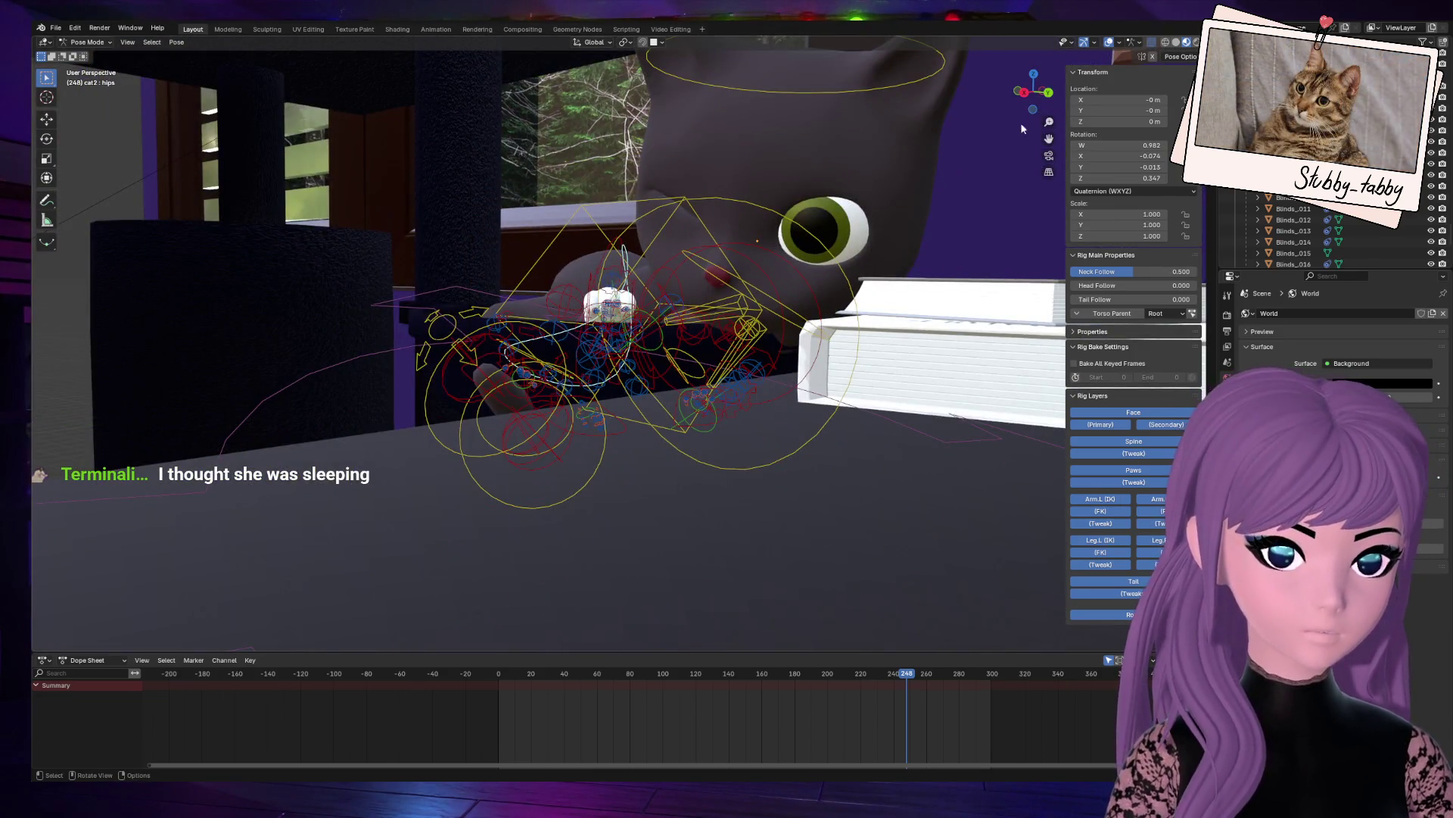
left_click_drag(1034, 101, 869, 215)
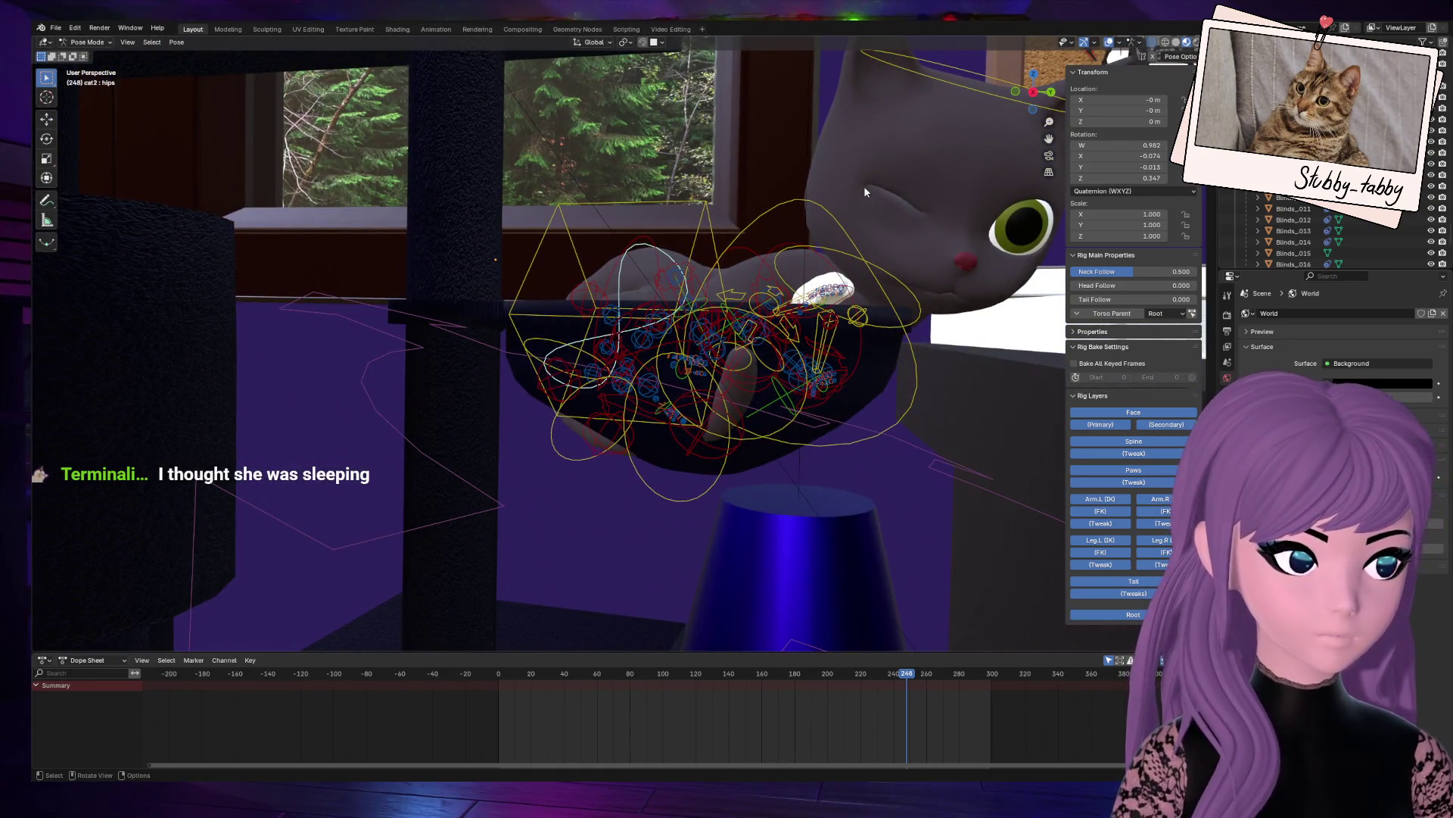
scroll(801, 171, "down", 10)
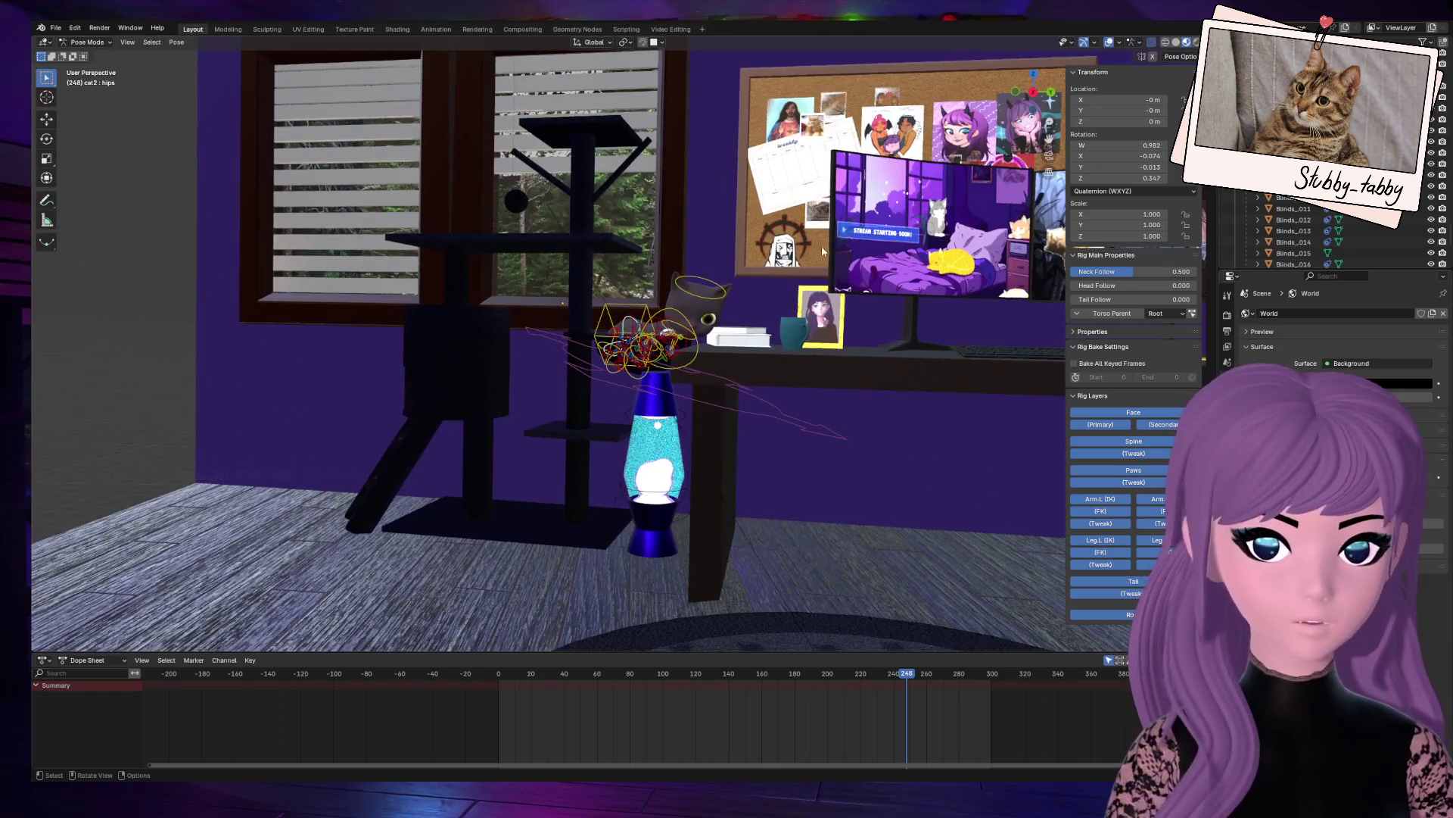
scroll(927, 179, "down", 3)
scroll(945, 450, "up", 5)
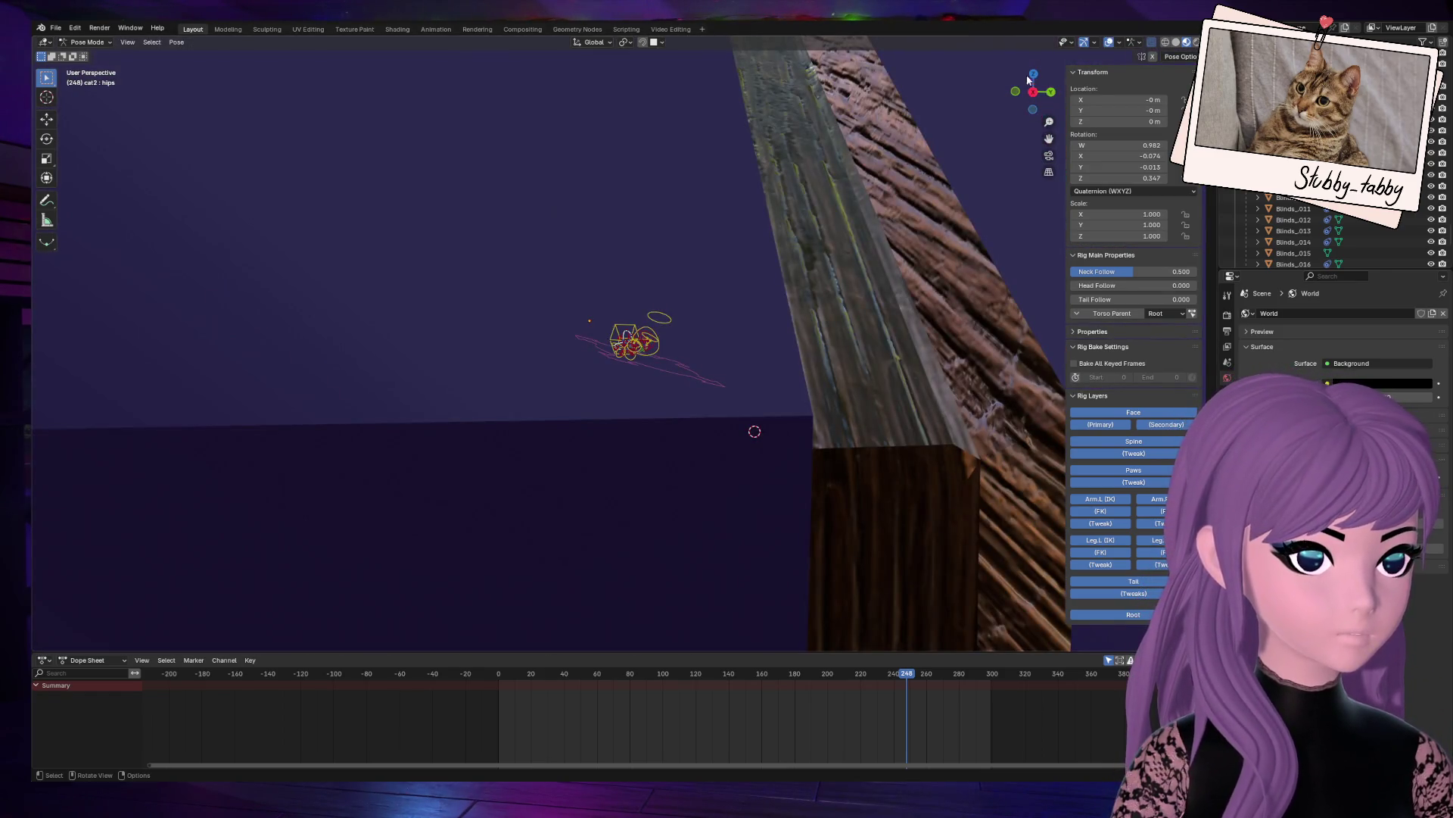
scroll(1023, 75, "down", 8)
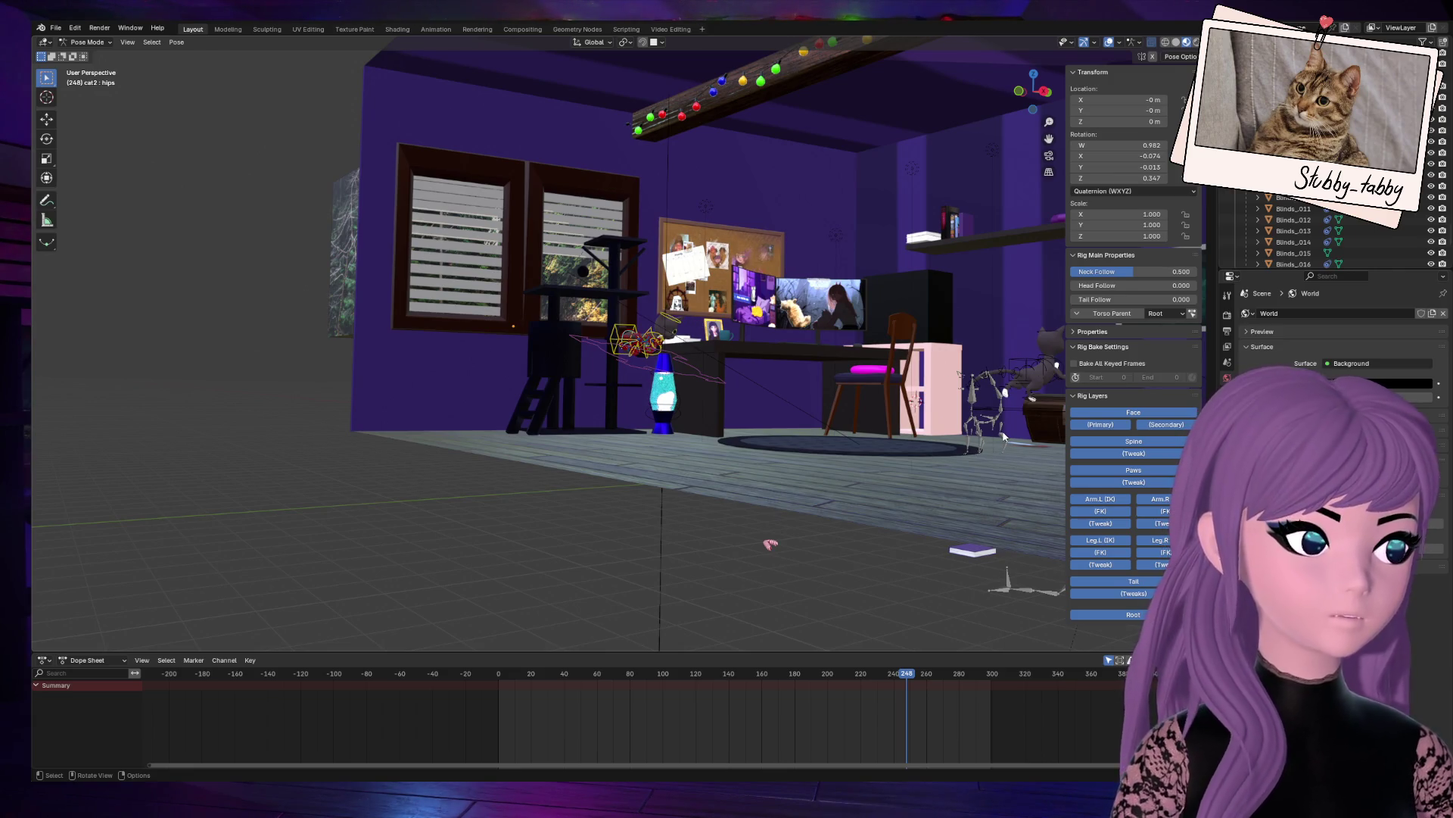
scroll(984, 431, "up", 8)
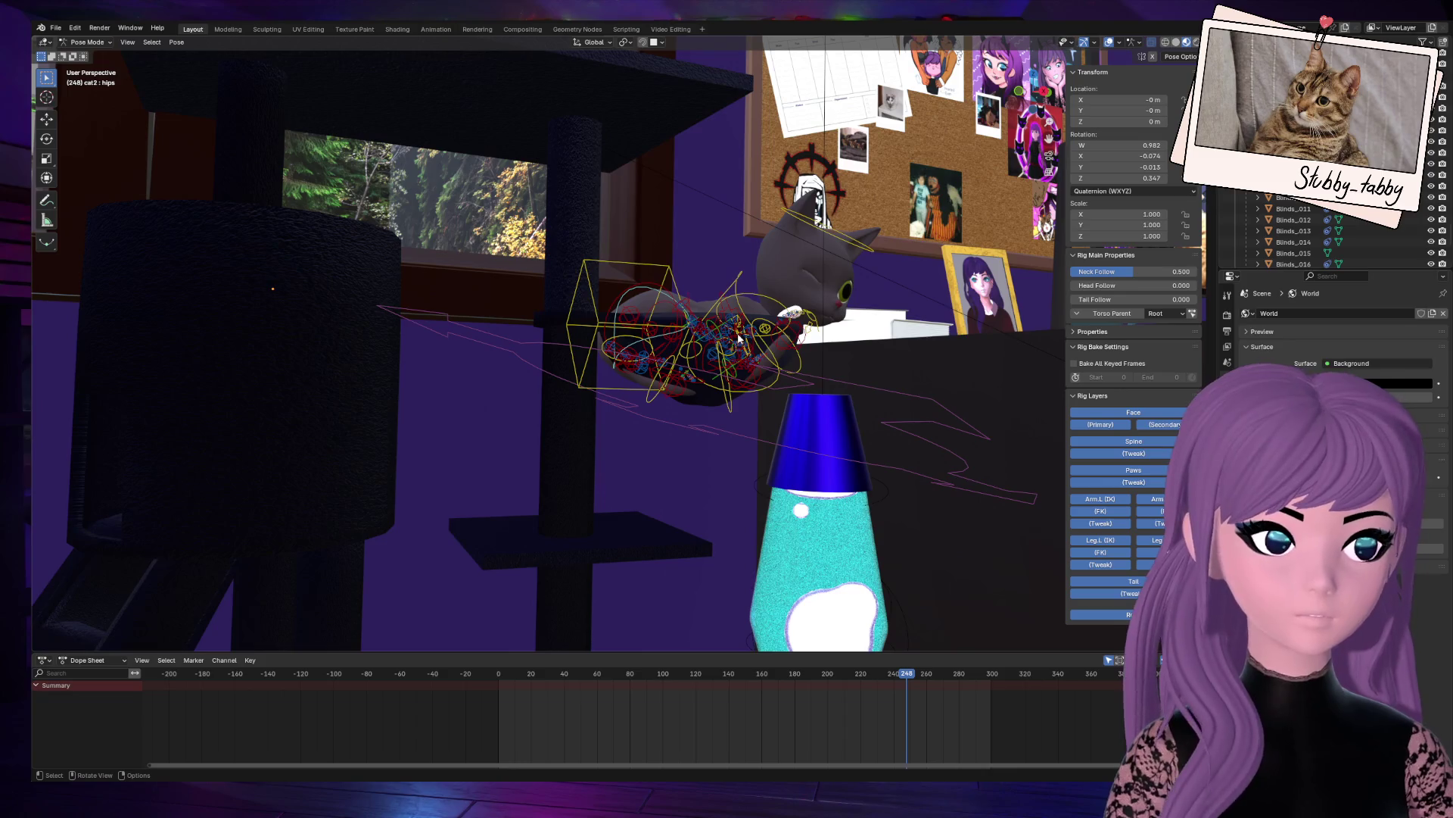
scroll(738, 339, "up", 3)
left_click(936, 285)
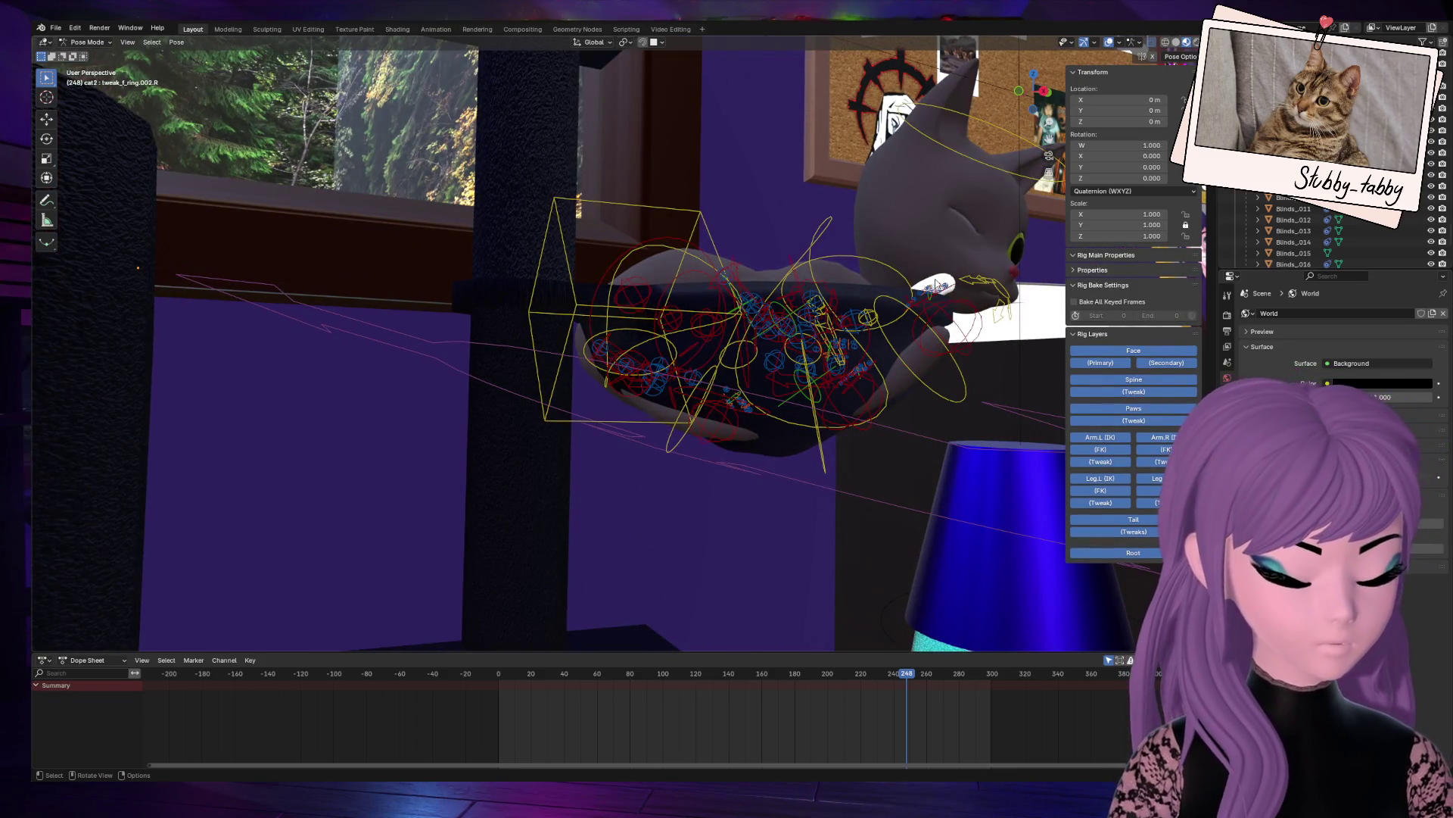
key("KP_Decimal")
scroll(710, 367, "down", 5)
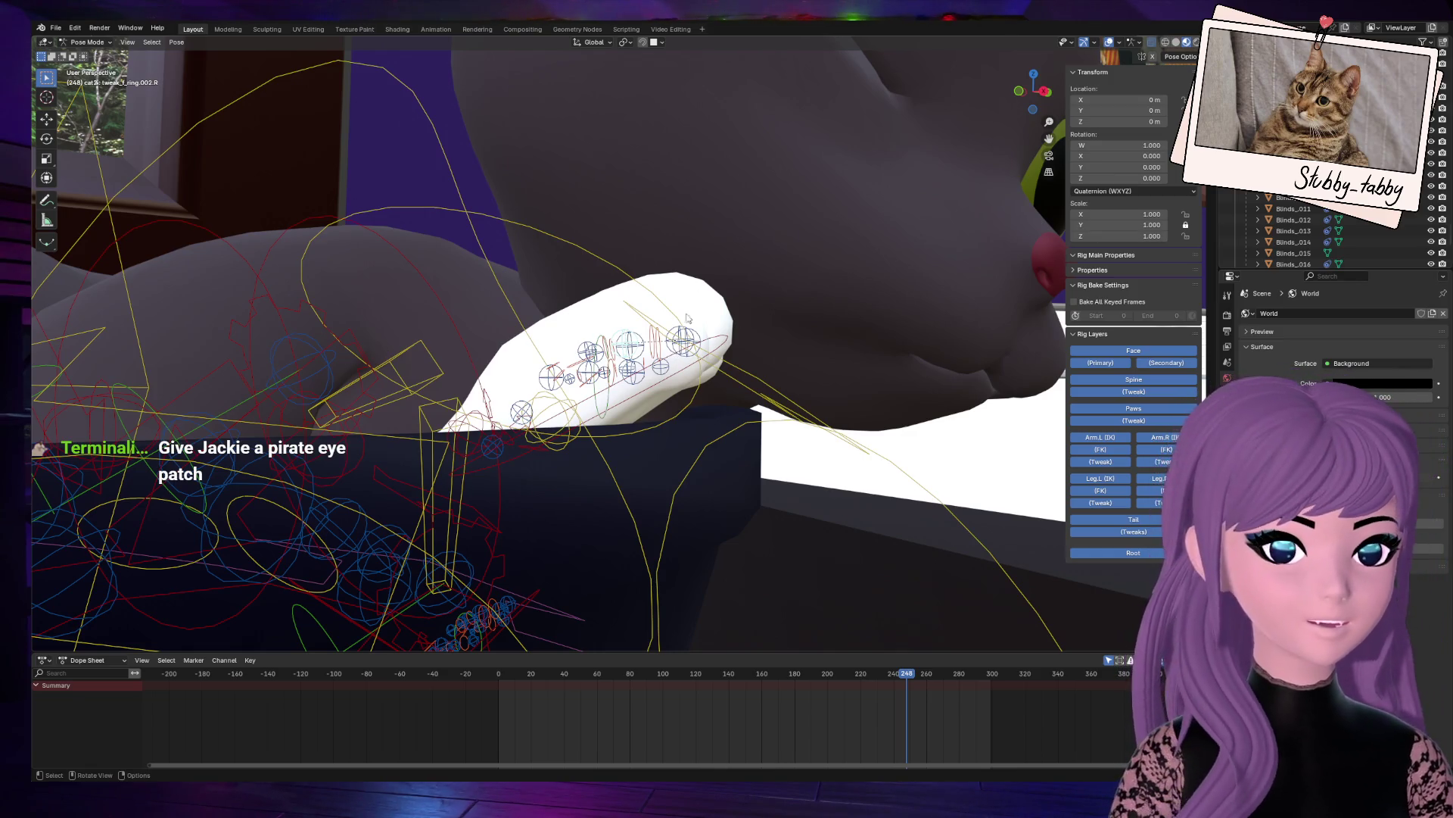
mouse_move(1046, 91)
left_mouse_down()
mouse_move(865, 226)
mouse_move(860, 255)
mouse_move(1014, 104)
mouse_move(924, 174)
left_mouse_up()
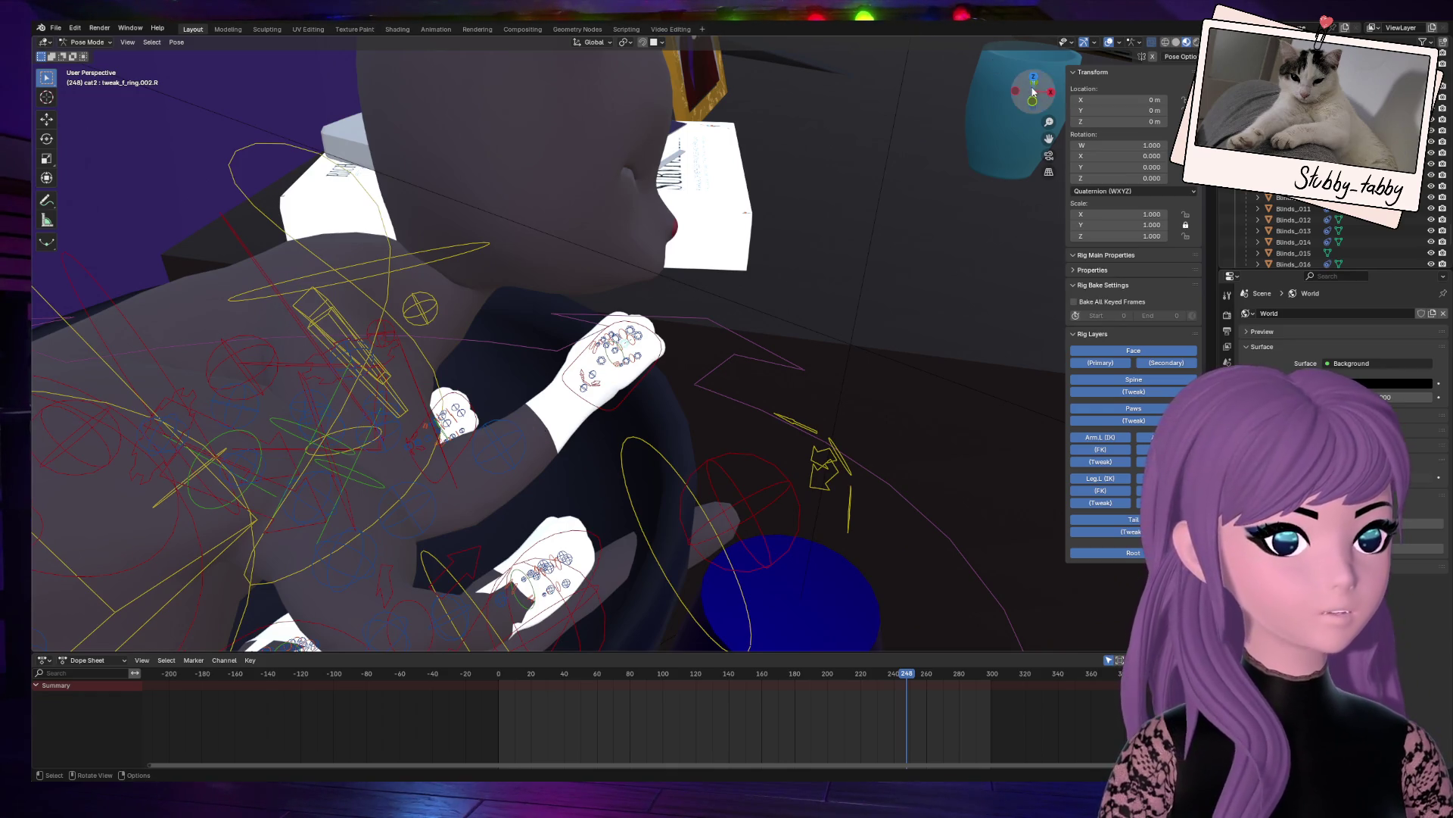
Step: Move the right foot IK control about −0.113 m in X
middle_click_drag(787, 58, 889, 215)
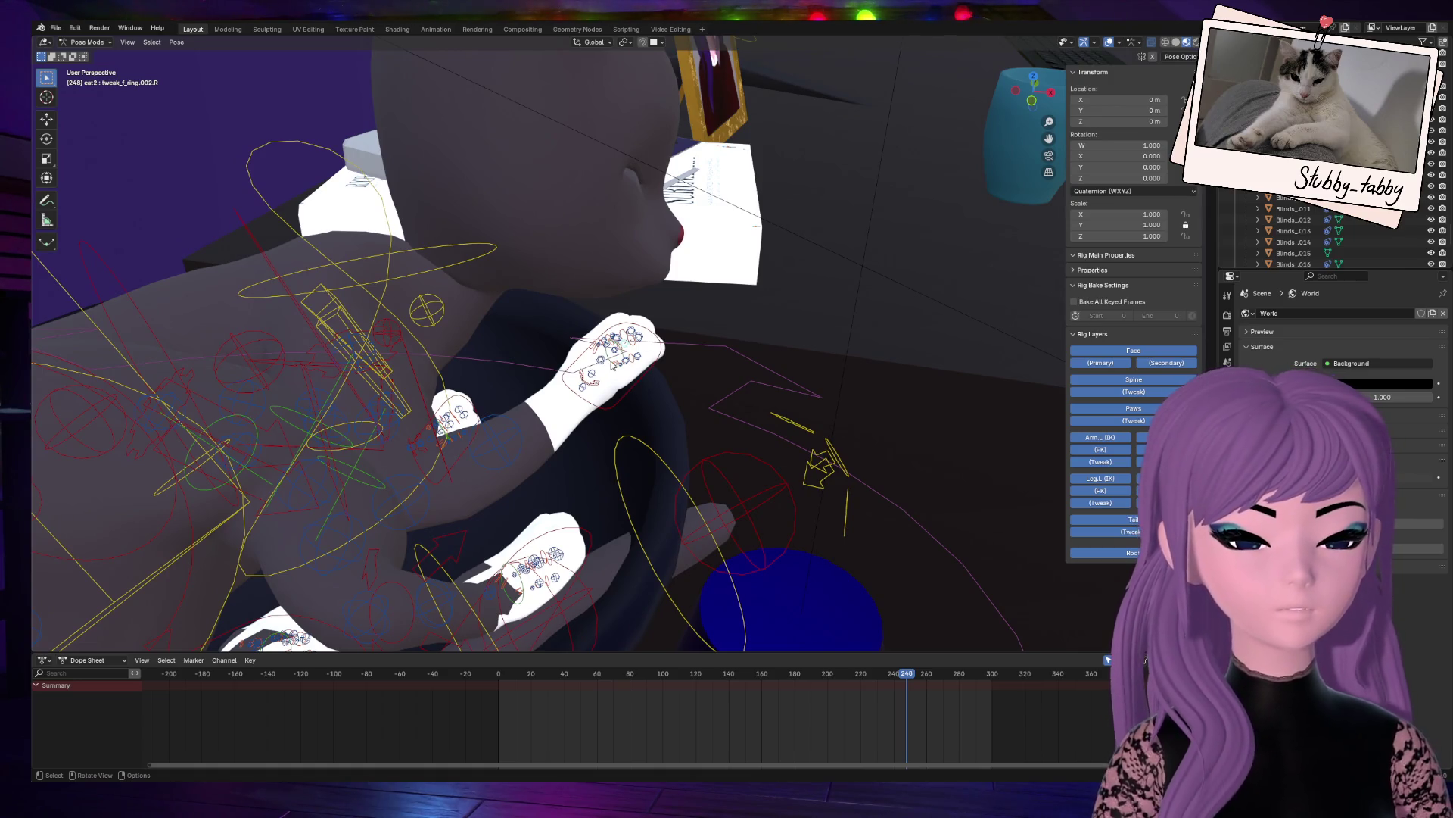
mouse_move(1026, 70)
left_mouse_down()
mouse_move(984, 91)
mouse_move(1029, 113)
mouse_move(1024, 129)
left_mouse_up()
left_click(495, 550)
key("g")
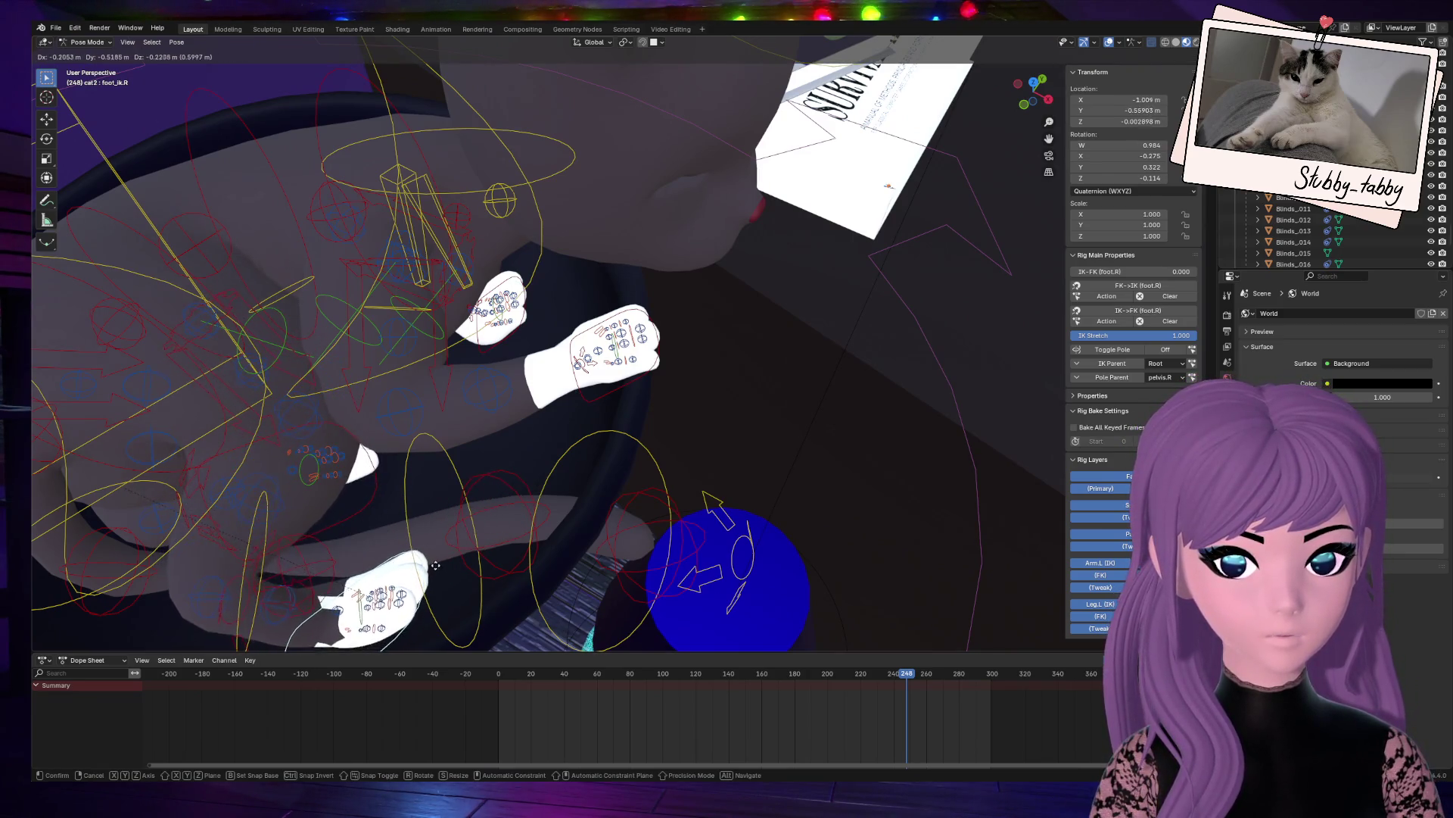
left_click(478, 519)
Step: Rotate the left thigh control and select the left heel control
left_click_drag(1033, 89, 1051, 103)
left_click(486, 192)
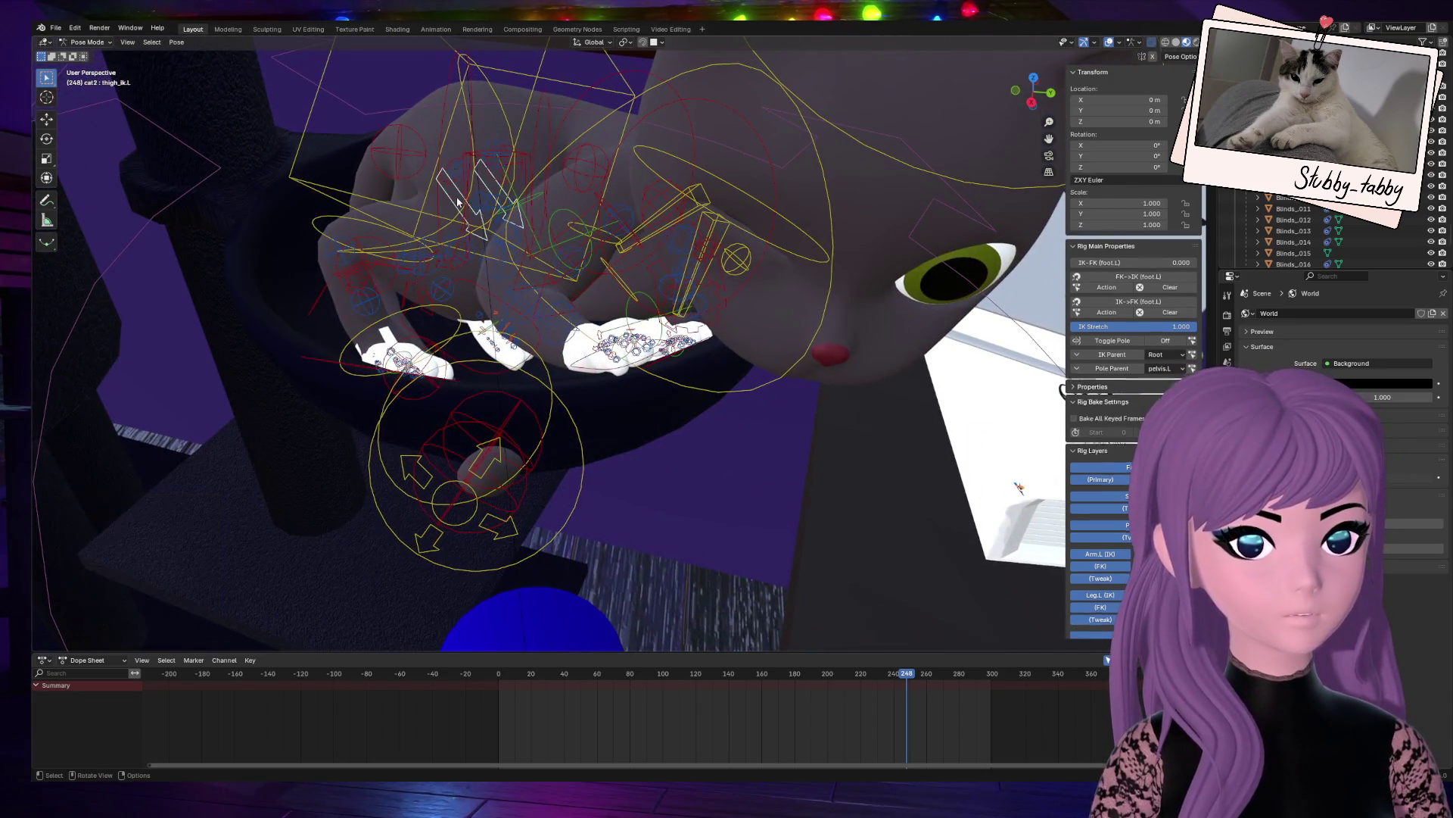
key("r")
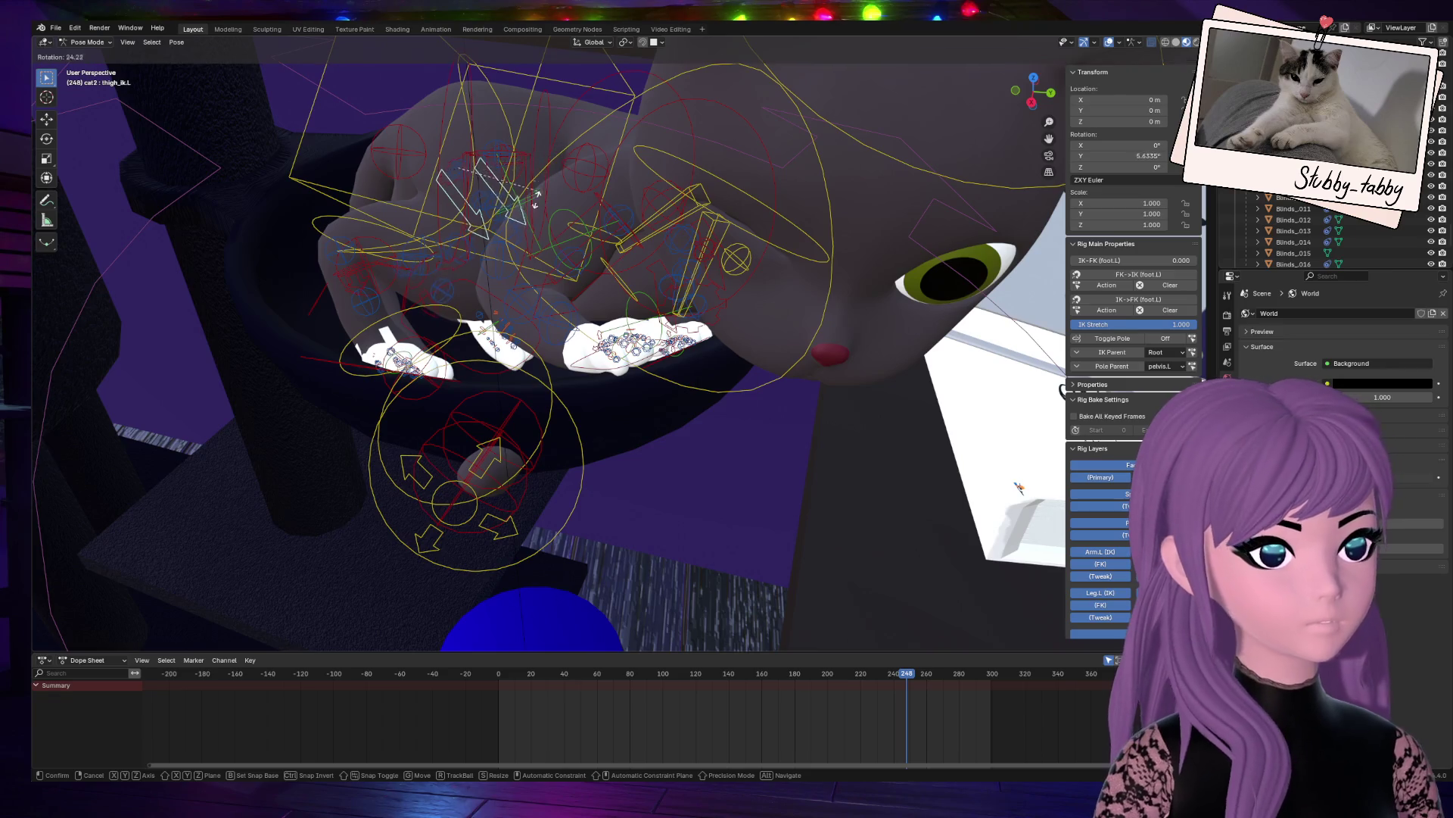
left_click(624, 196)
middle_click_drag(623, 197, 429, 243)
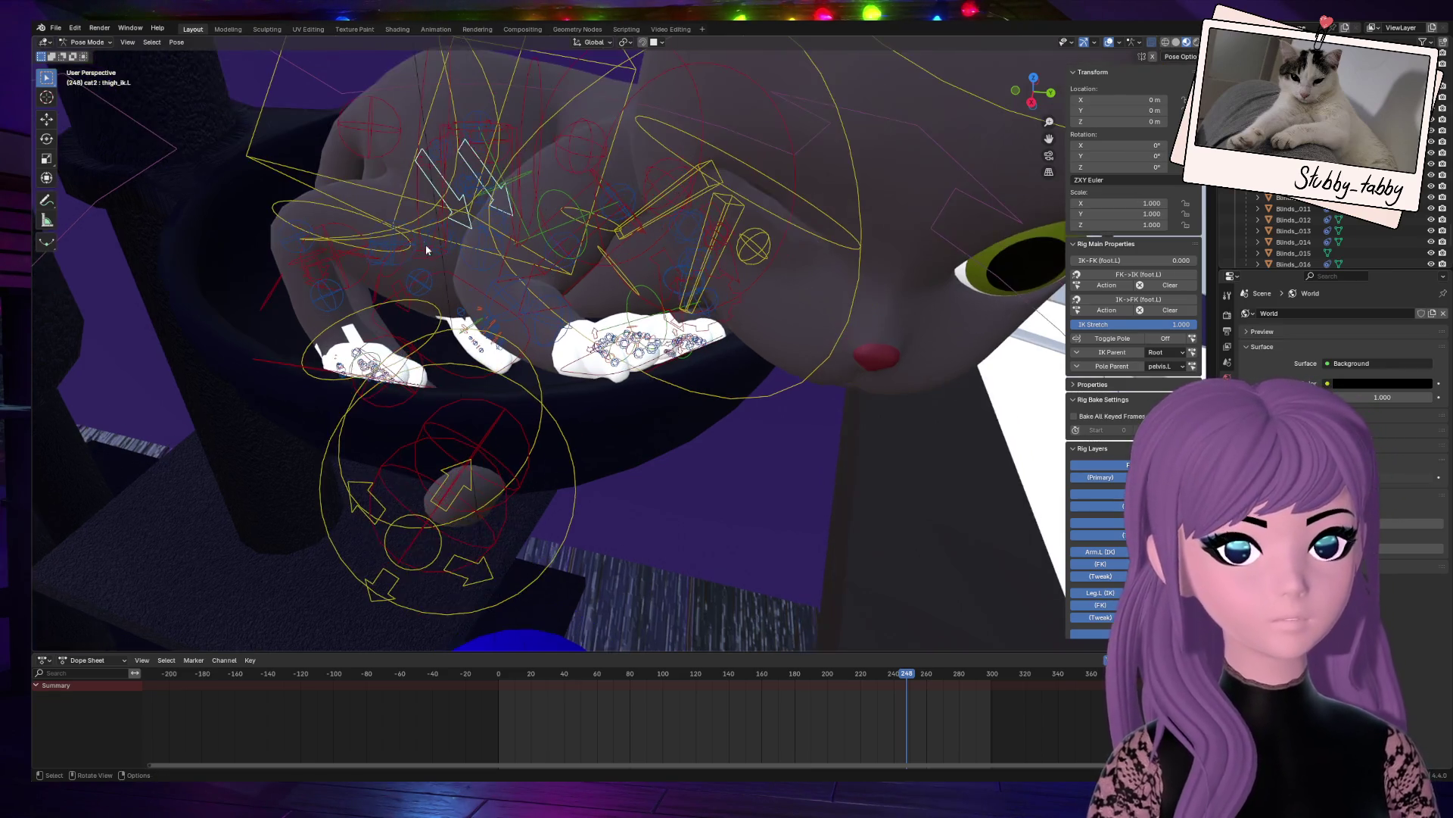
left_click(407, 259)
left_click(409, 259)
left_click(419, 260)
left_click(429, 254)
mouse_move(1033, 111)
left_mouse_down()
mouse_move(931, 121)
mouse_move(848, 227)
mouse_move(774, 404)
left_mouse_up()
key("r")
key("Escape")
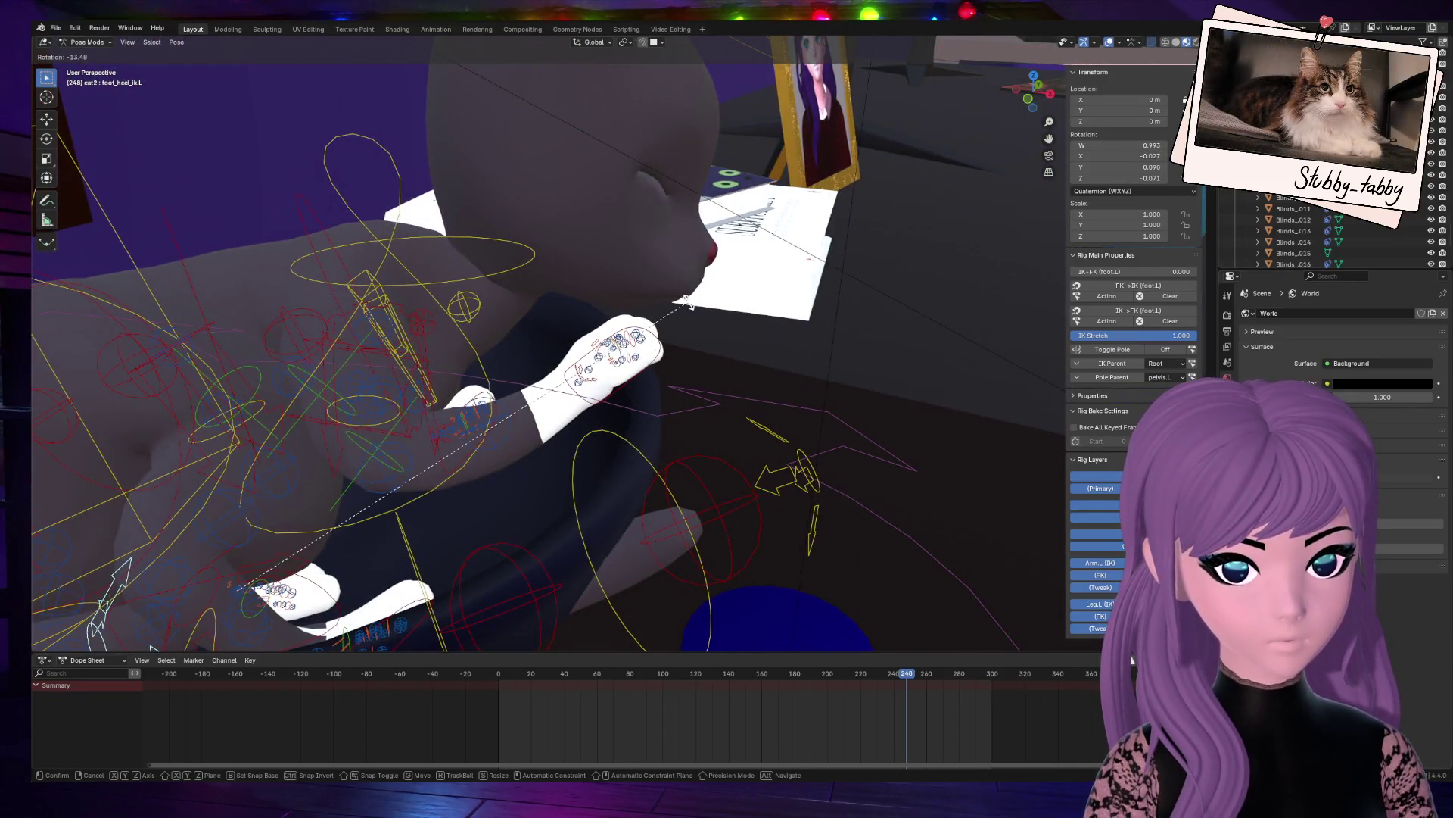
Step: Bend the tail, rotating tail.003 about -11.7° and tail.004 about -5.4°
left_click(790, 477)
key("r")
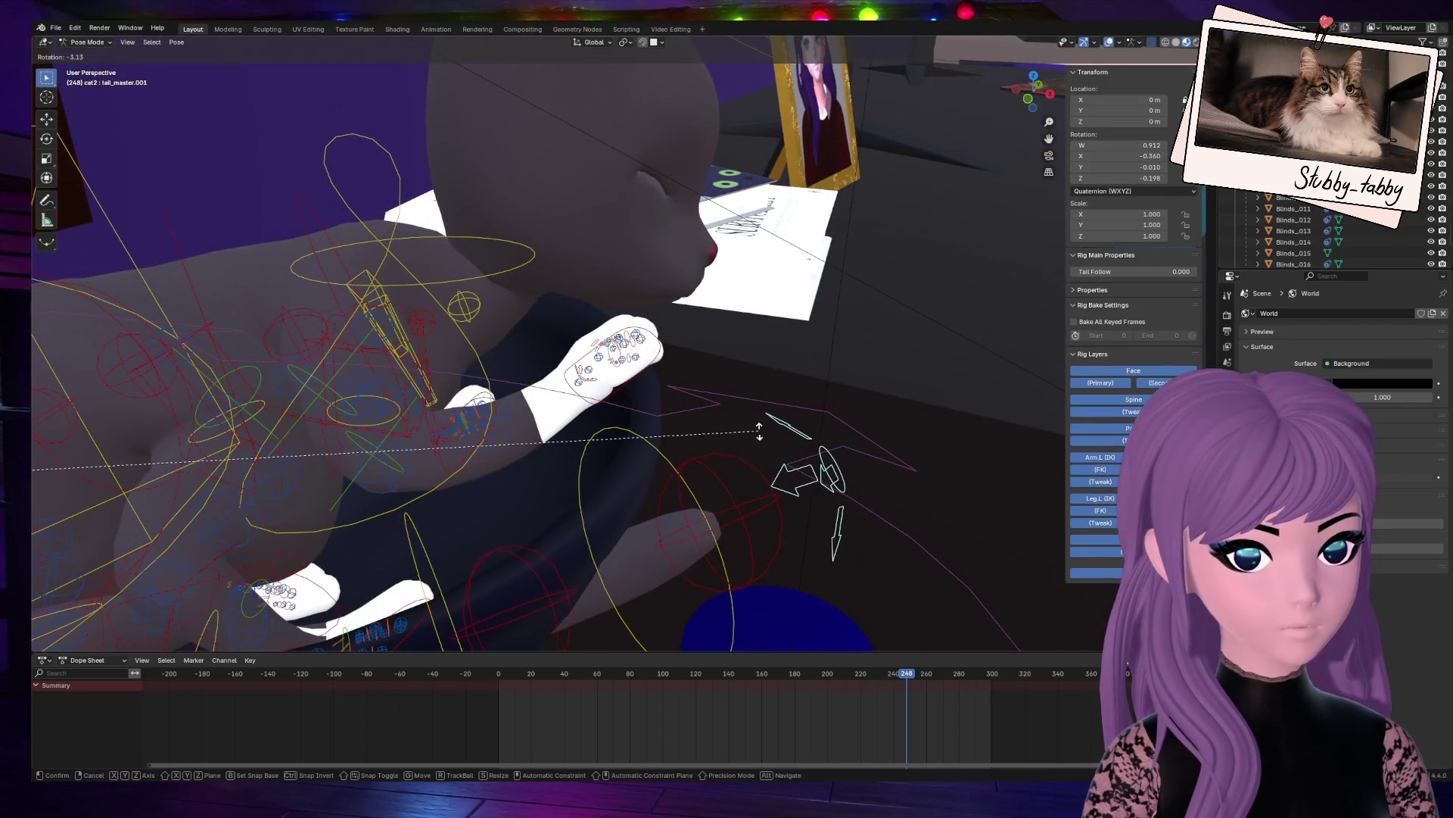
key("Escape")
left_click(643, 443)
middle_click_drag(606, 529, 545, 570)
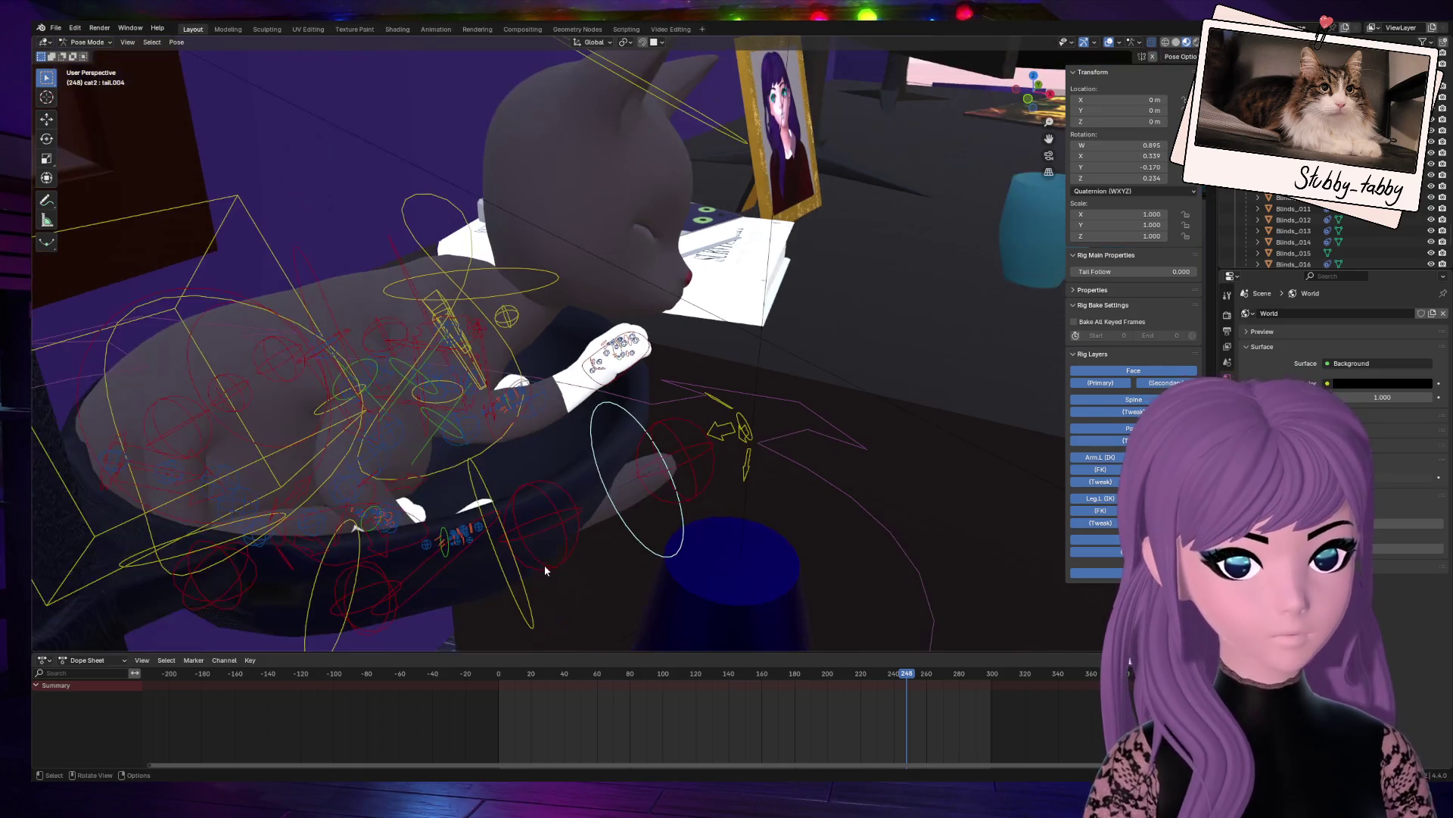
left_click(504, 528)
key("r")
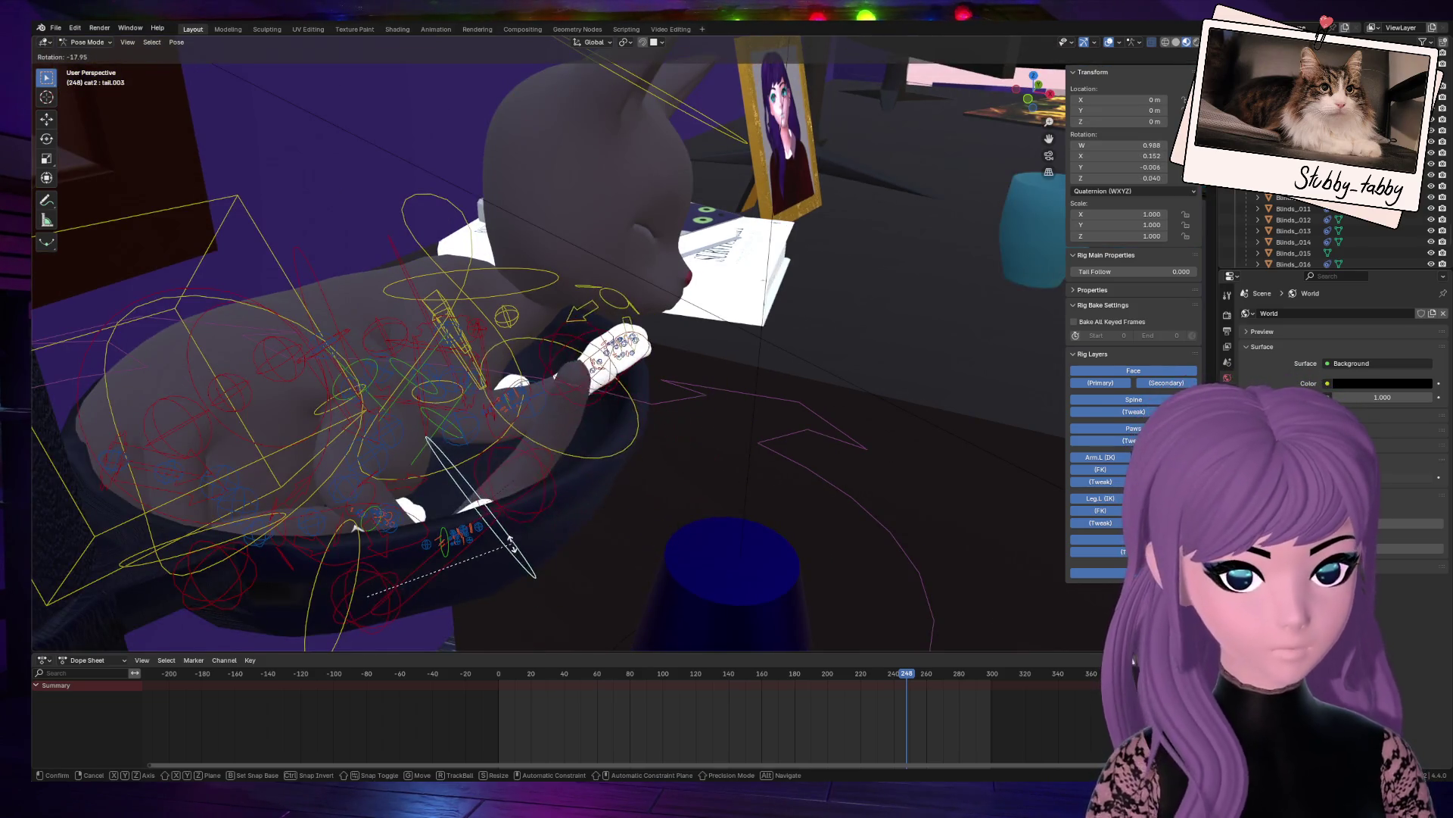
left_click(523, 557)
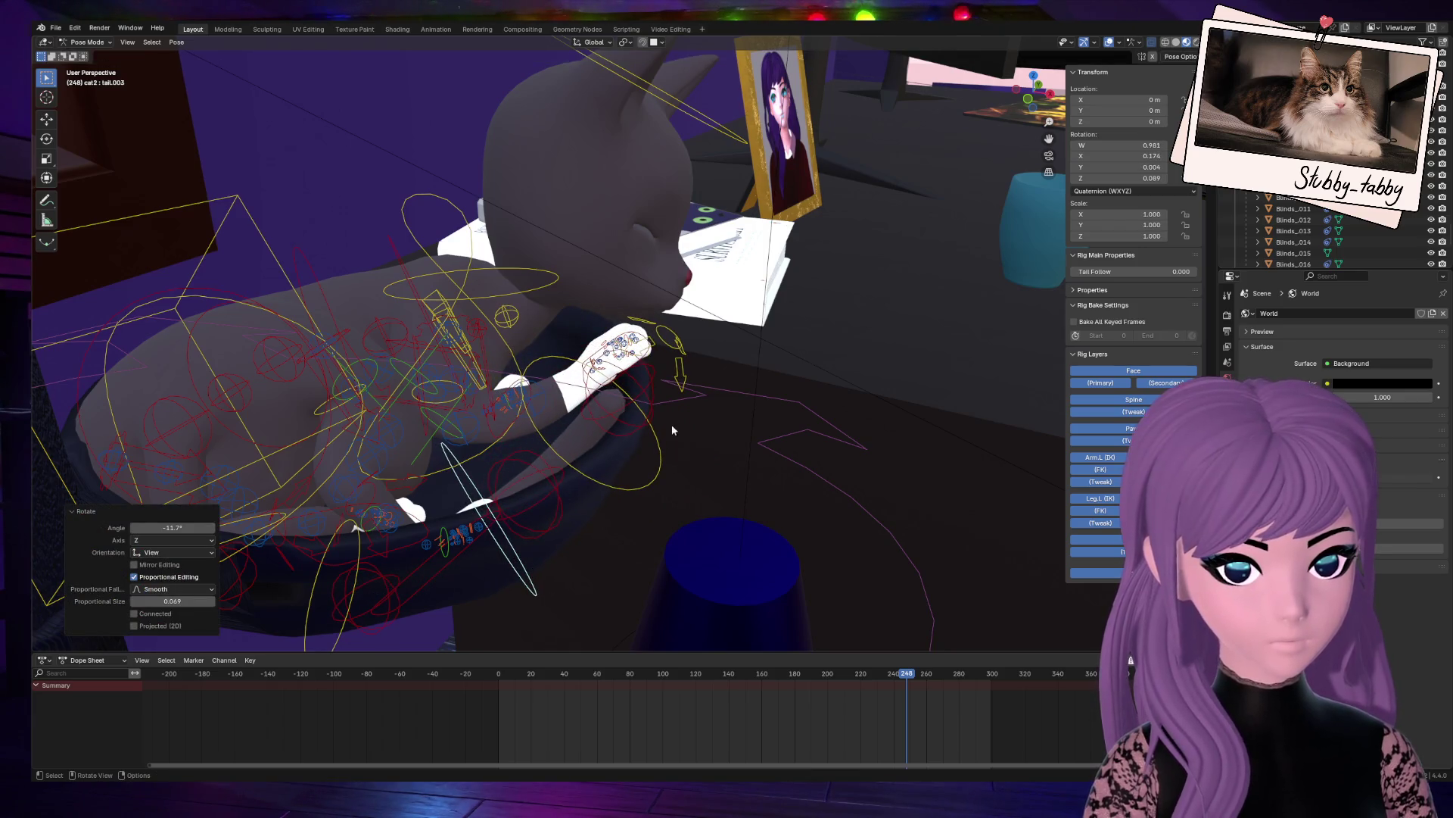
left_click(657, 465)
key("r")
left_click(313, 509)
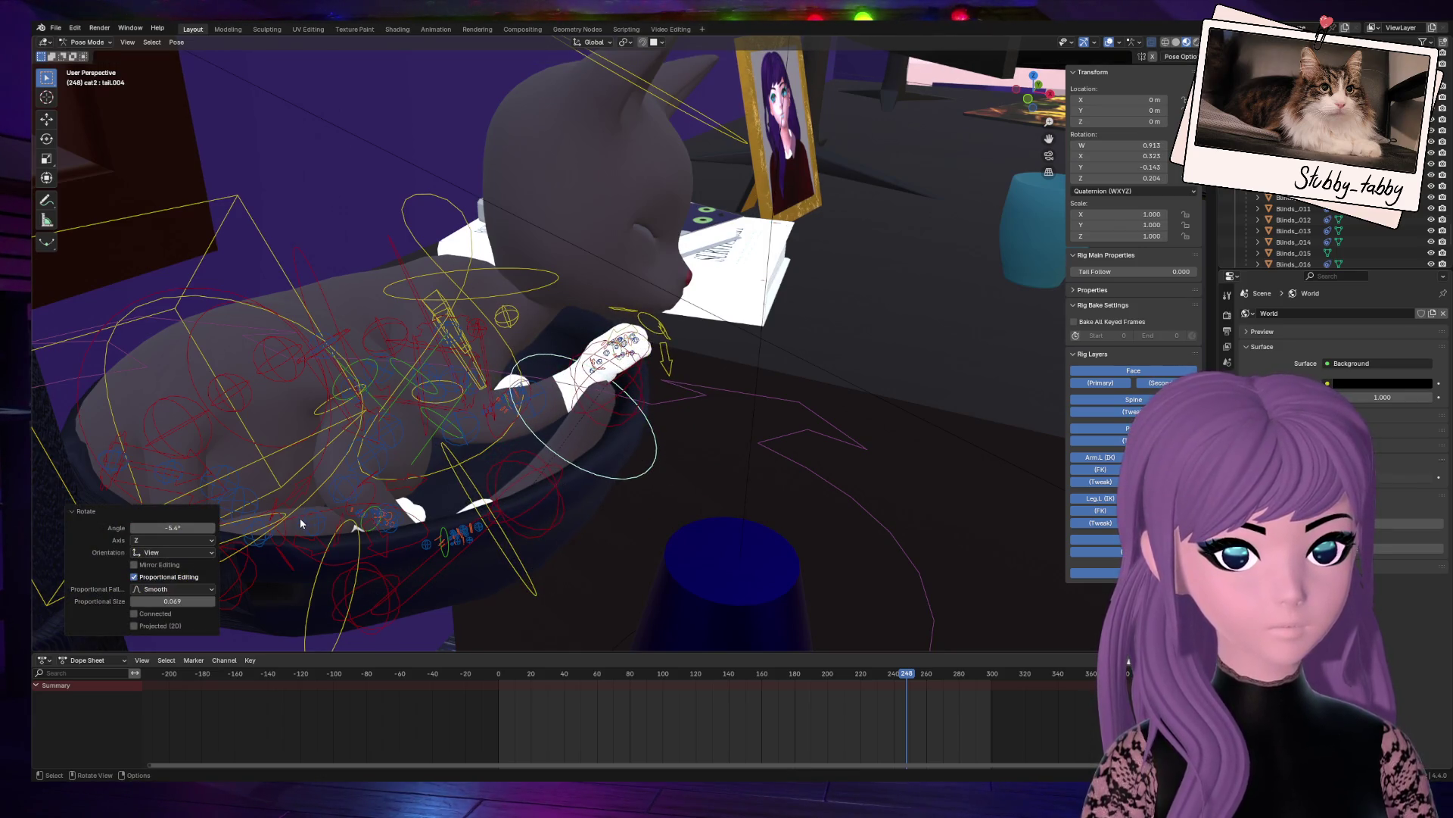
Step: Rotate the right hind foot's heel control, then Tab the rig into Edit Mode
left_click(301, 523)
mouse_move(301, 523)
middle_mouse_down()
mouse_move(341, 500)
mouse_move(483, 226)
middle_mouse_up()
left_click(409, 260)
key("r")
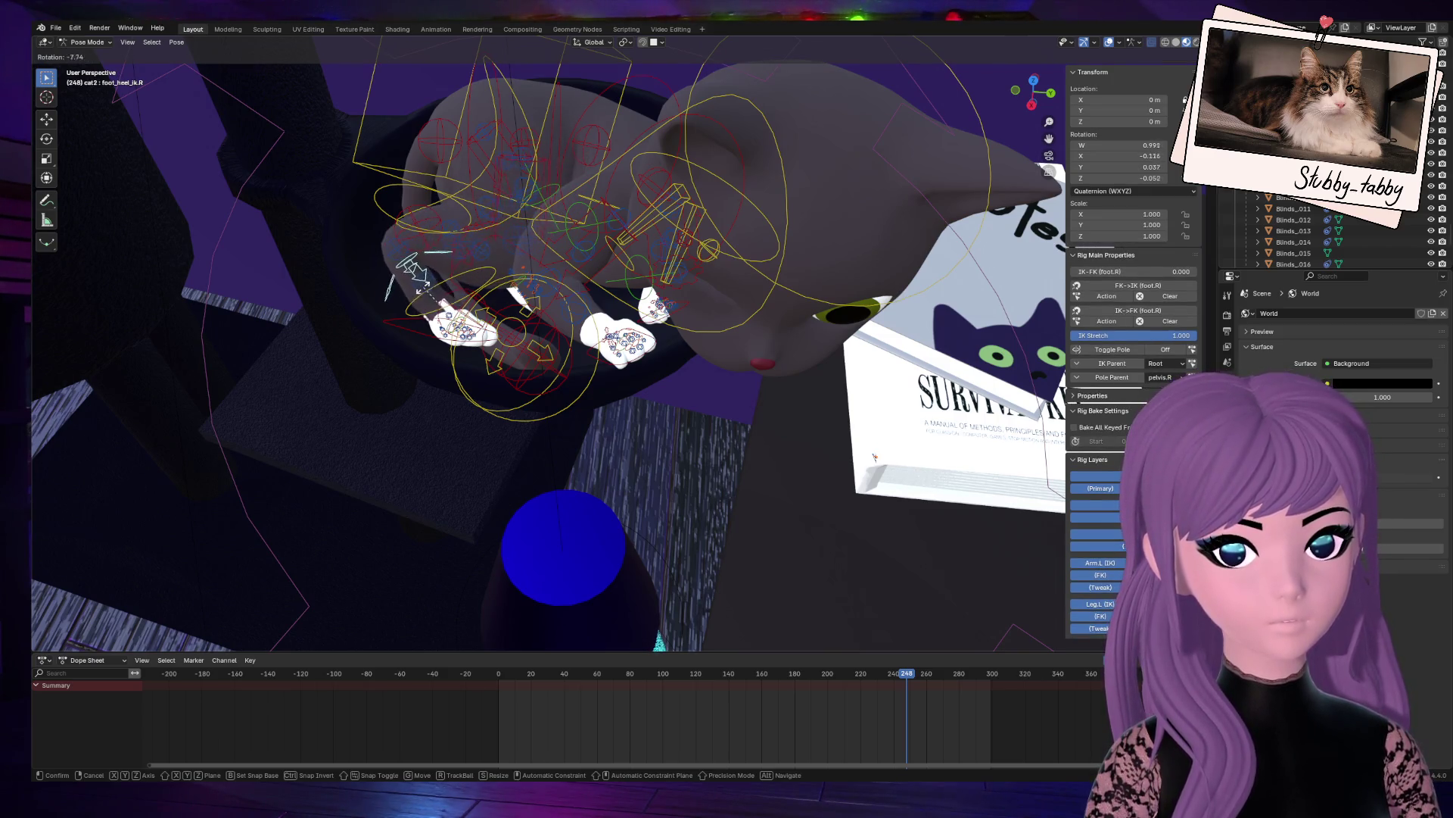
left_click(409, 276)
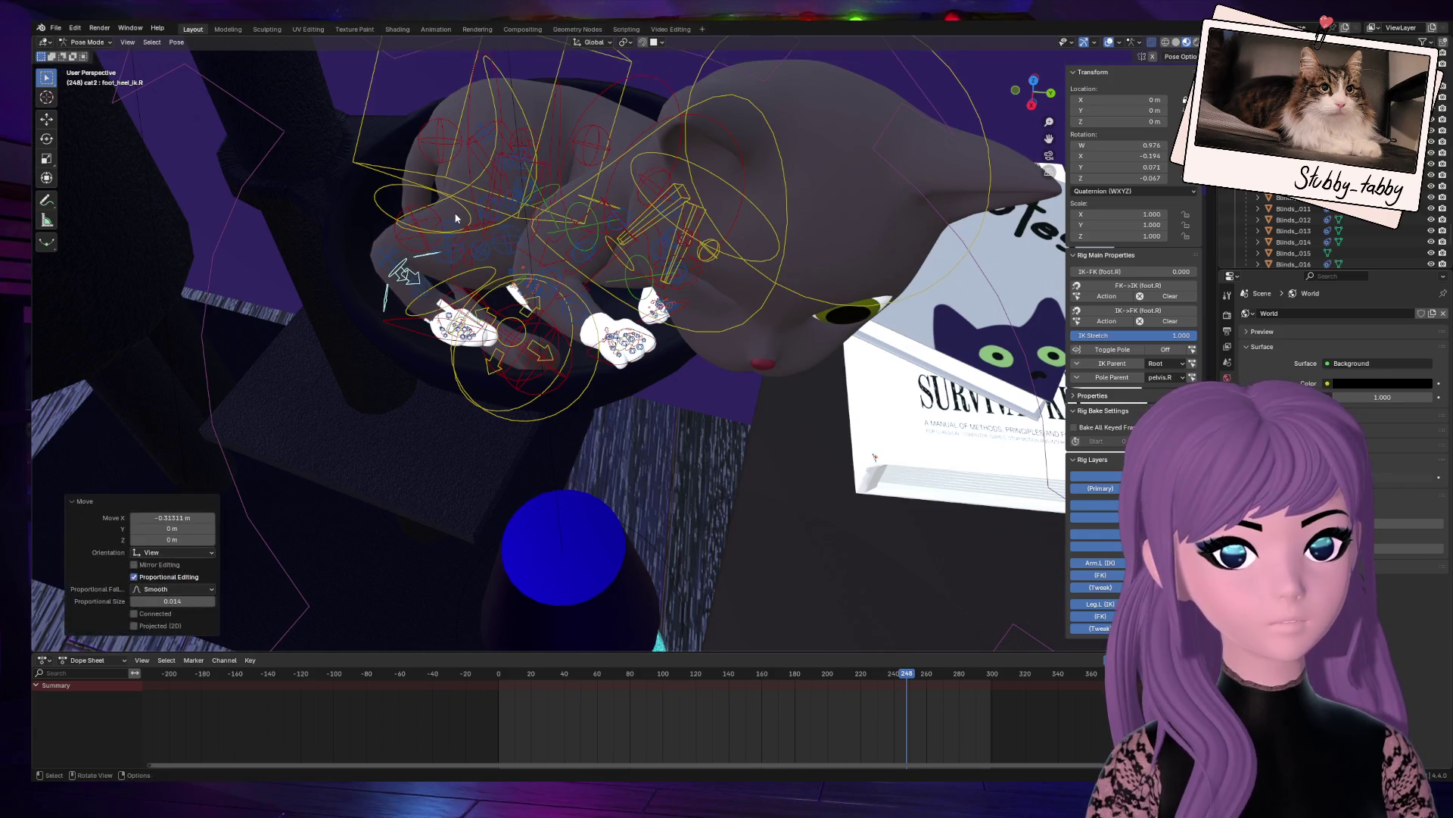
middle_click_drag(455, 212, 494, 90)
left_click(493, 94)
mouse_move(1034, 91)
left_mouse_down()
mouse_move(961, 103)
mouse_move(923, 147)
mouse_move(950, 91)
left_mouse_up()
key("Tab")
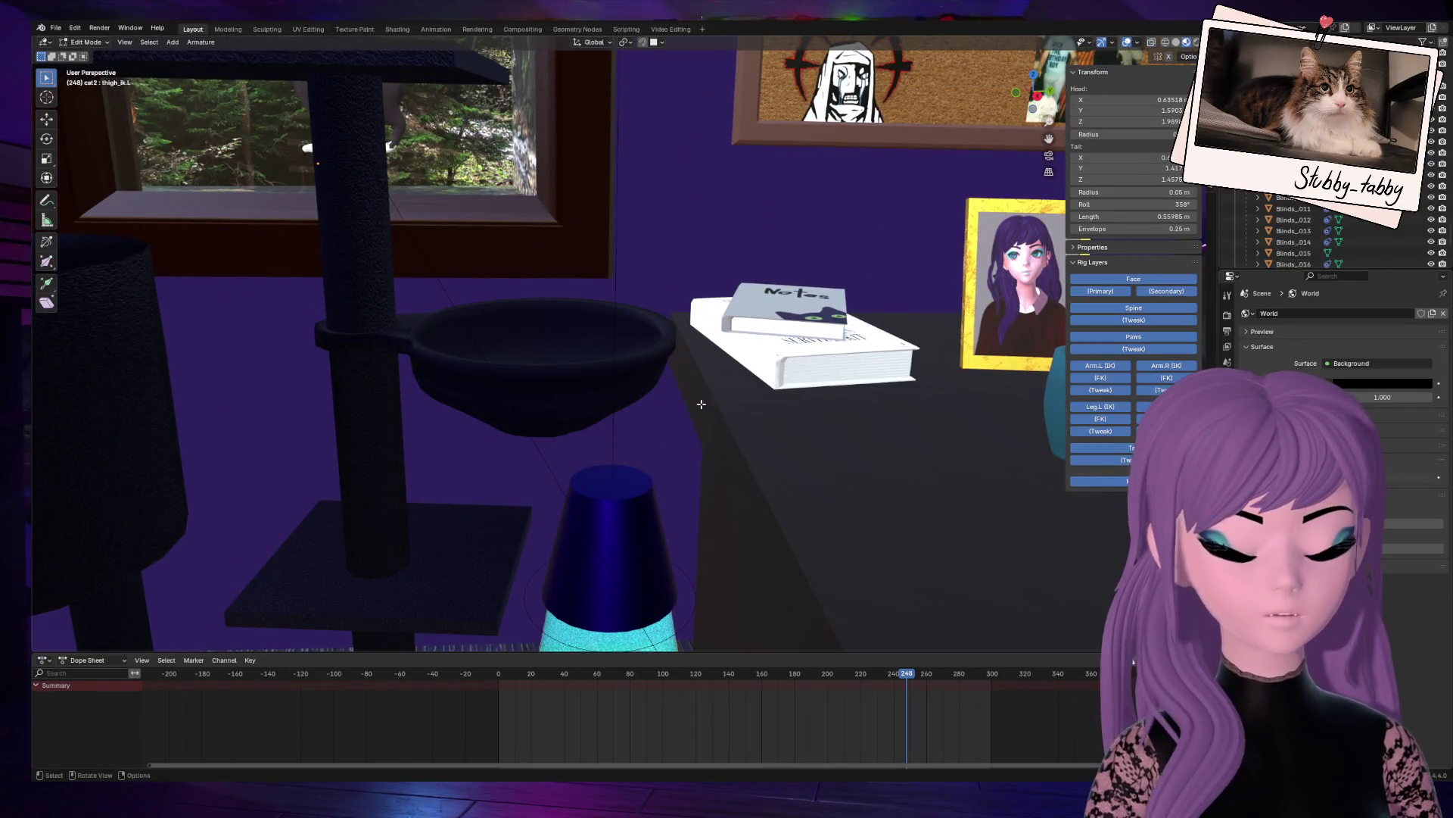
Step: Return to Object Mode, reselect the cat rig and switch it to Pose Mode
left_click(85, 42)
left_click(83, 53)
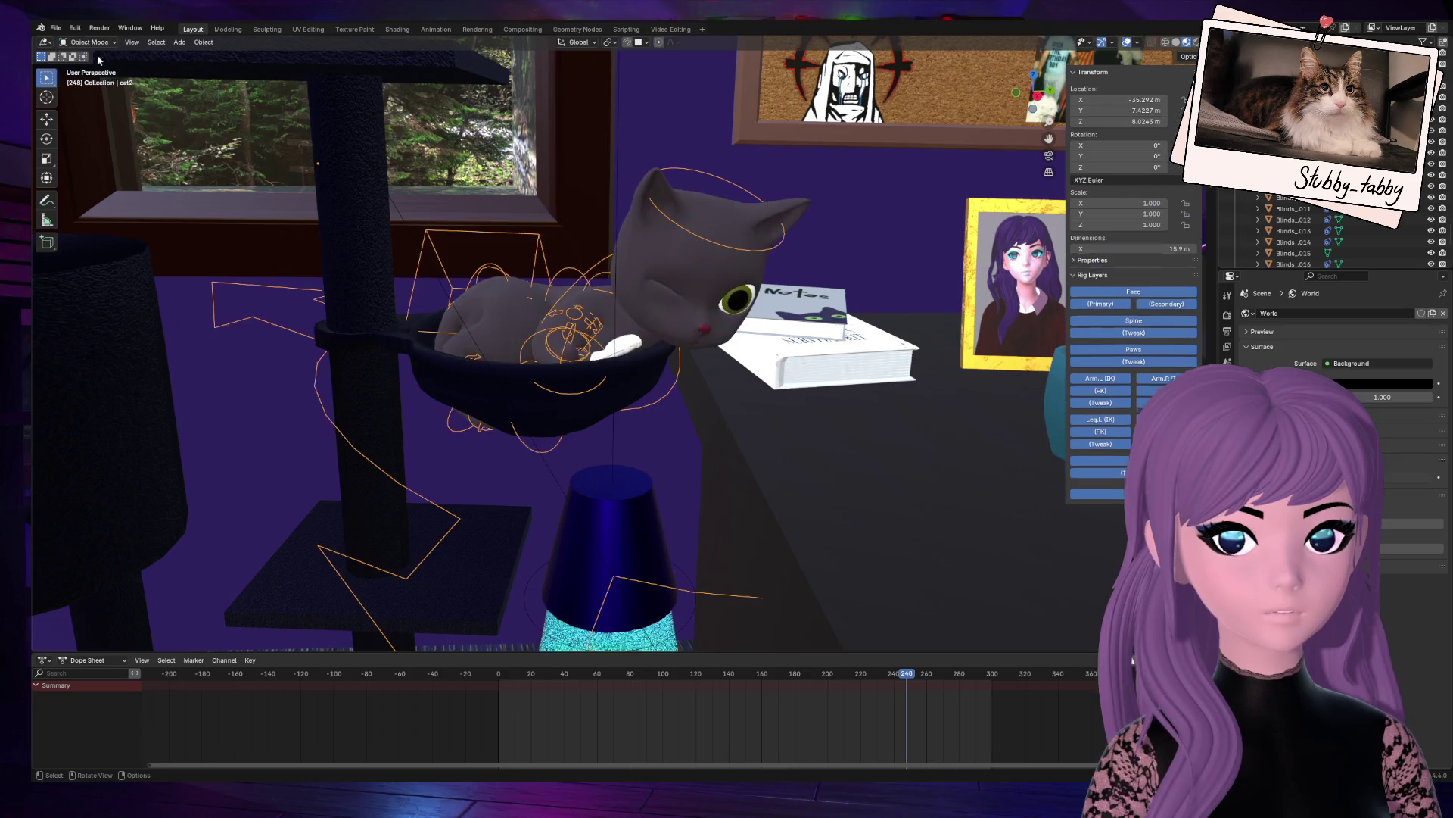
left_click(812, 423)
mouse_move(1033, 91)
left_mouse_down()
mouse_move(1045, 133)
mouse_move(564, 364)
left_mouse_up()
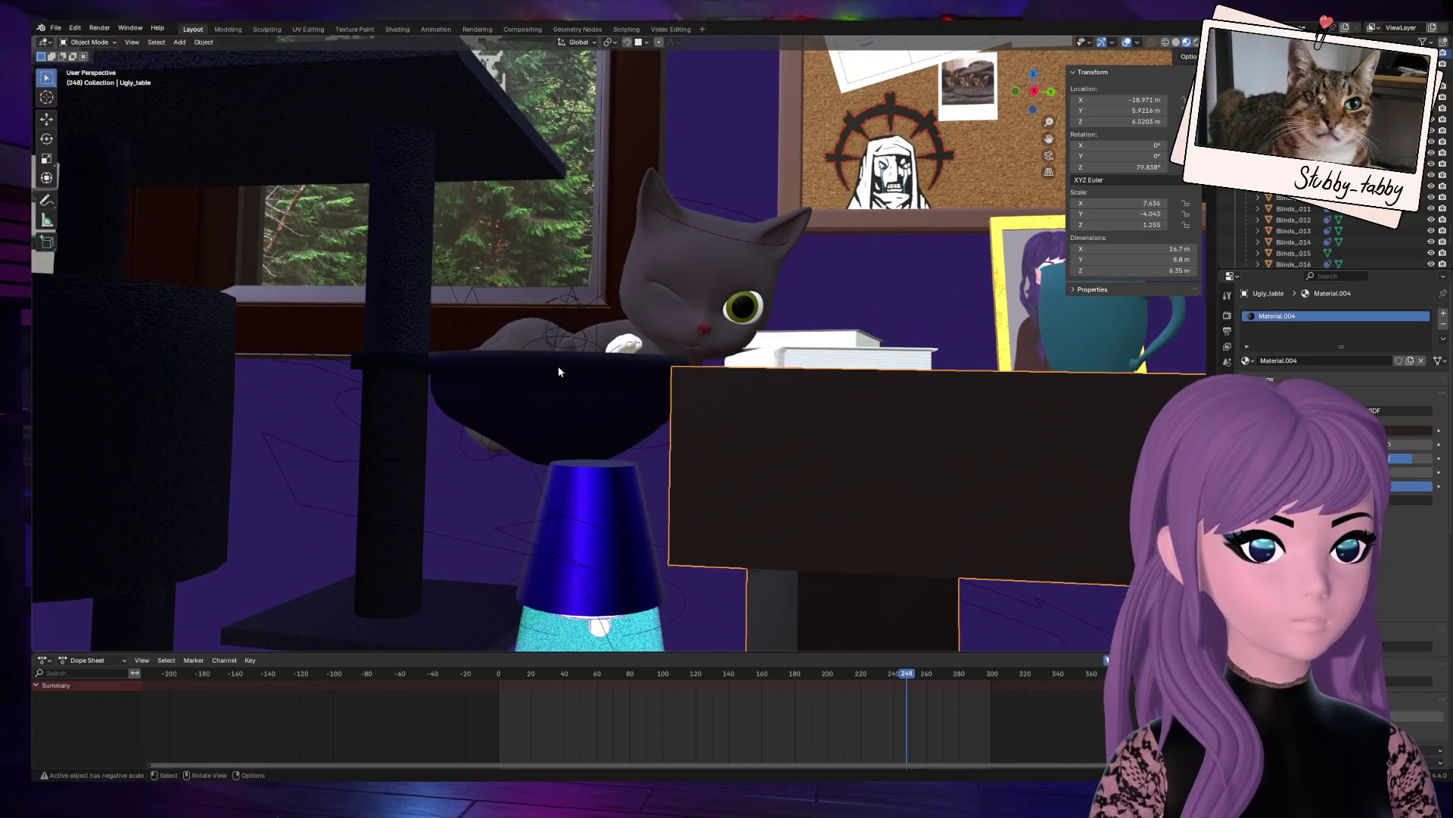
left_click(713, 229)
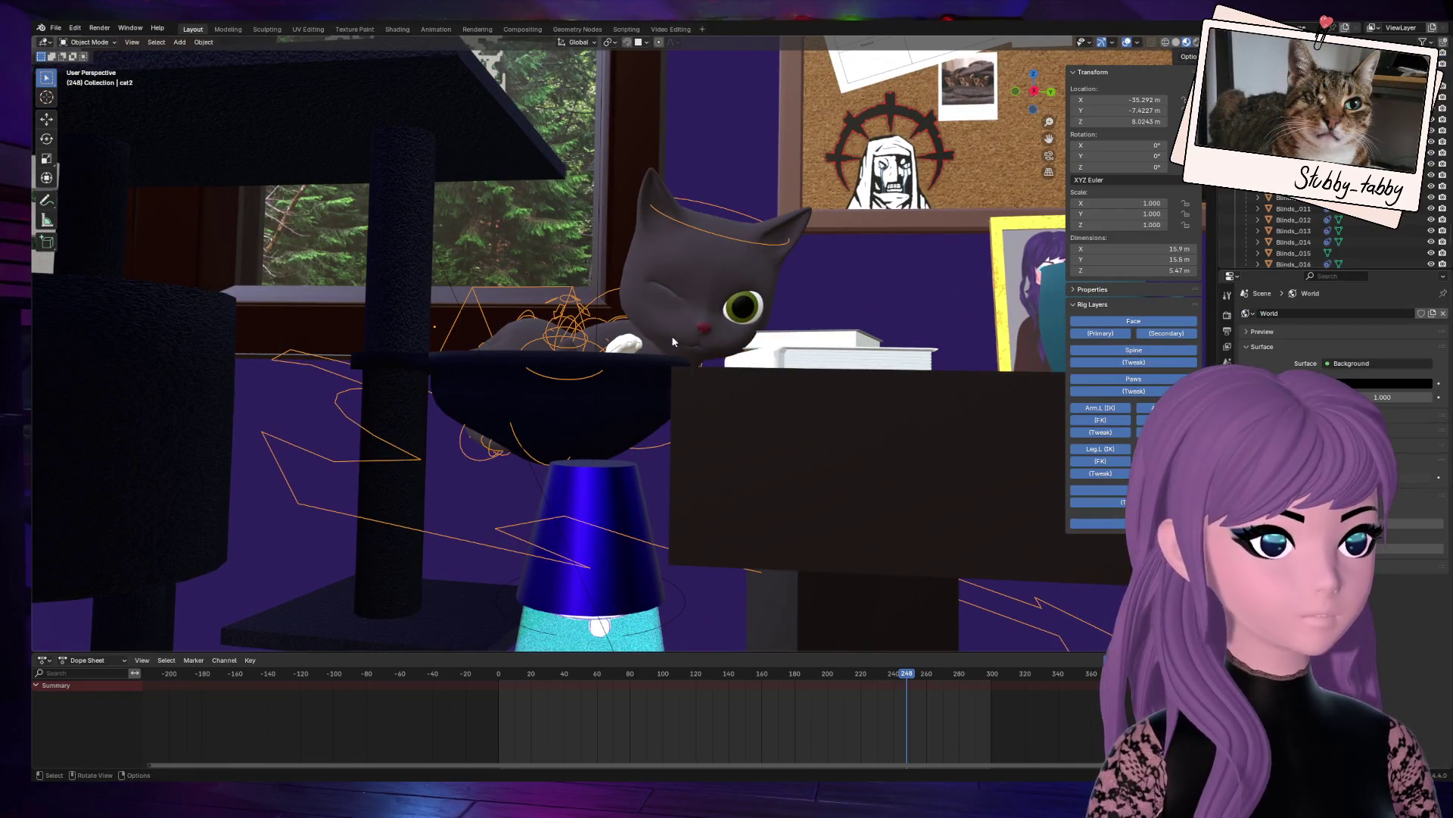
left_click(91, 78)
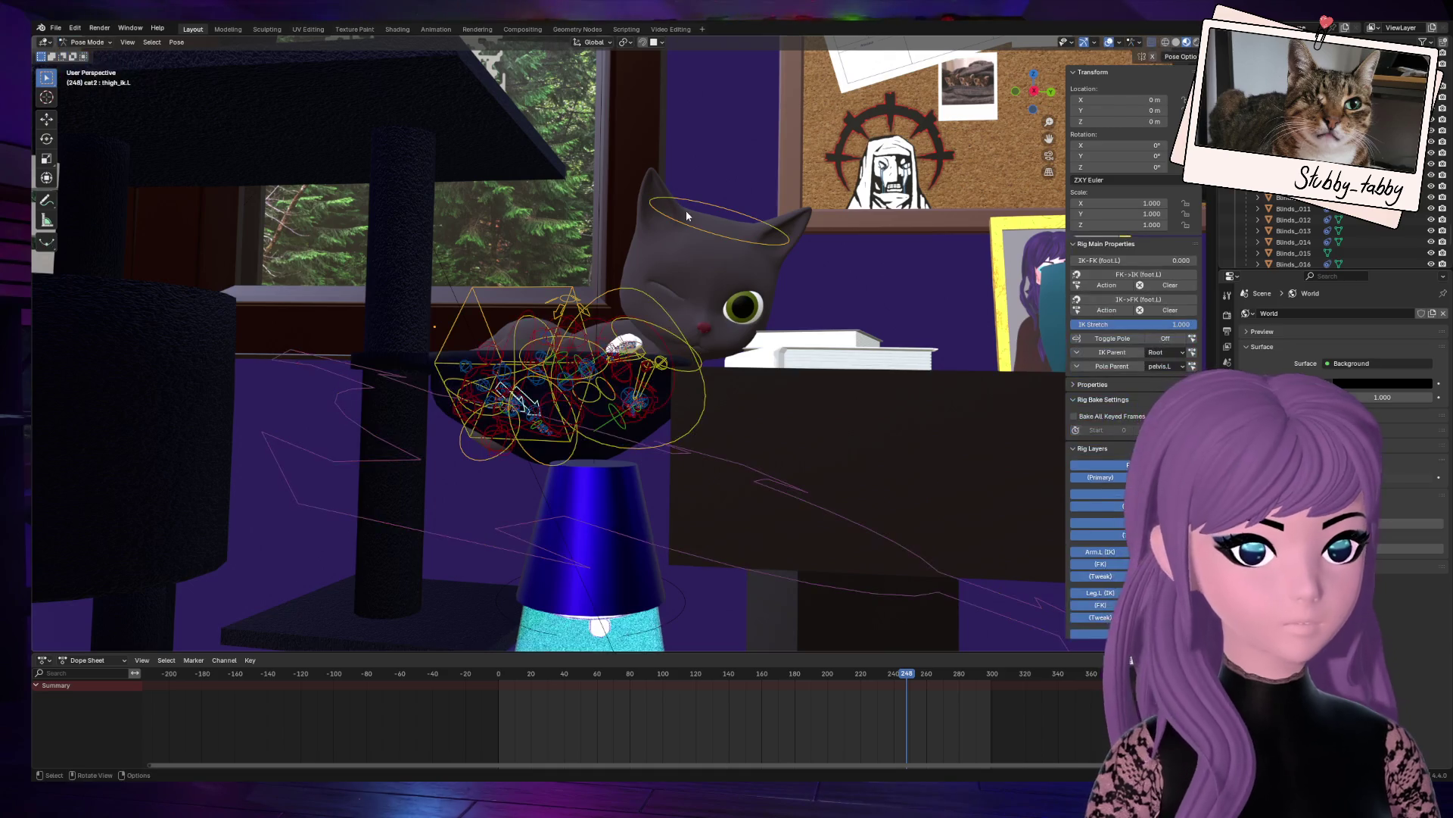
Step: Rotate the cat's head control, then the chest control by about 0.845°
left_click(677, 224)
key("r")
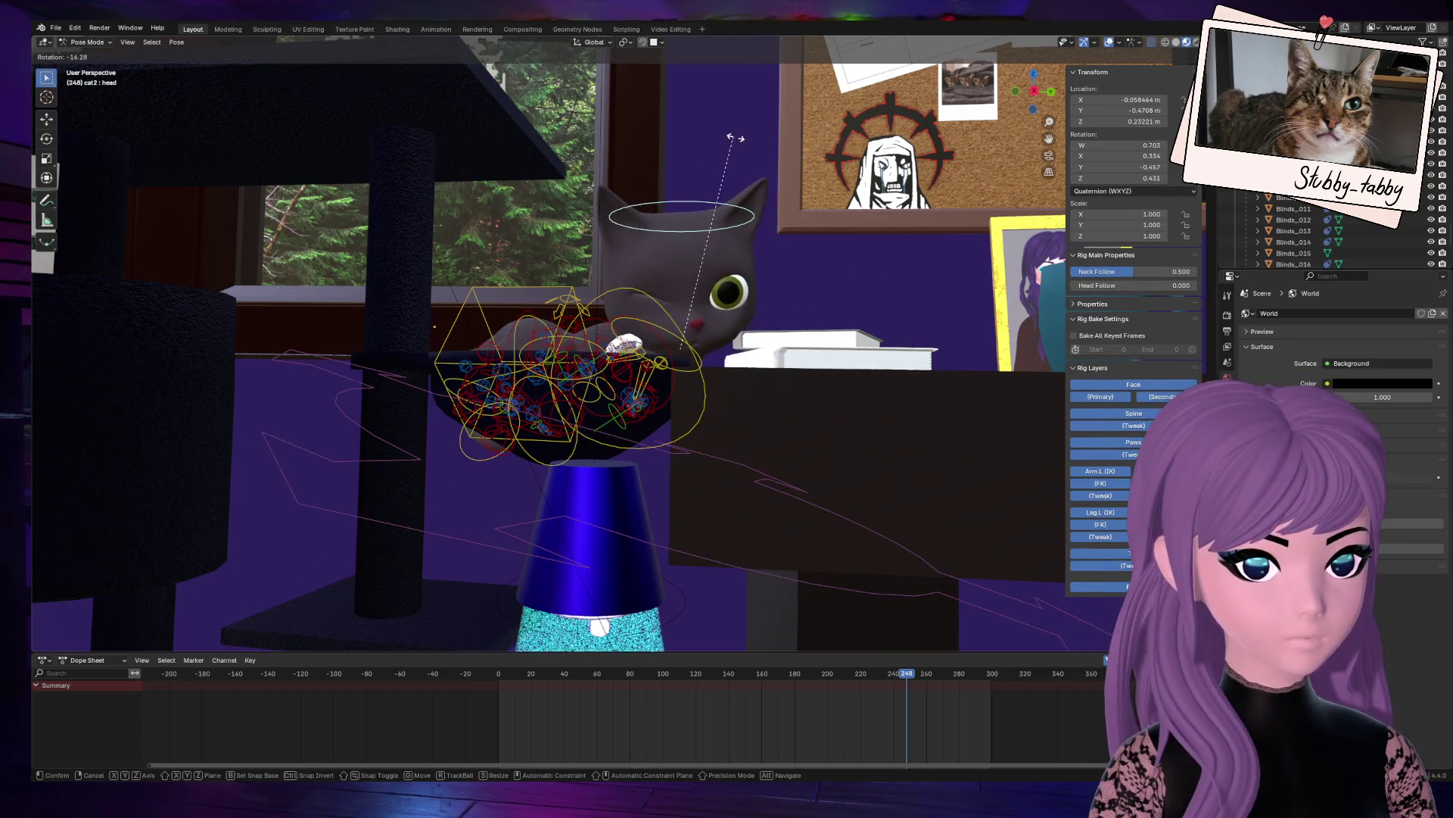
left_click(740, 148)
middle_click_drag(739, 148, 602, 163)
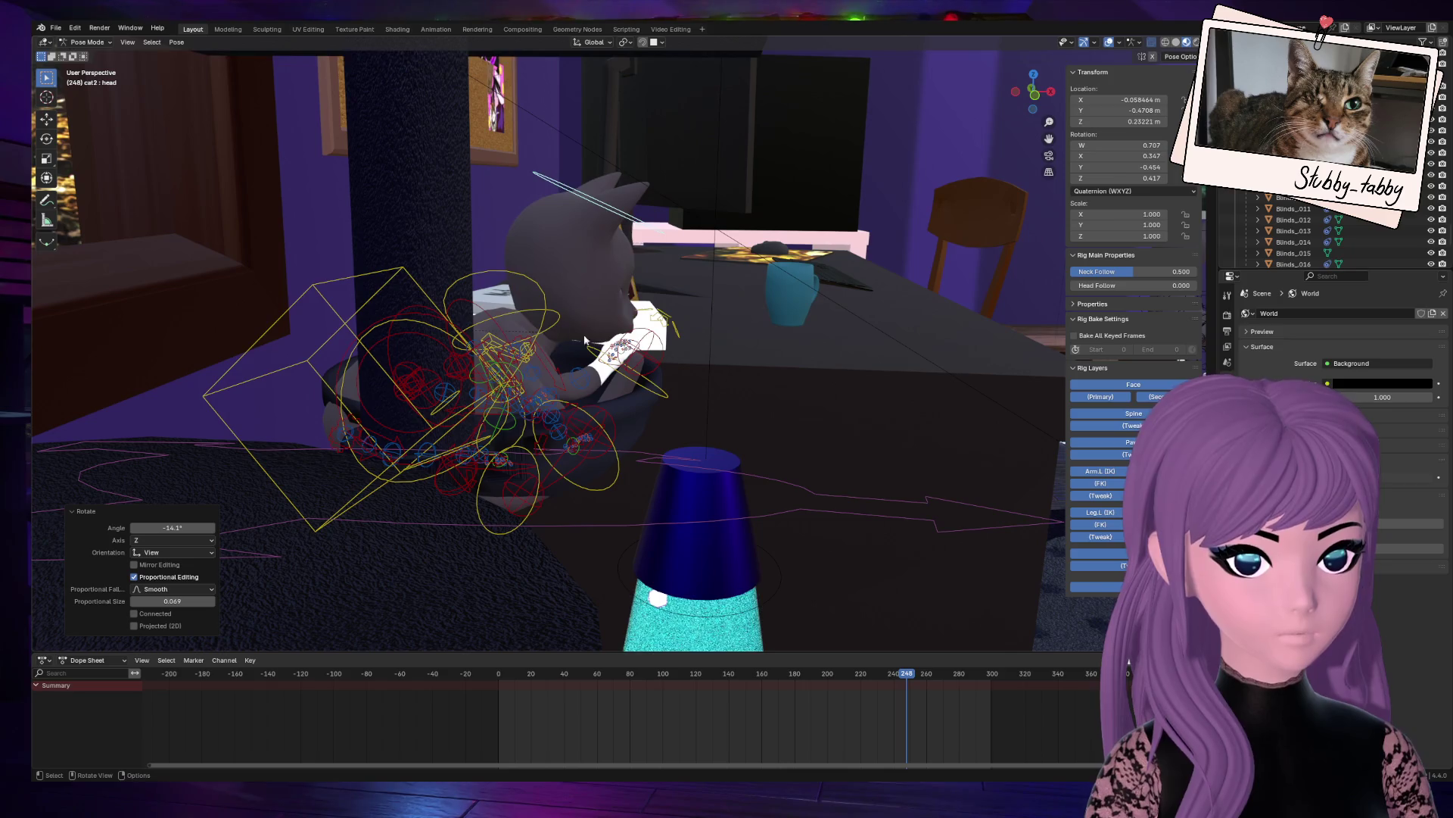
scroll(533, 337, "up", 2)
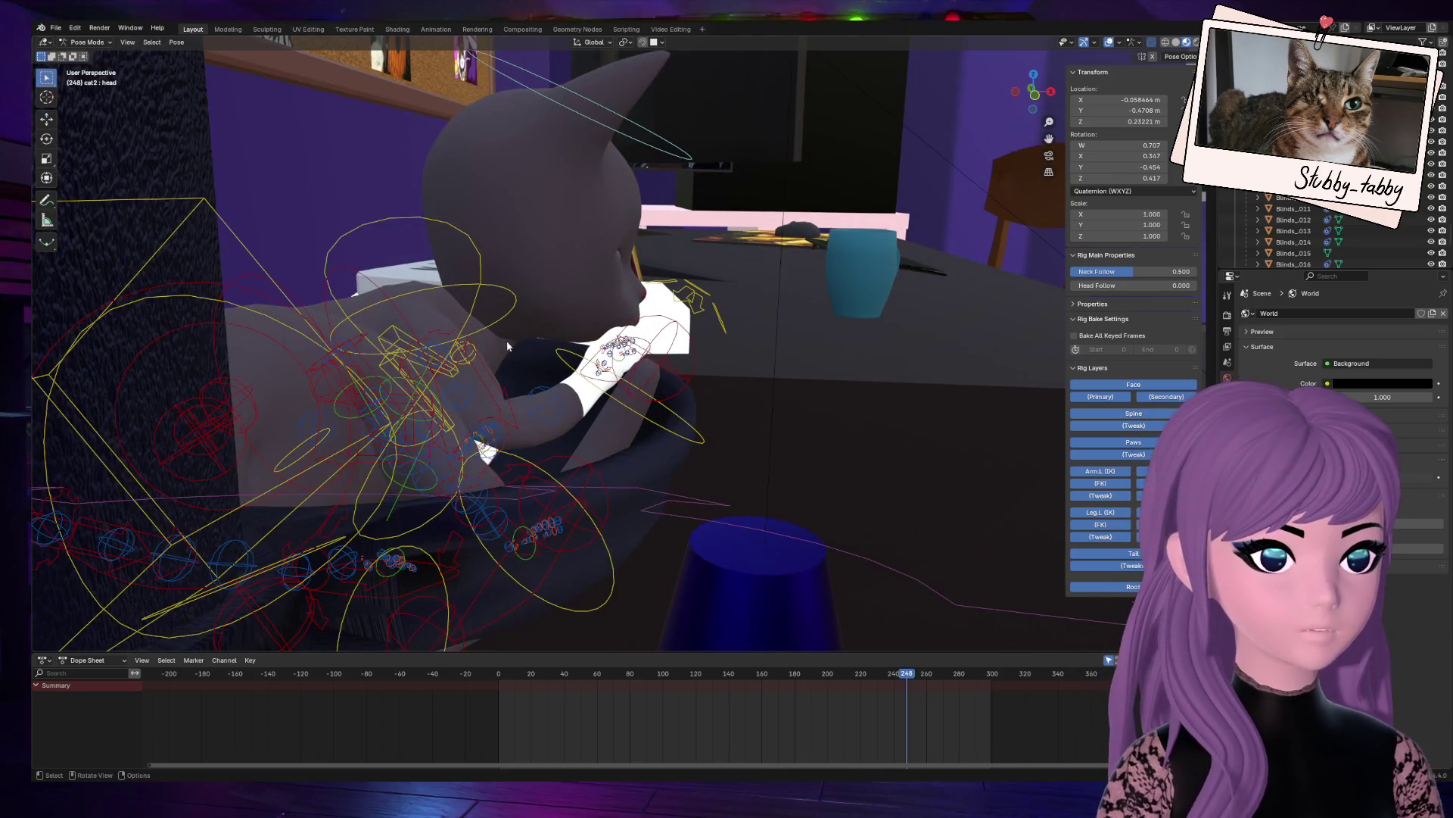
middle_click_drag(727, 235, 632, 242)
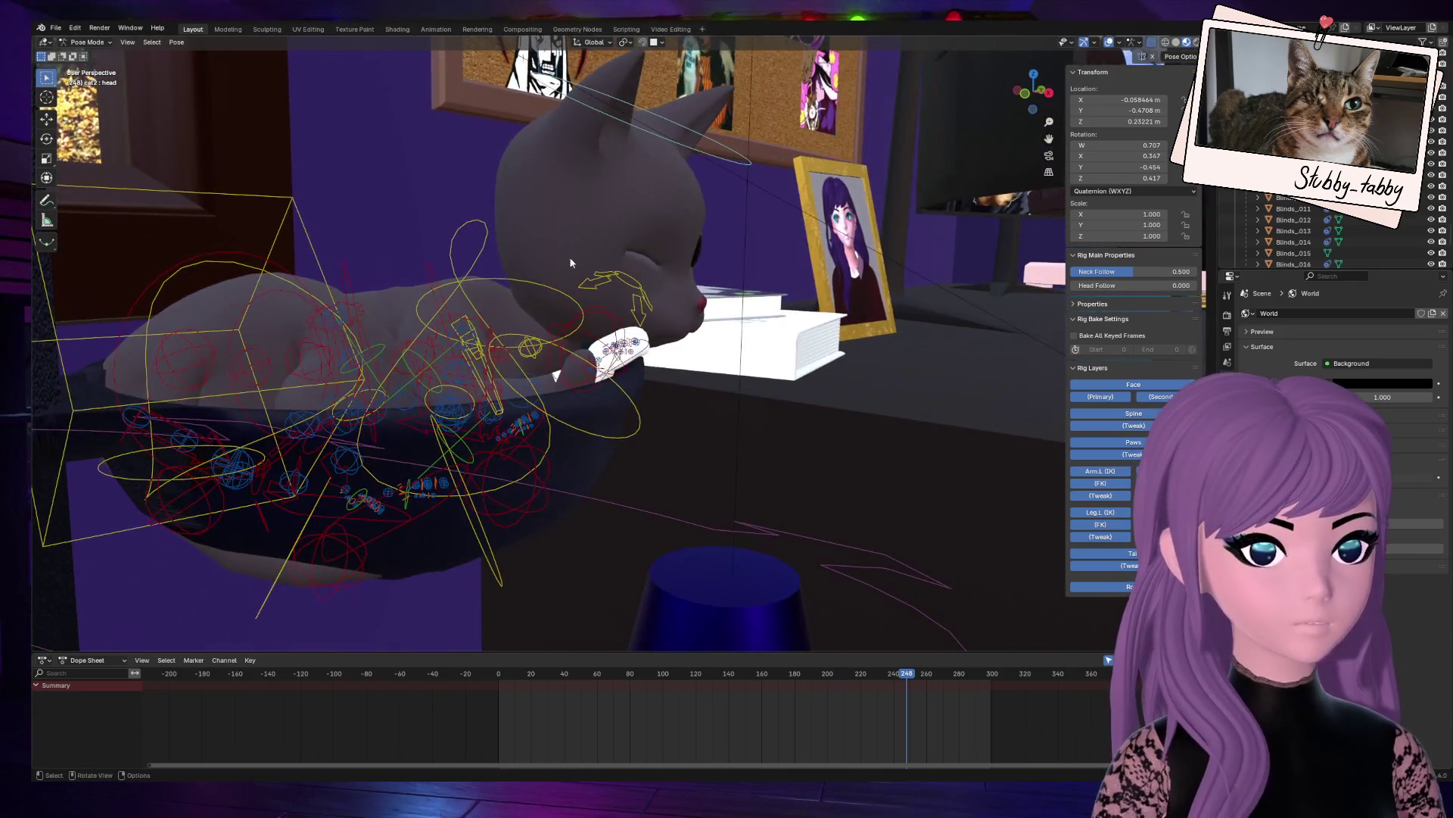
left_click(471, 250)
key("r")
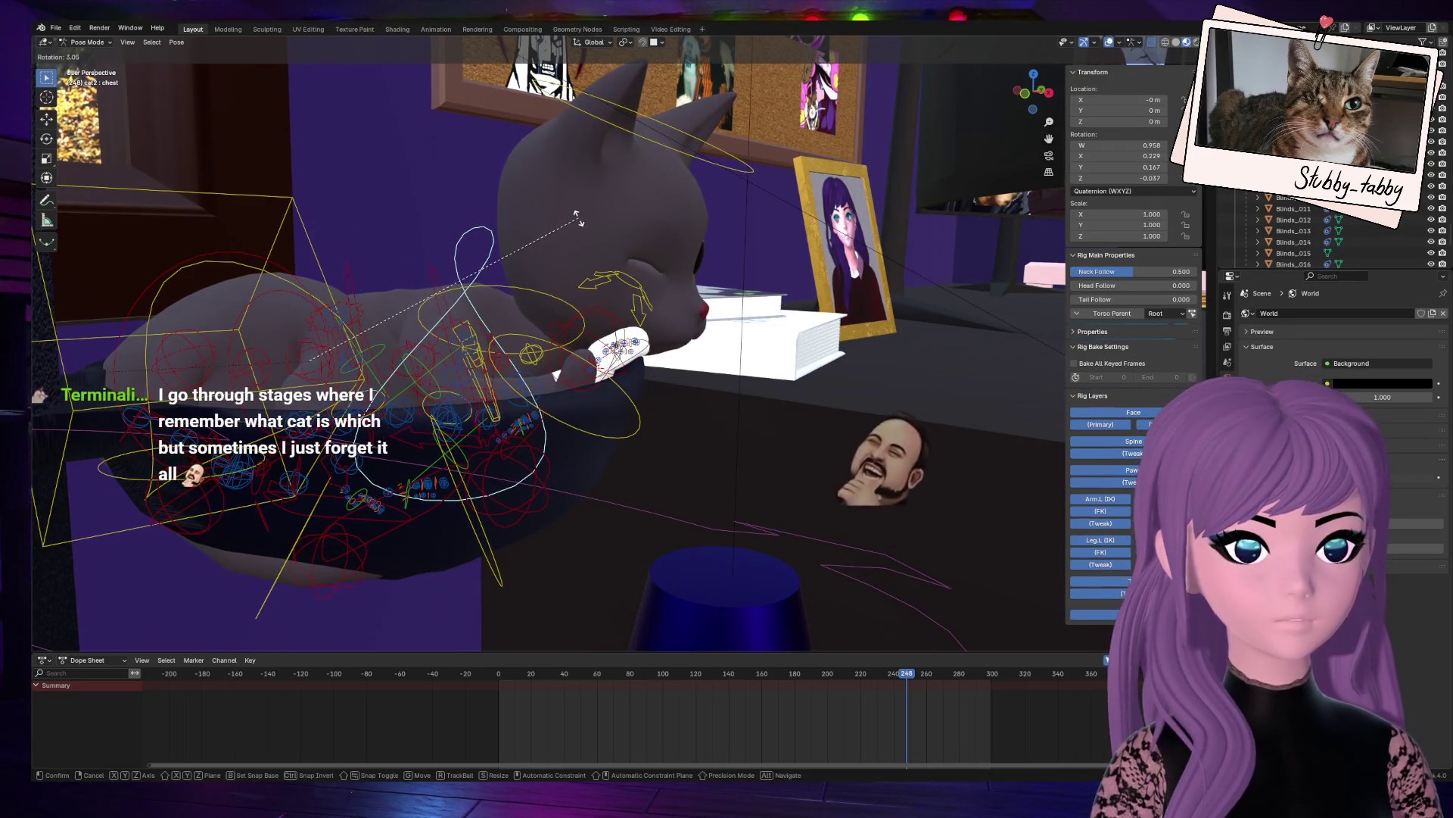
left_click(590, 238)
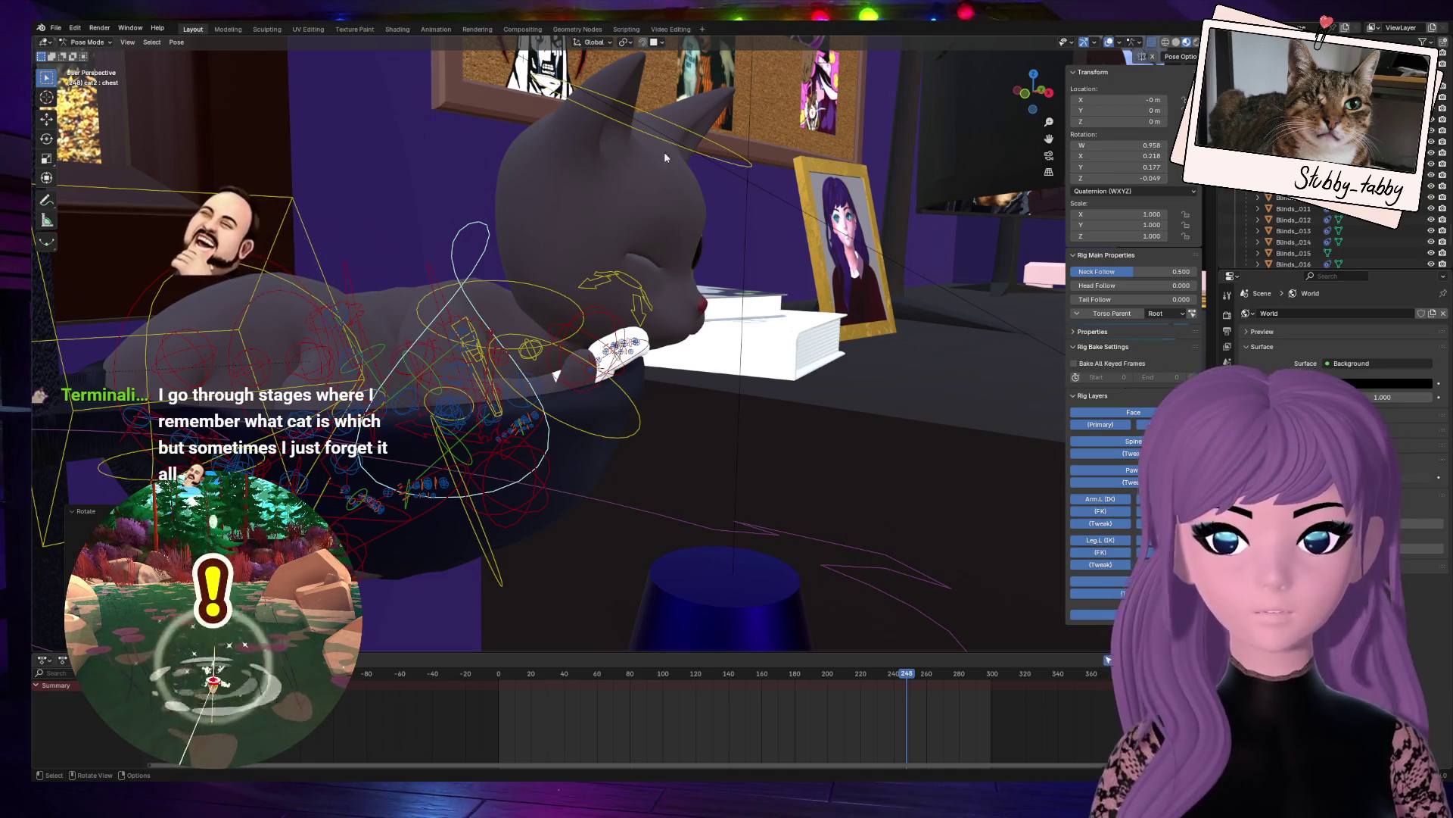
left_click_drag(1021, 67, 689, 236)
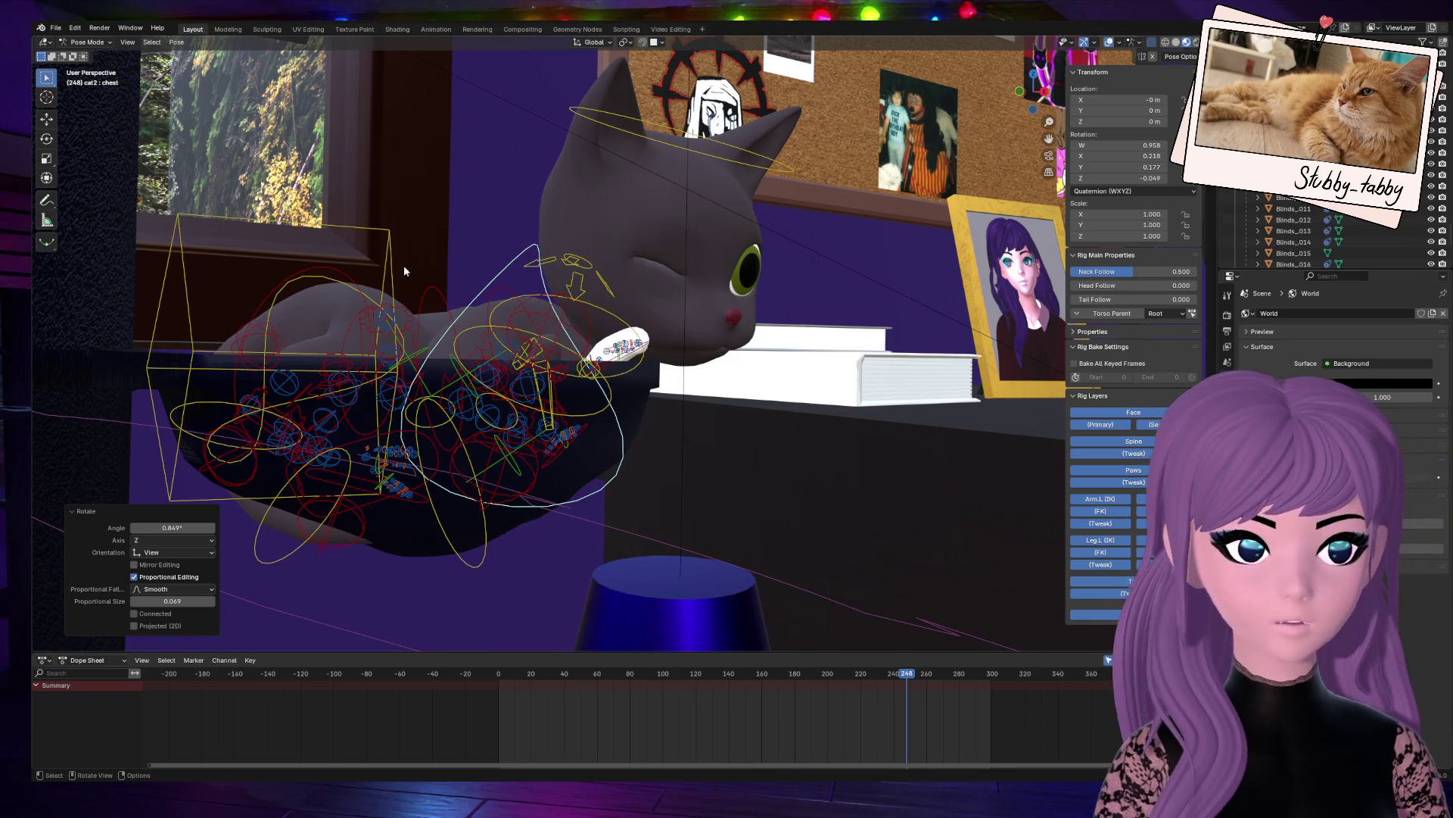
left_click_drag(1034, 97, 784, 311)
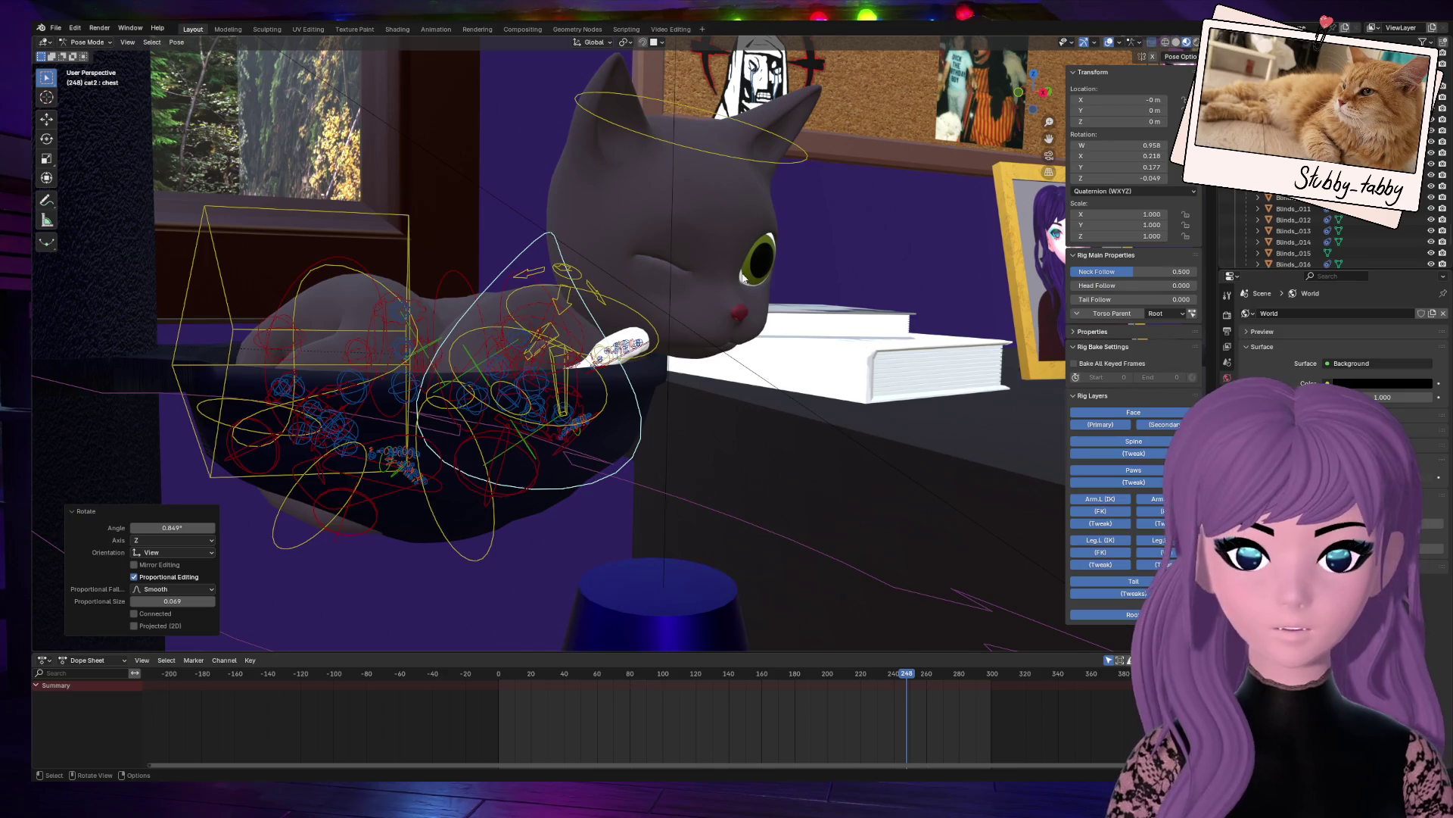
Step: Orbit and zoom around the posed cat, then view the scene through the camera
left_click_drag(1048, 84, 498, 364)
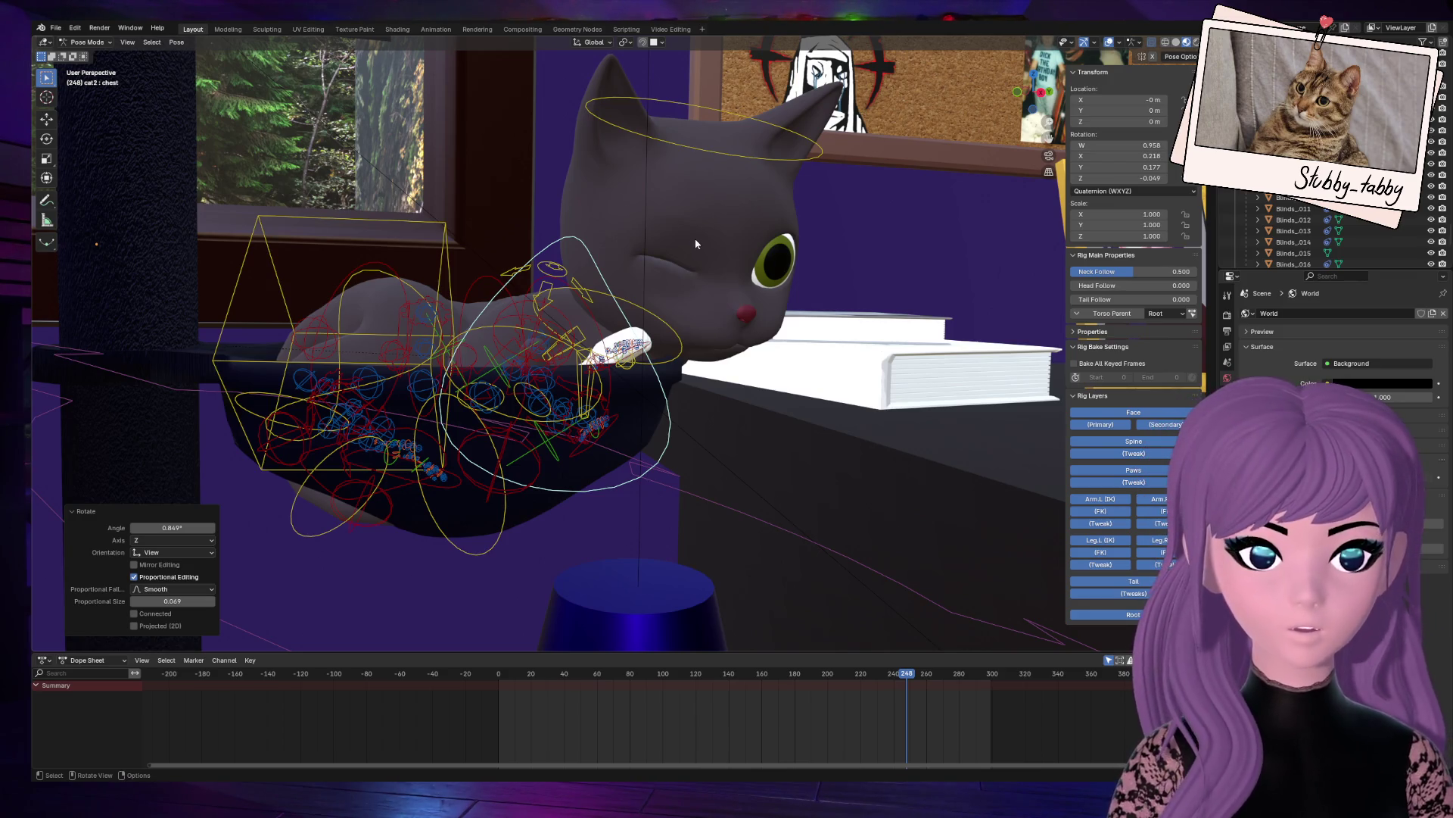
left_click_drag(1038, 92, 1008, 139)
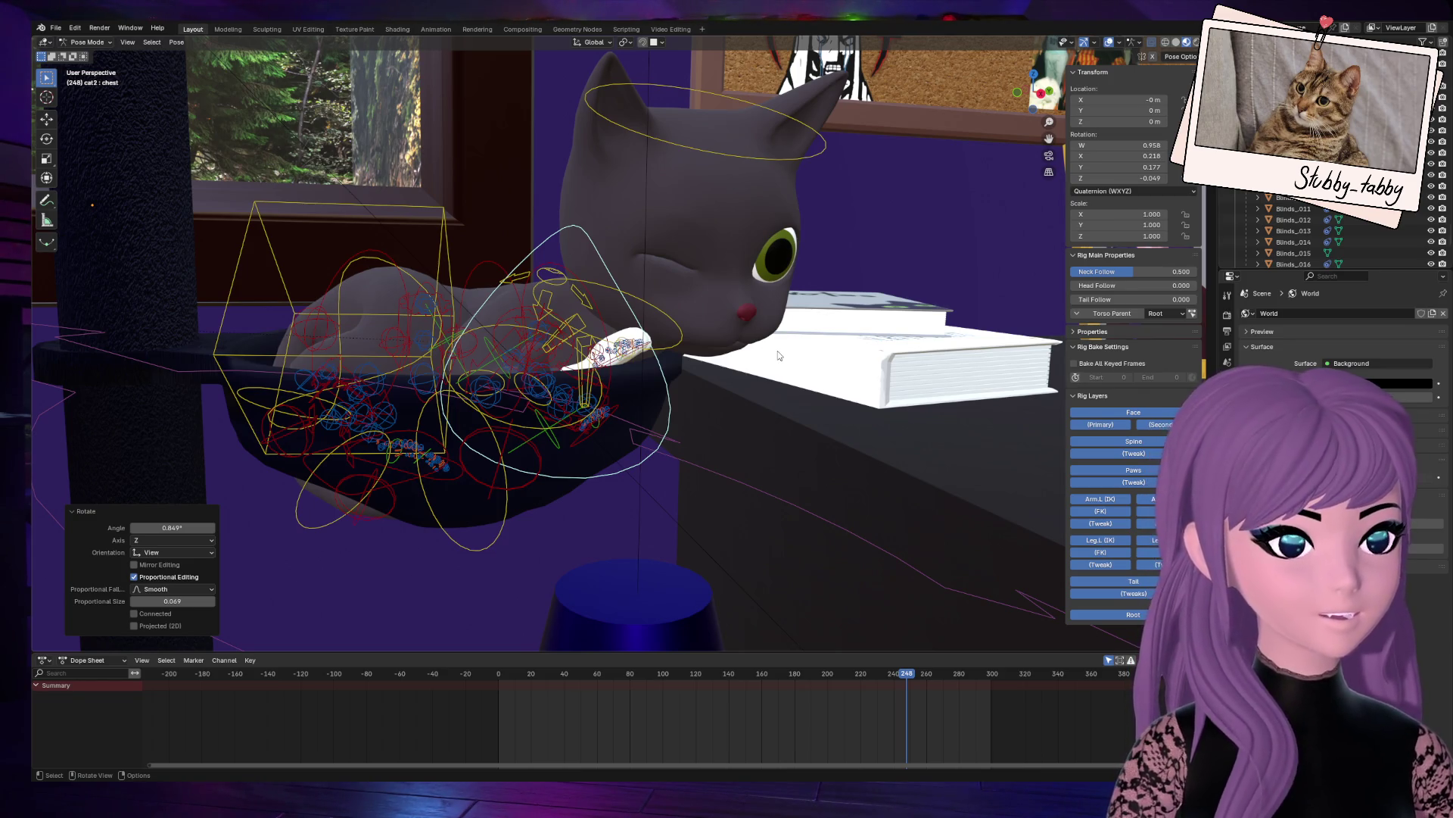
mouse_move(1037, 95)
middle_mouse_down()
mouse_move(697, 416)
mouse_move(1019, 120)
middle_mouse_up()
left_click_drag(1019, 120, 774, 409)
scroll(774, 409, "down", 10)
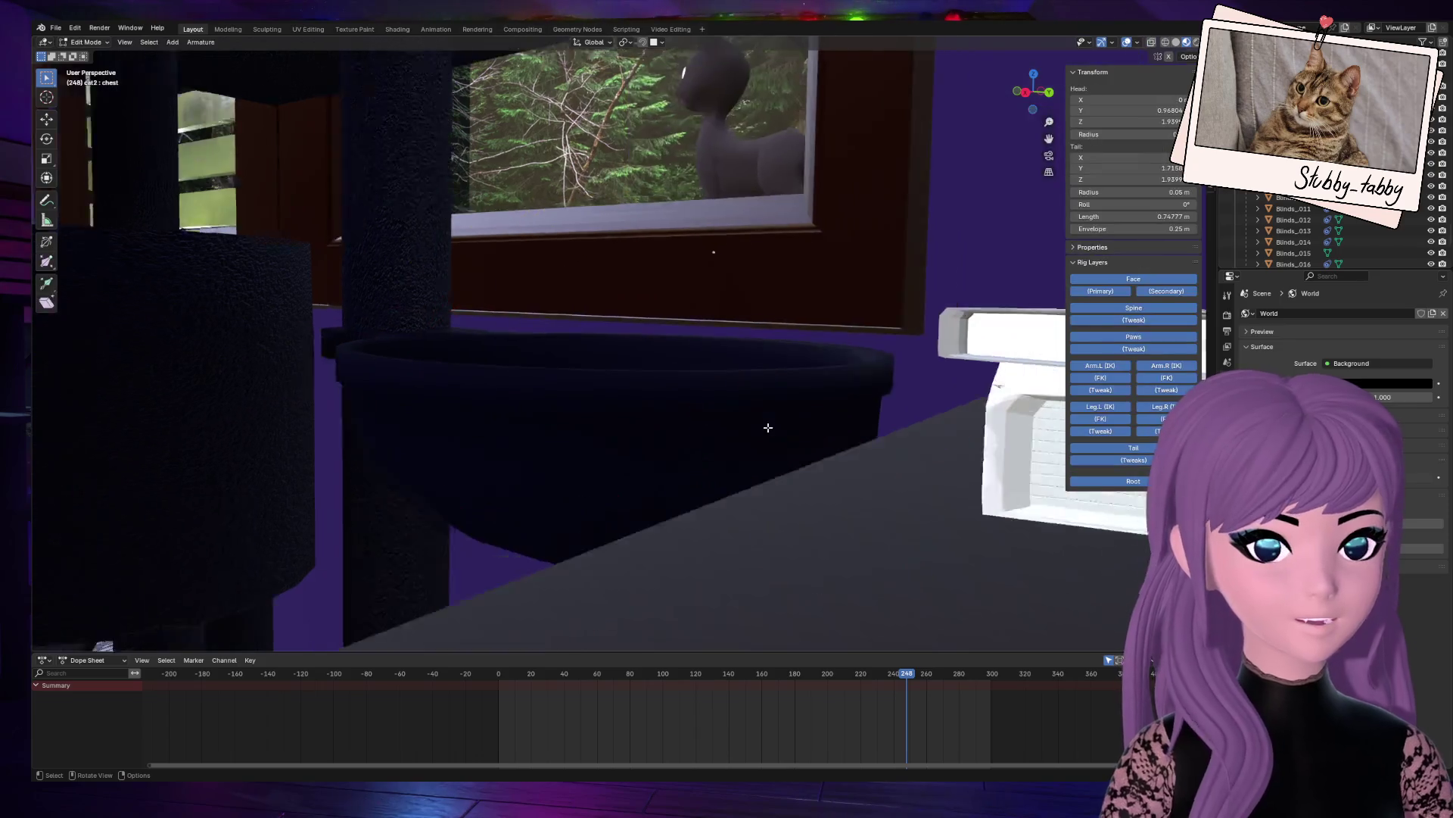
key("KP_0")
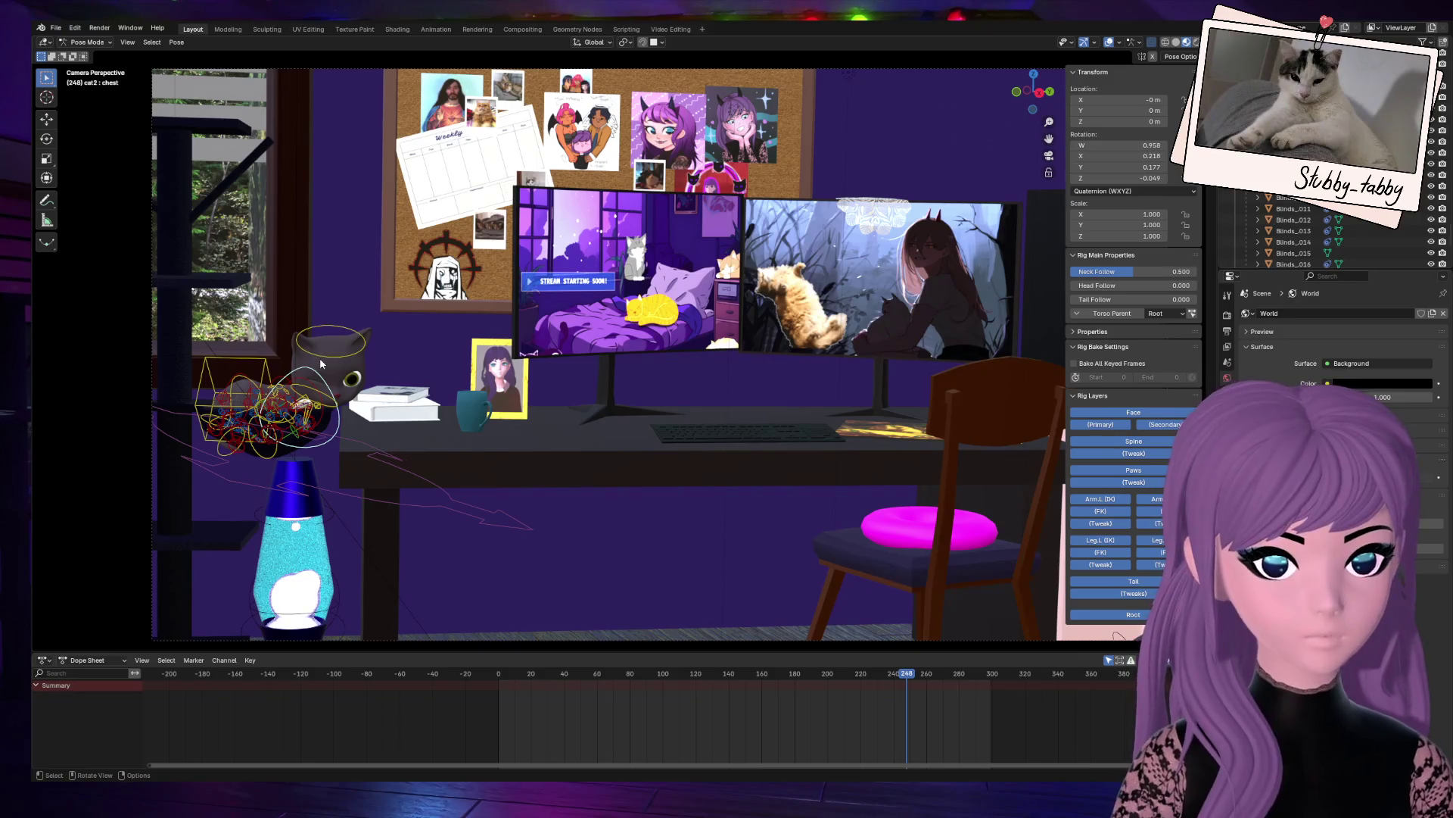
Step: Turn the cat's head control slightly about Z, then try and cancel a neck turn
left_click(357, 355)
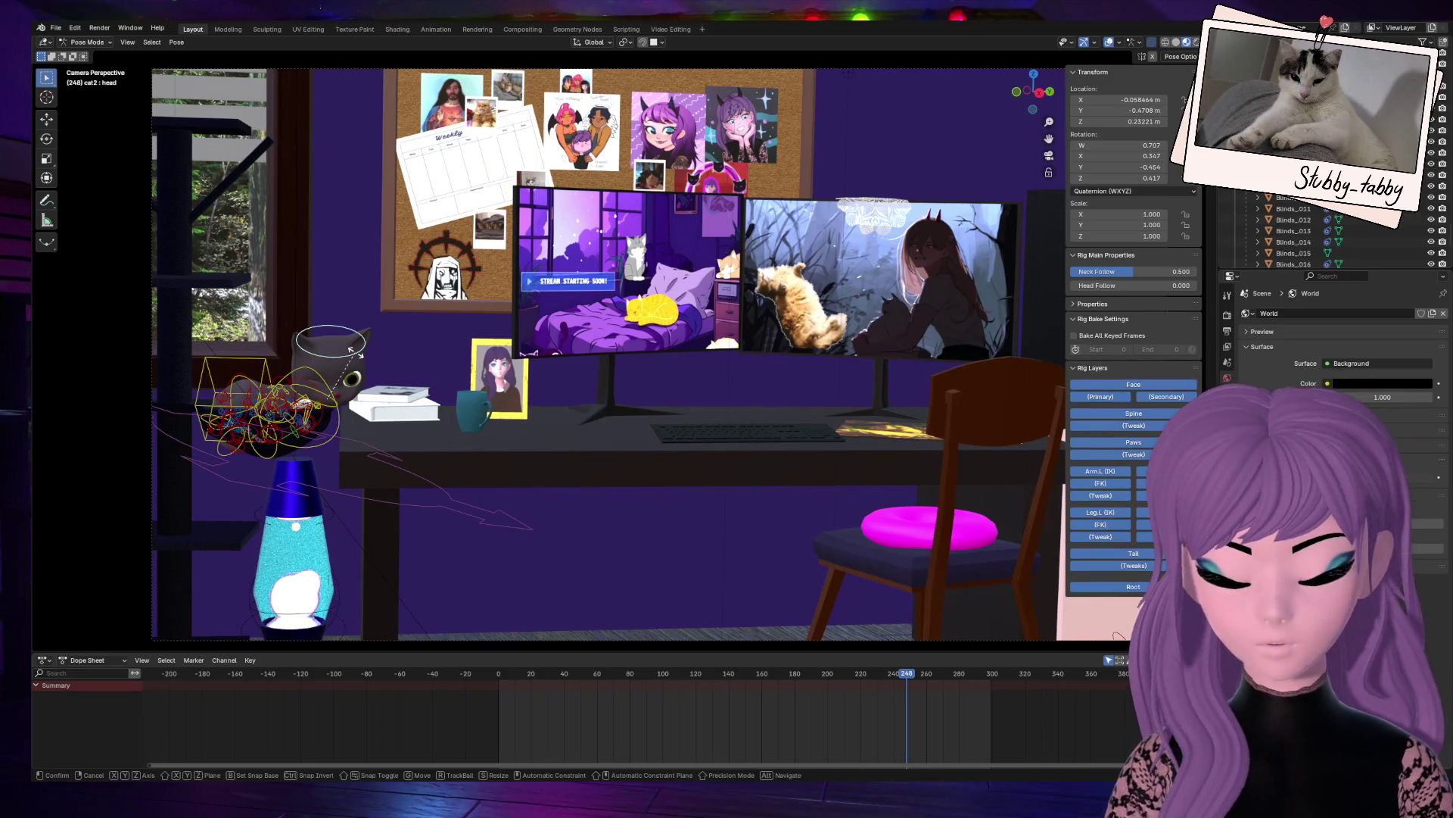
key("r")
key("z")
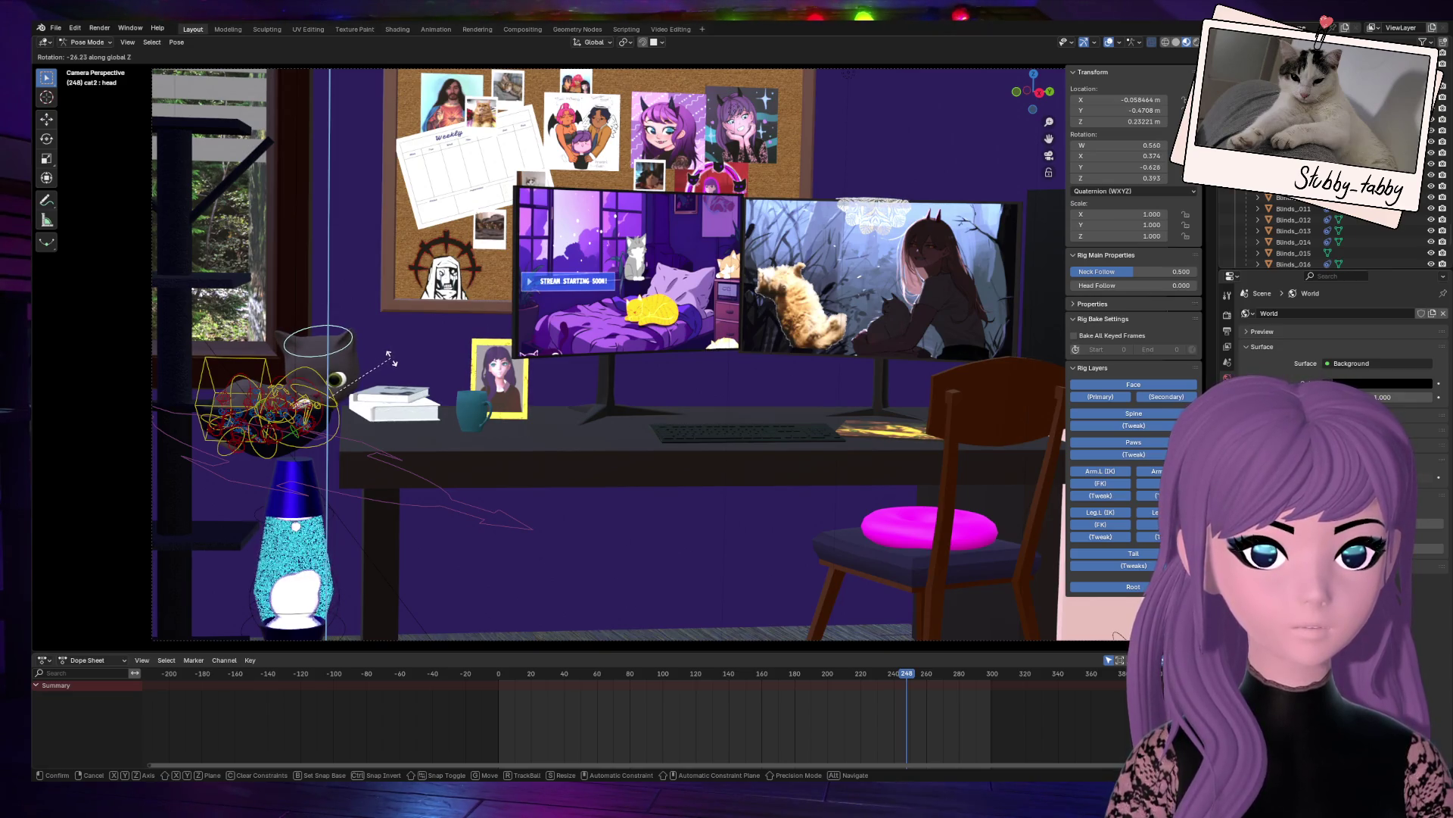
left_click(387, 360)
left_click(325, 407)
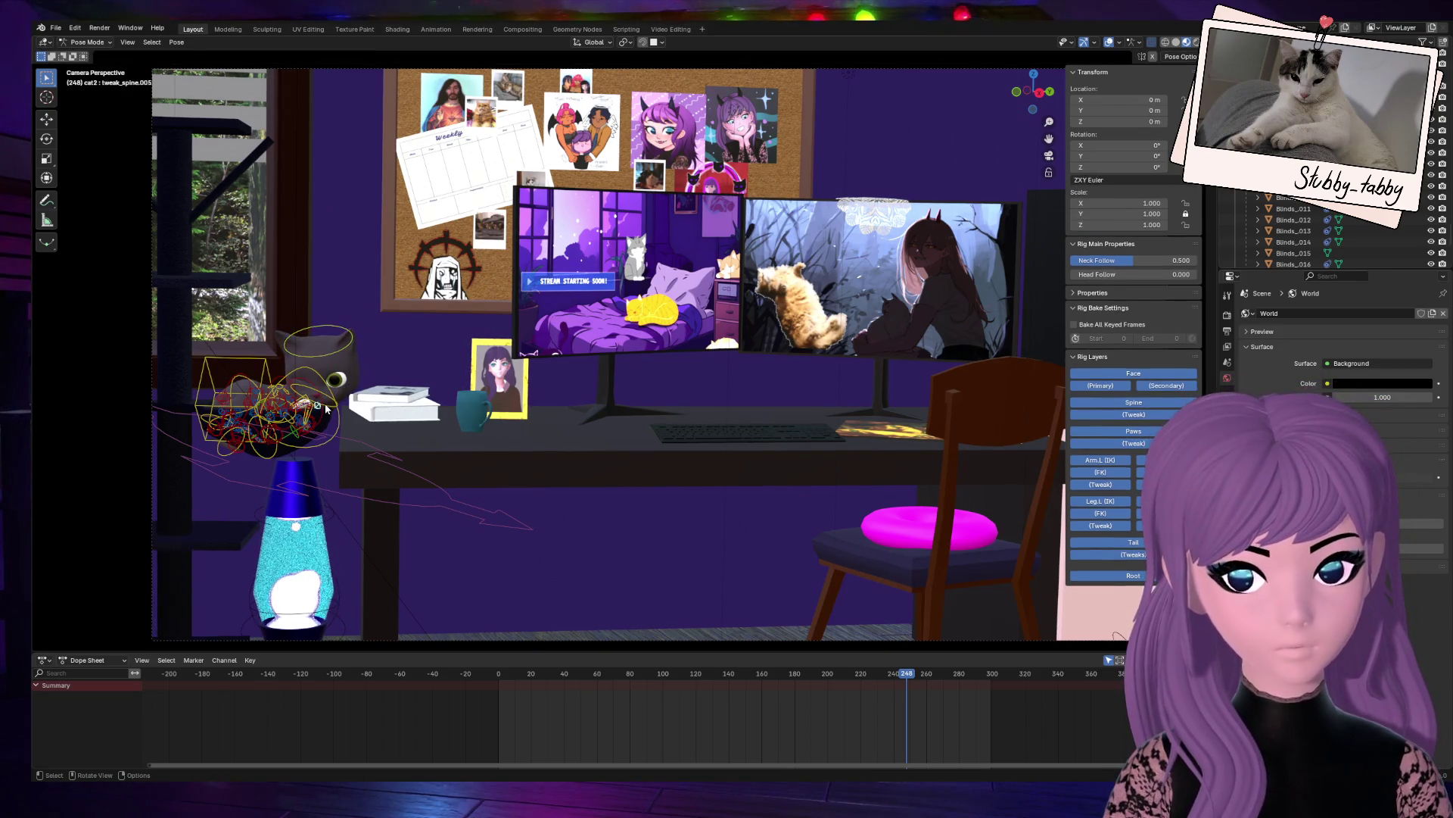
left_click(326, 407)
key("r")
key("z")
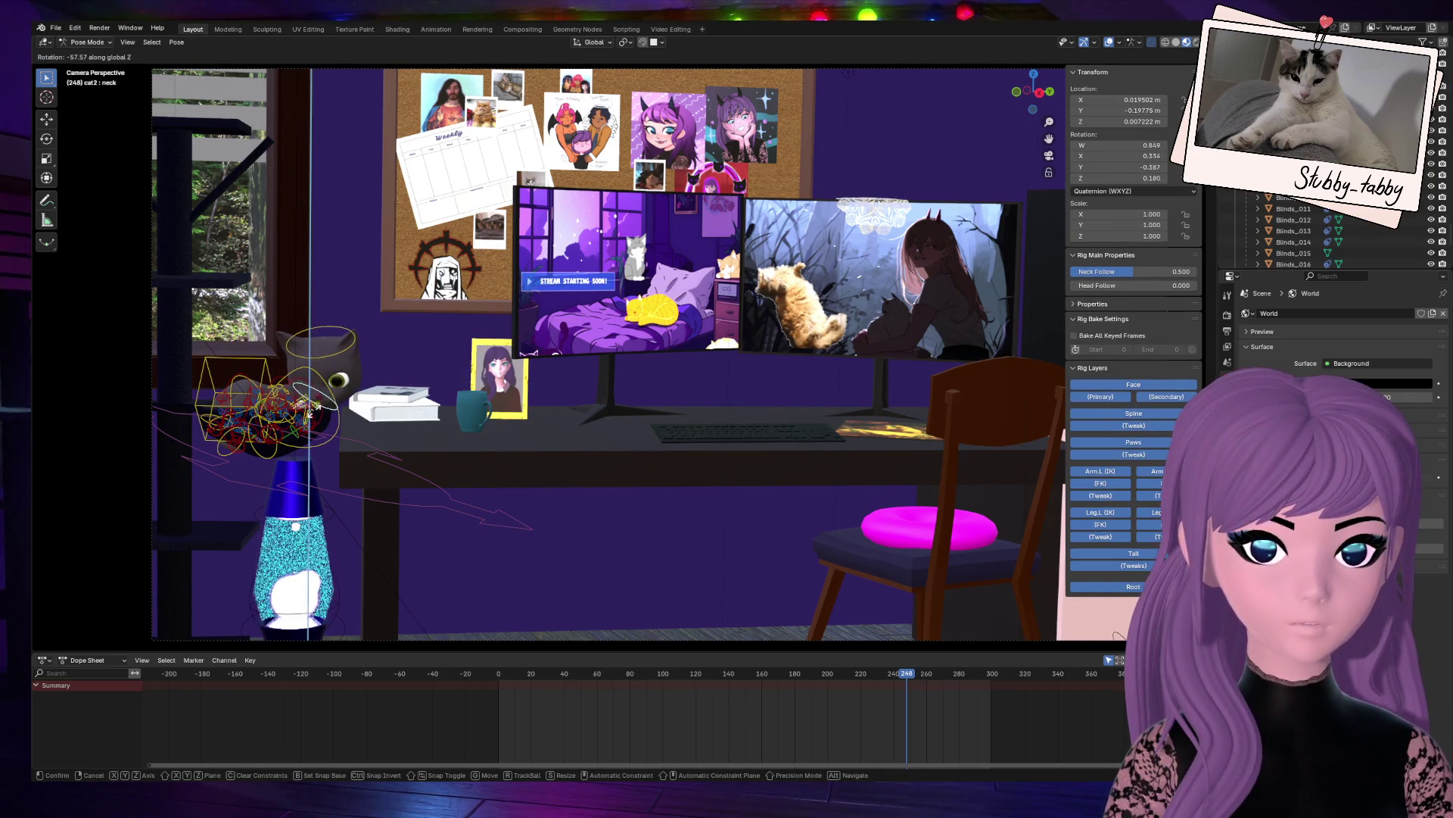
key("Escape")
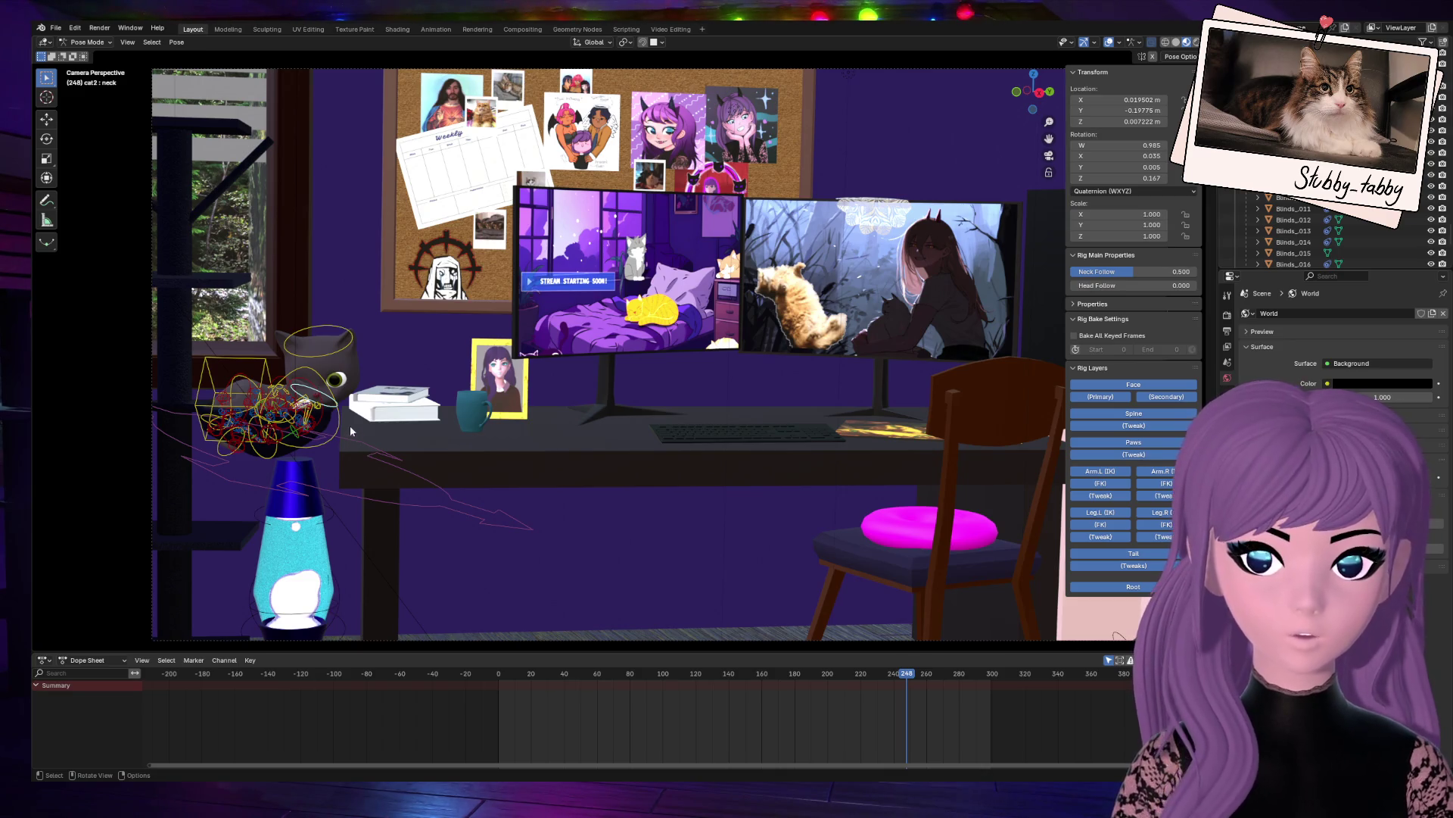
Step: Give the cat's head control another small turn about the Z axis
left_click(347, 352)
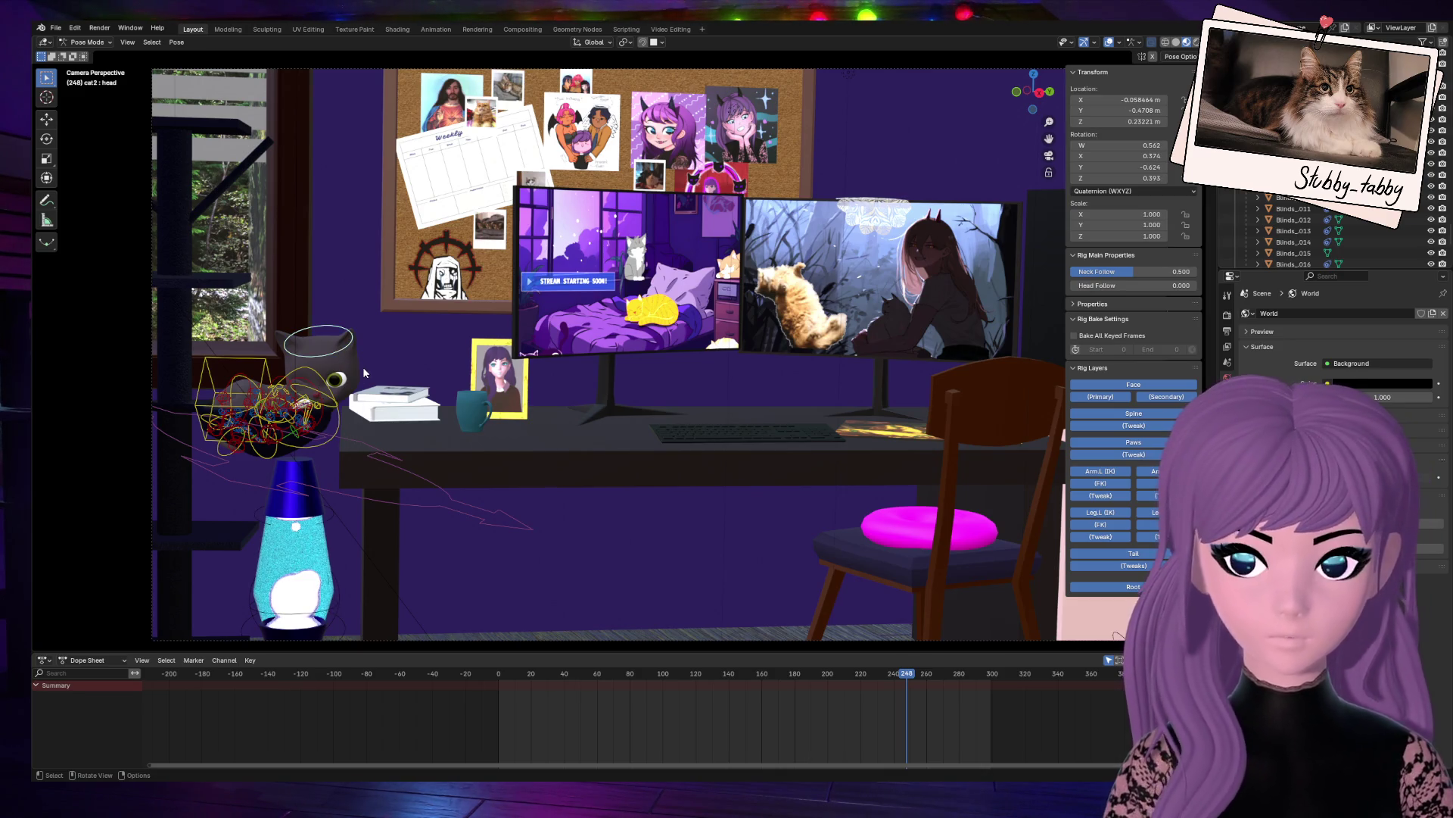
key("r")
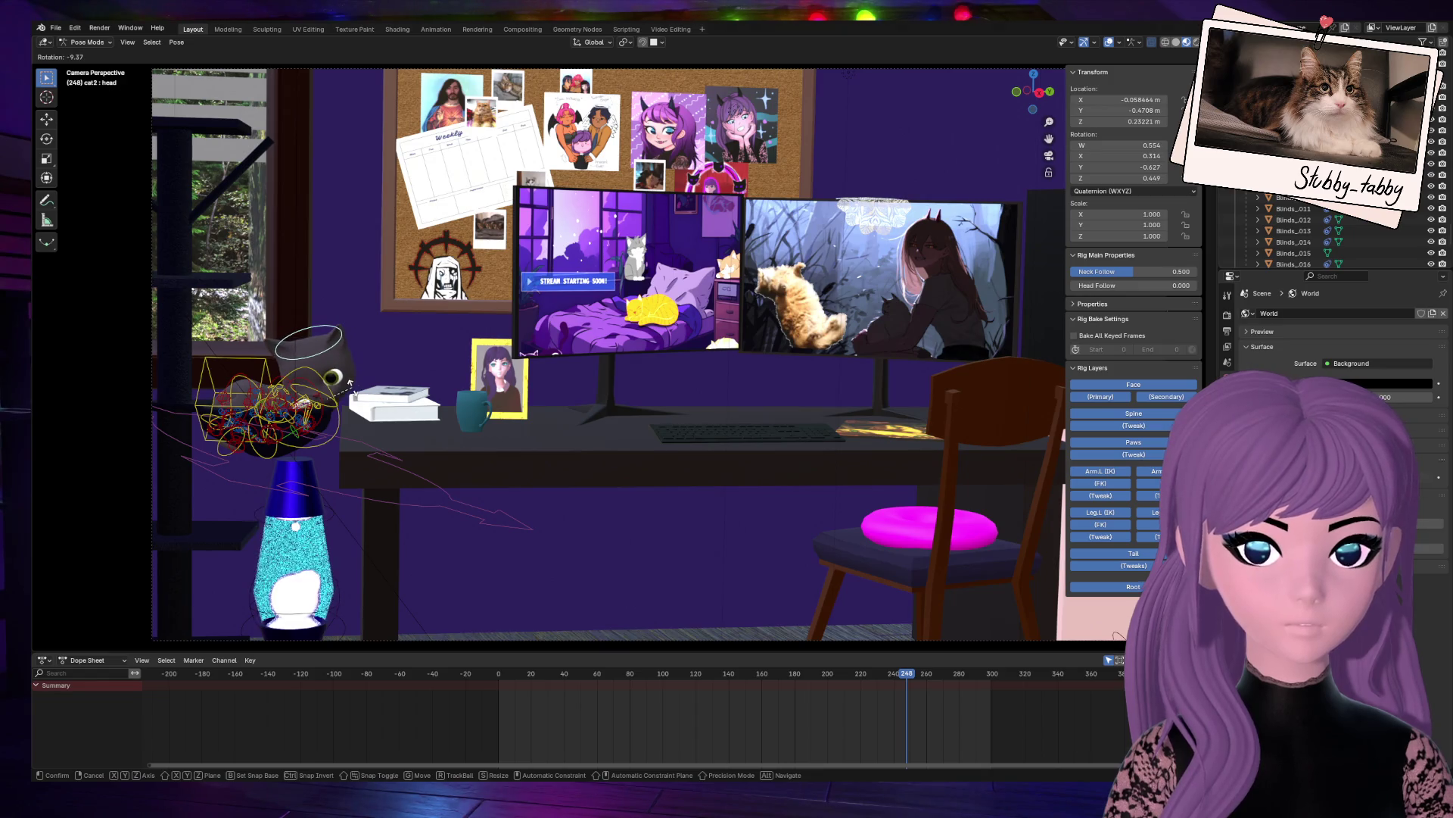
key("Escape")
key("r")
key("z")
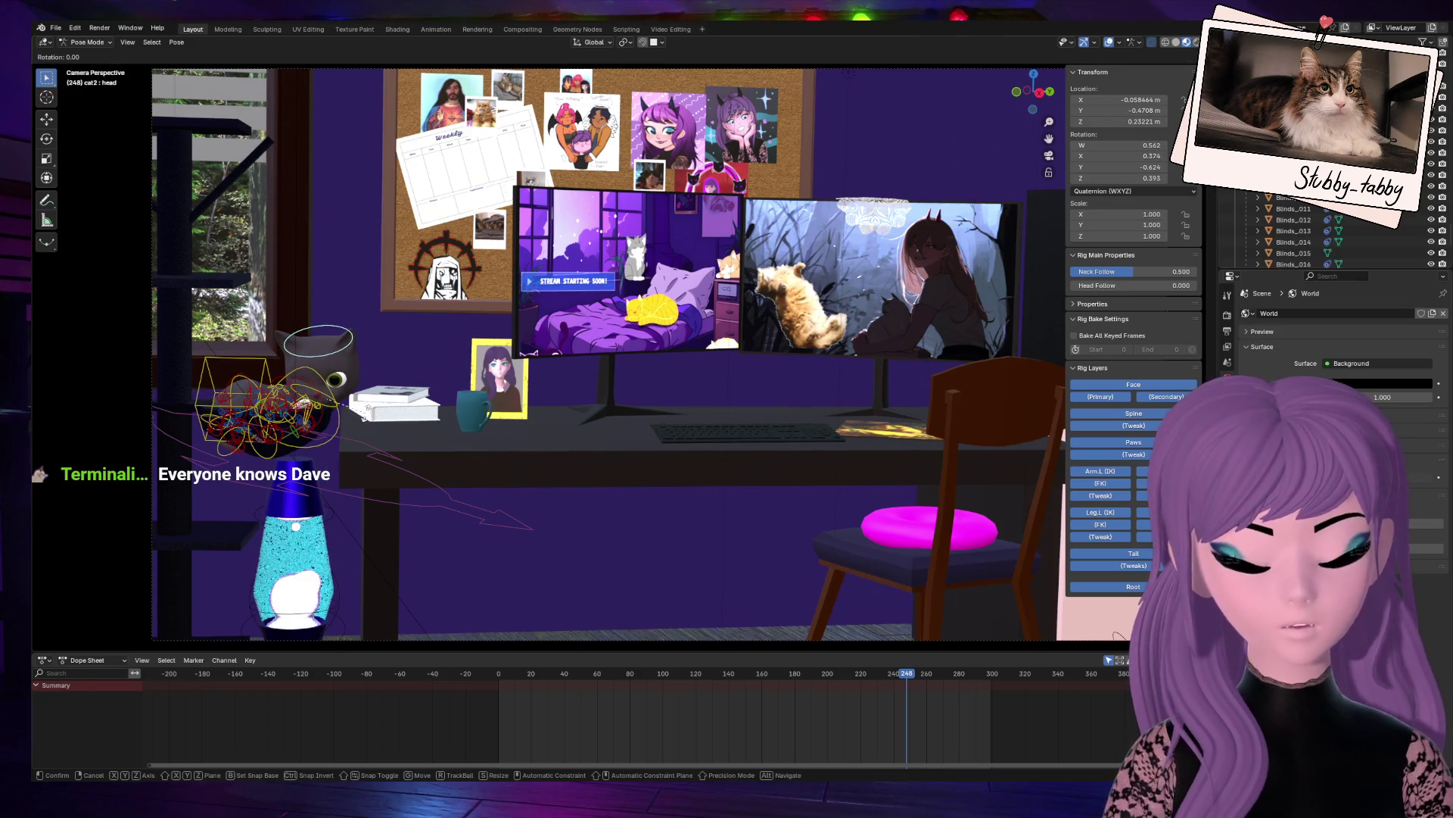
key("Return")
Step: Select the rig's root control and switch the rig to Object Mode
left_click(464, 515)
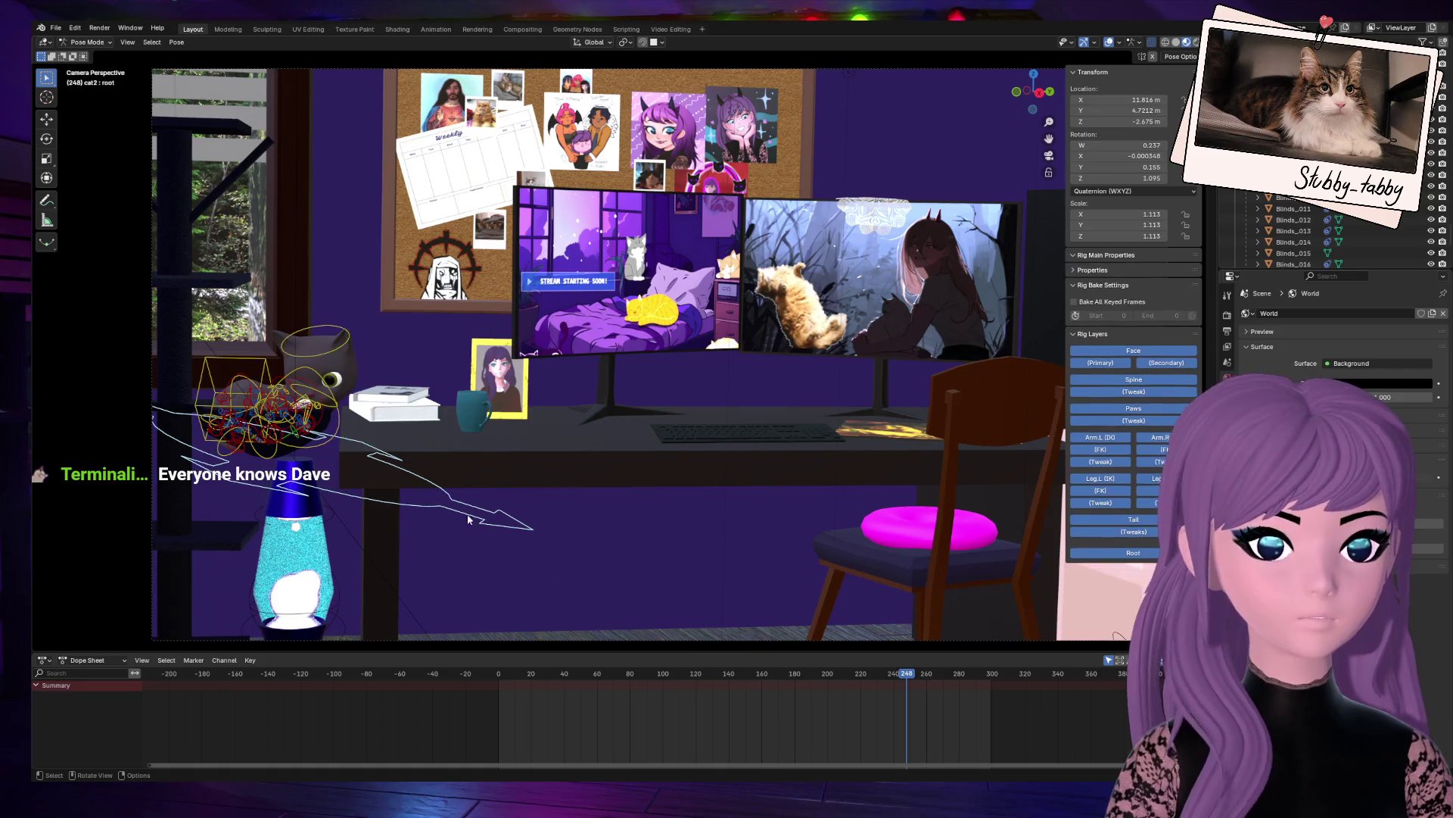
left_click(89, 43)
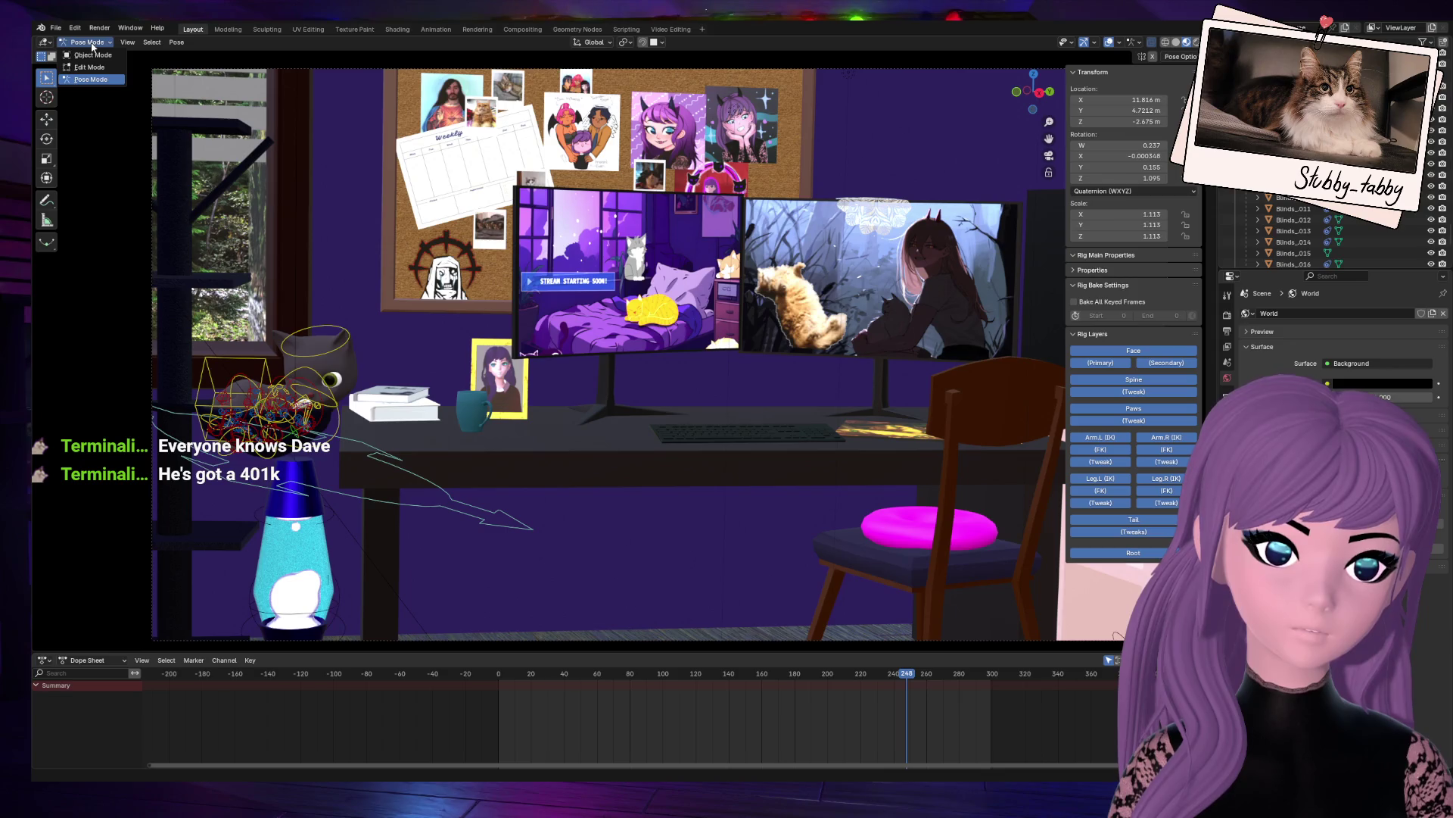
left_click(91, 55)
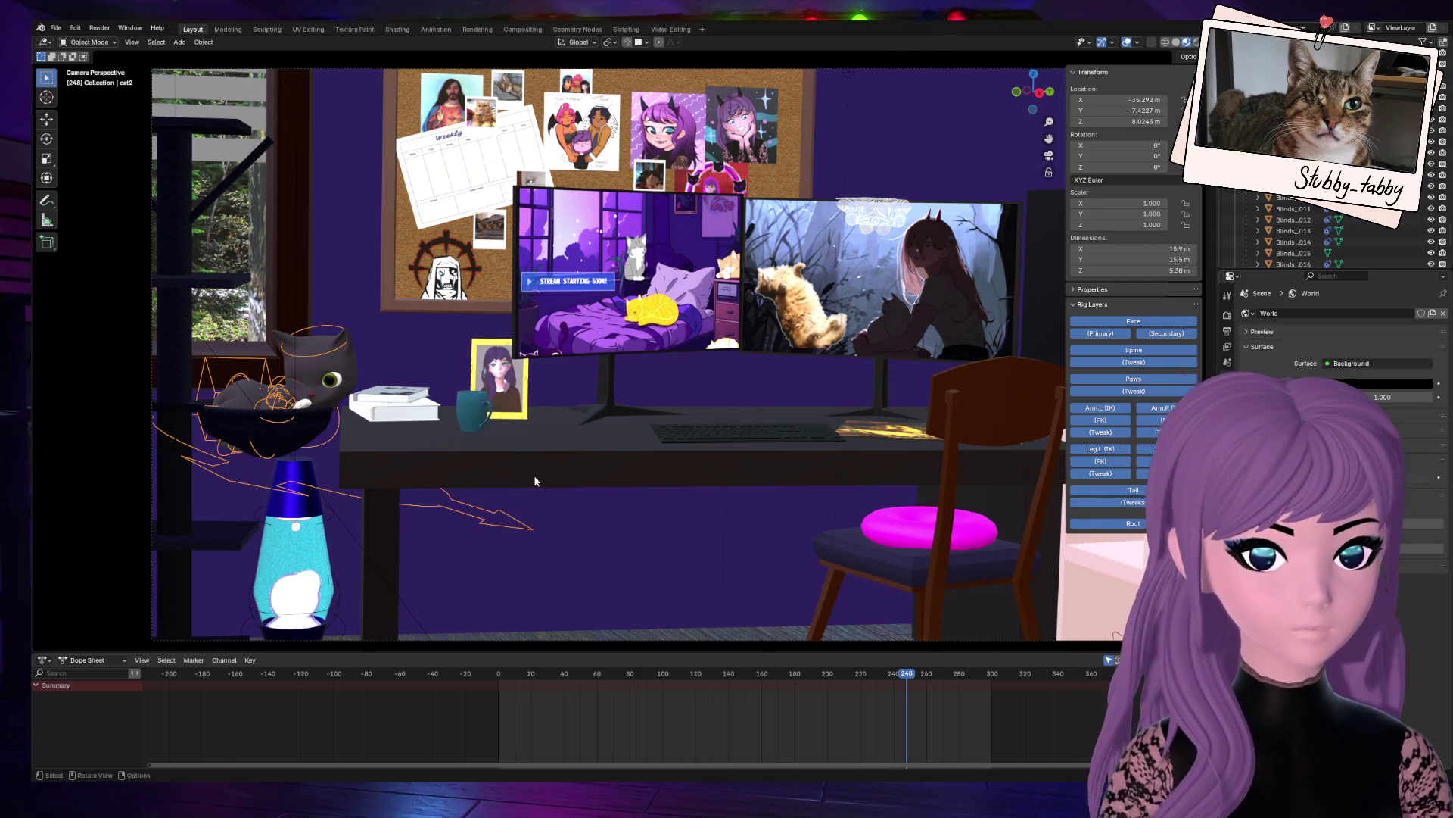
Step: Select the room, cat mesh and lava lamp in turn, then put the cat's rig into Pose Mode
left_click(583, 568)
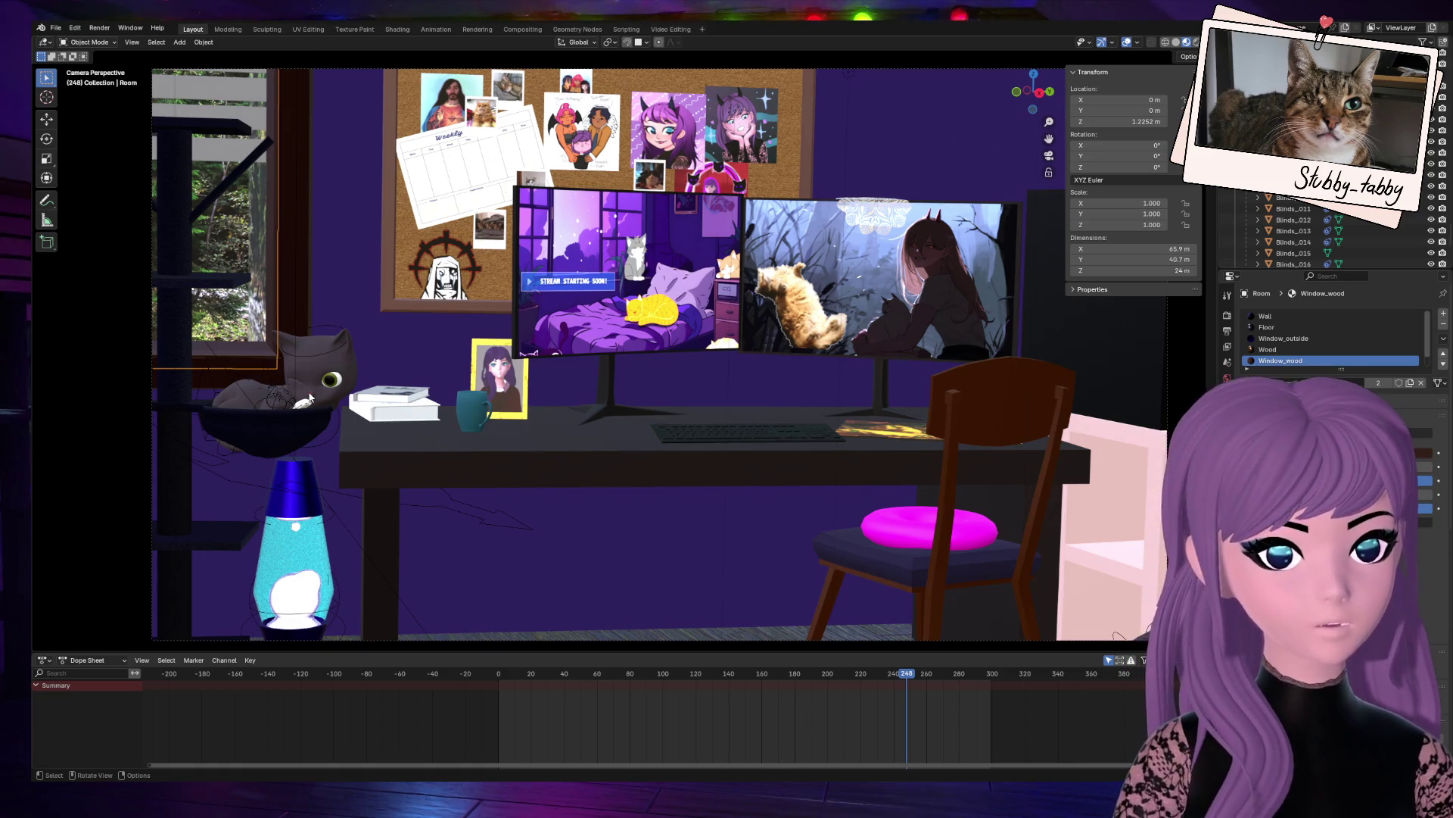
left_click(315, 379)
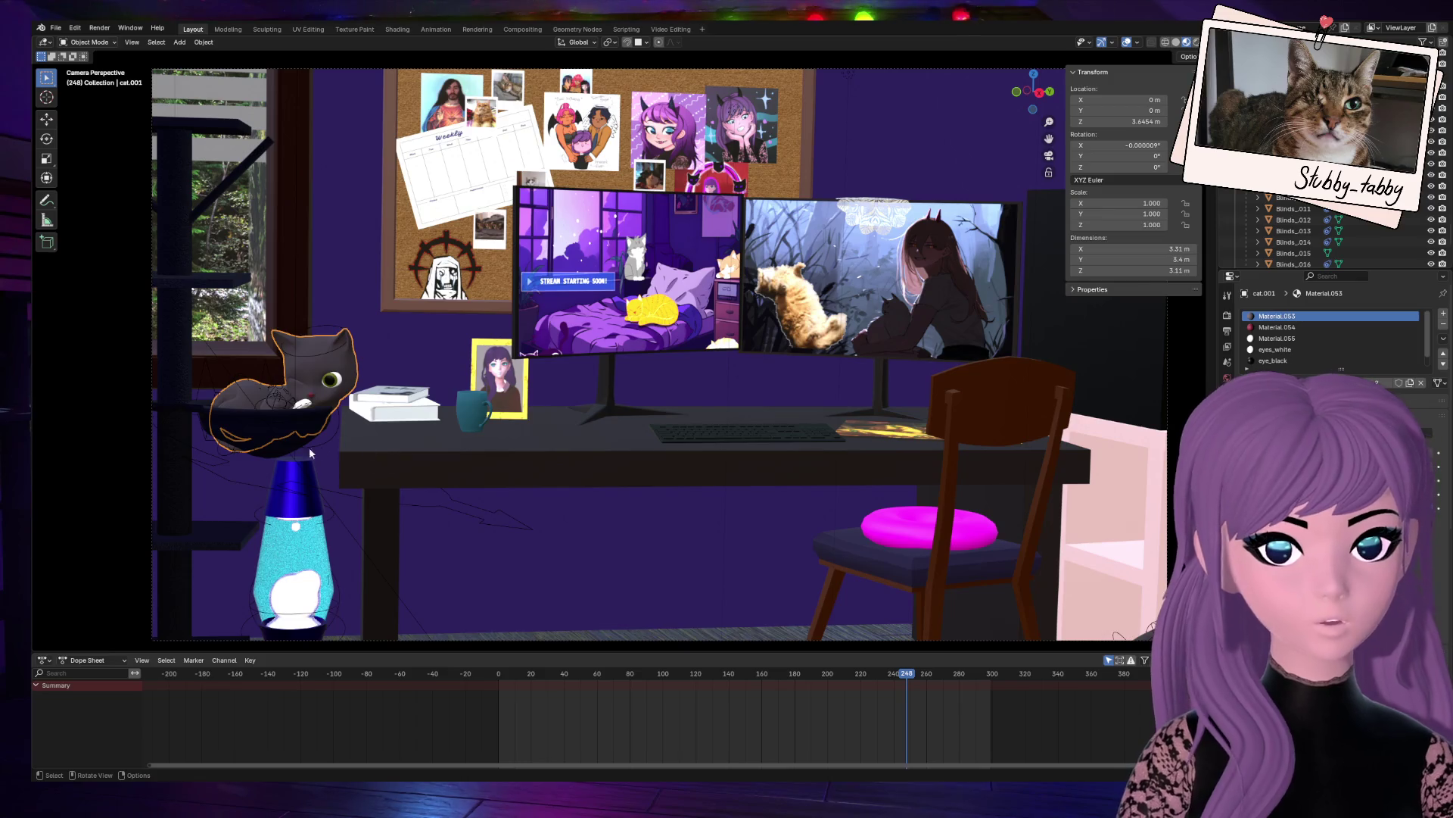
left_click(266, 456)
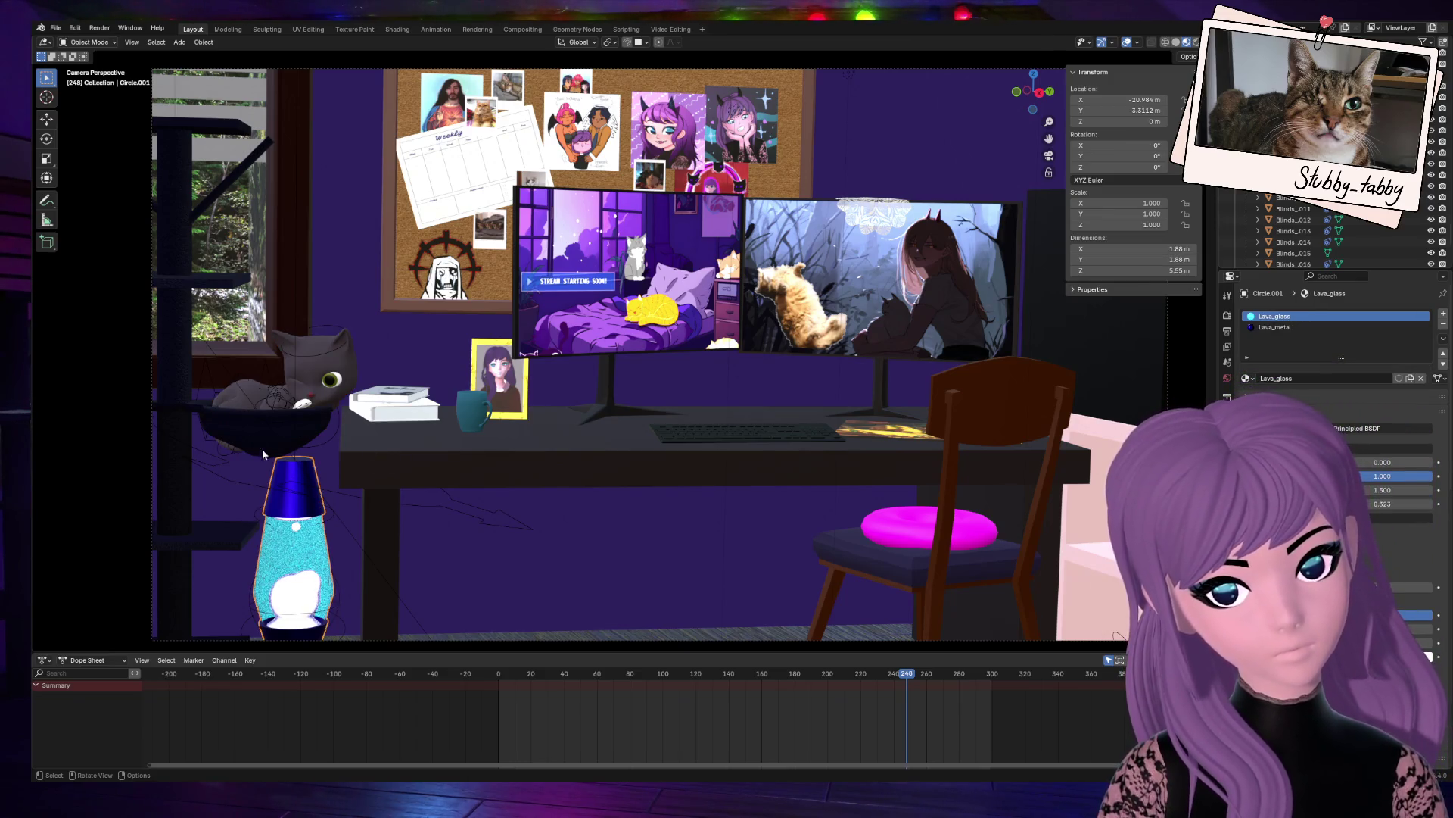
left_click(270, 400)
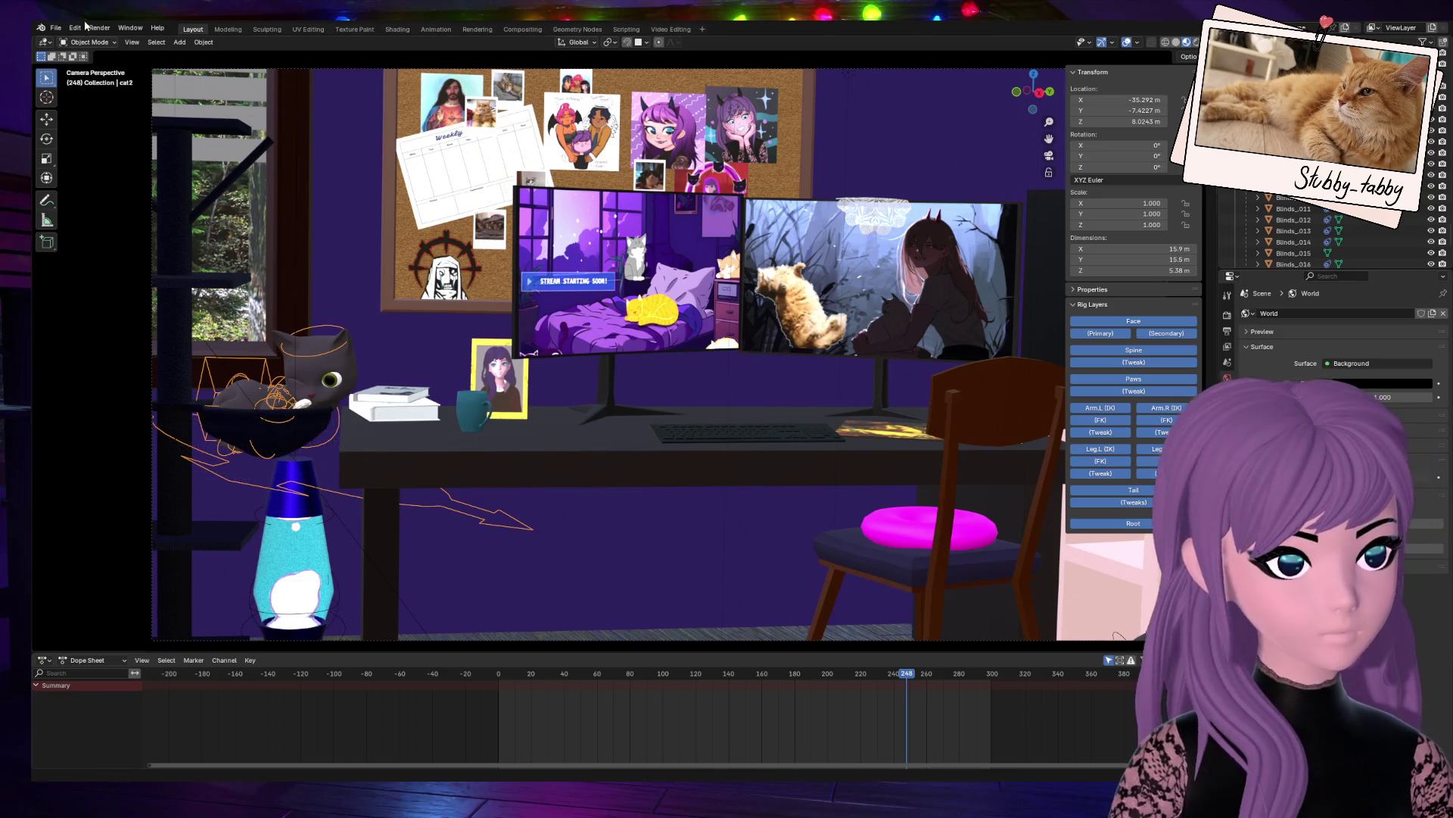
left_click(87, 43)
left_click(85, 81)
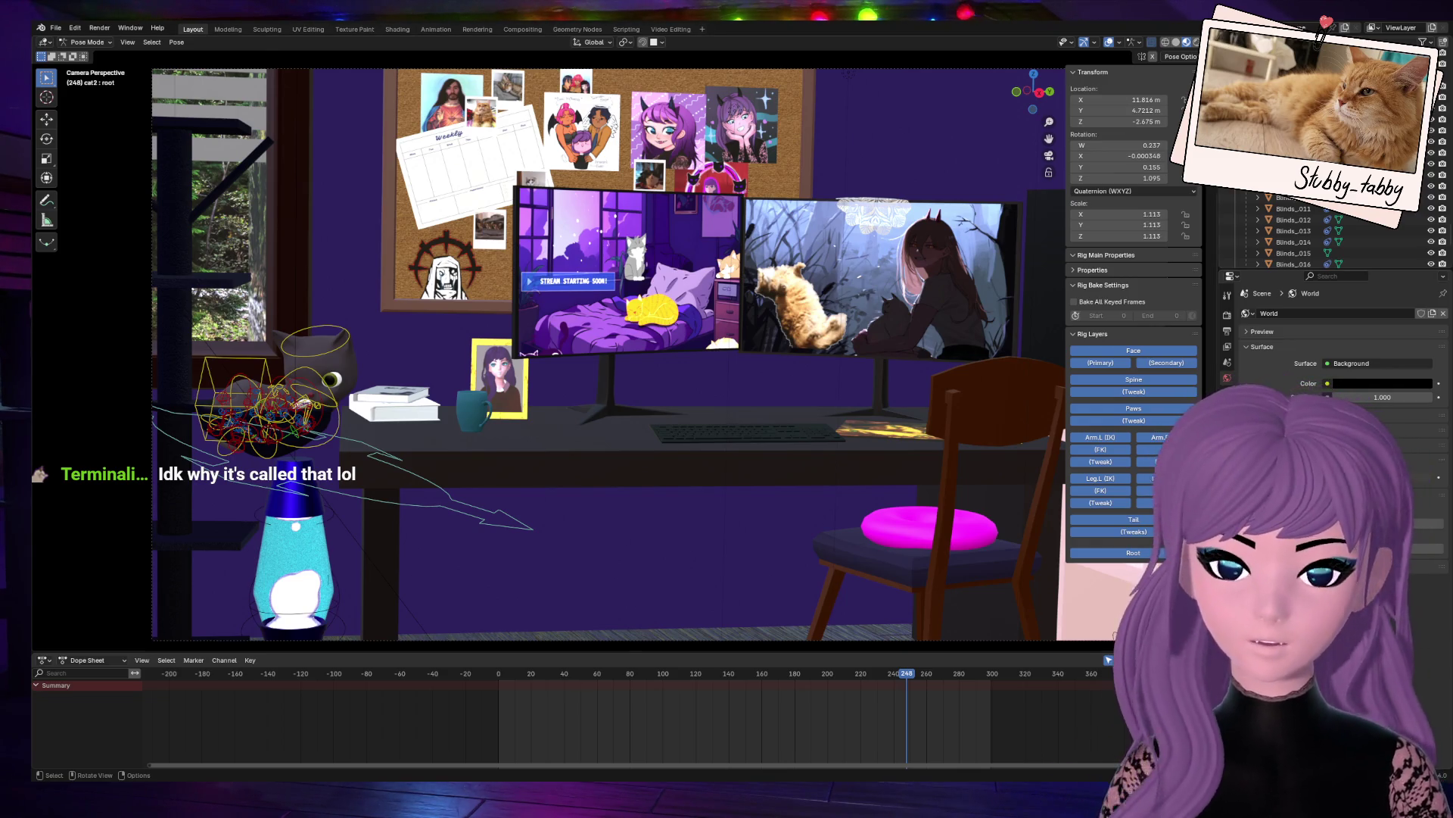
Step: Select the torso bone, then the root bone, and apply a small transform to the root
scroll(613, 363, "up", 3)
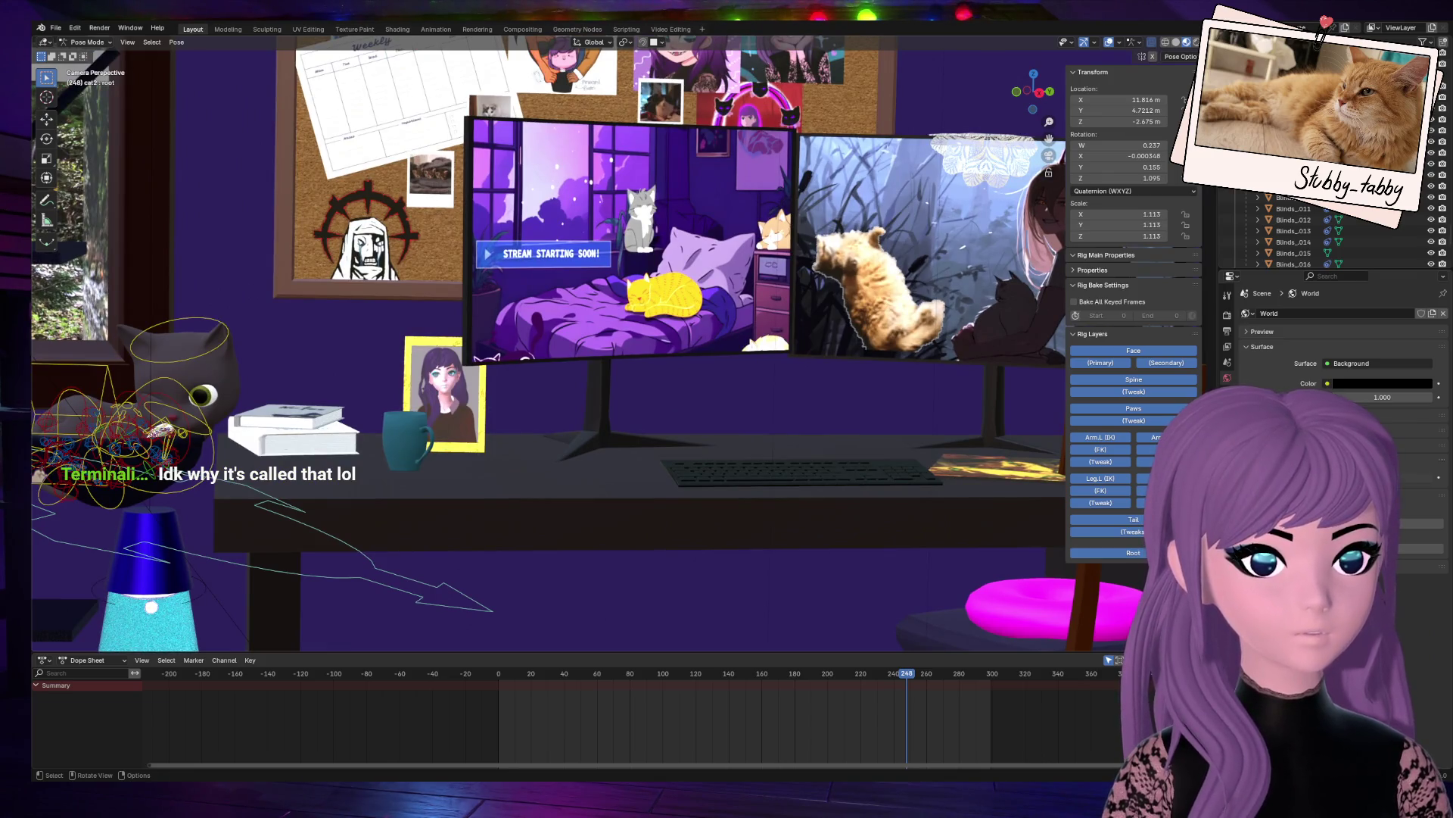
left_click(102, 382)
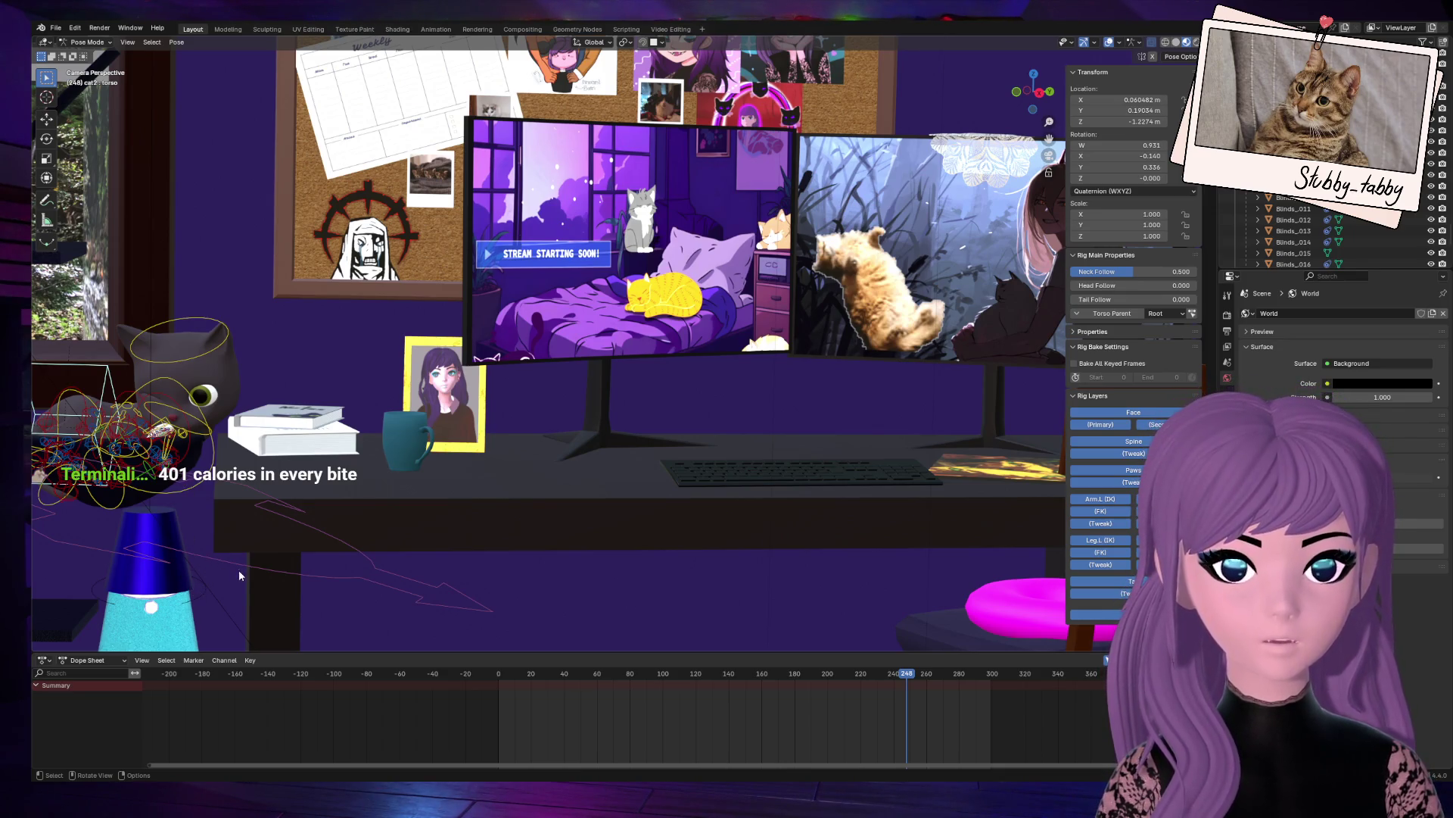
left_click(313, 531)
key("s")
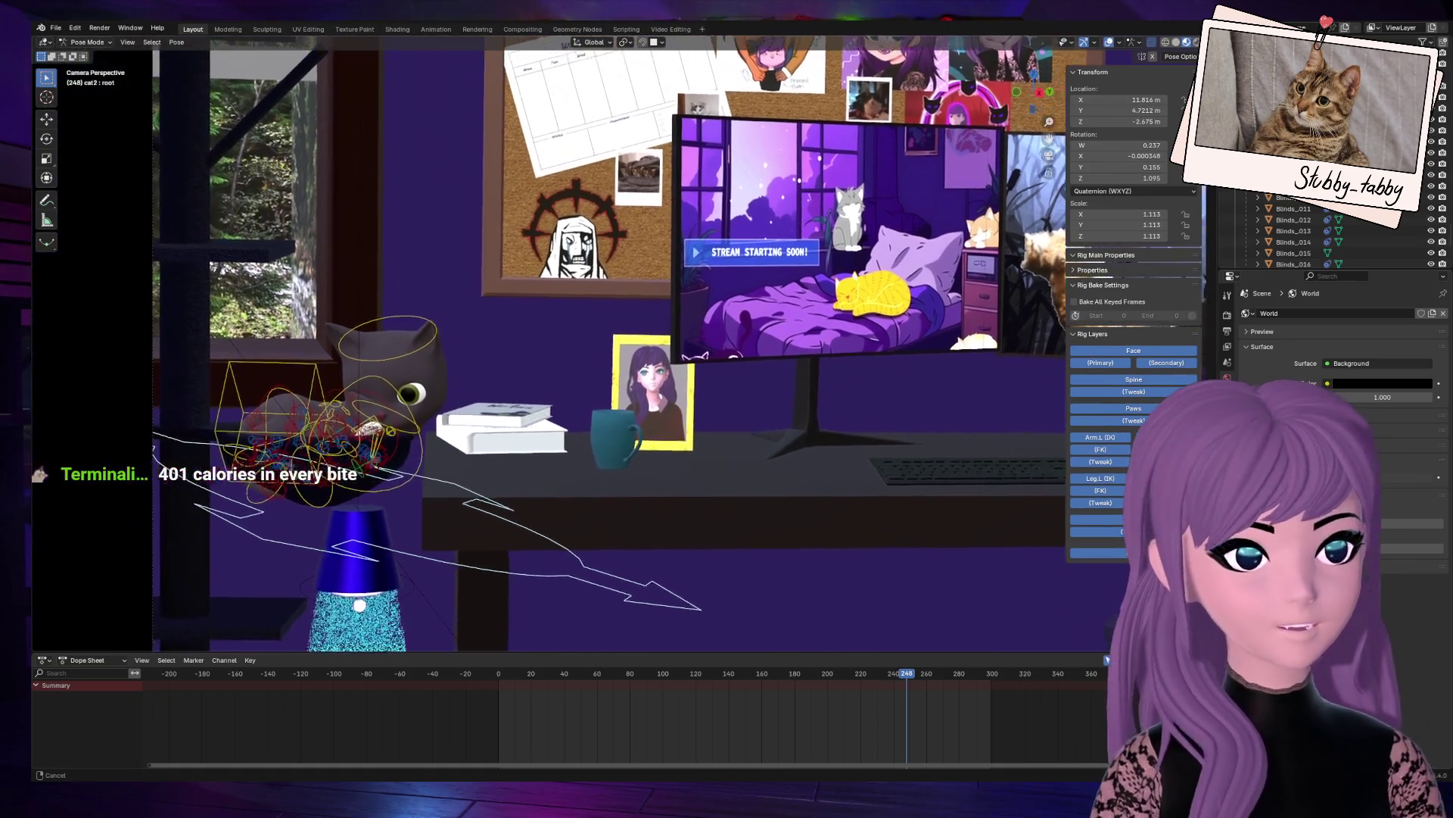
left_click(370, 447)
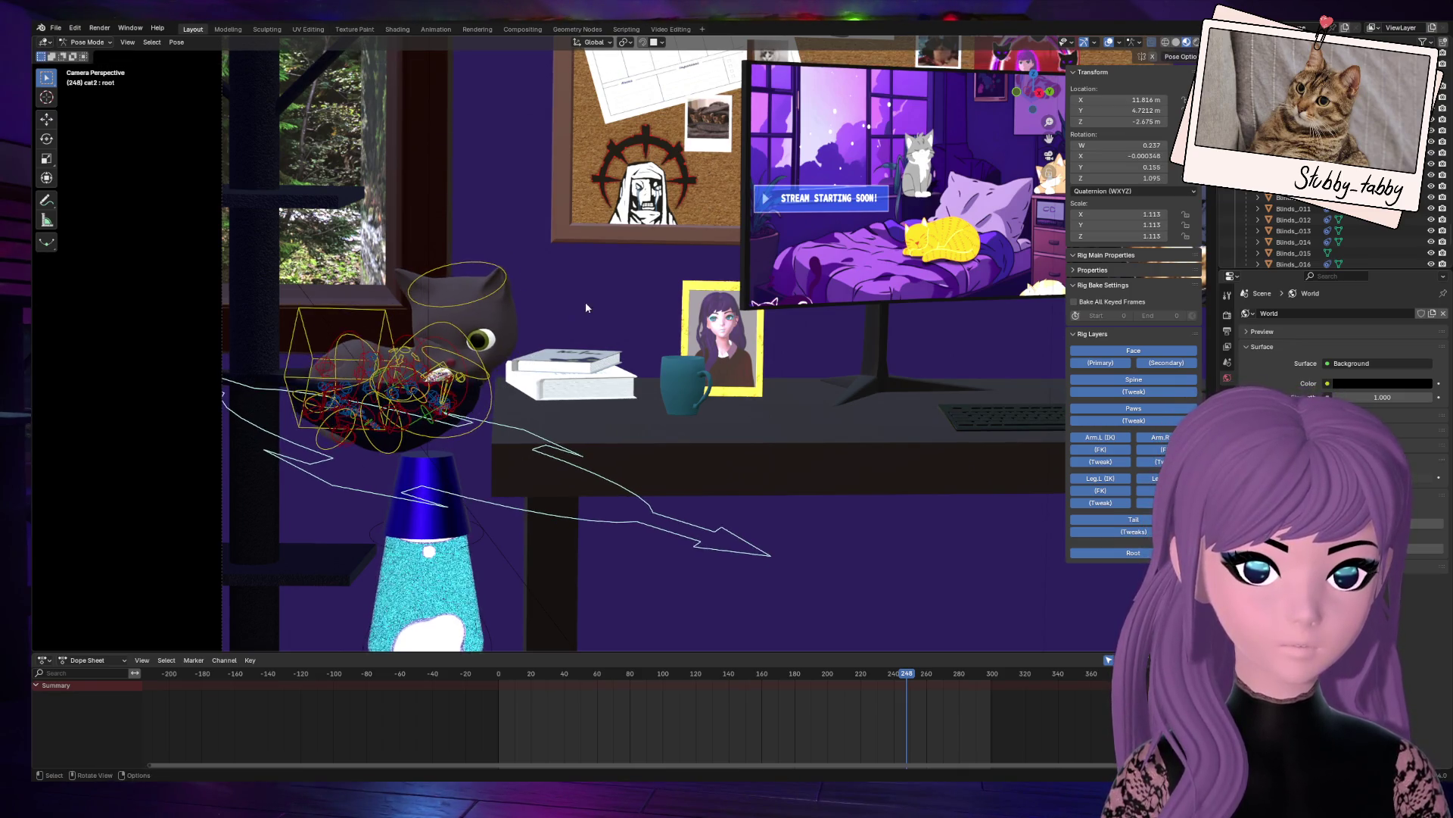
Step: Move the whole rig by its root to location 15.814, 4.7212, −2.675 m and reframe on it
key("g")
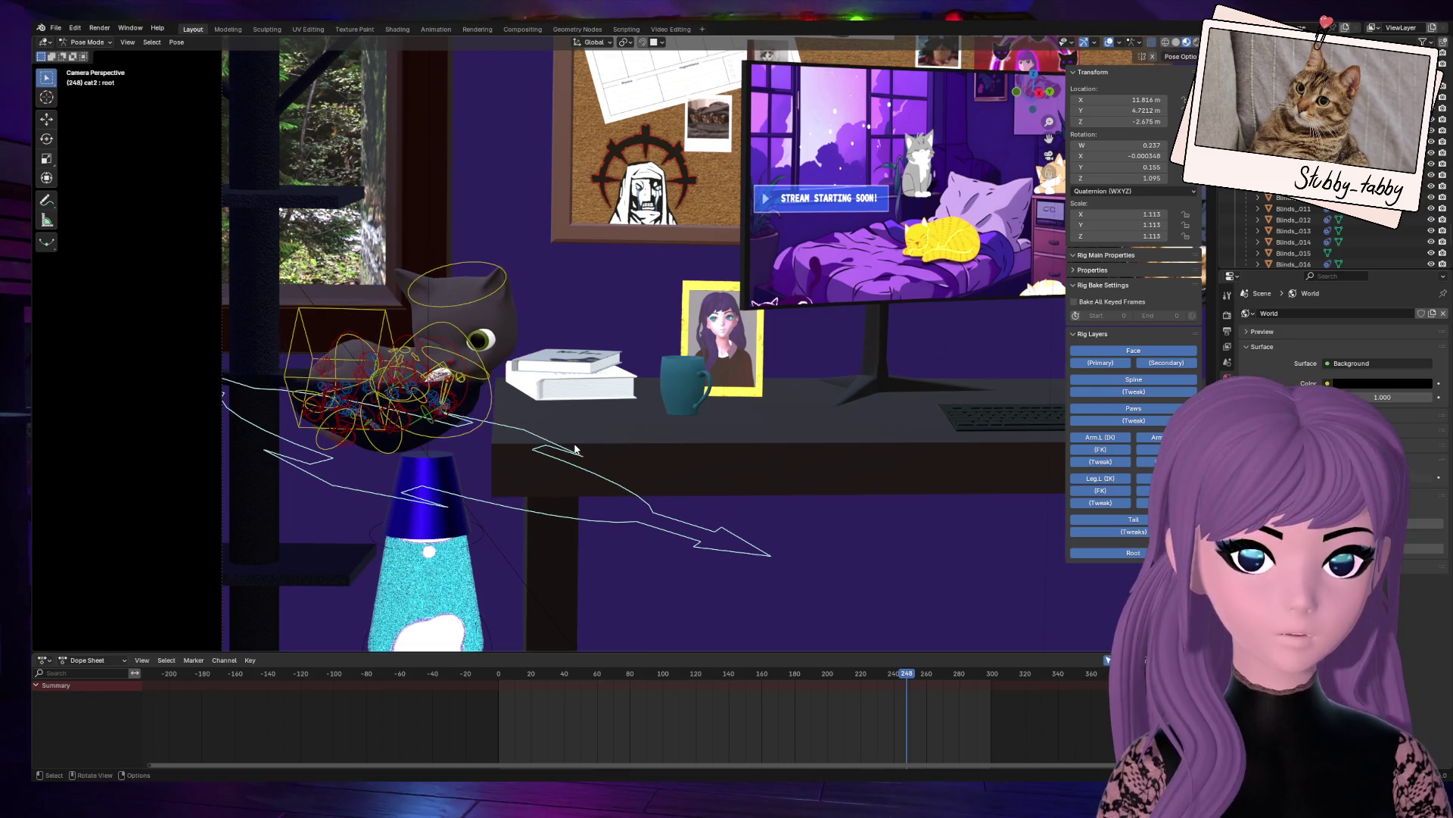
left_click(571, 448)
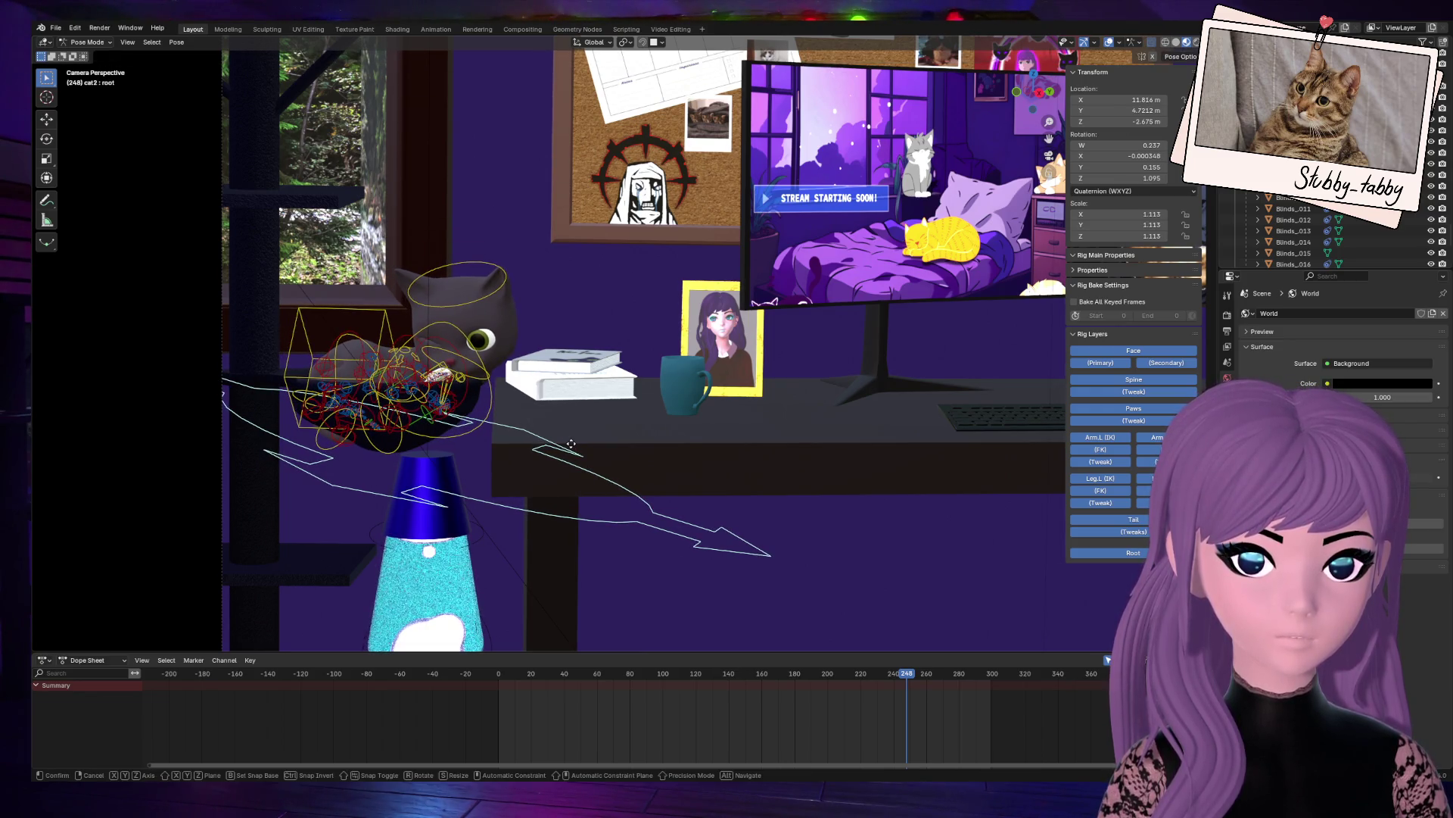
key("g")
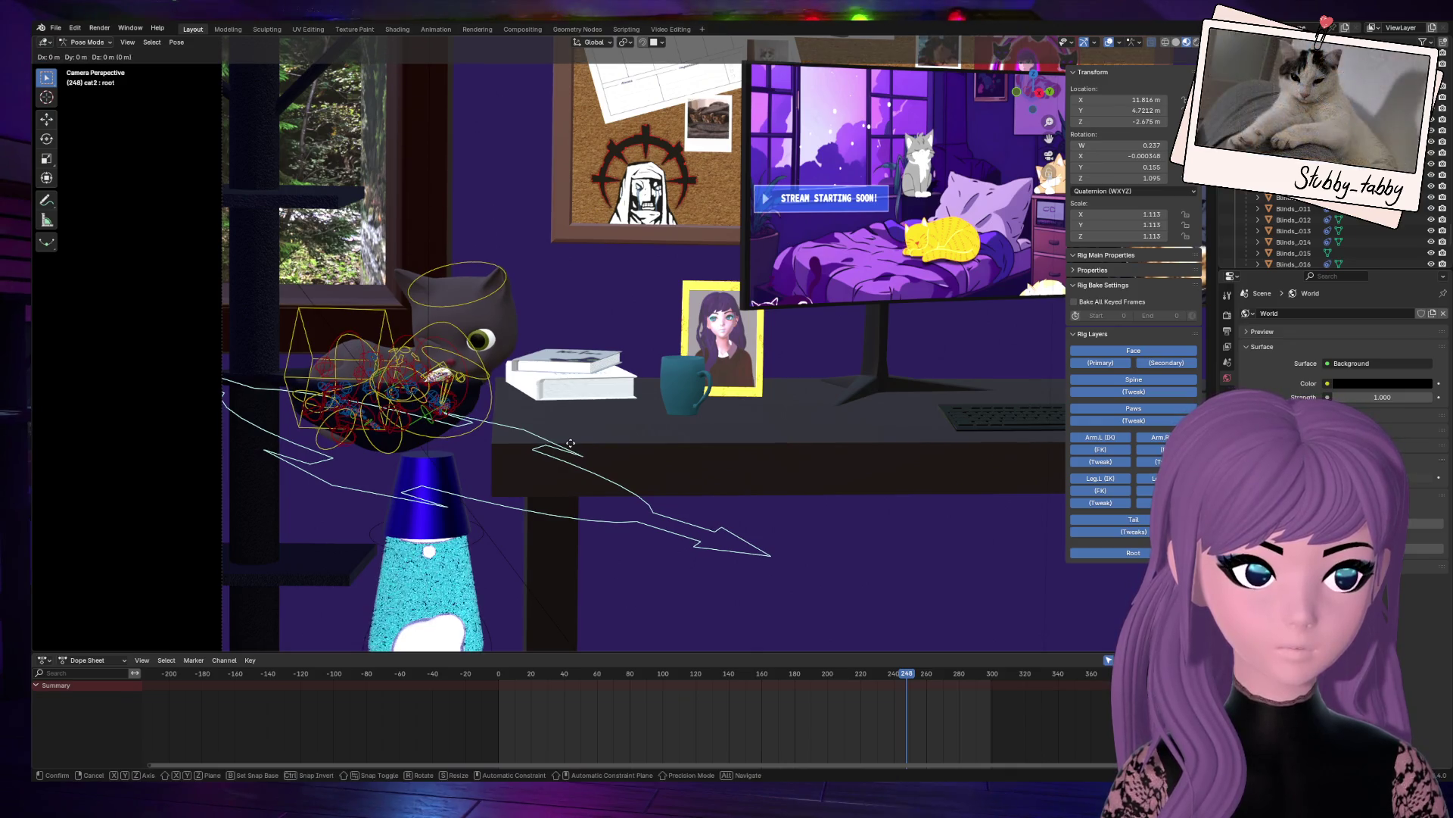
left_click(570, 447)
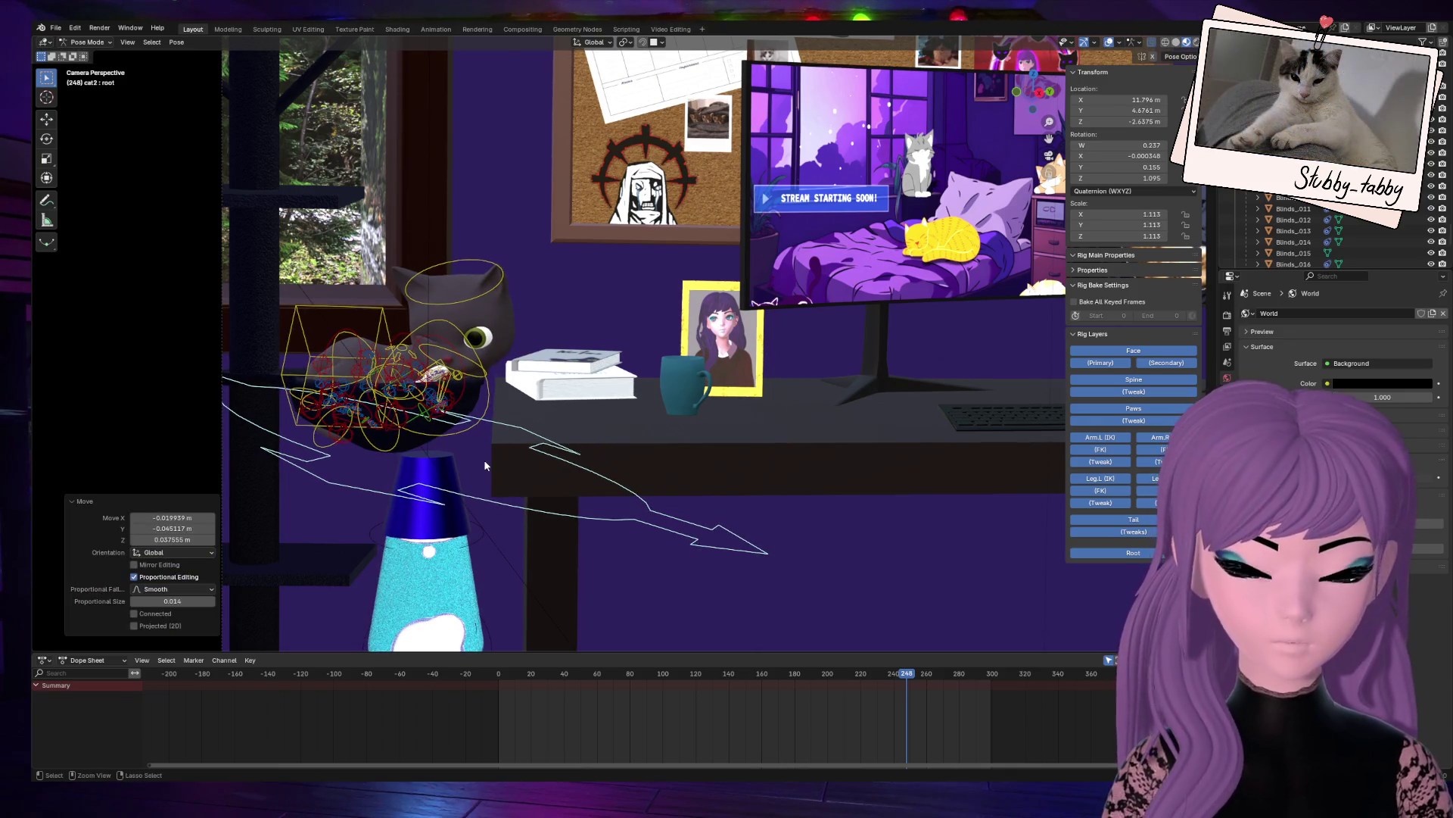
key("ctrl+z")
scroll(229, 488, "up", 4)
mouse_move(596, 326)
middle_mouse_down("shift")
mouse_move(1012, 73)
mouse_move(1020, 113)
mouse_move(769, 277)
middle_mouse_up("shift")
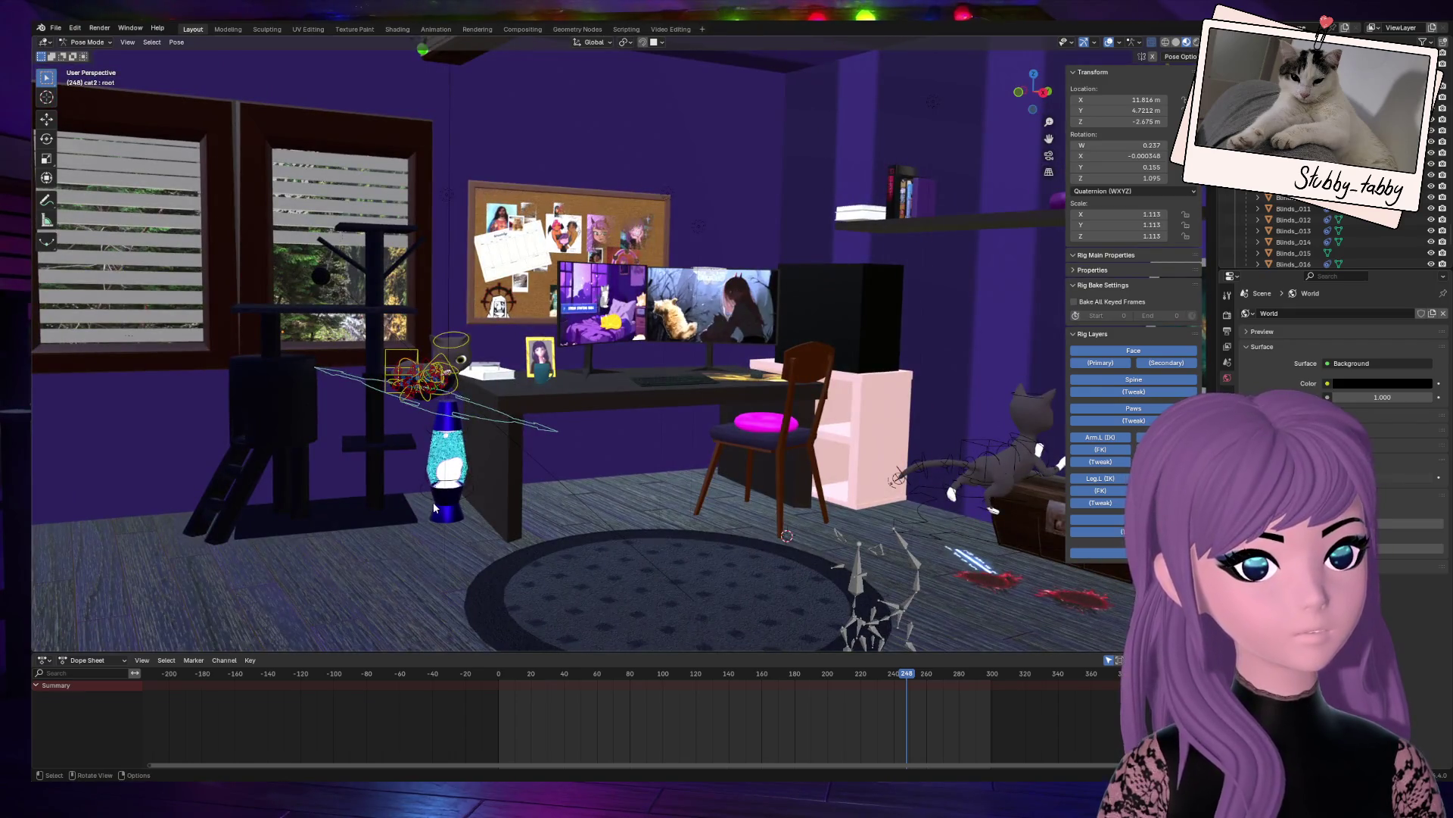
Step: Select the cat-tree bowl and orbit in close on the bowl and cat
key("Tab")
scroll(383, 447, "up", 5)
key("Tab")
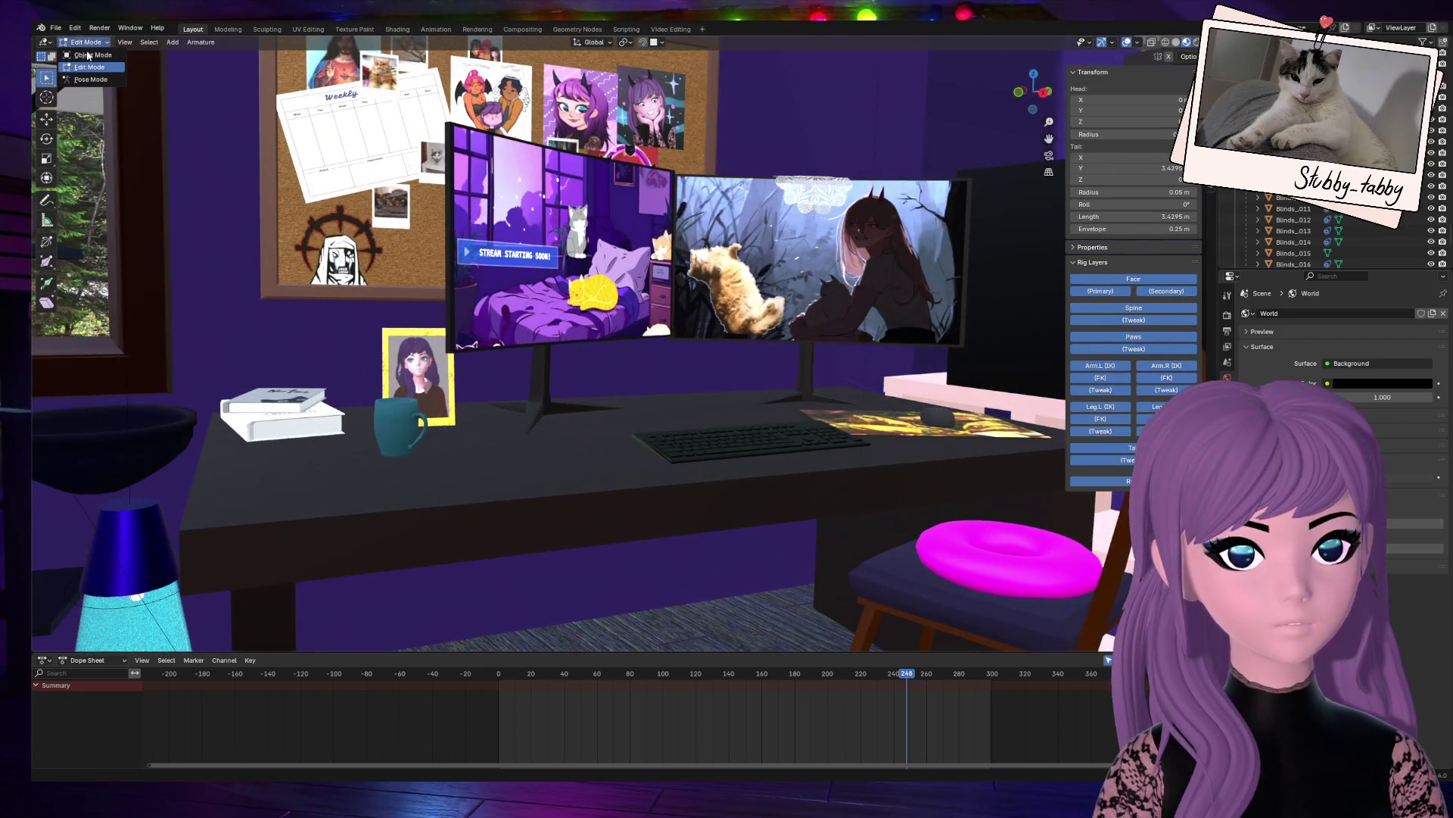
left_click(82, 465)
scroll(238, 456, "down", 2)
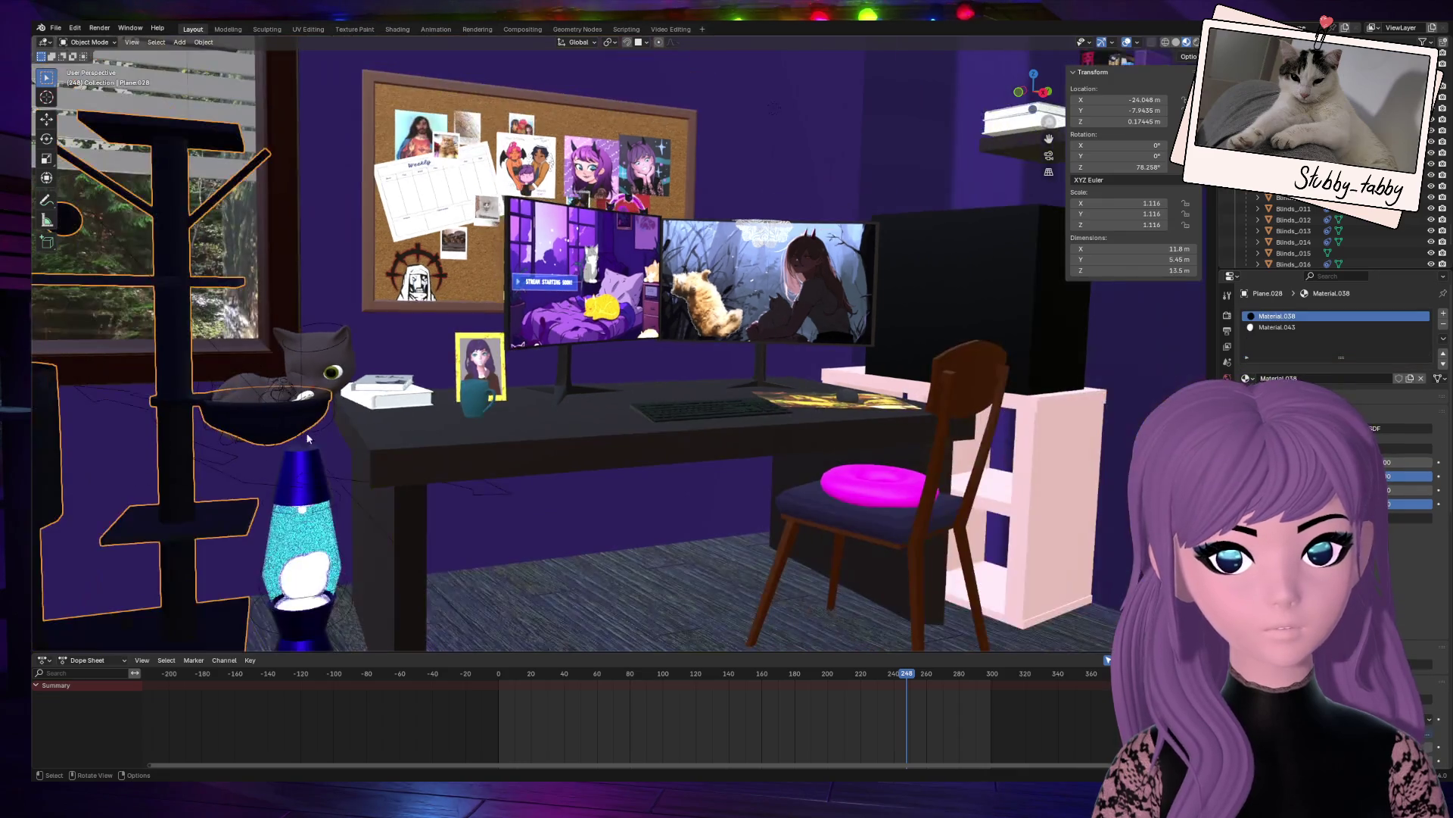
mouse_move(1060, 95)
left_mouse_down()
mouse_move(1015, 114)
mouse_move(984, 151)
left_mouse_up()
scroll(561, 409, "up", 5)
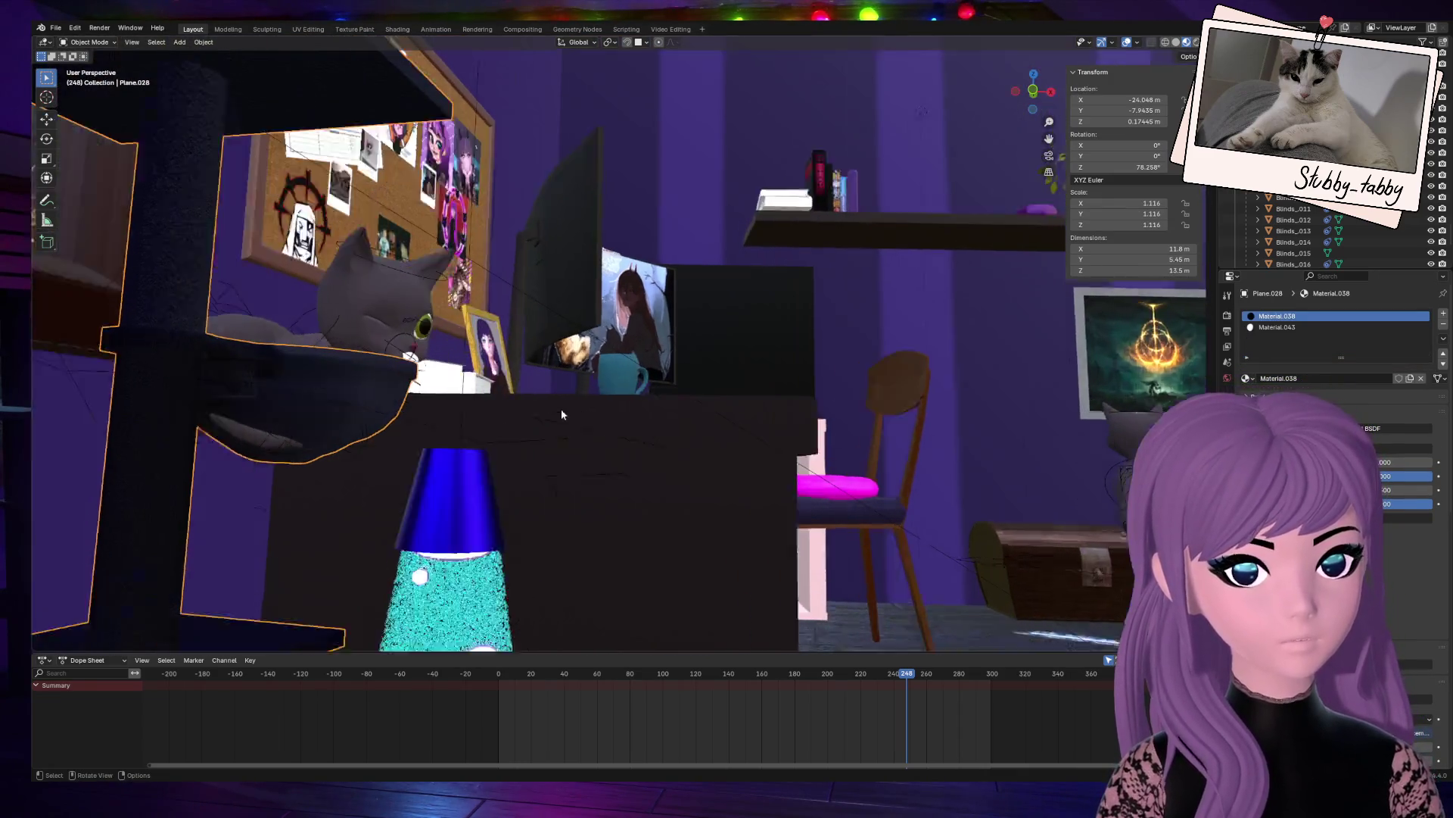
Step: Put the cat's rig into Pose Mode and rotate the tail.002 bone
left_click(99, 484)
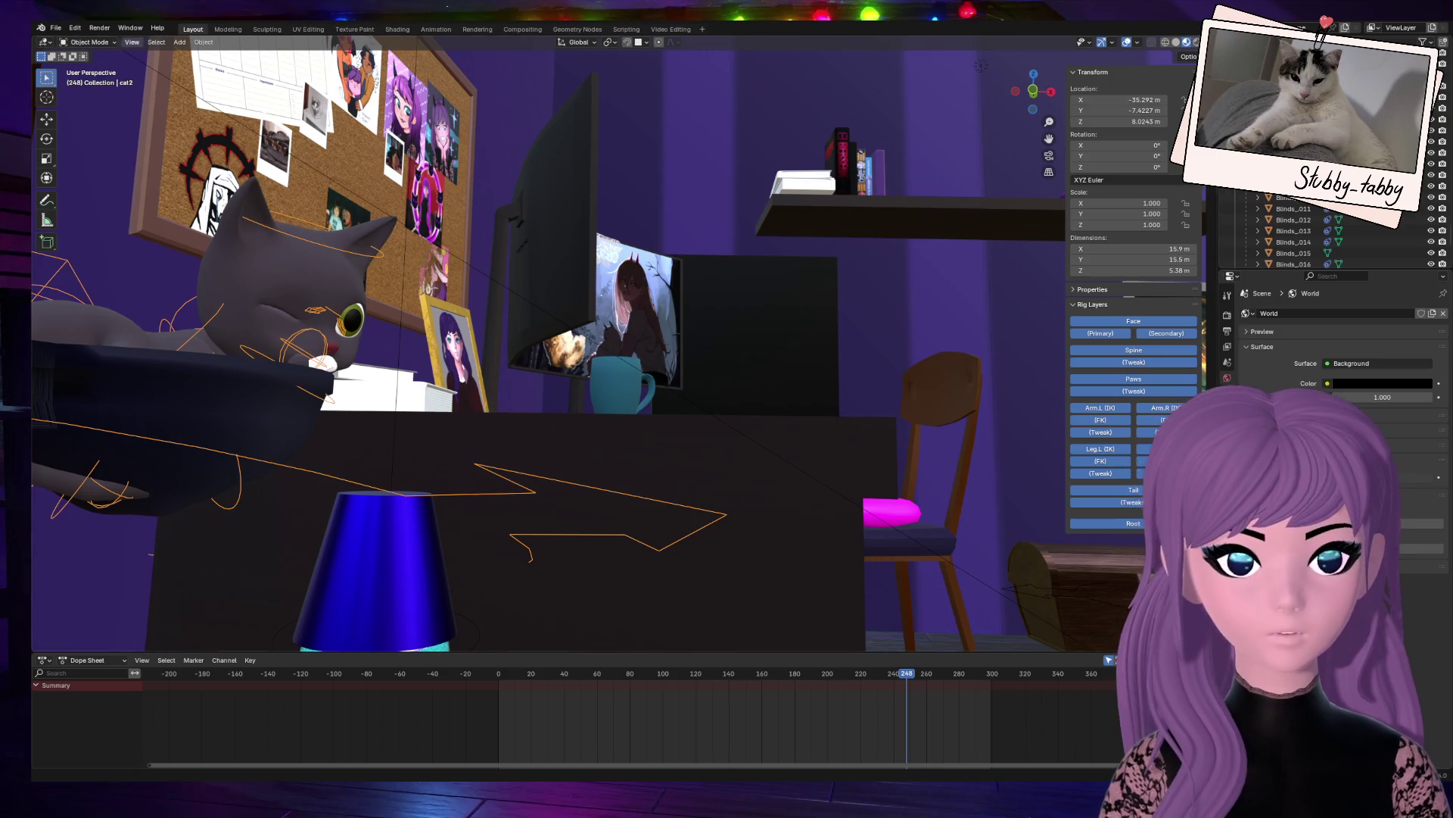
left_click(89, 43)
left_click(85, 79)
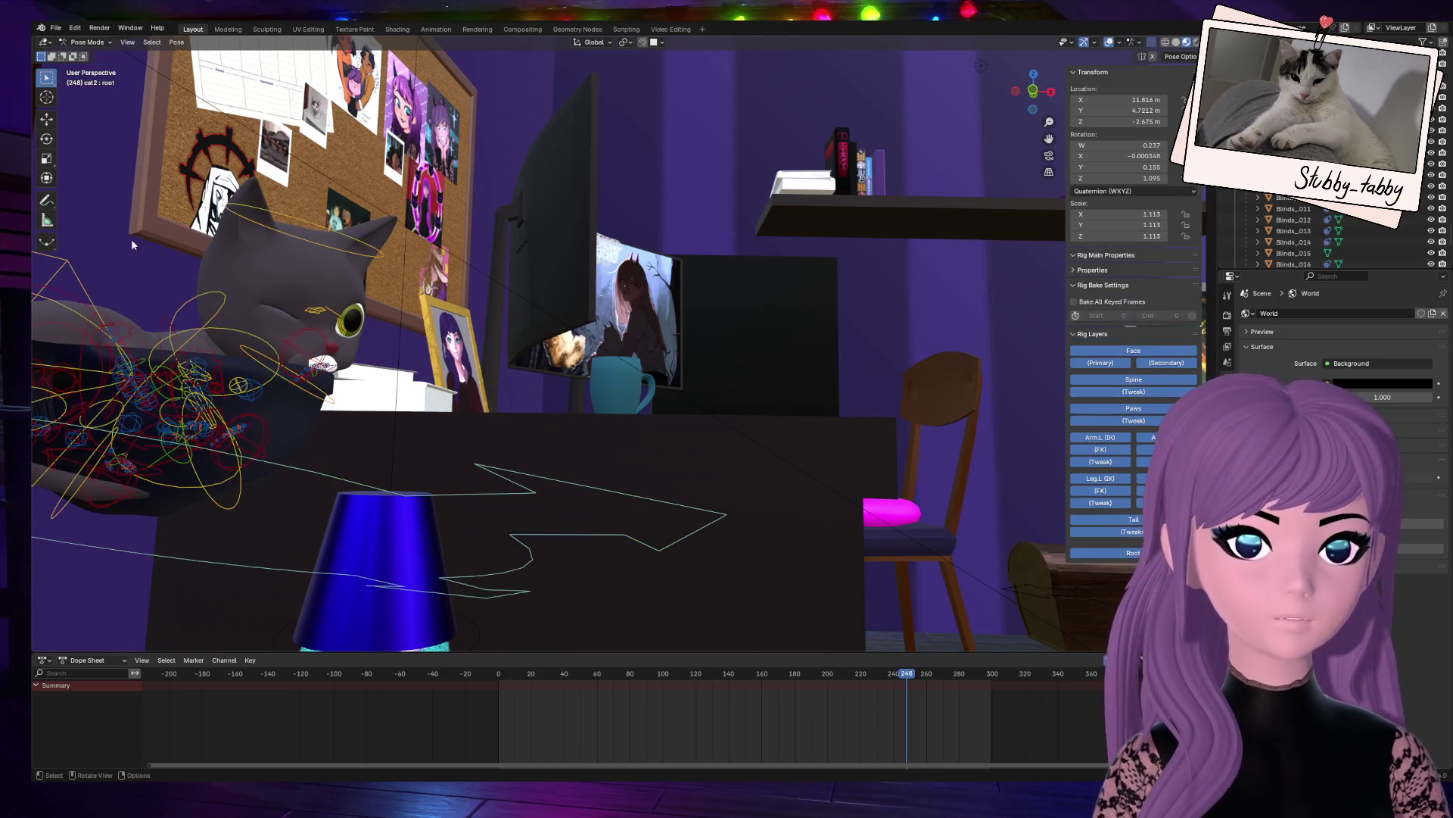
middle_click_drag(174, 455, 216, 515)
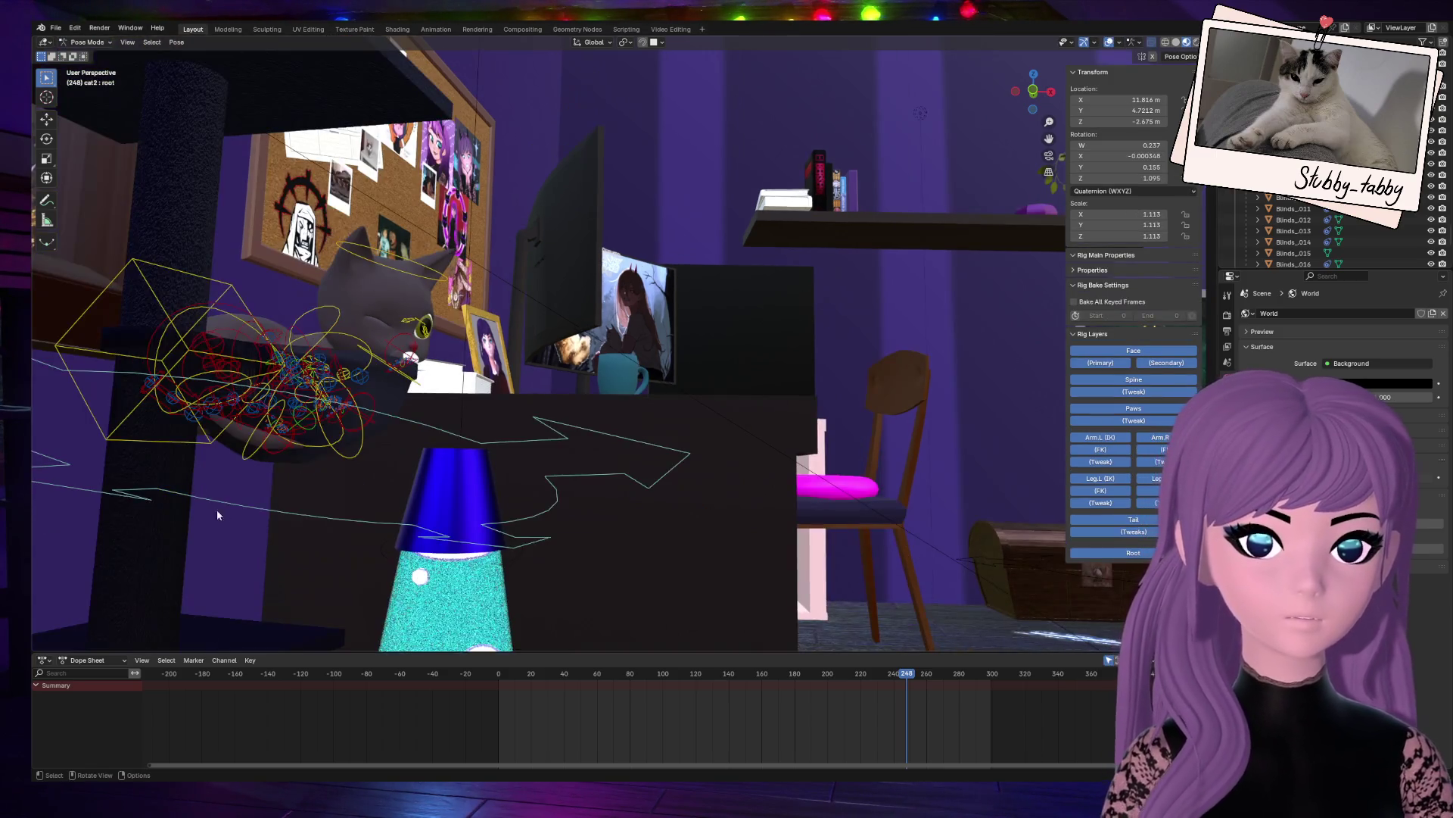
left_click(248, 445)
key("r")
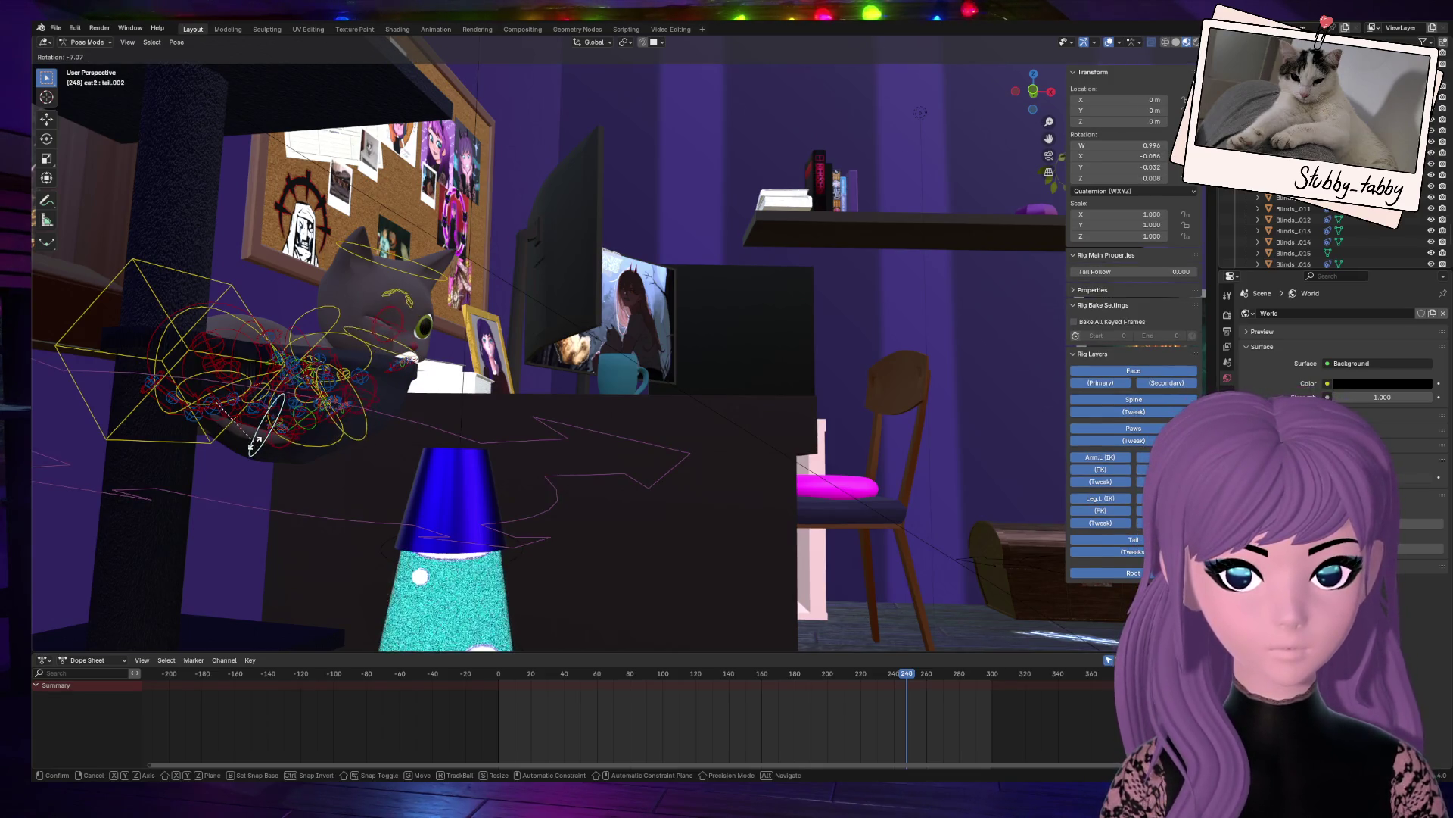
left_click(256, 433)
Step: Frame the tail and rotate the tail.001 bone by -8.9°
scroll(366, 433, "up", 3)
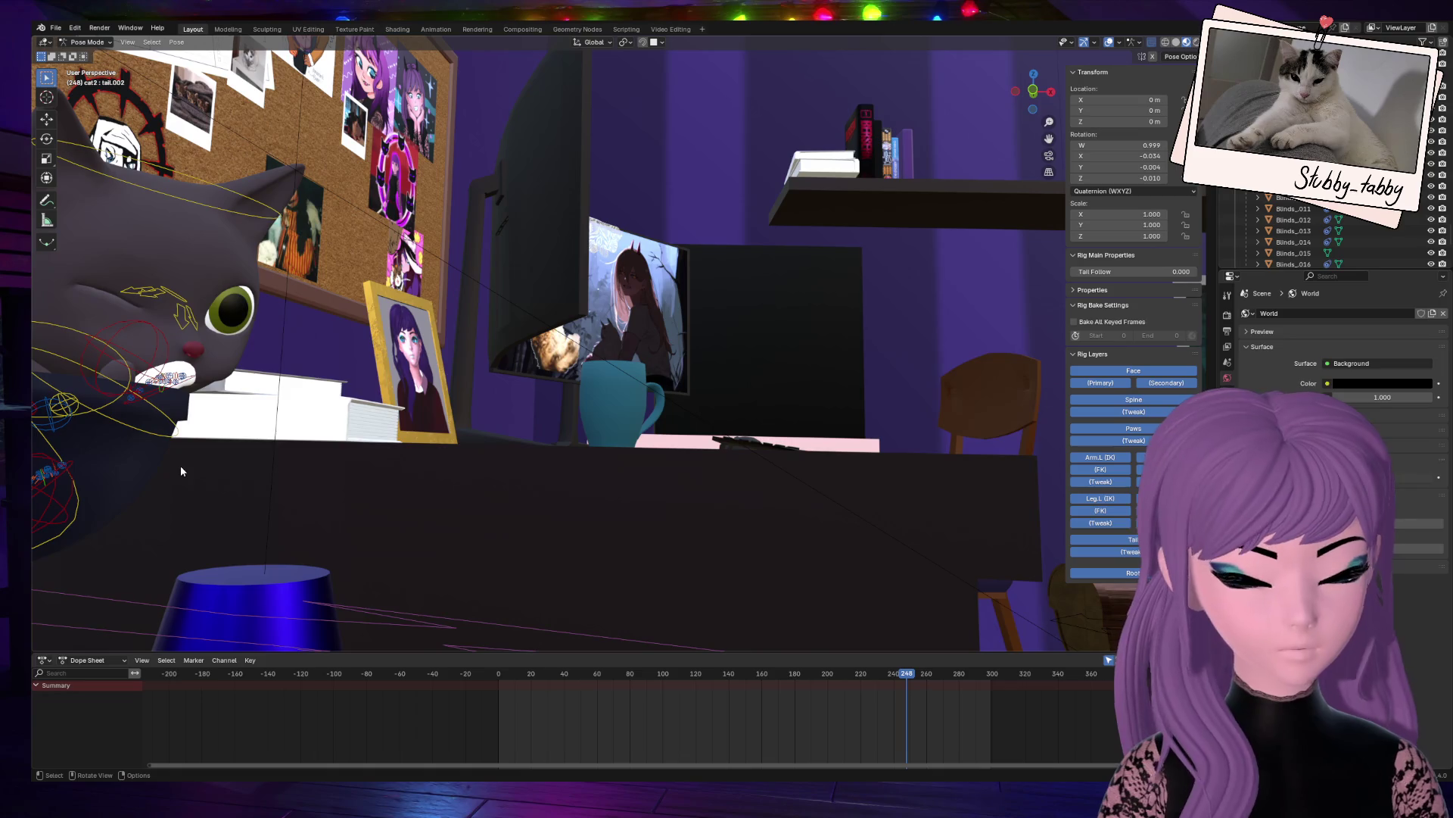
key("KP_Decimal")
left_click_drag(1033, 91, 572, 363)
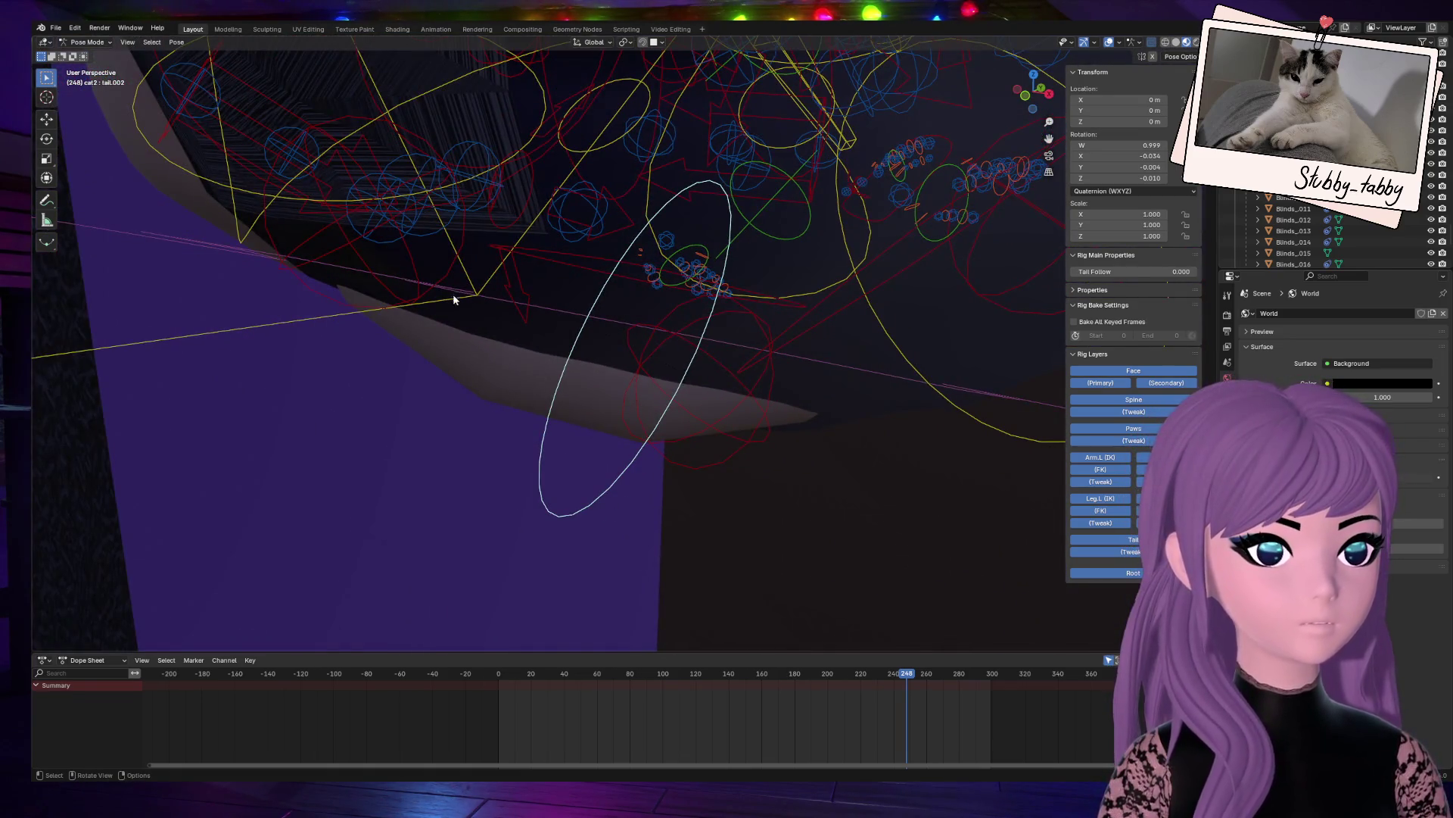
left_click_drag(455, 301, 370, 241)
left_click(356, 221)
middle_click_drag(357, 222, 439, 320)
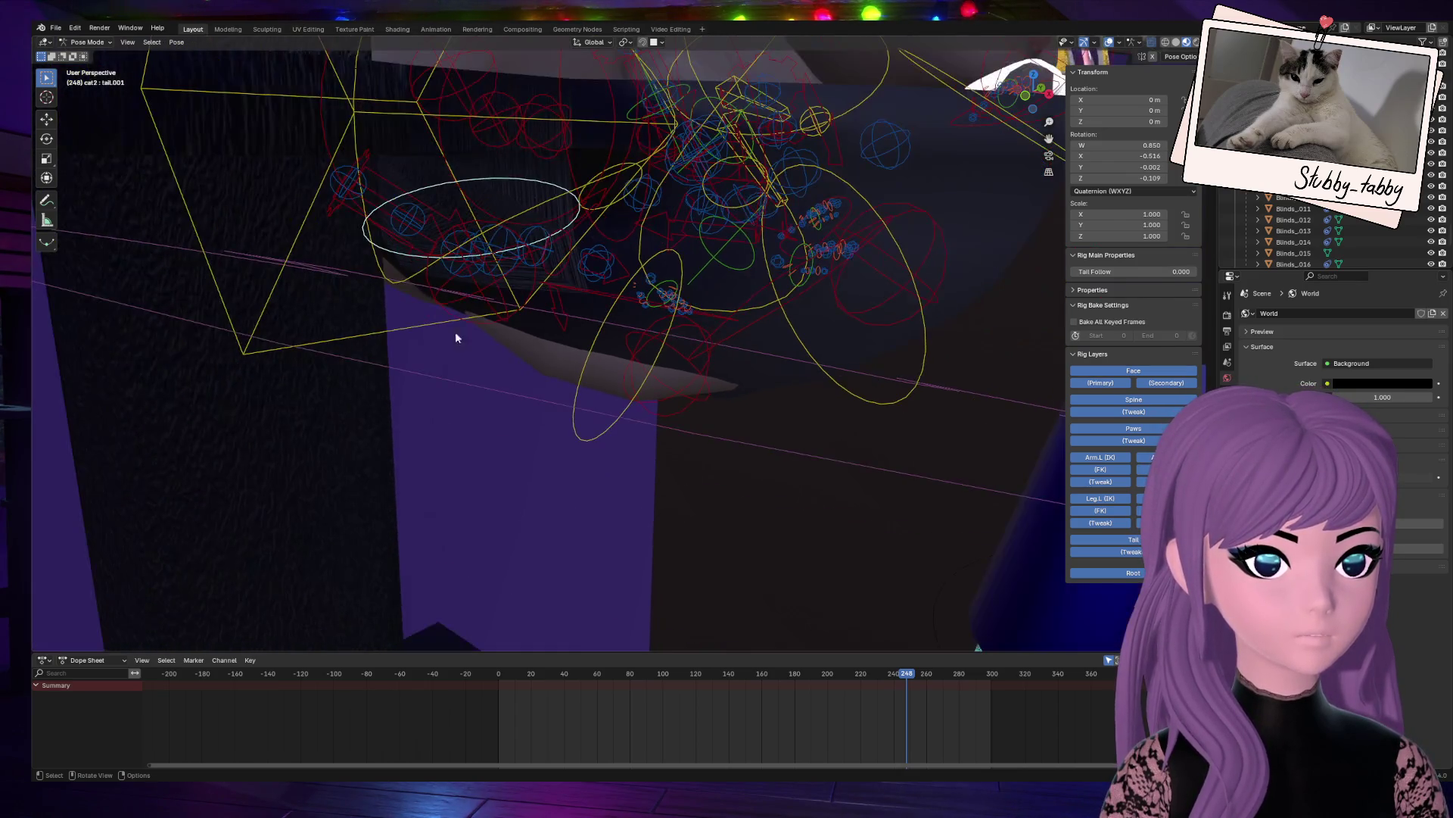
key("r")
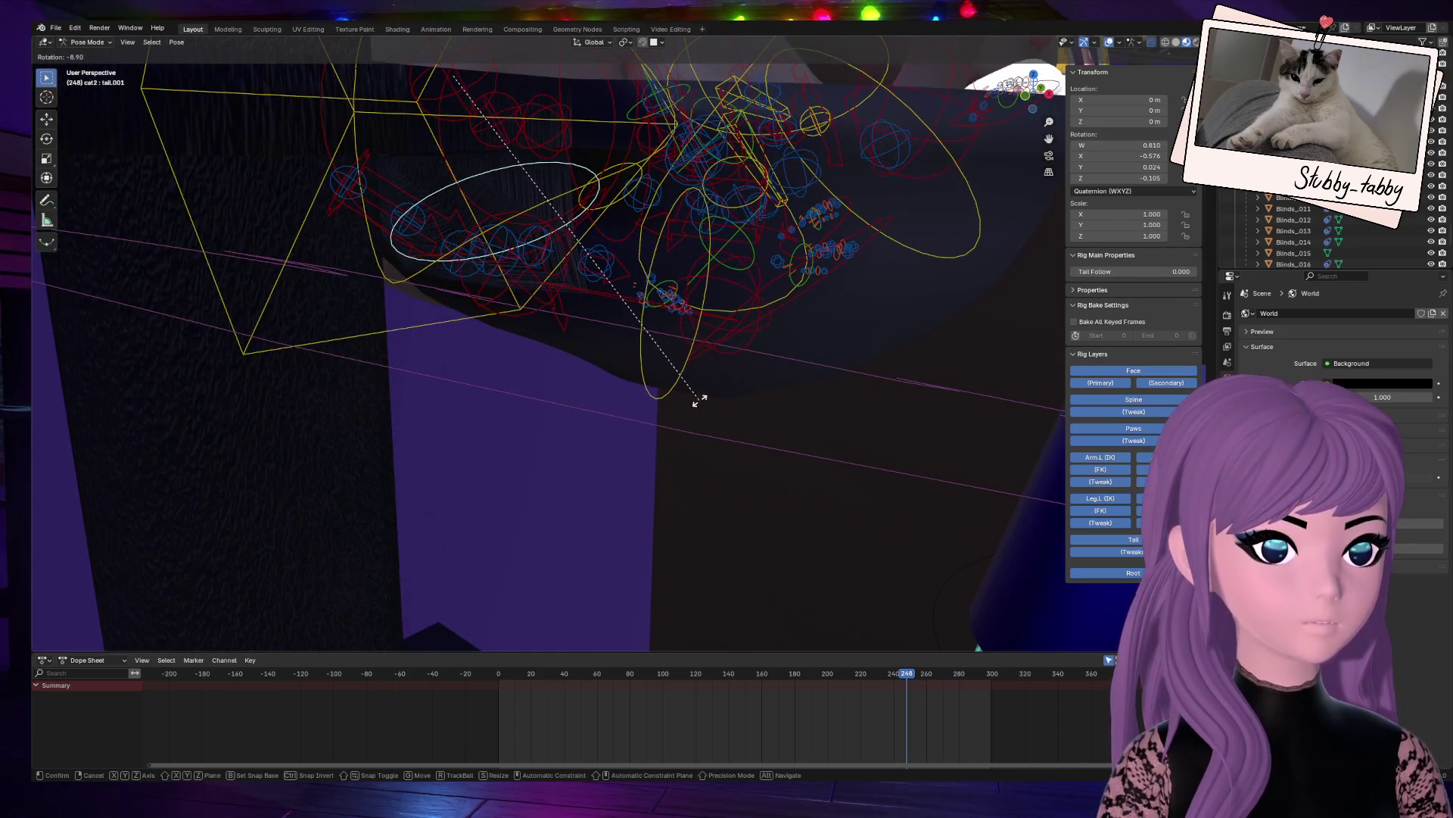
left_click(694, 402)
mouse_move(913, 231)
middle_mouse_down()
mouse_move(852, 278)
mouse_move(888, 270)
mouse_move(906, 334)
mouse_move(750, 545)
mouse_move(765, 424)
mouse_move(653, 401)
middle_mouse_up()
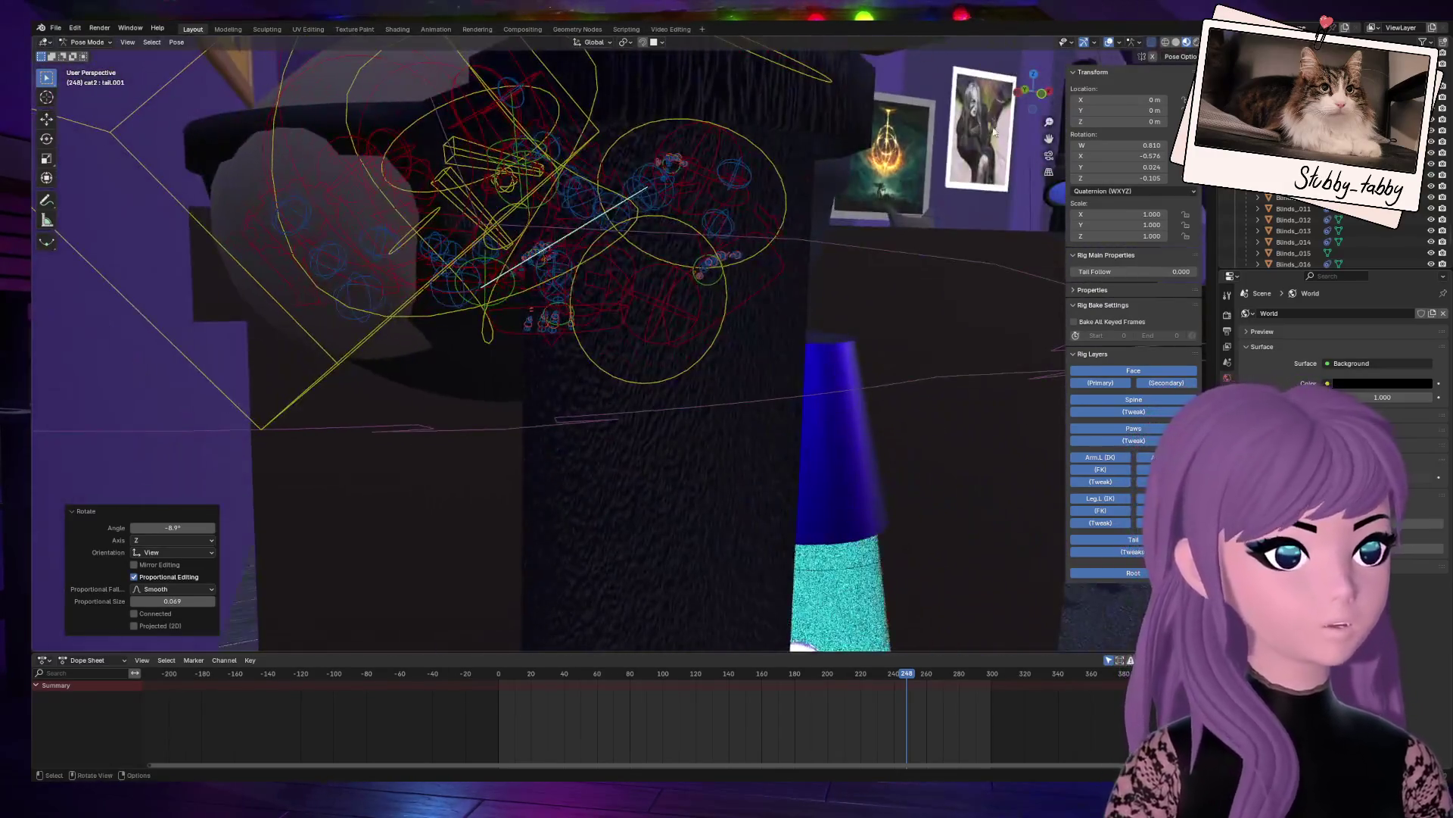
Step: Select the root bone, frame the whole rig, and return to Object Mode
left_click(657, 414)
key("KP_Decimal")
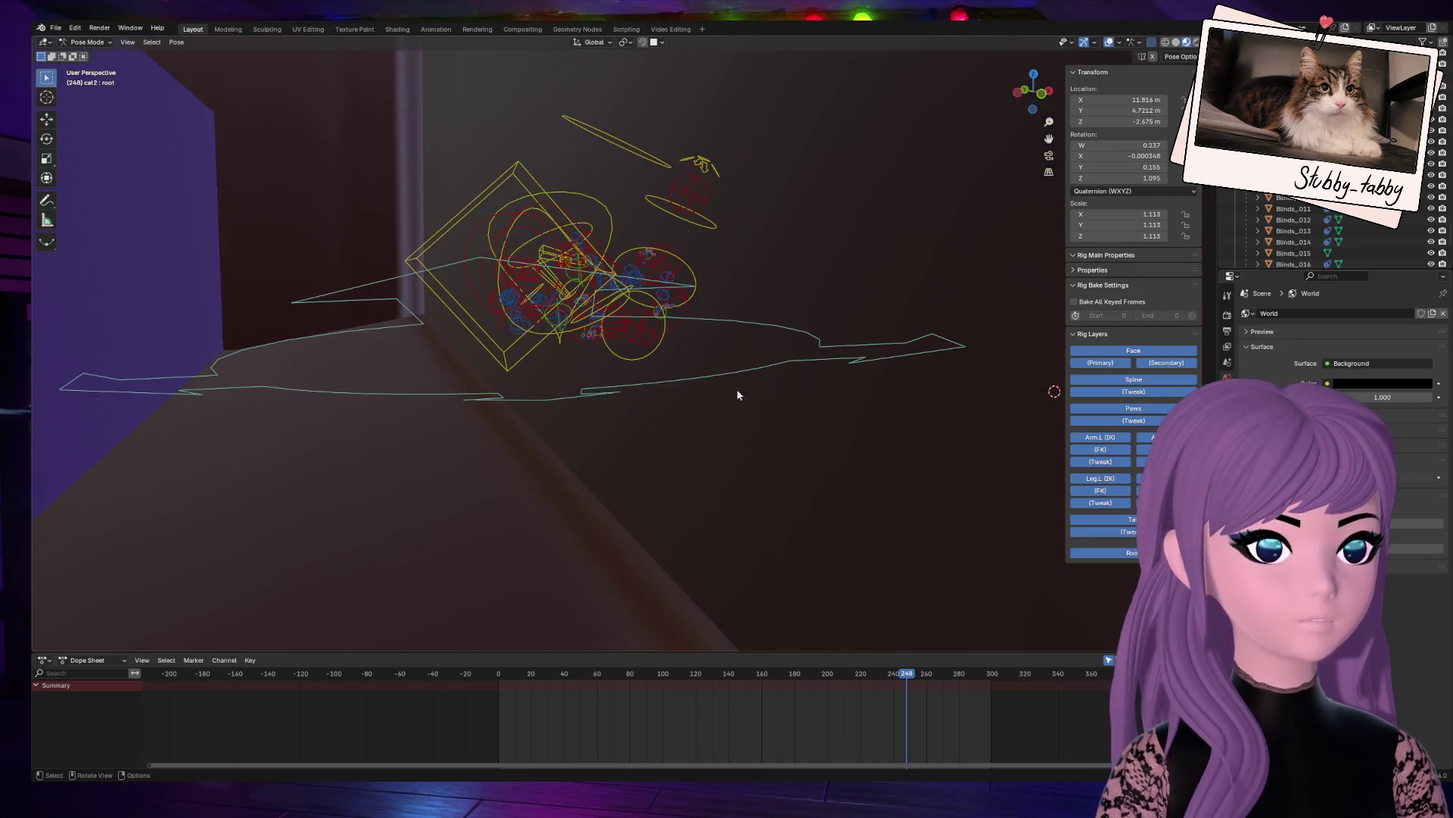
left_click_drag(1019, 107, 975, 144)
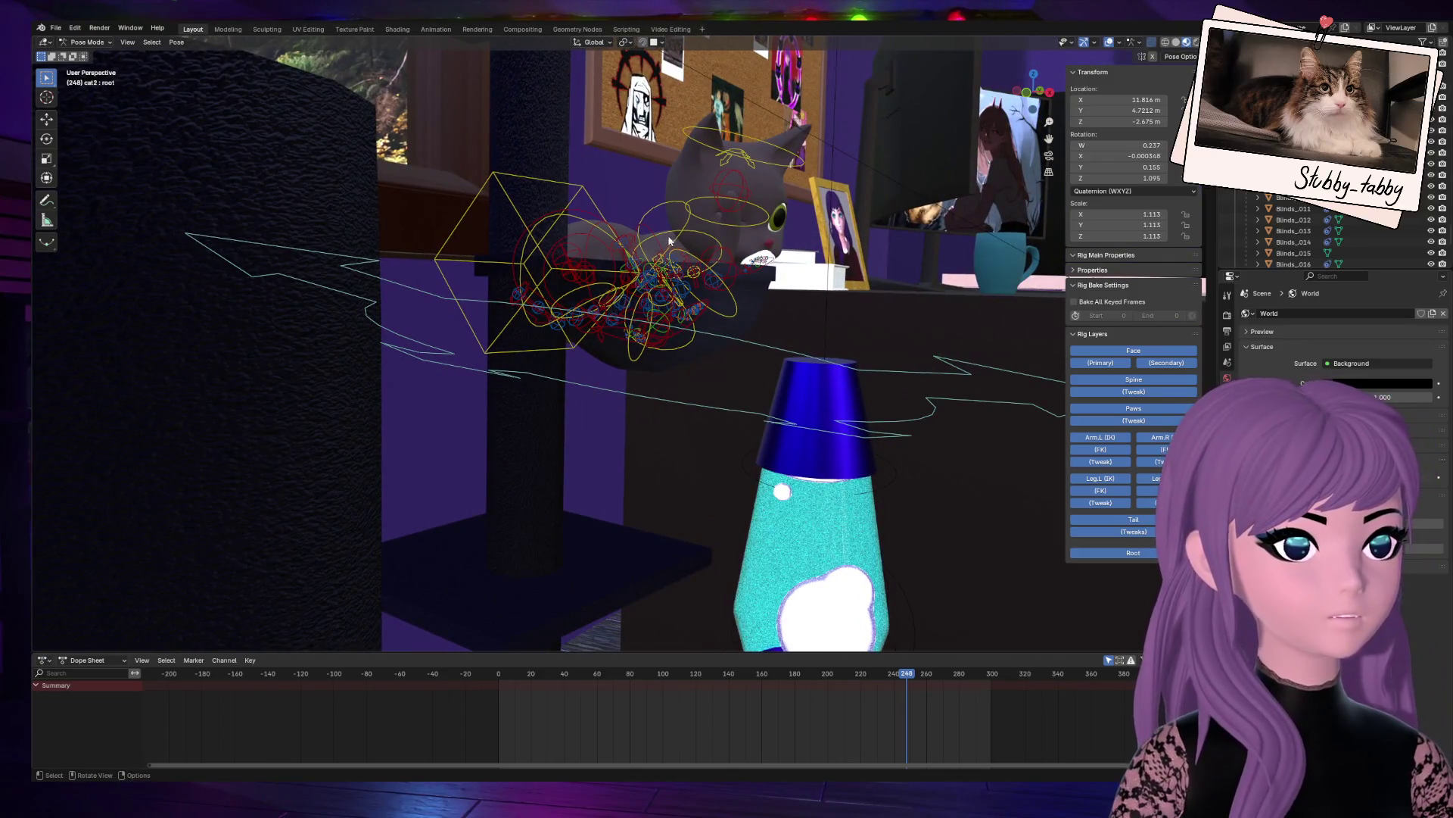
left_click(87, 42)
left_click(83, 49)
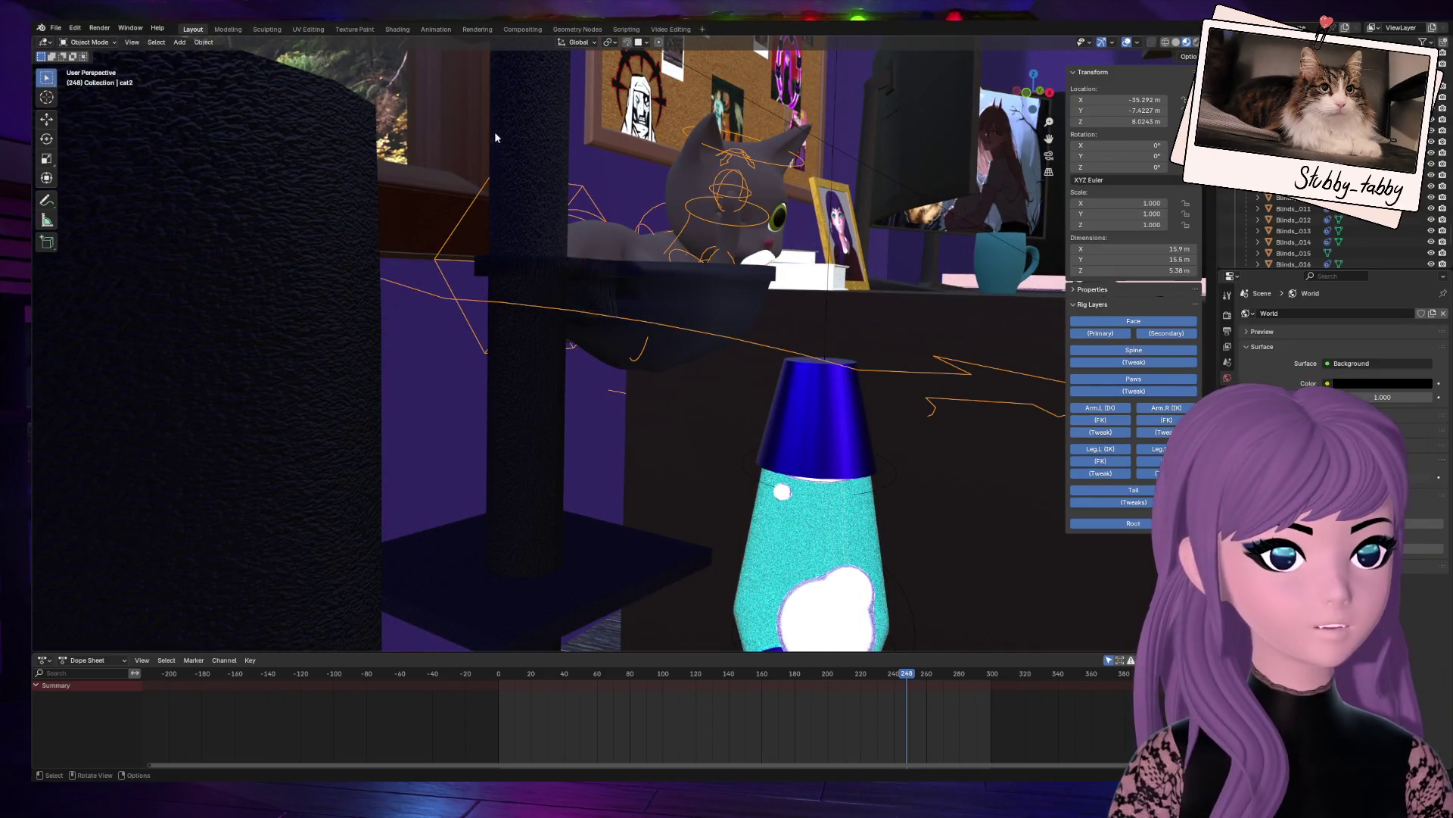
Step: Select the cat-tree object and save the scene as Room_XMass_cat5_butfixedmaybee.blend
left_click(558, 188)
scroll(1005, 412, "up", 5)
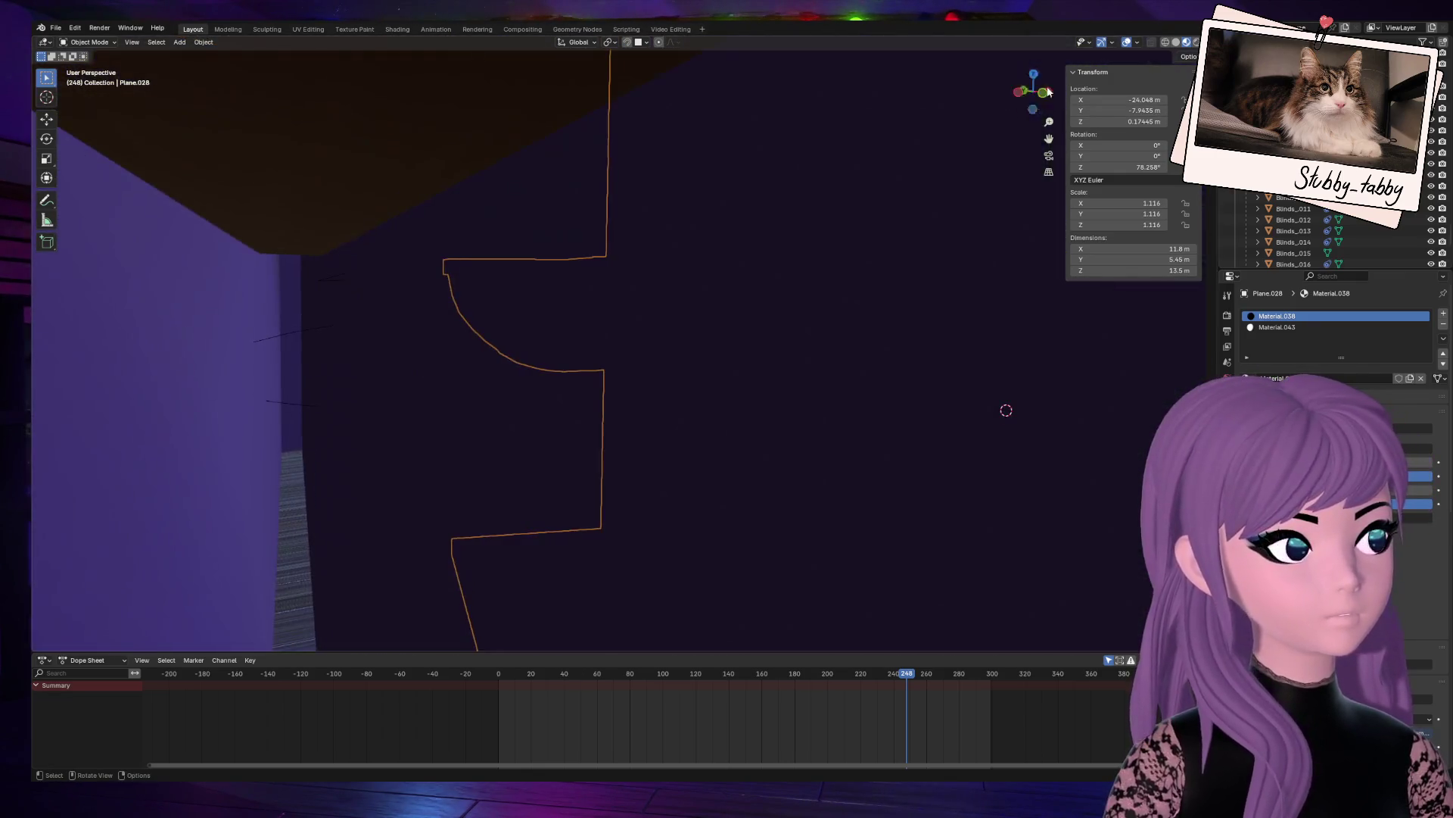
middle_click_drag(1005, 412, 631, 250)
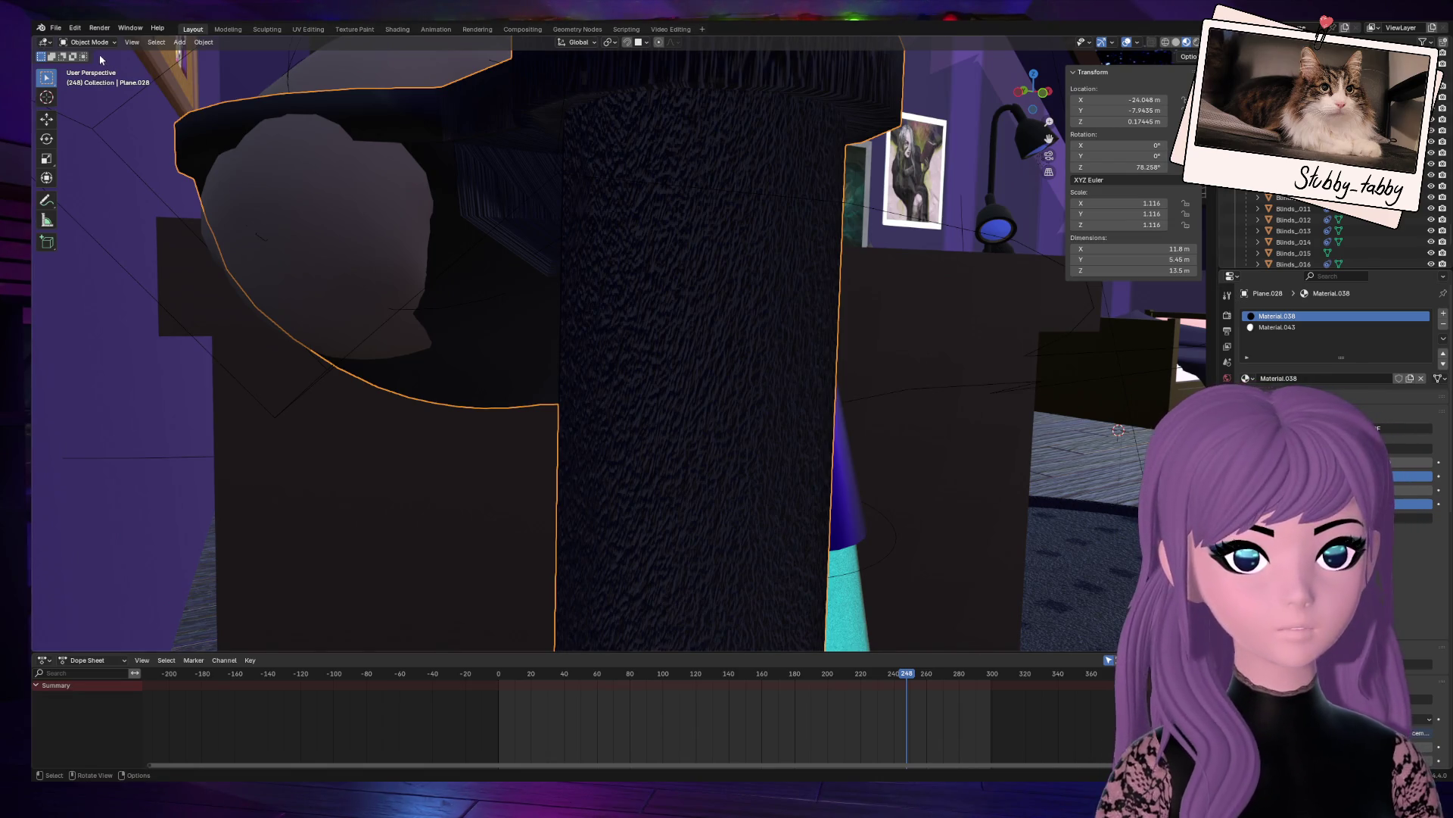
left_click(54, 29)
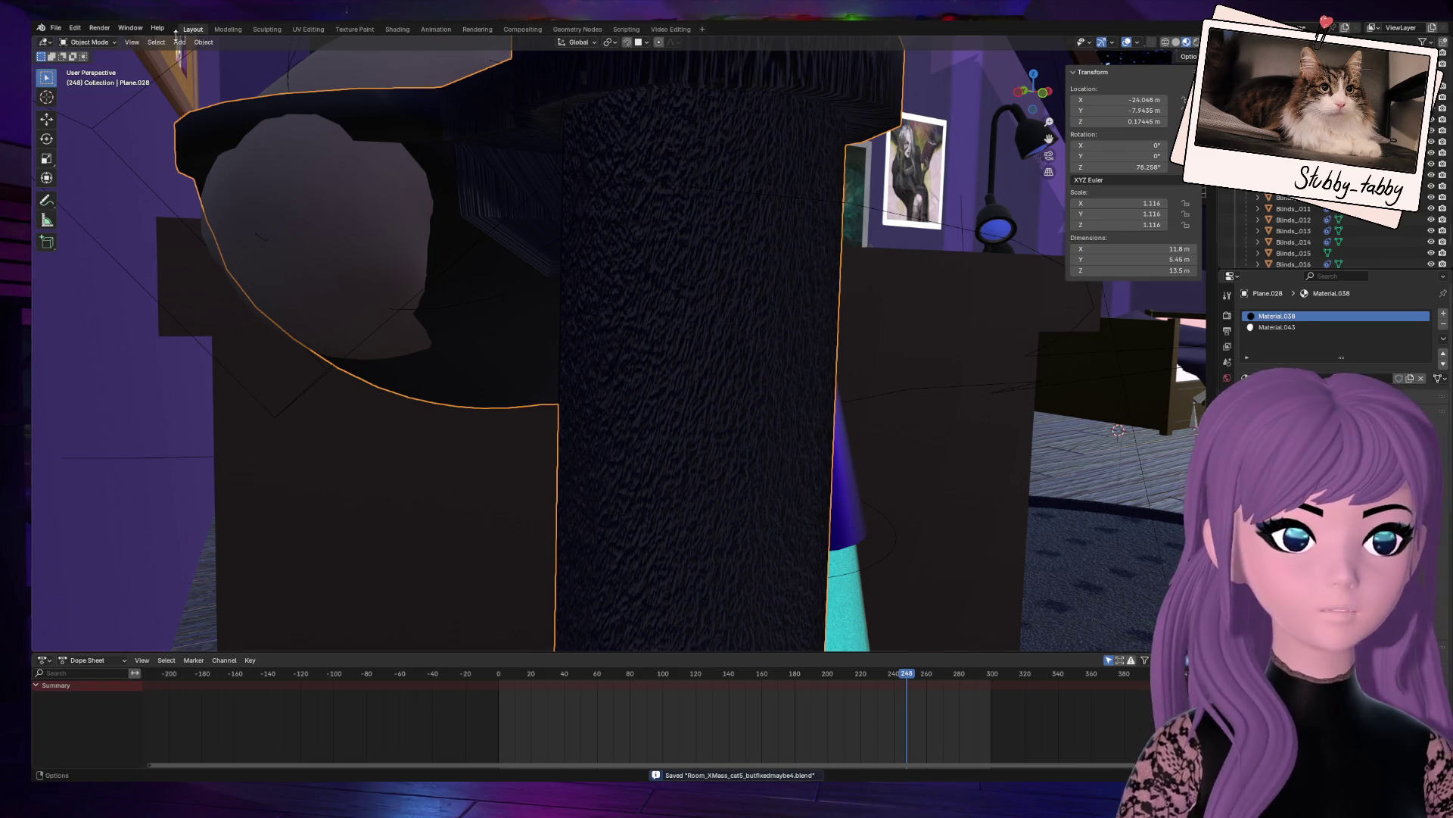
Step: Switch to the Sculpting workspace and try the 2D Grab brush, undoing its stroke
left_click(266, 29)
scroll(870, 485, "up", 5)
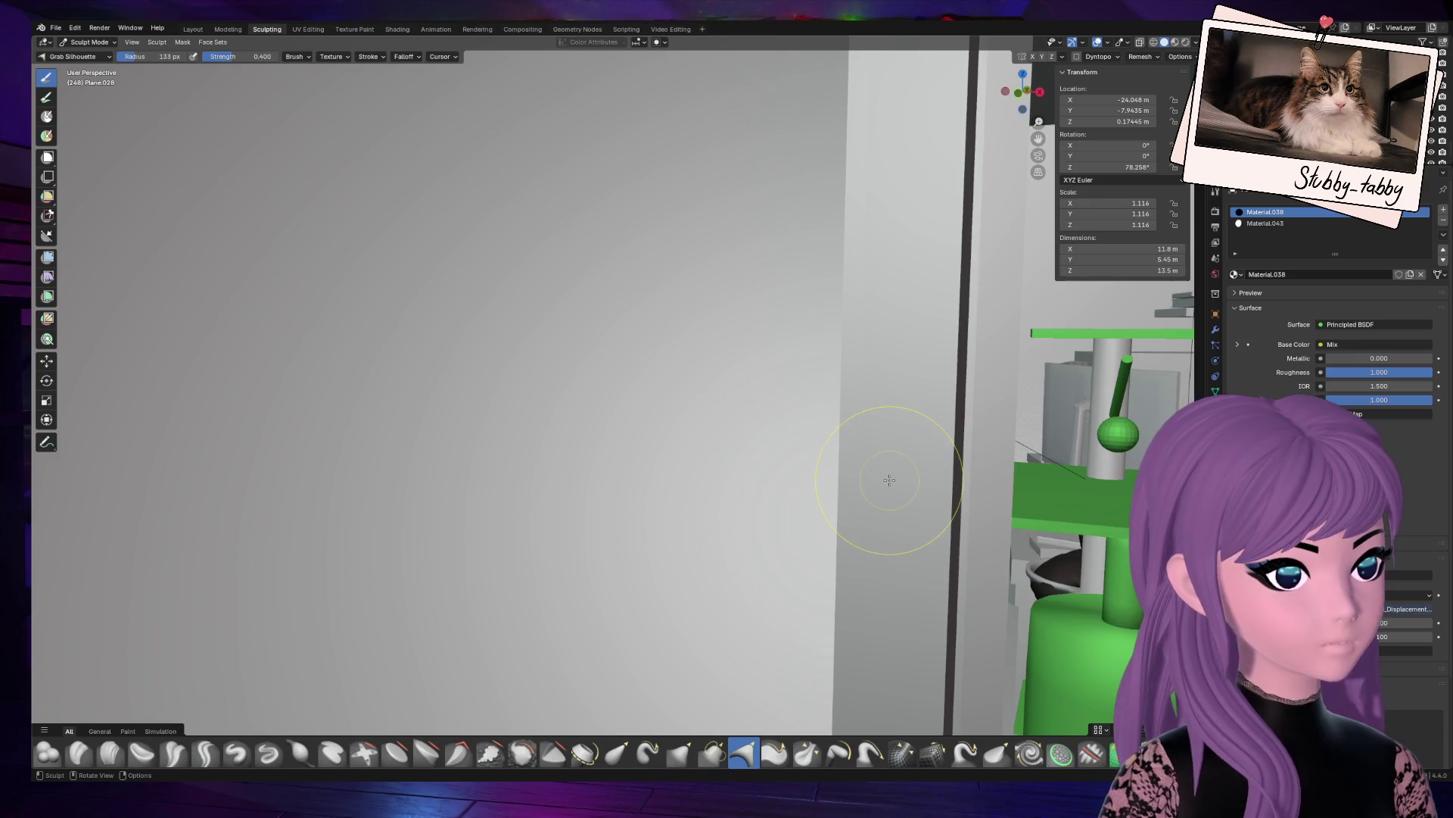
scroll(890, 480, "down", 5)
scroll(984, 227, "up", 6)
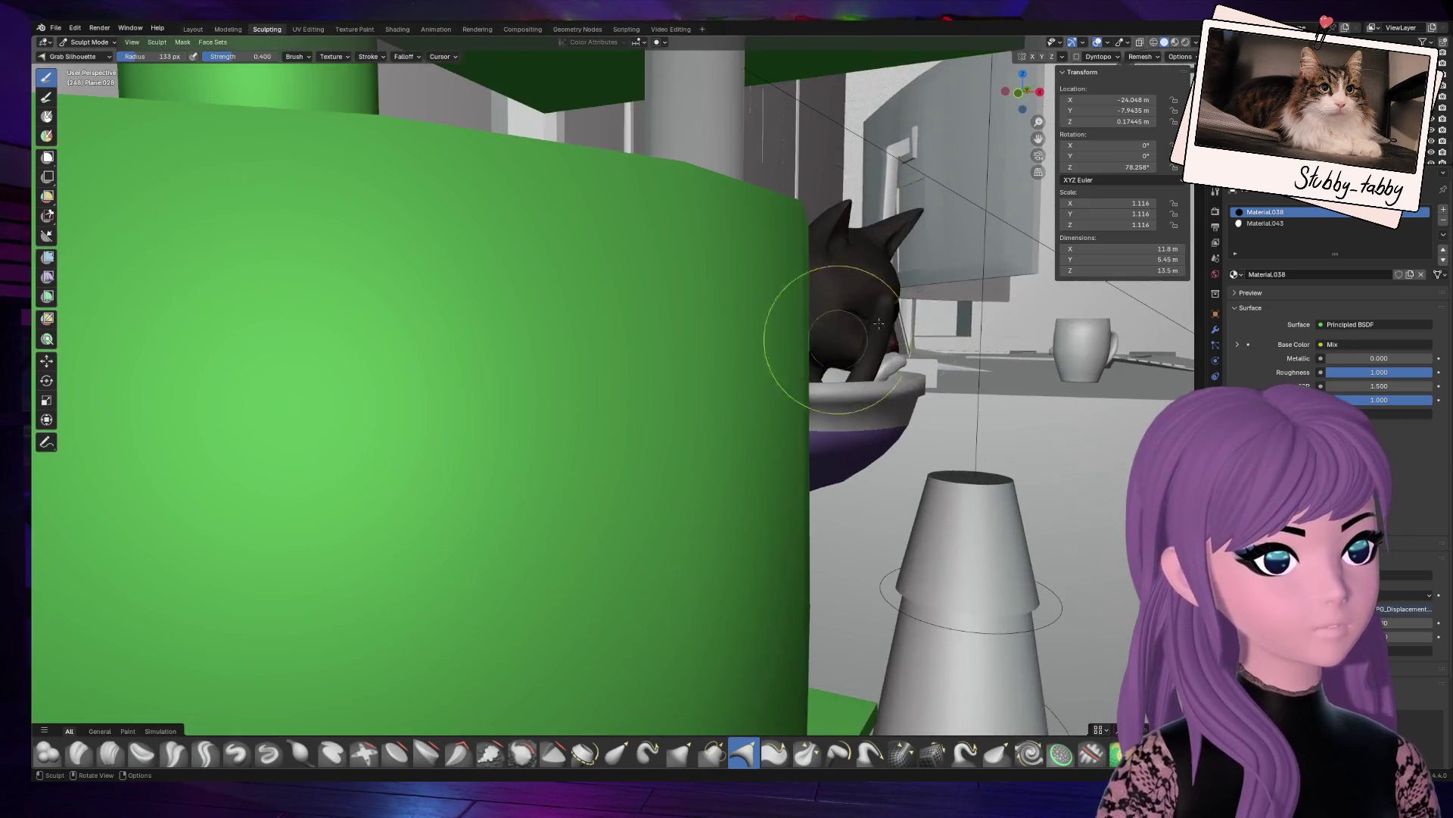
middle_click_drag(1050, 116, 255, 538)
scroll(151, 503, "down", 2)
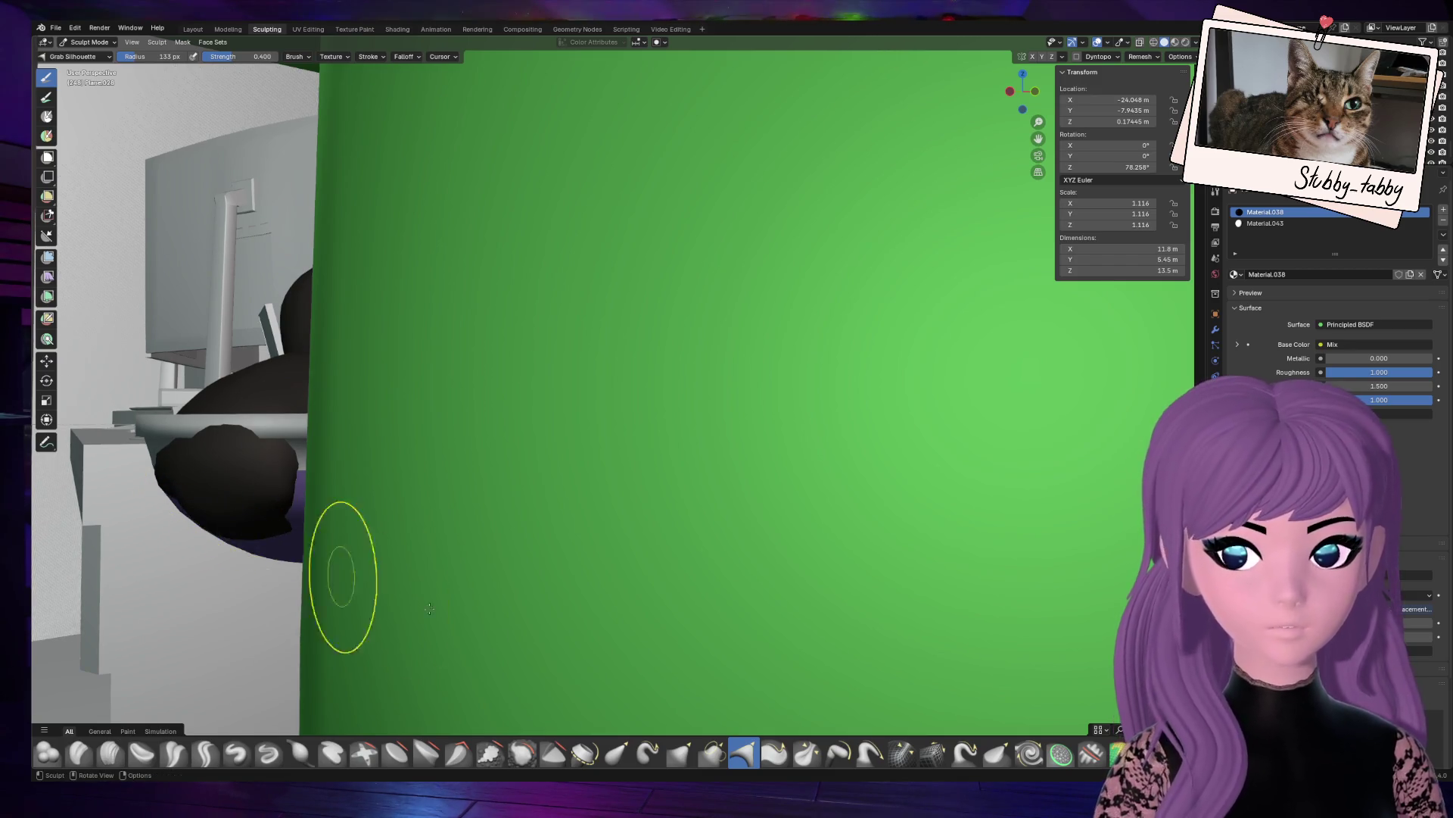
left_click(713, 756)
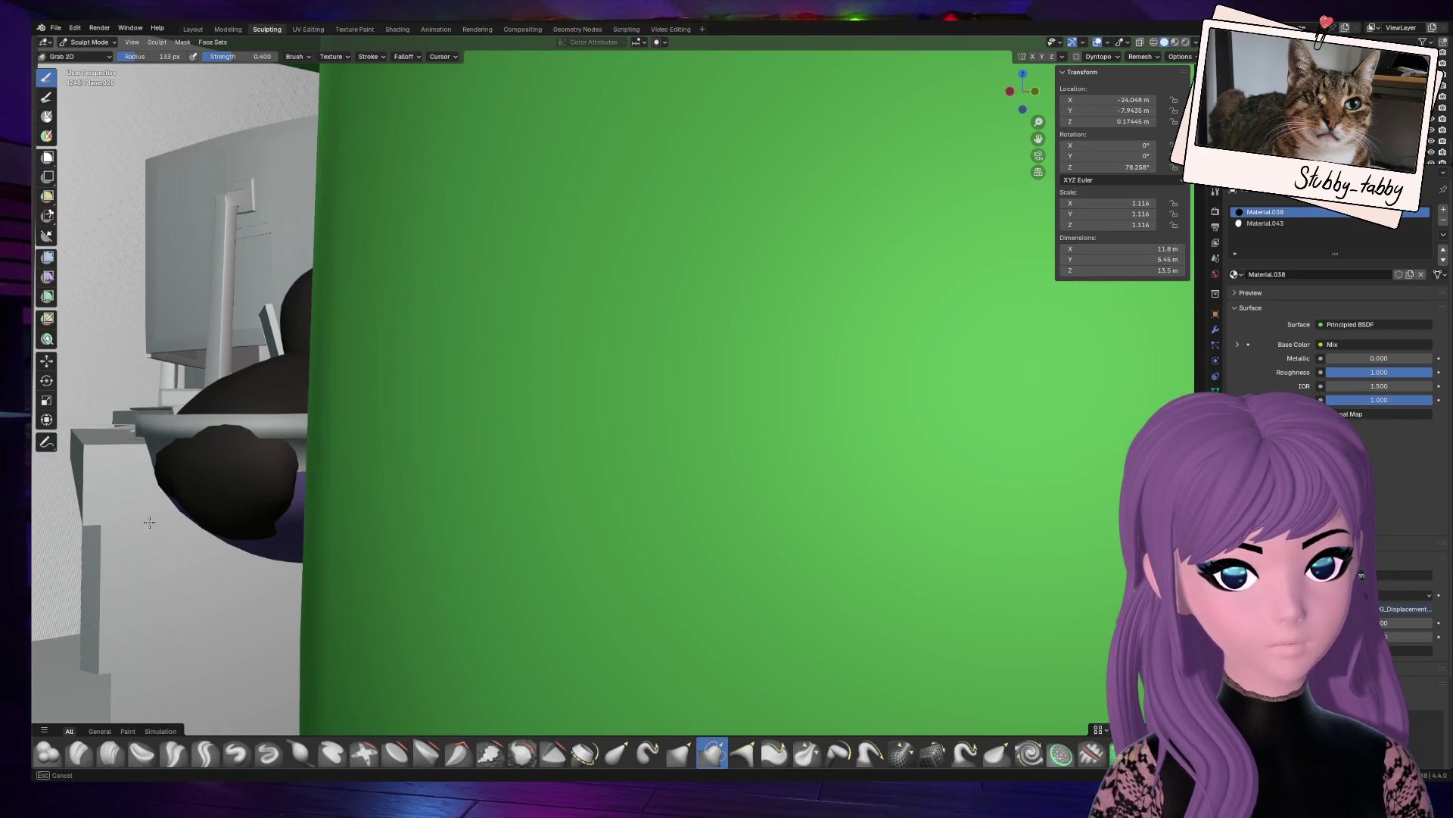
mouse_move(243, 552)
left_mouse_down()
mouse_move(269, 571)
mouse_move(293, 551)
left_mouse_up()
key("ctrl+z")
Step: Use the standard Grab brush at 295 px radius to pull the bowl's underside over the tail
mouse_move(1012, 96)
left_mouse_down()
mouse_move(1050, 124)
mouse_move(1046, 143)
left_mouse_up()
mouse_move(503, 396)
middle_mouse_down()
mouse_move(560, 389)
mouse_move(575, 288)
mouse_move(966, 178)
mouse_move(594, 425)
middle_mouse_up()
left_click_drag(1039, 82, 976, 135)
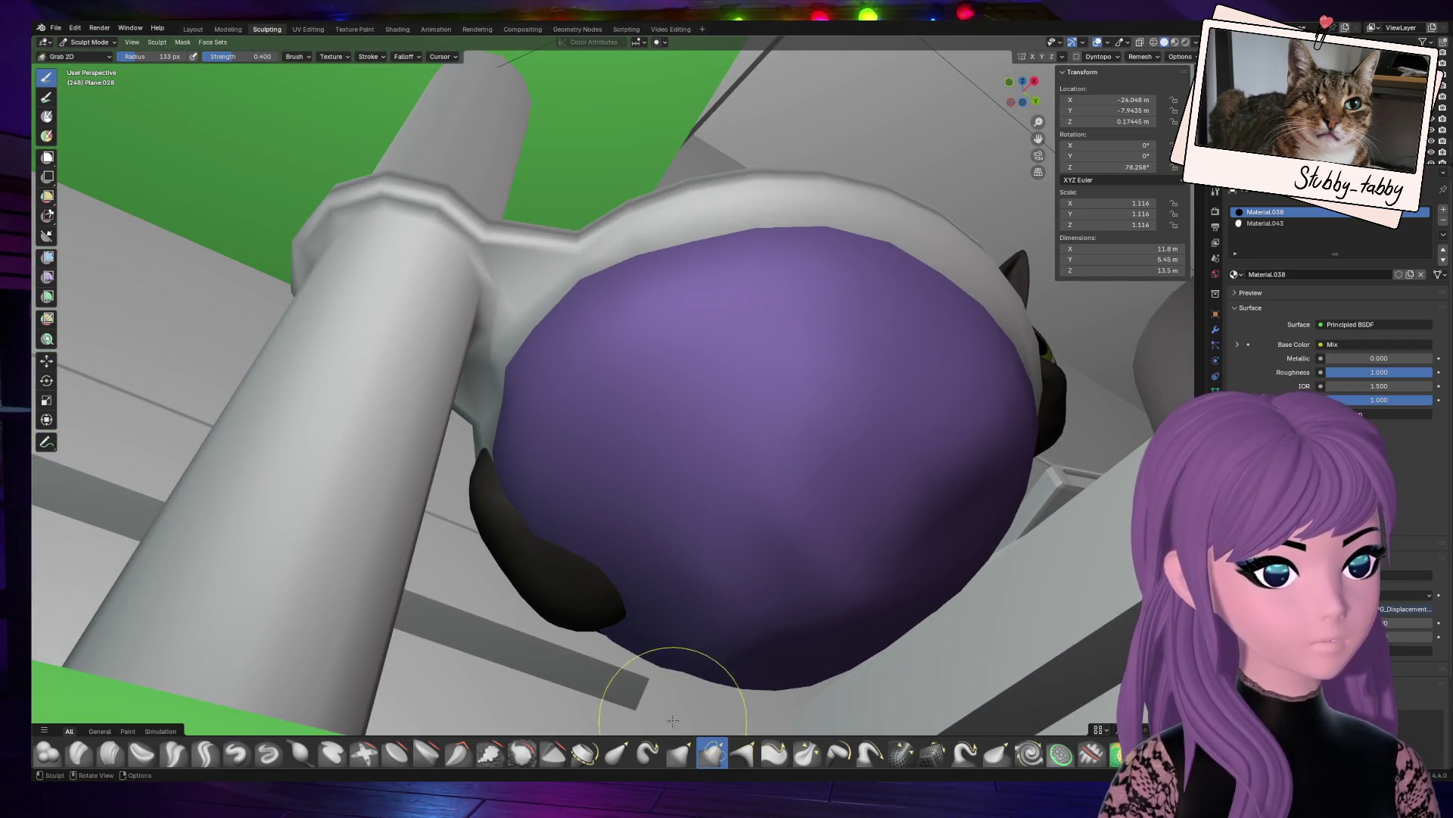
left_click(679, 753)
left_click_drag(583, 576, 567, 568)
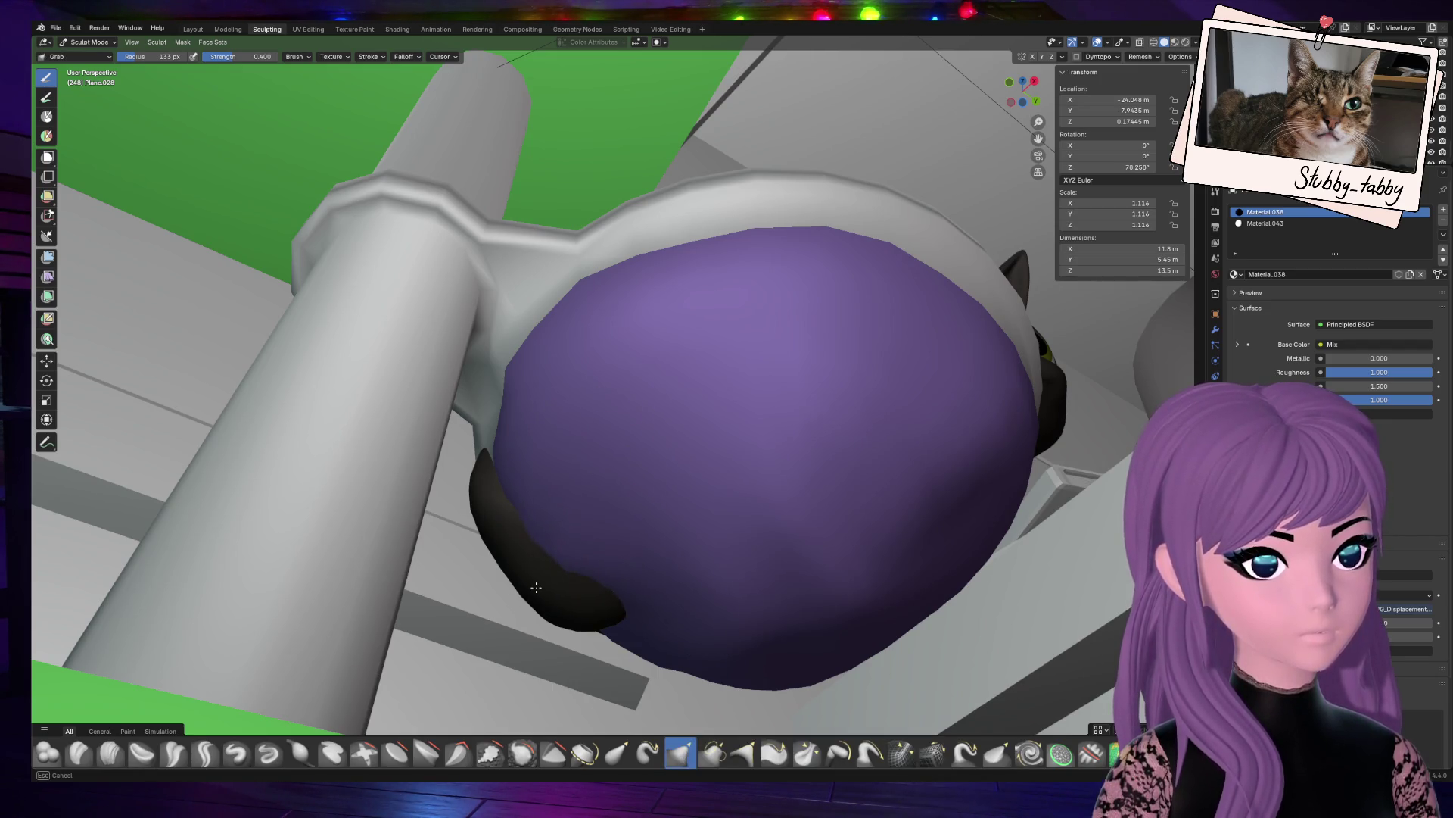
left_click_drag(596, 619, 566, 612)
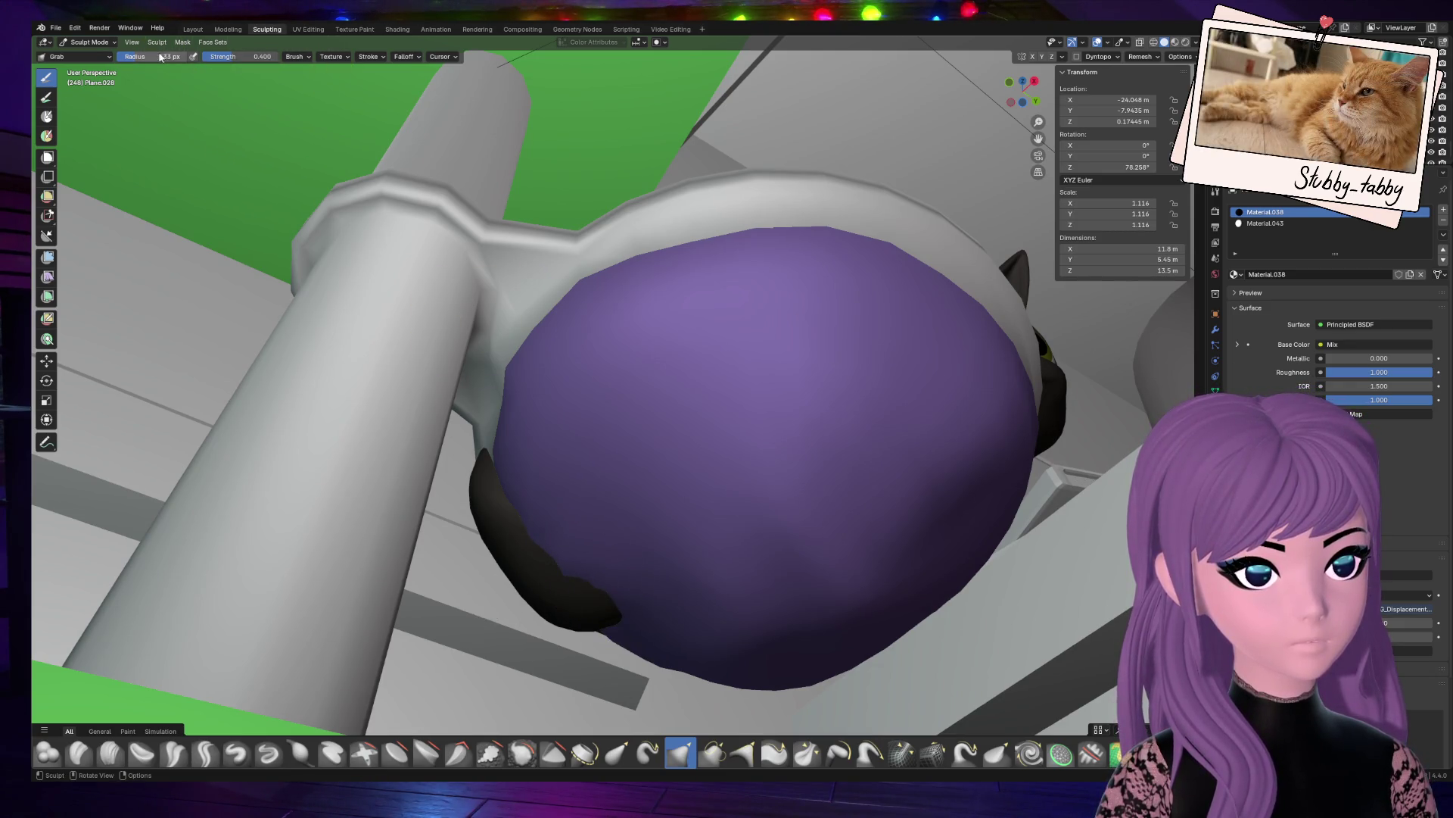
key("f")
left_click(588, 591)
mouse_move(531, 555)
left_mouse_down()
mouse_move(496, 577)
mouse_move(503, 519)
mouse_move(467, 508)
mouse_move(484, 522)
left_mouse_up()
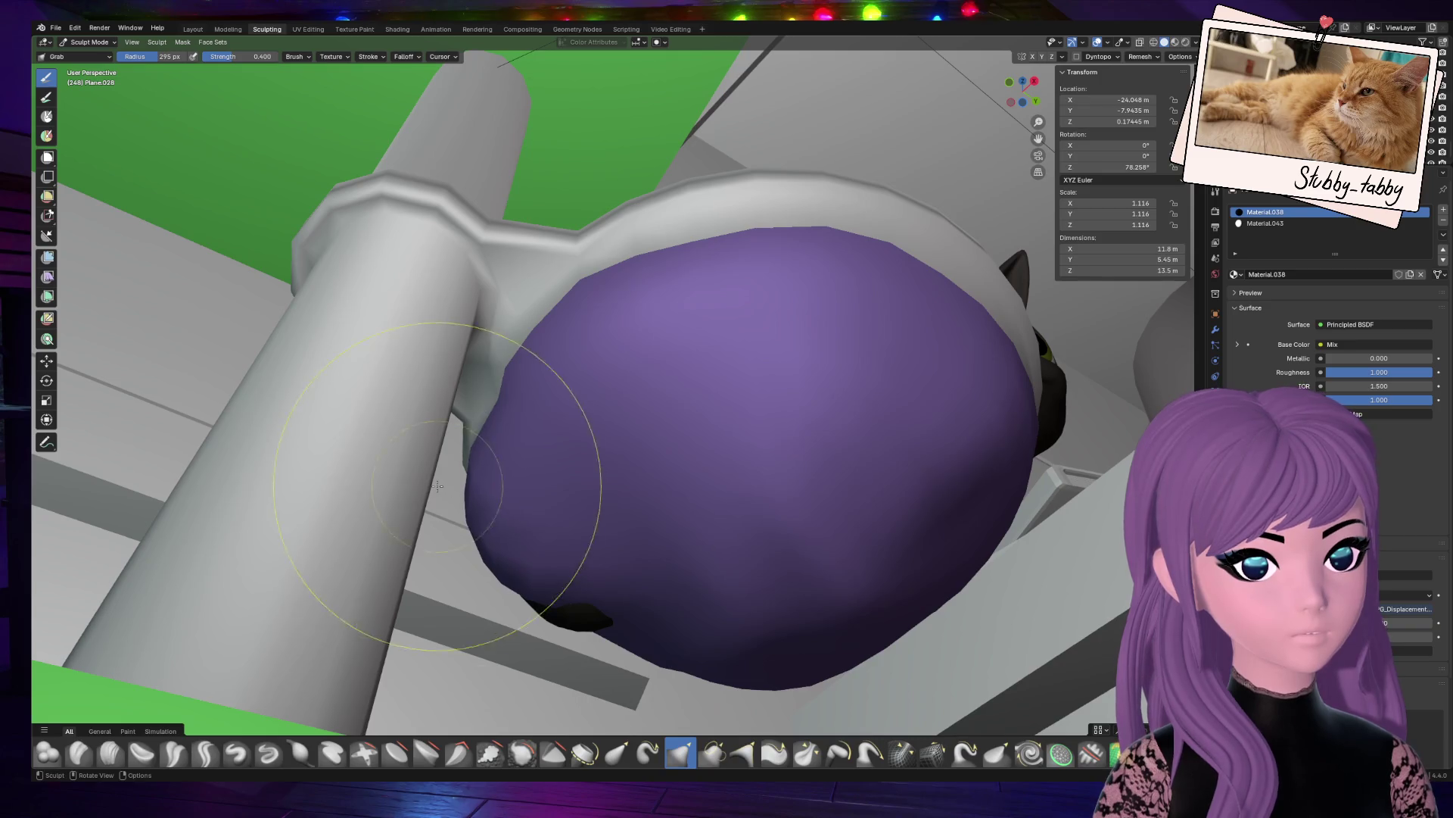
mouse_move(593, 614)
left_mouse_down()
mouse_move(564, 638)
mouse_move(579, 613)
left_mouse_up()
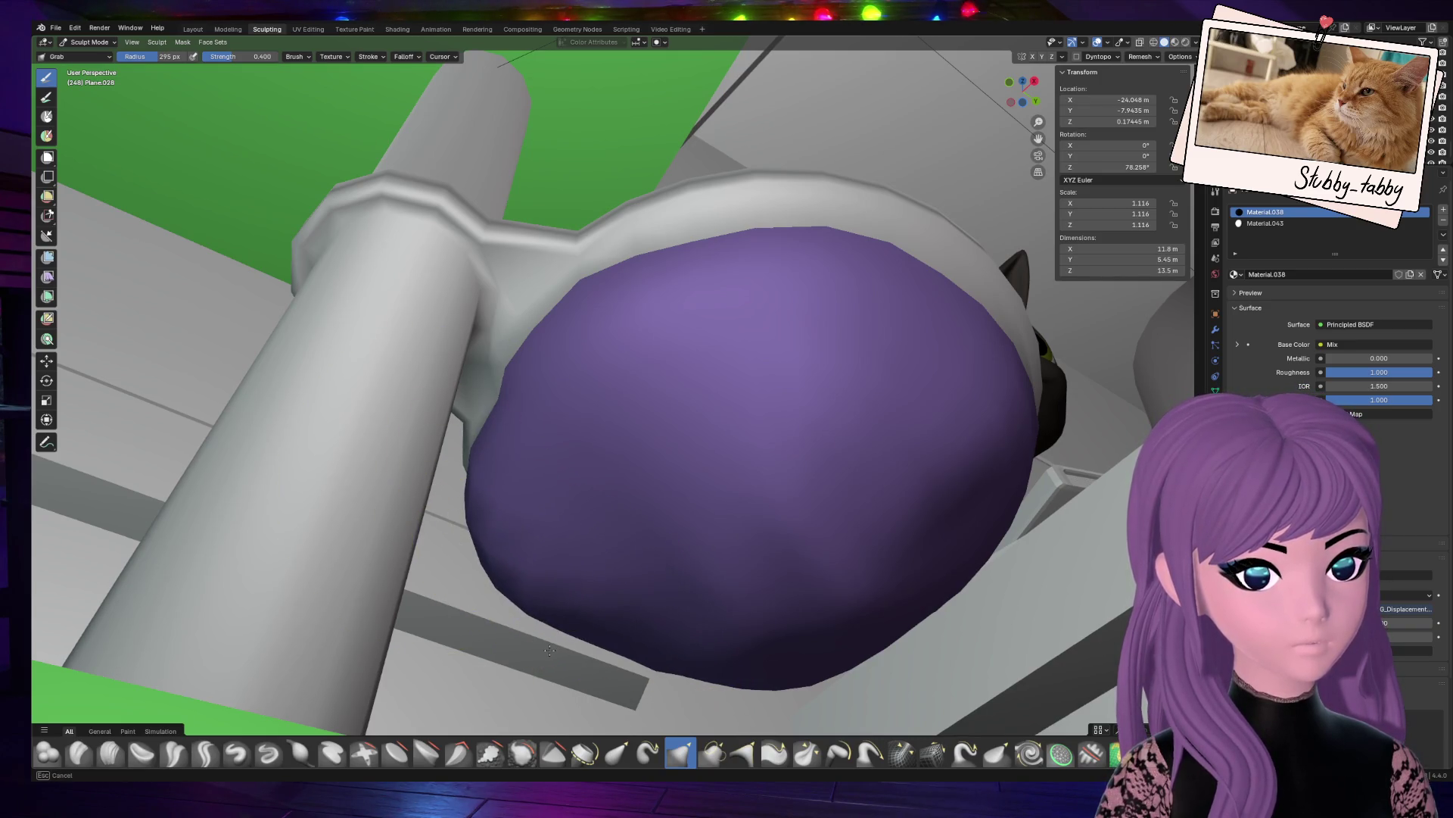
Step: Reshape the bowl's side and underside with further grab strokes from other angles
mouse_move(1052, 117)
middle_mouse_down()
mouse_move(1043, 60)
mouse_move(909, 68)
mouse_move(1037, 114)
mouse_move(733, 387)
middle_mouse_up()
mouse_move(363, 527)
left_mouse_down()
mouse_move(370, 511)
mouse_move(339, 503)
mouse_move(338, 517)
left_mouse_up()
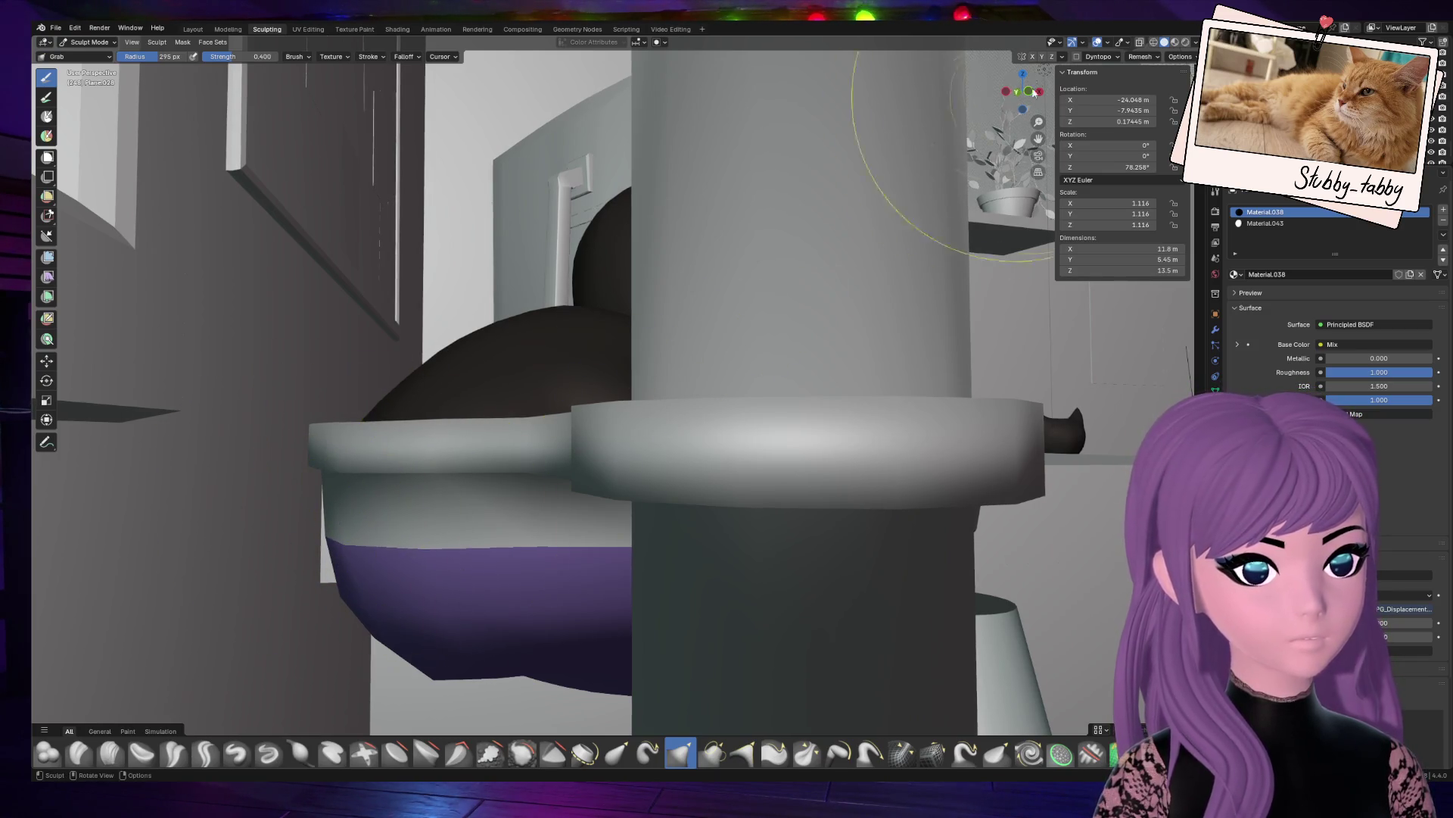
left_click_drag(1015, 89, 985, 121)
left_click_drag(502, 665, 536, 687)
mouse_move(1022, 89)
left_mouse_down()
mouse_move(1056, 95)
mouse_move(1022, 90)
left_mouse_up()
middle_click_drag(818, 525, 746, 590)
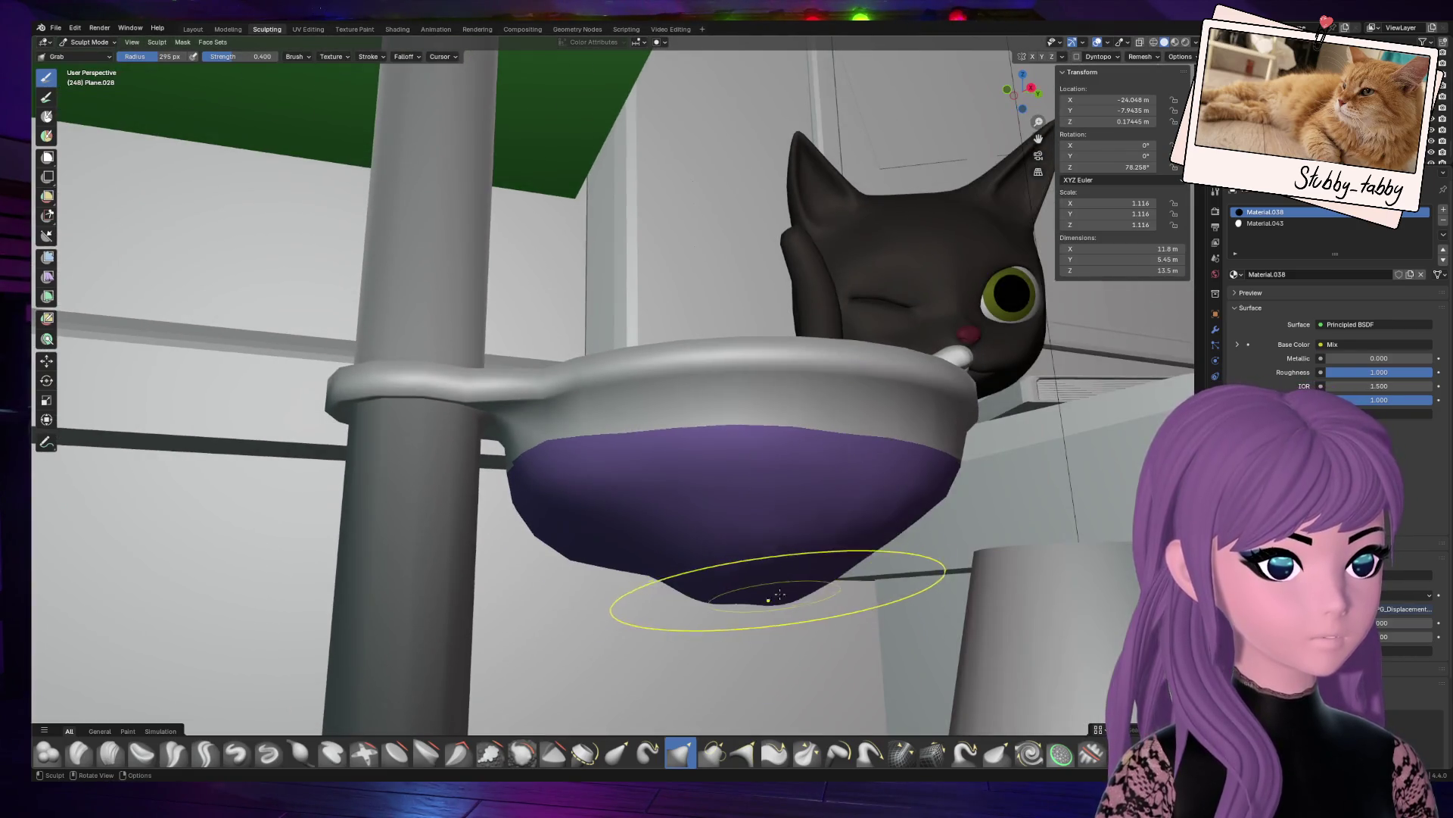
mouse_move(686, 596)
left_mouse_down()
mouse_move(731, 617)
mouse_move(628, 584)
mouse_move(605, 560)
mouse_move(569, 577)
mouse_move(558, 536)
mouse_move(560, 572)
left_mouse_up()
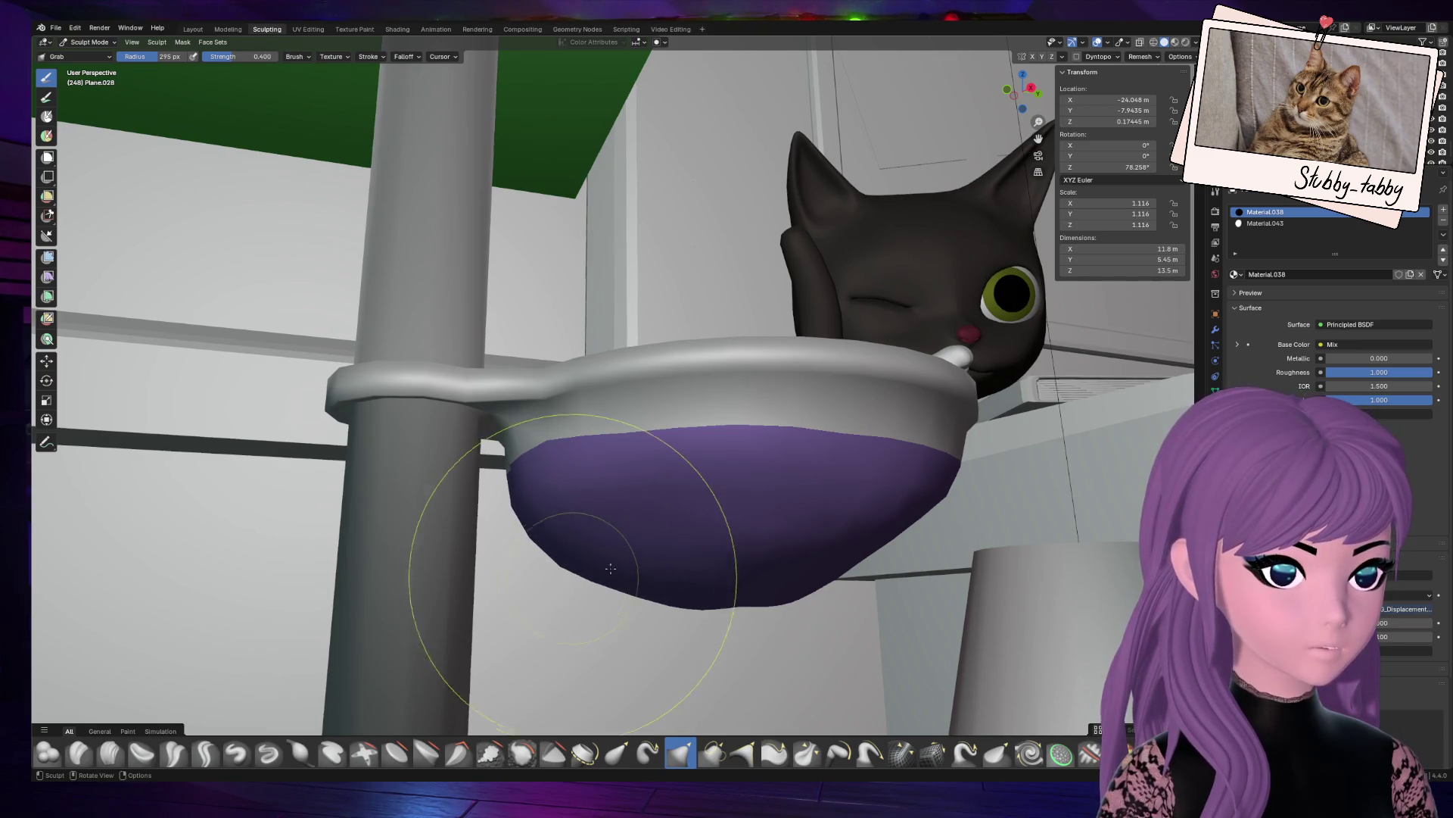
middle_click_drag(560, 571, 1178, 39, "shift")
mouse_move(681, 379)
middle_mouse_down()
mouse_move(787, 390)
mouse_move(802, 466)
middle_mouse_up()
scroll(810, 485, "up", 3)
scroll(266, 53, "down", 2)
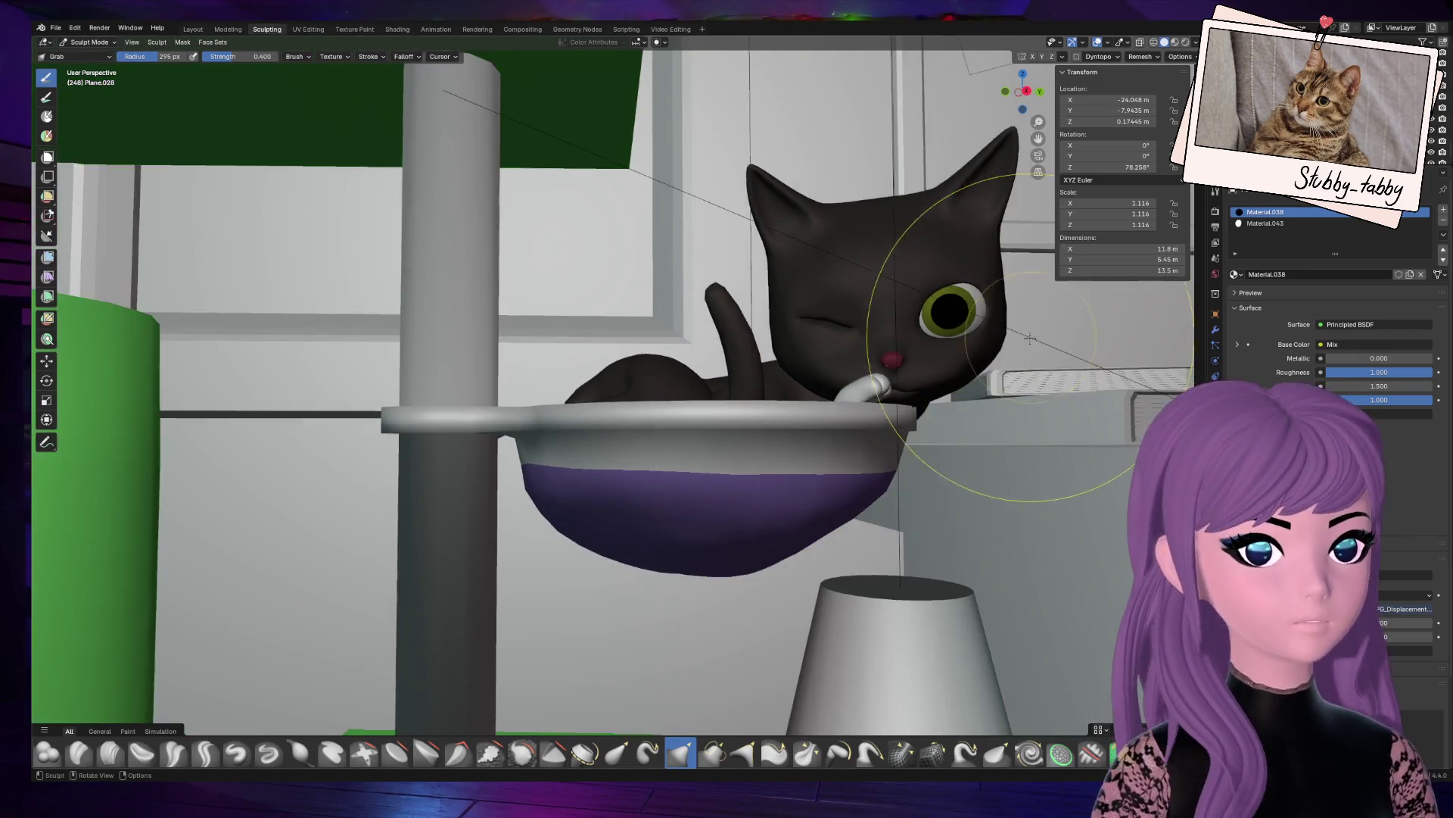
left_click(89, 42)
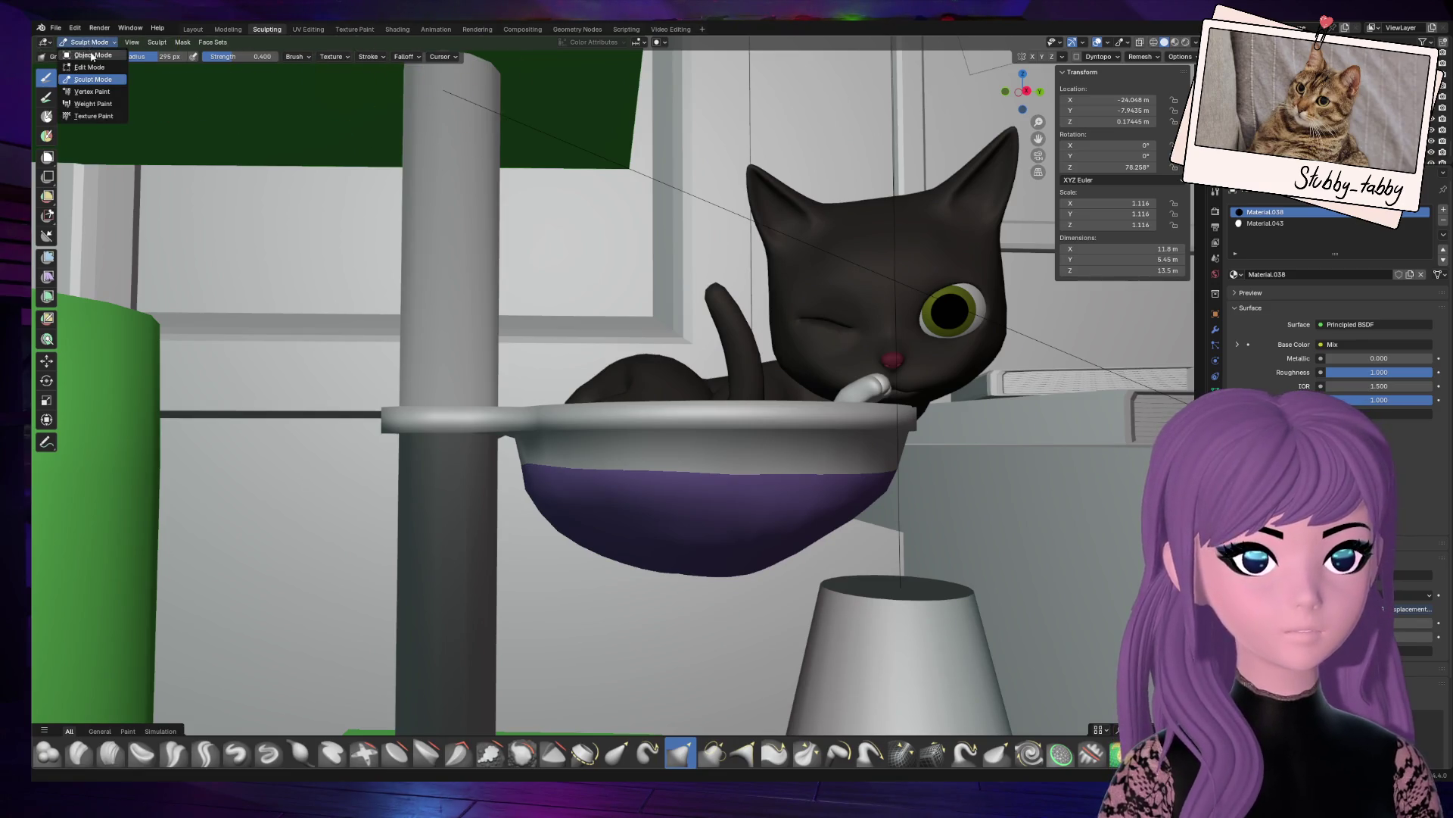
Step: In Object Mode, select the black cat and save the scene
left_click(93, 58)
left_click(883, 255)
mouse_move(1039, 138)
left_mouse_down()
mouse_move(190, 61)
mouse_move(65, 31)
left_mouse_up()
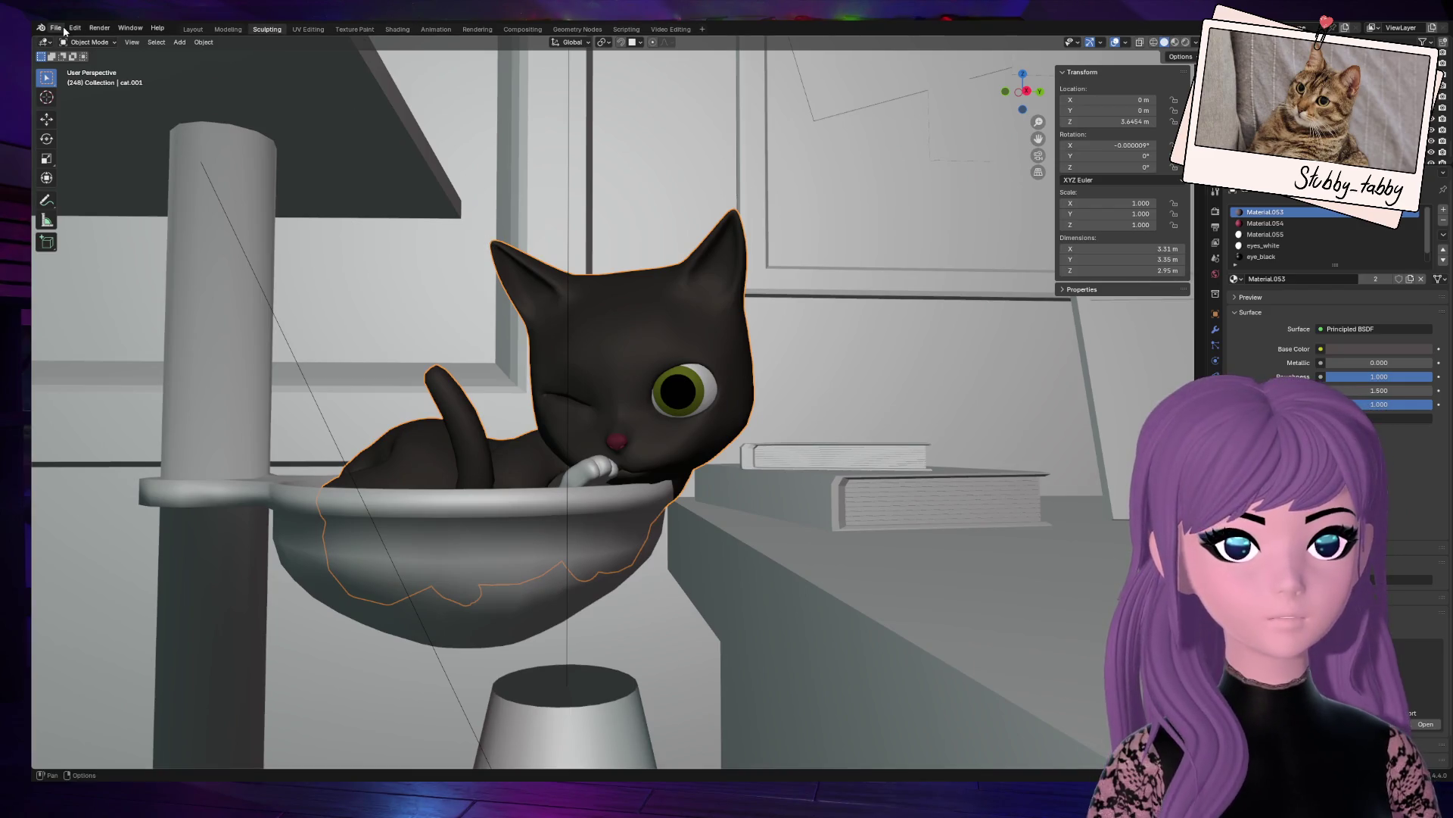
left_click(65, 28)
left_click(83, 112)
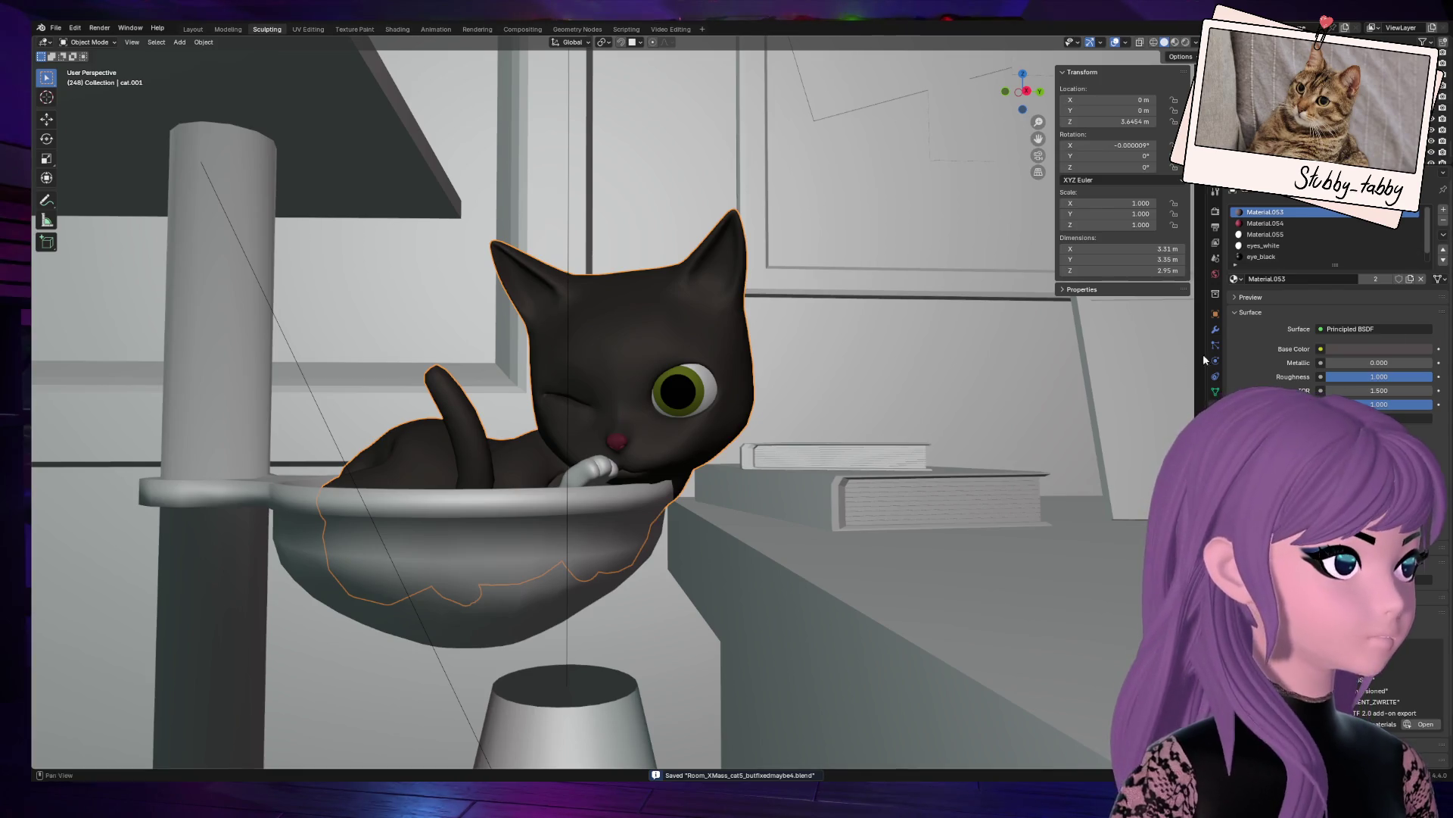
Step: Add a Basis shape key and a second key named Blink to the cat, then enter Edit Mode
scroll(1399, 232, "up", 1, "ctrl")
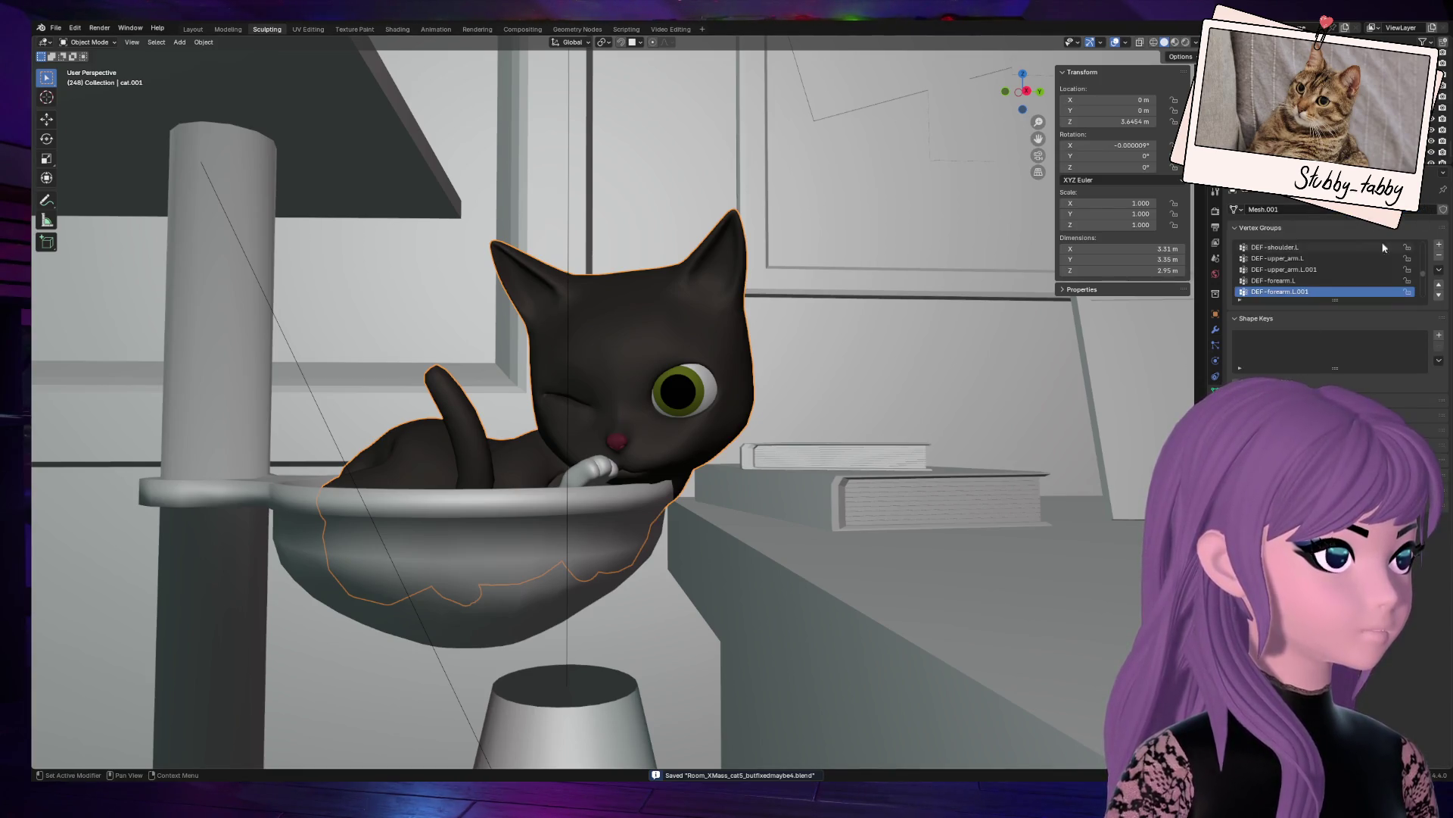
left_click(1438, 336)
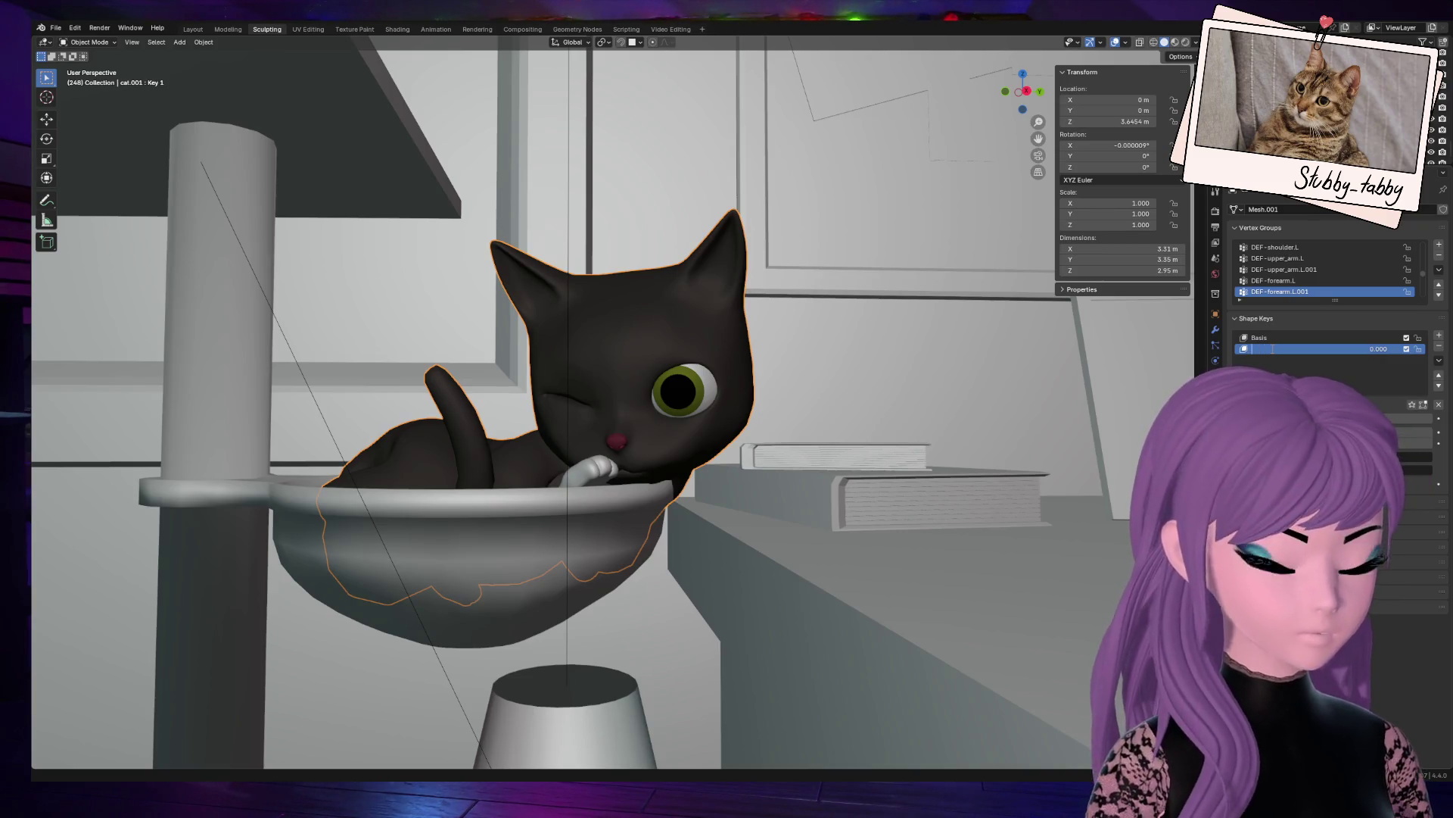
type("Blink")
key("Return")
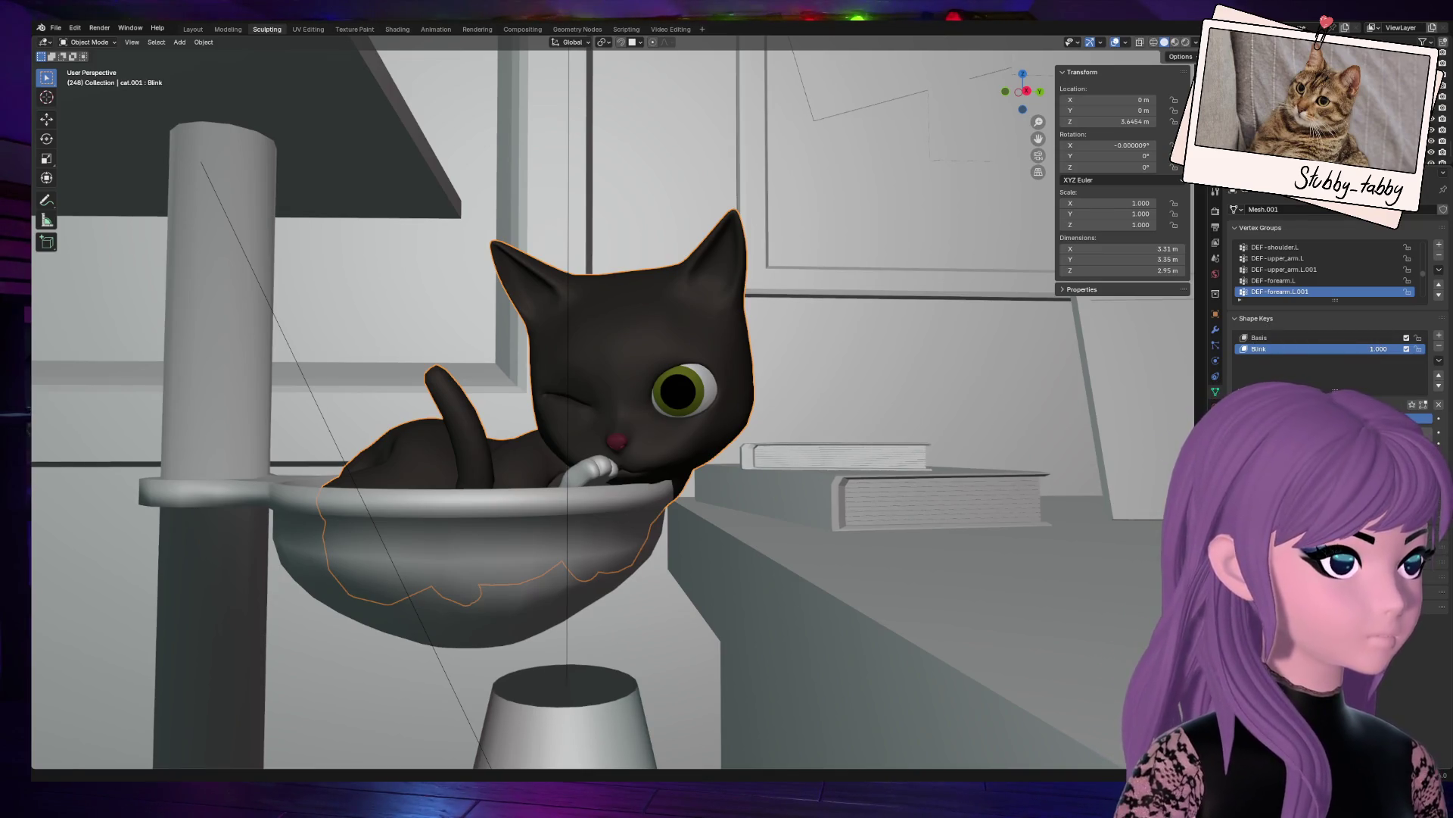
key("Tab")
scroll(488, 417, "down", 5)
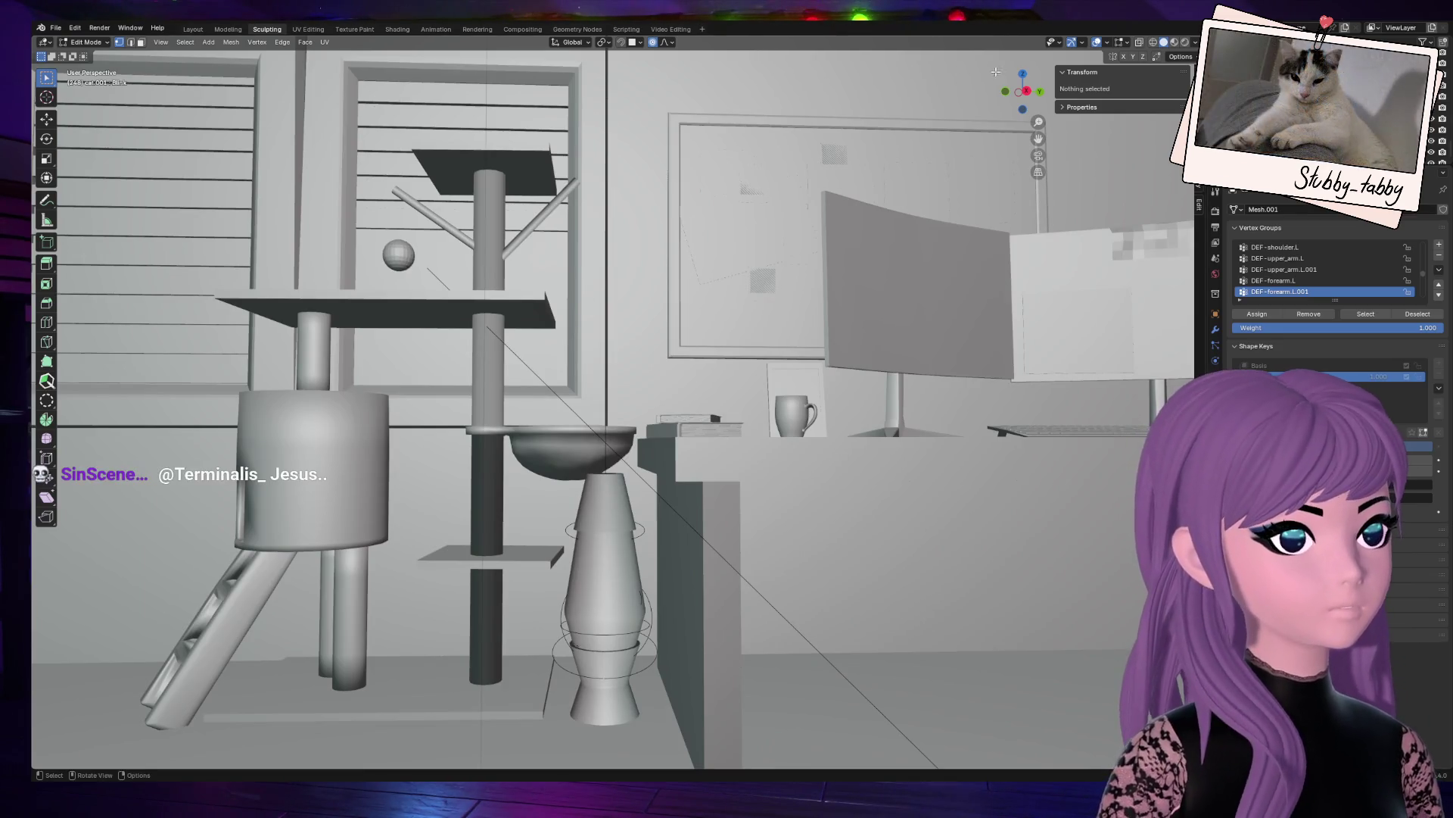
Step: Select a vertex on the cat's eye and frame the view around it
left_click_drag(1035, 100, 330, 389)
scroll(207, 394, "down", 3)
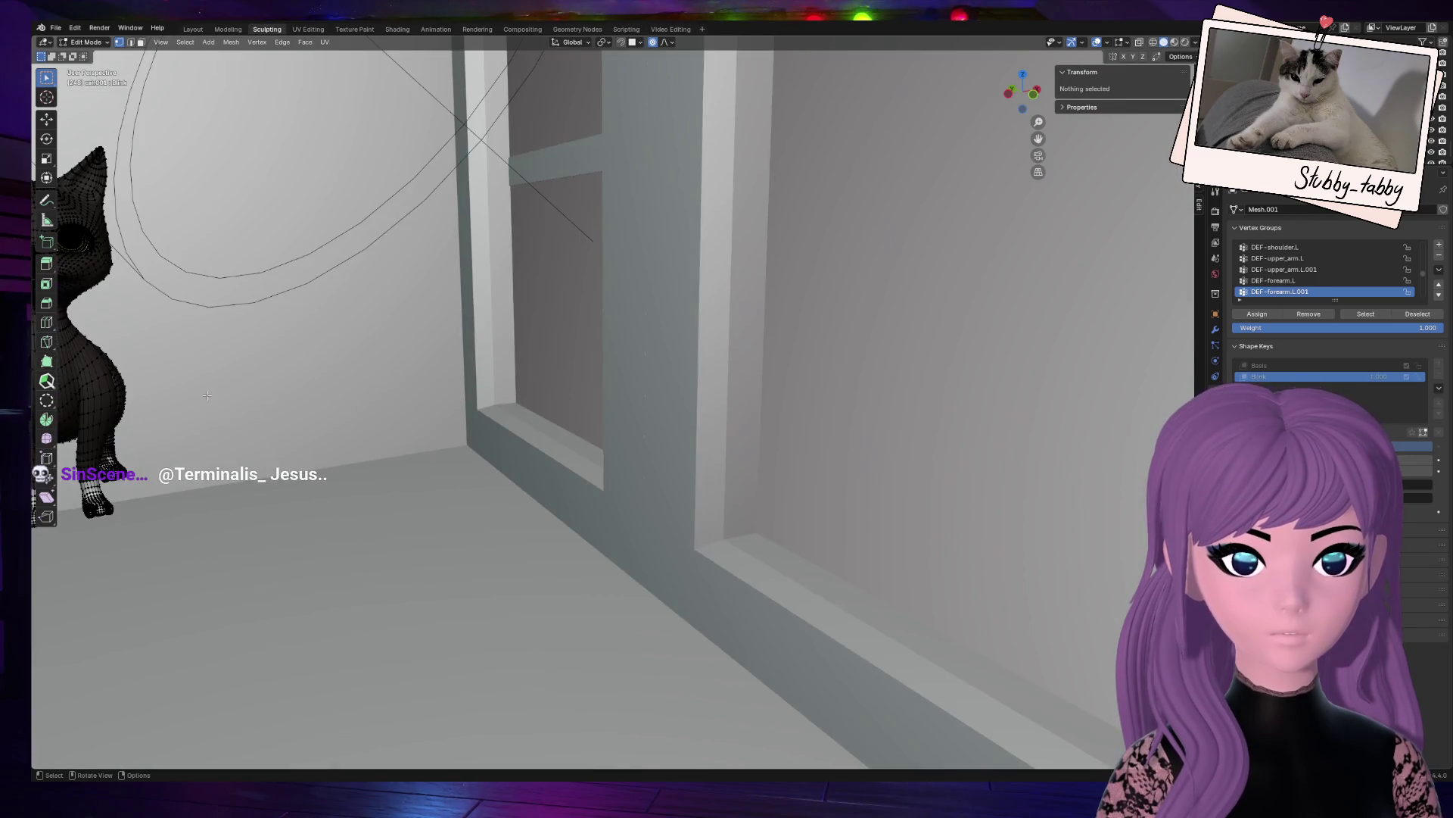
left_click(69, 238)
key("KP_Decimal")
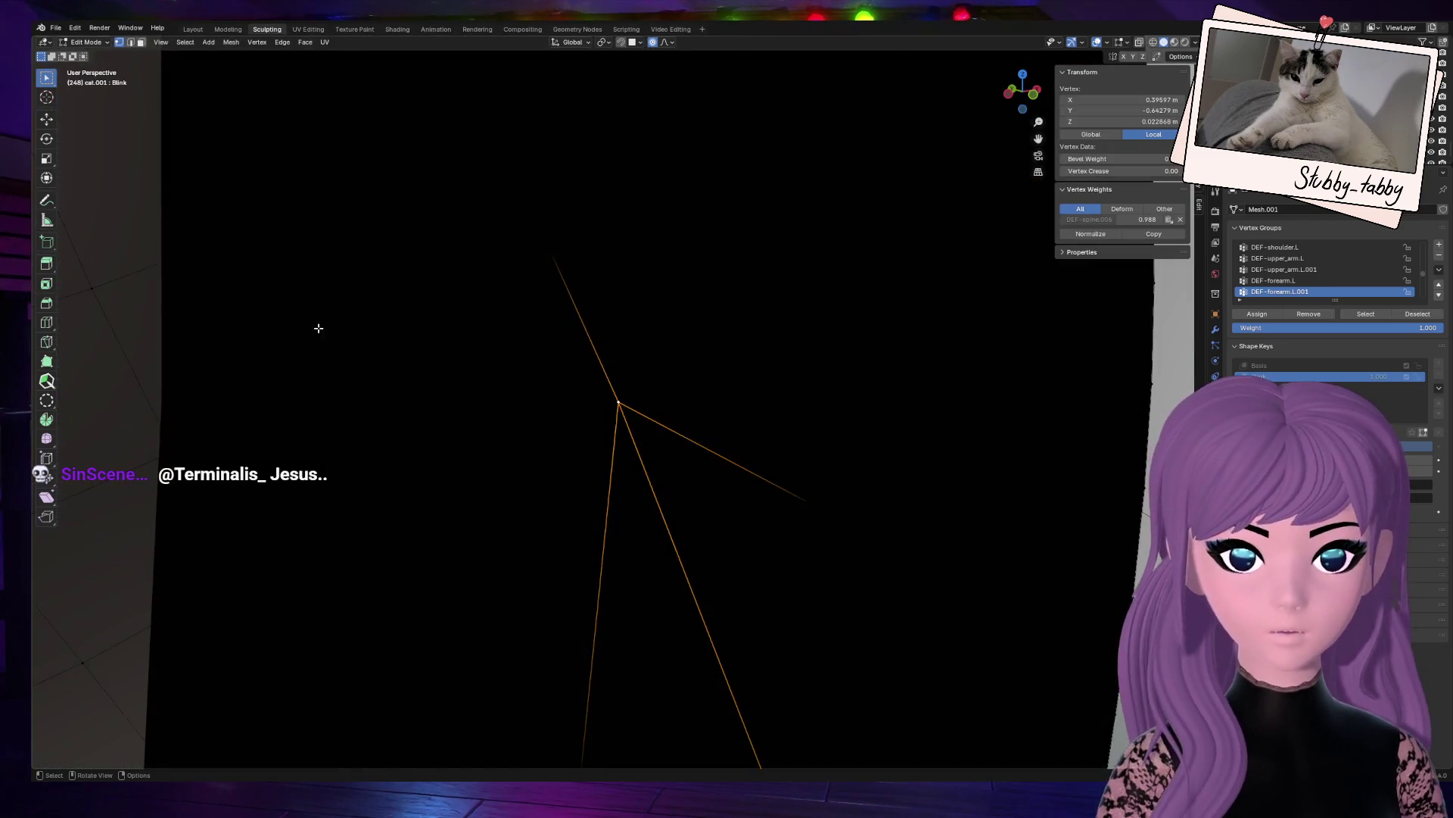
scroll(519, 376, "down", 3)
scroll(509, 372, "up", 3)
scroll(507, 372, "down", 6)
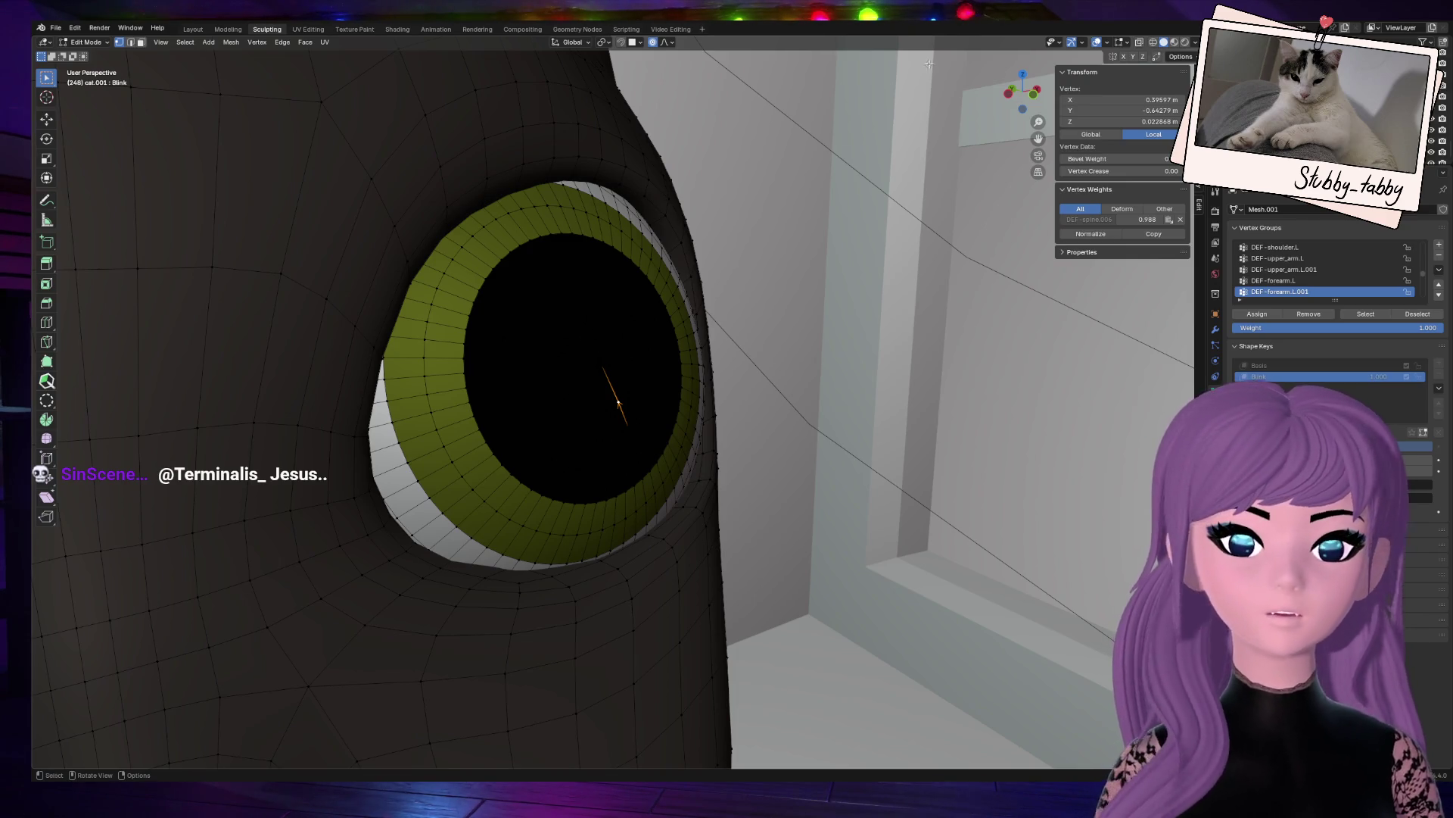
middle_click_drag(888, 97, 839, 300)
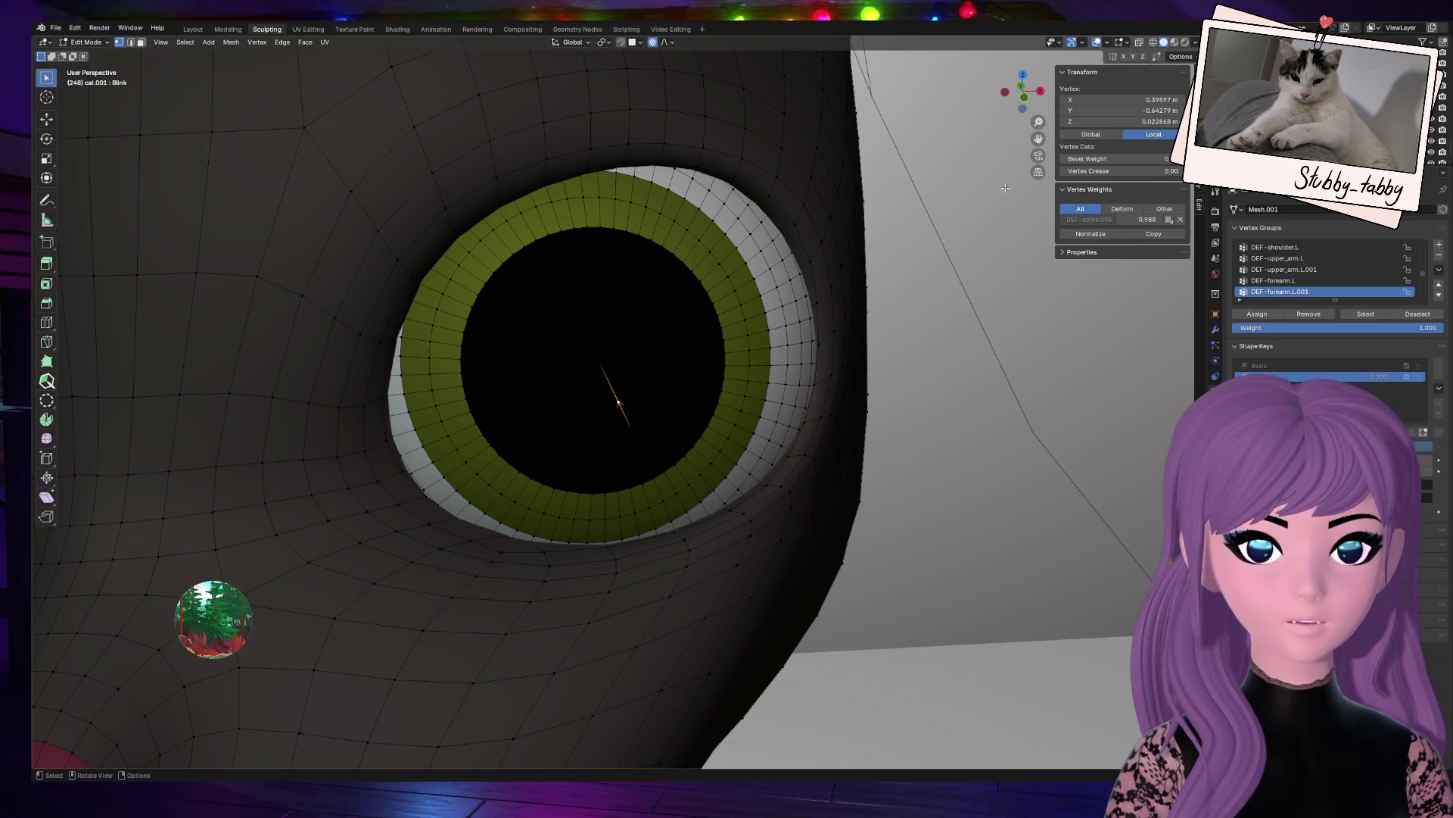
left_click_drag(1039, 139, 1196, 220)
mouse_move(1022, 91)
left_mouse_down()
mouse_move(1007, 174)
mouse_move(717, 395)
left_mouse_up()
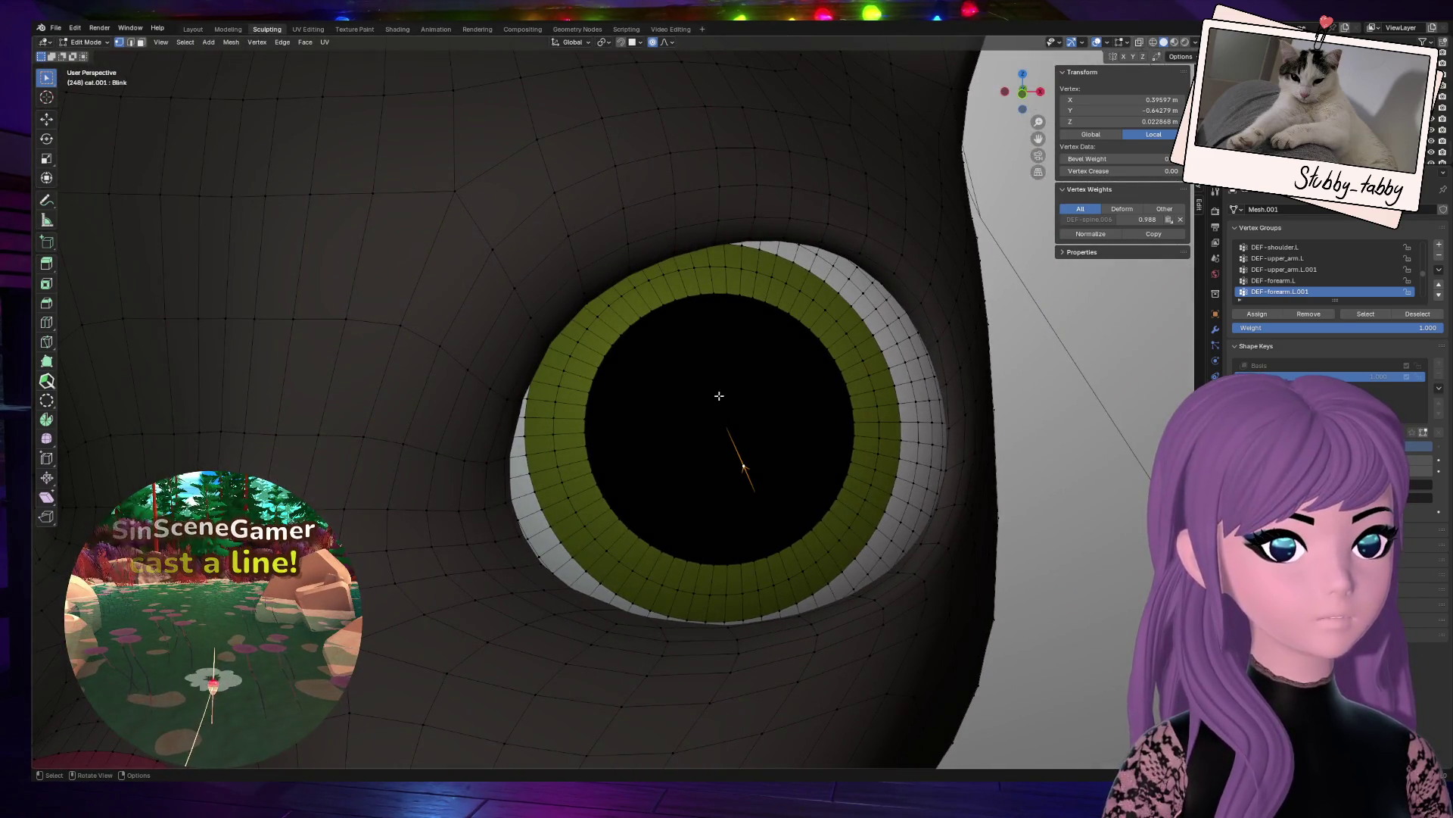
Step: Grow the selection from the eyeball's centre vertex over the whole eyeball and hide it
left_click(715, 430)
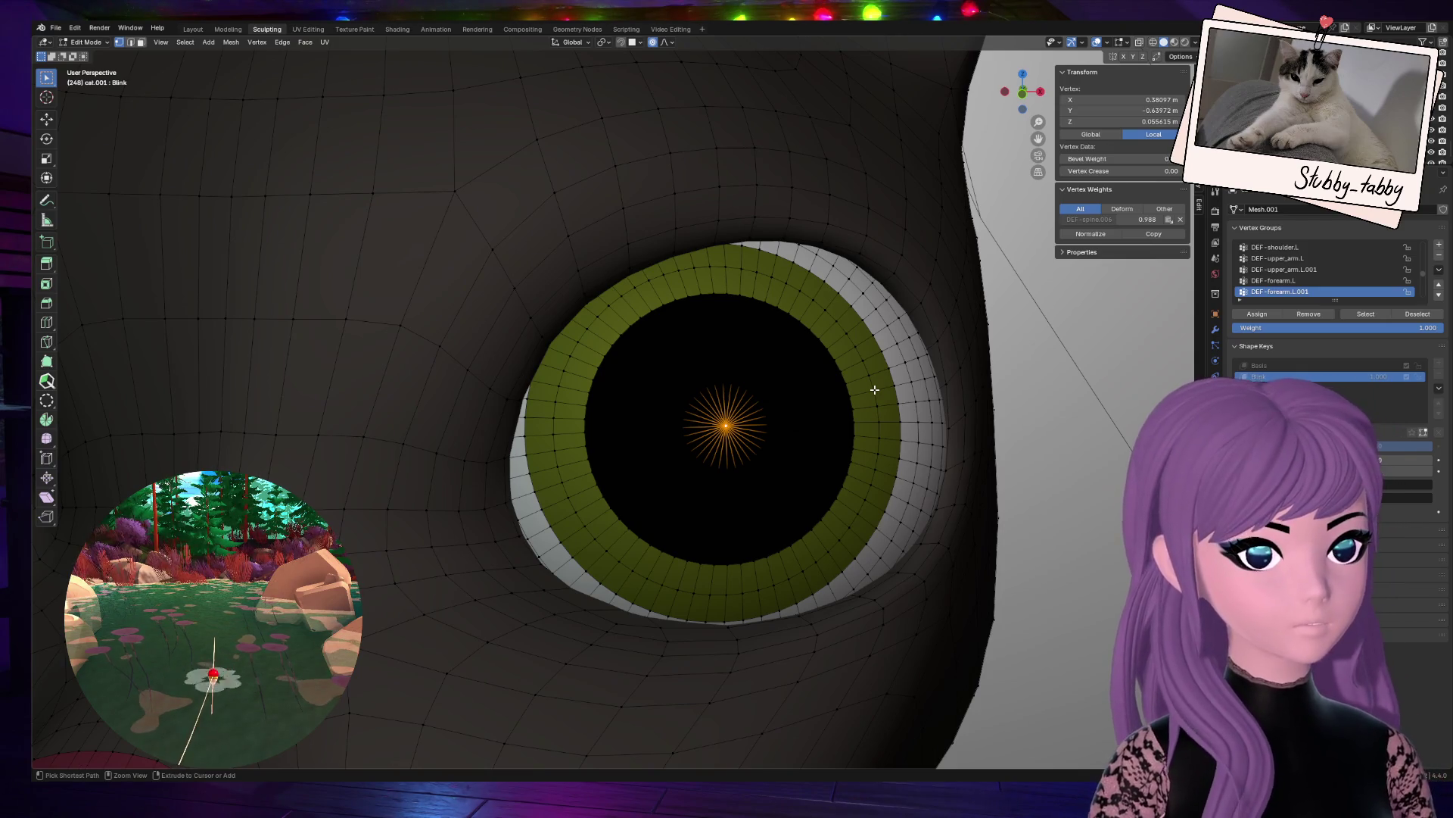
key("ctrl+KP_Add")
key("ctrl+KP_Add")
key("ctrl+KP_Add")
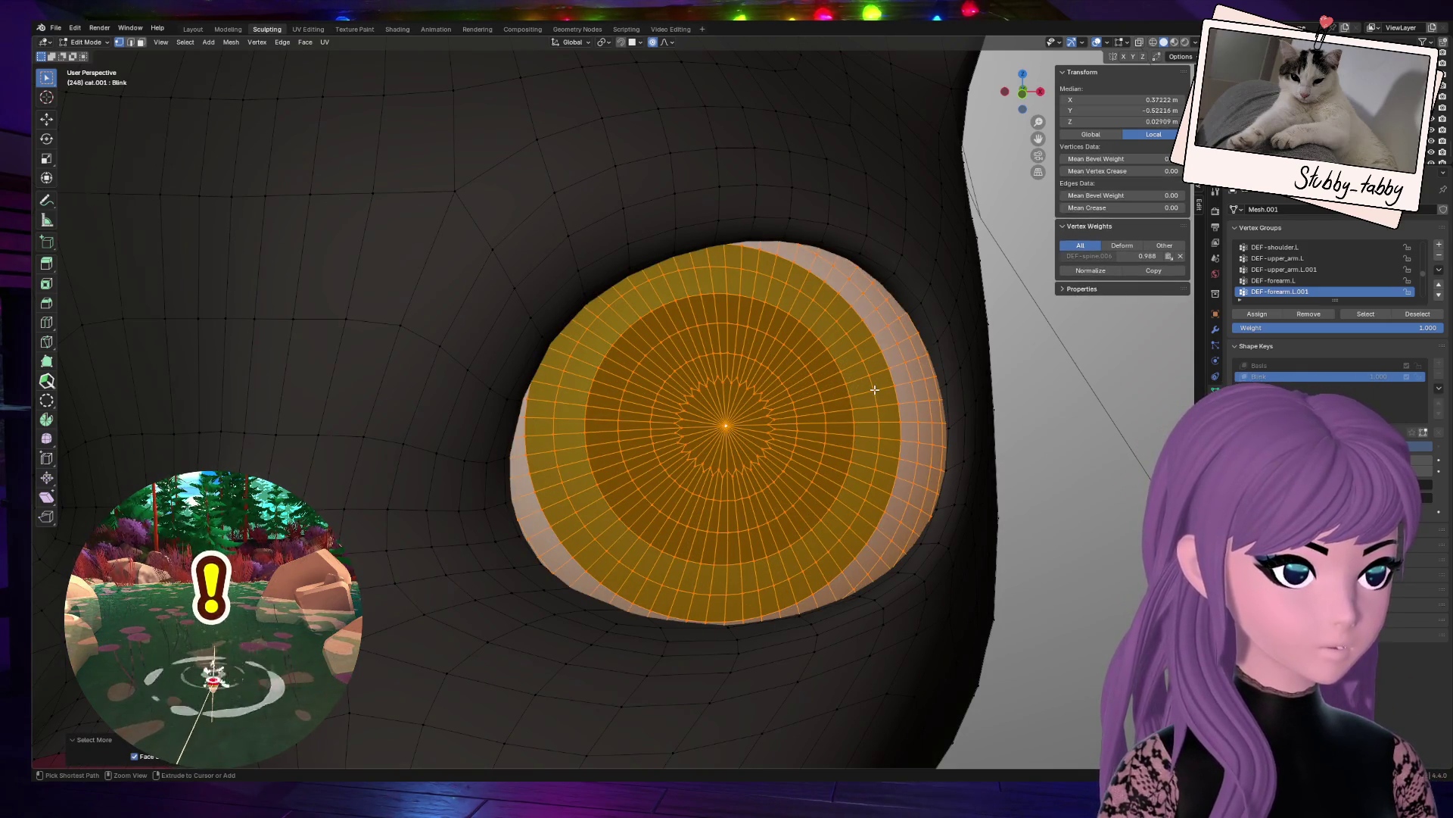
key("h")
scroll(879, 380, "down", 6)
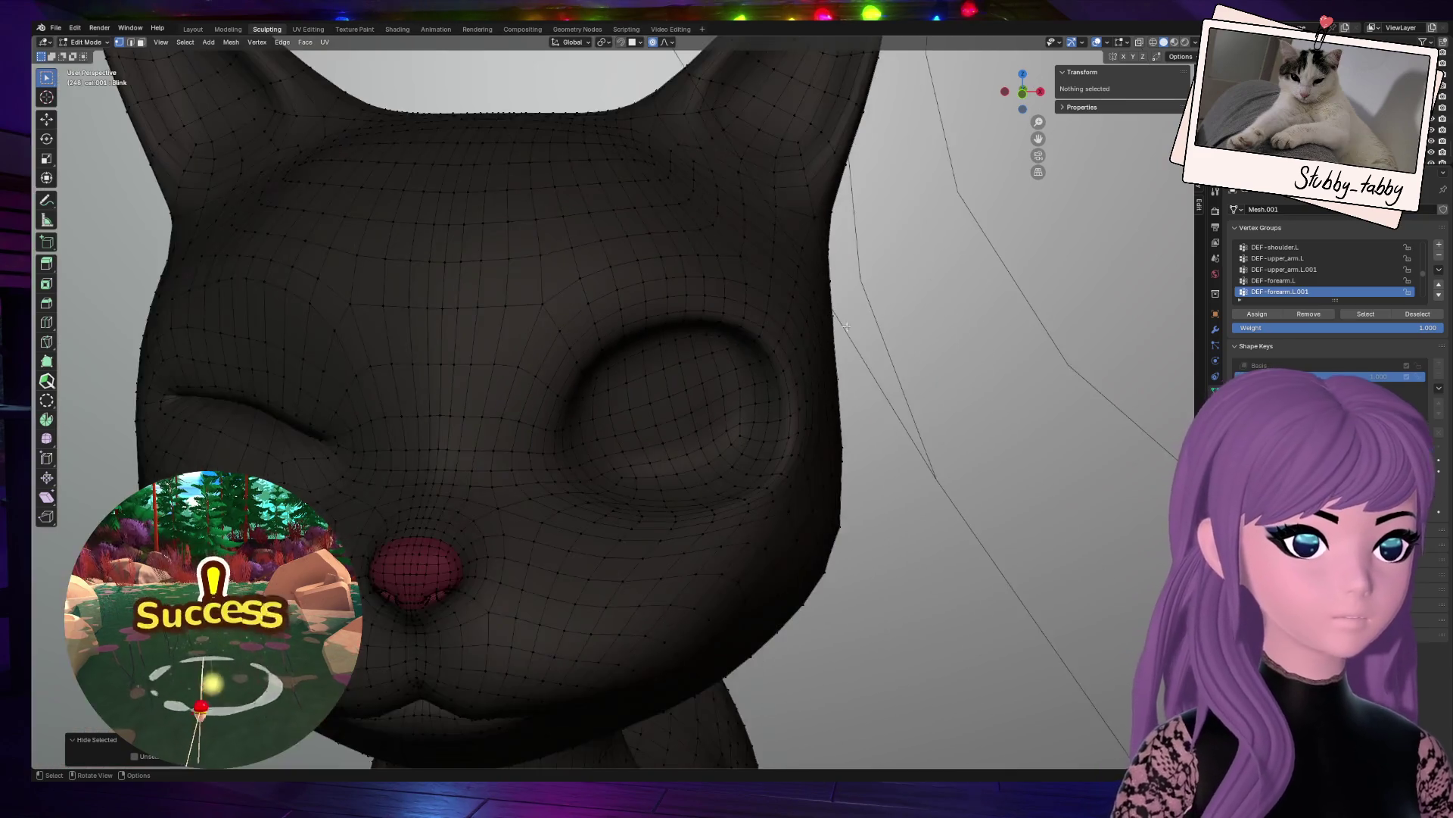
left_click(1022, 92)
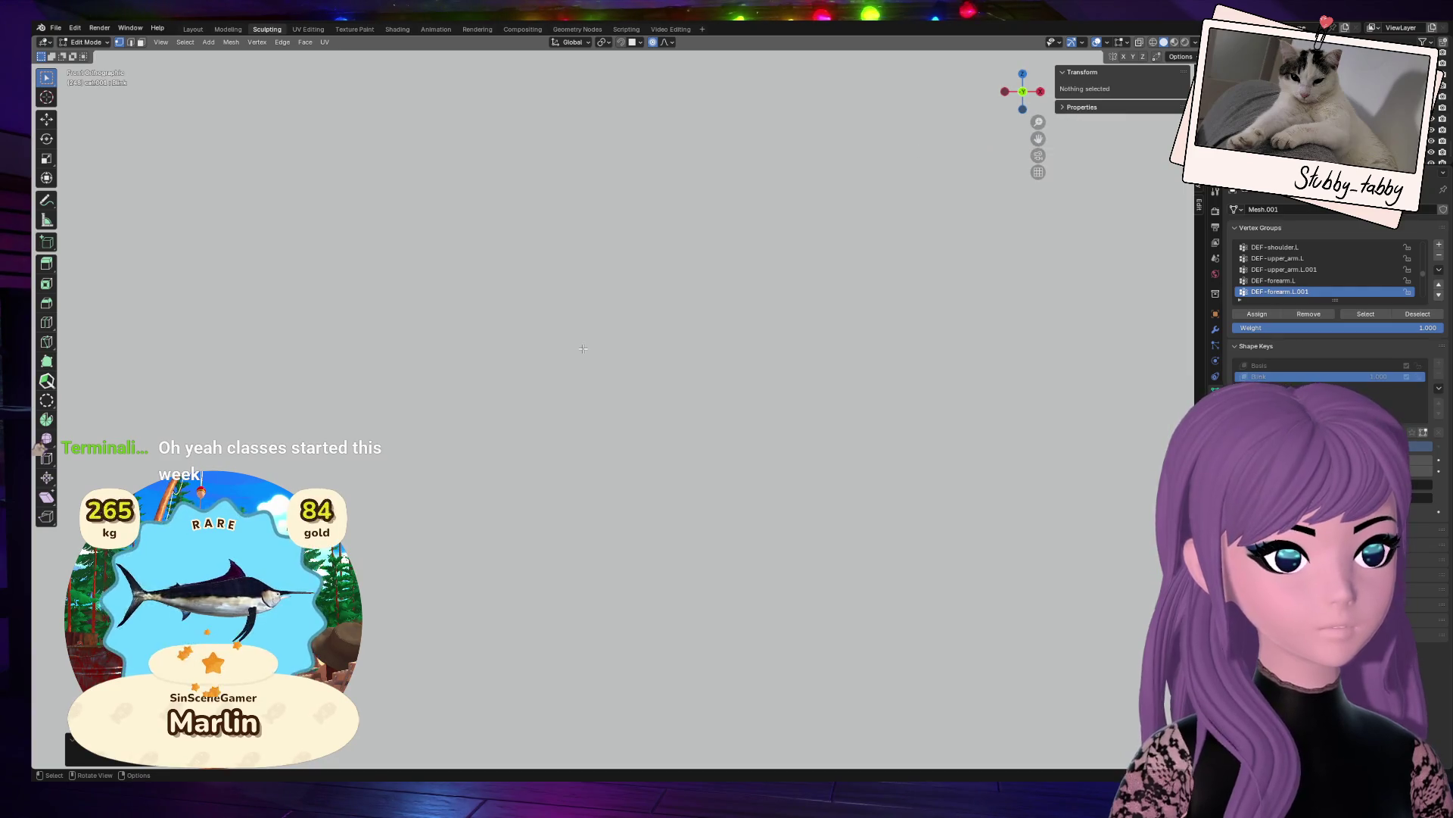
scroll(252, 321, "down", 8)
Step: In Object Mode, select the large grey plane in front of the room and hide it
key("Tab")
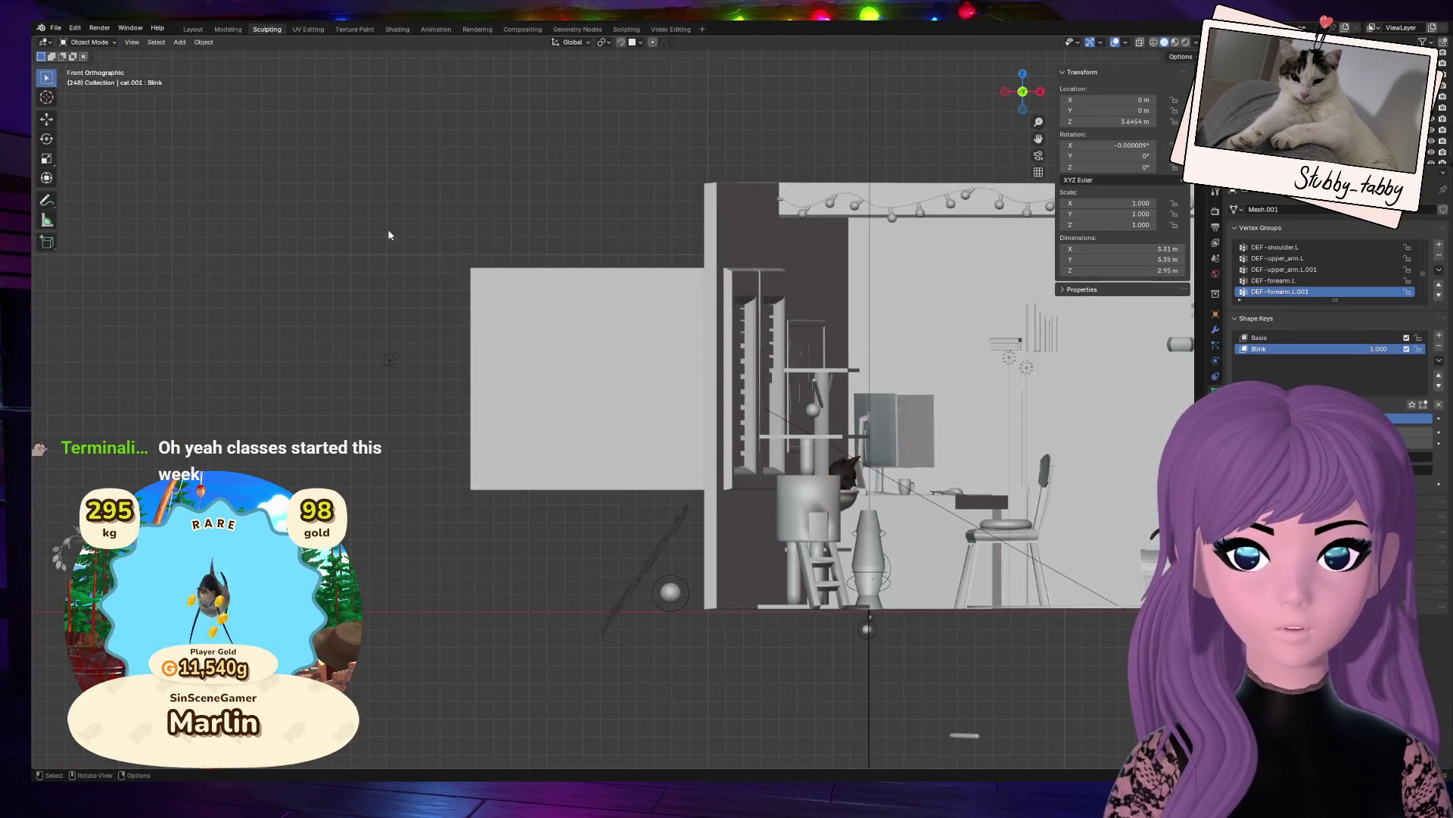
left_click(542, 324)
scroll(542, 324, "up", 5)
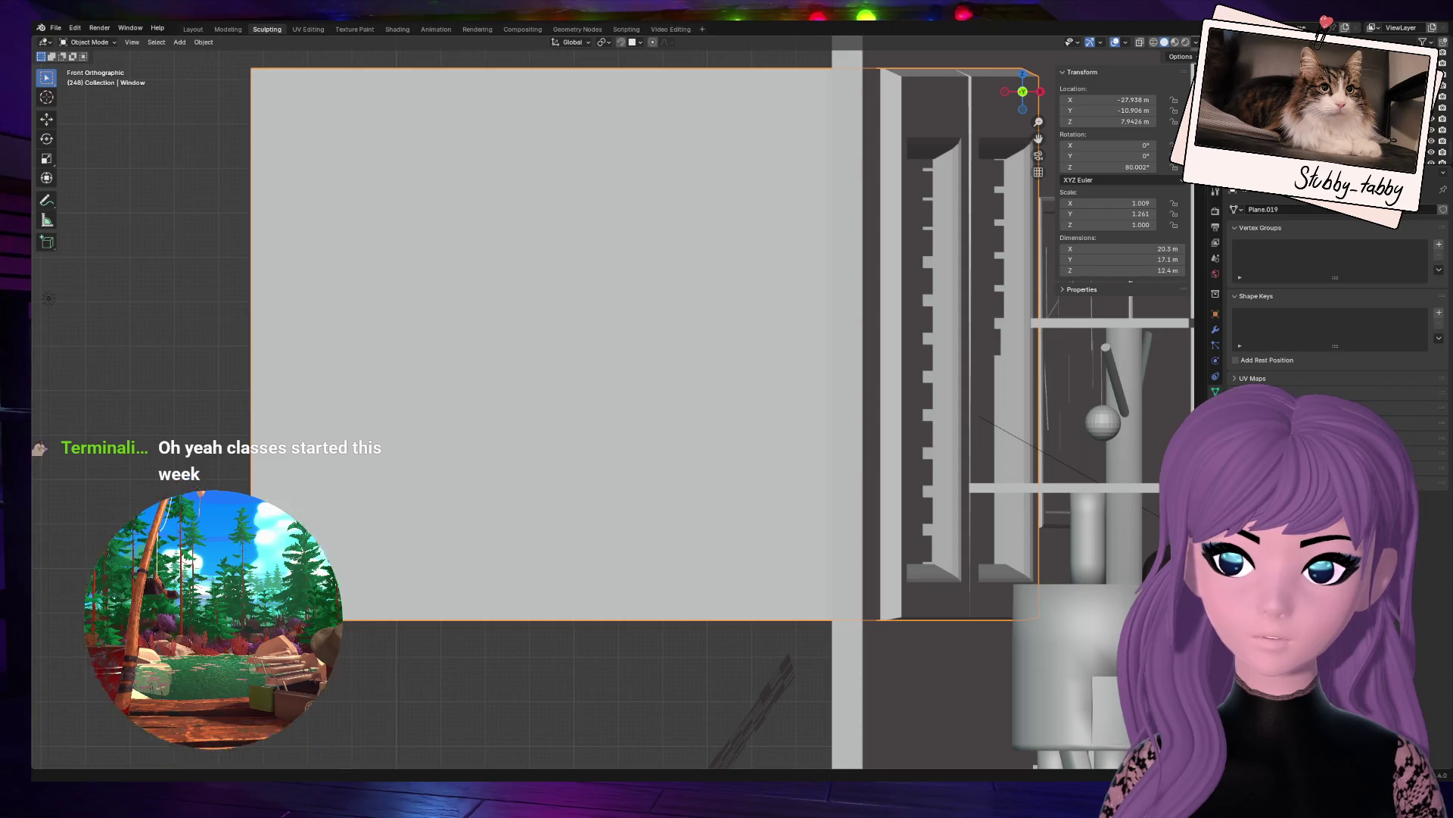
key("h")
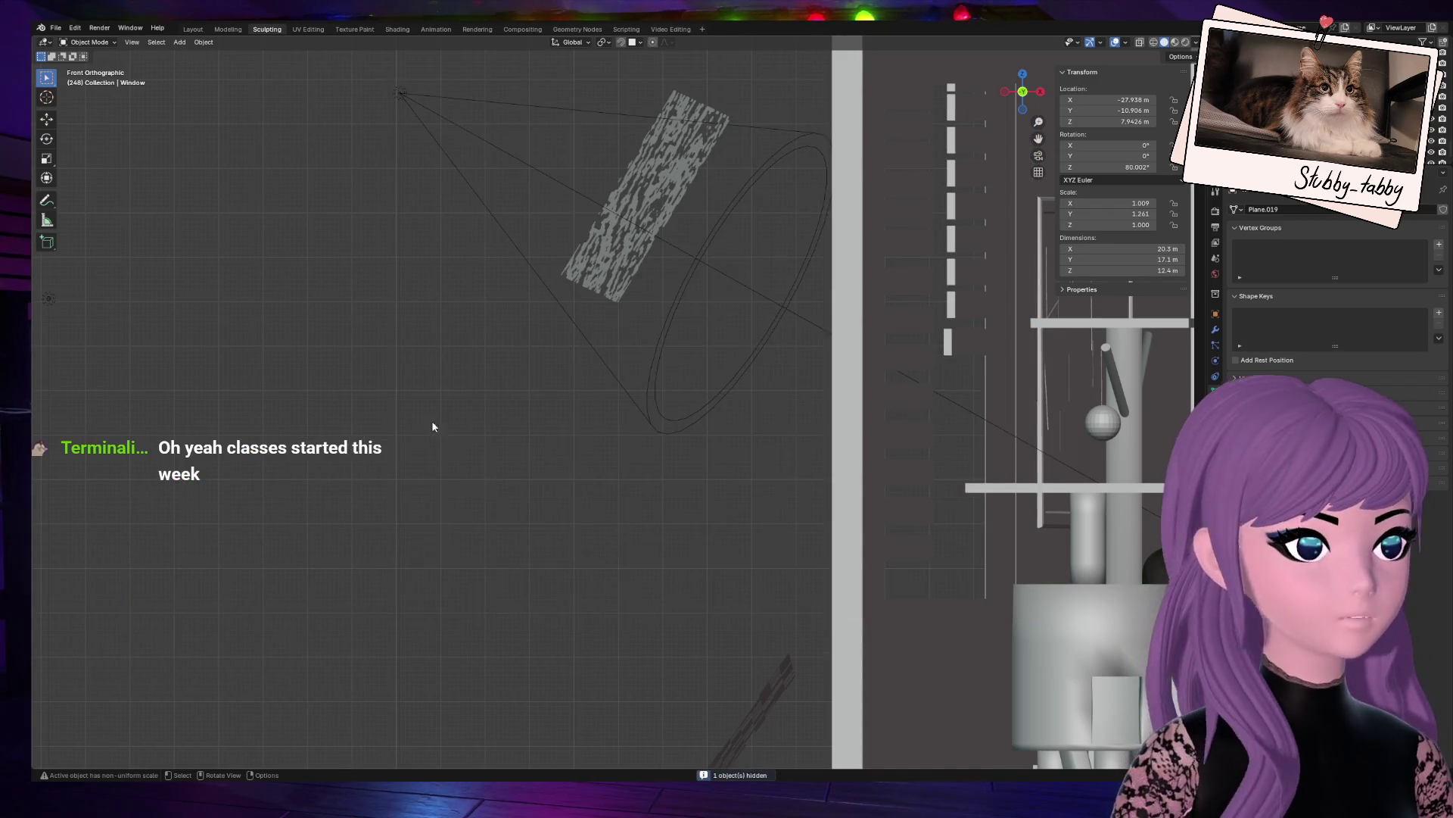
scroll(404, 432, "down", 3)
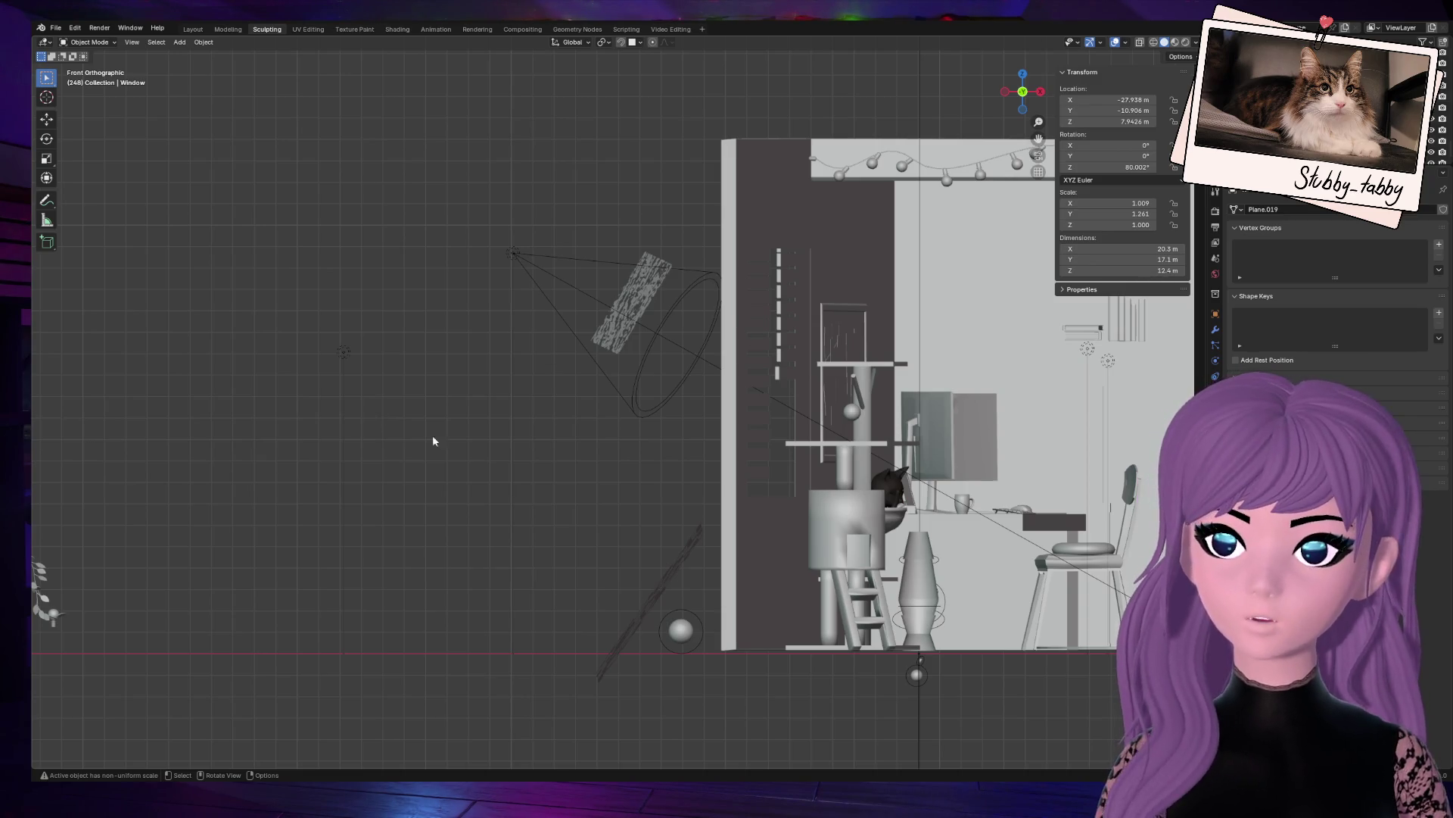
Step: Select the cat, frame the view on it, and orbit into a perspective view
left_click(889, 490)
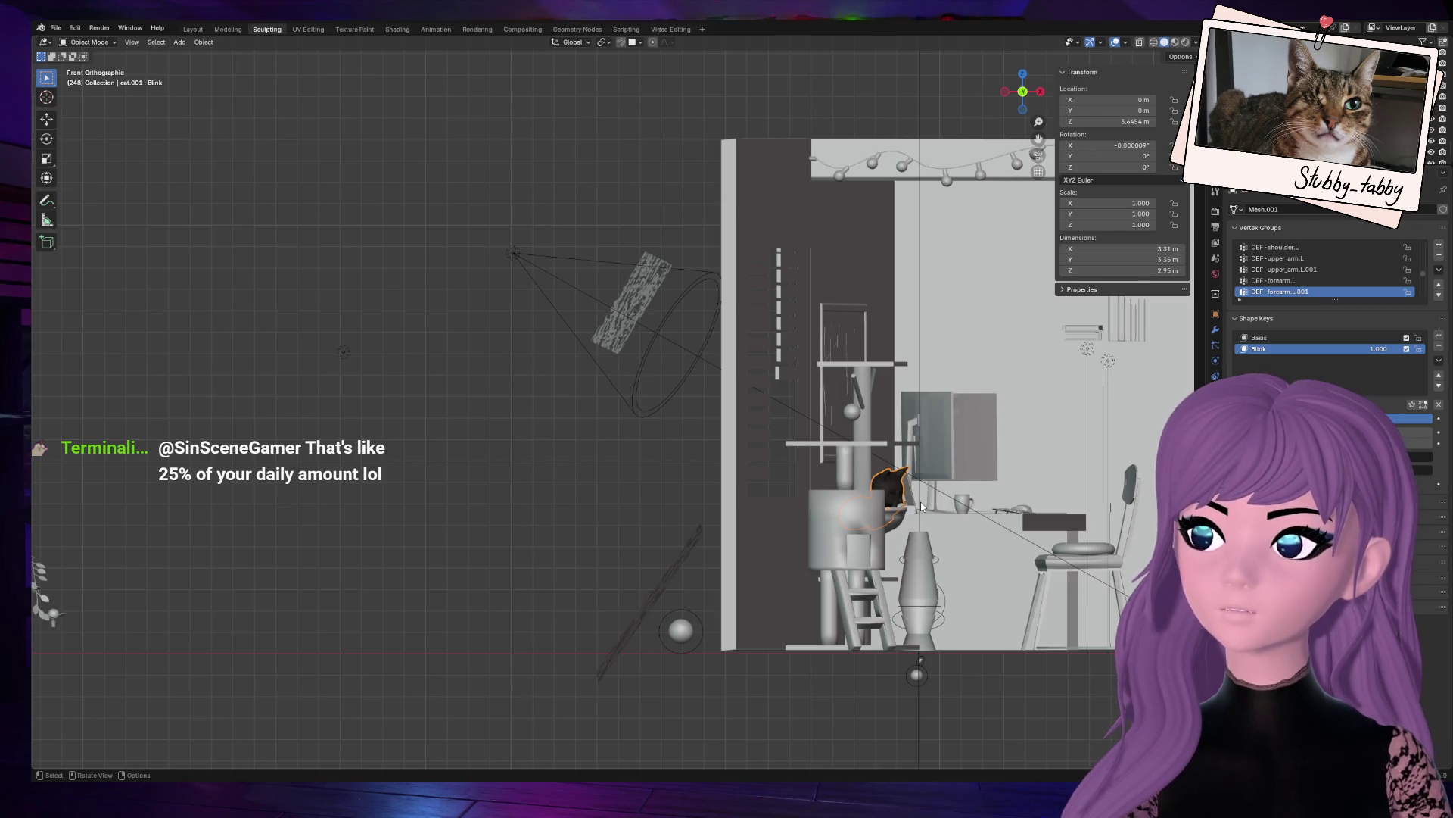
key("KP_Decimal")
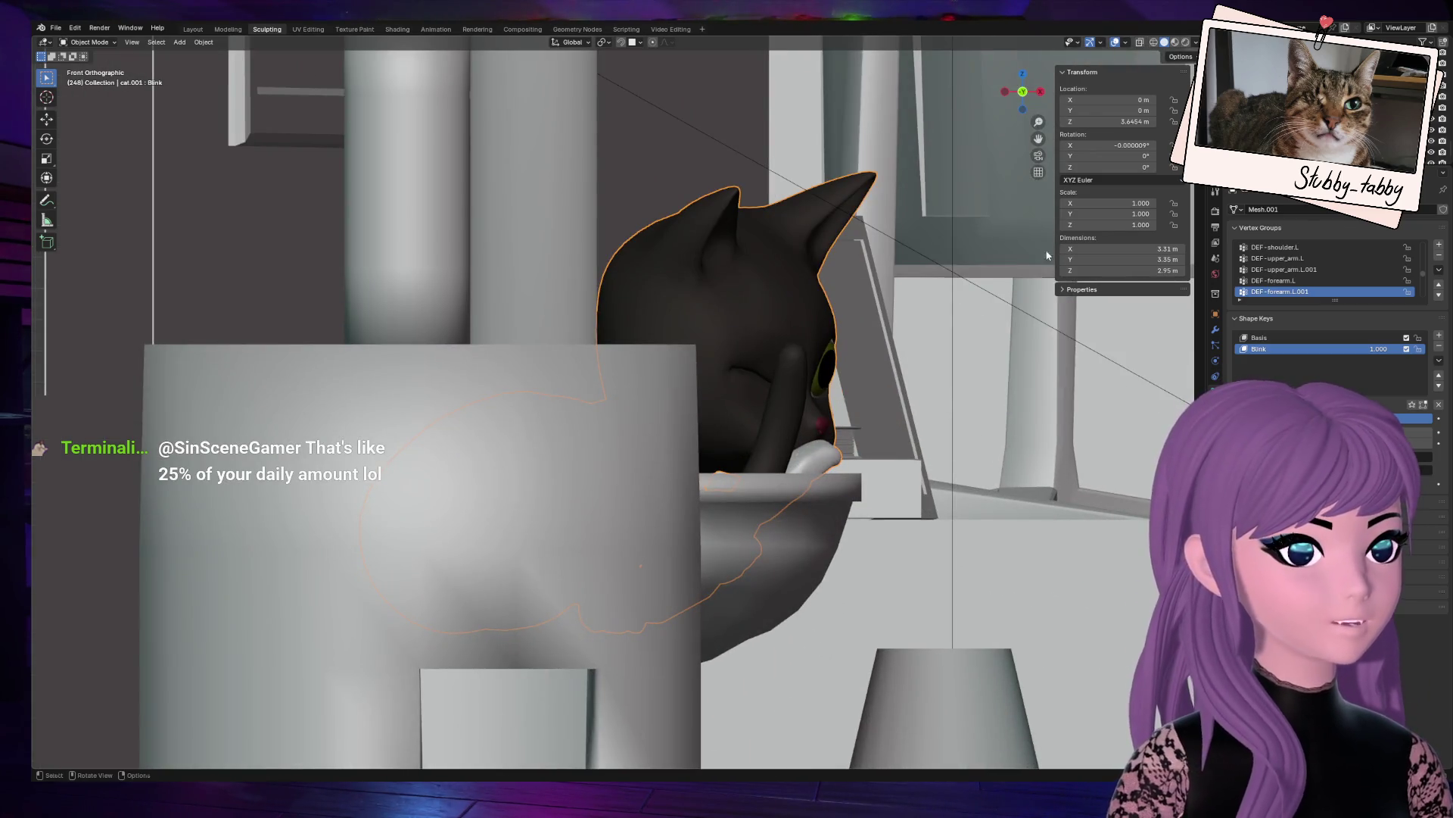
scroll(834, 319, "down", 6)
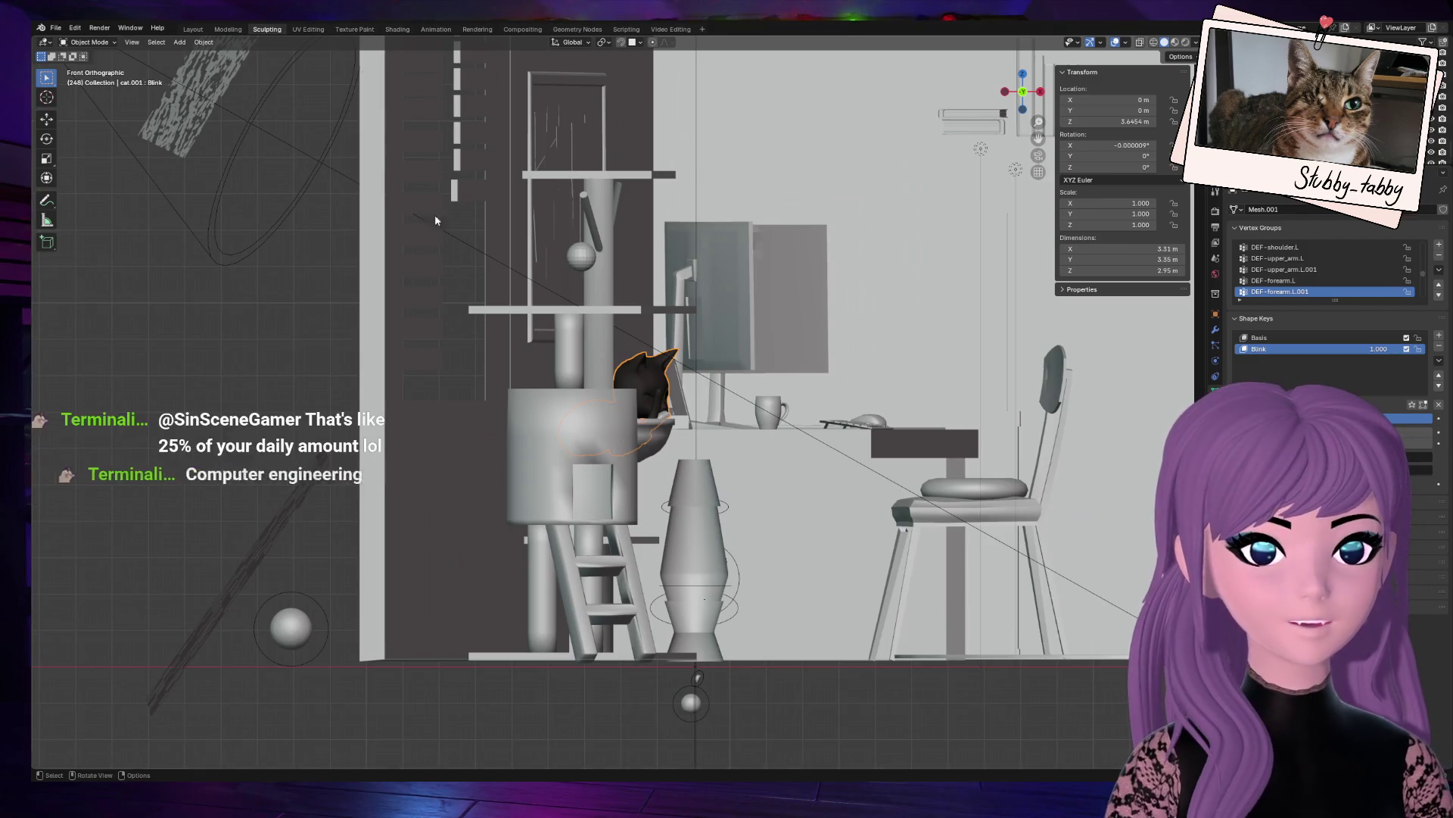
scroll(534, 280, "up", 1)
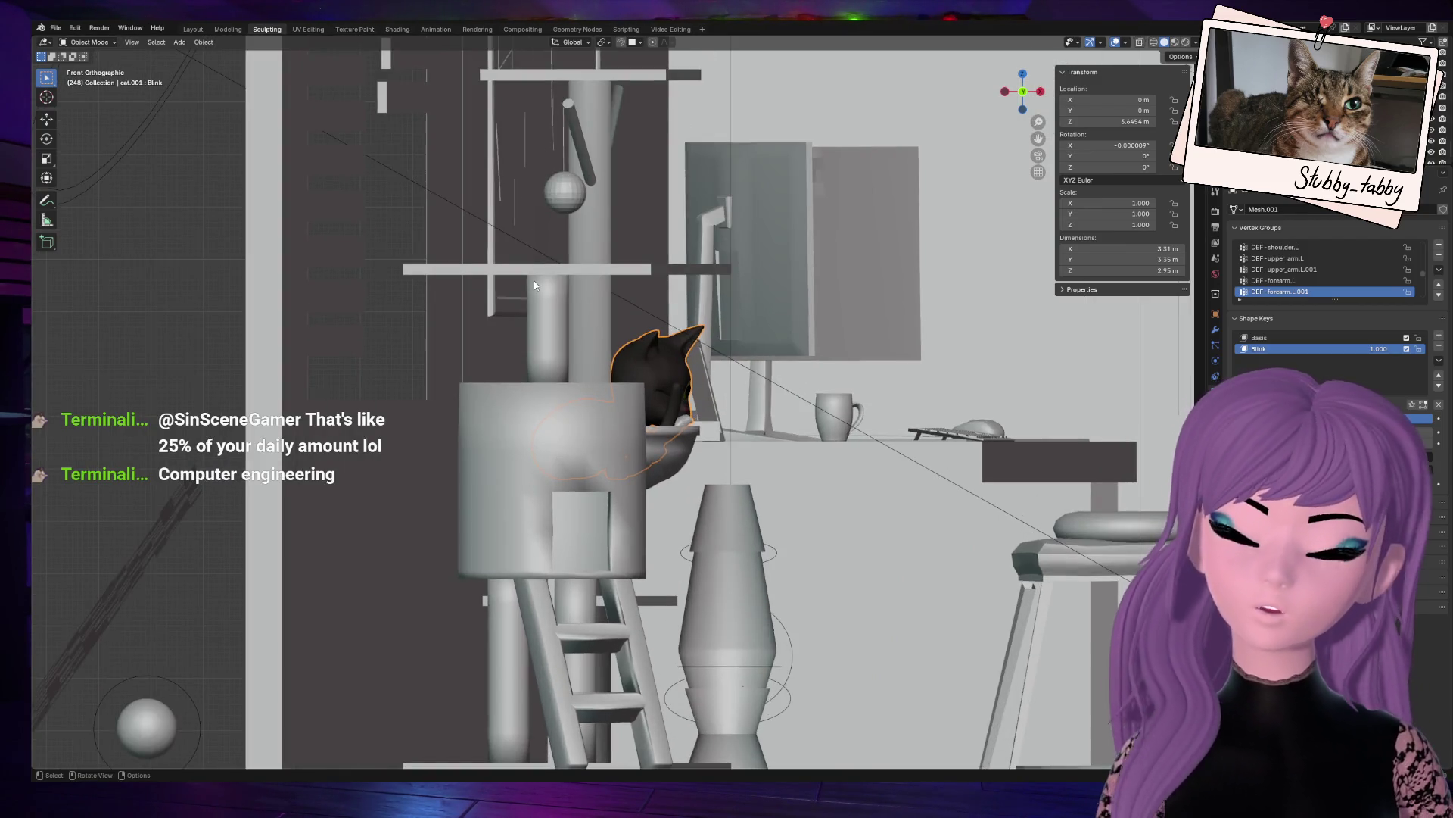
scroll(532, 283, "up", 4)
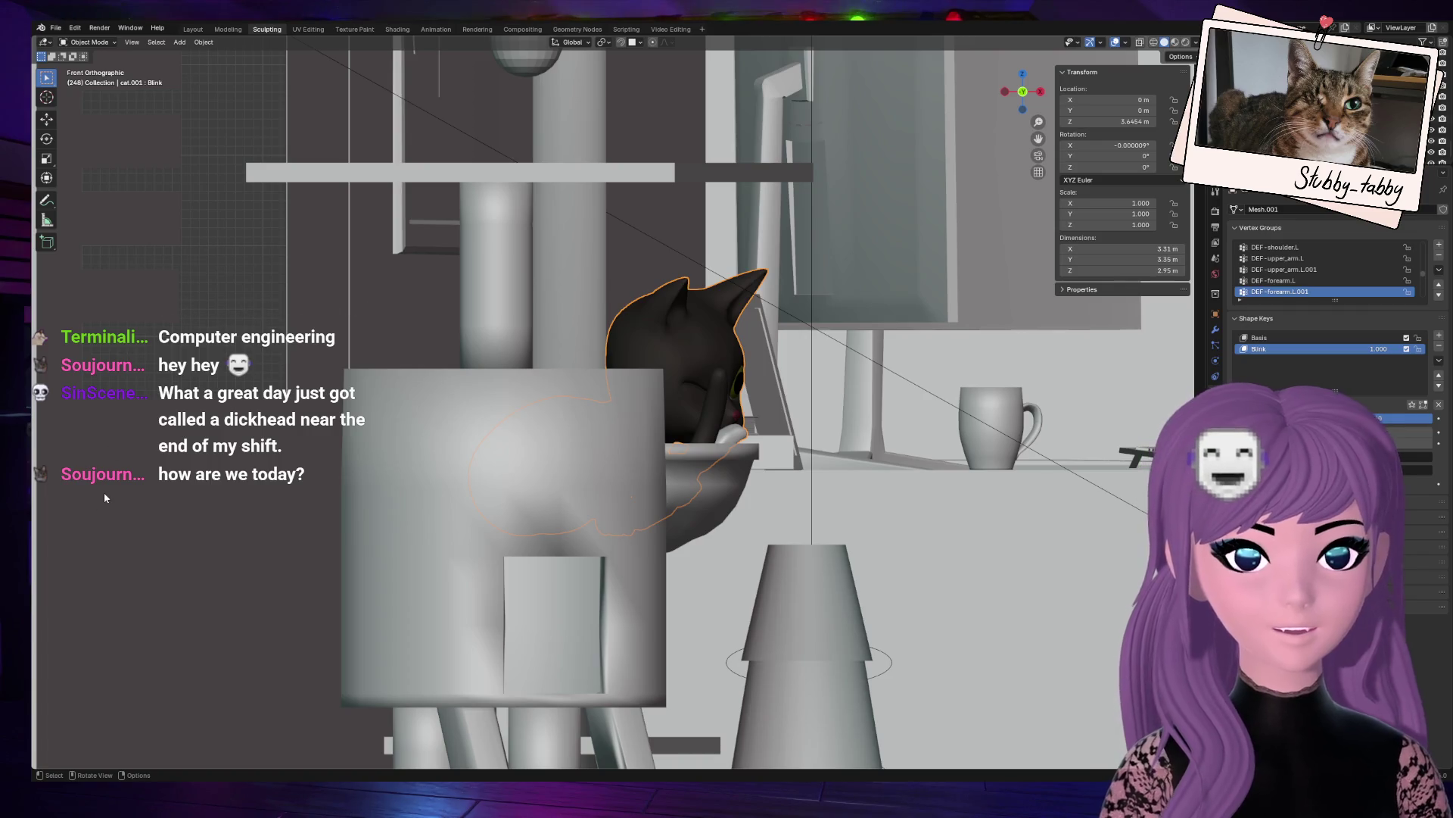
middle_click_drag(958, 123, 858, 354)
Step: Orbit and zoom in on the cat's face in the basket, then switch the cat to Sculpt Mode
scroll(858, 350, "up", 3)
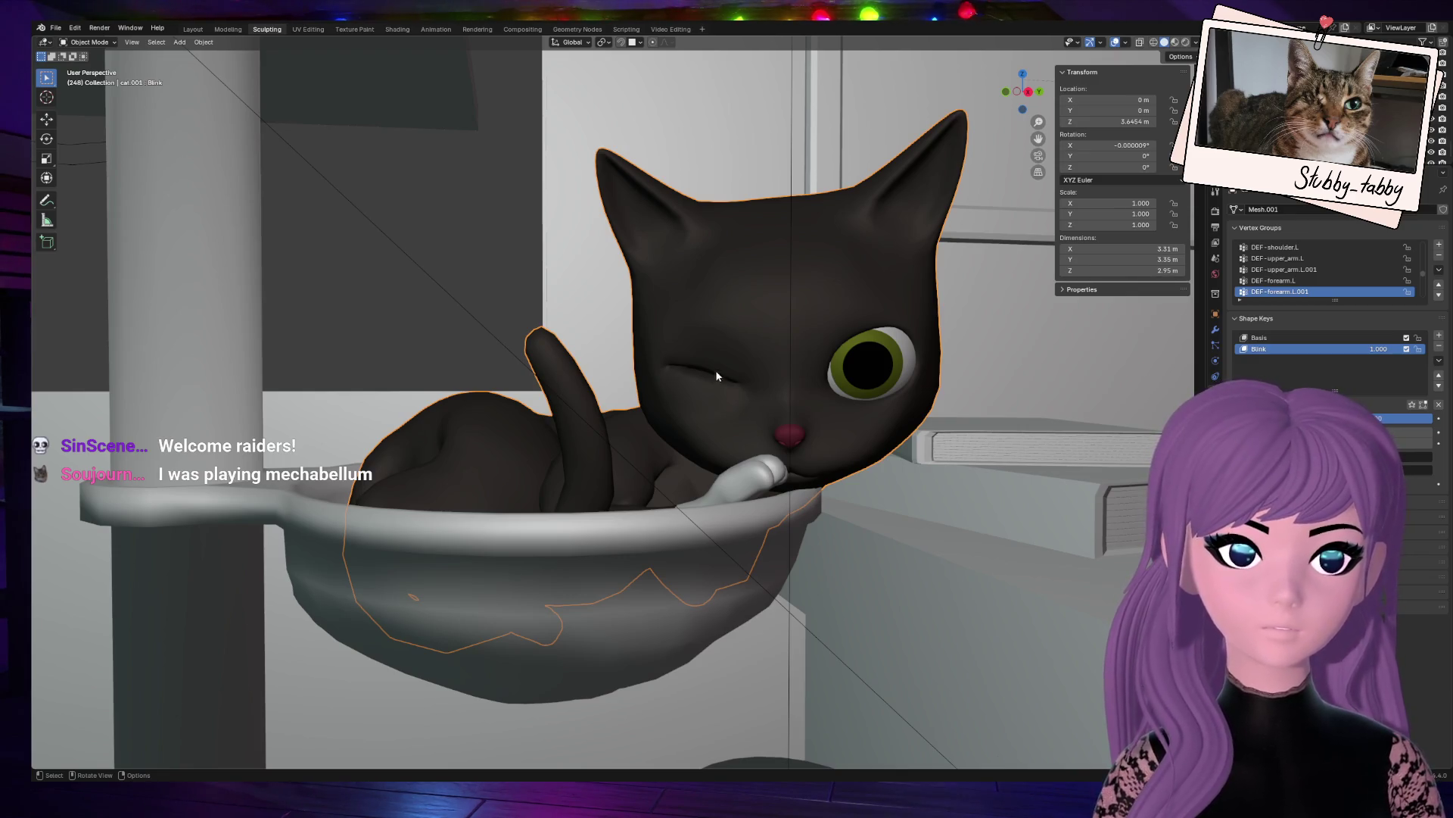
mouse_move(606, 379)
middle_mouse_down()
mouse_move(537, 492)
mouse_move(548, 424)
mouse_move(515, 408)
middle_mouse_up()
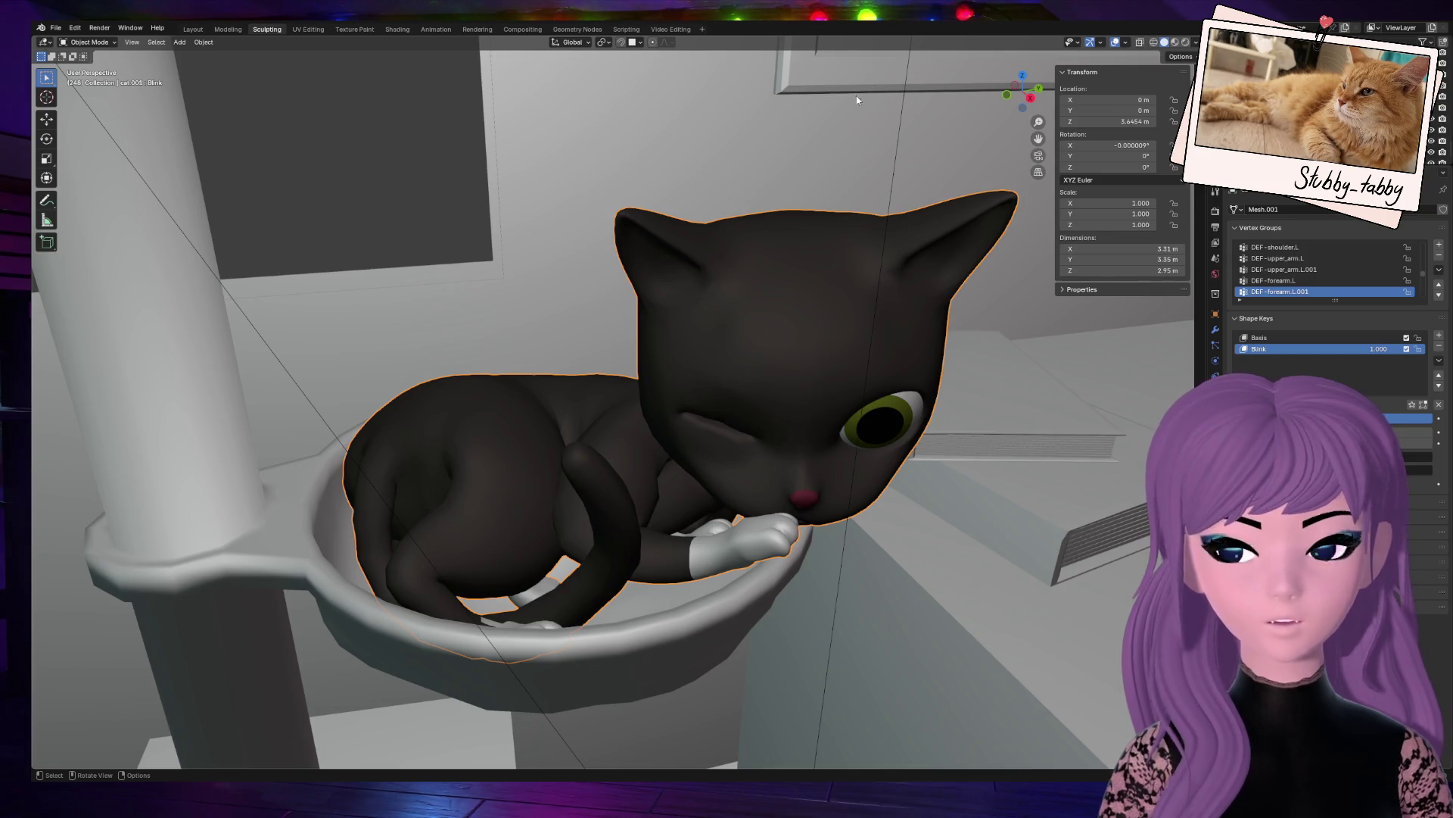
left_click_drag(1030, 95, 982, 104)
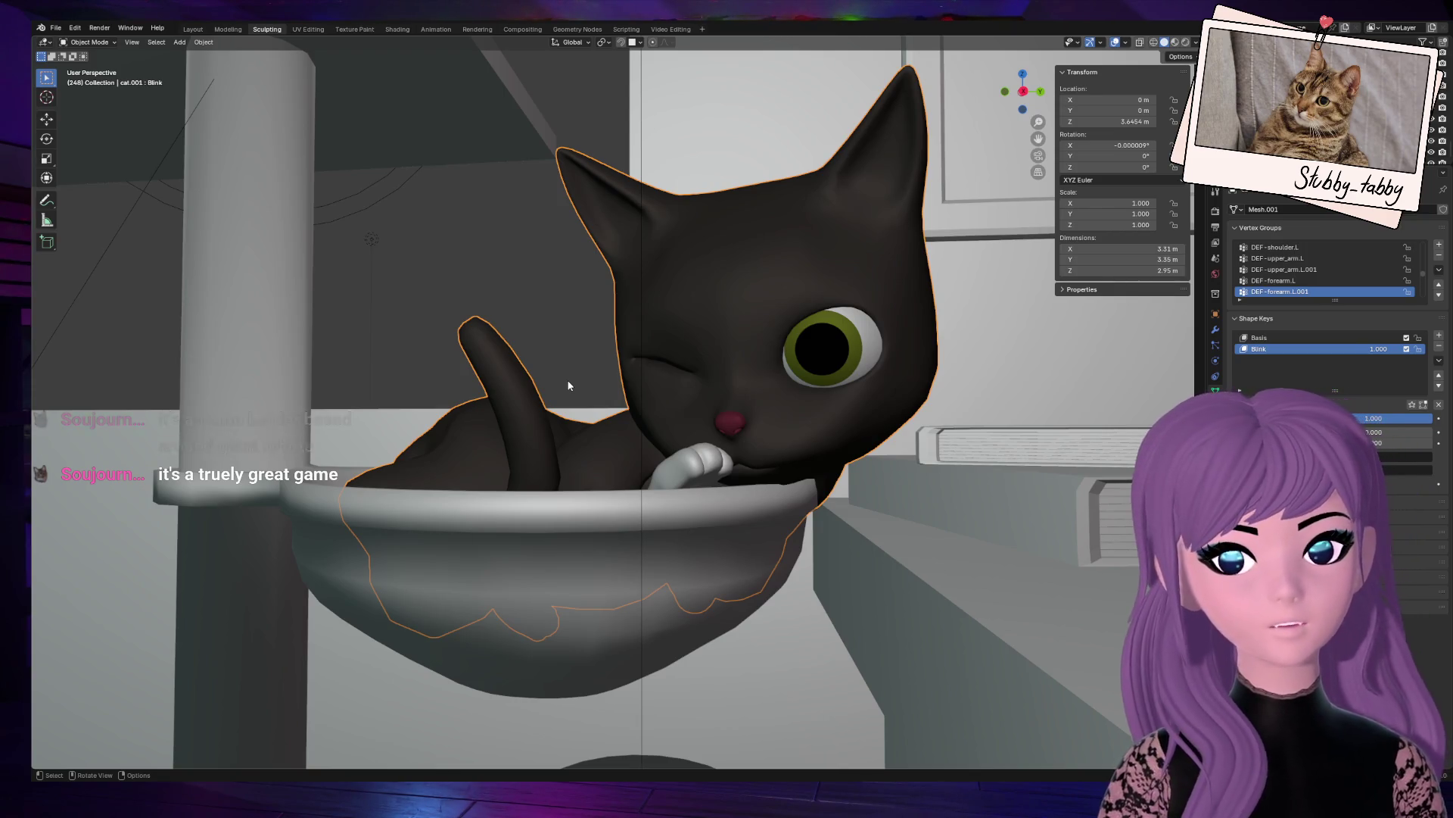
scroll(576, 365, "up", 3)
left_click_drag(1023, 91, 1079, 100)
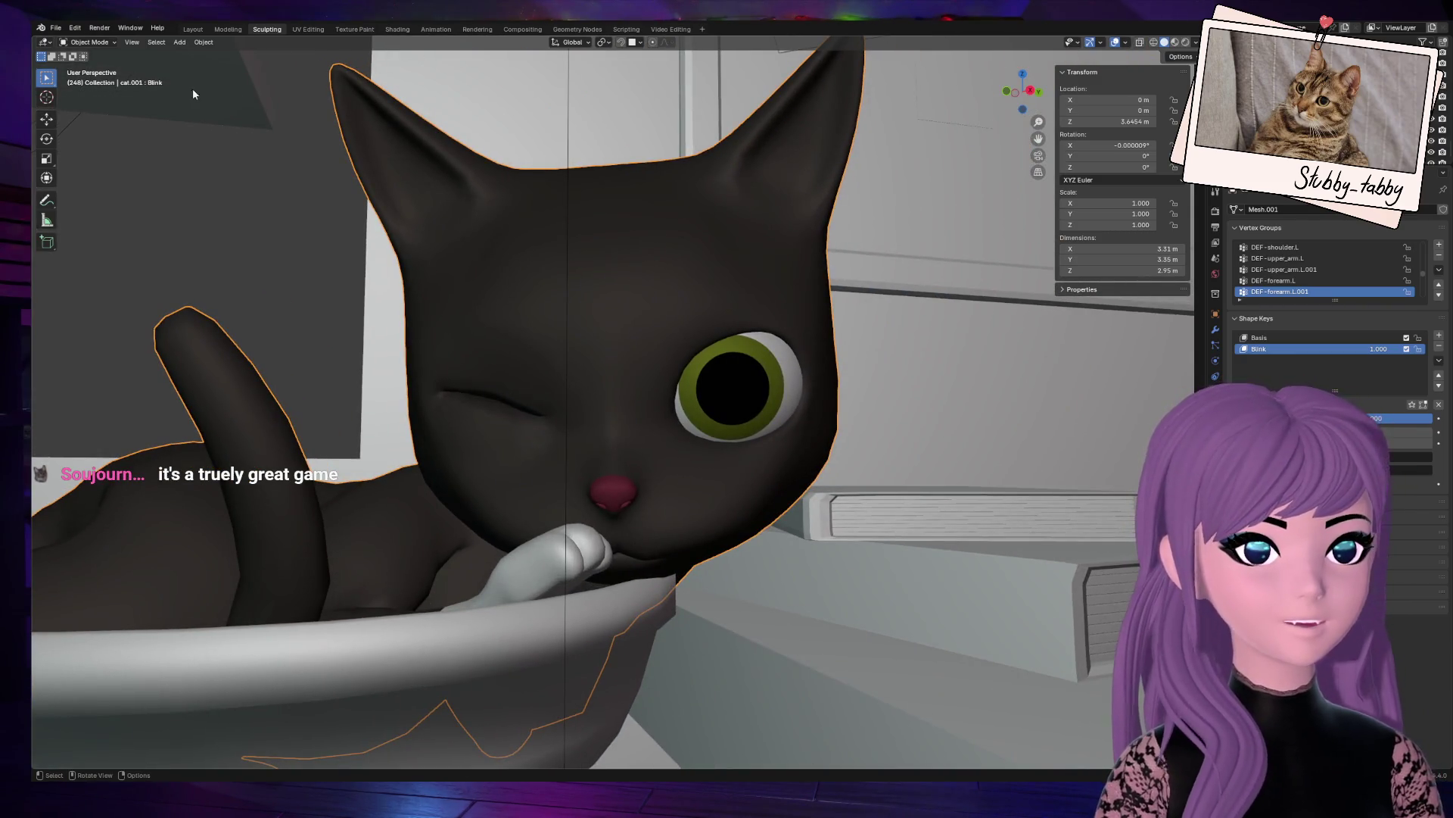
left_click(85, 42)
left_click(91, 80)
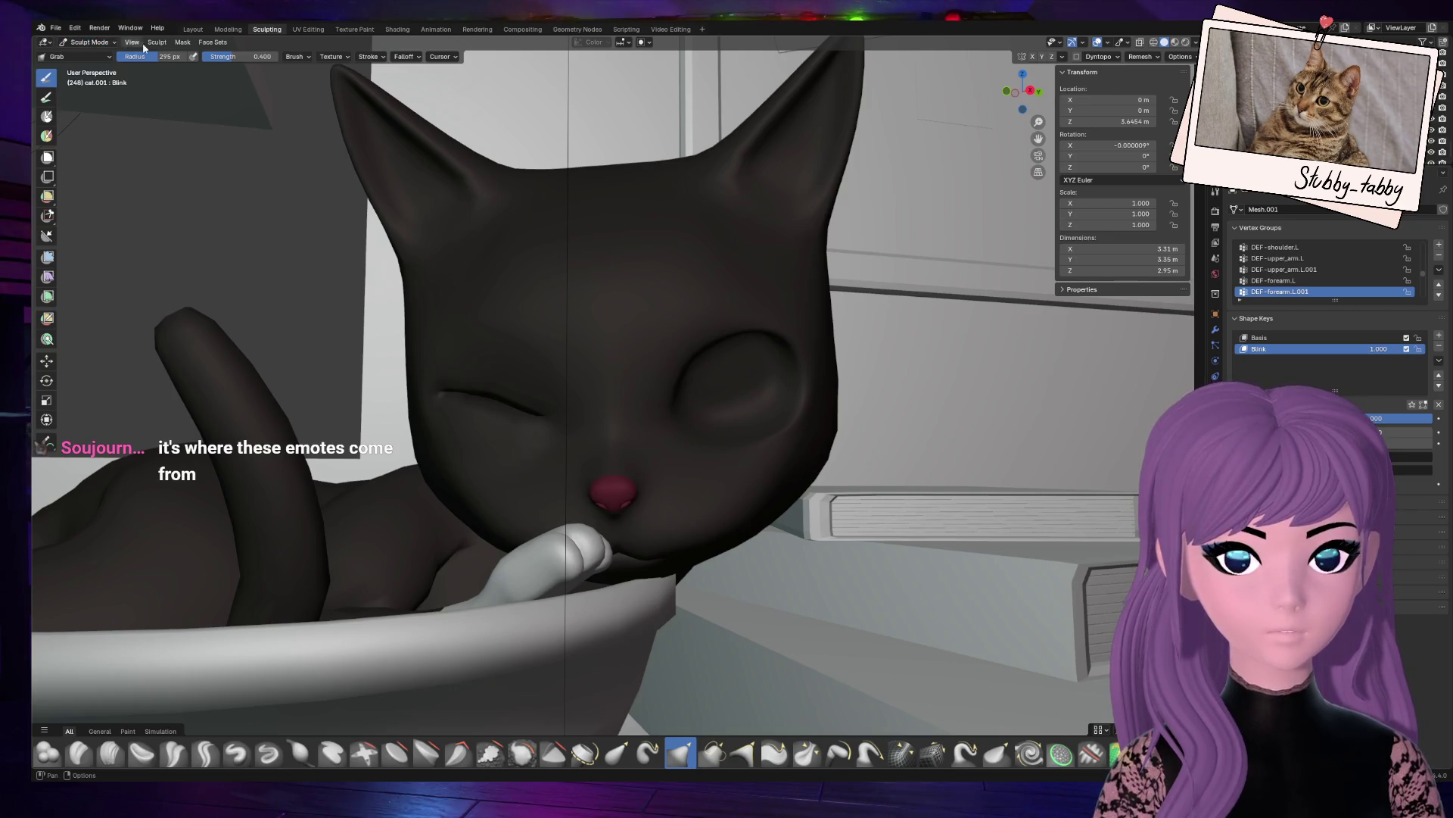
Step: Set the brush radius to 117 px, test and cancel a Grab stroke, then pick Nudge
left_click_drag(175, 59, 137, 59)
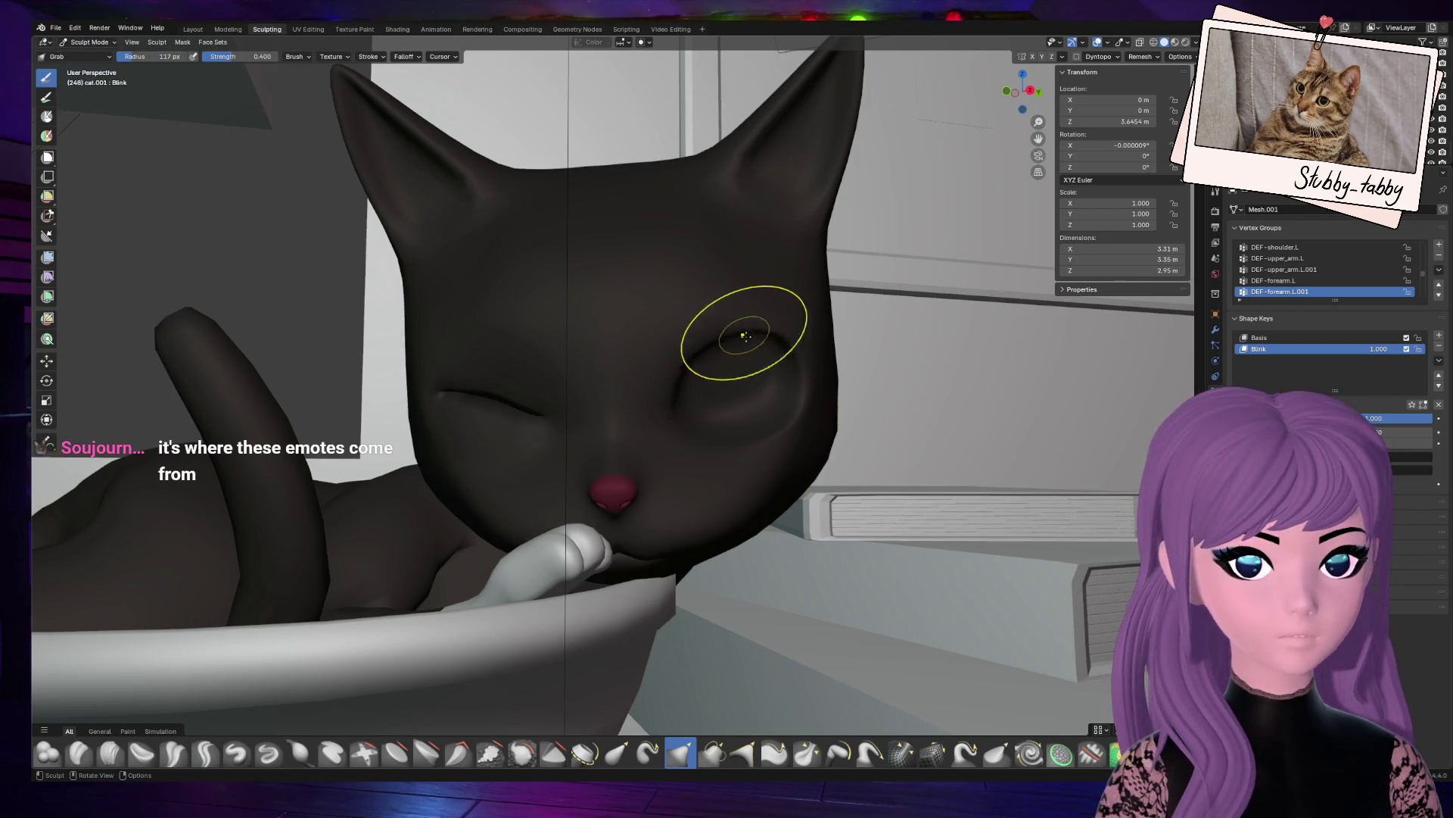
left_click_drag(717, 341, 766, 452)
key("Escape")
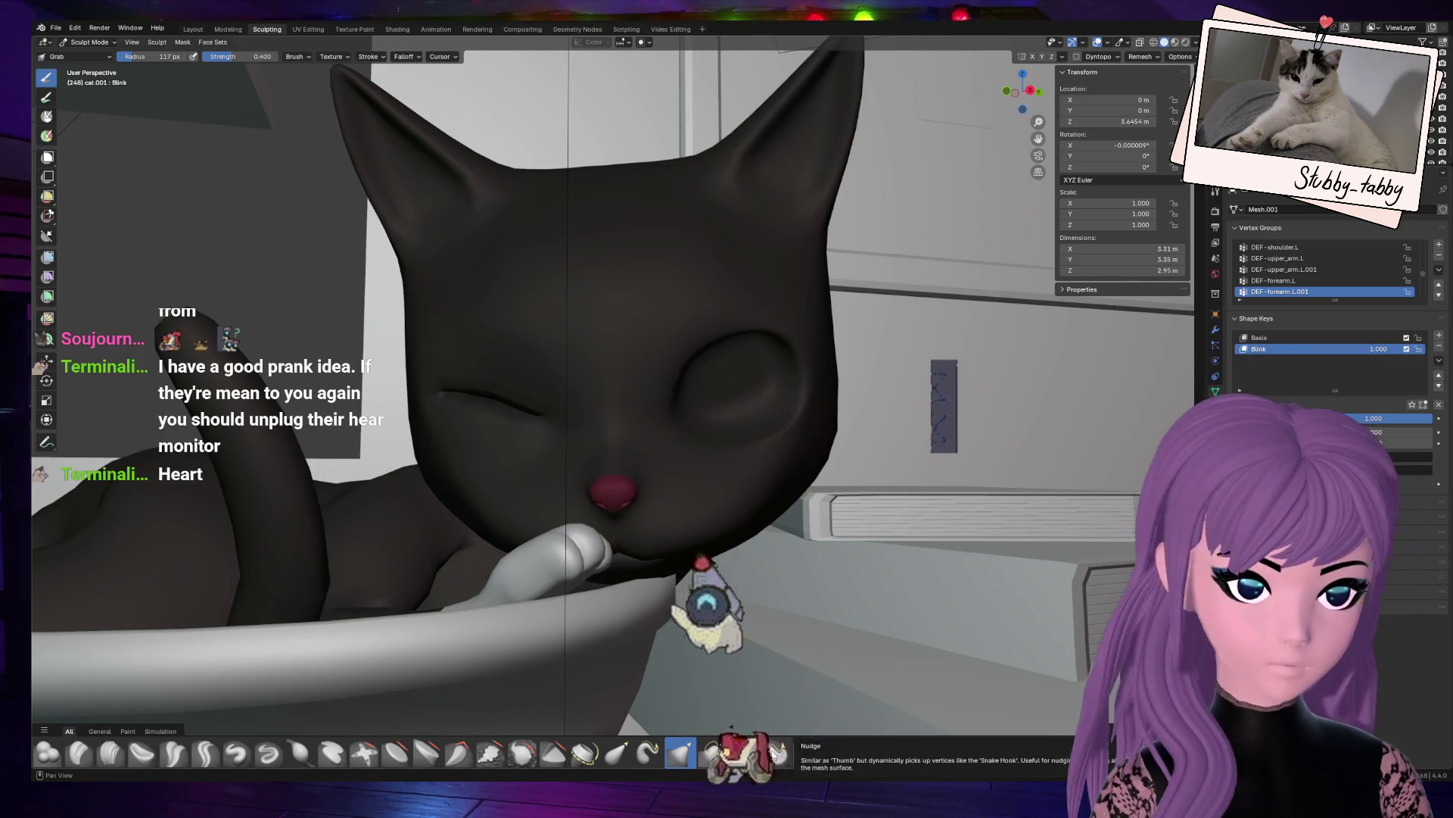
left_click(774, 753)
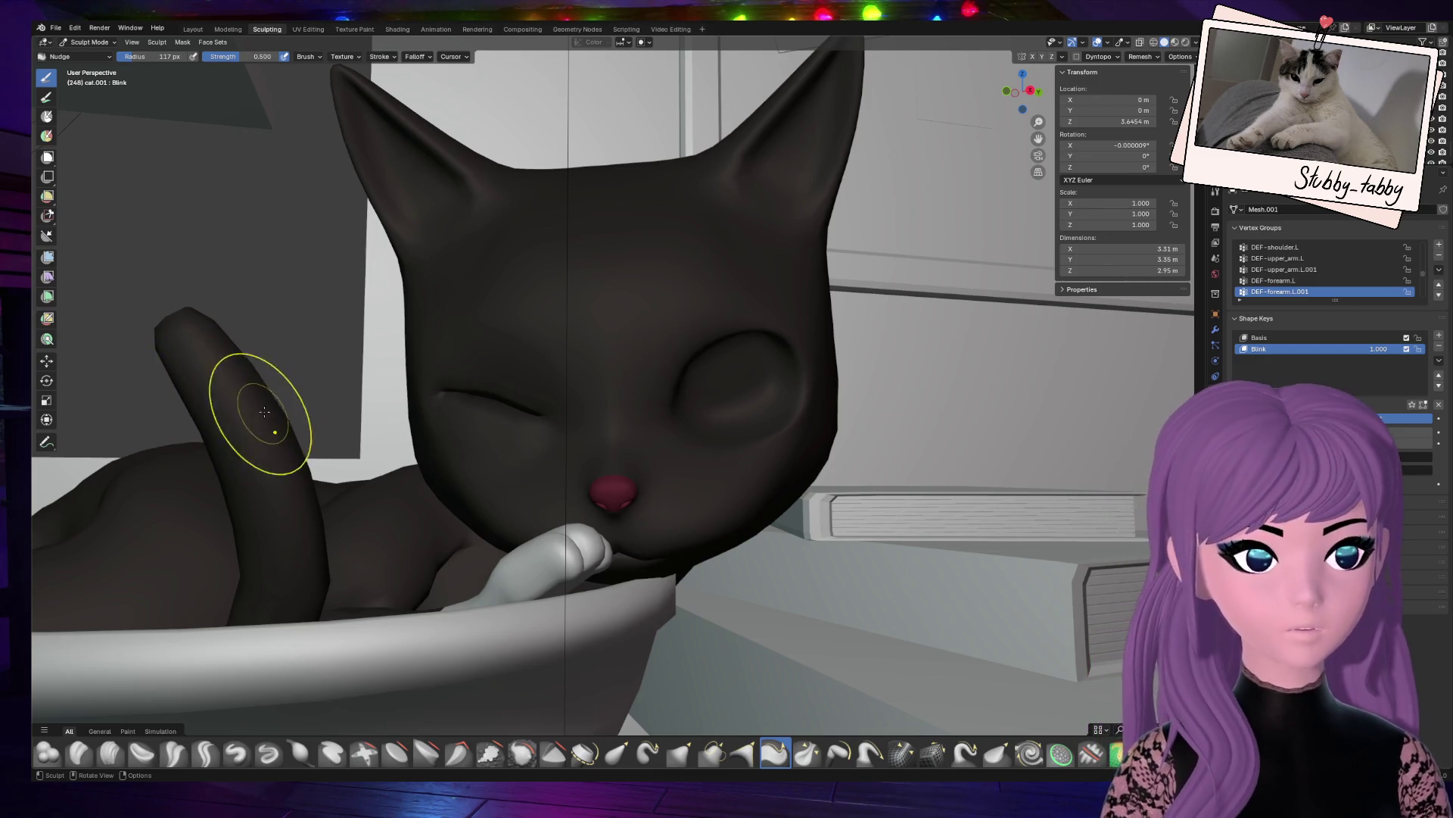
Step: Stroke the bare eye socket with the Relax Pinch brush to soften its surface
mouse_move(992, 69)
left_mouse_down()
mouse_move(929, 100)
mouse_move(1018, 95)
left_mouse_up()
scroll(1049, 131, "up", 3, "shift")
scroll(780, 373, "up", 2)
scroll(781, 395, "down", 2)
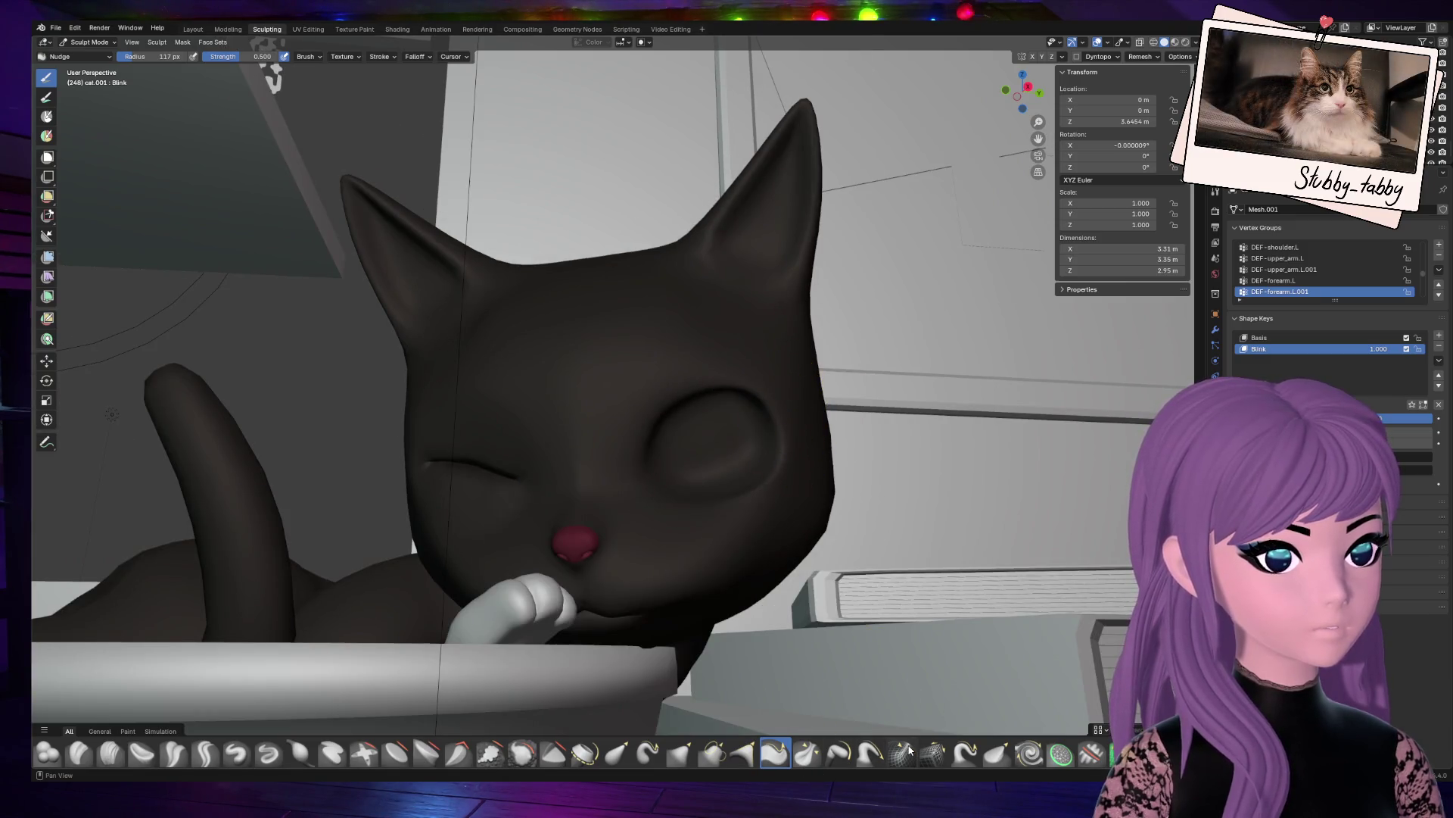
left_click(932, 752)
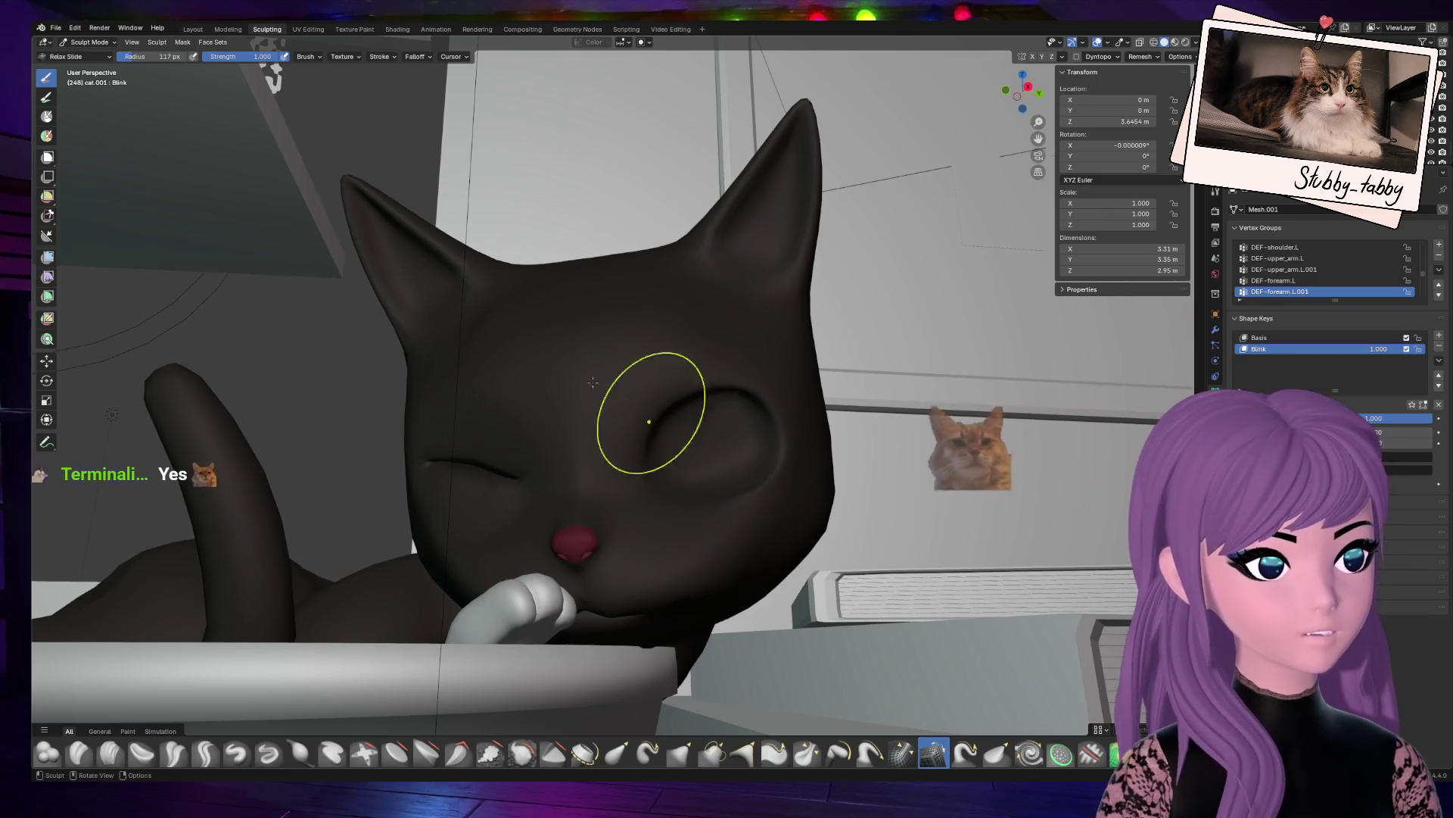
left_click(901, 752)
mouse_move(692, 431)
left_mouse_down()
mouse_move(683, 447)
mouse_move(720, 437)
left_mouse_up()
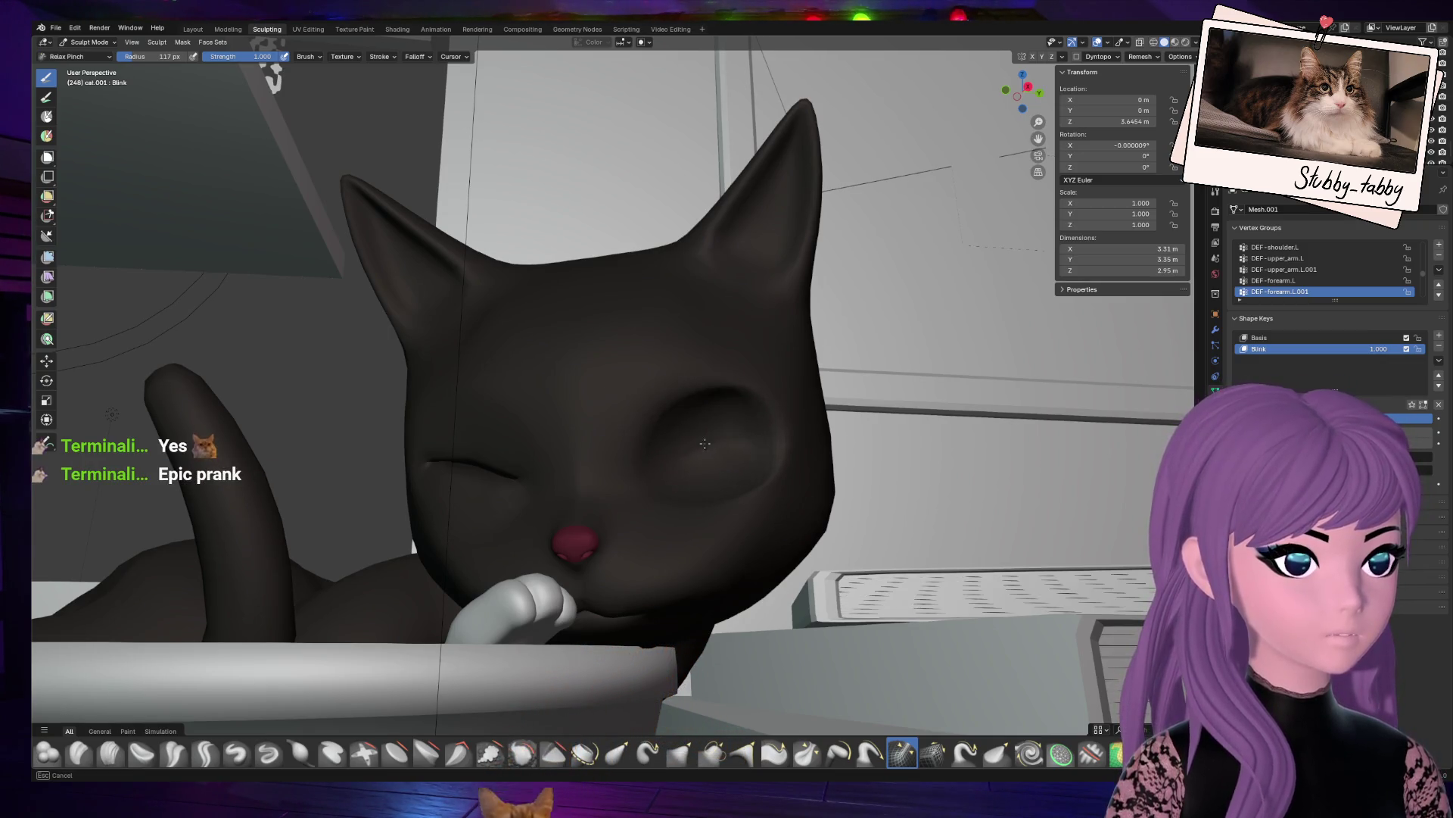